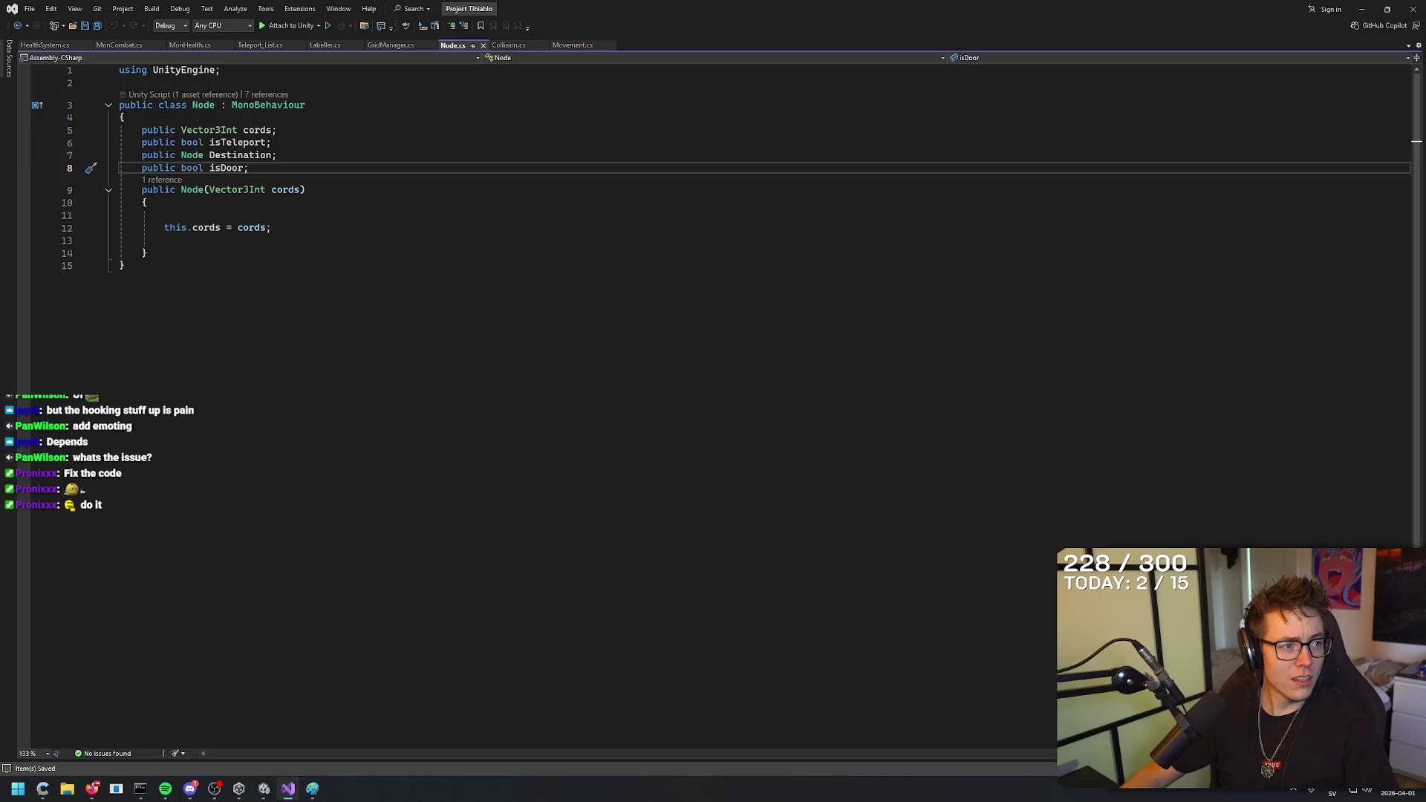
Leave Node.cs in Visual Studio and bring up the Unity SampleScene dungeon editor.
{"action": "key", "text": "alt+Tab"}
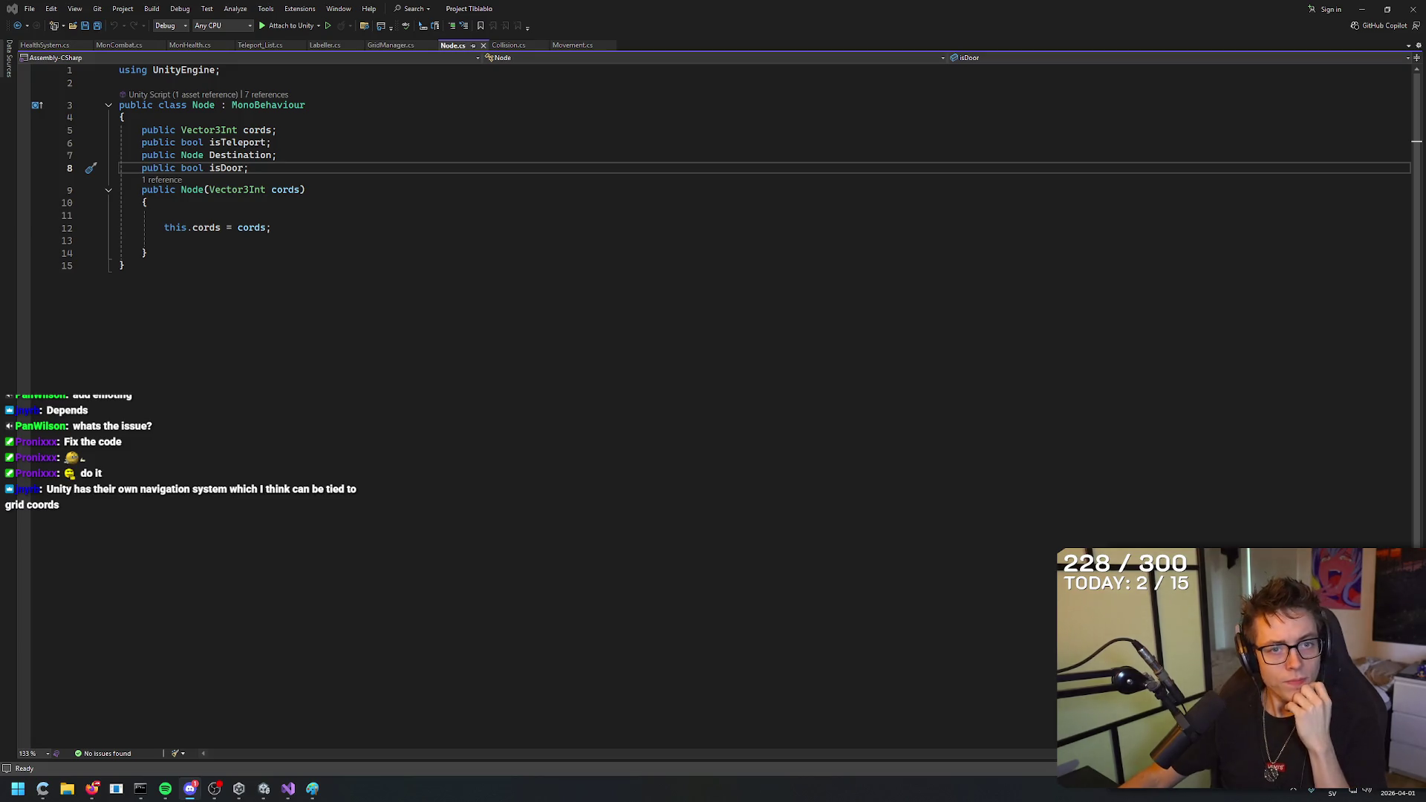
{"action": "key", "text": "alt+Tab"}
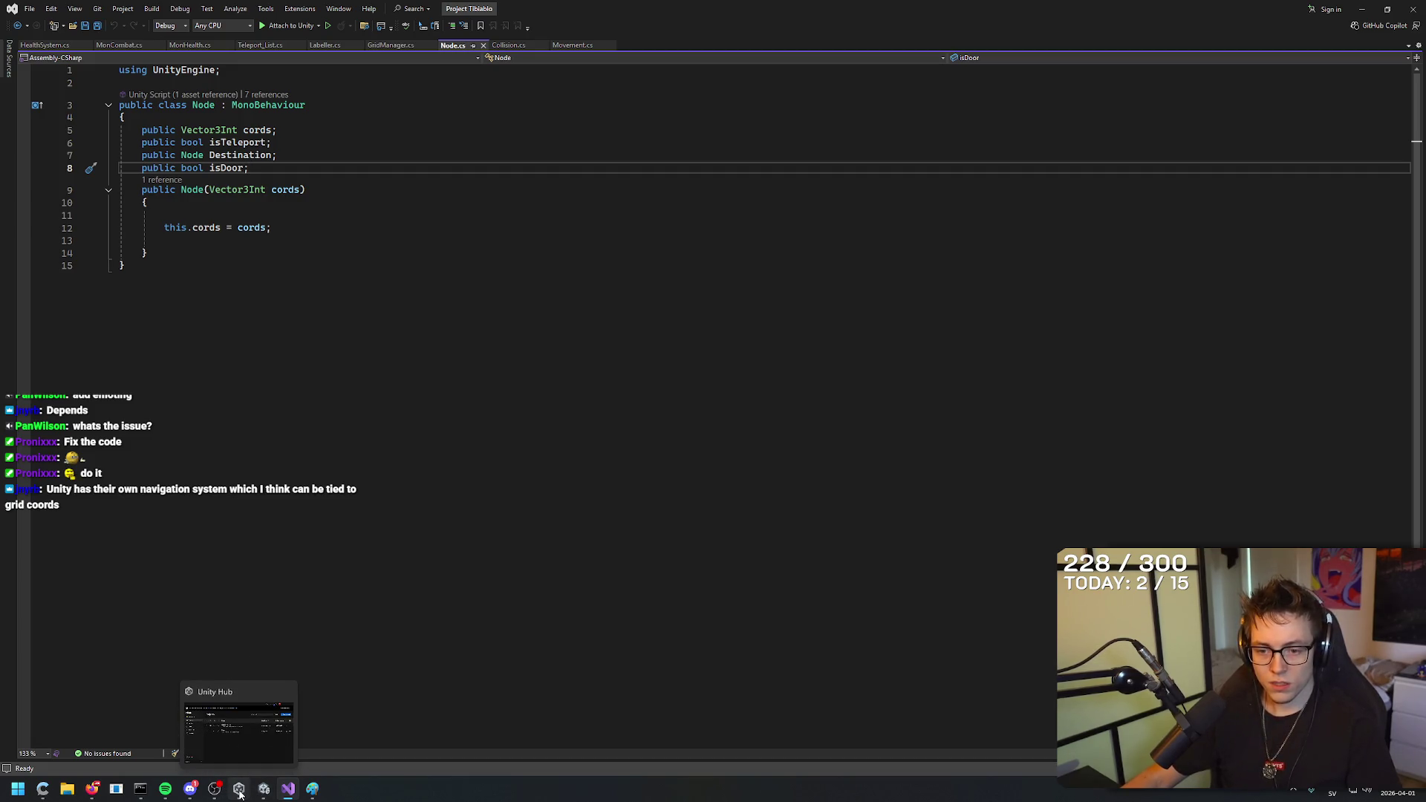
{"action": "left_click", "coordinate": [267, 792]}
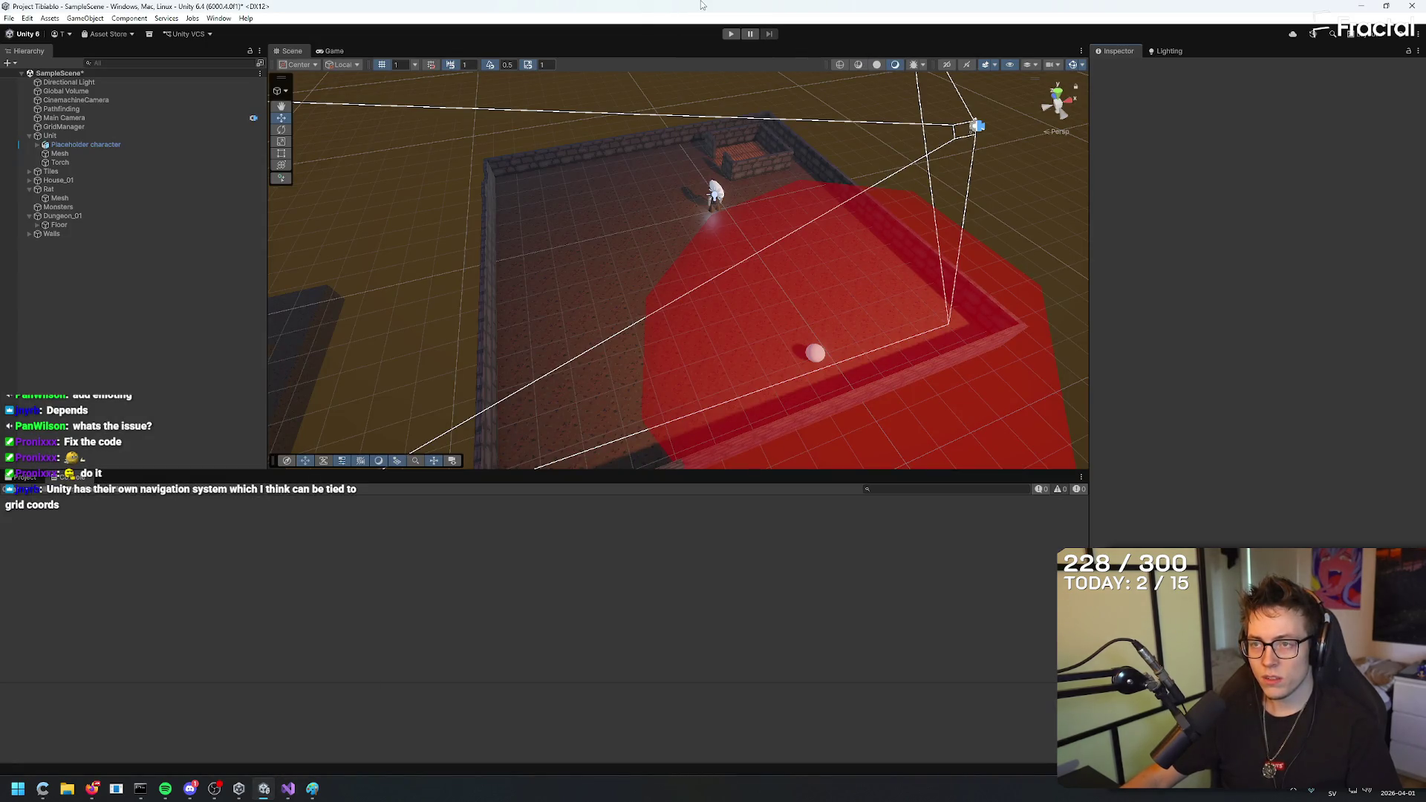
Search Google for 'unity pathfinding system' in a new browser tab.
{"action": "left_click", "coordinate": [92, 789]}
{"action": "left_click", "coordinate": [891, 348]}
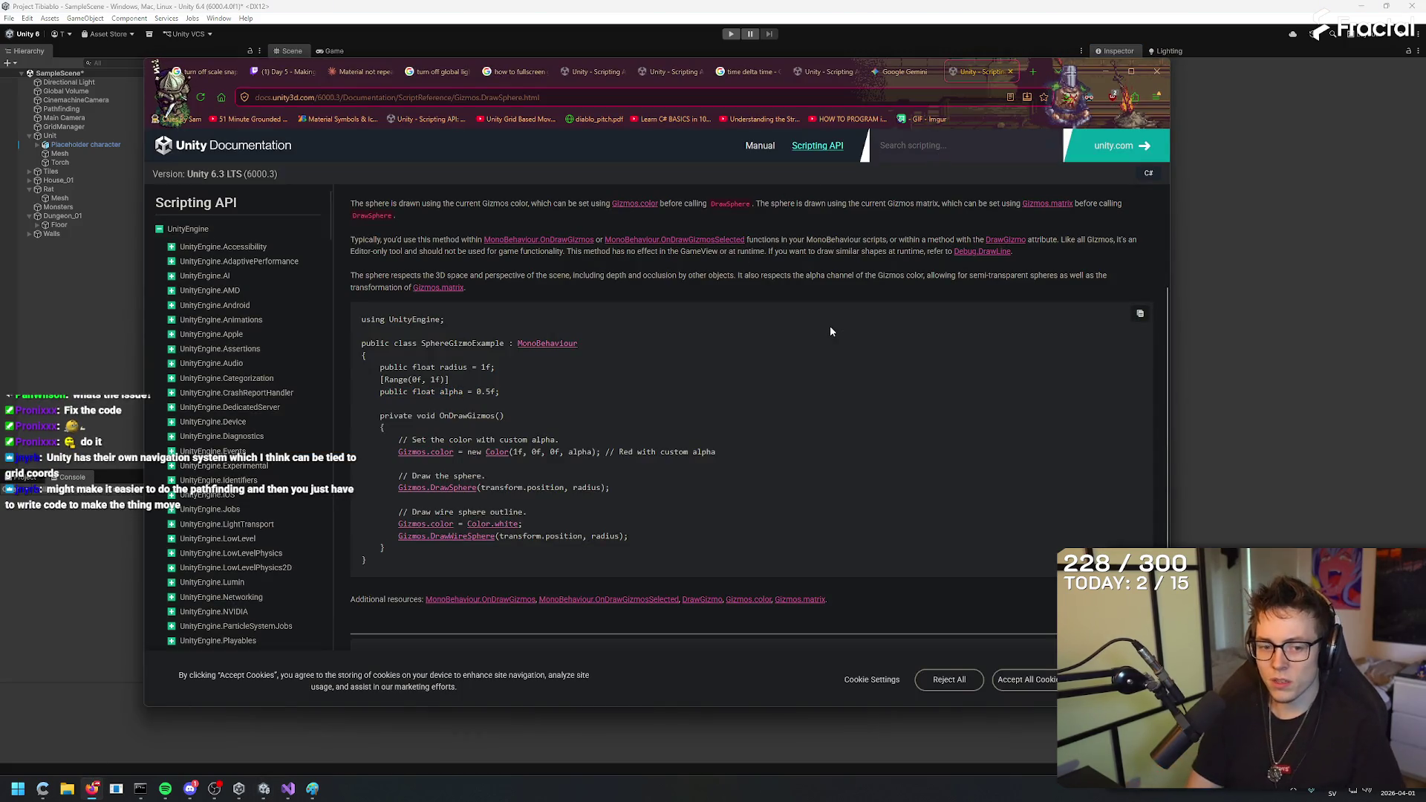
{"action": "key", "text": "ctrl+t"}
{"action": "type", "text": "unity poathfinding sys"}
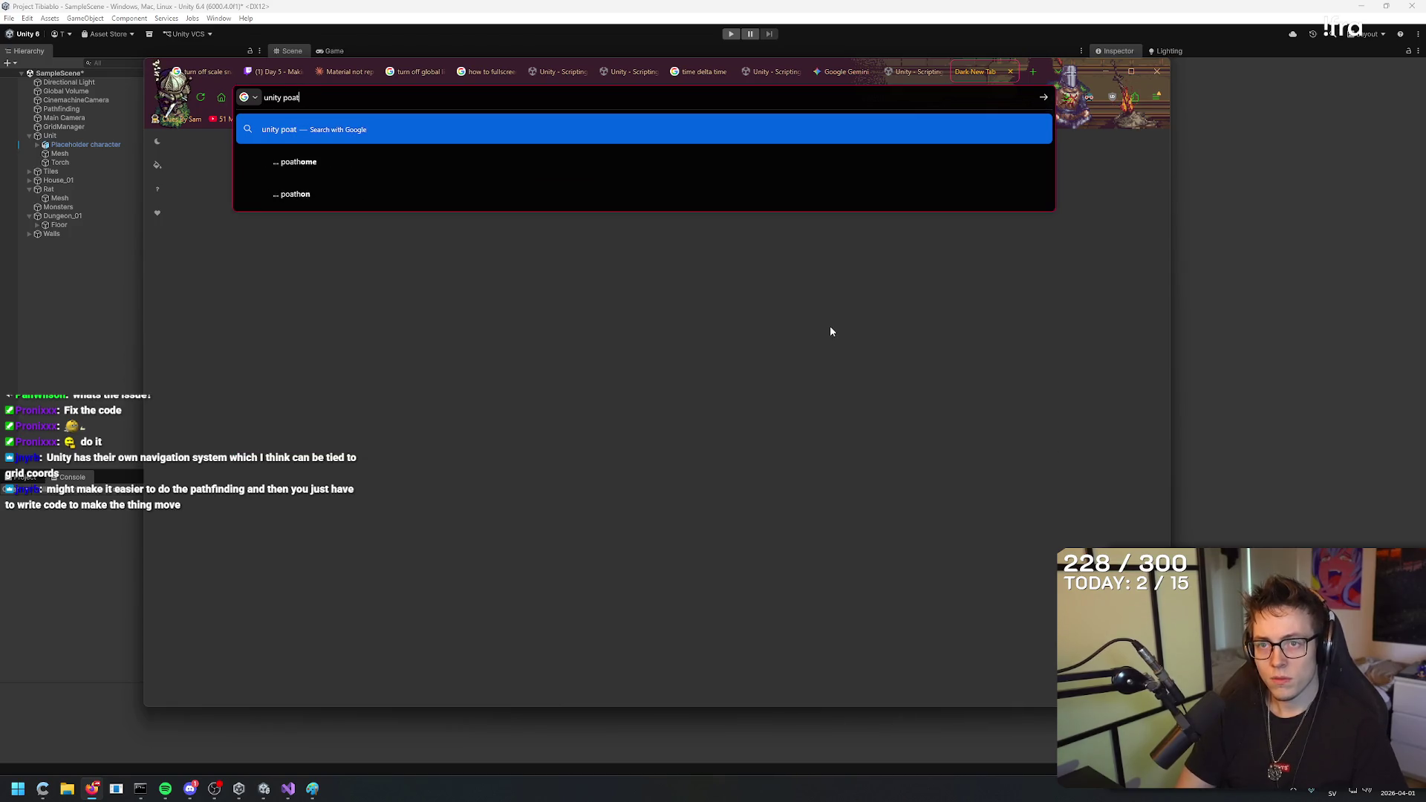
{"action": "type", "text": "tem"}
{"action": "key", "text": "Return"}
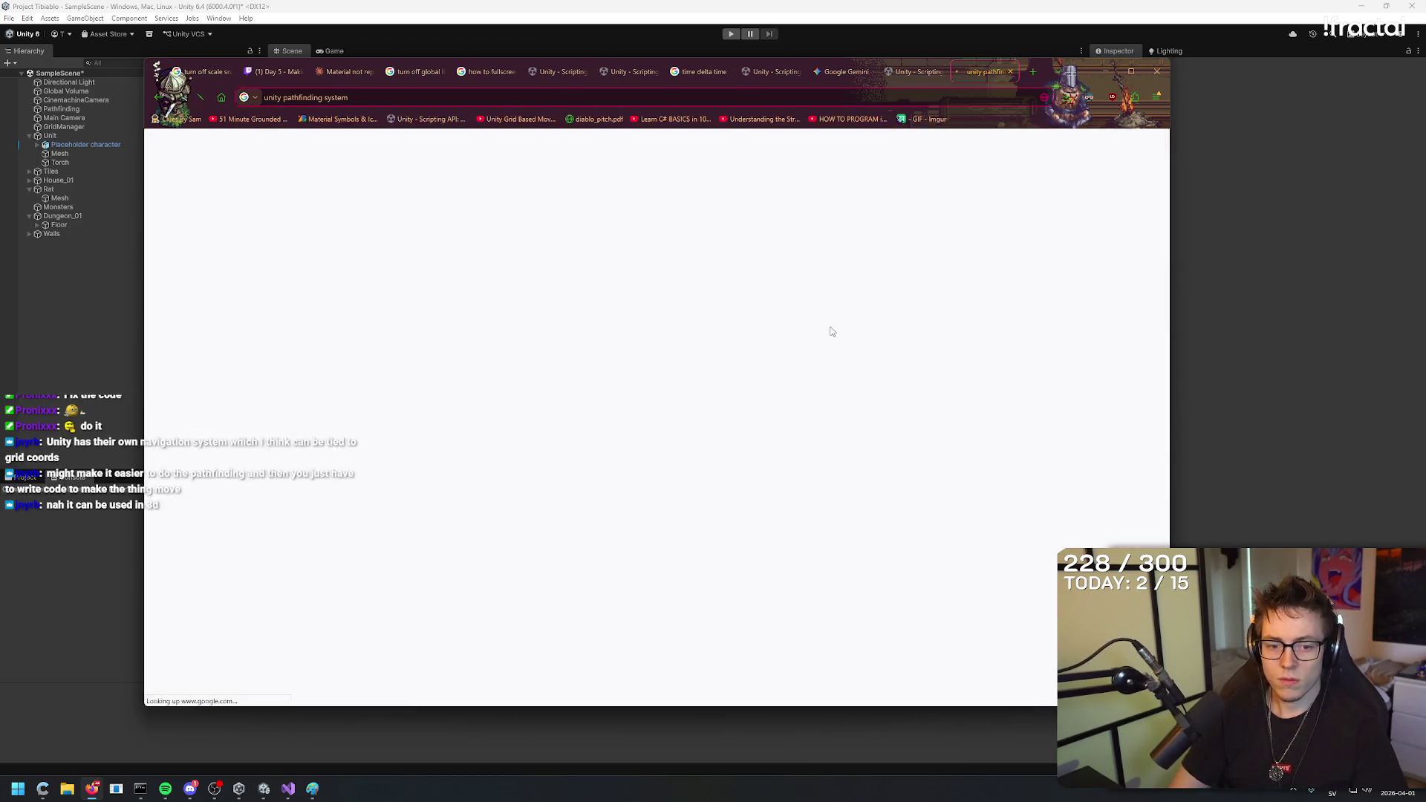
{"action": "left_click", "coordinate": [873, 250]}
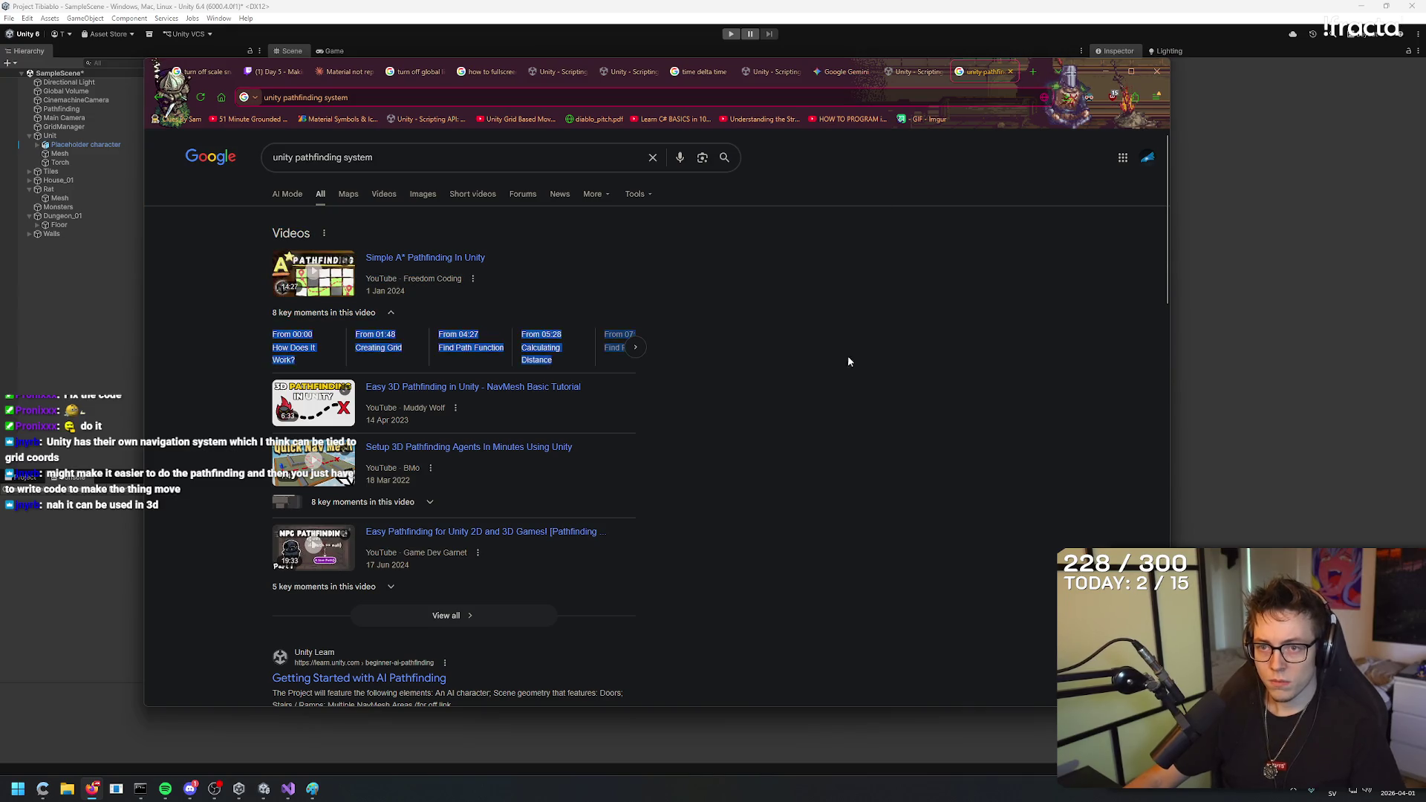
Open the Setup 3D Pathfinding video result in a new tab.
{"action": "right_click", "coordinate": [861, 269]}
{"action": "left_click", "coordinate": [858, 239]}
{"action": "right_click", "coordinate": [856, 268]}
{"action": "key", "text": "Escape"}
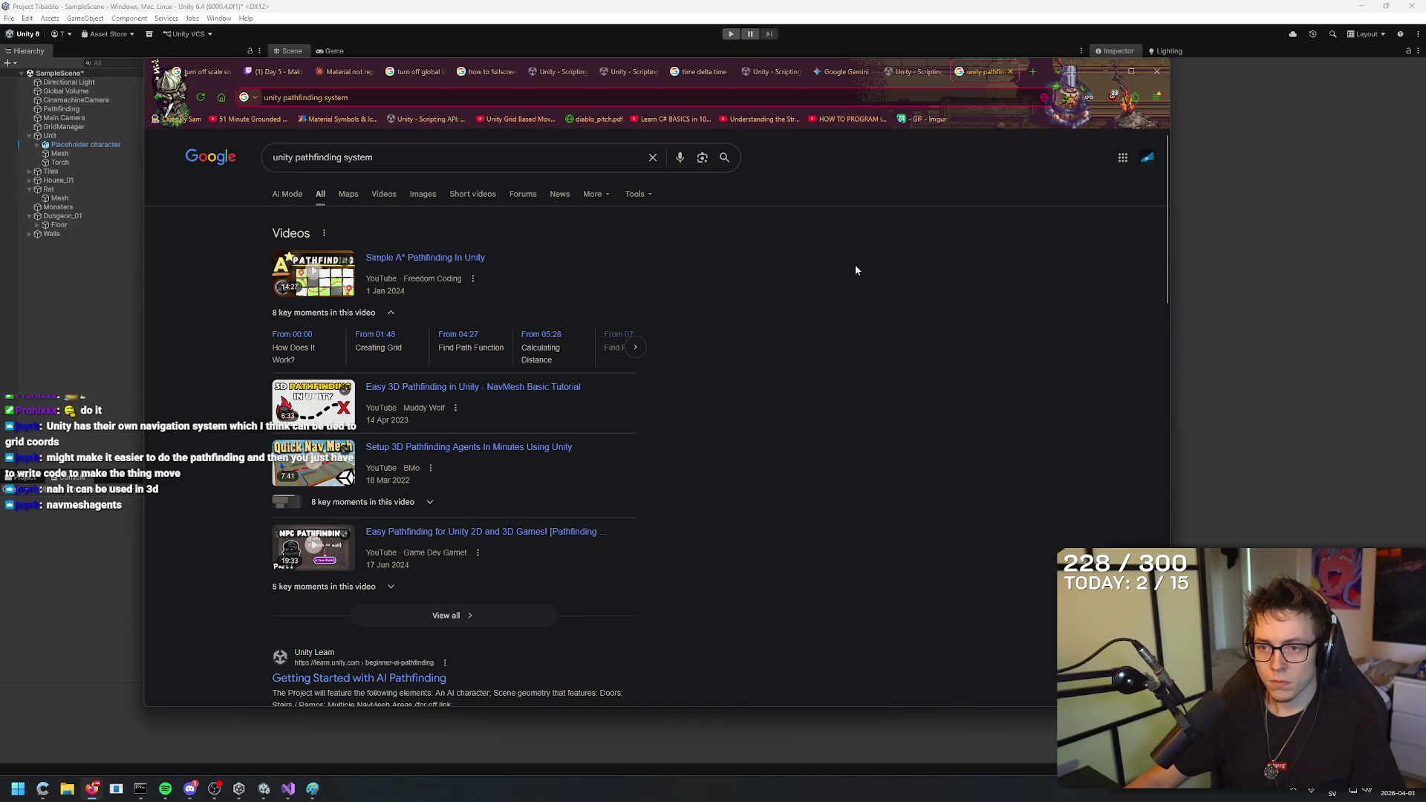
{"action": "scroll", "coordinate": [856, 271], "scroll_direction": "down", "scroll_amount": 1}
{"action": "scroll", "coordinate": [853, 223], "scroll_direction": "up", "scroll_amount": 1}
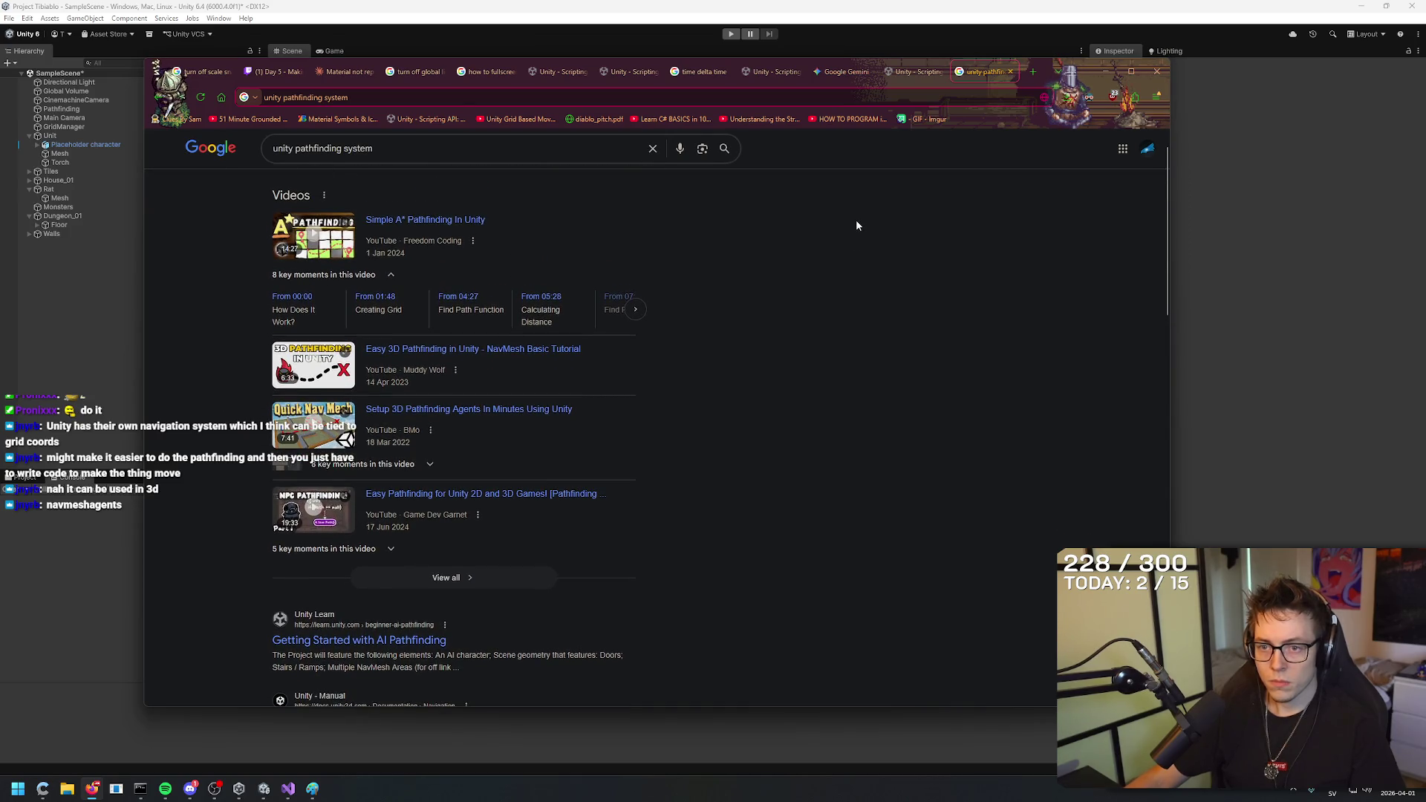
{"action": "right_click", "coordinate": [861, 226]}
{"action": "key", "text": "Escape"}
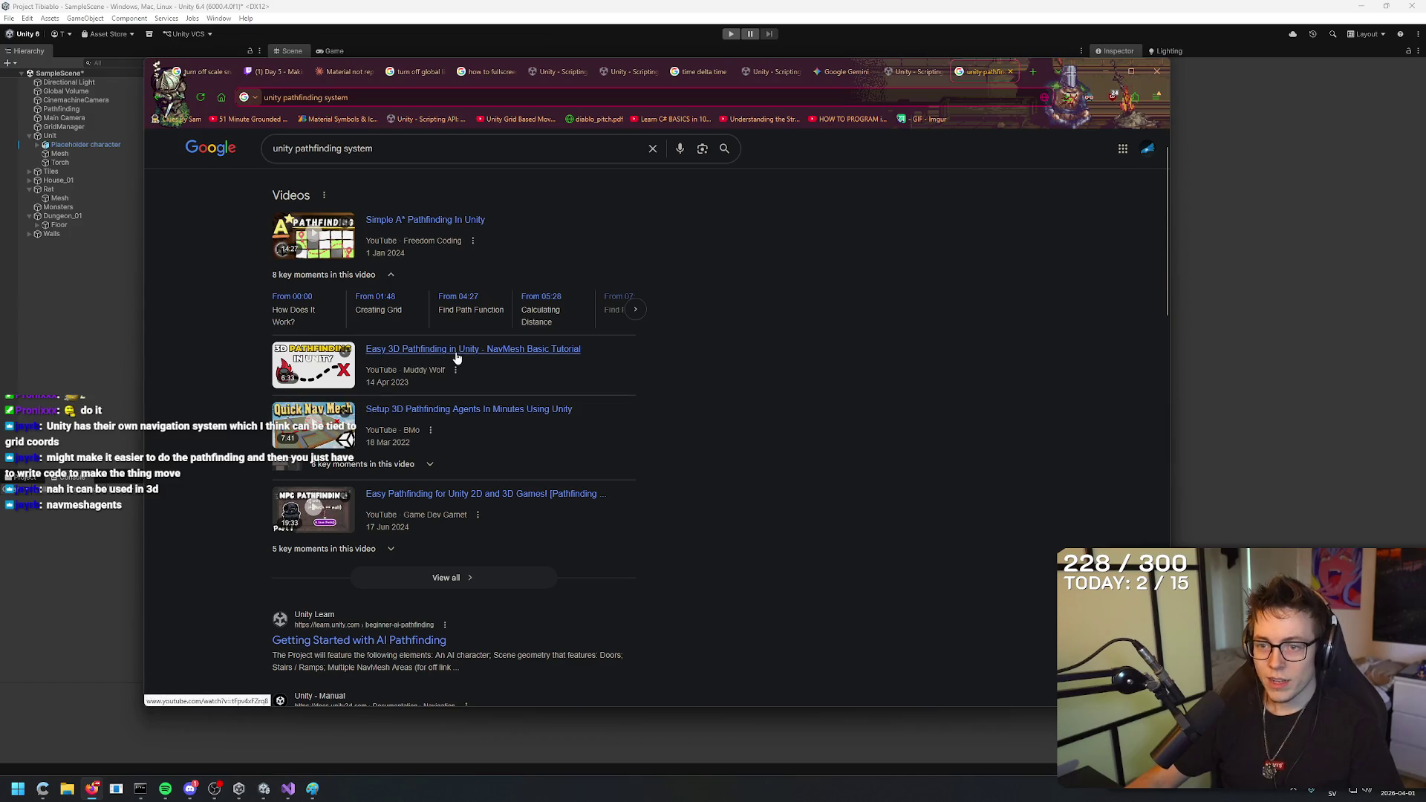
{"action": "middle_click", "coordinate": [555, 409]}
Open 'Easy 3D Pathfinding in Unity - NavMesh Basic Tutorial' and close the Setup tab.
{"action": "right_click", "coordinate": [791, 221]}
{"action": "key", "text": "Escape"}
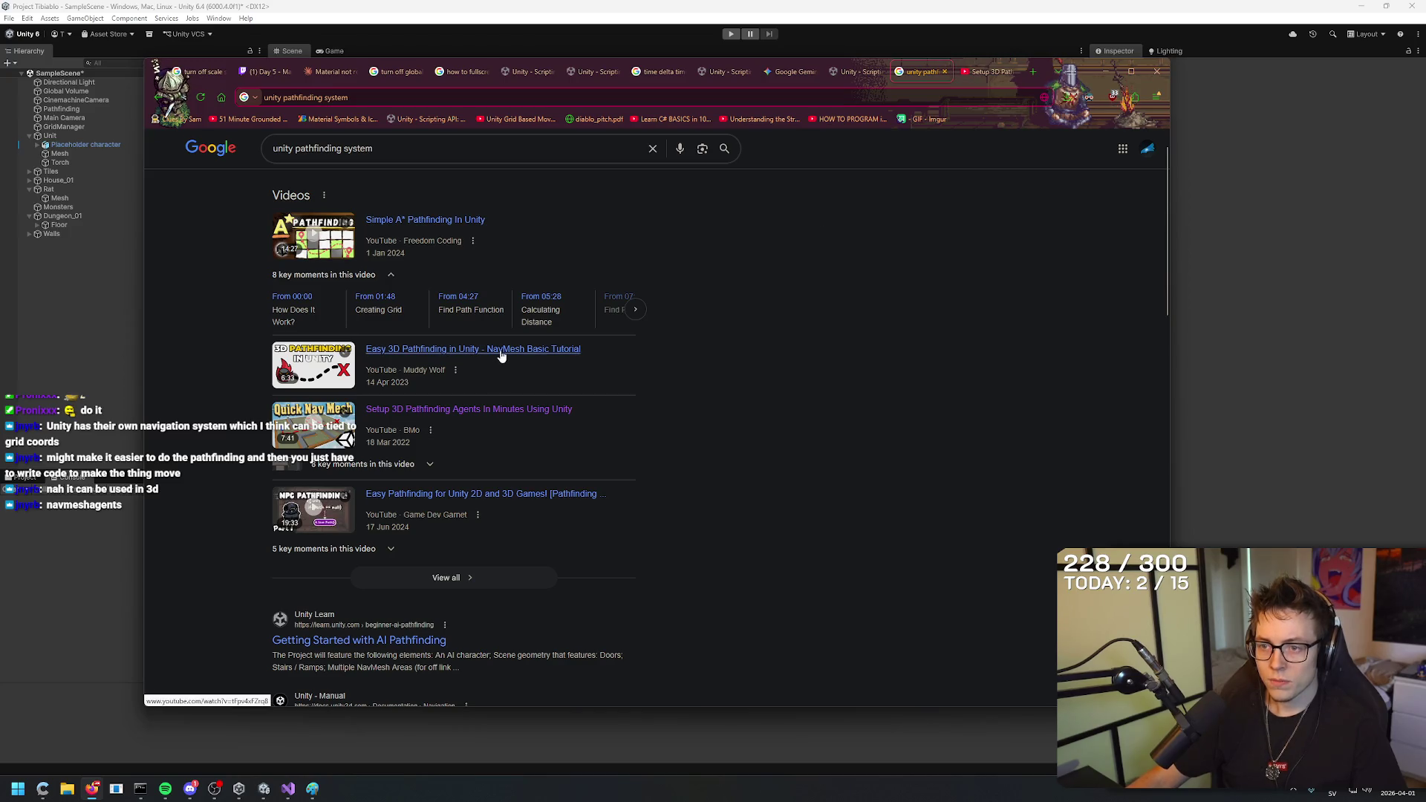
{"action": "middle_click", "coordinate": [503, 358]}
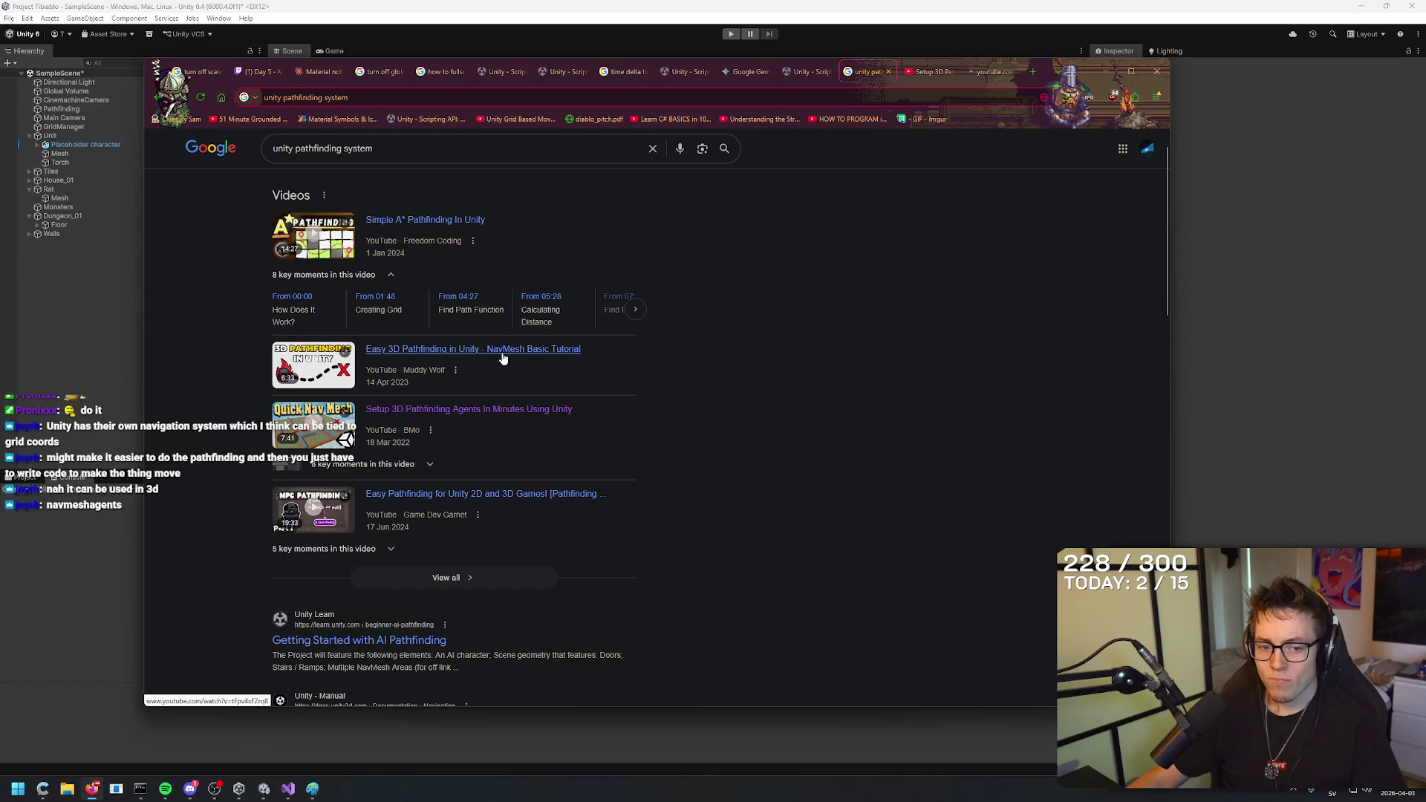
{"action": "middle_click", "coordinate": [928, 74]}
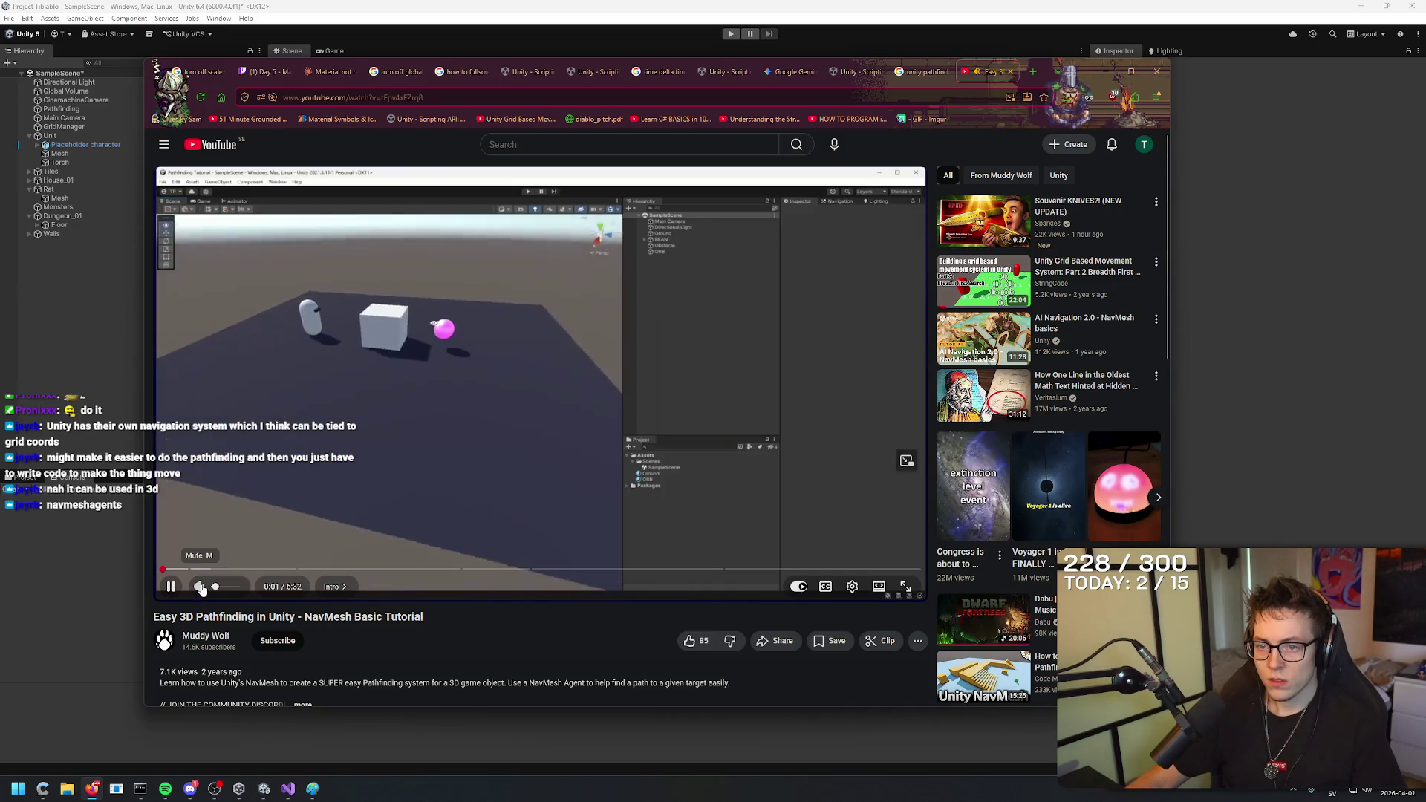
Turn up the NavMesh tutorial's volume and play it full screen.
{"action": "left_click", "coordinate": [230, 588]}
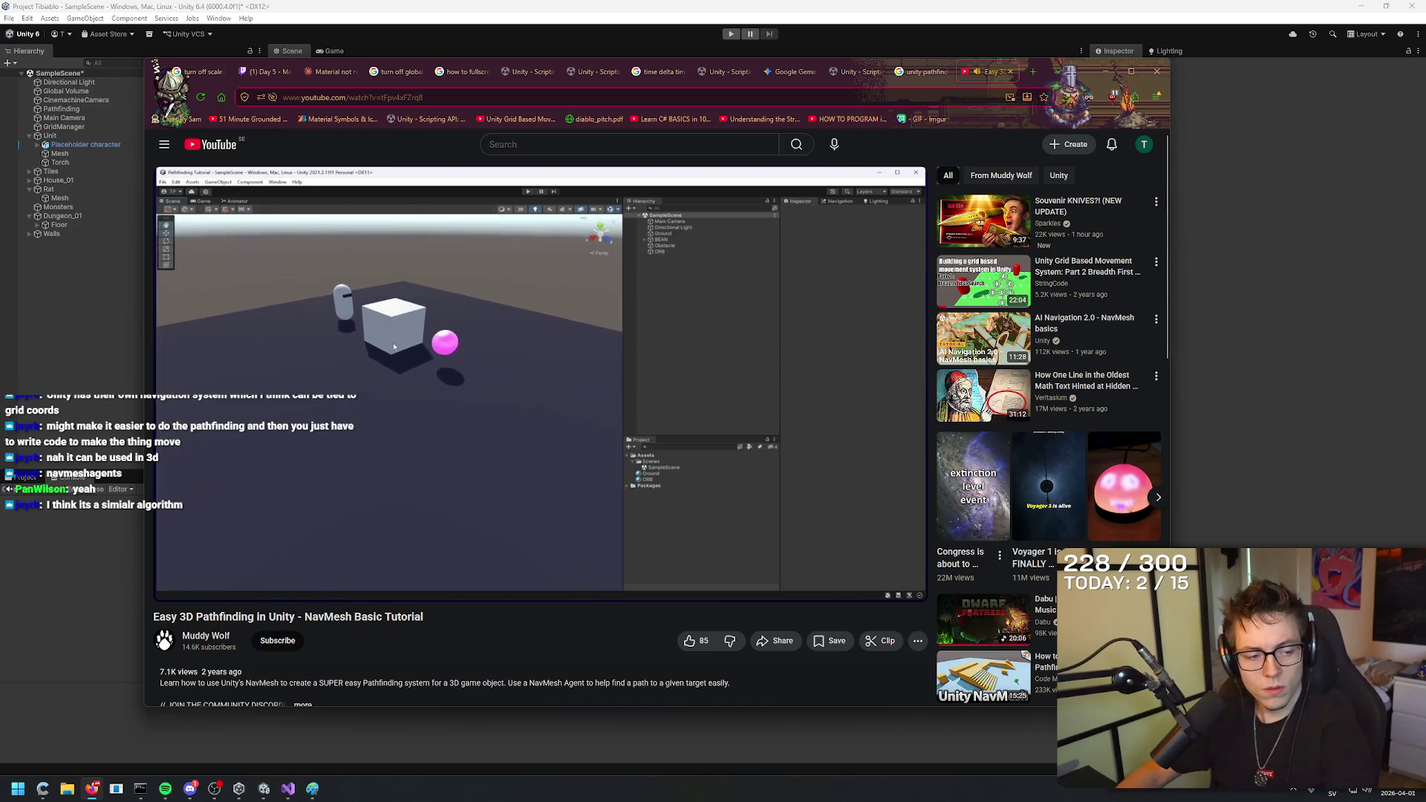
{"action": "mouse_move", "coordinate": [230, 591]}
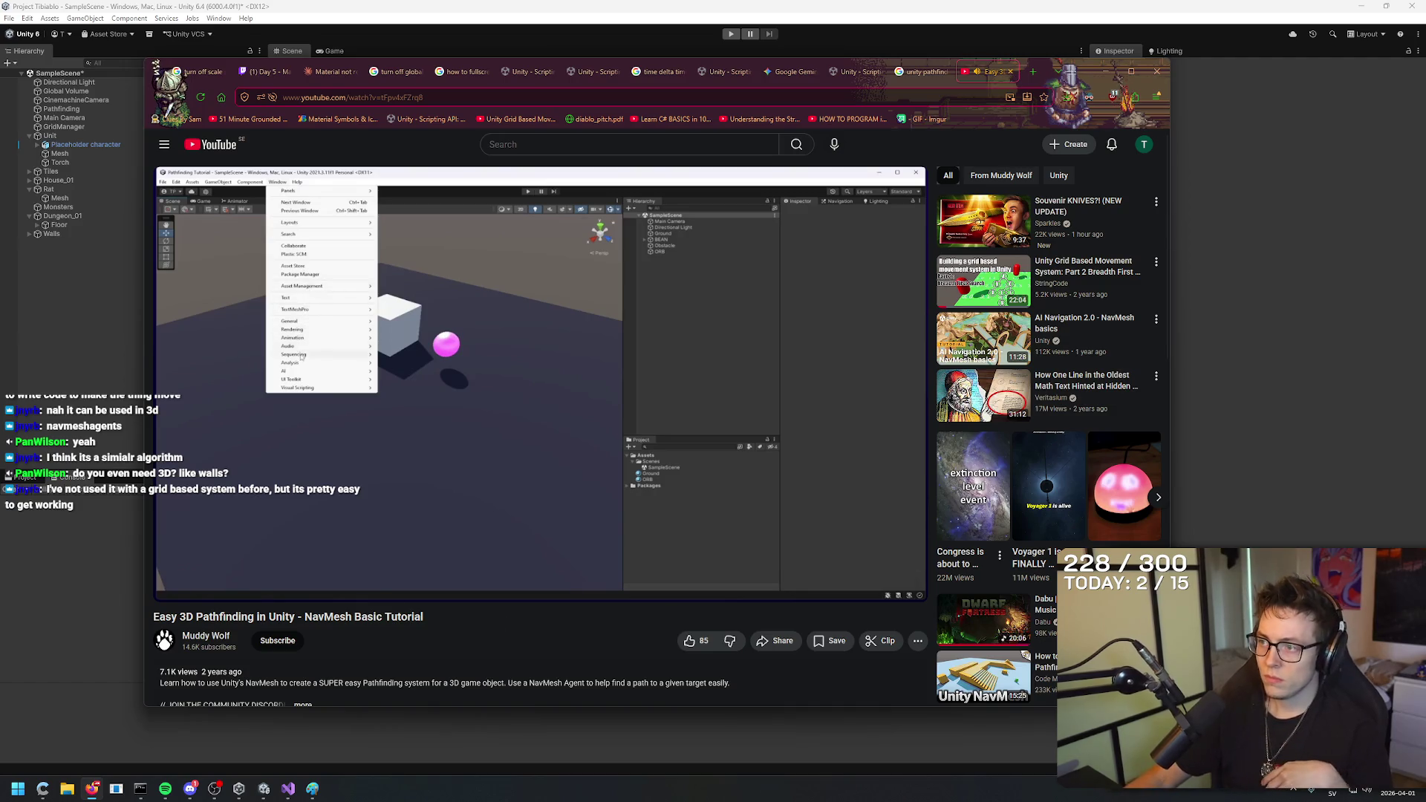
{"action": "left_click", "coordinate": [910, 588]}
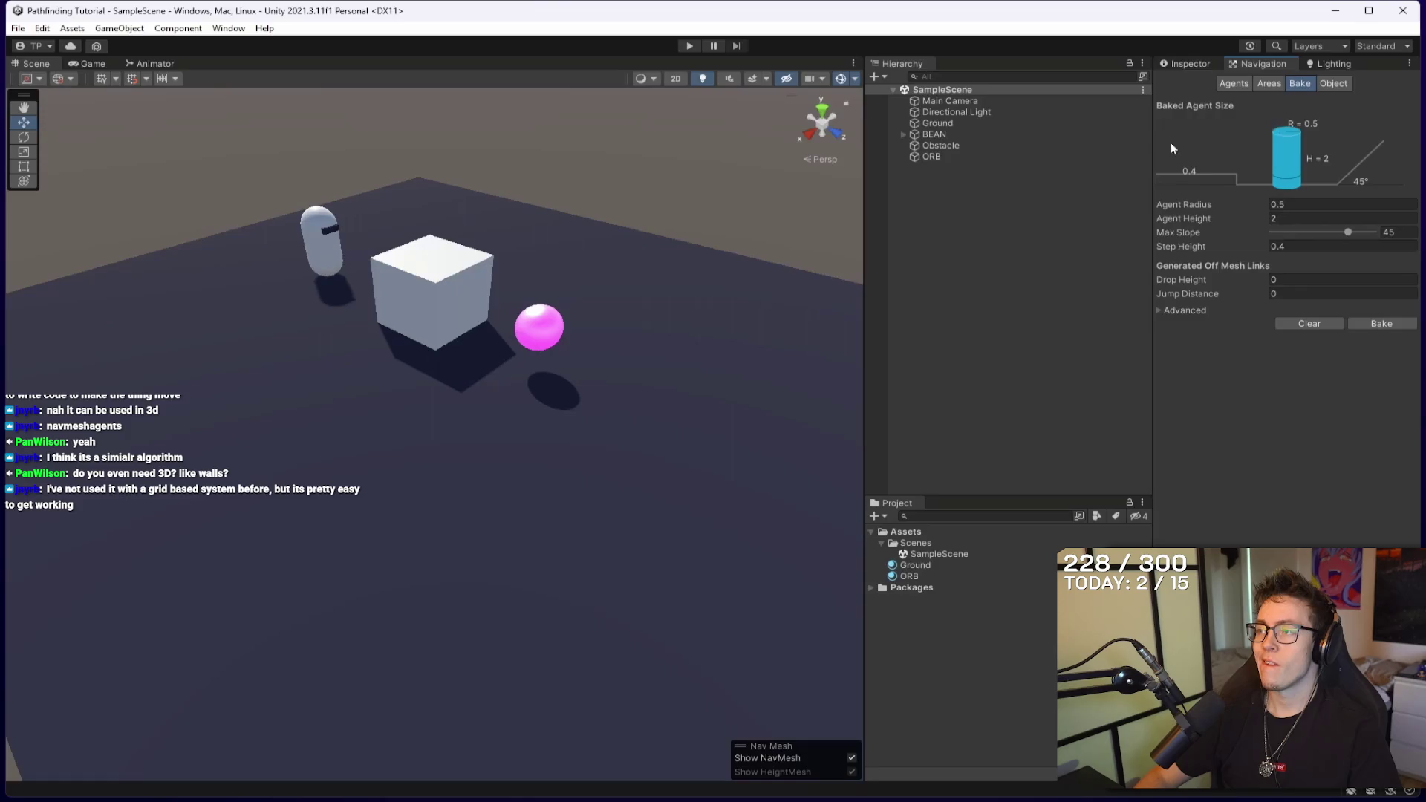
{"action": "left_click", "coordinate": [663, 334]}
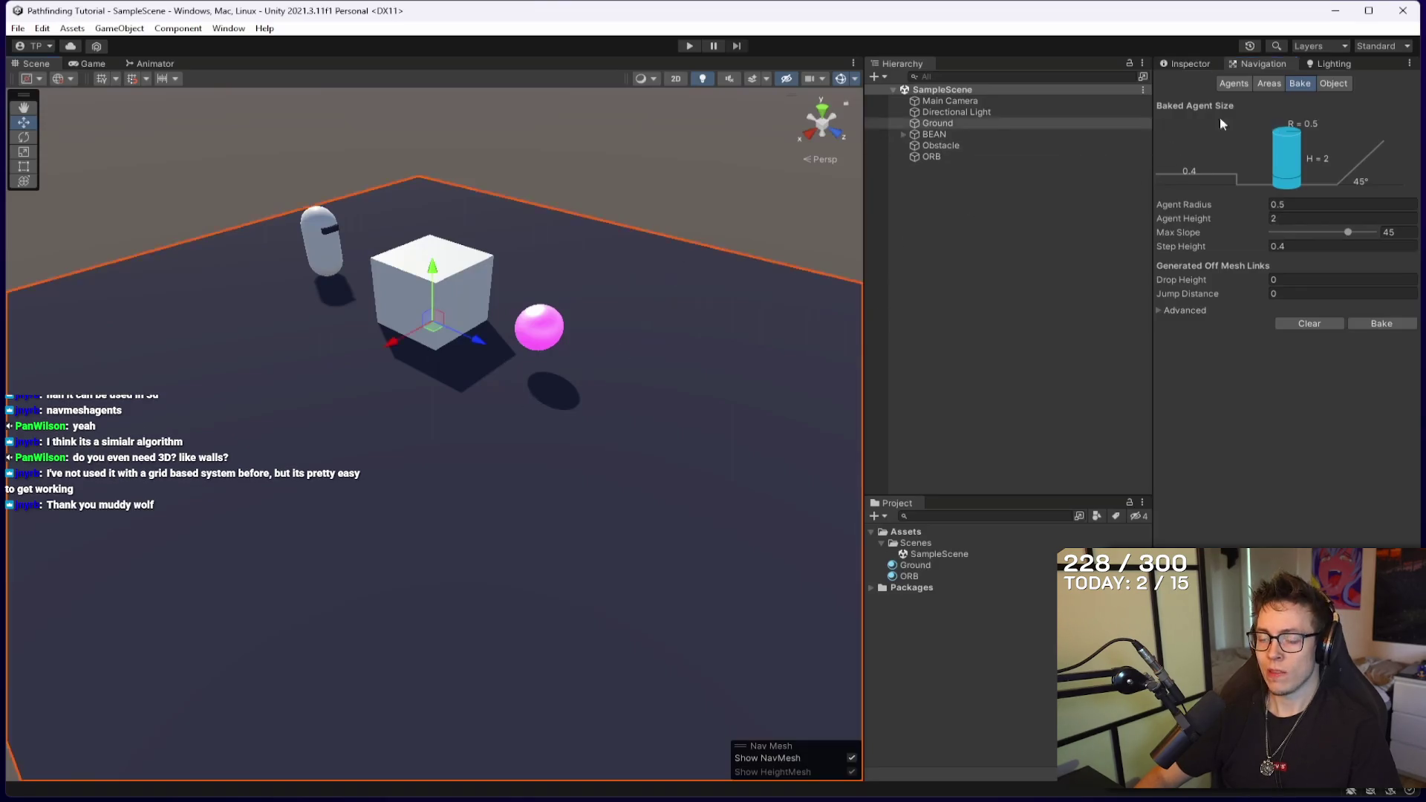
{"action": "left_click", "coordinate": [1328, 84]}
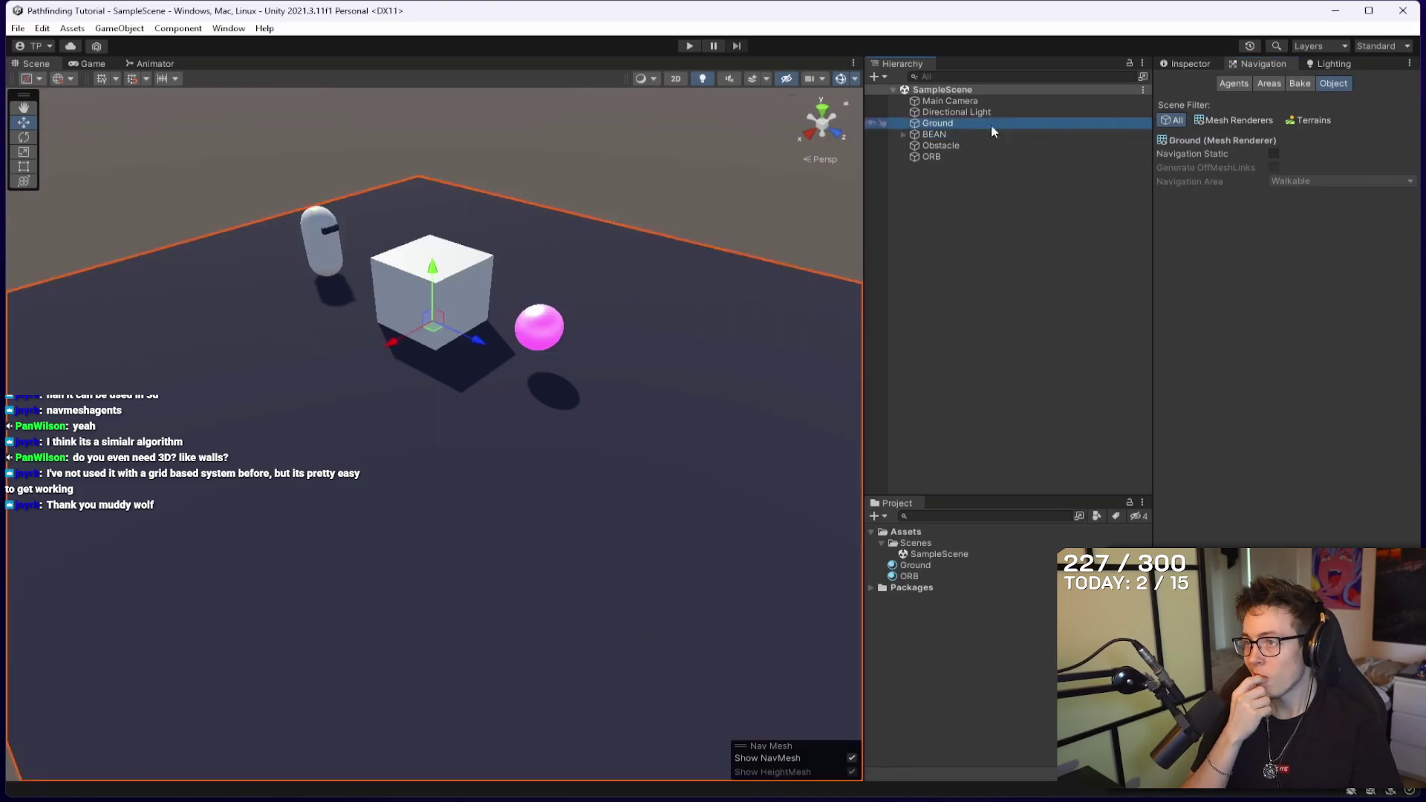
{"action": "left_click", "coordinate": [1188, 66]}
{"action": "left_click", "coordinate": [937, 123]}
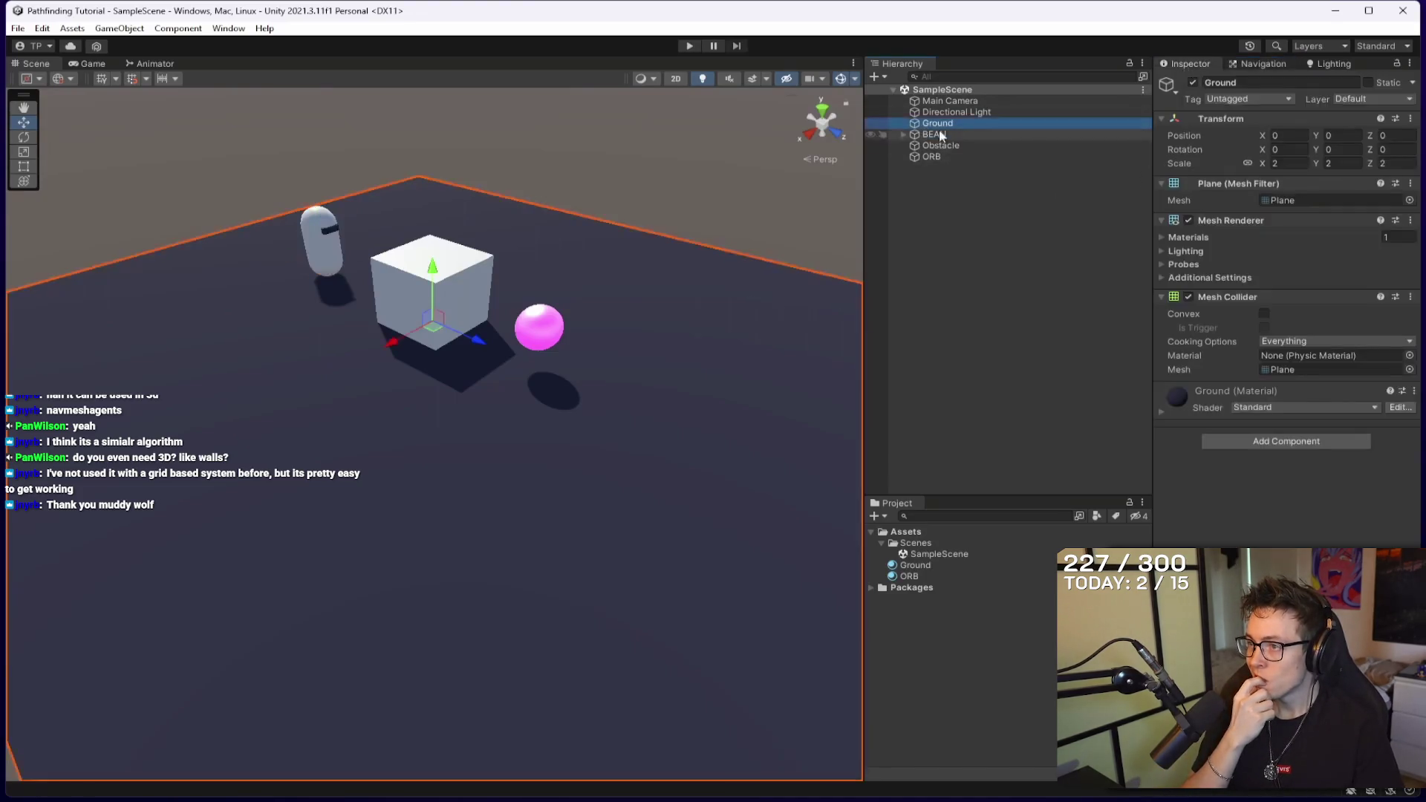
{"action": "left_click", "coordinate": [1367, 83]}
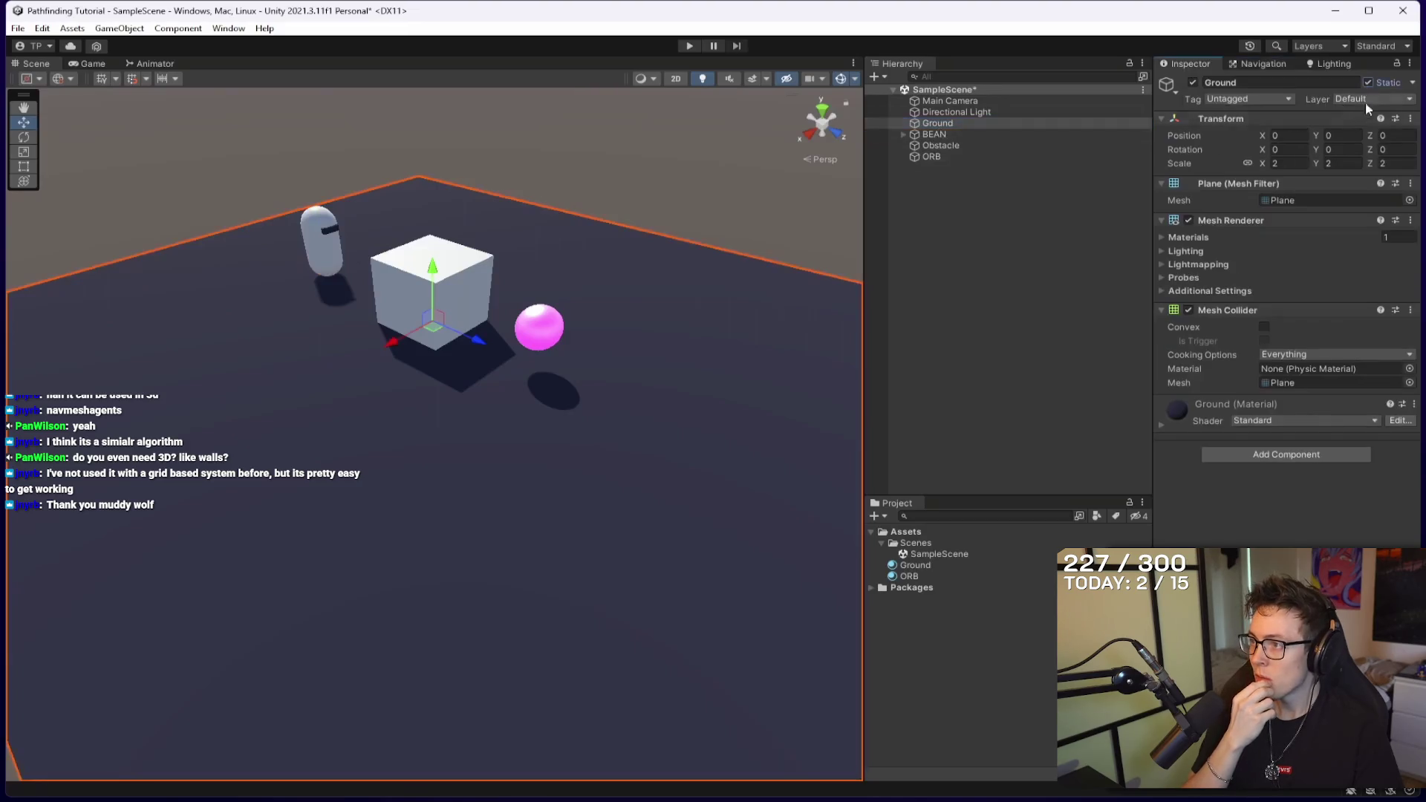
{"action": "left_click", "coordinate": [1413, 83]}
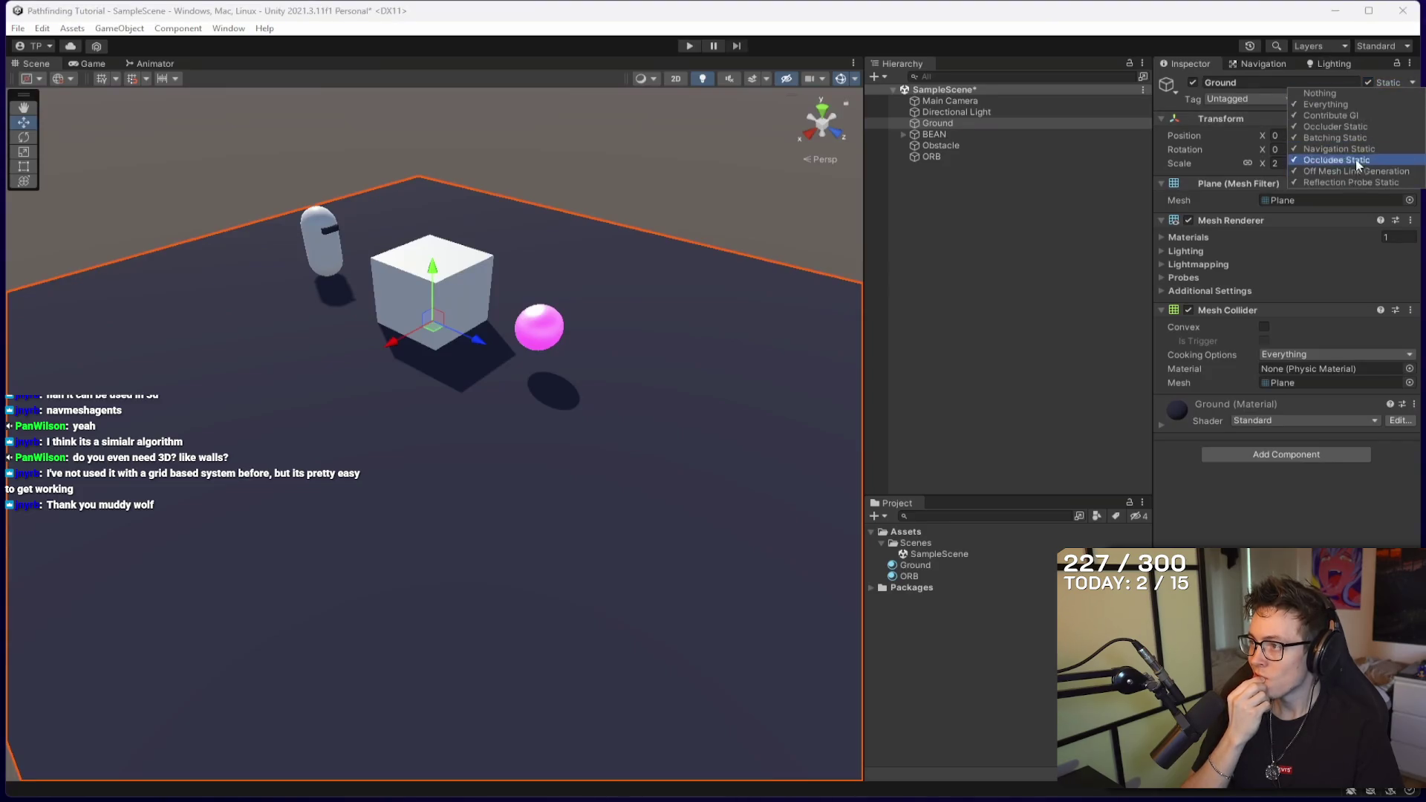
{"action": "left_click", "coordinate": [1413, 84]}
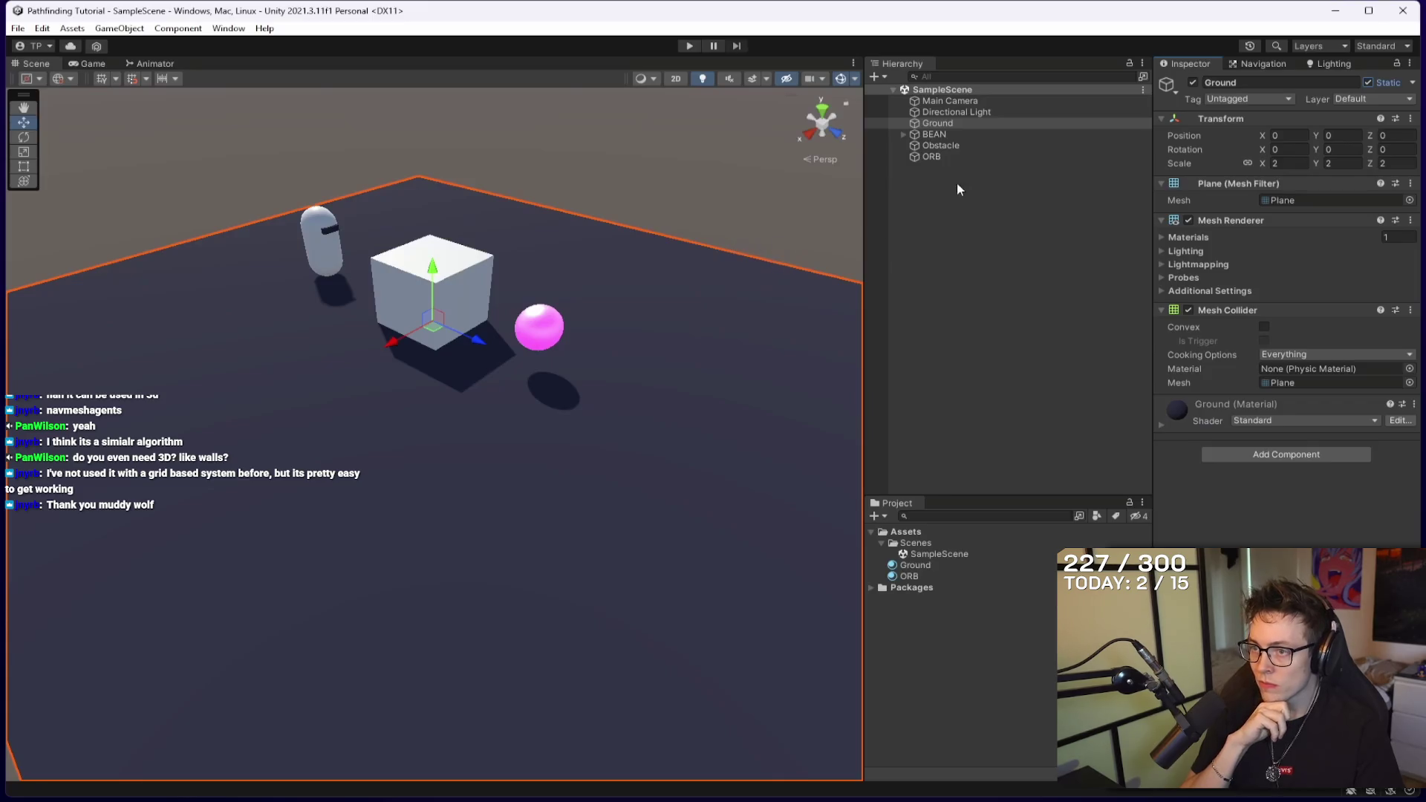
{"action": "left_click", "coordinate": [937, 146]}
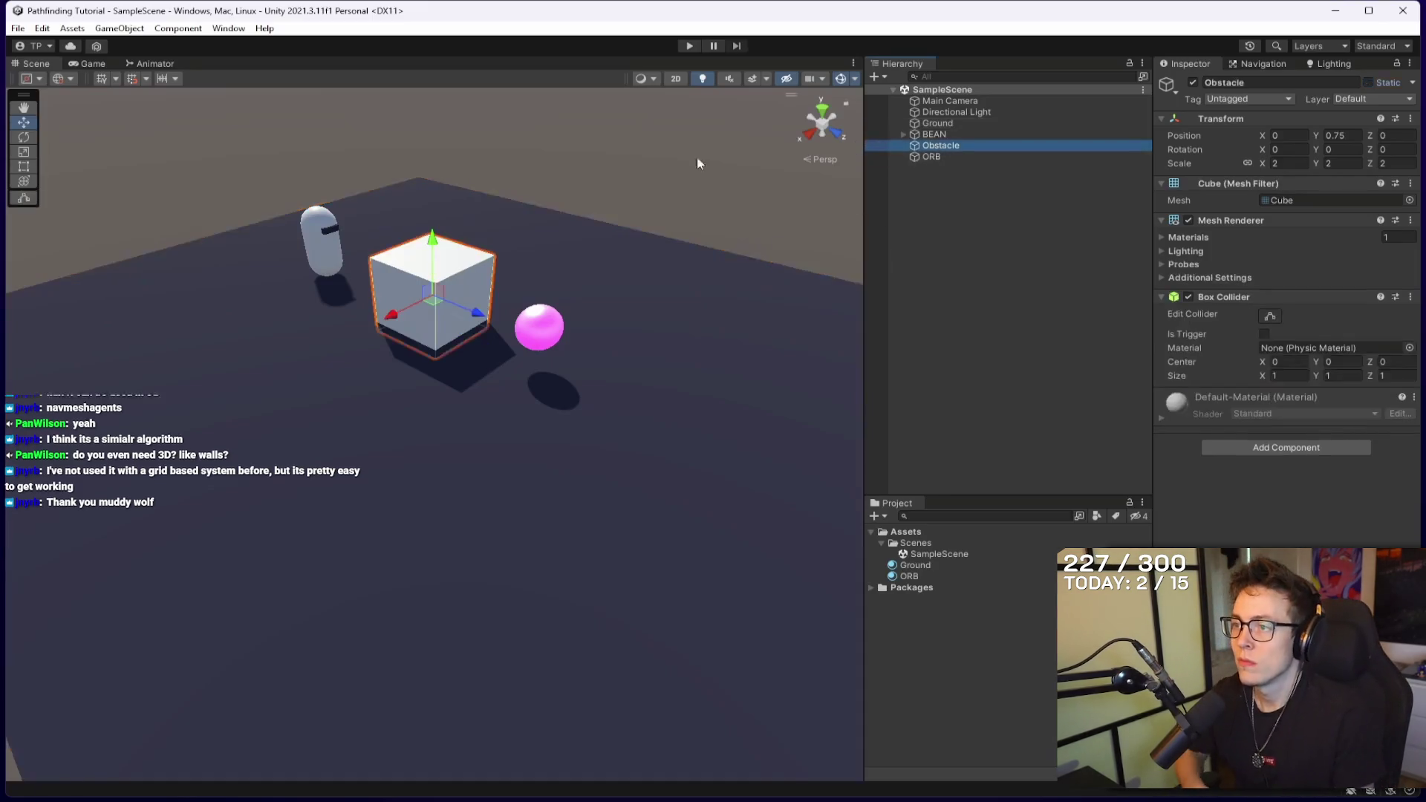
{"action": "left_click", "coordinate": [1368, 83]}
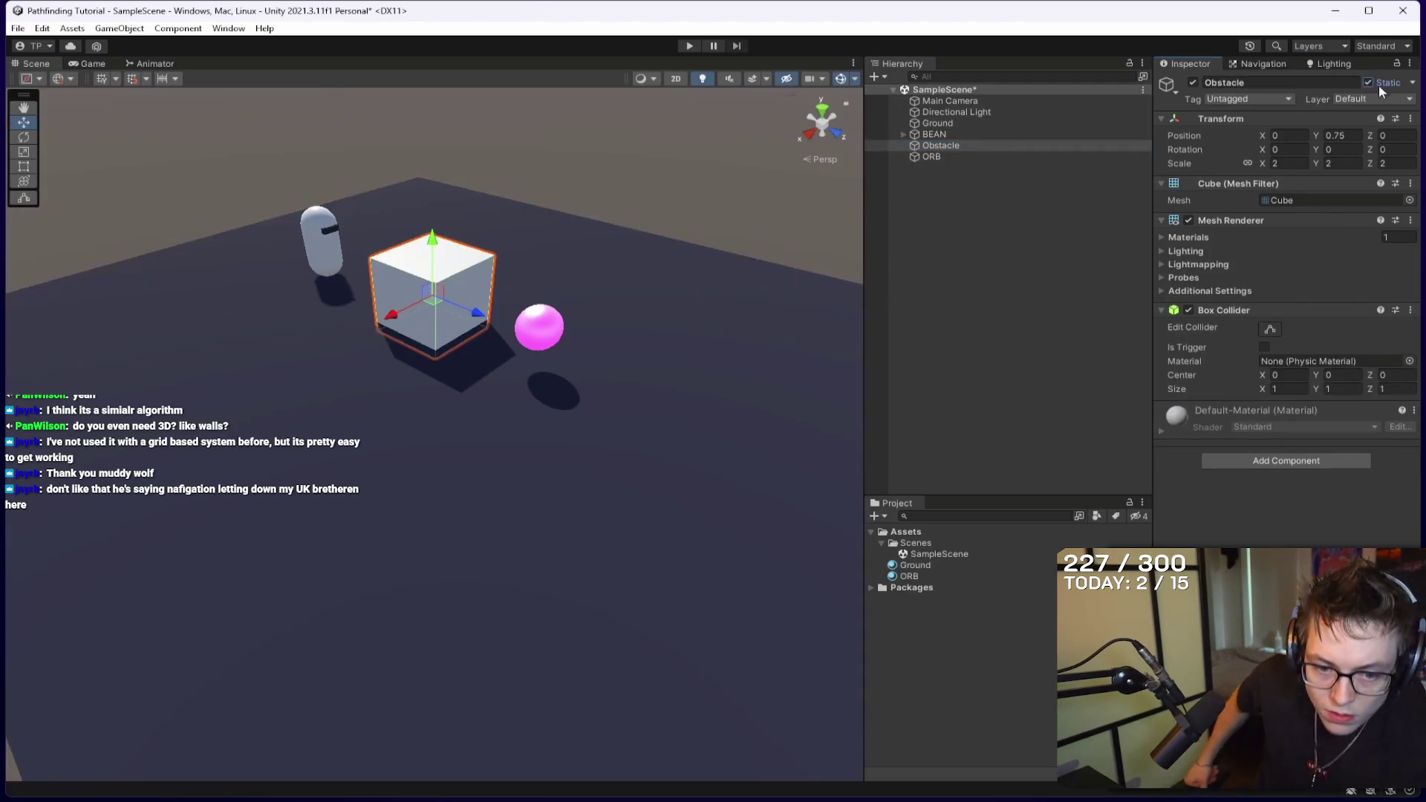
{"action": "left_click", "coordinate": [1262, 64]}
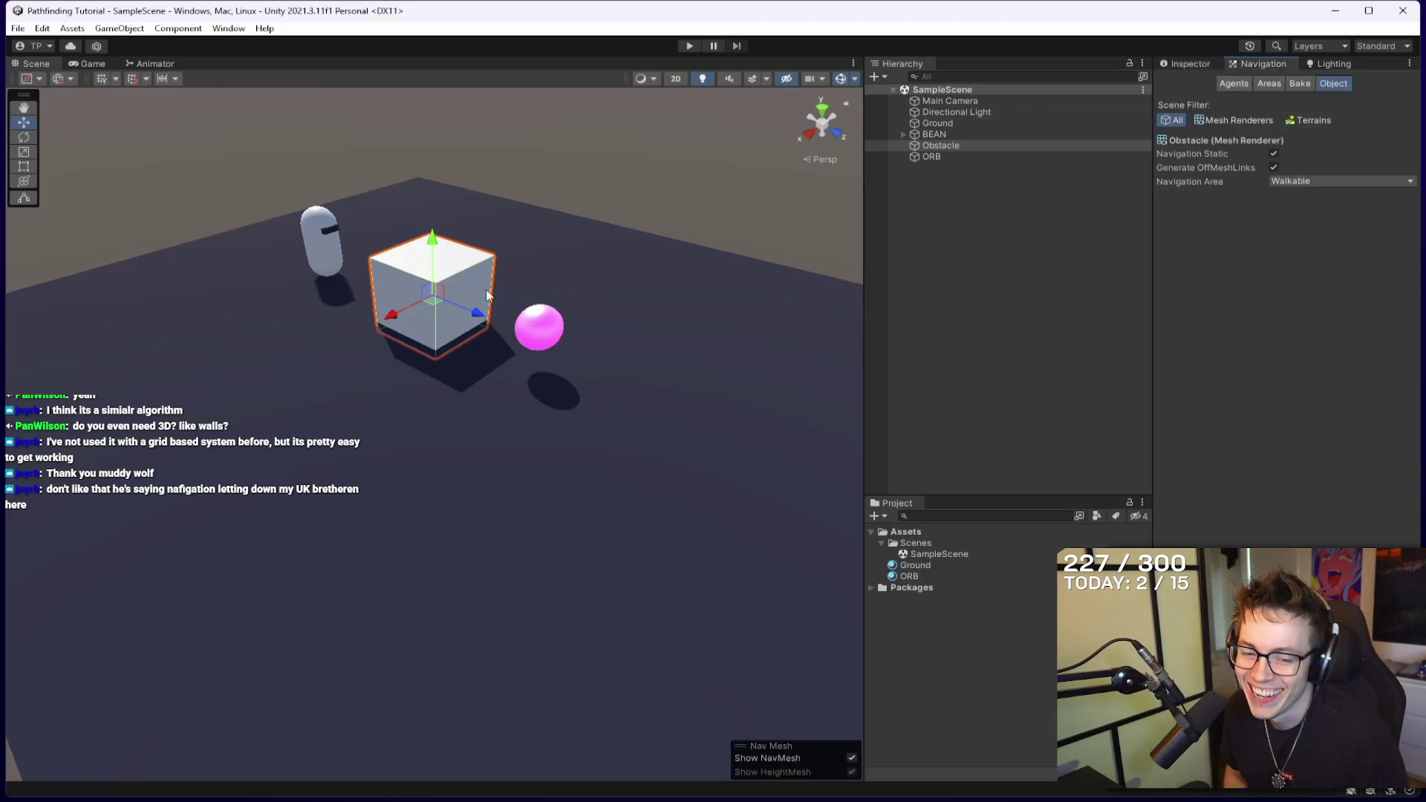
{"action": "left_click", "coordinate": [1285, 185]}
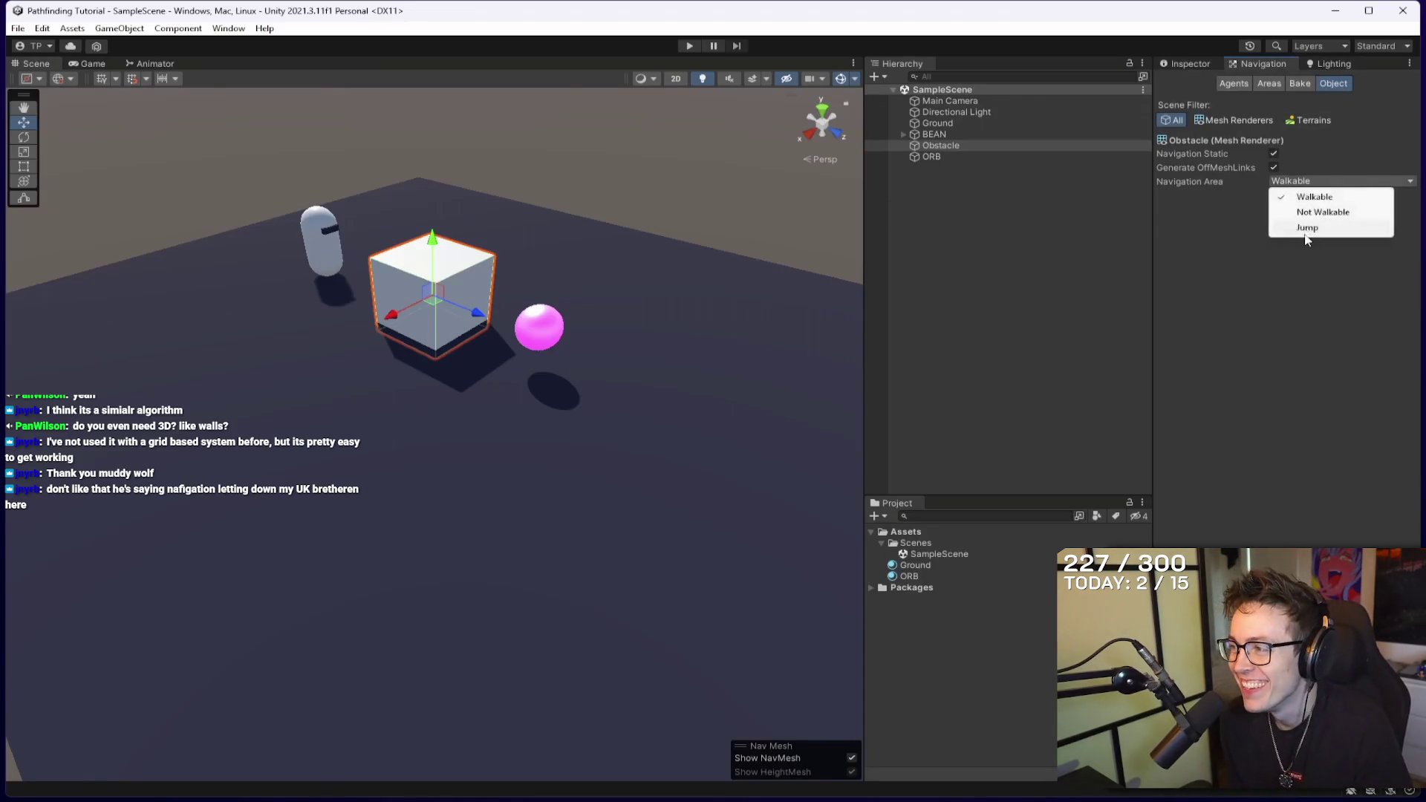
{"action": "left_click", "coordinate": [1216, 231]}
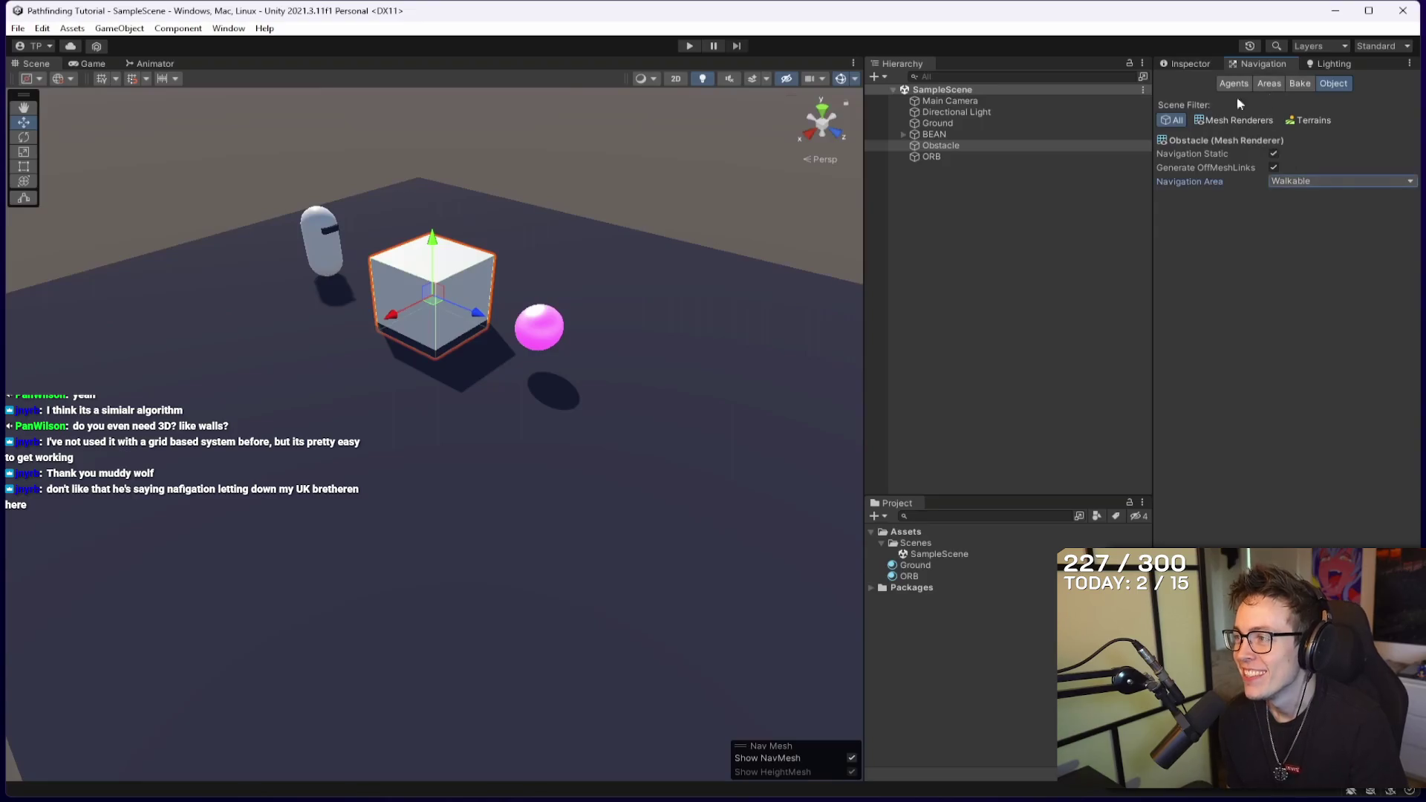
{"action": "left_click", "coordinate": [1298, 85]}
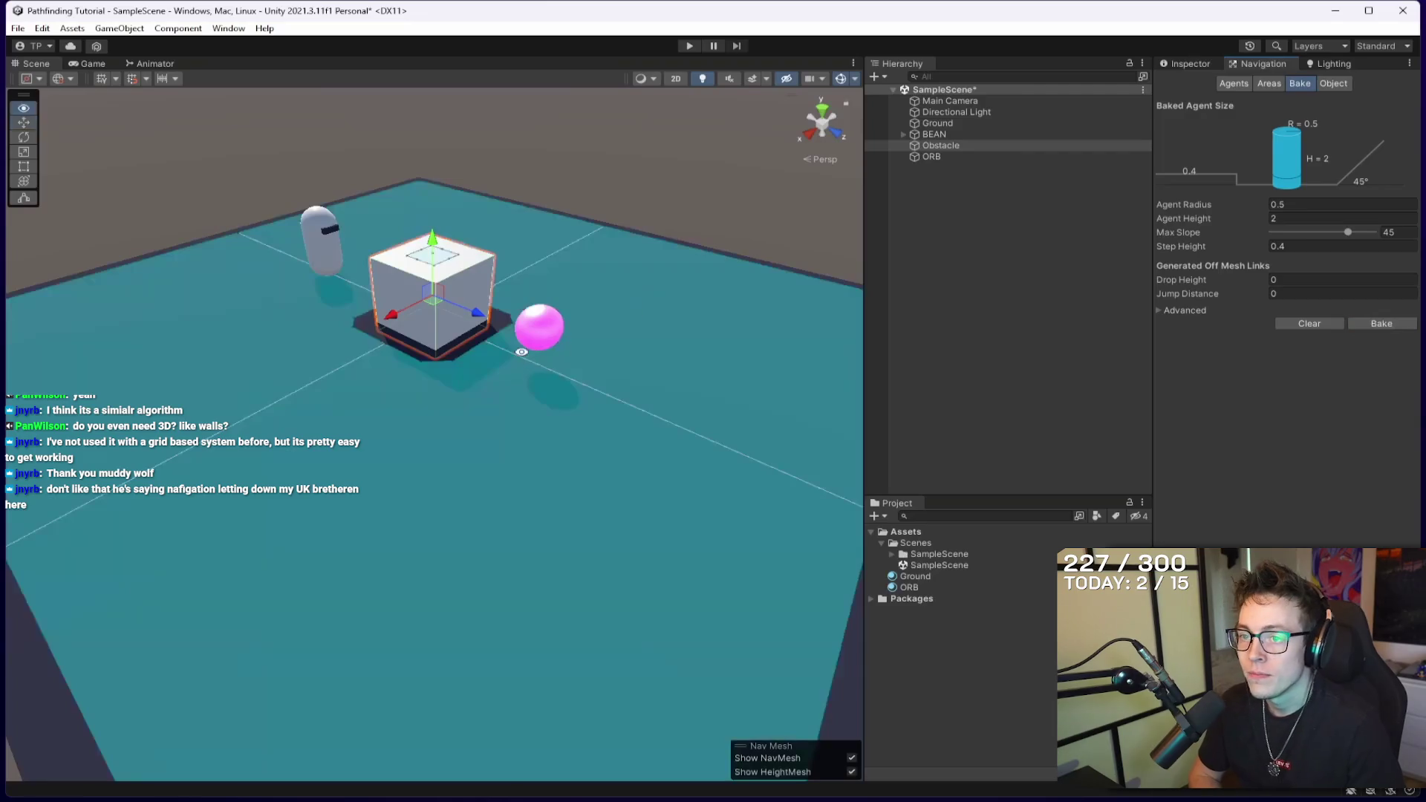
{"action": "mouse_move", "coordinate": [521, 351]}
{"action": "left_mouse_down"}
{"action": "mouse_move", "coordinate": [742, 309]}
{"action": "mouse_move", "coordinate": [735, 331]}
{"action": "mouse_move", "coordinate": [446, 408]}
{"action": "left_mouse_up"}
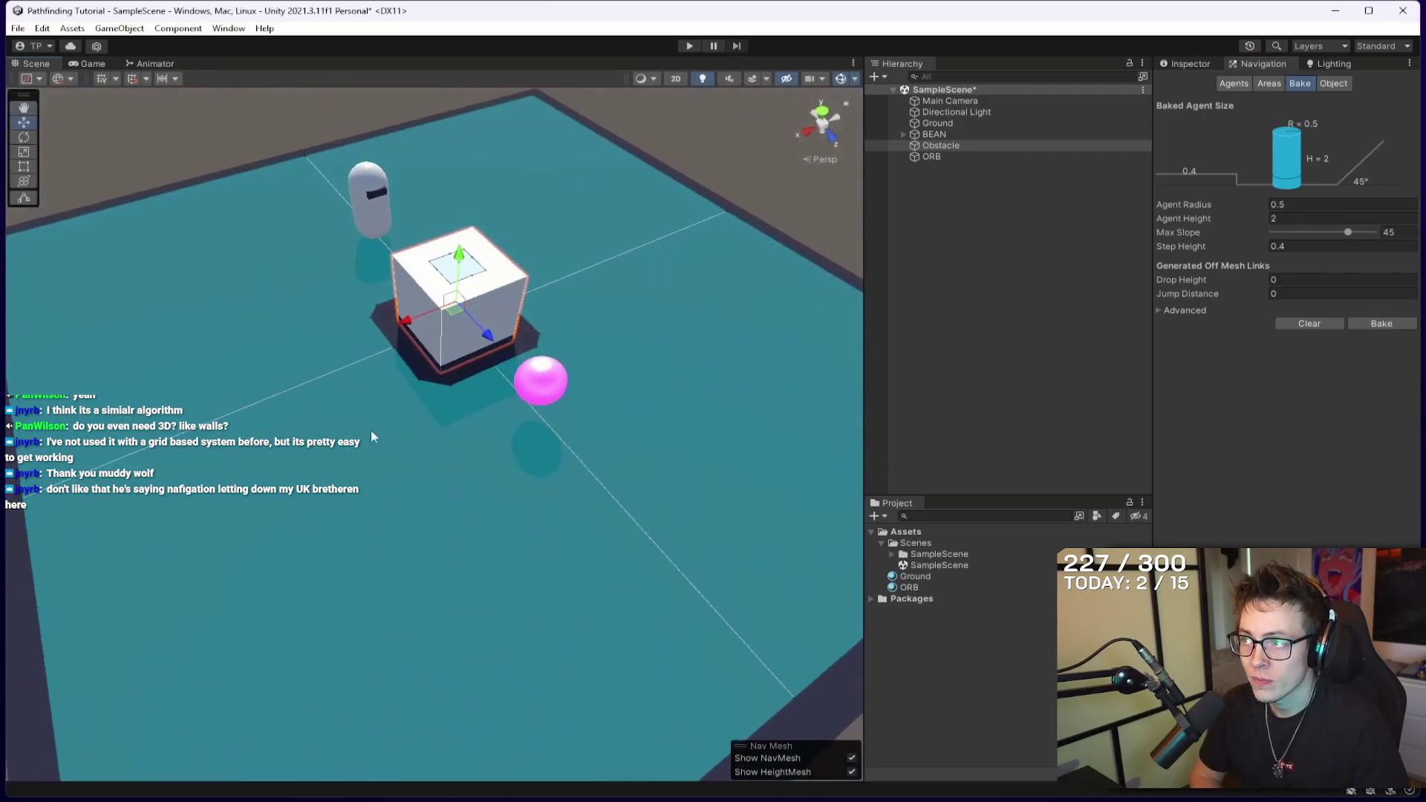
{"action": "scroll", "coordinate": [346, 349], "scroll_direction": "down", "scroll_amount": 1}
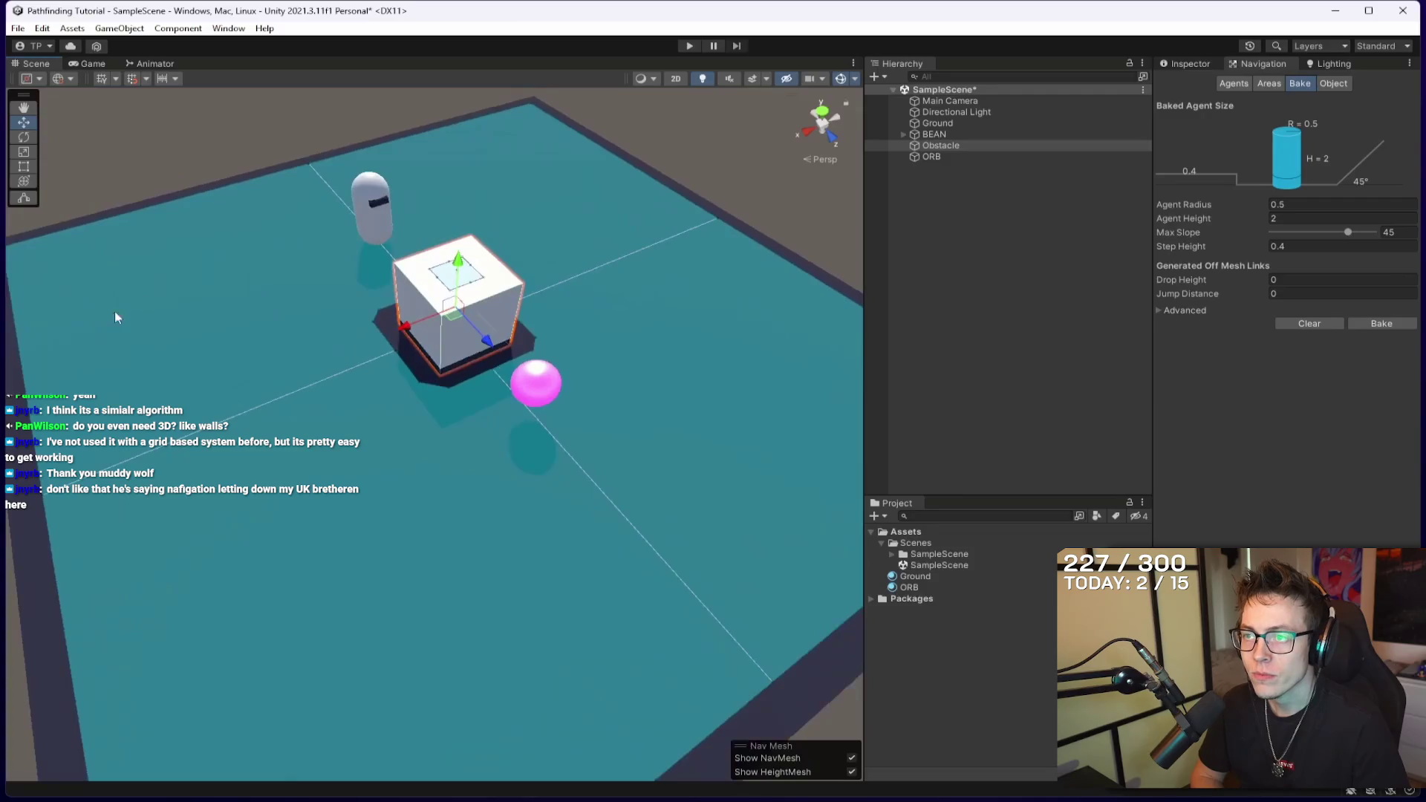
{"action": "left_click_drag", "start_coordinate": [457, 231], "coordinate": [408, 297]}
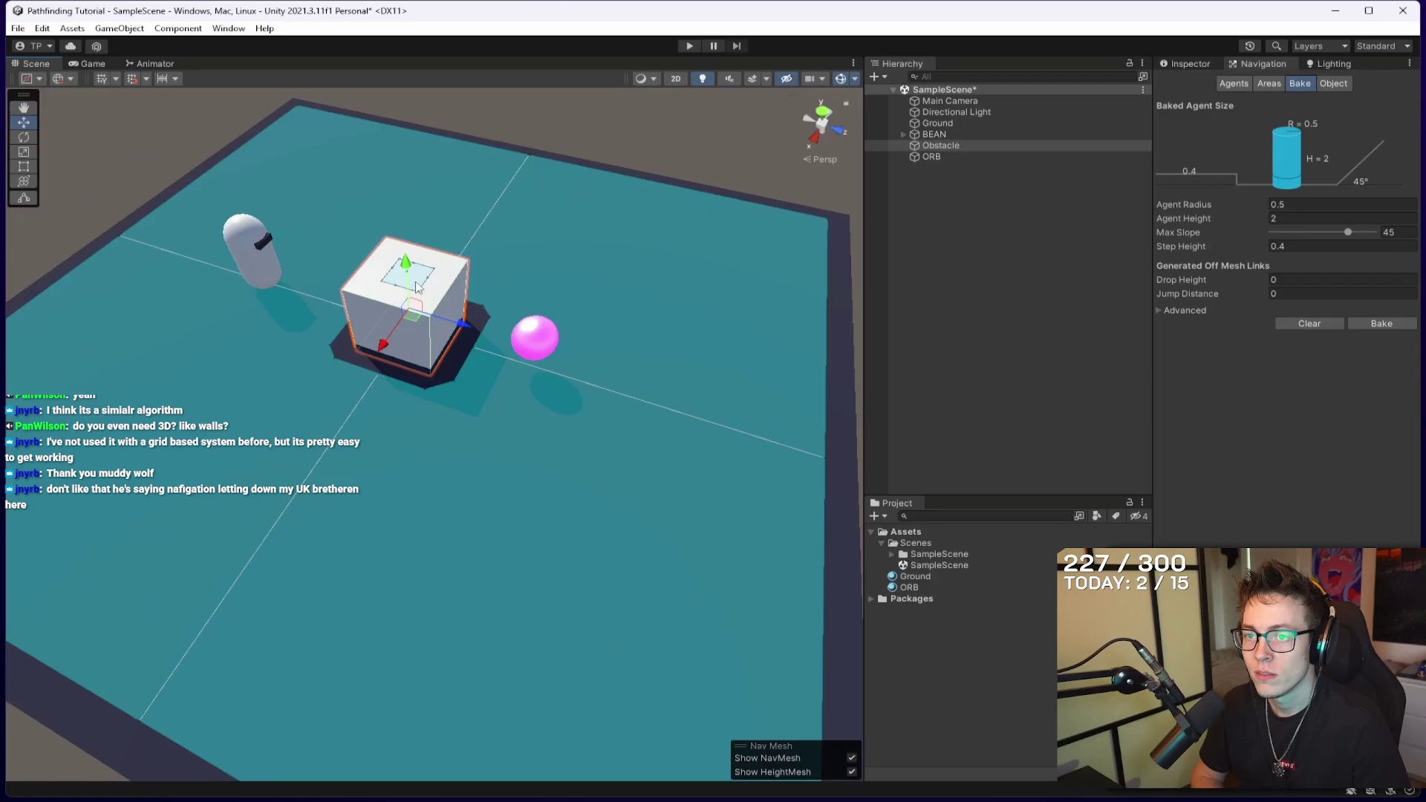
{"action": "left_click_drag", "start_coordinate": [451, 362], "coordinate": [546, 250]}
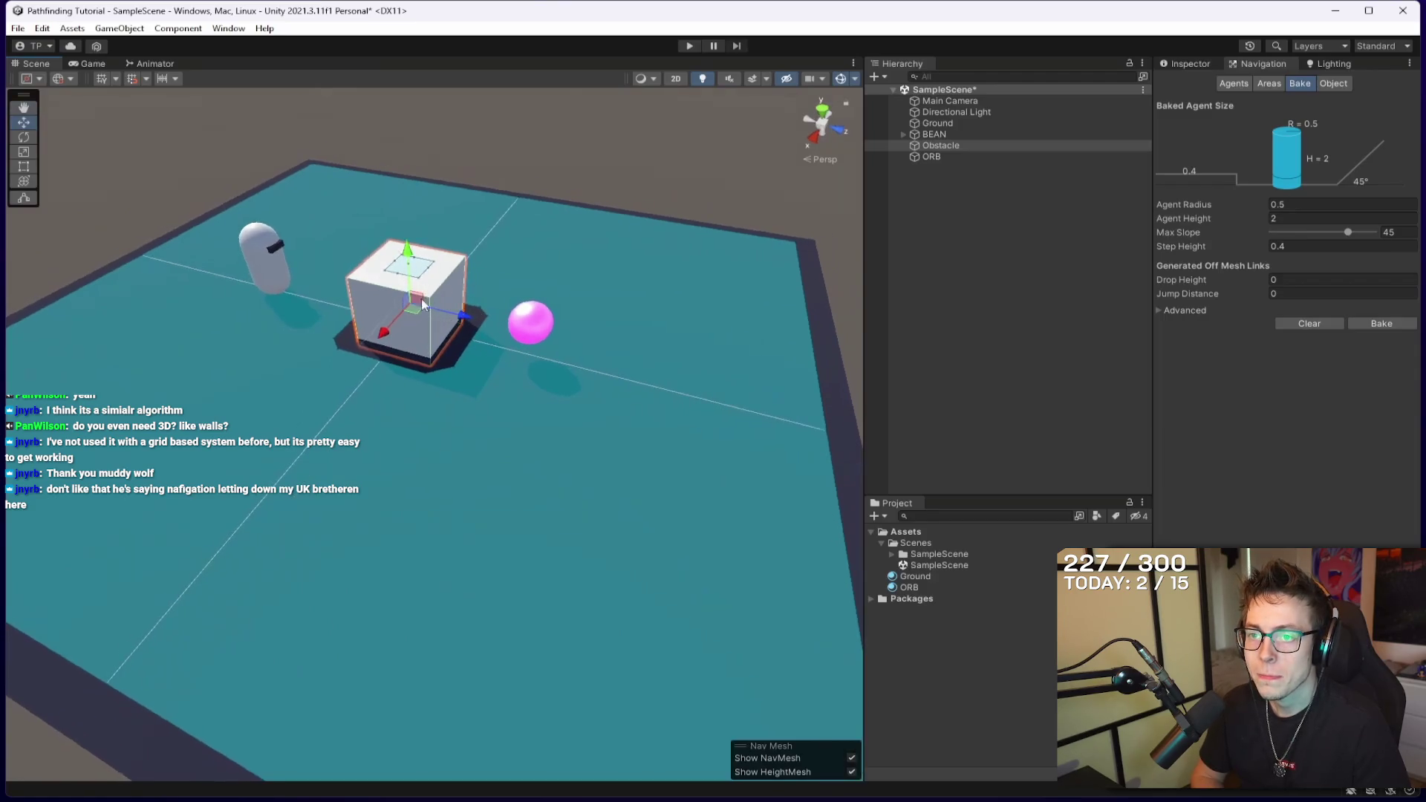
{"action": "mouse_move", "coordinate": [424, 272]}
{"action": "left_mouse_down"}
{"action": "mouse_move", "coordinate": [394, 252]}
{"action": "mouse_move", "coordinate": [431, 261]}
{"action": "left_mouse_up"}
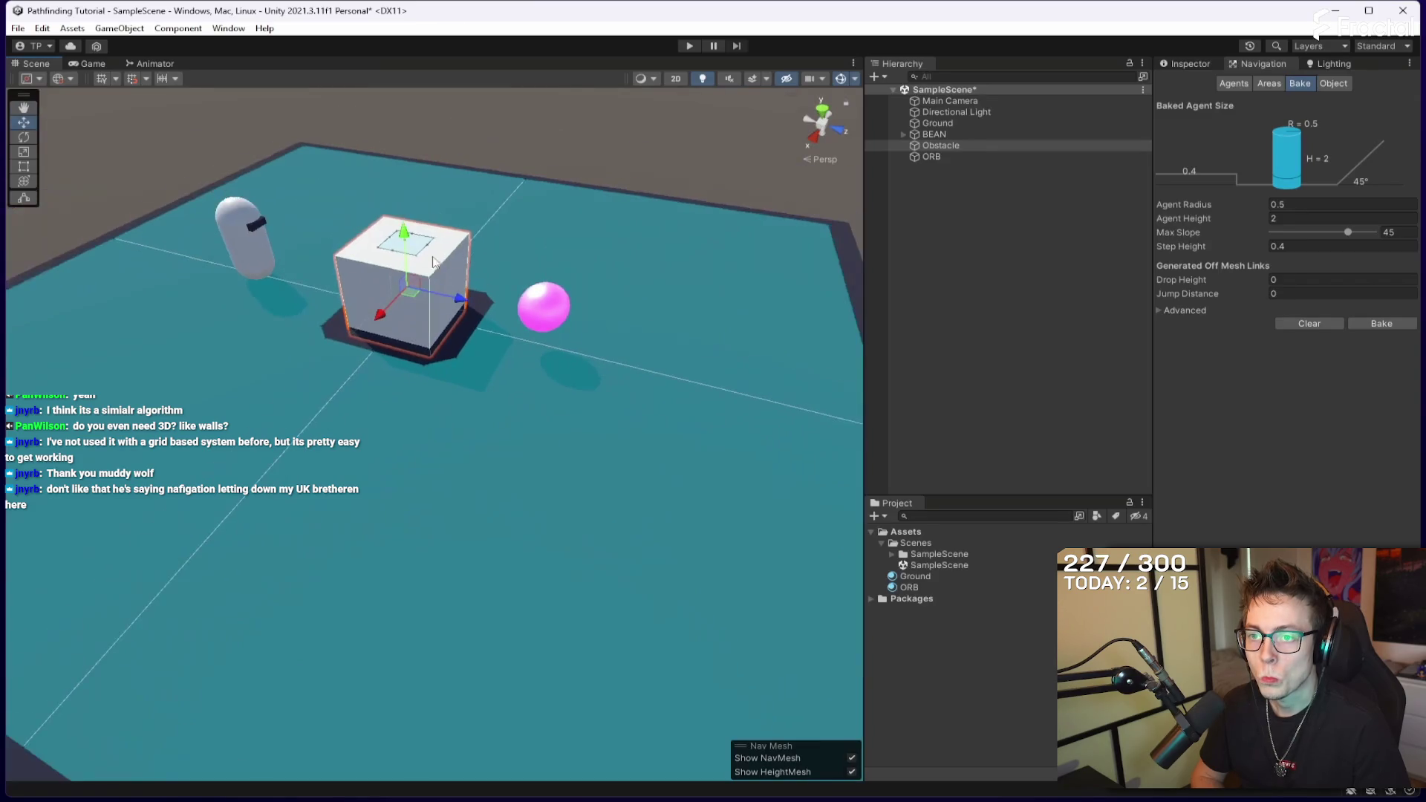
{"action": "left_click", "coordinate": [1333, 84]}
{"action": "left_click", "coordinate": [1286, 181]}
{"action": "left_click", "coordinate": [1305, 212]}
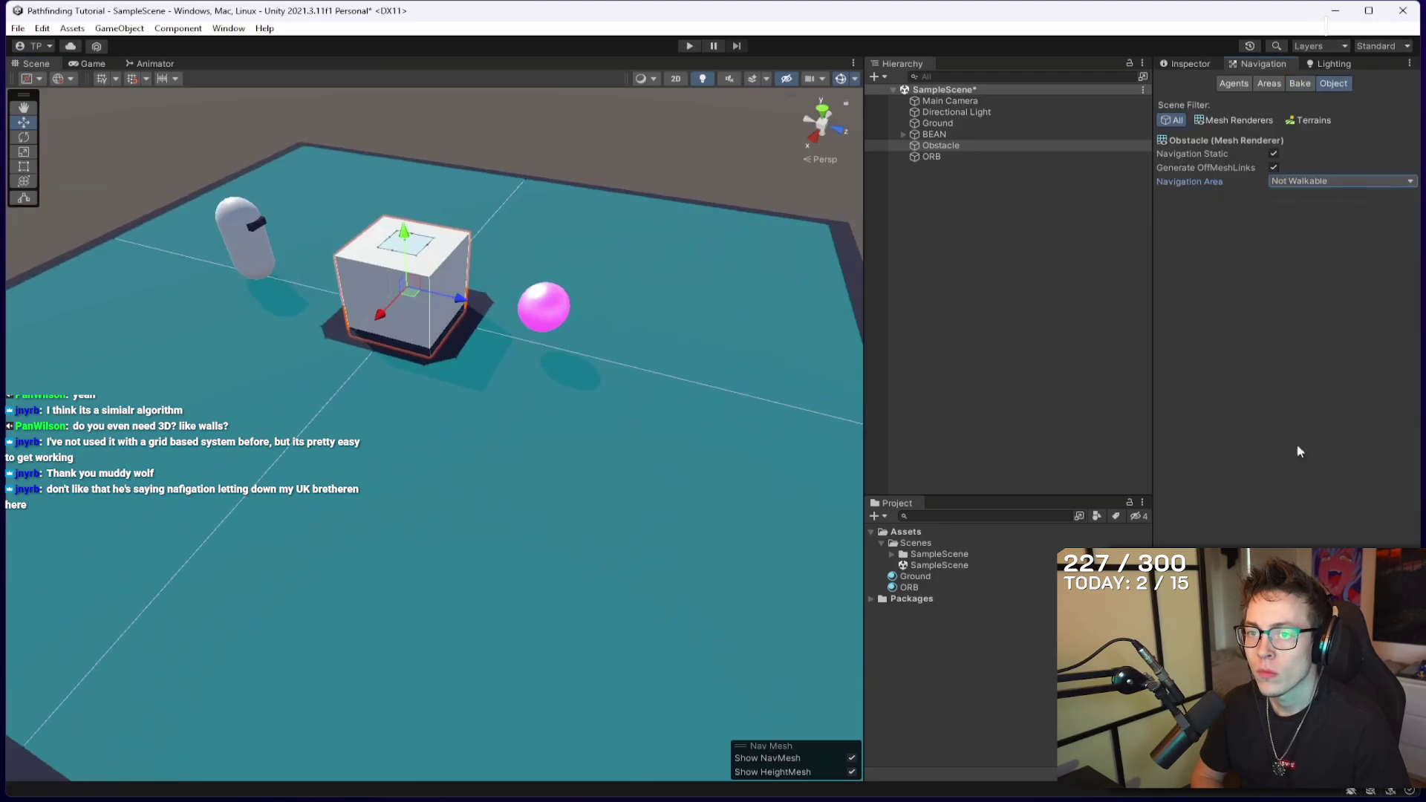
{"action": "left_click", "coordinate": [1300, 83]}
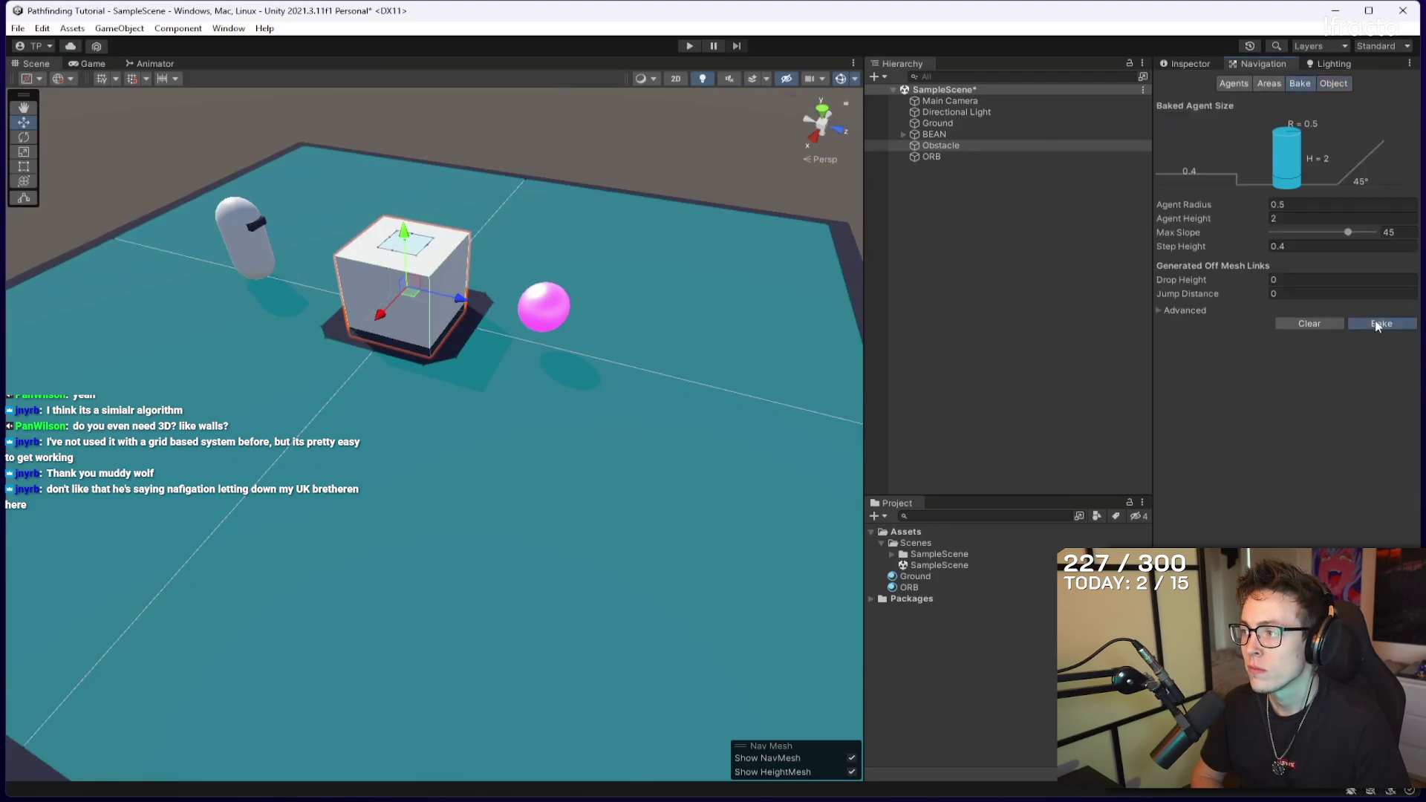
{"action": "mouse_move", "coordinate": [498, 249]}
{"action": "left_mouse_down"}
{"action": "mouse_move", "coordinate": [565, 281]}
{"action": "mouse_move", "coordinate": [433, 227]}
{"action": "left_mouse_up"}
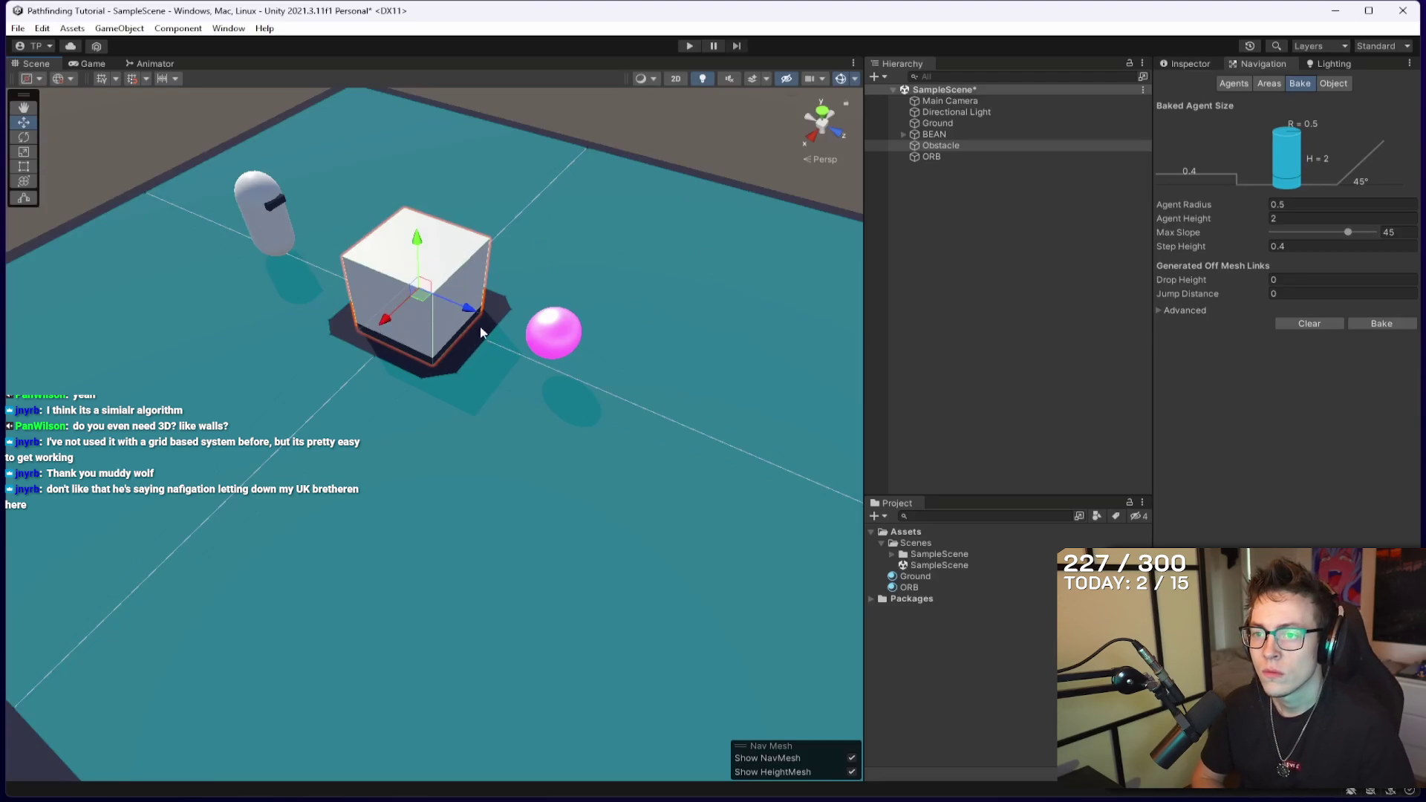
{"action": "mouse_move", "coordinate": [409, 251]}
{"action": "left_mouse_down"}
{"action": "mouse_move", "coordinate": [563, 158]}
{"action": "mouse_move", "coordinate": [449, 202]}
{"action": "left_mouse_up"}
{"action": "left_click", "coordinate": [565, 155]}
{"action": "key", "text": "ctrl+s"}
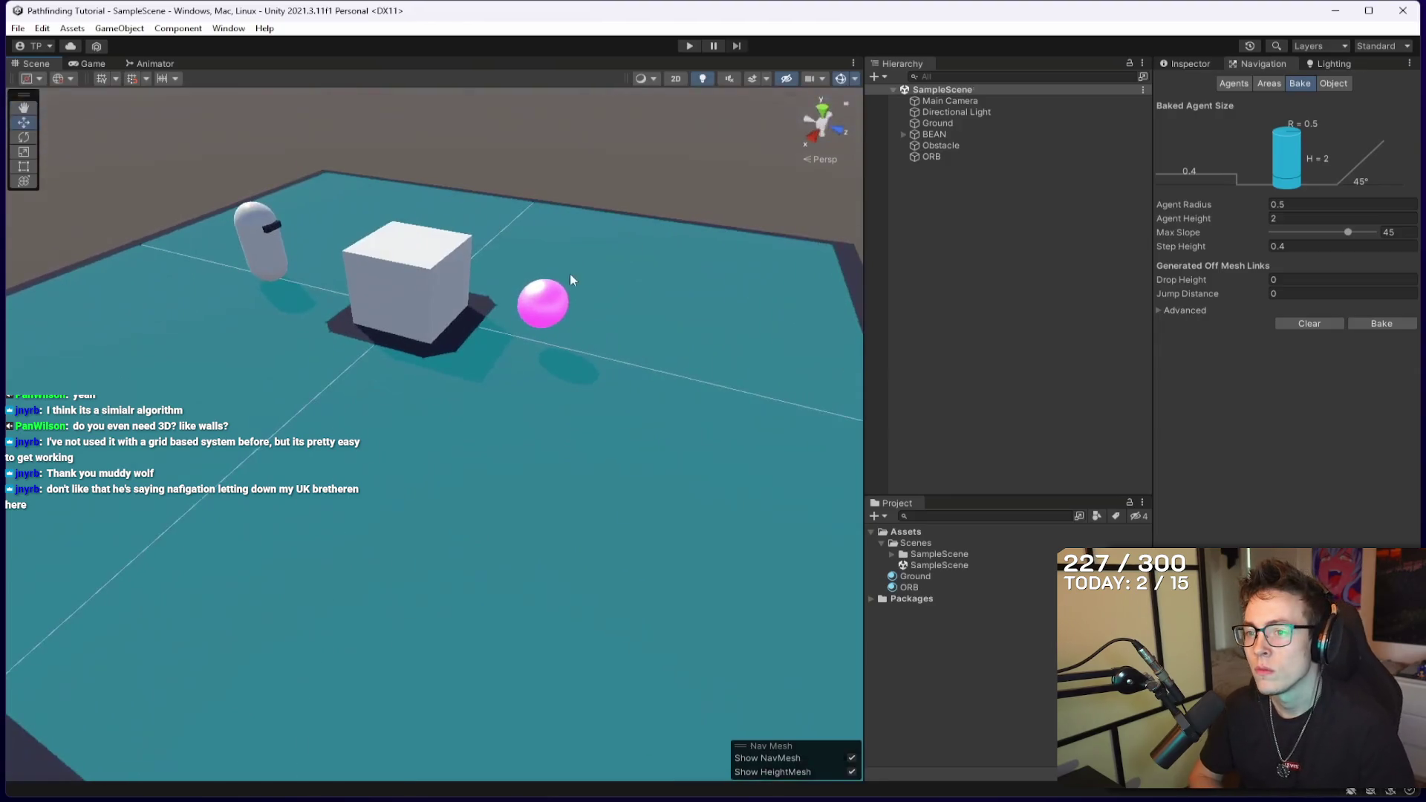
{"action": "mouse_move", "coordinate": [546, 325]}
{"action": "left_mouse_down"}
{"action": "mouse_move", "coordinate": [483, 398]}
{"action": "mouse_move", "coordinate": [495, 396]}
{"action": "mouse_move", "coordinate": [371, 271]}
{"action": "mouse_move", "coordinate": [394, 253]}
{"action": "left_mouse_up"}
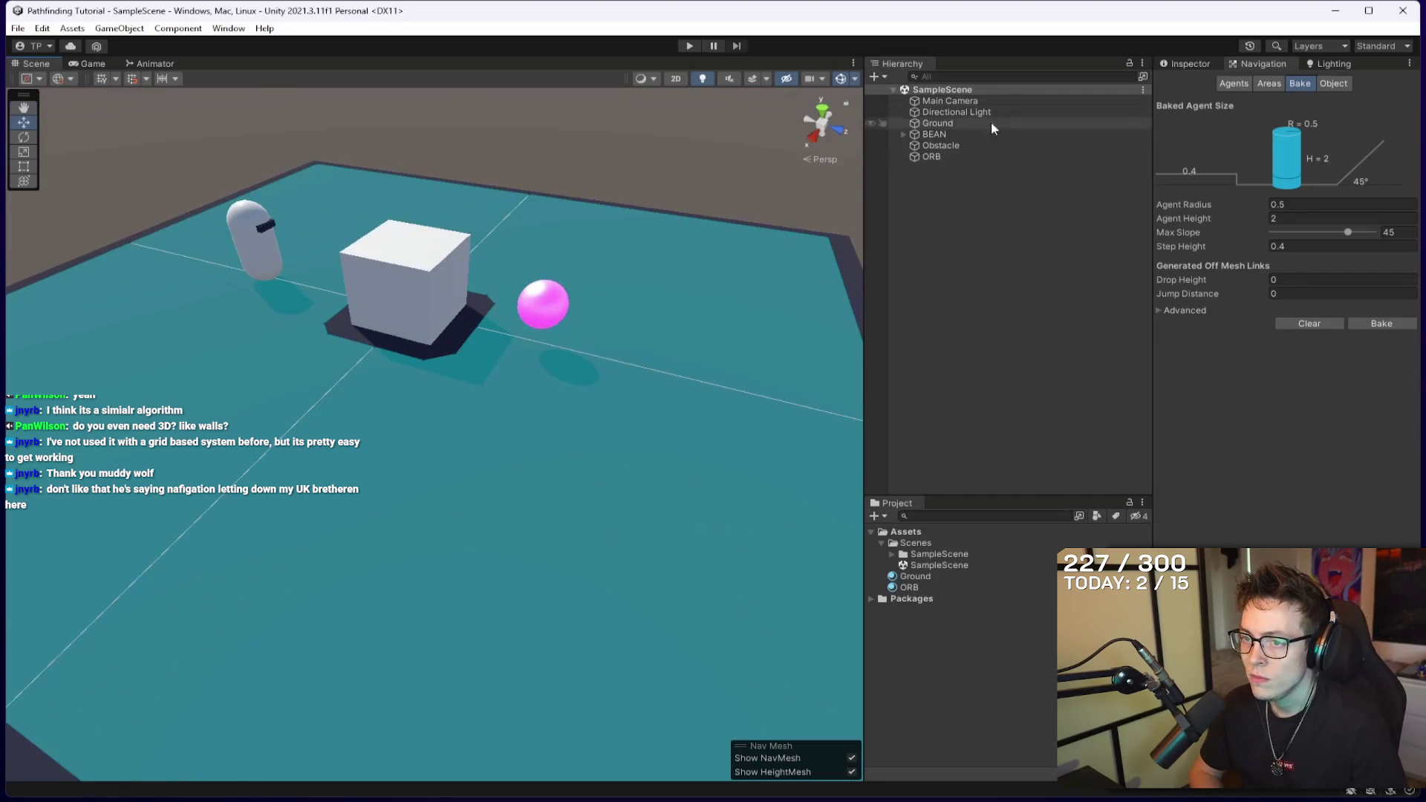
{"action": "left_click", "coordinate": [939, 136]}
{"action": "left_click", "coordinate": [1201, 62]}
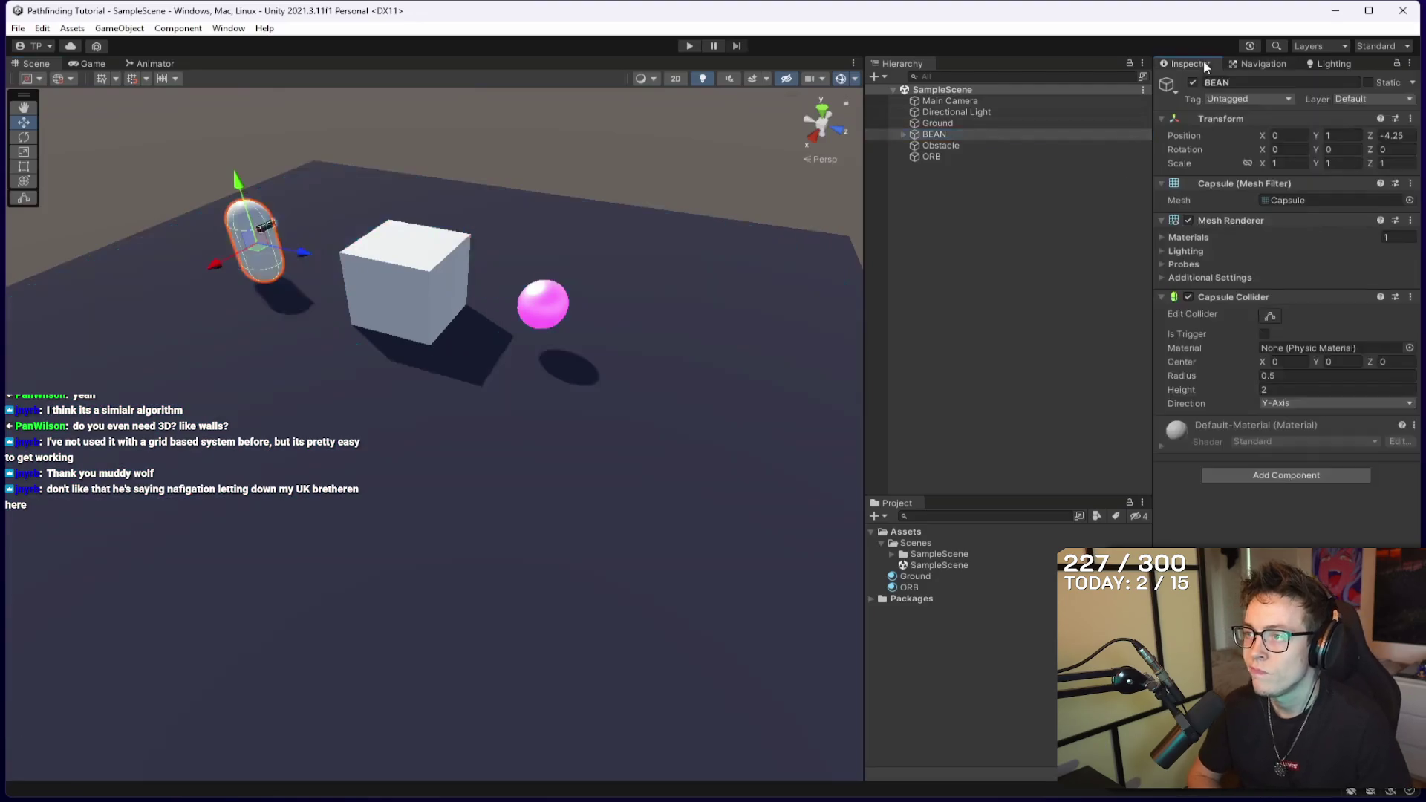
{"action": "left_click", "coordinate": [1286, 473]}
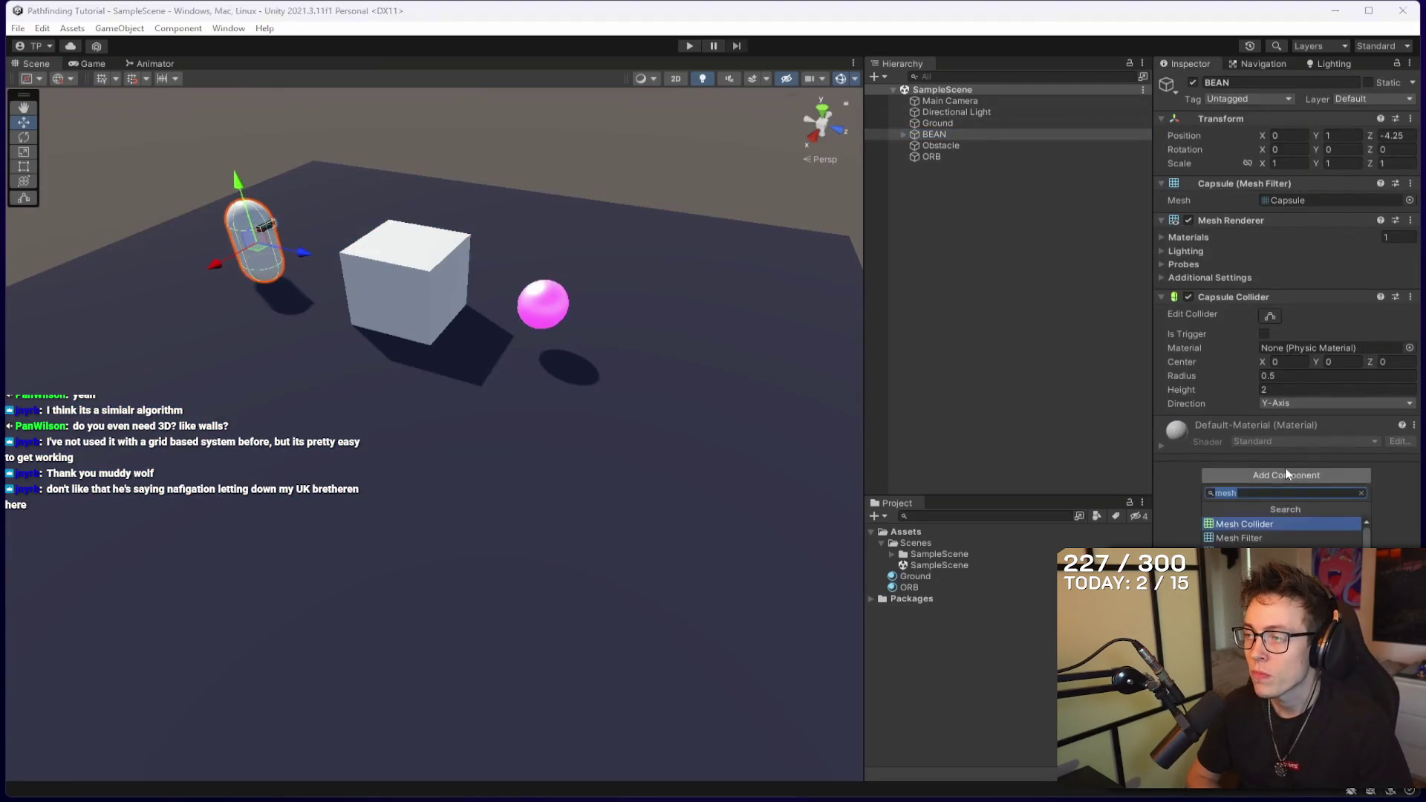
{"action": "type", "text": "nav mesh"}
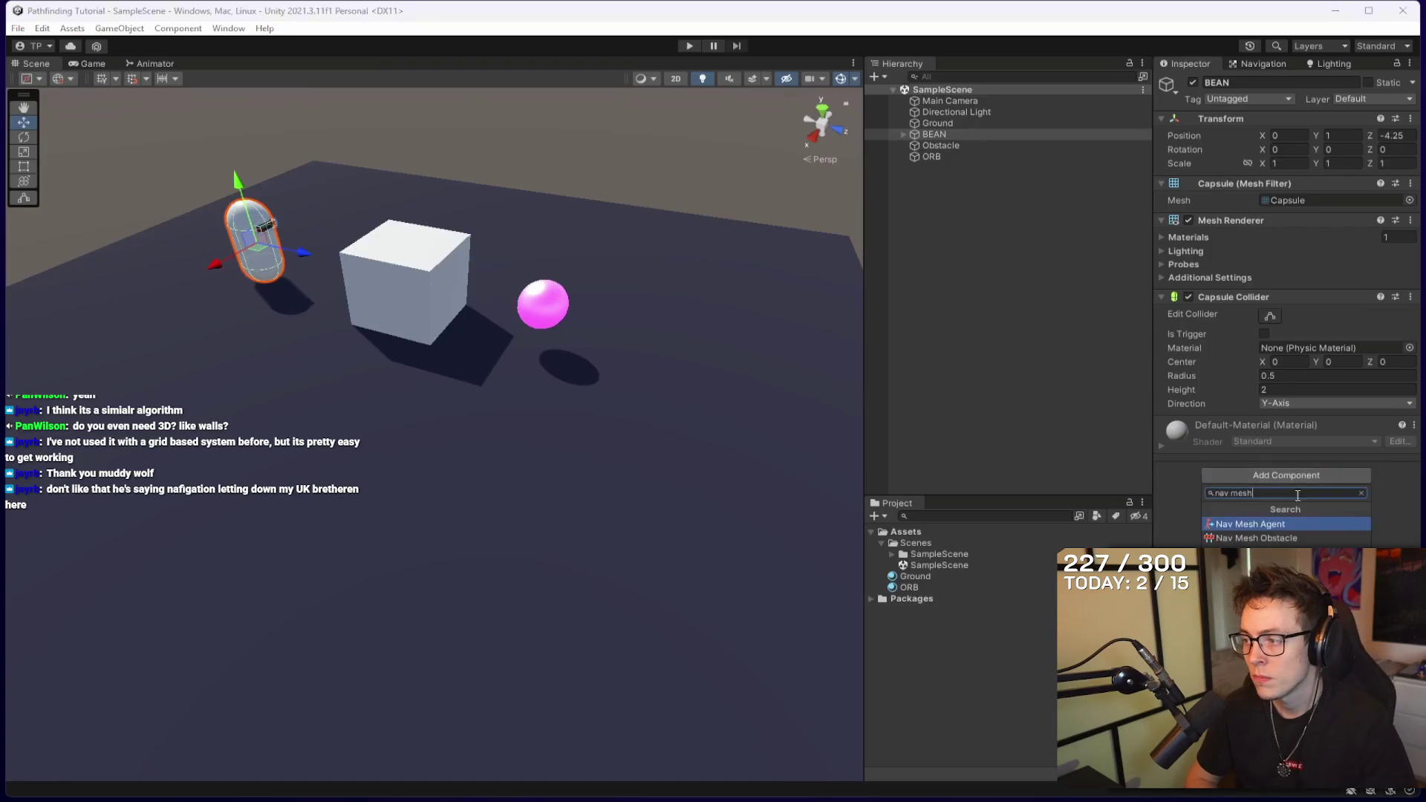
Change options in the YouTube player's settings menu.
{"action": "left_click", "coordinate": [1279, 524]}
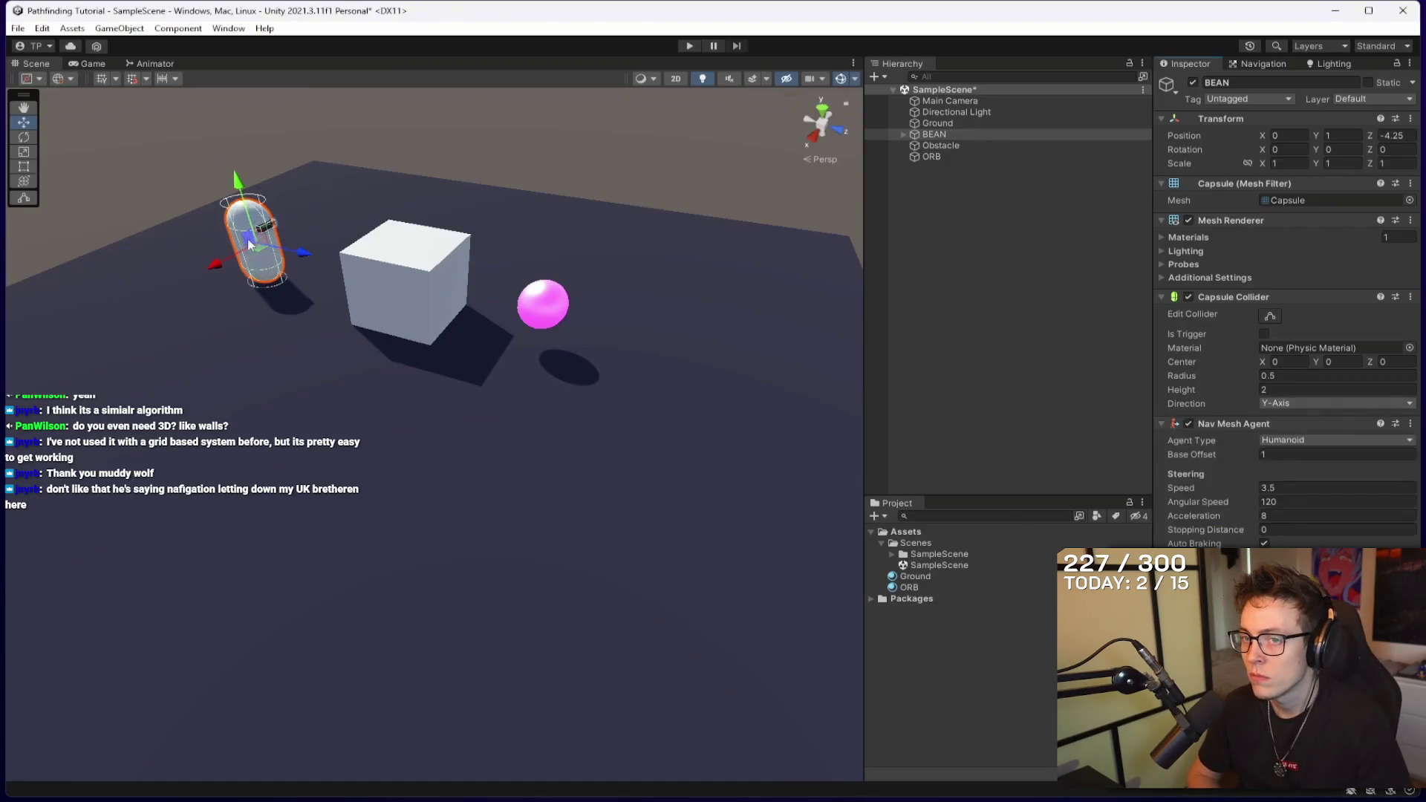
{"action": "left_click", "coordinate": [1296, 439]}
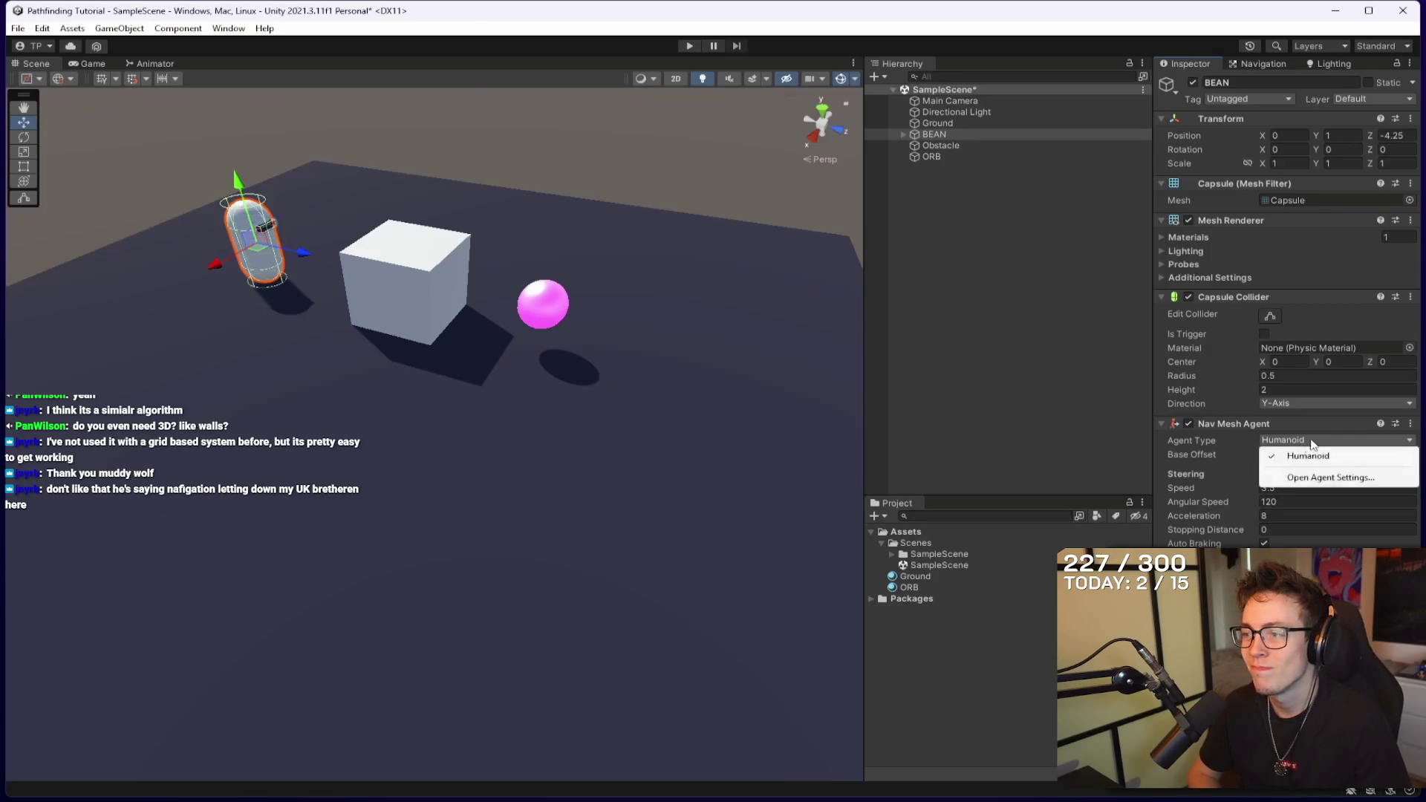
{"action": "left_click", "coordinate": [1296, 456]}
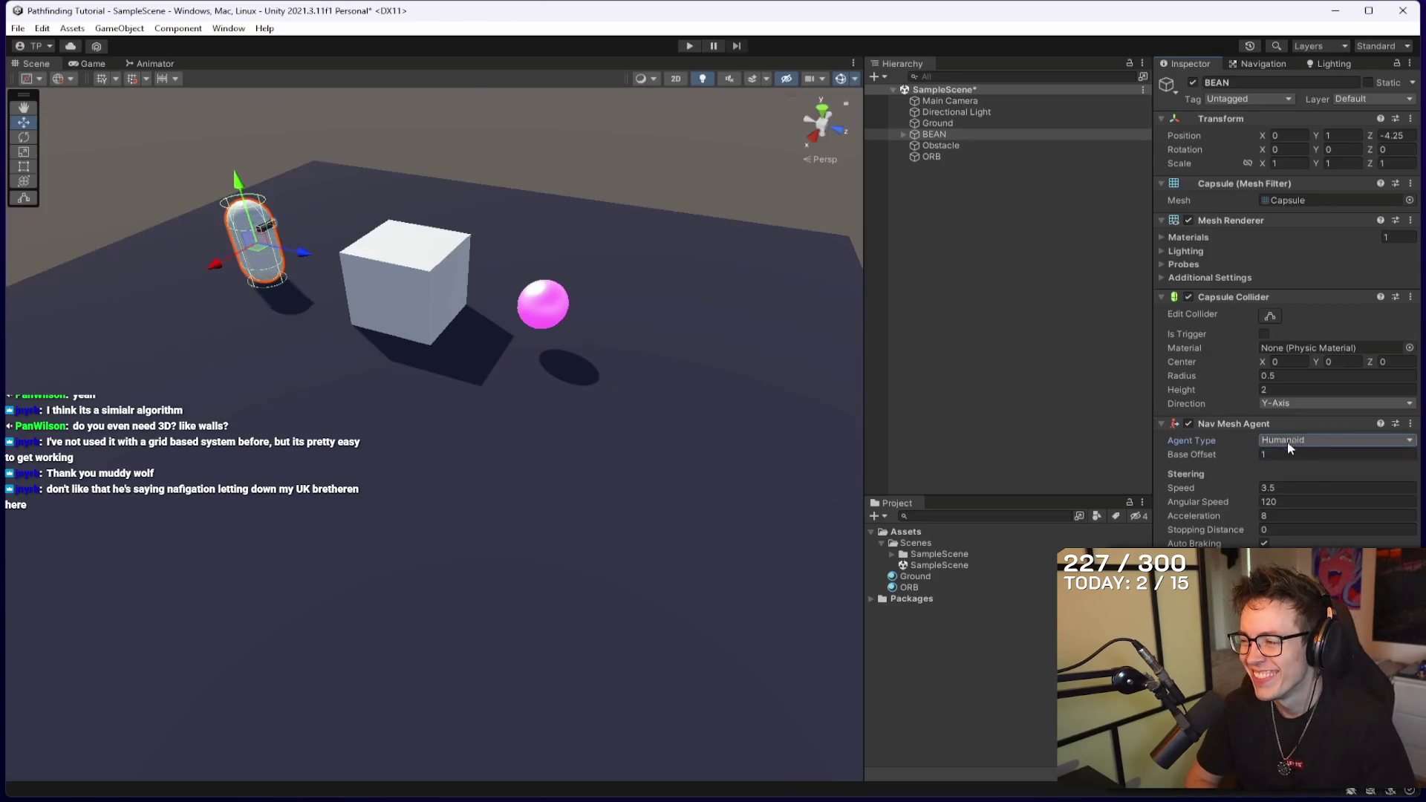
{"action": "left_click", "coordinate": [1288, 442]}
{"action": "left_click", "coordinate": [1300, 455]}
{"action": "left_click", "coordinate": [1304, 441]}
{"action": "left_click", "coordinate": [1329, 477]}
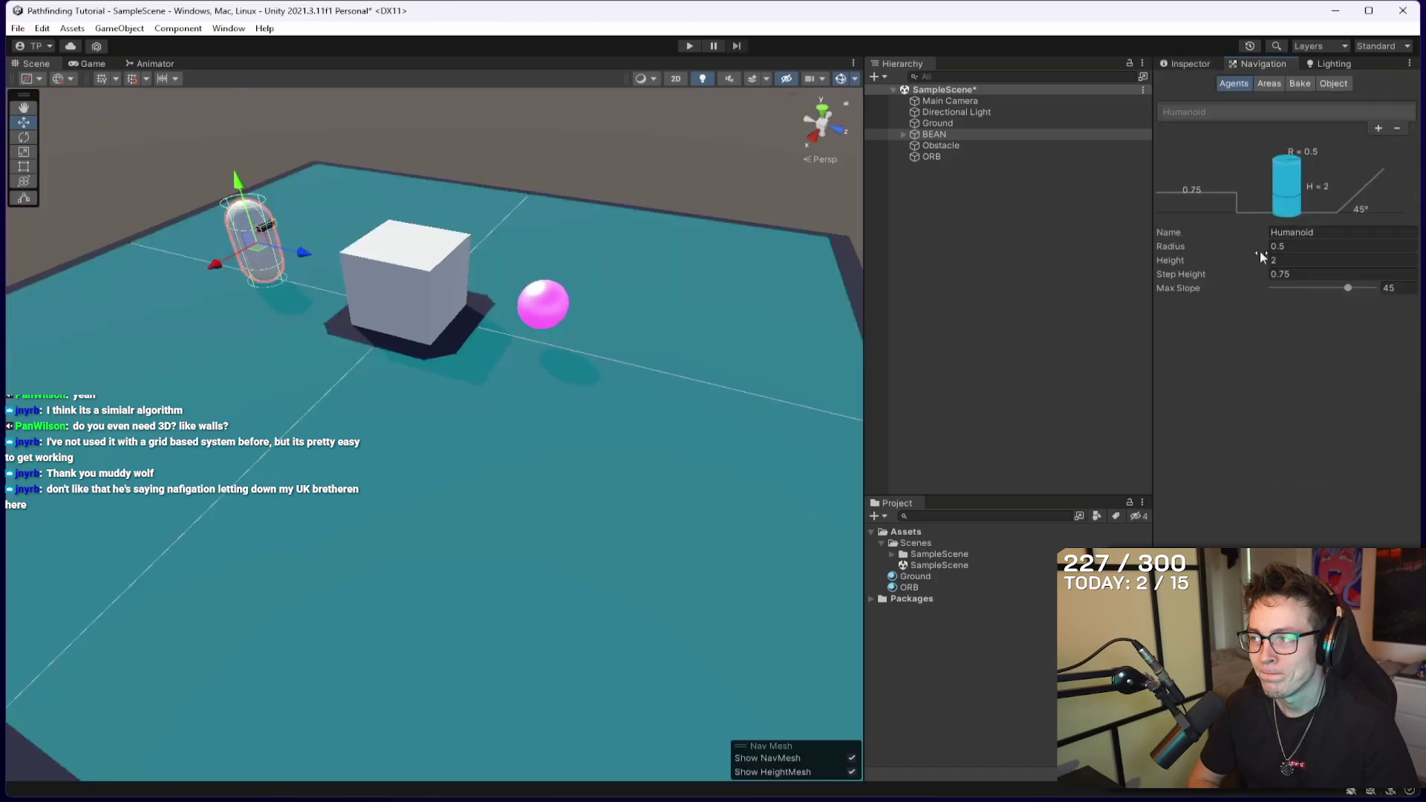
{"action": "mouse_move", "coordinate": [1199, 249]}
{"action": "left_mouse_down"}
{"action": "mouse_move", "coordinate": [1295, 249]}
{"action": "mouse_move", "coordinate": [1202, 262]}
{"action": "mouse_move", "coordinate": [1295, 251]}
{"action": "left_mouse_up"}
{"action": "left_click", "coordinate": [1306, 258]}
{"action": "key", "text": "ctrl+z"}
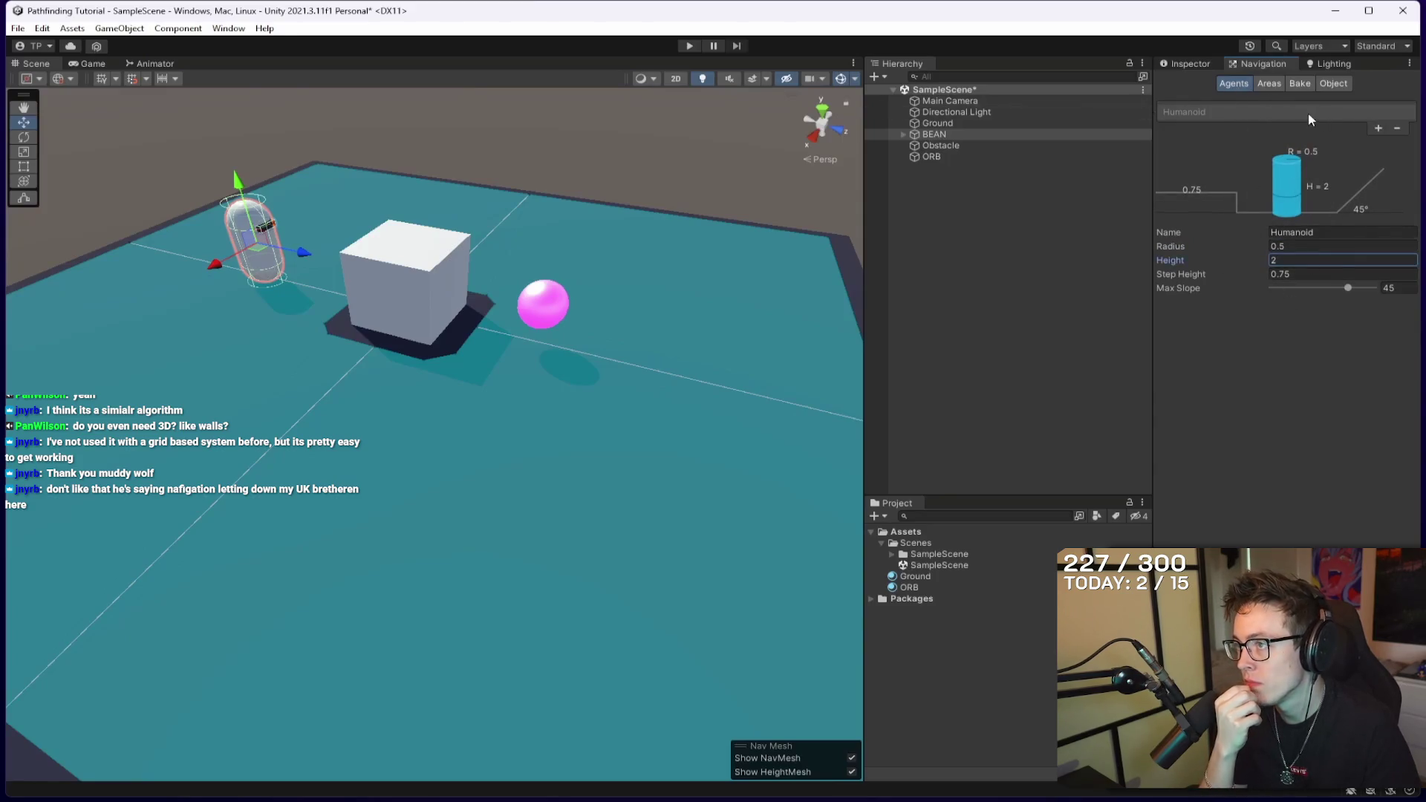
Pause the tutorial at 2:50, right after BEAN gets a Nav Mesh Agent.
{"action": "left_click", "coordinate": [1186, 64]}
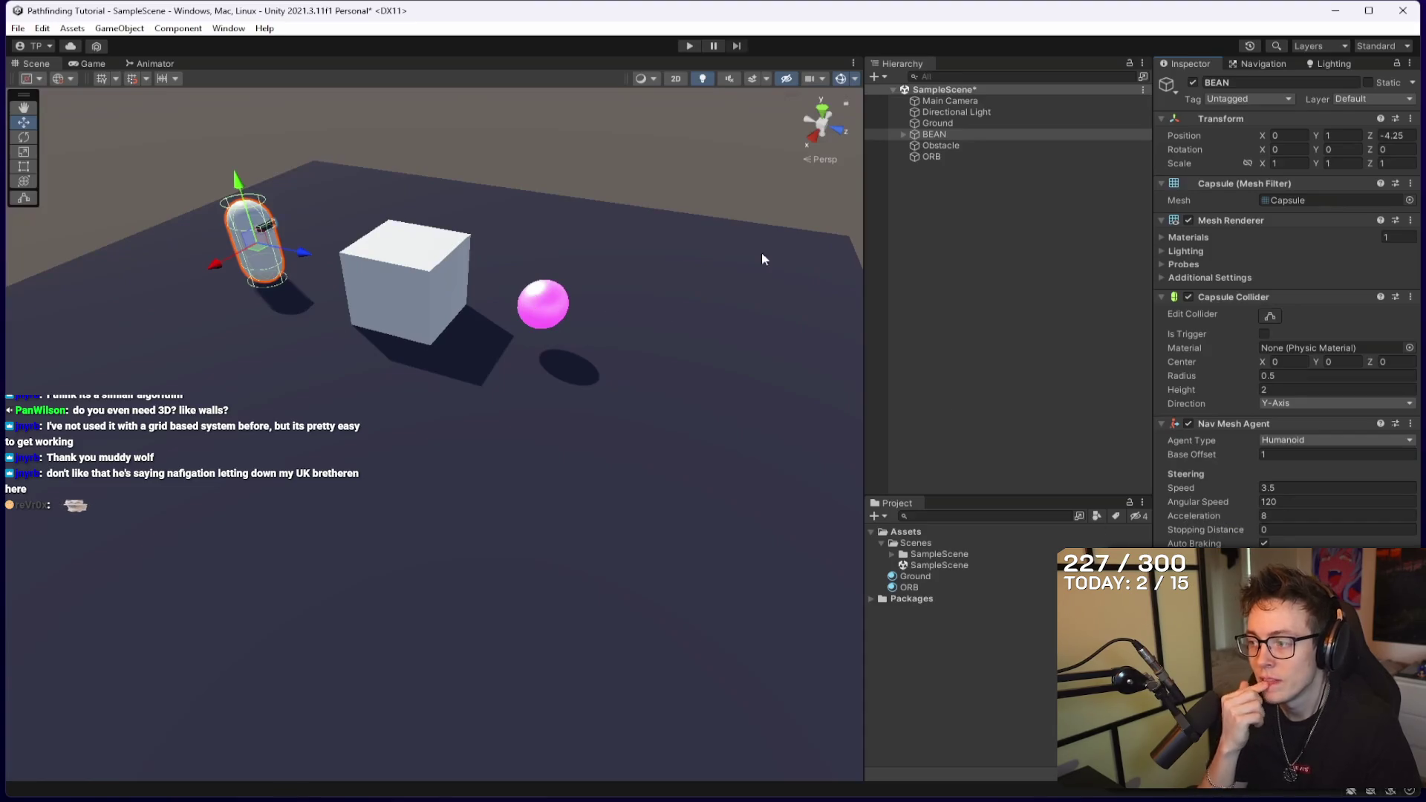
{"action": "mouse_move", "coordinate": [224, 338]}
{"action": "key", "text": "space"}
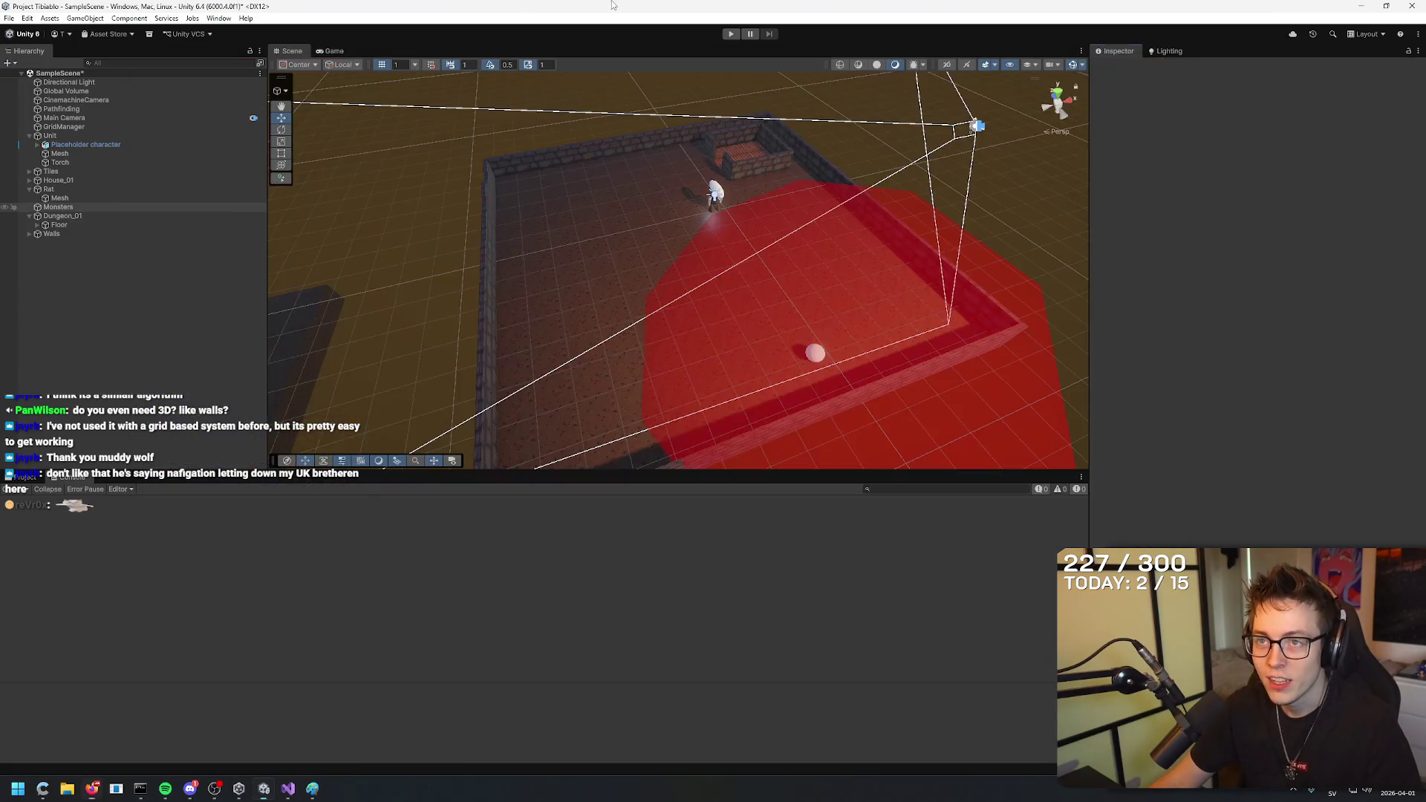
Bring up NASA's Twitch launch stream, raise its volume, then mute it.
{"action": "key", "text": "alt+Tab"}
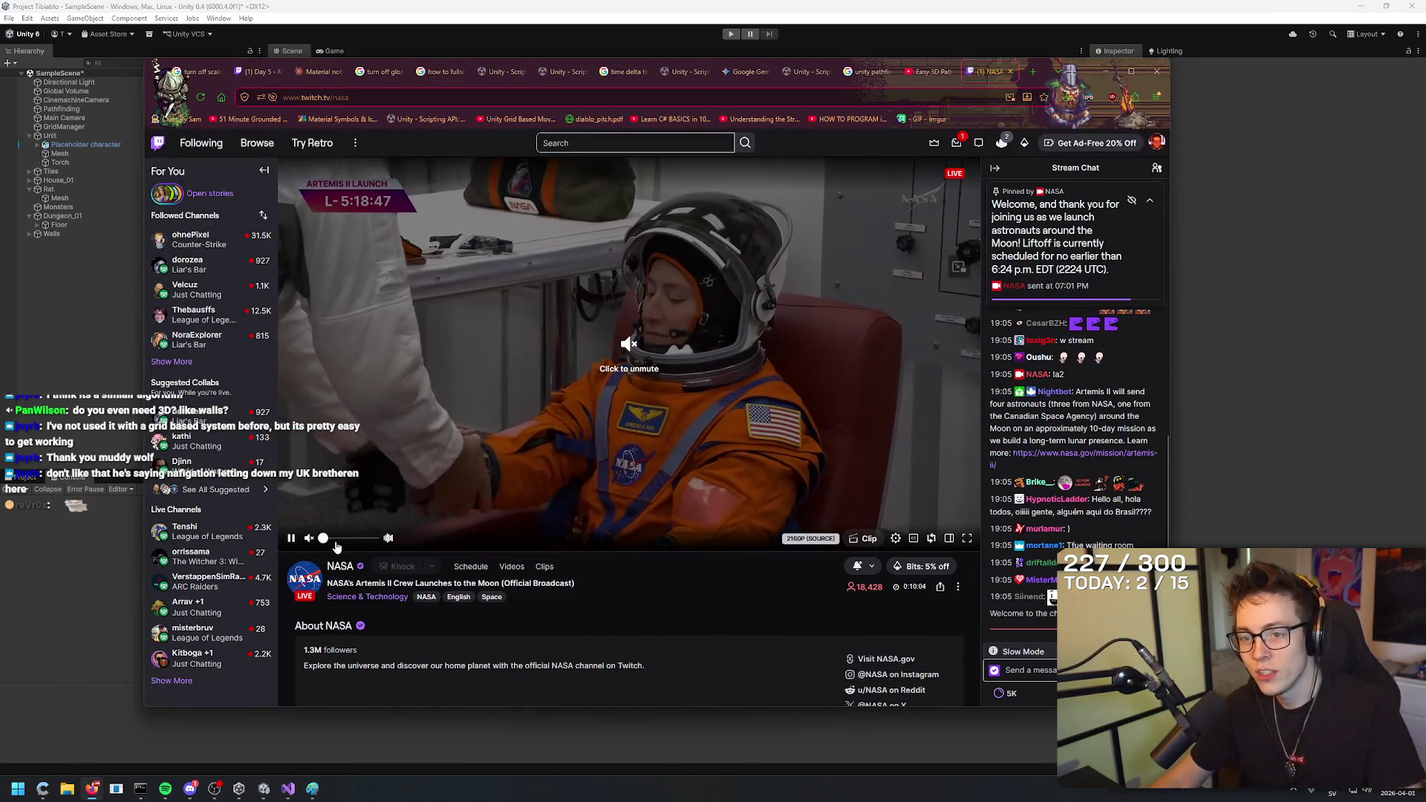
{"action": "left_click_drag", "start_coordinate": [341, 537], "coordinate": [345, 542]}
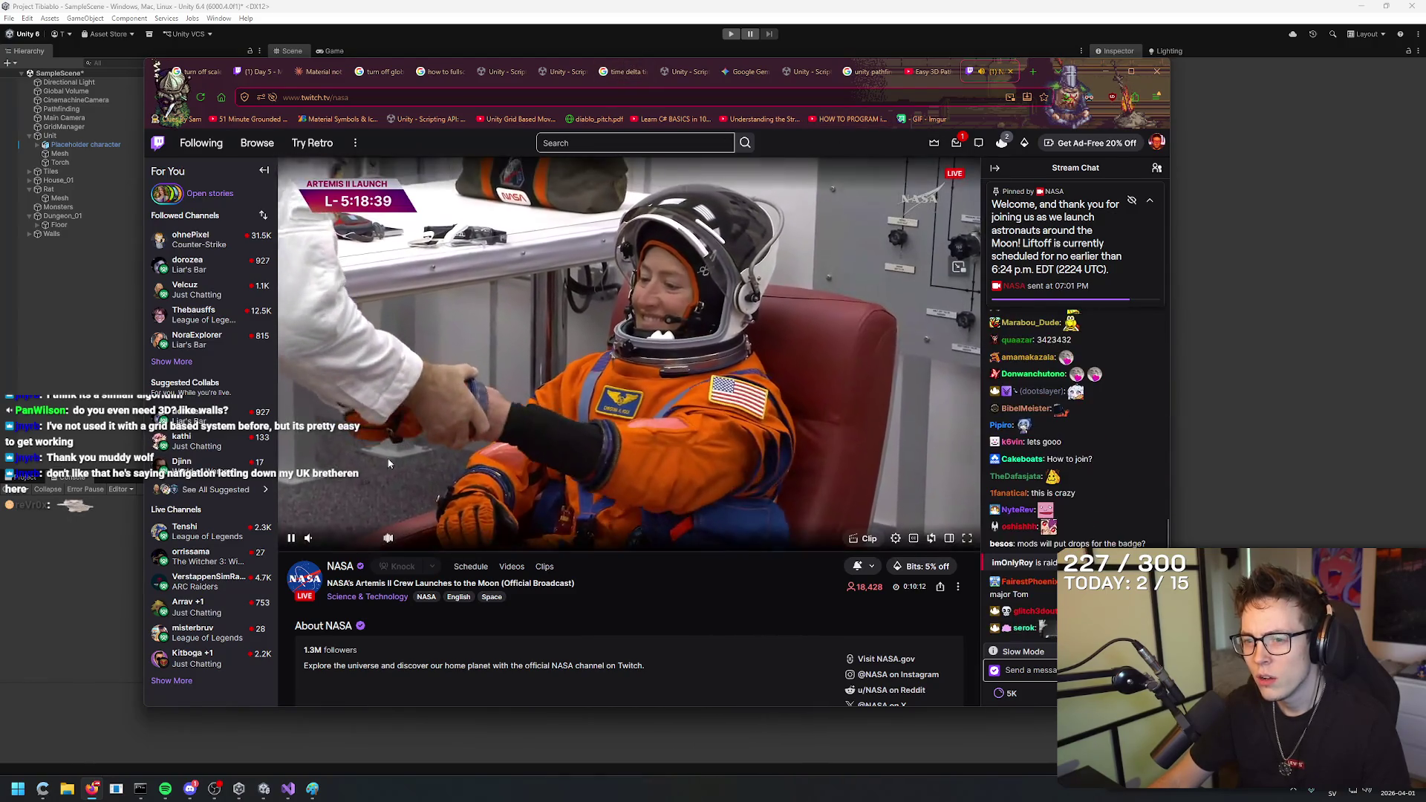
{"action": "mouse_move", "coordinate": [318, 543]}
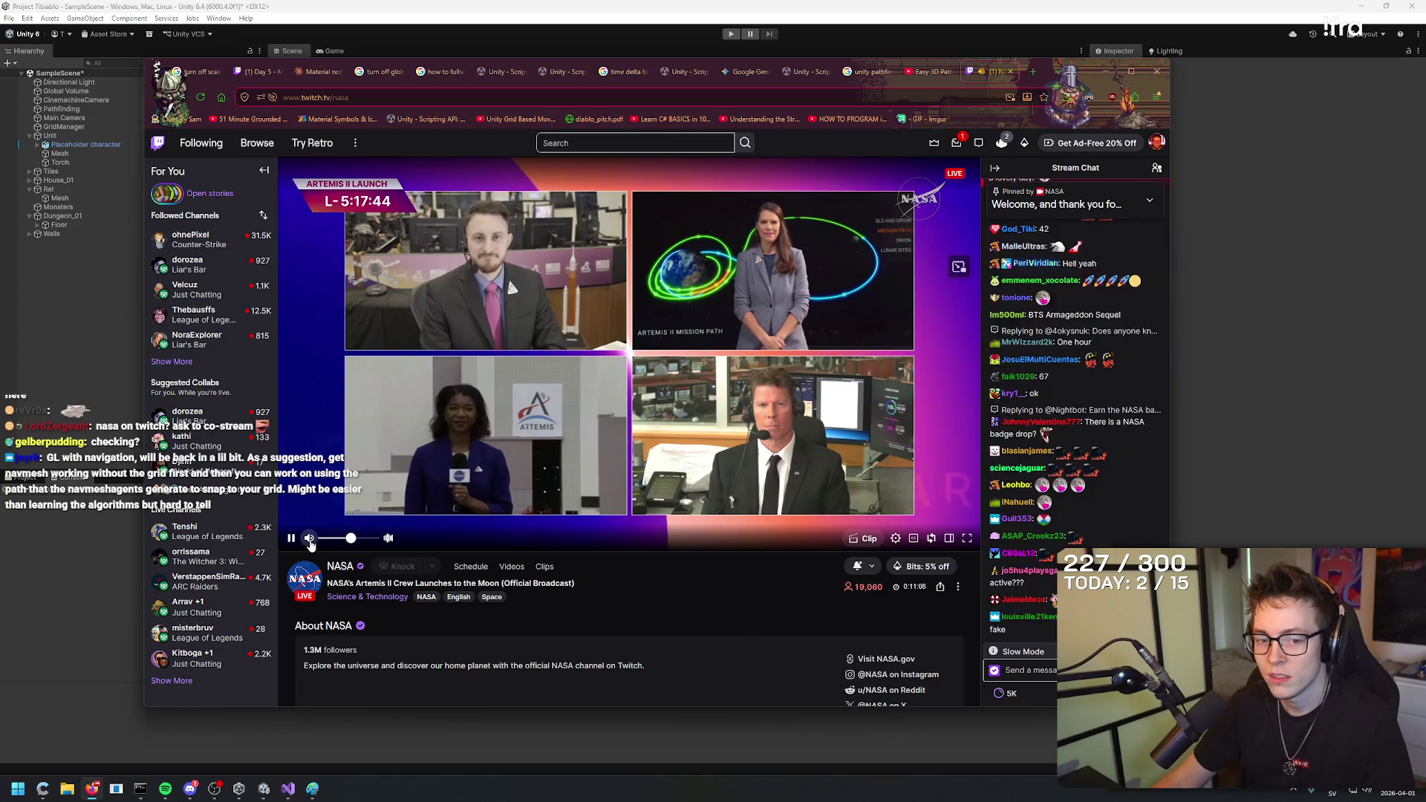
{"action": "left_click", "coordinate": [310, 542]}
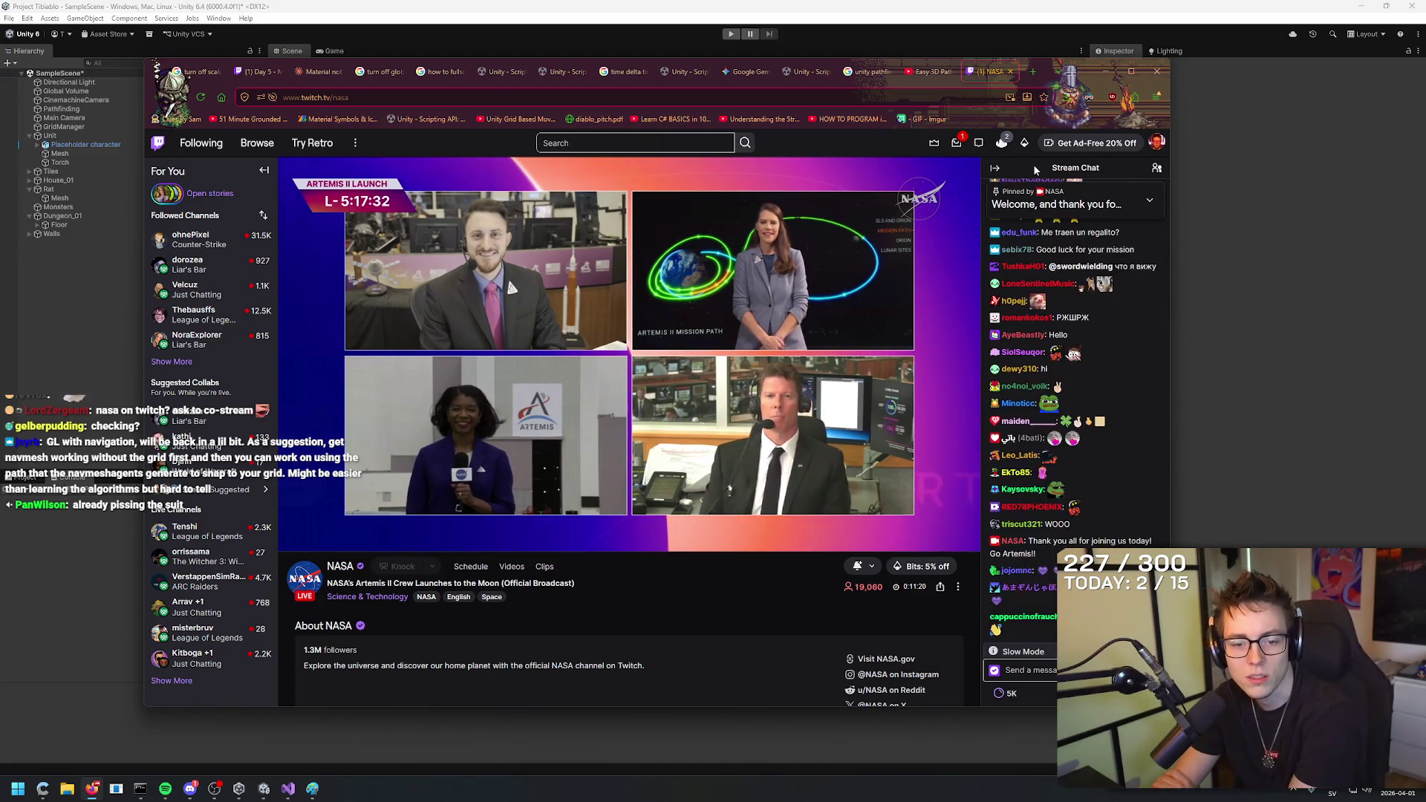
Unmute the stream at about 49% volume and return to Unity.
{"action": "left_click", "coordinate": [957, 144]}
{"action": "left_click", "coordinate": [958, 144]}
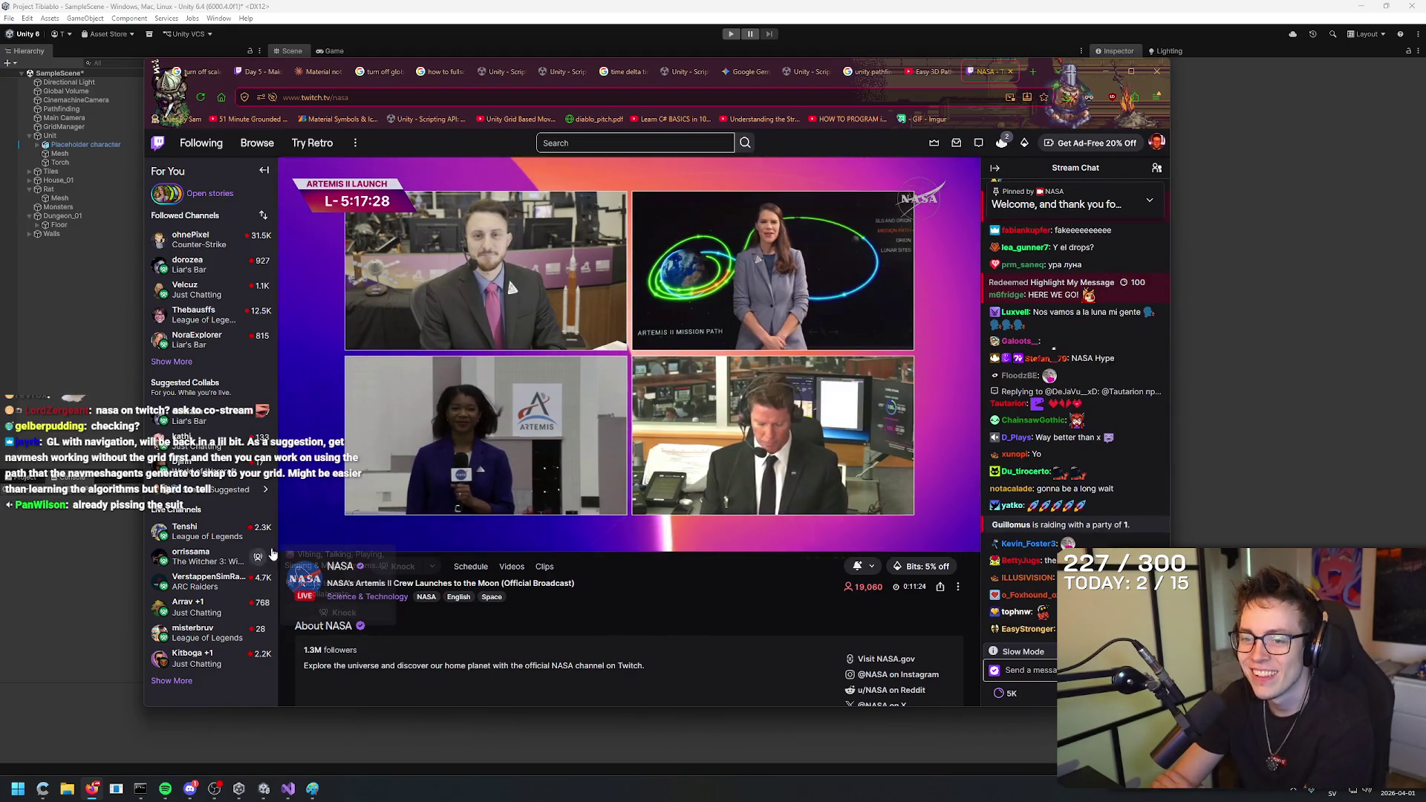
{"action": "left_click", "coordinate": [329, 539]}
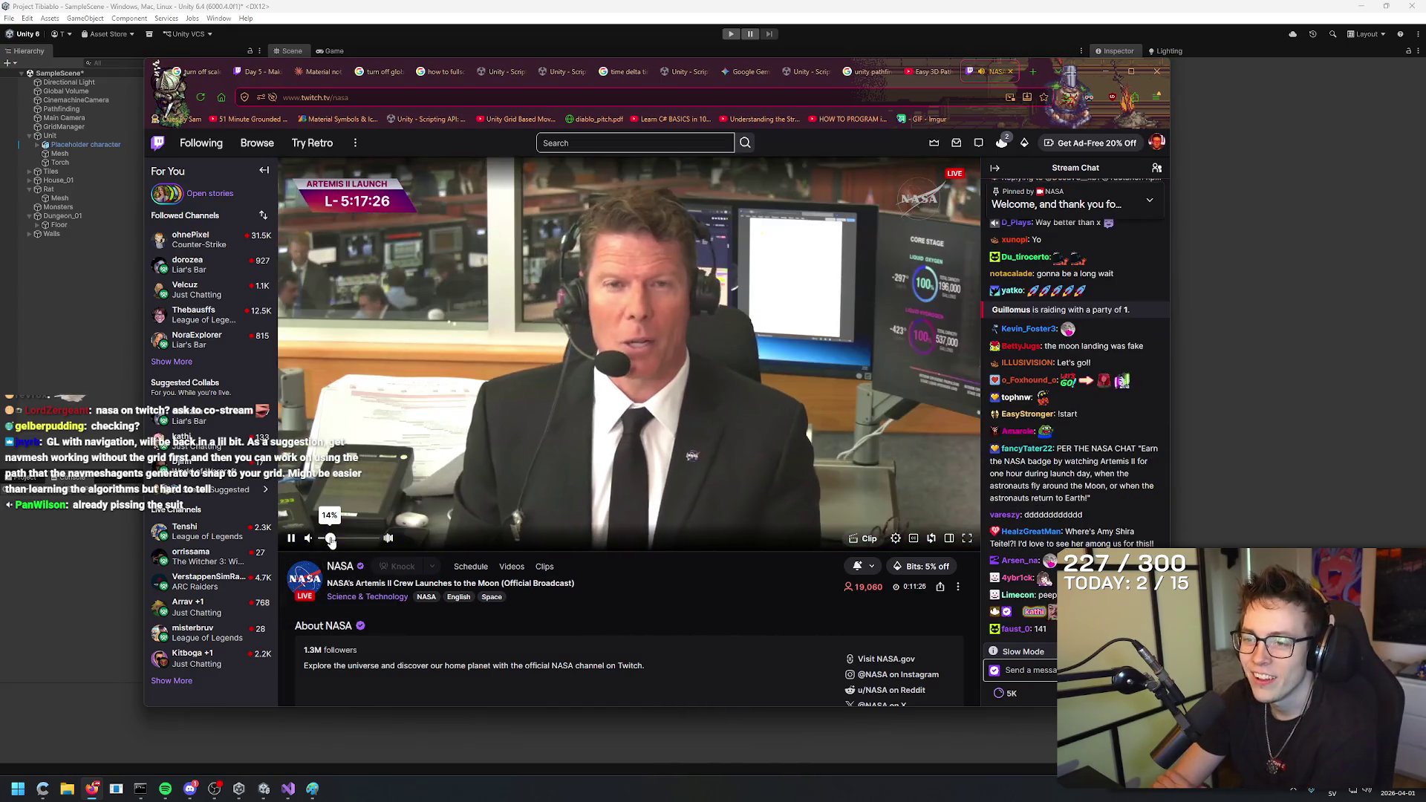
{"action": "left_click_drag", "start_coordinate": [329, 540], "coordinate": [338, 541]}
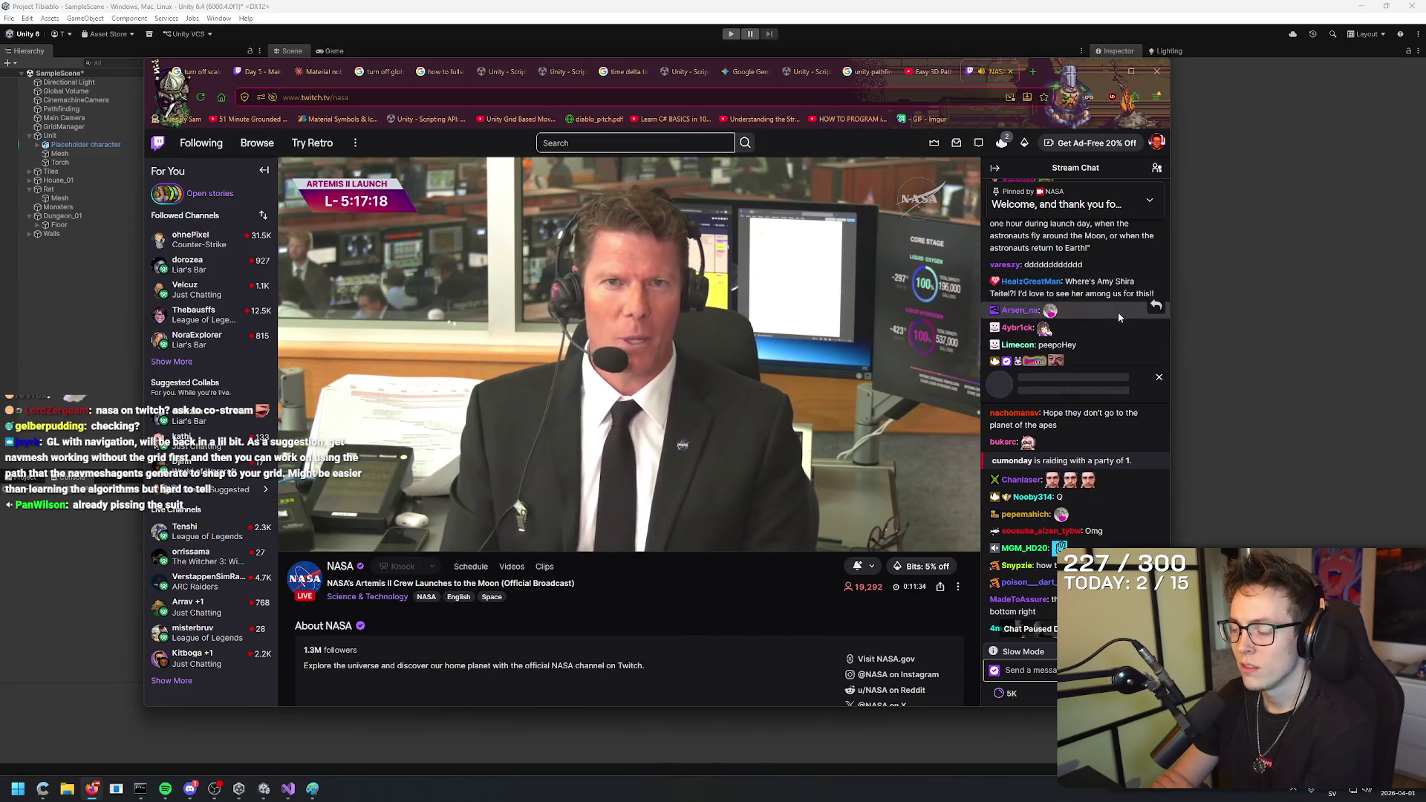
{"action": "left_click", "coordinate": [1123, 332]}
{"action": "scroll", "coordinate": [1113, 334], "scroll_direction": "up", "scroll_amount": 1}
{"action": "scroll", "coordinate": [1102, 339], "scroll_direction": "down", "scroll_amount": 5}
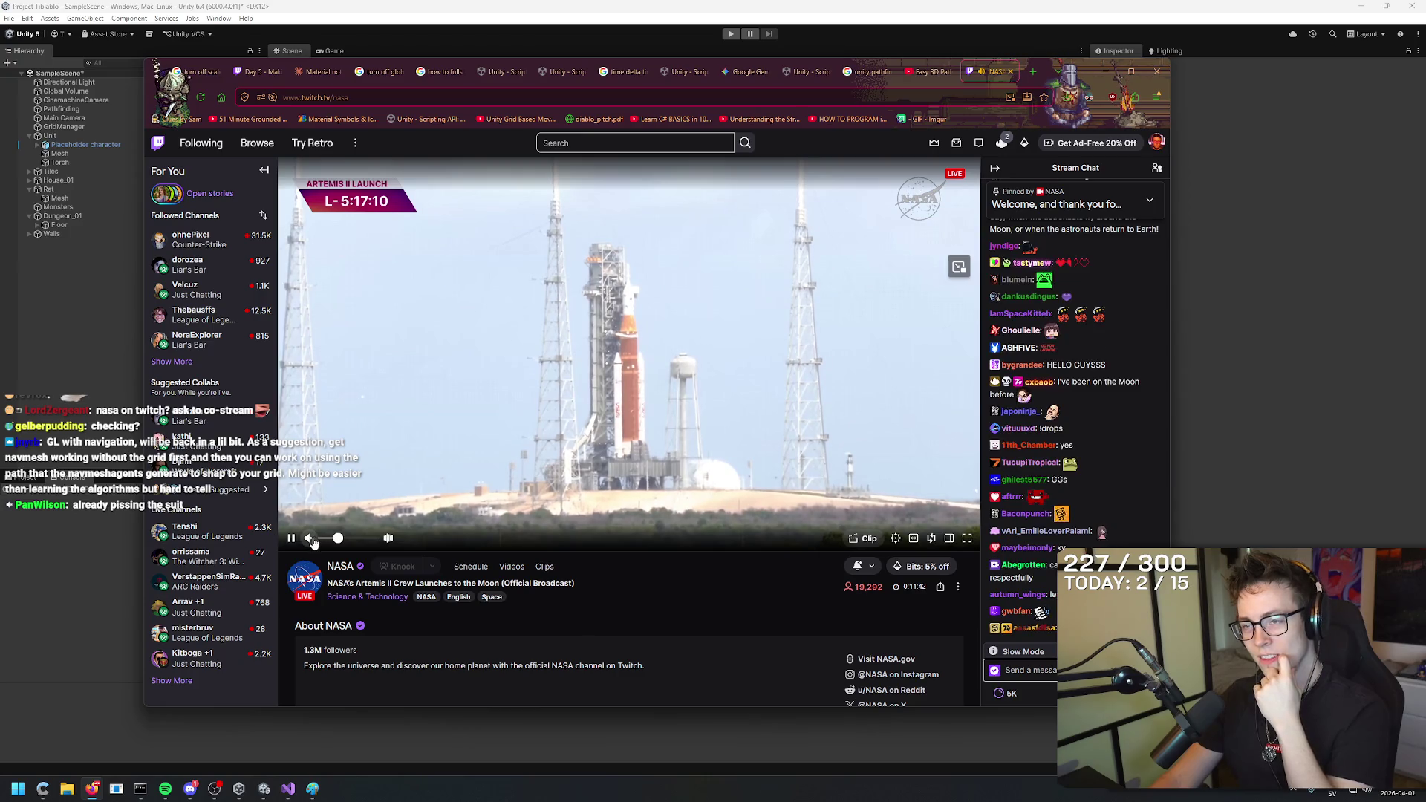
{"action": "key", "text": "alt+Tab"}
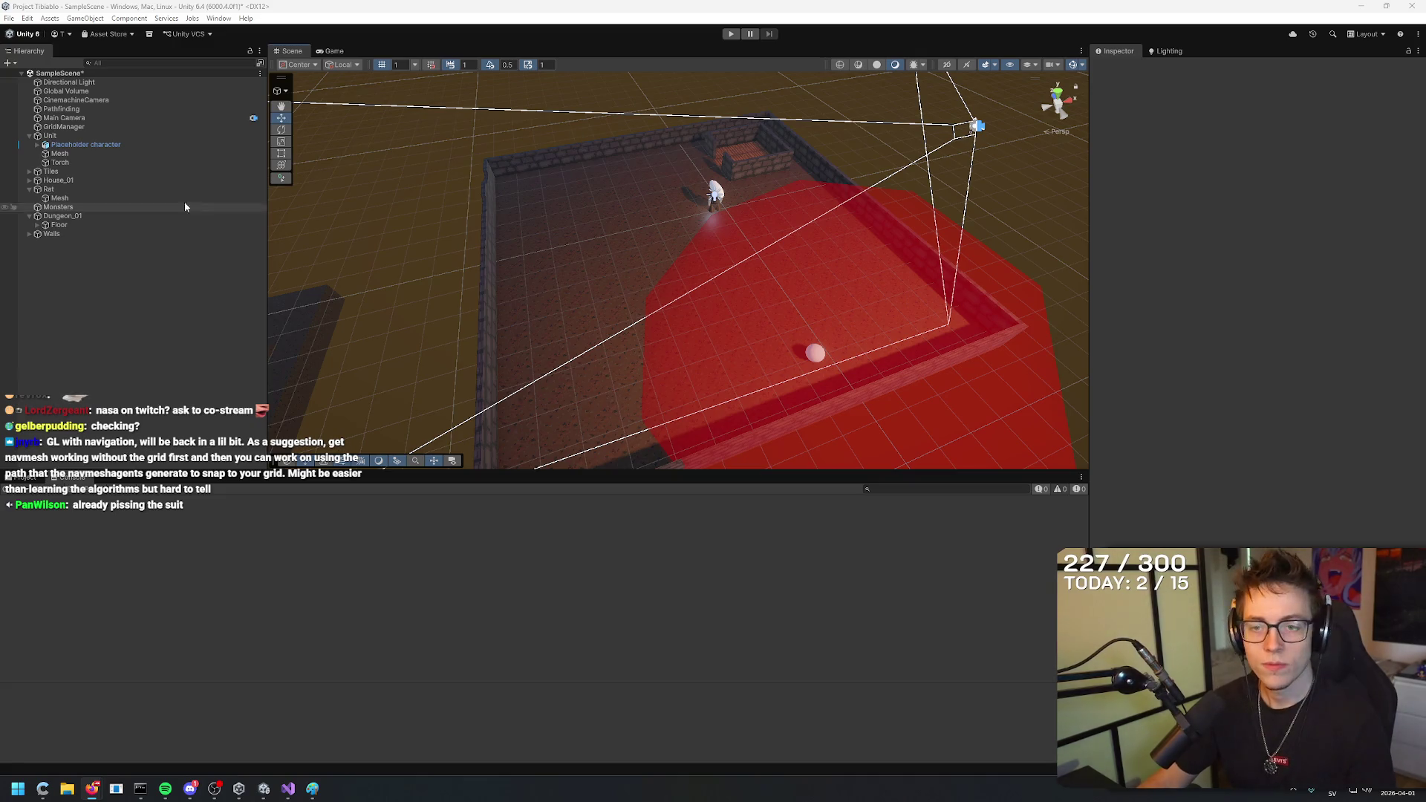
Resume the NavMesh tutorial and watch it full screen.
{"action": "key", "text": "alt+Tab"}
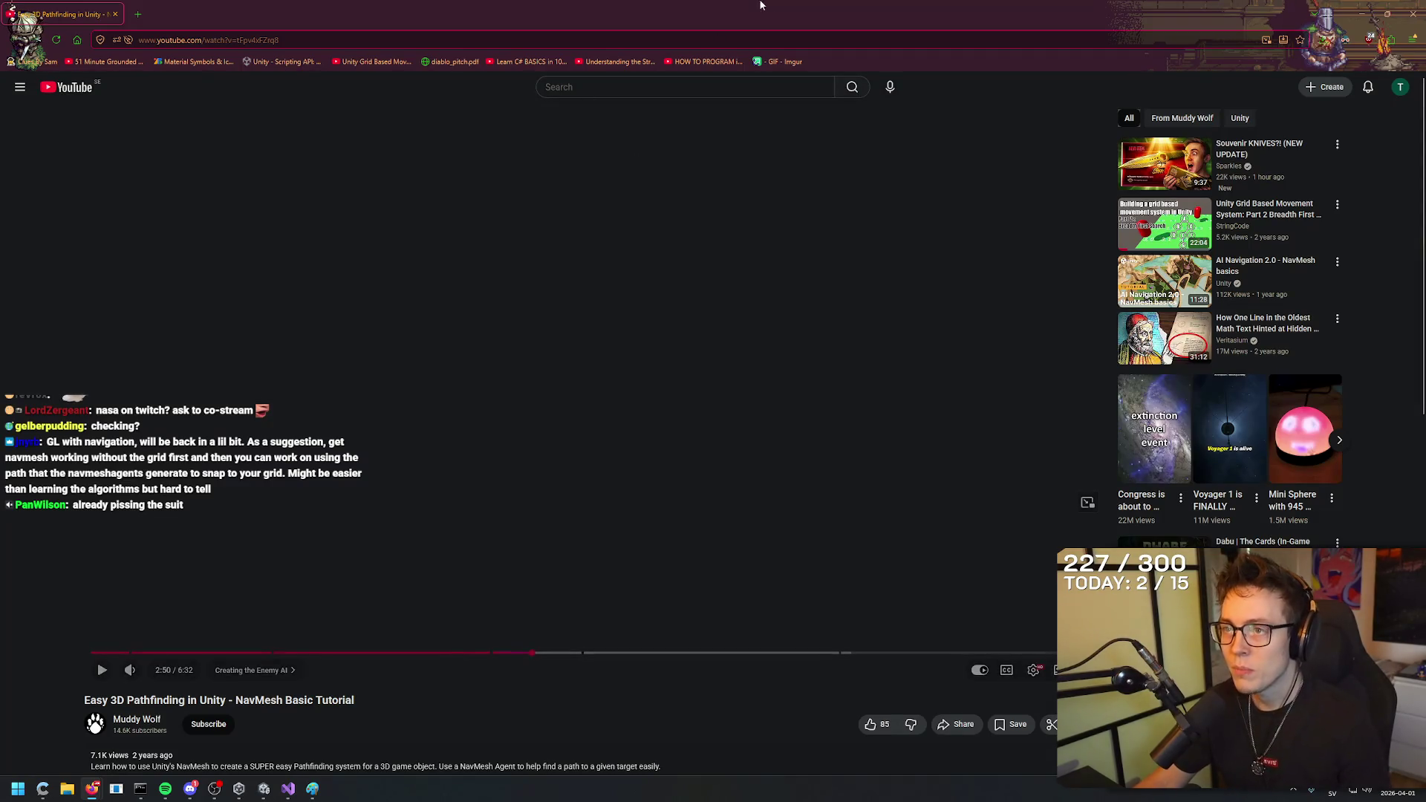
{"action": "mouse_move", "coordinate": [732, 6]}
{"action": "left_mouse_down"}
{"action": "mouse_move", "coordinate": [653, 216]}
{"action": "mouse_move", "coordinate": [564, 2]}
{"action": "left_mouse_up"}
{"action": "left_click", "coordinate": [523, 485]}
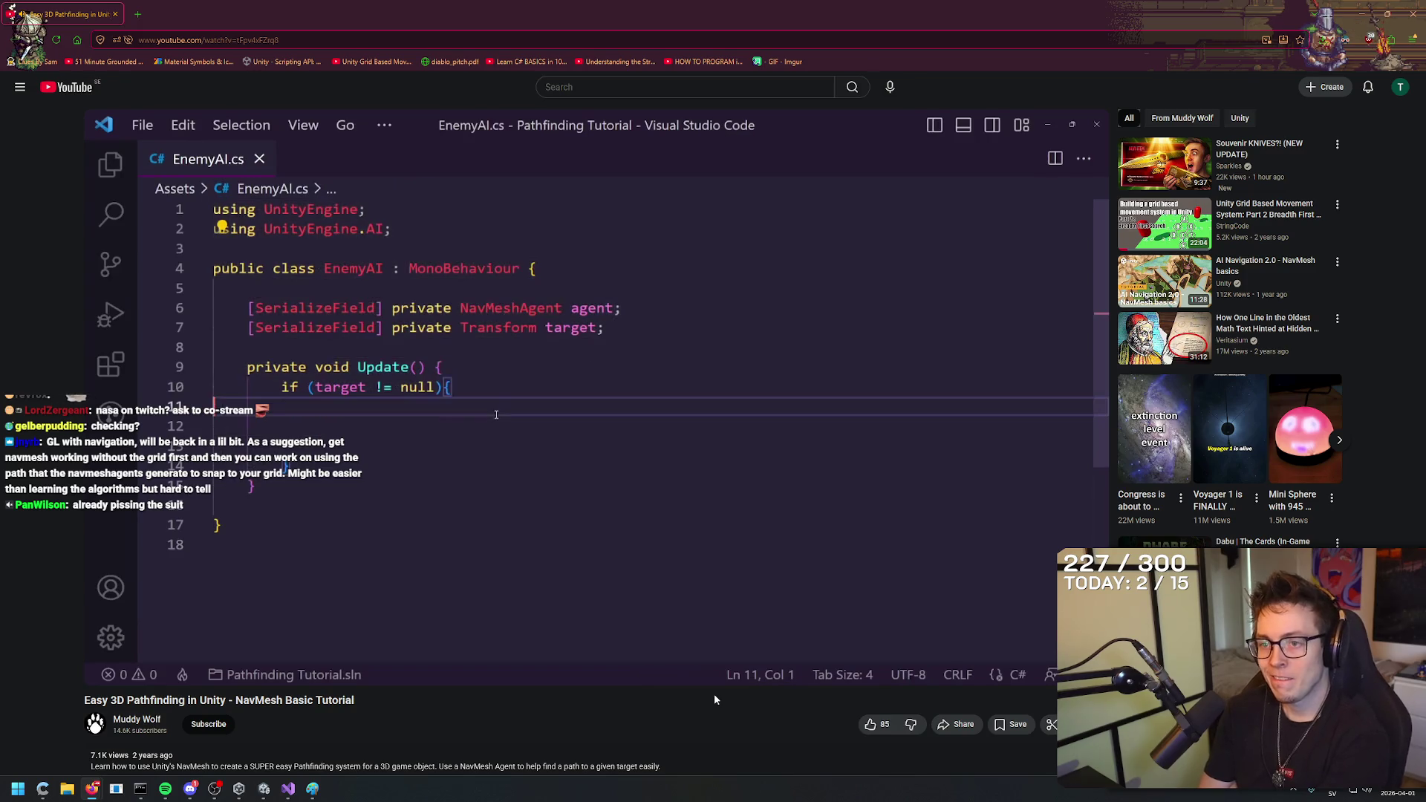
{"action": "key", "text": "f"}
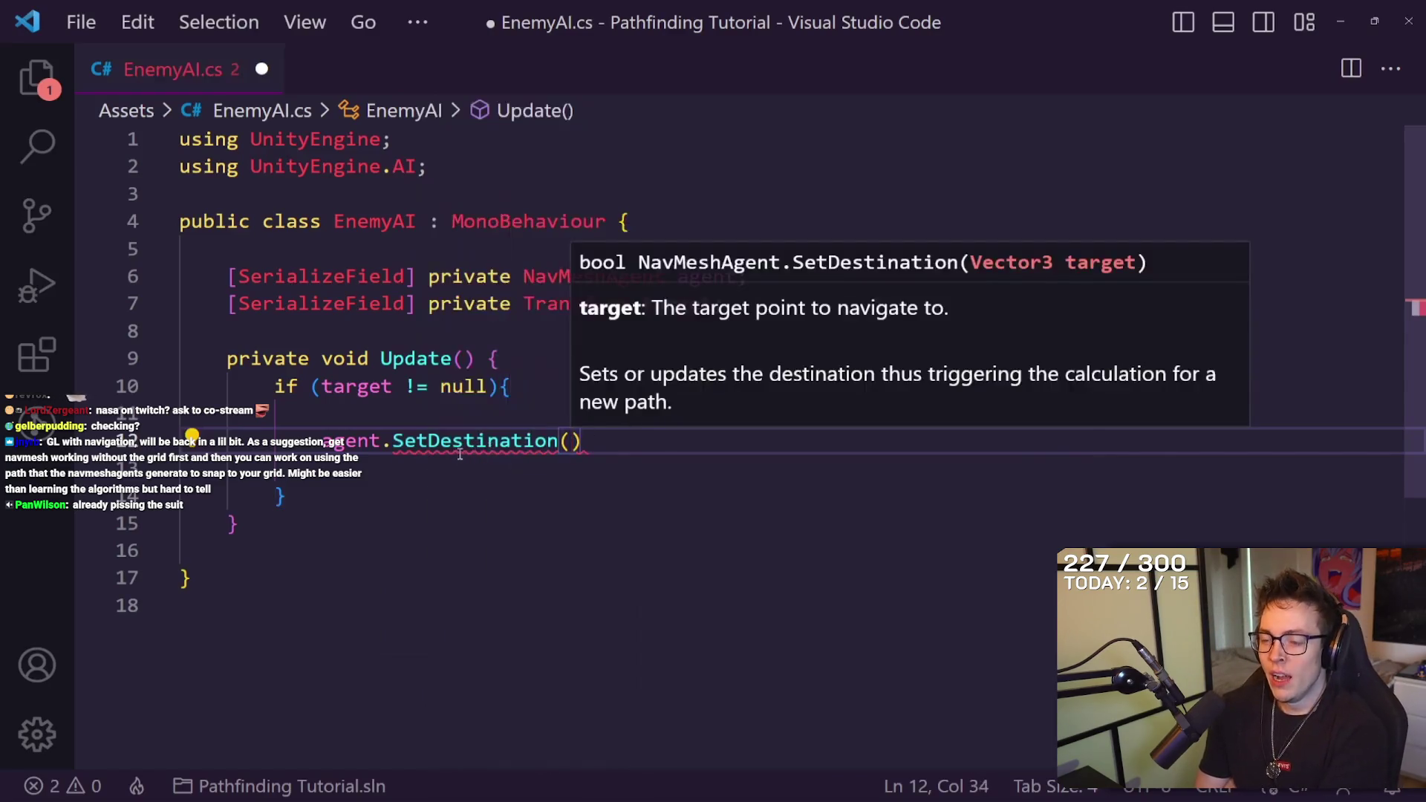
Finish agent.SetDestination(target.position); in EnemyAI.cs and save the script.
{"action": "type", "text": "target."}
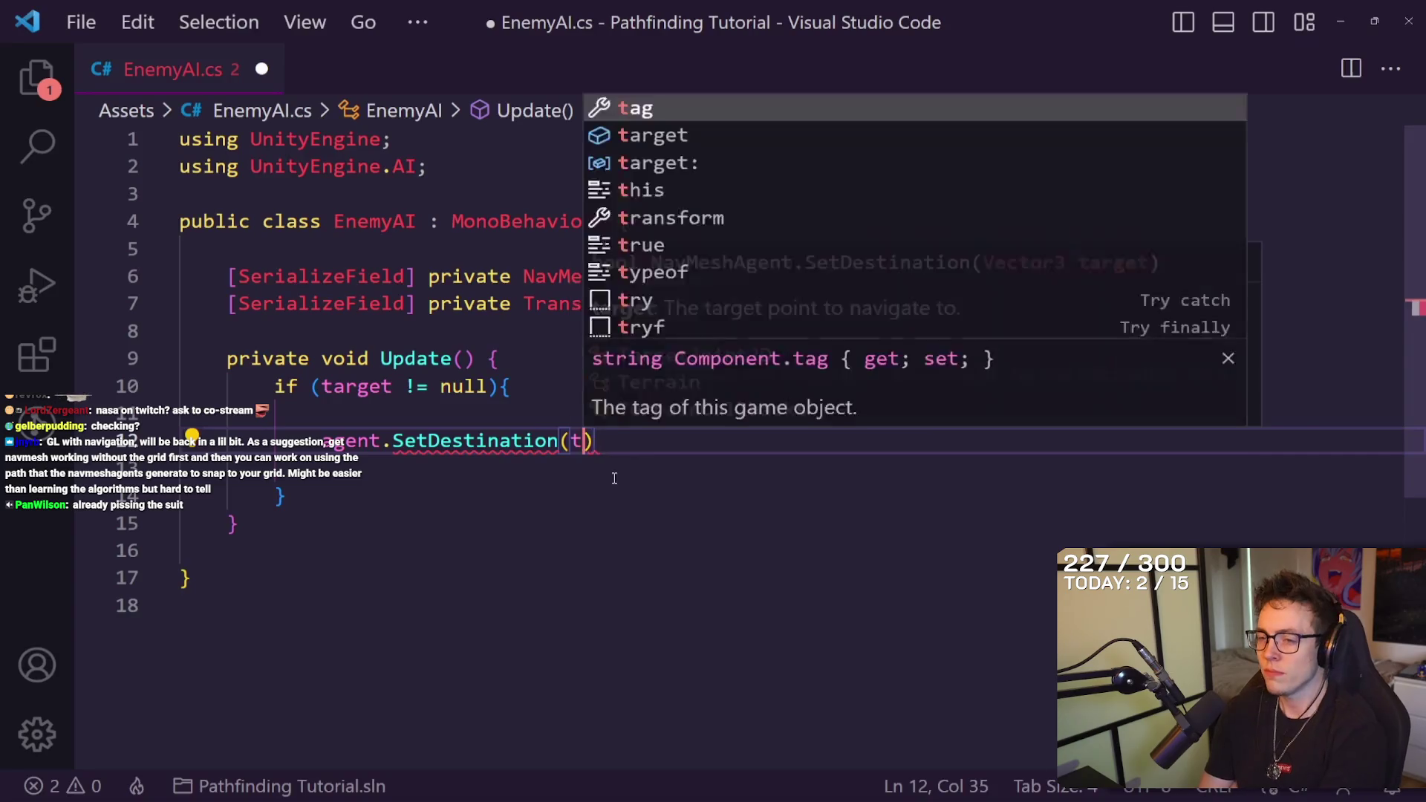
{"action": "type", "text": "position);"}
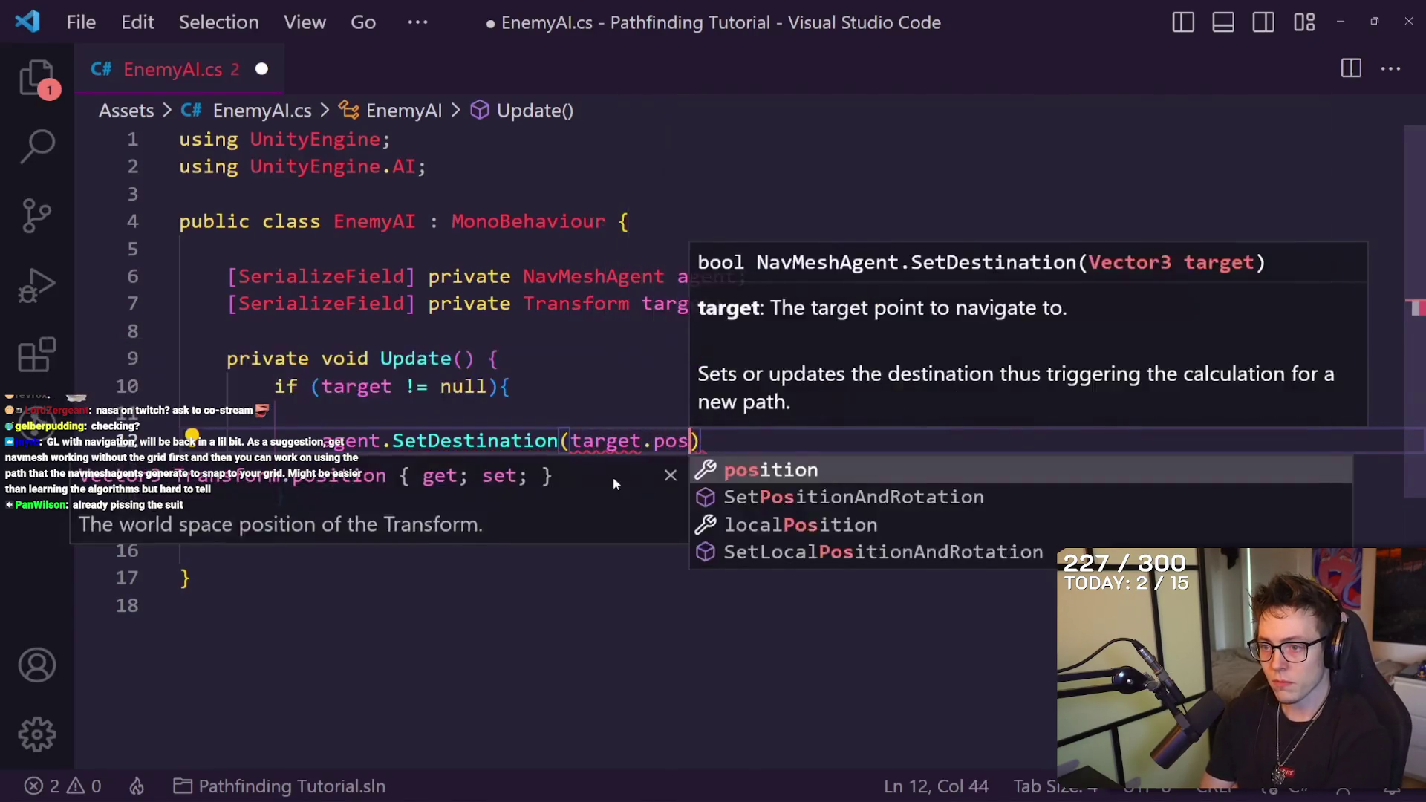
{"action": "key", "text": "ctrl+s"}
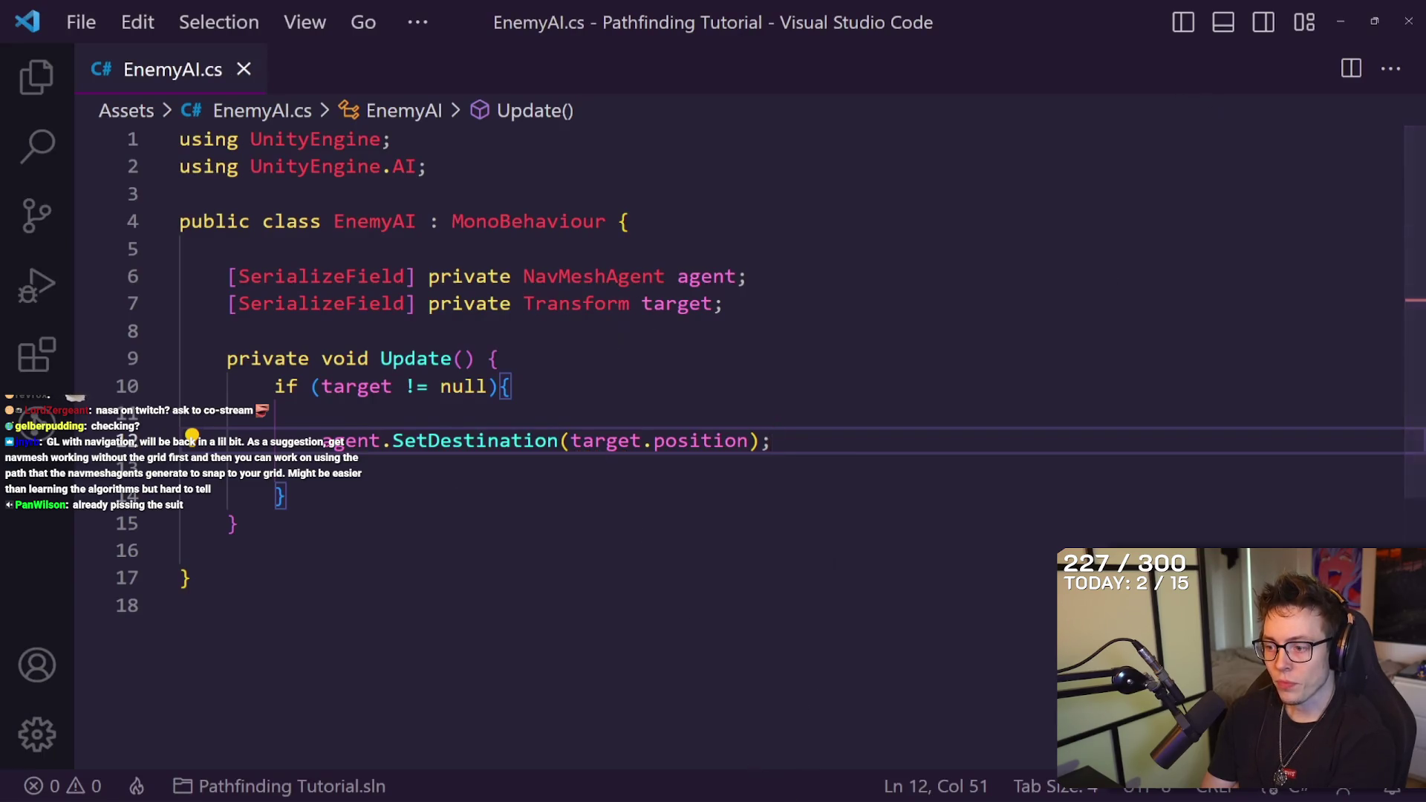
{"action": "key", "text": "alt+Tab"}
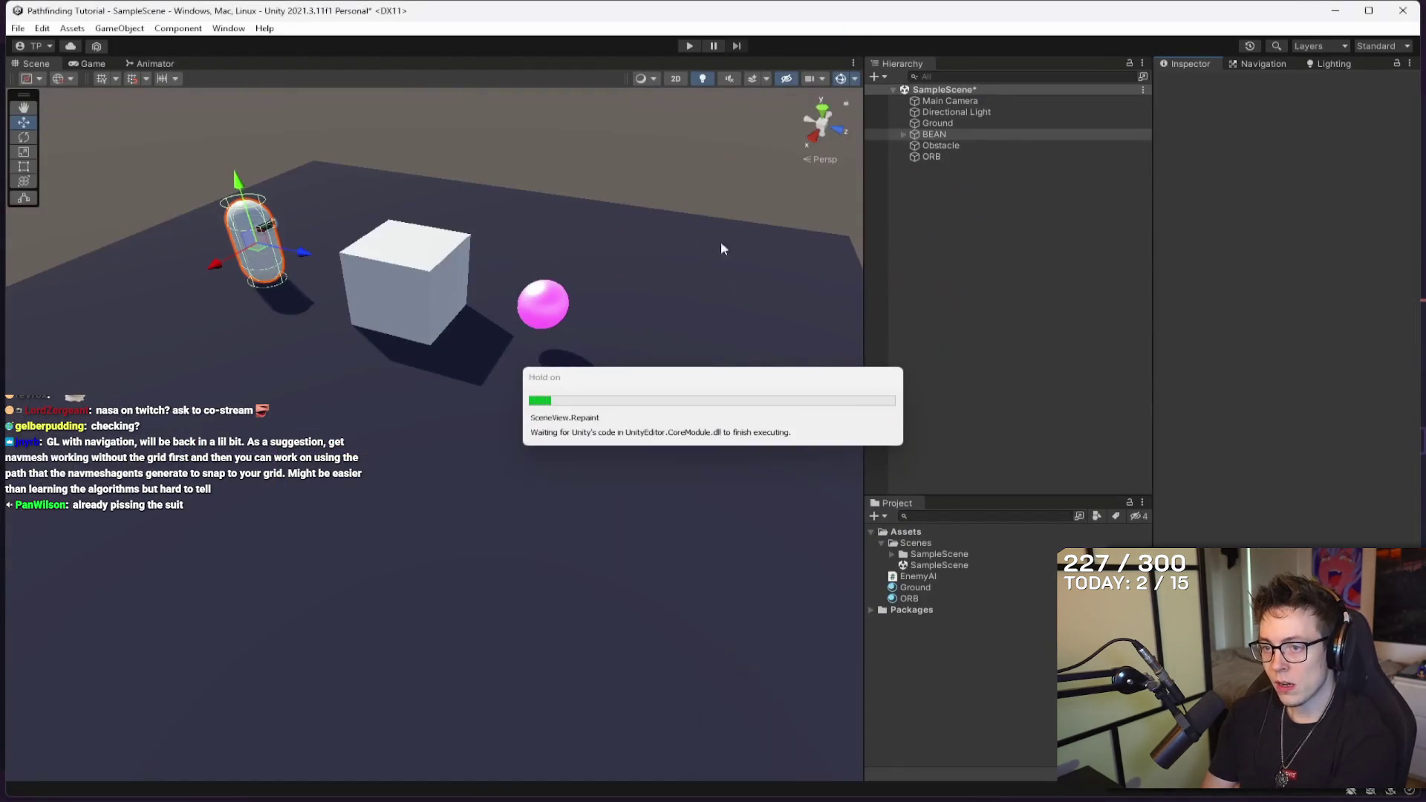
Save the scene and assign BEAN's Nav Mesh Agent and the ORB target to Enemy AI.
{"action": "key", "text": "ctrl+s"}
{"action": "left_click", "coordinate": [949, 137]}
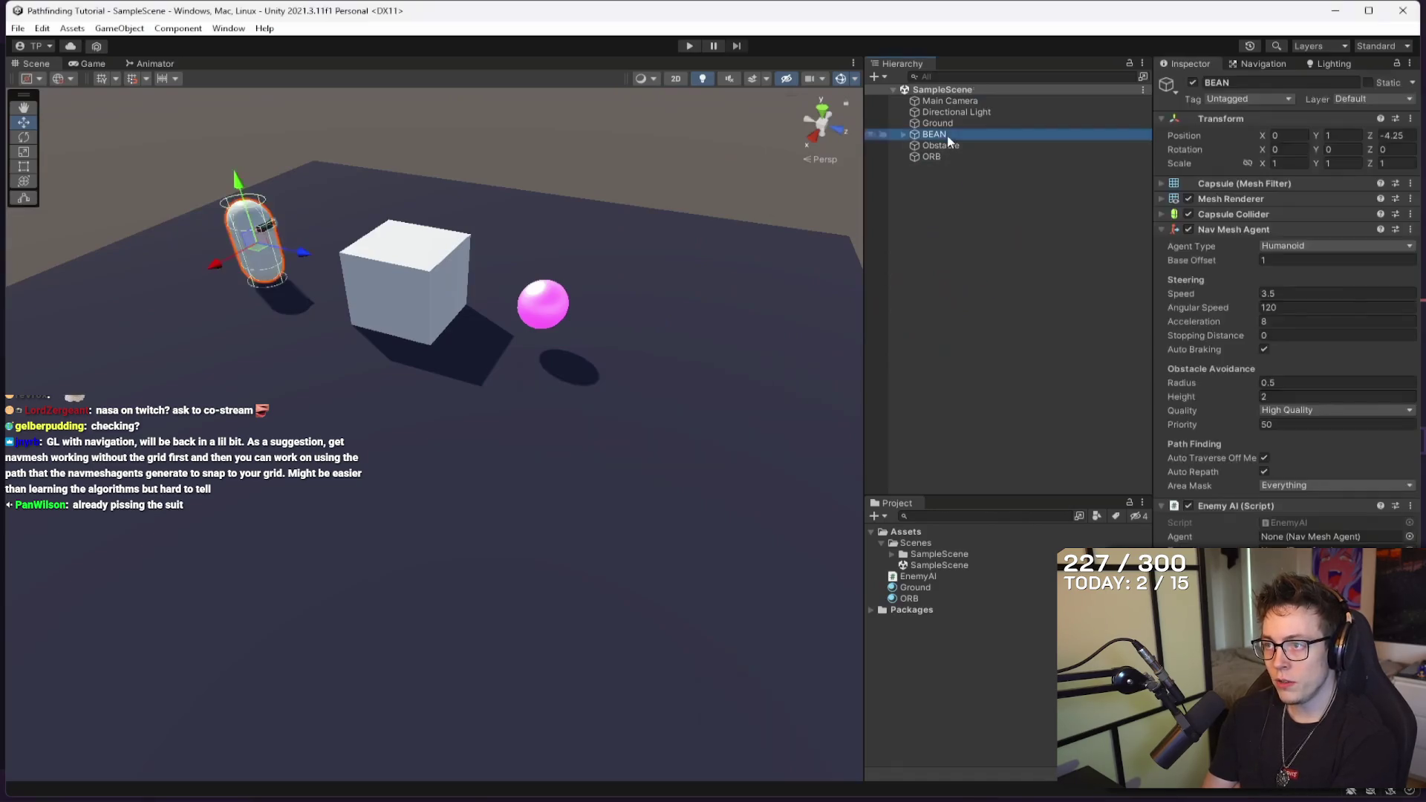
{"action": "left_click", "coordinate": [948, 156]}
{"action": "left_click", "coordinate": [940, 145]}
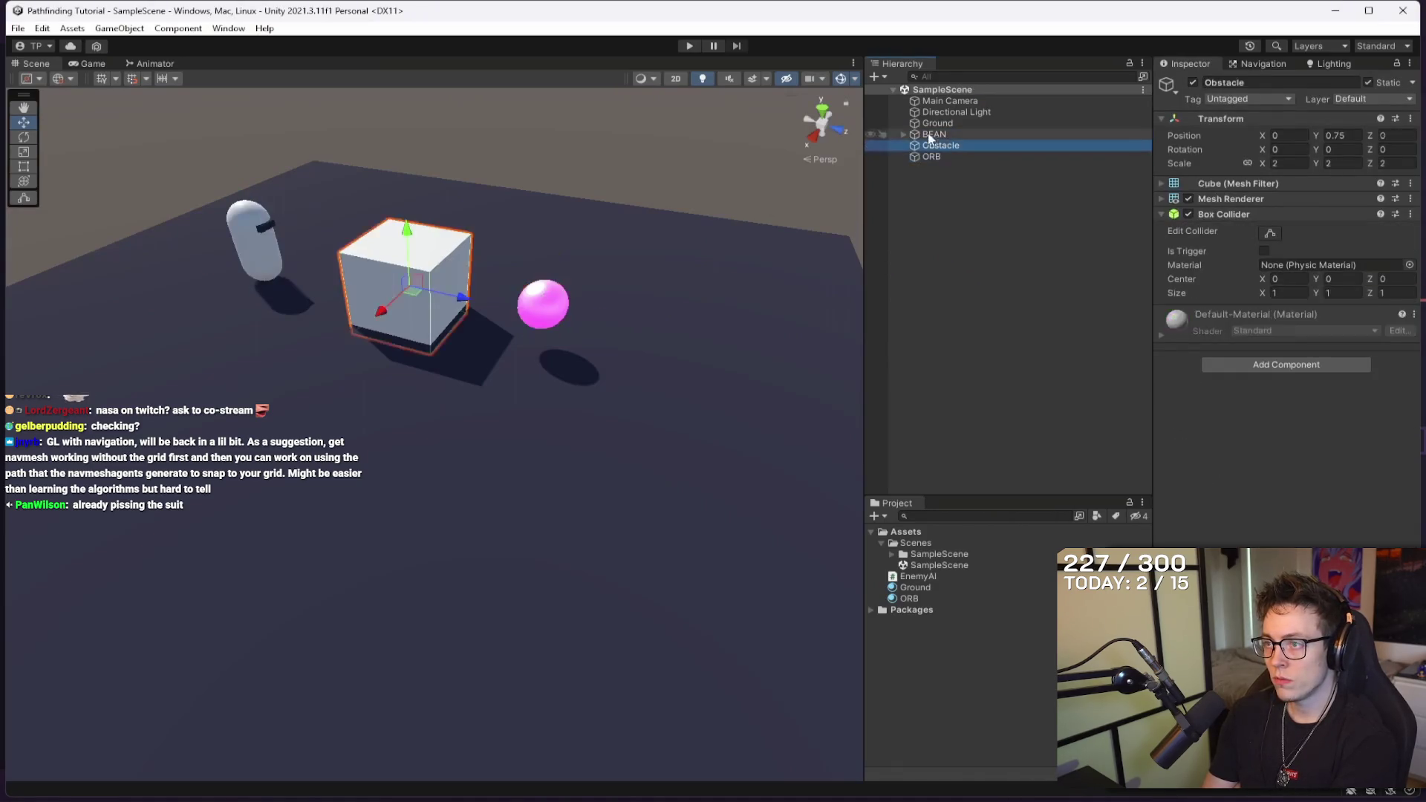
{"action": "left_click", "coordinate": [934, 134]}
{"action": "left_click_drag", "start_coordinate": [1248, 230], "coordinate": [1353, 290]}
{"action": "left_click_drag", "start_coordinate": [1290, 542], "coordinate": [1296, 536]}
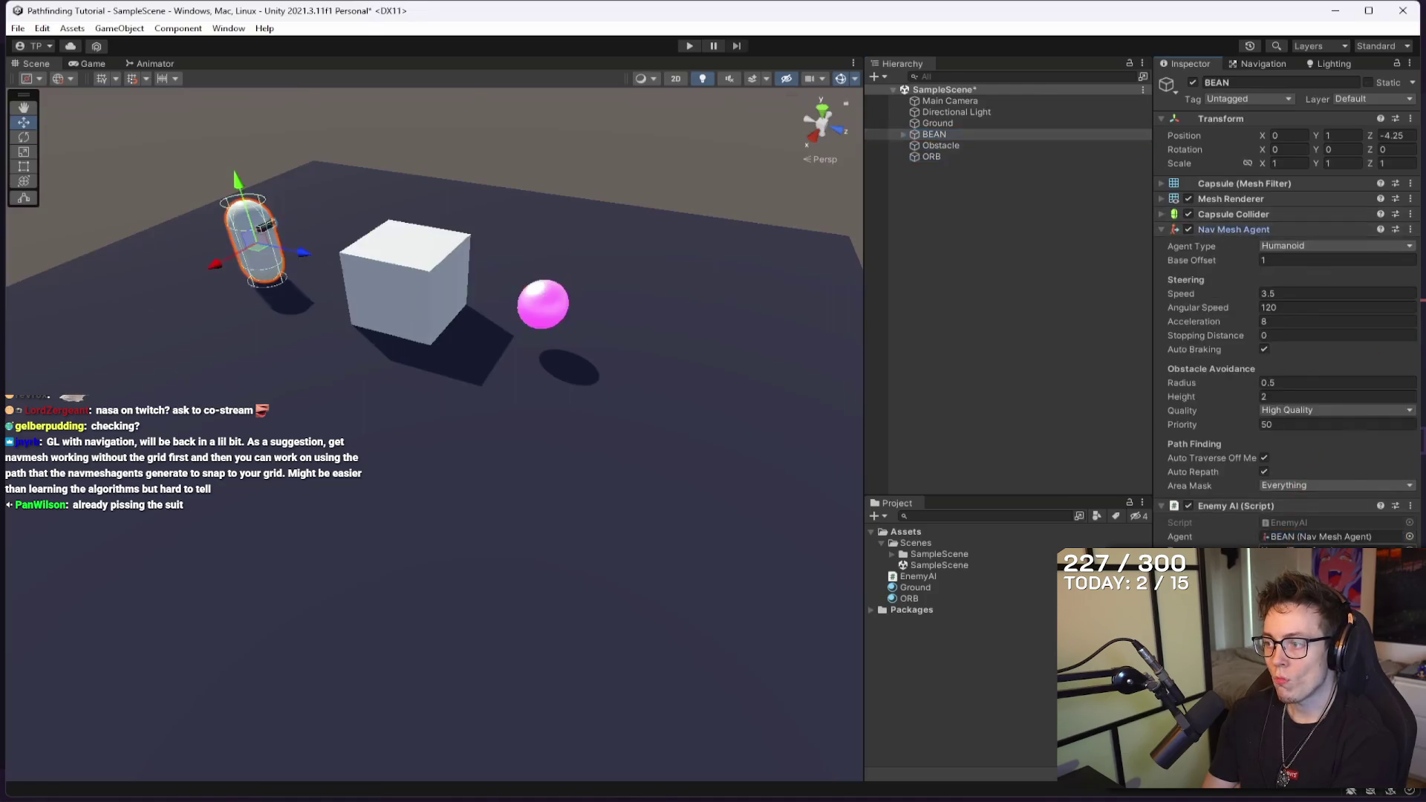
{"action": "mouse_move", "coordinate": [934, 156]}
{"action": "left_mouse_down"}
{"action": "mouse_move", "coordinate": [1338, 501]}
{"action": "mouse_move", "coordinate": [1278, 536]}
{"action": "left_mouse_up"}
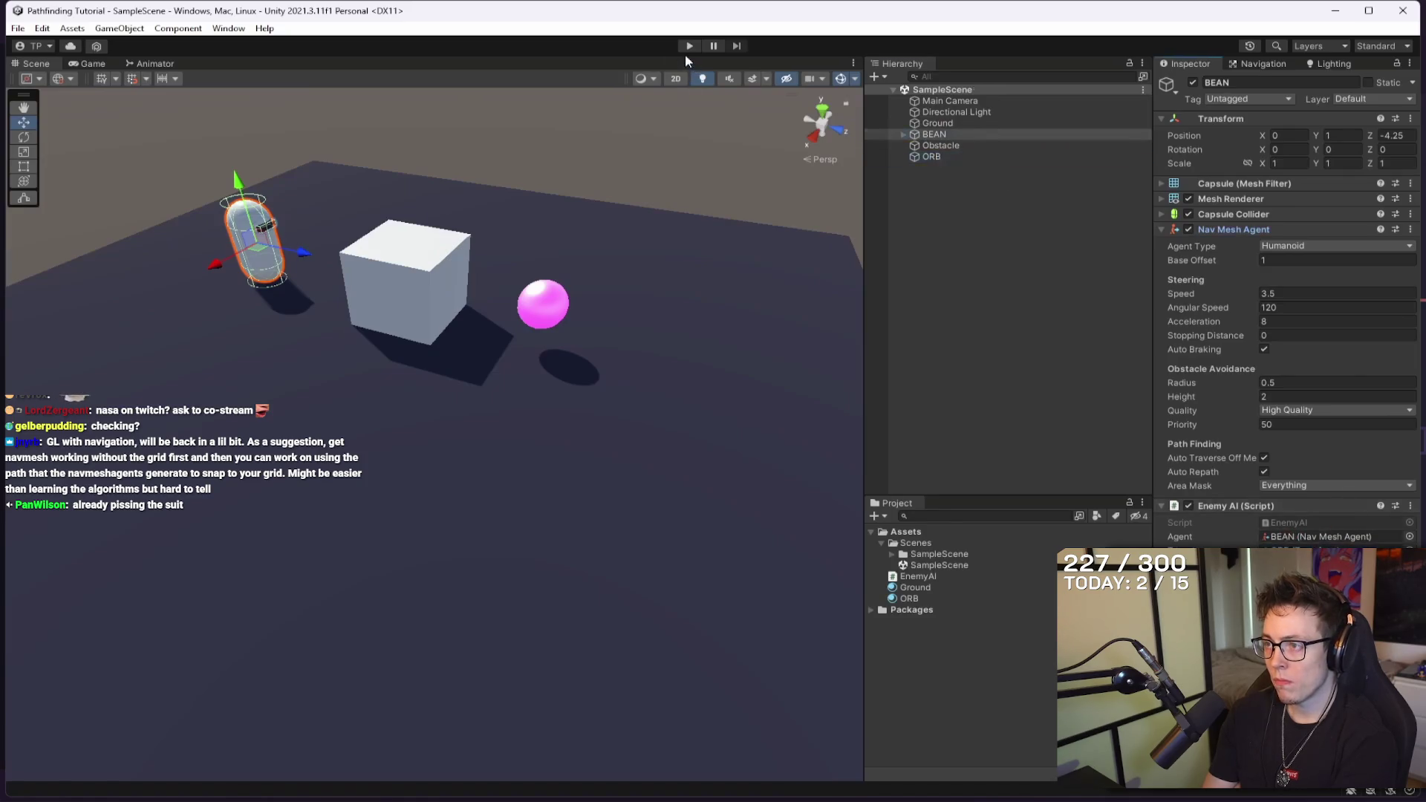
Keep play mode focused on the game view, then test BEAN pathfinding toward the ORB.
{"action": "left_click", "coordinate": [98, 67]}
{"action": "left_click", "coordinate": [705, 78]}
{"action": "left_click", "coordinate": [722, 95]}
{"action": "left_click", "coordinate": [37, 63]}
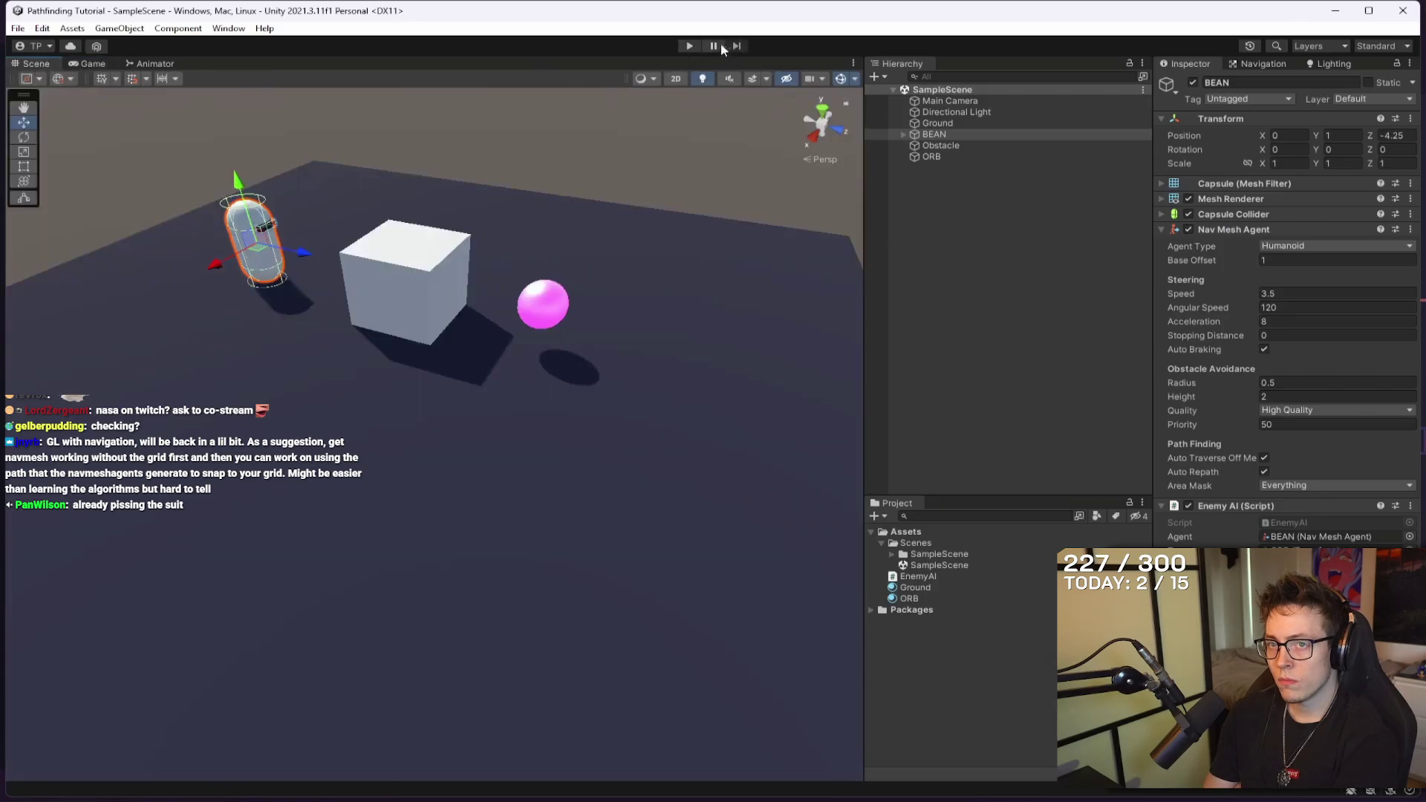
{"action": "left_click", "coordinate": [689, 46]}
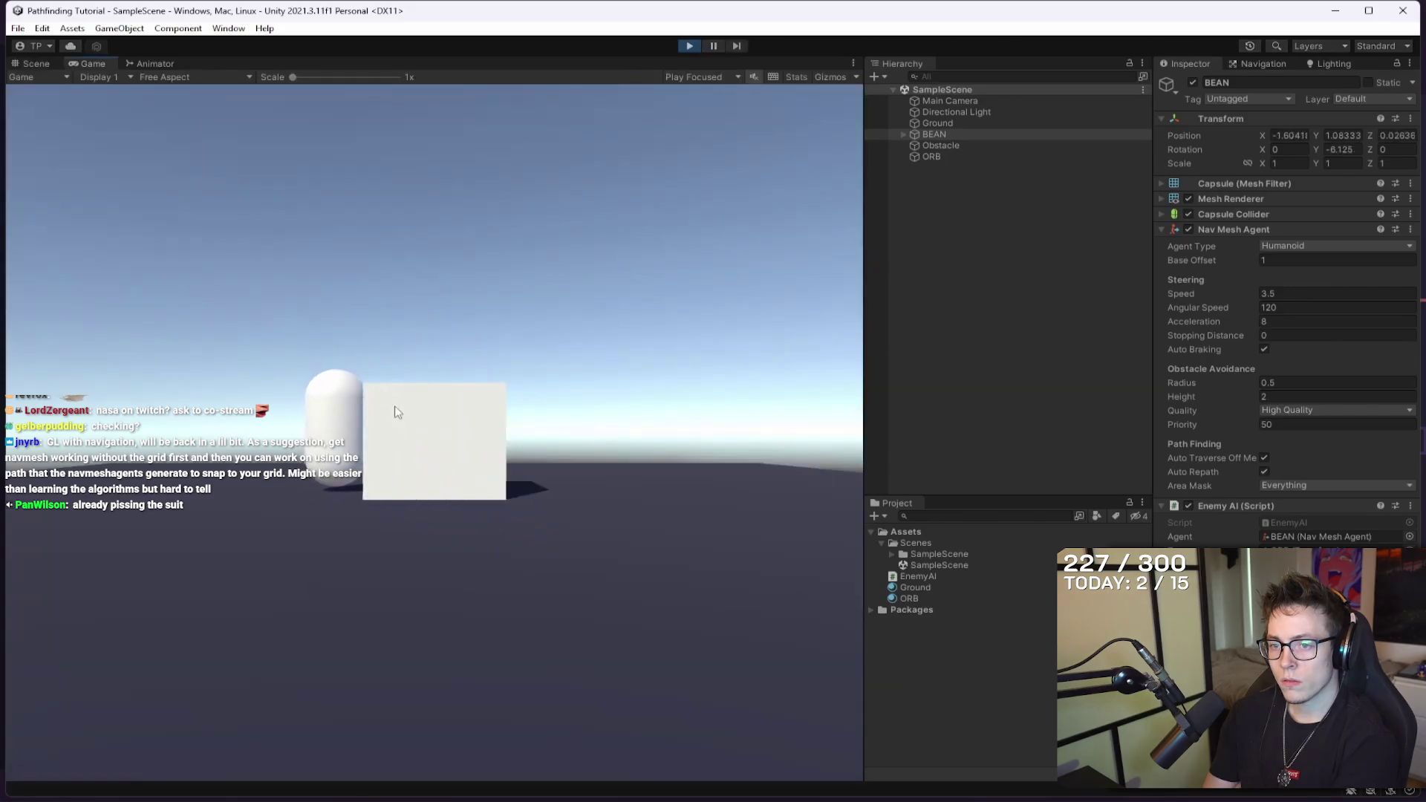
{"action": "left_click", "coordinate": [37, 63]}
{"action": "mouse_move", "coordinate": [473, 275]}
{"action": "left_mouse_down"}
{"action": "mouse_move", "coordinate": [576, 336]}
{"action": "mouse_move", "coordinate": [277, 330]}
{"action": "mouse_move", "coordinate": [181, 345]}
{"action": "mouse_move", "coordinate": [631, 375]}
{"action": "mouse_move", "coordinate": [160, 494]}
{"action": "mouse_move", "coordinate": [87, 437]}
{"action": "mouse_move", "coordinate": [74, 346]}
{"action": "mouse_move", "coordinate": [122, 223]}
{"action": "mouse_move", "coordinate": [567, 220]}
{"action": "mouse_move", "coordinate": [605, 238]}
{"action": "mouse_move", "coordinate": [478, 411]}
{"action": "mouse_move", "coordinate": [509, 385]}
{"action": "mouse_move", "coordinate": [302, 388]}
{"action": "mouse_move", "coordinate": [603, 412]}
{"action": "mouse_move", "coordinate": [694, 356]}
{"action": "mouse_move", "coordinate": [231, 404]}
{"action": "mouse_move", "coordinate": [211, 382]}
{"action": "mouse_move", "coordinate": [194, 245]}
{"action": "mouse_move", "coordinate": [430, 221]}
{"action": "mouse_move", "coordinate": [360, 226]}
{"action": "mouse_move", "coordinate": [578, 243]}
{"action": "mouse_move", "coordinate": [549, 371]}
{"action": "mouse_move", "coordinate": [307, 394]}
{"action": "mouse_move", "coordinate": [484, 424]}
{"action": "mouse_move", "coordinate": [572, 356]}
{"action": "mouse_move", "coordinate": [308, 371]}
{"action": "mouse_move", "coordinate": [444, 282]}
{"action": "mouse_move", "coordinate": [425, 286]}
{"action": "mouse_move", "coordinate": [362, 410]}
{"action": "mouse_move", "coordinate": [236, 418]}
{"action": "mouse_move", "coordinate": [560, 594]}
{"action": "mouse_move", "coordinate": [583, 345]}
{"action": "mouse_move", "coordinate": [596, 313]}
{"action": "mouse_move", "coordinate": [632, 306]}
{"action": "left_mouse_up"}
{"action": "left_click", "coordinate": [953, 158]}
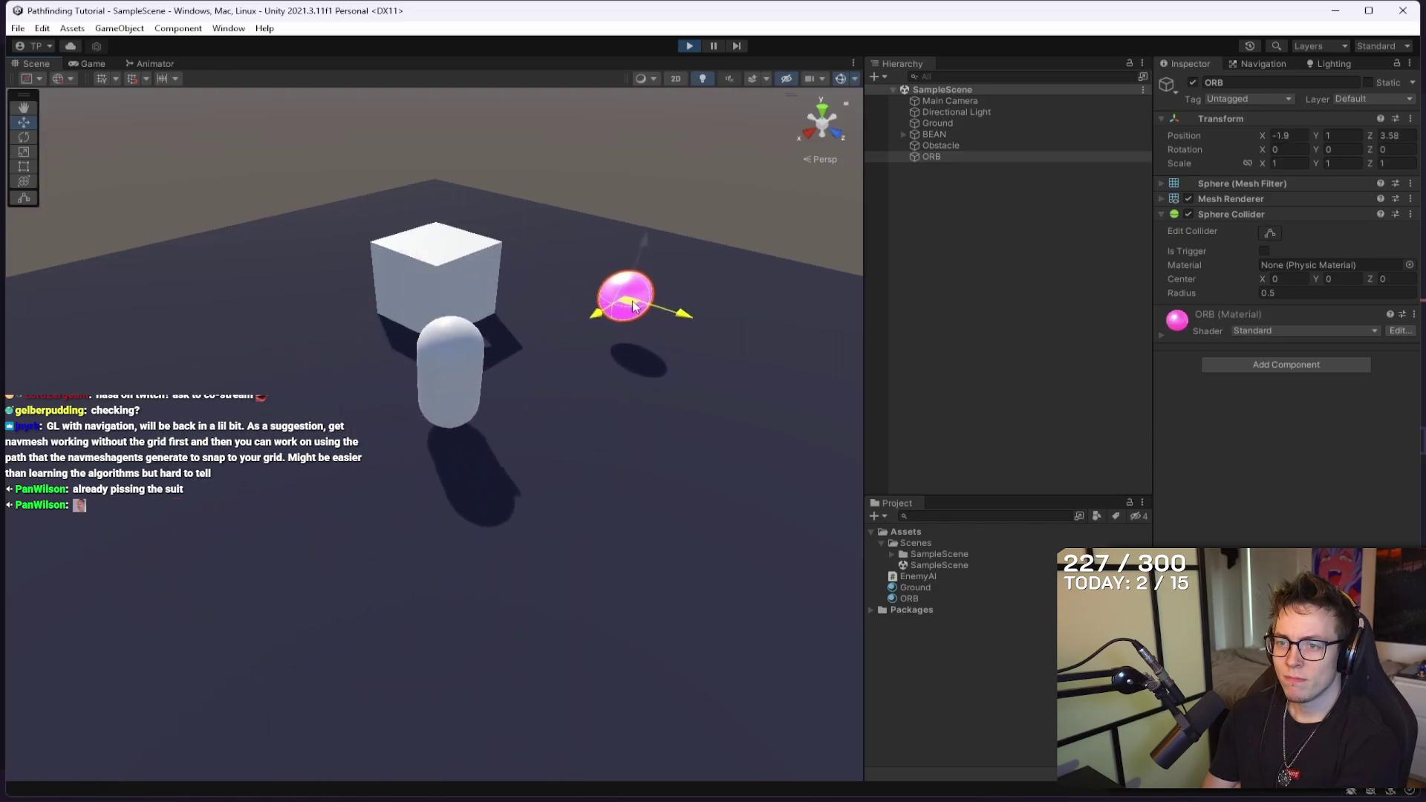
Pause and resume the Final Overview demo around 5:40 as BEAN chases the moved ORB.
{"action": "mouse_move", "coordinate": [621, 520]}
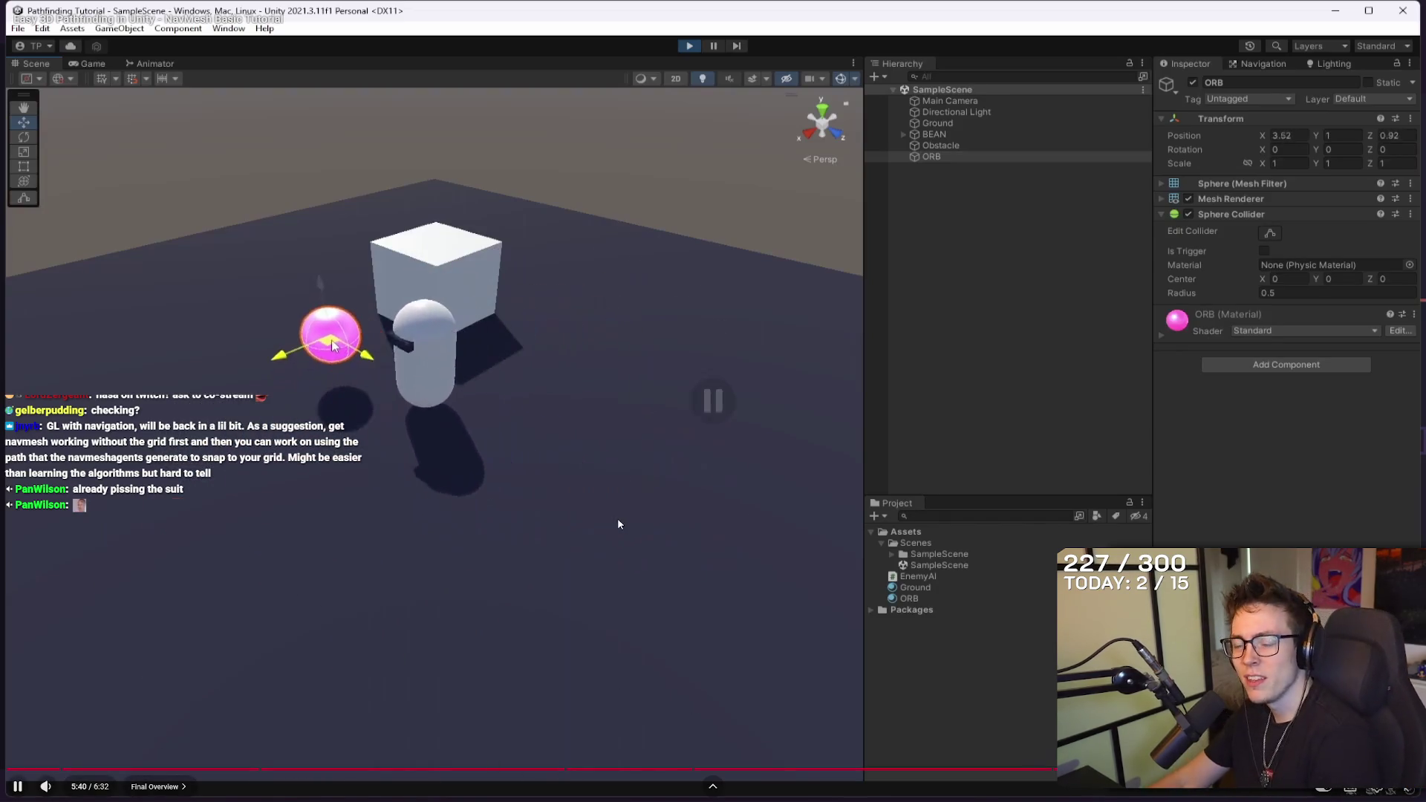
{"action": "left_click", "coordinate": [589, 555]}
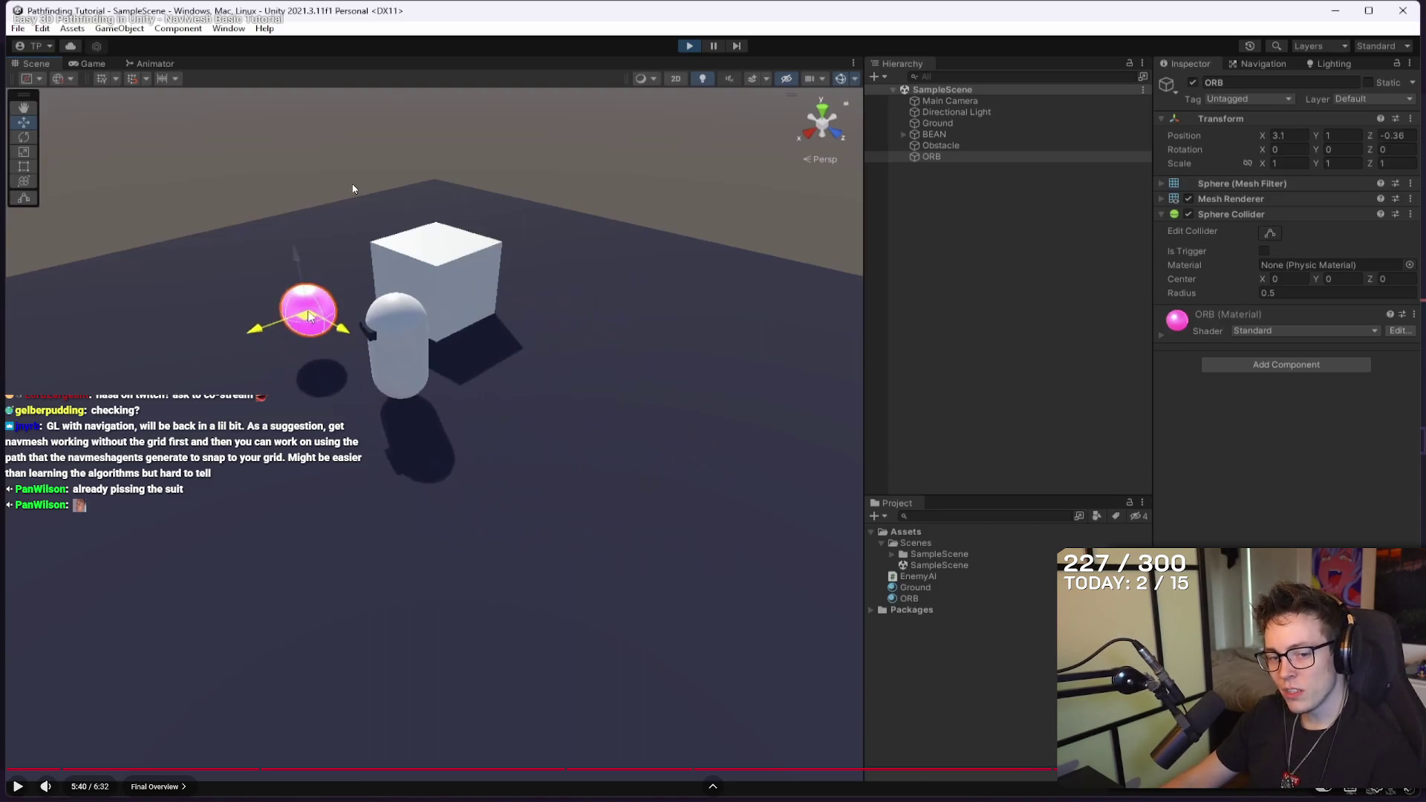
{"action": "left_click", "coordinate": [541, 438]}
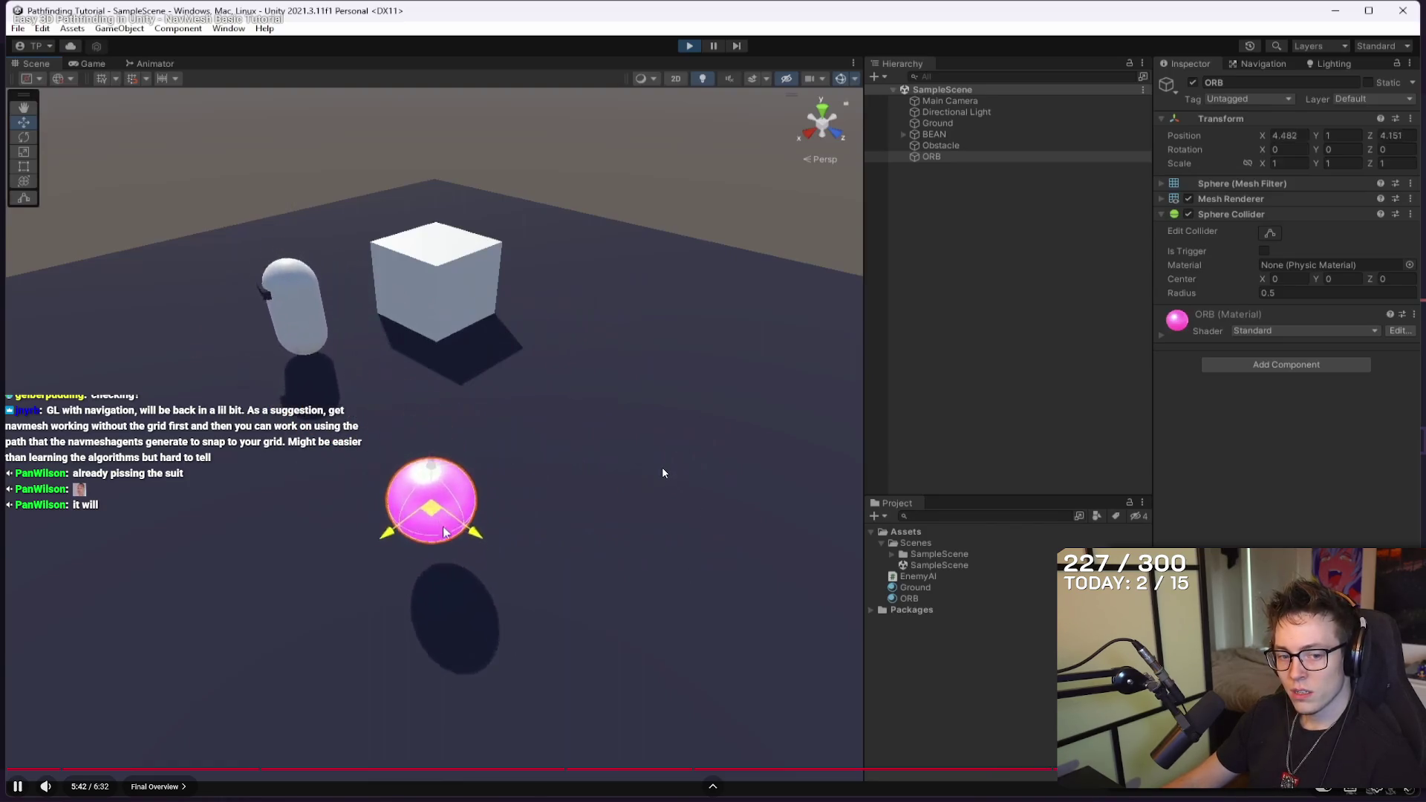
{"action": "left_click", "coordinate": [677, 417]}
{"action": "left_click", "coordinate": [674, 423]}
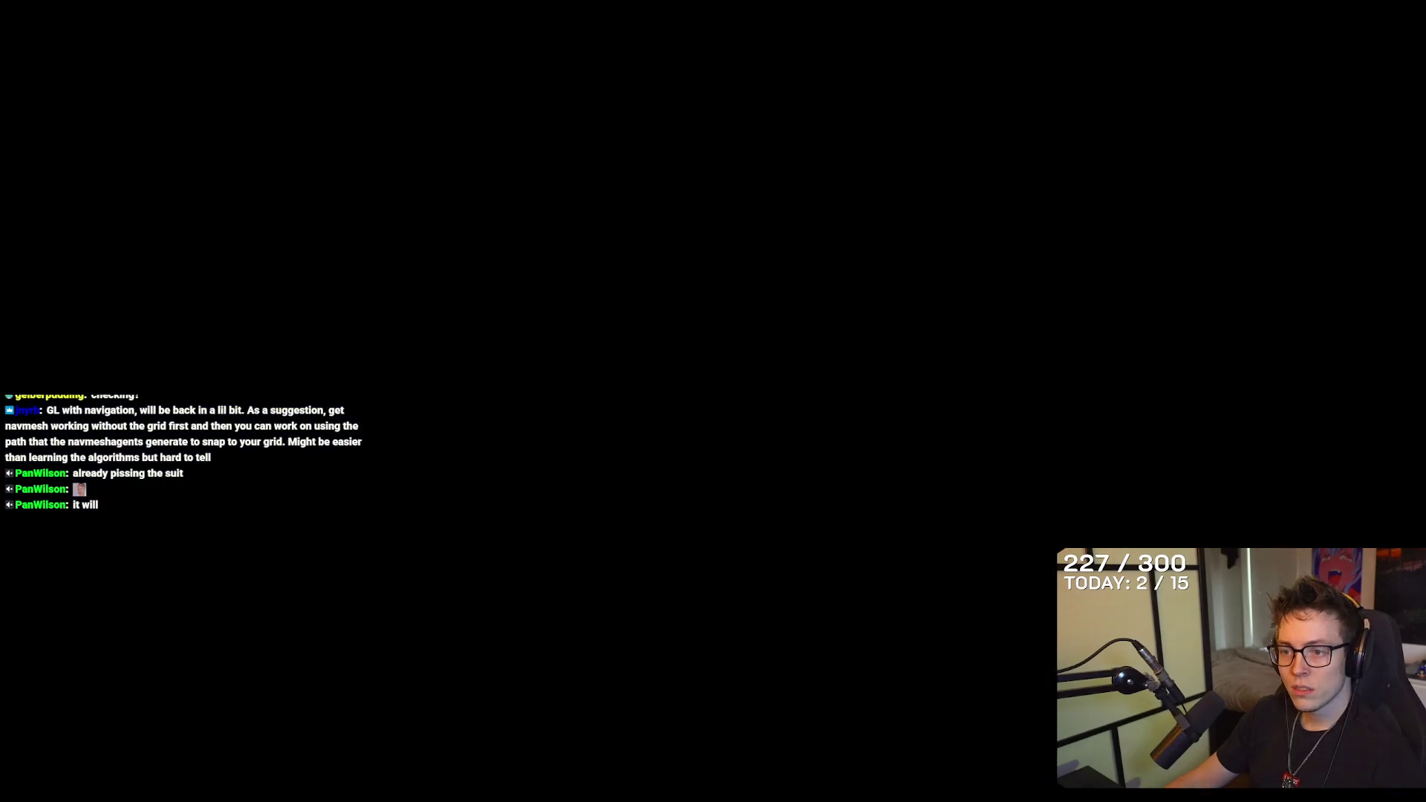
Search the YouTube page for 'a star' and highlight a comment about pathfinding.
{"action": "scroll", "coordinate": [622, 531], "scroll_direction": "down", "scroll_amount": 5}
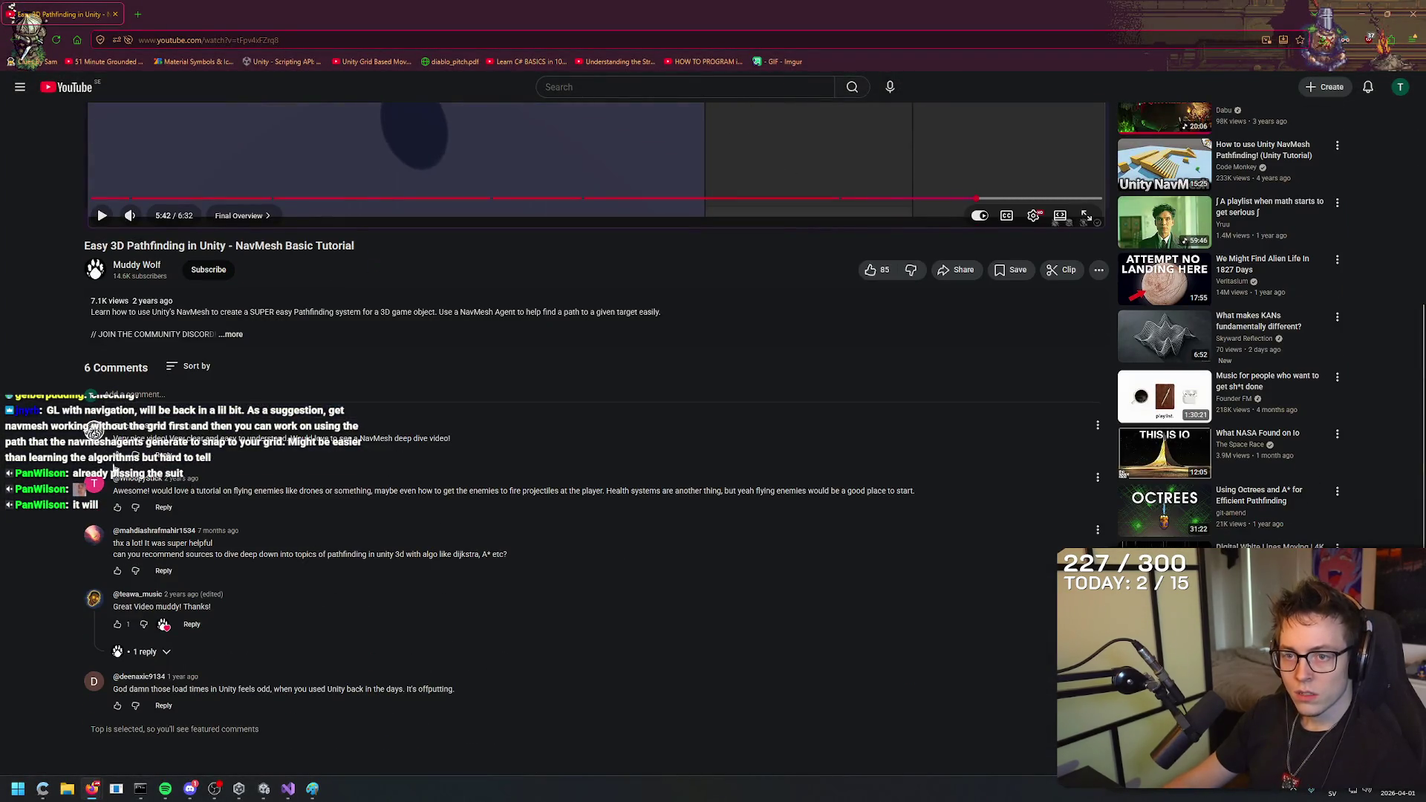
{"action": "key", "text": "ctrl+f"}
{"action": "type", "text": "a star"}
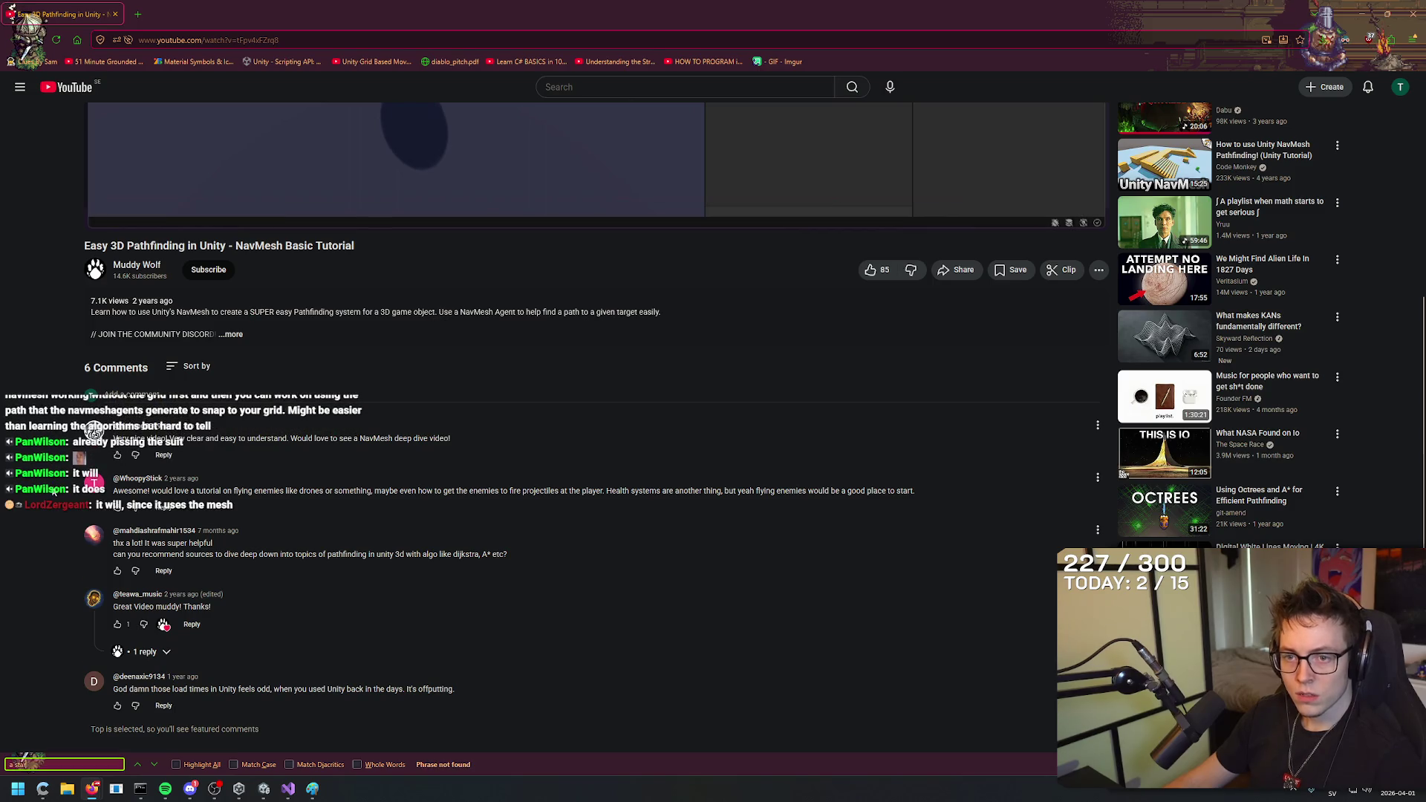
{"action": "key", "text": "BackSpace"}
{"action": "key", "text": "BackSpace"}
{"action": "key", "text": "BackSpace"}
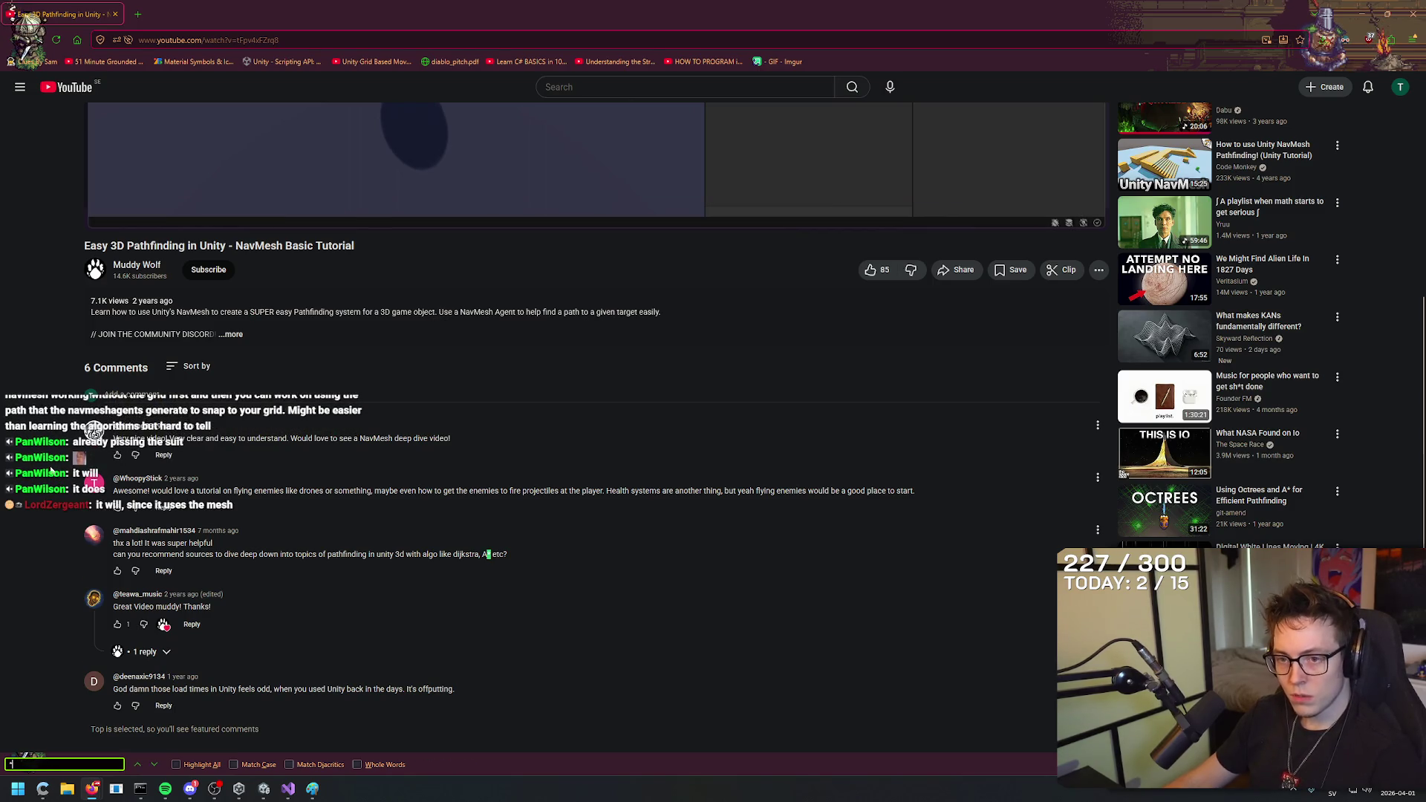
{"action": "left_click_drag", "start_coordinate": [224, 555], "coordinate": [358, 556]}
{"action": "left_click", "coordinate": [418, 572]}
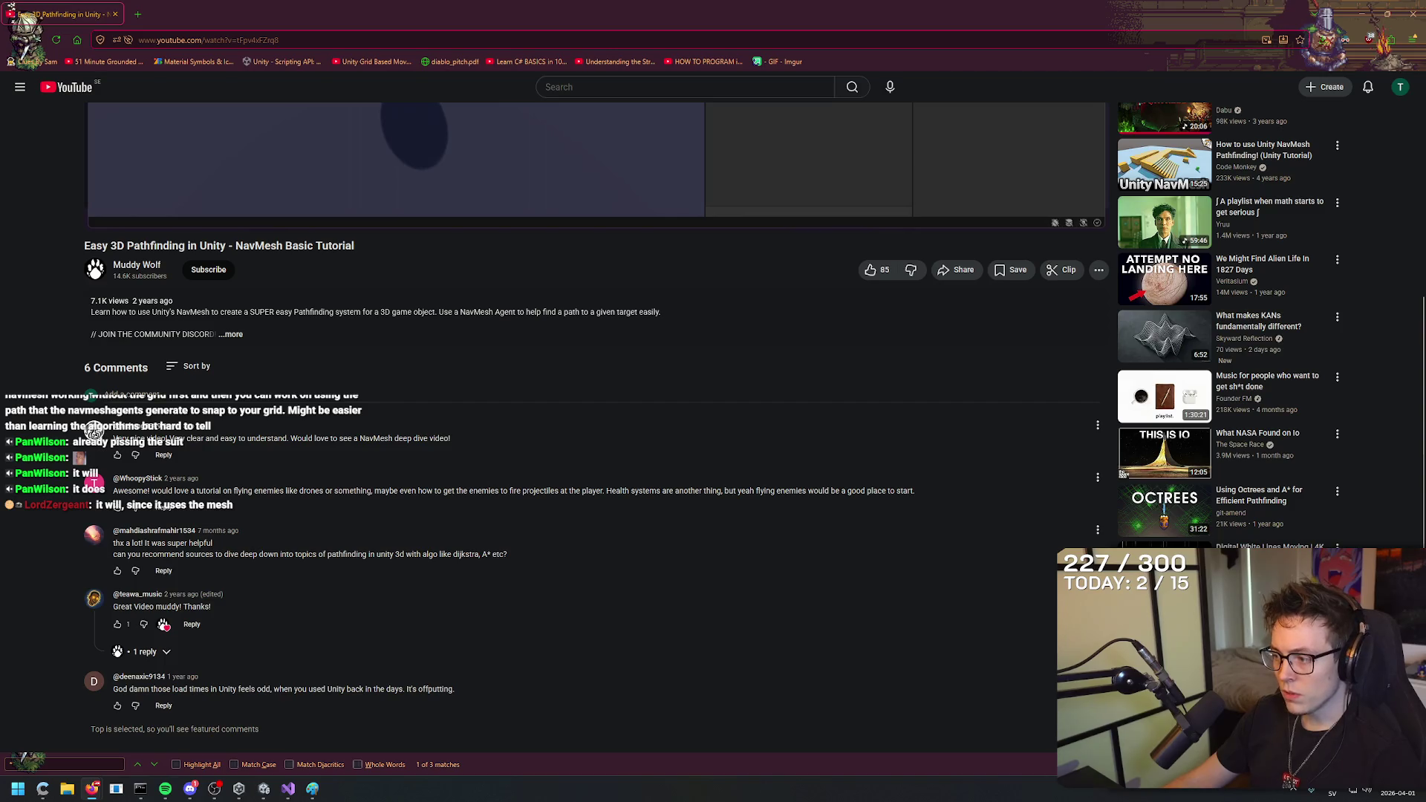
{"action": "key", "text": "Escape"}
{"action": "scroll", "coordinate": [874, 497], "scroll_direction": "up", "scroll_amount": 6}
Rewind the tutorial near its start, play at 2x speed, and bring Unity forward.
{"action": "left_click", "coordinate": [111, 652]}
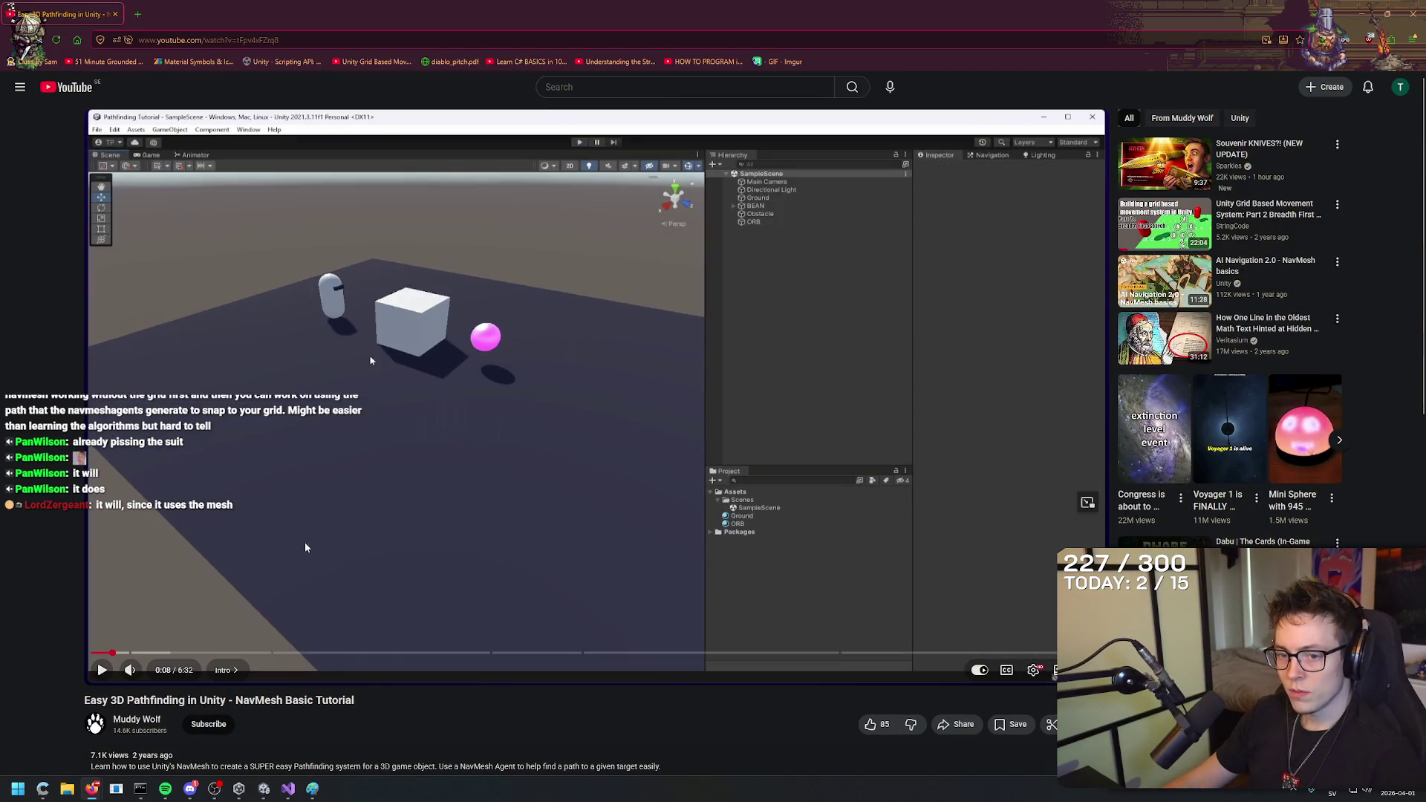
{"action": "left_click", "coordinate": [305, 547]}
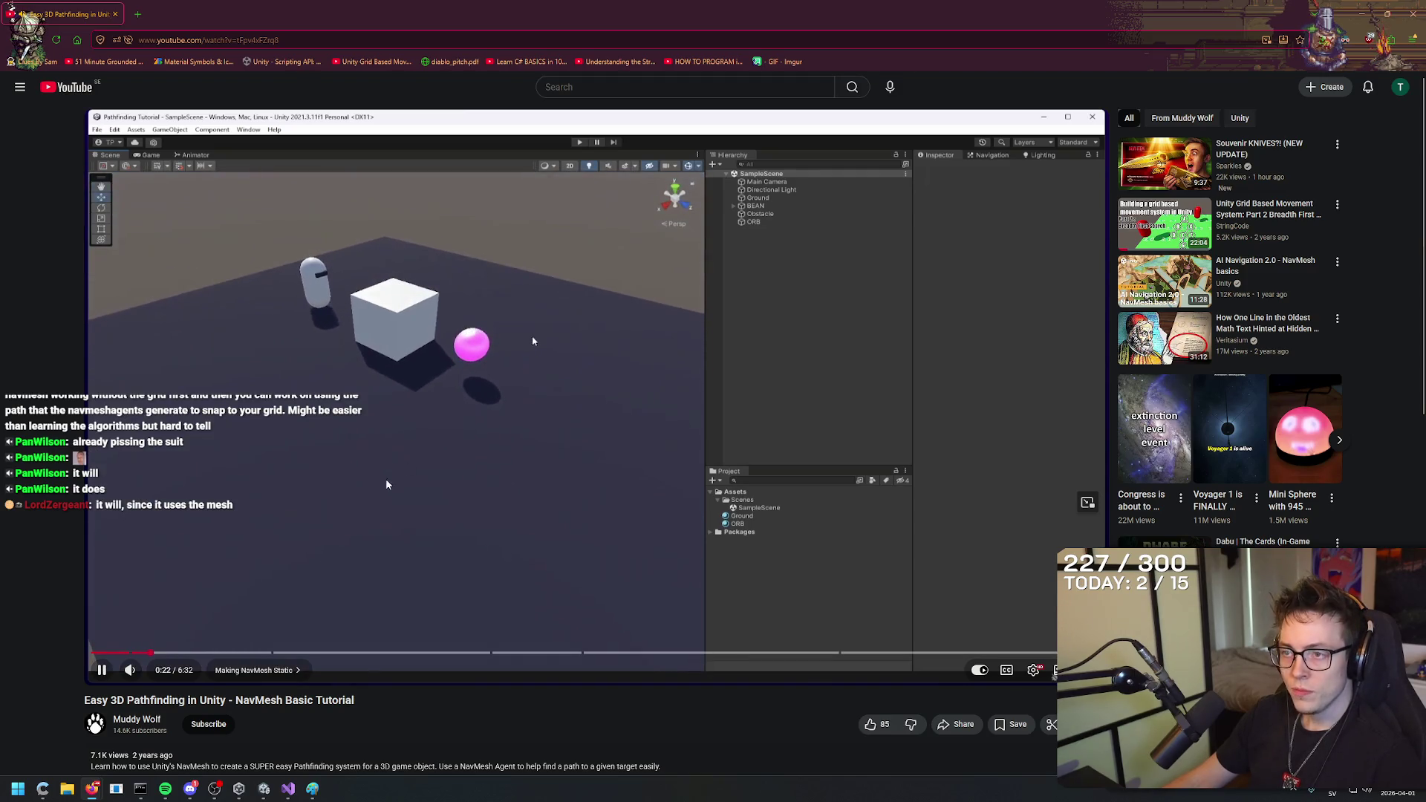
{"action": "mouse_move", "coordinate": [191, 637]}
{"action": "left_mouse_down"}
{"action": "mouse_move", "coordinate": [471, 577]}
{"action": "mouse_move", "coordinate": [350, 551]}
{"action": "mouse_move", "coordinate": [334, 421]}
{"action": "left_mouse_up"}
{"action": "key", "text": "alt+Tab"}
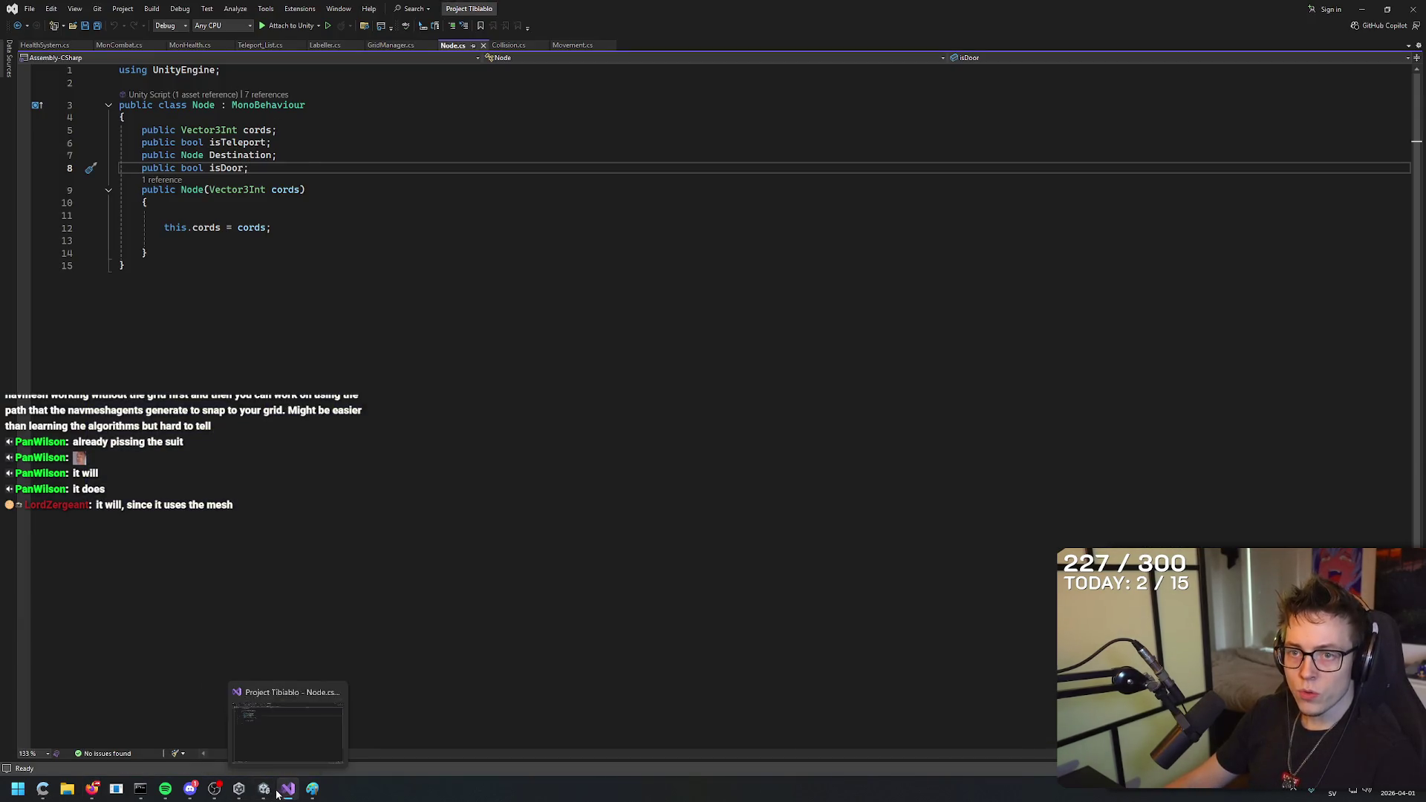
{"action": "left_click", "coordinate": [263, 792]}
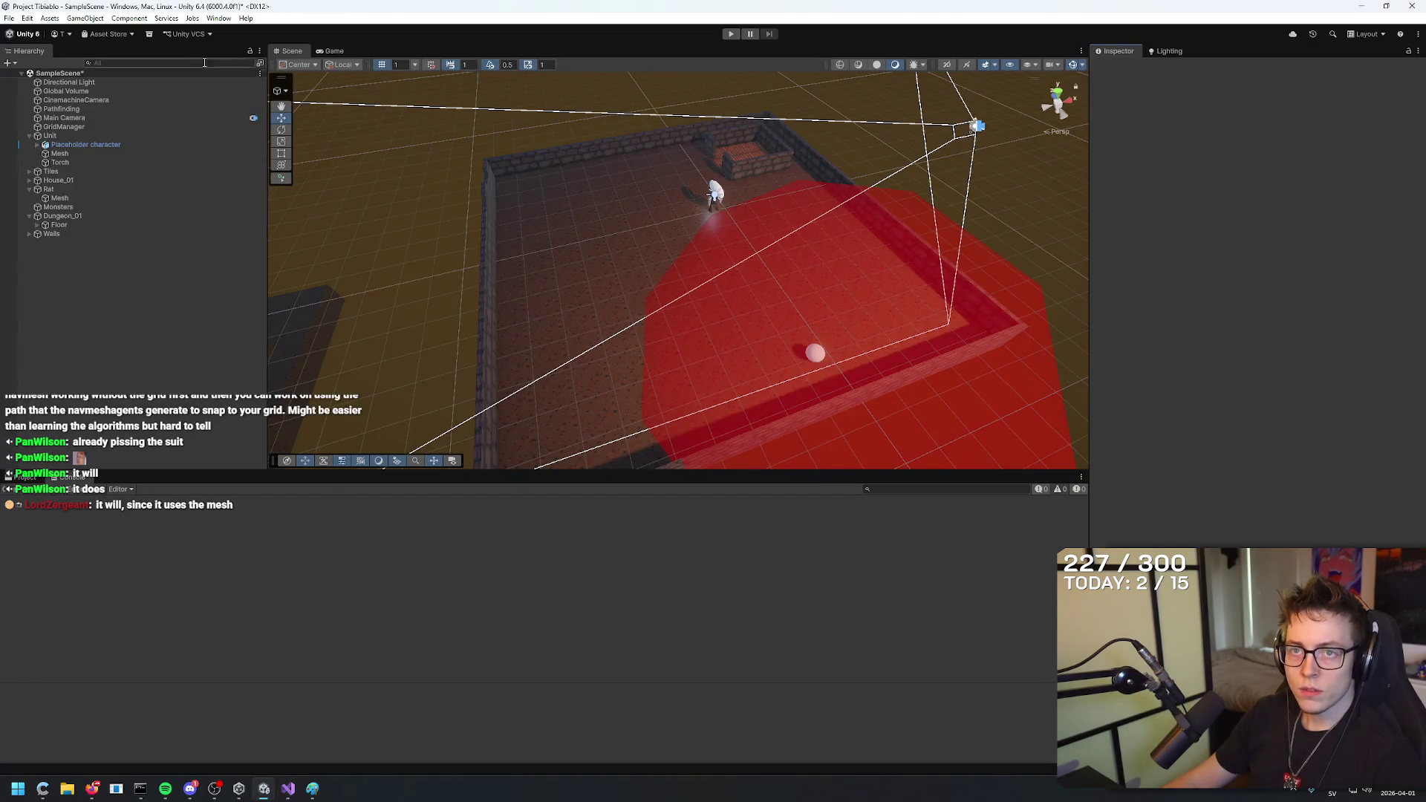
Pause the YouTube tutorial at 0:30, where it opens the Navigation window.
{"action": "left_click", "coordinate": [214, 18]}
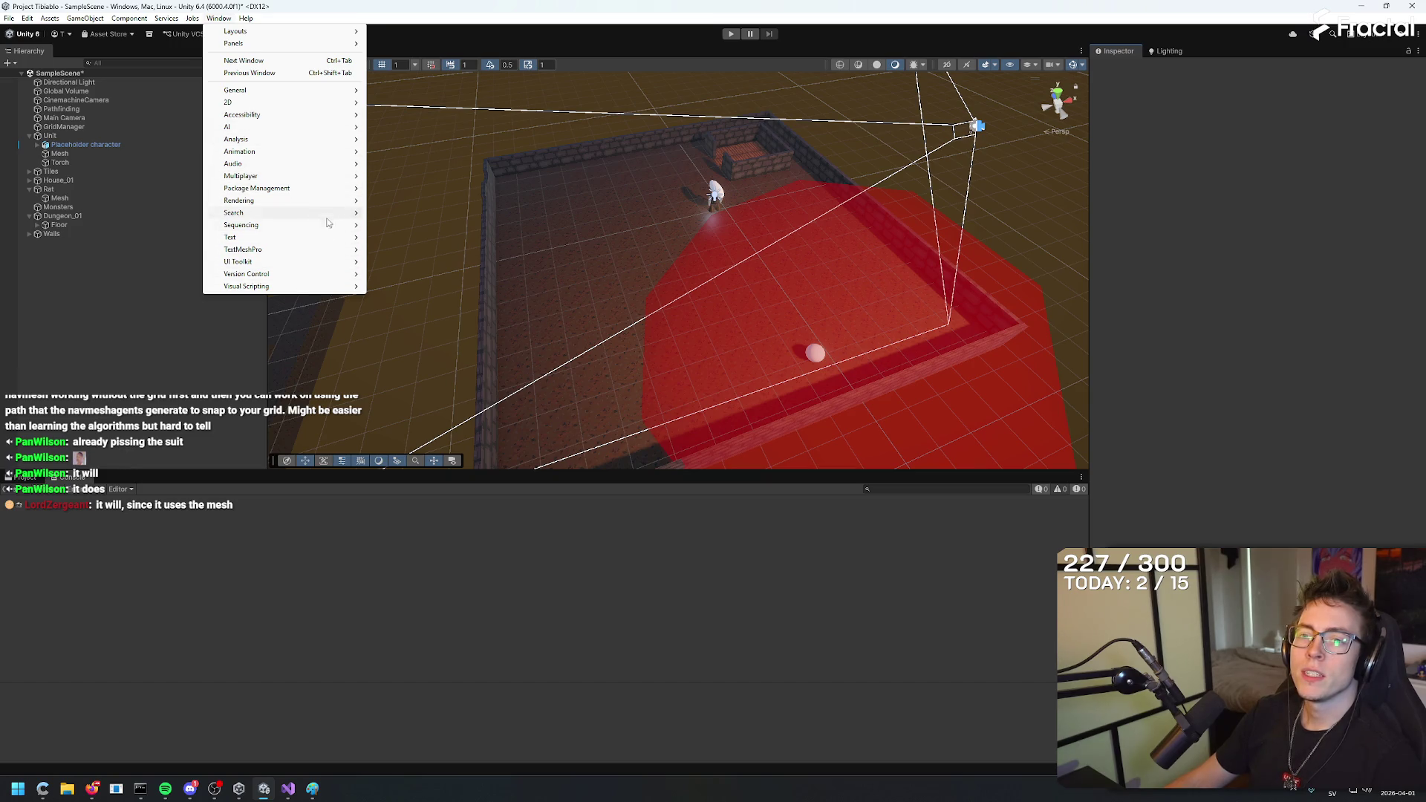
{"action": "mouse_move", "coordinate": [316, 195]}
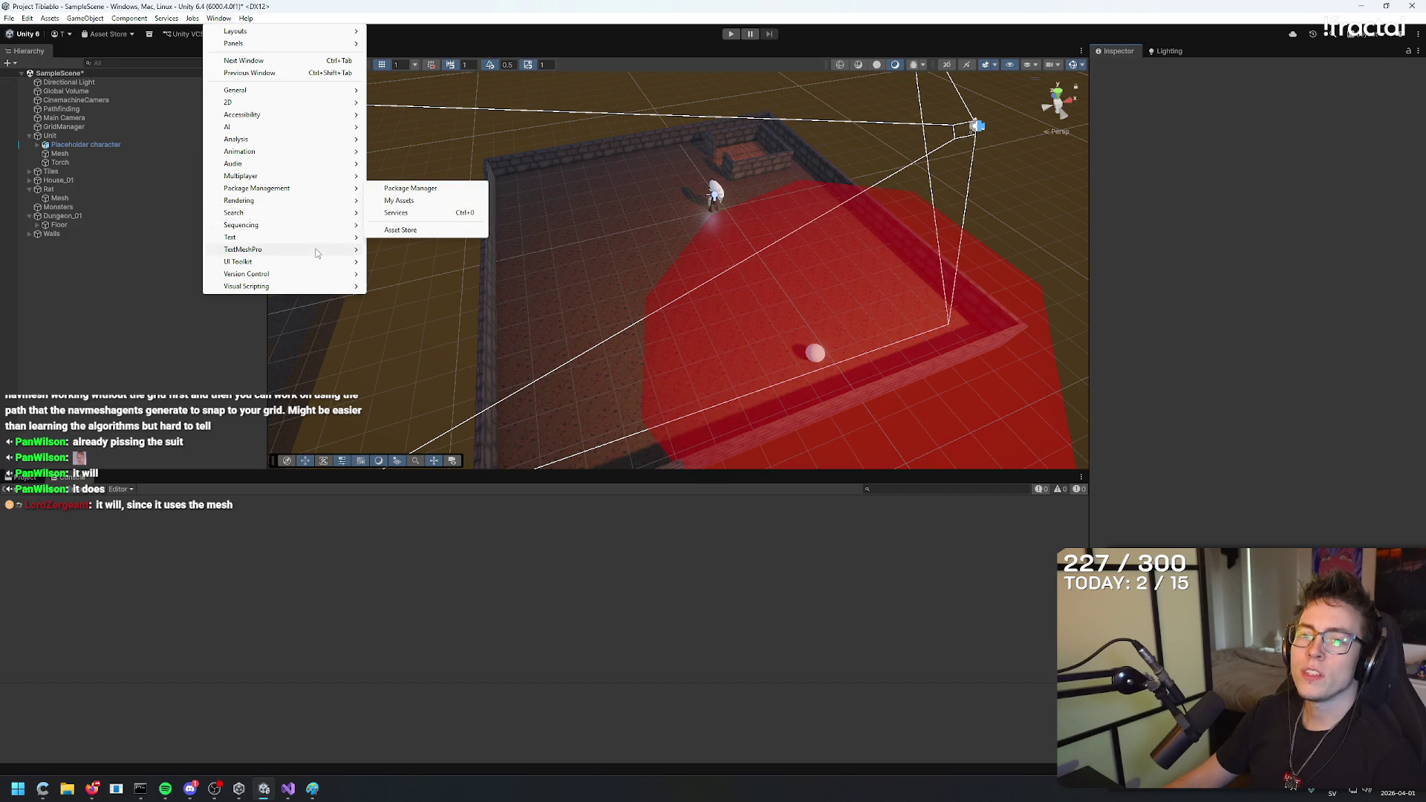
{"action": "key", "text": "alt+Tab"}
Open Window > AI > Navigation in Unity and dock it into the side panel.
{"action": "key", "text": "alt+Tab"}
{"action": "mouse_move", "coordinate": [91, 789]}
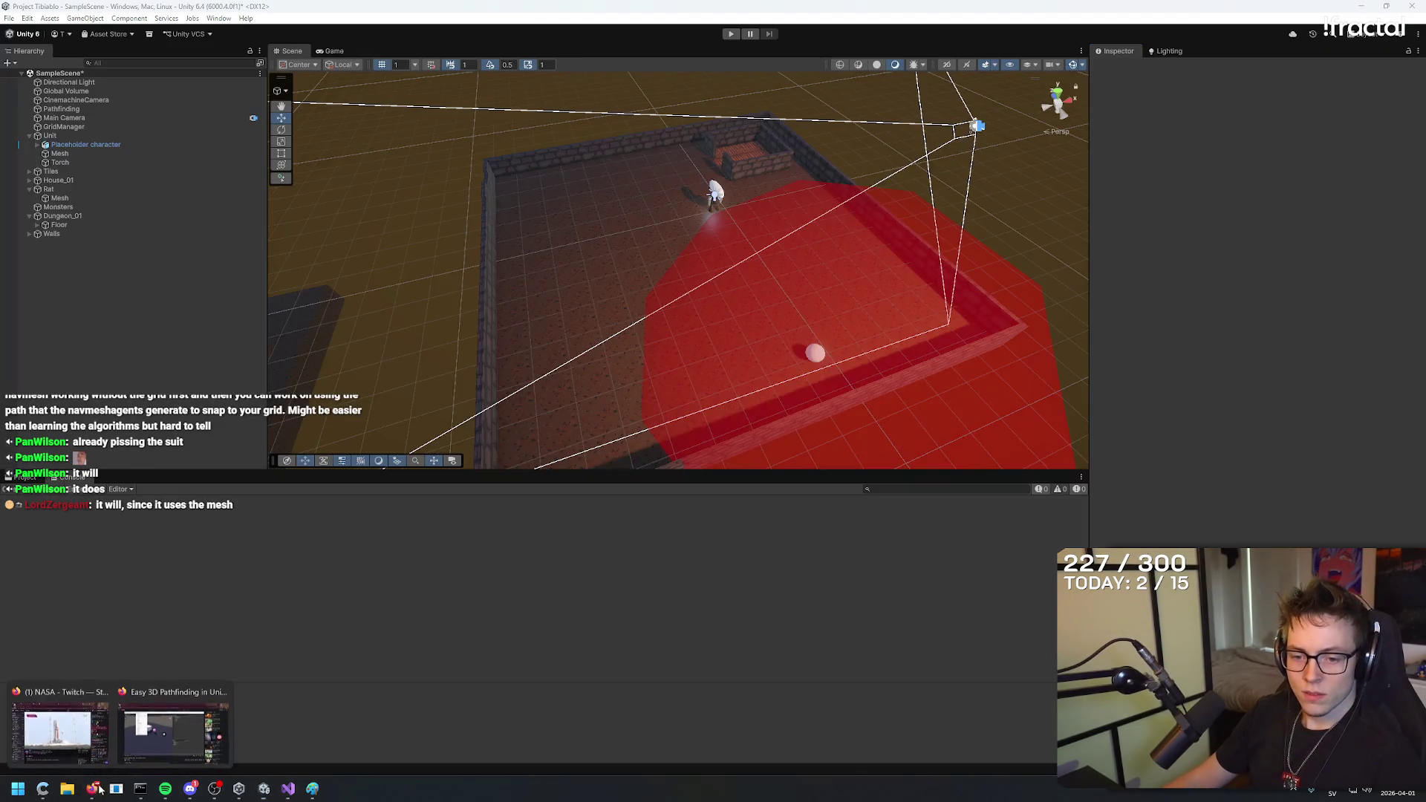
{"action": "left_click", "coordinate": [175, 732]}
{"action": "left_click", "coordinate": [416, 470]}
{"action": "key", "text": "alt+Tab"}
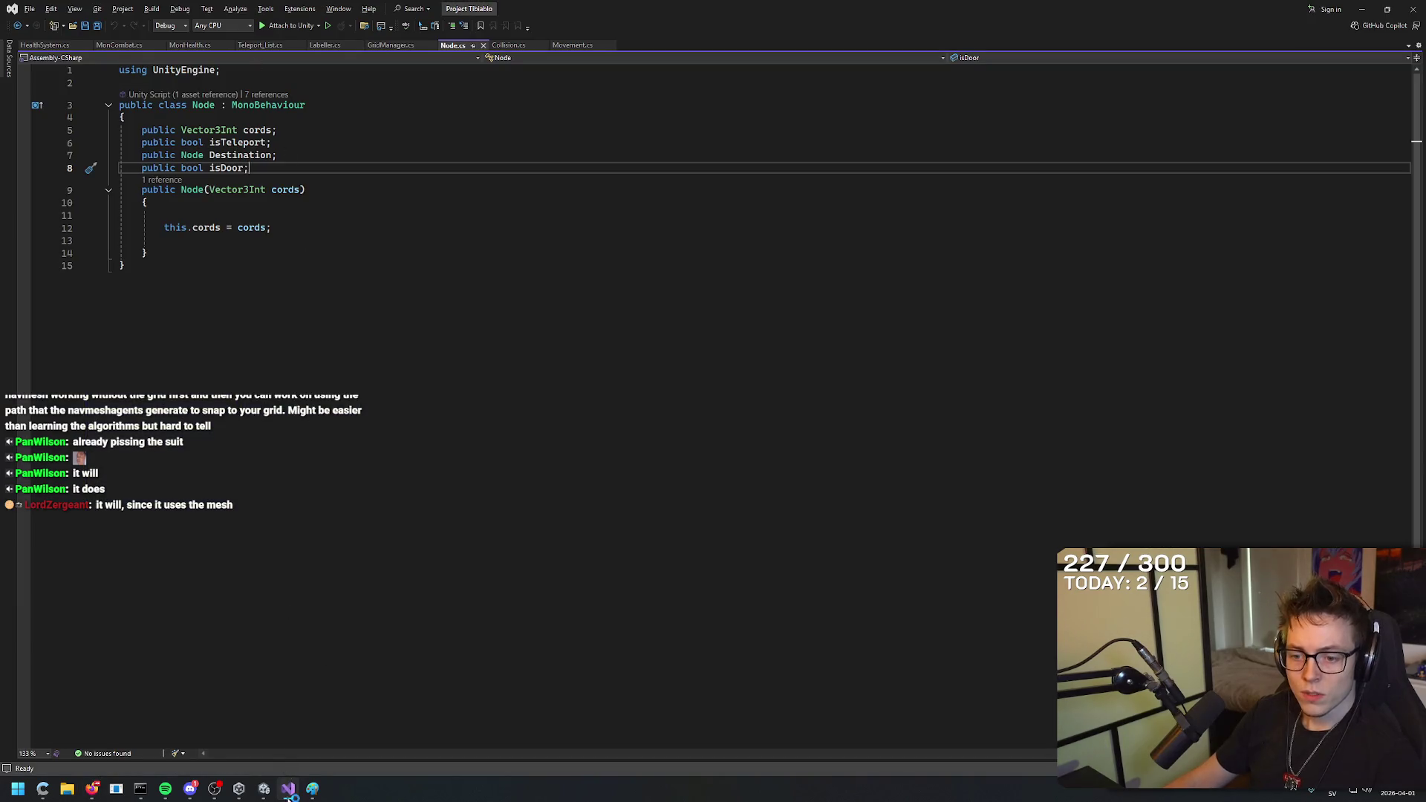
{"action": "left_click", "coordinate": [264, 789]}
{"action": "left_click", "coordinate": [220, 17]}
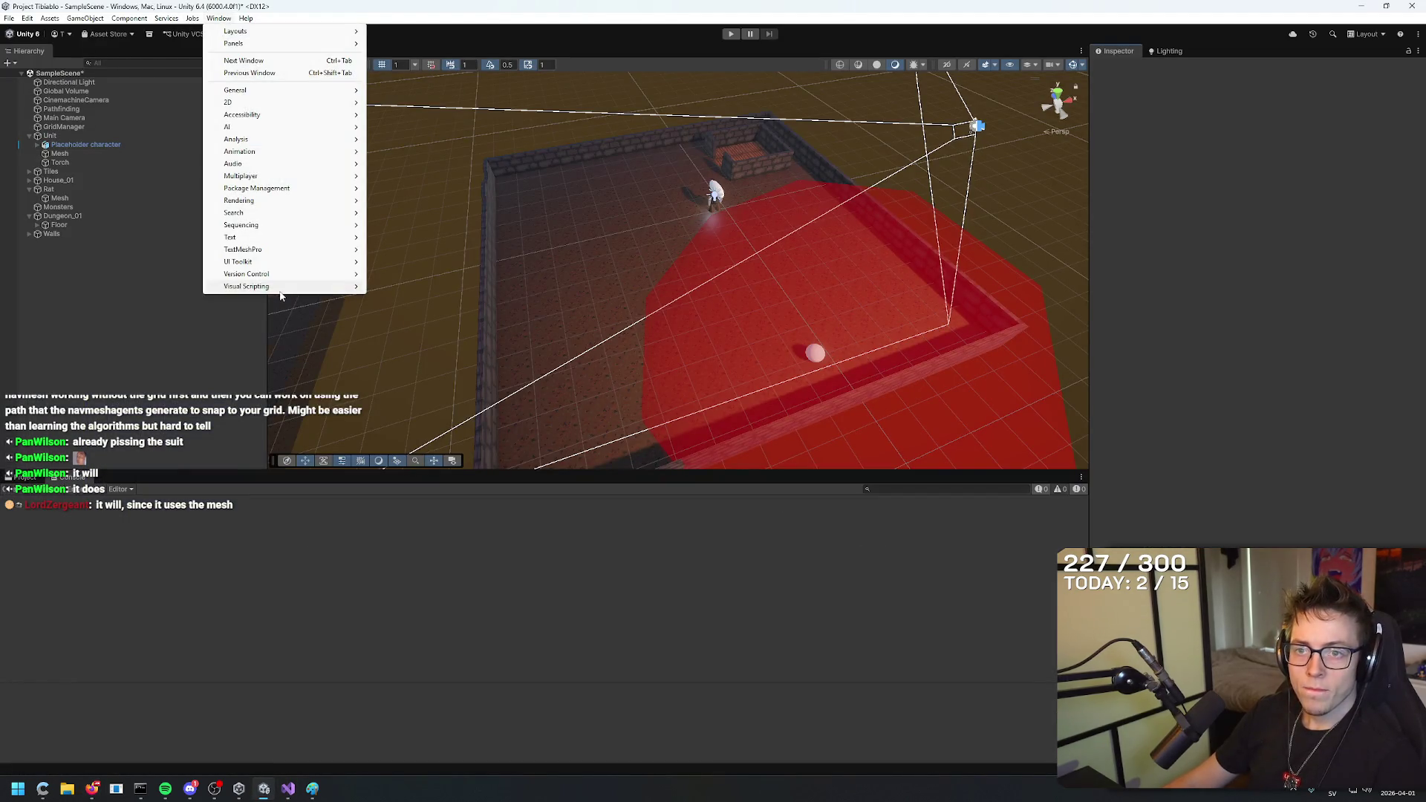
{"action": "mouse_move", "coordinate": [311, 128]}
{"action": "left_click", "coordinate": [410, 127]}
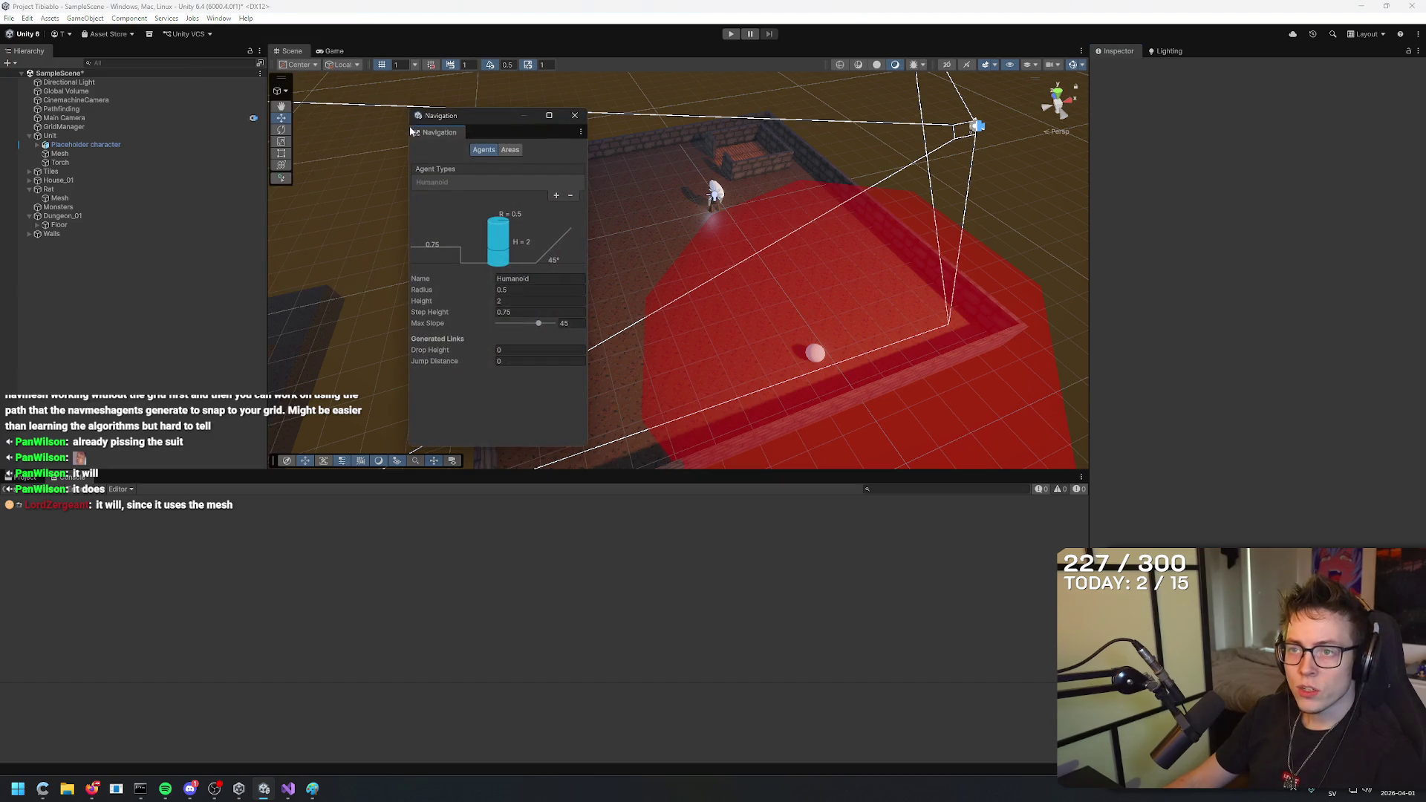
{"action": "mouse_move", "coordinate": [500, 128]}
{"action": "left_mouse_down"}
{"action": "mouse_move", "coordinate": [1307, 113]}
{"action": "mouse_move", "coordinate": [1268, 51]}
{"action": "mouse_move", "coordinate": [1196, 91]}
{"action": "mouse_move", "coordinate": [1215, 52]}
{"action": "left_mouse_up"}
Resume the NavMesh tutorial, then orbit the dungeon and review the Navigation Areas and Agents settings.
{"action": "key", "text": "alt+Tab"}
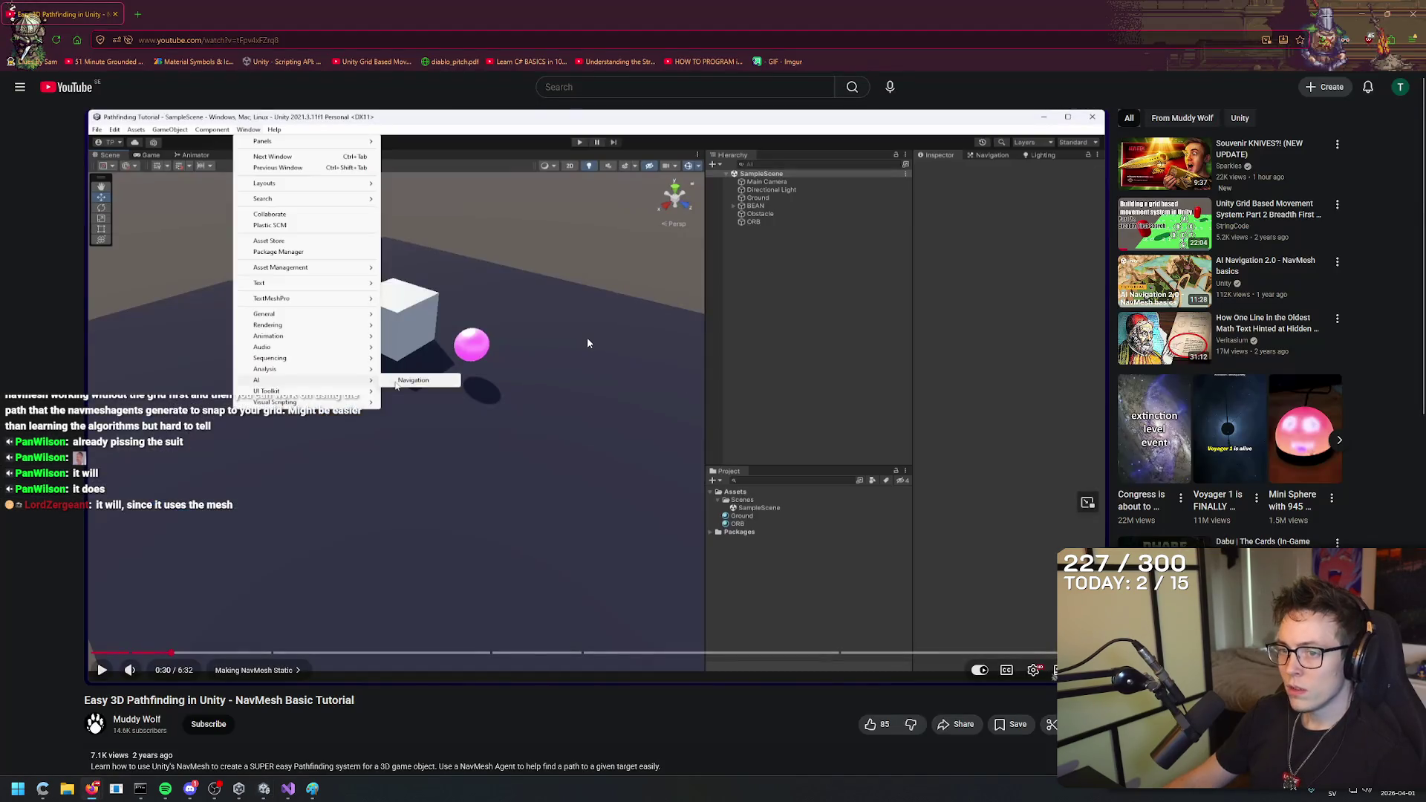
{"action": "left_click", "coordinate": [582, 387]}
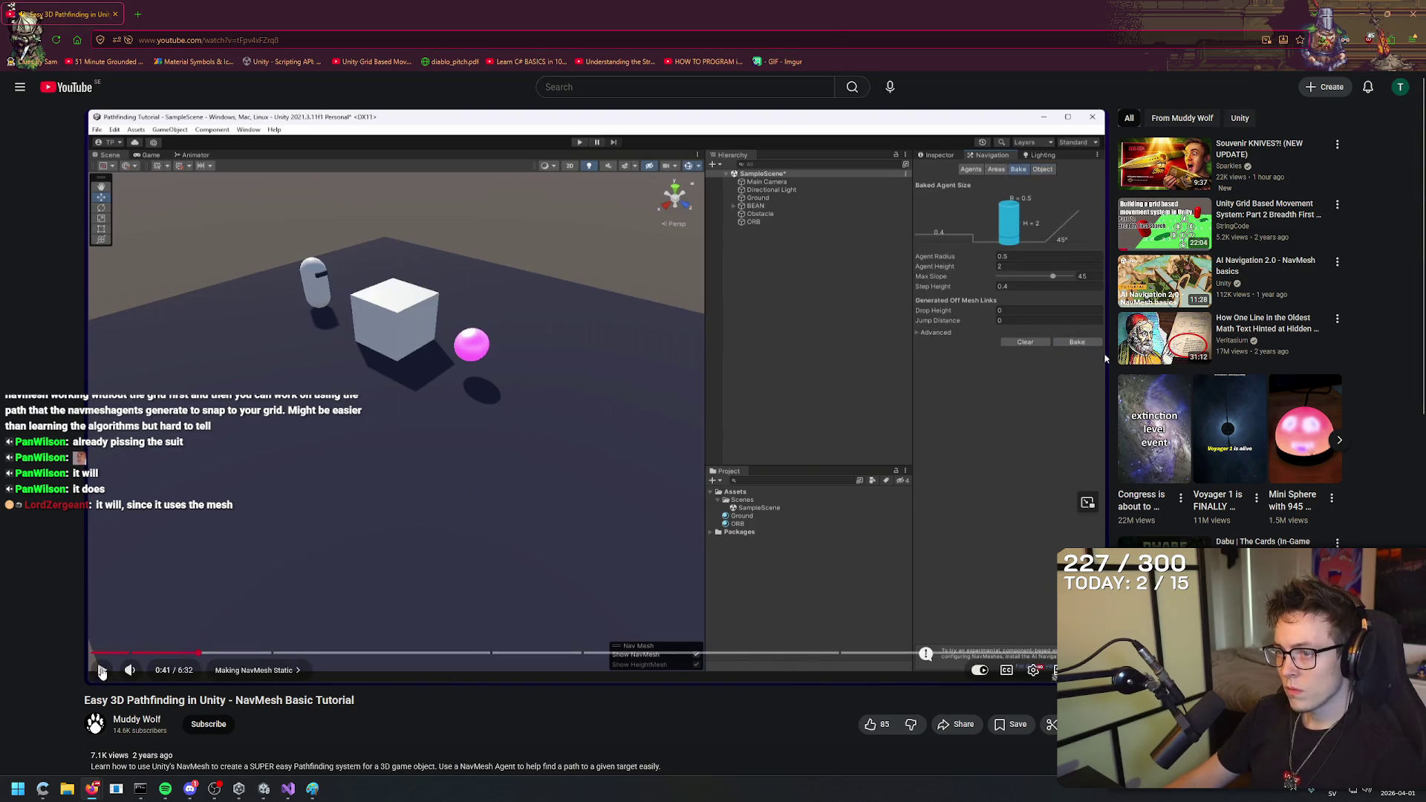
{"action": "key", "text": "alt+Tab"}
{"action": "left_click_drag", "start_coordinate": [1008, 199], "coordinate": [1017, 167]}
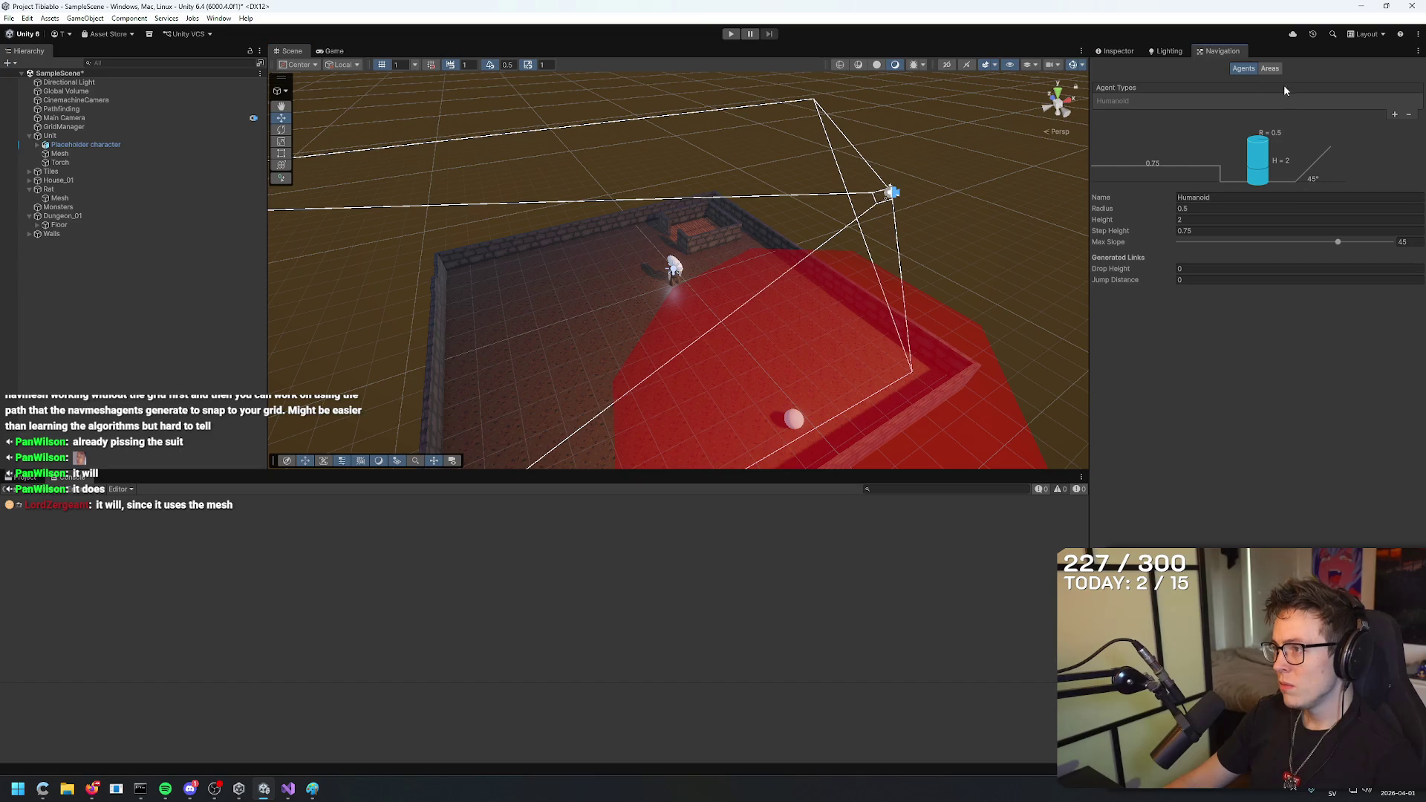
{"action": "left_click", "coordinate": [1270, 68]}
{"action": "left_click", "coordinate": [1242, 68]}
Pause the tutorial video and bring the Unity editor back to the front.
{"action": "key", "text": "alt+Tab"}
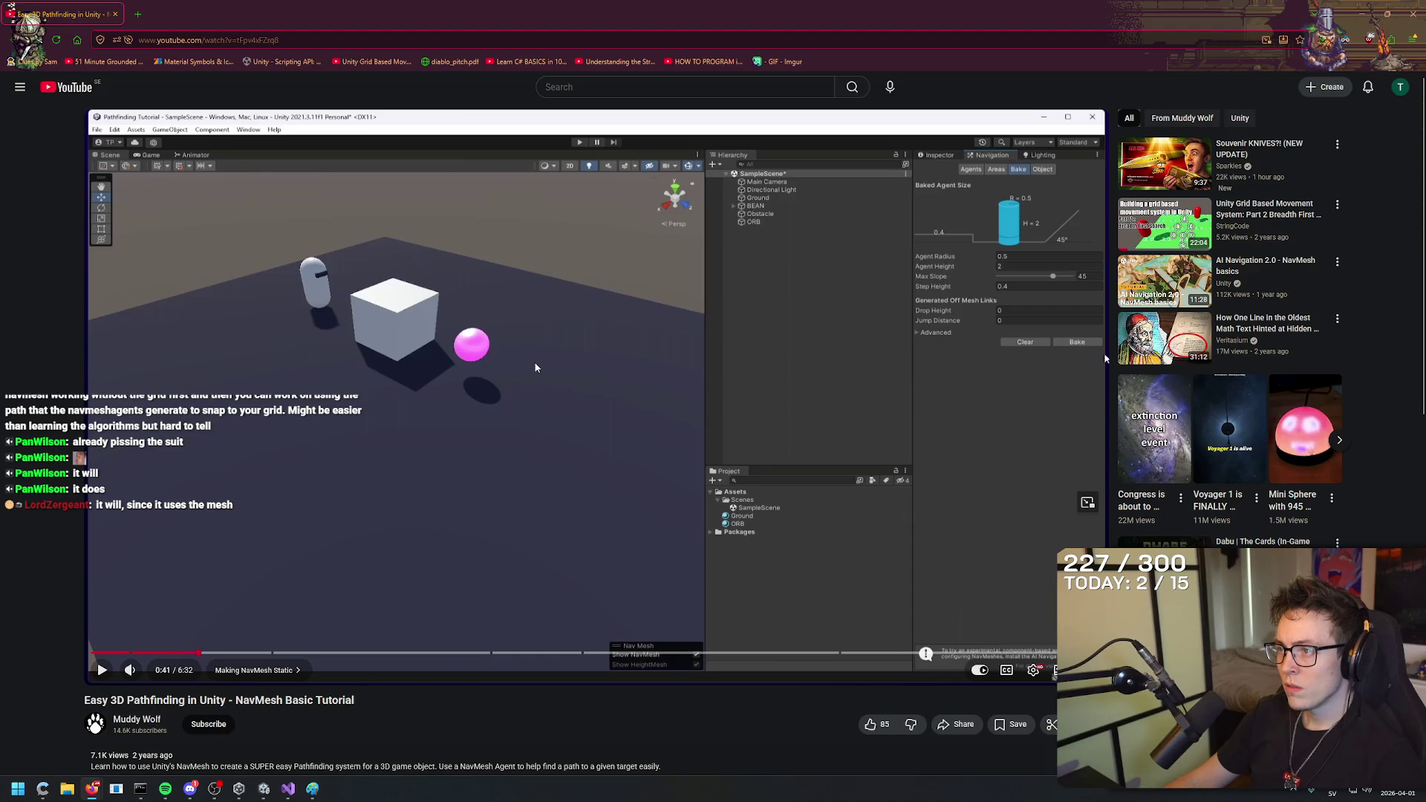
{"action": "key", "text": "alt+Tab"}
{"action": "key", "text": "alt+Tab"}
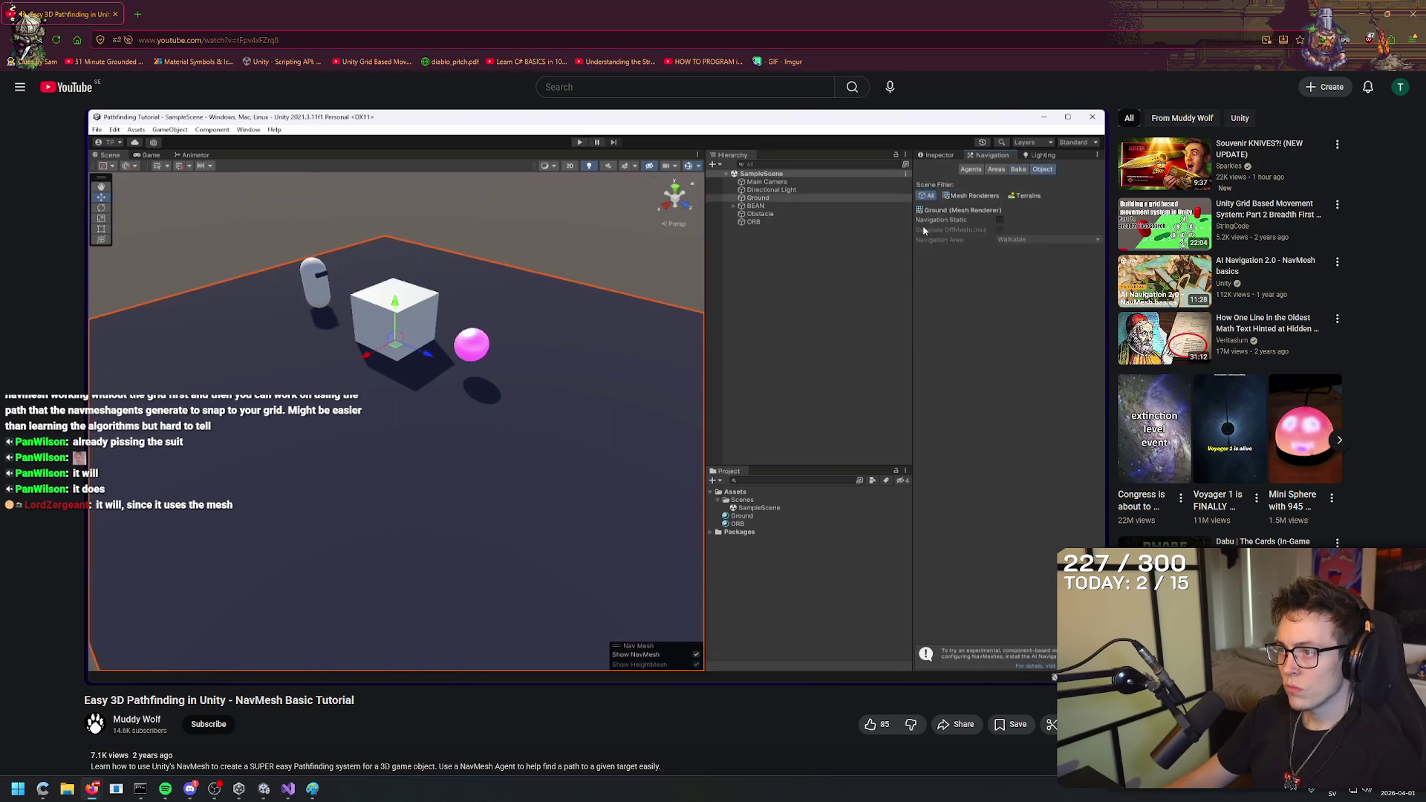
{"action": "key", "text": "space"}
{"action": "key", "text": "alt+Tab"}
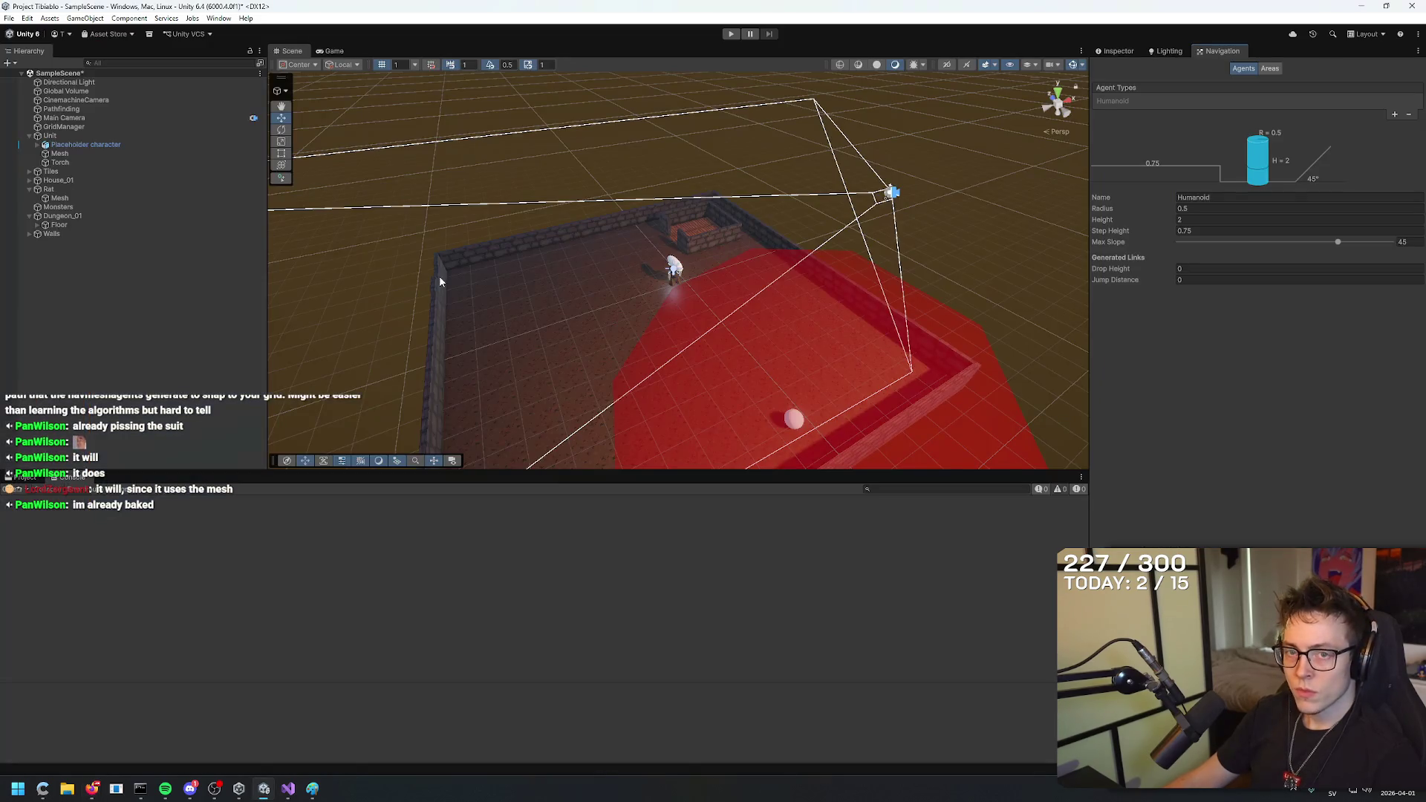
Select the Tiles and Floor objects, orbit over the dungeon floor, and resume the tutorial.
{"action": "left_click", "coordinate": [81, 171]}
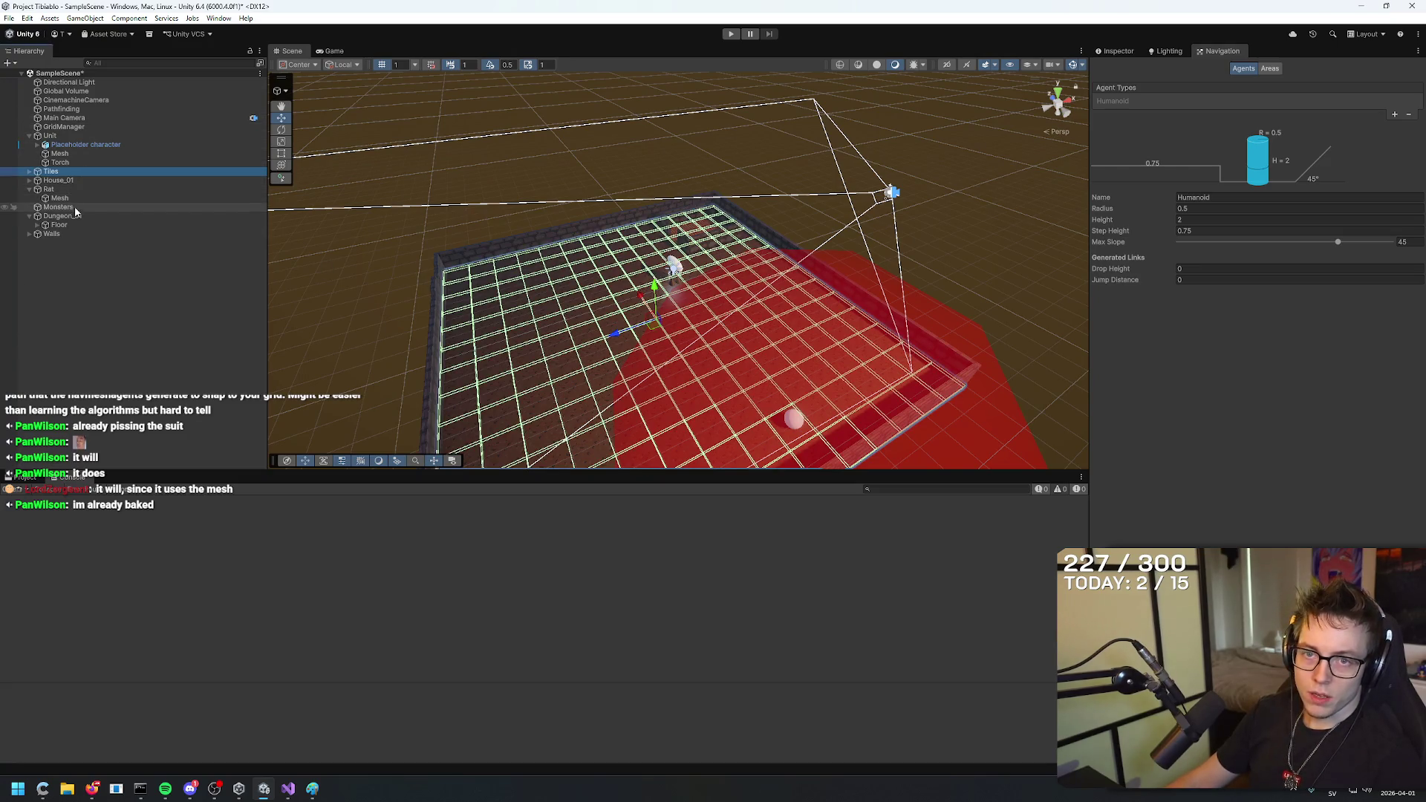
{"action": "left_click", "coordinate": [65, 225], "text": "ctrl"}
{"action": "mouse_move", "coordinate": [569, 216]}
{"action": "left_mouse_down"}
{"action": "mouse_move", "coordinate": [928, 261]}
{"action": "mouse_move", "coordinate": [984, 169]}
{"action": "mouse_move", "coordinate": [999, 173]}
{"action": "left_mouse_up"}
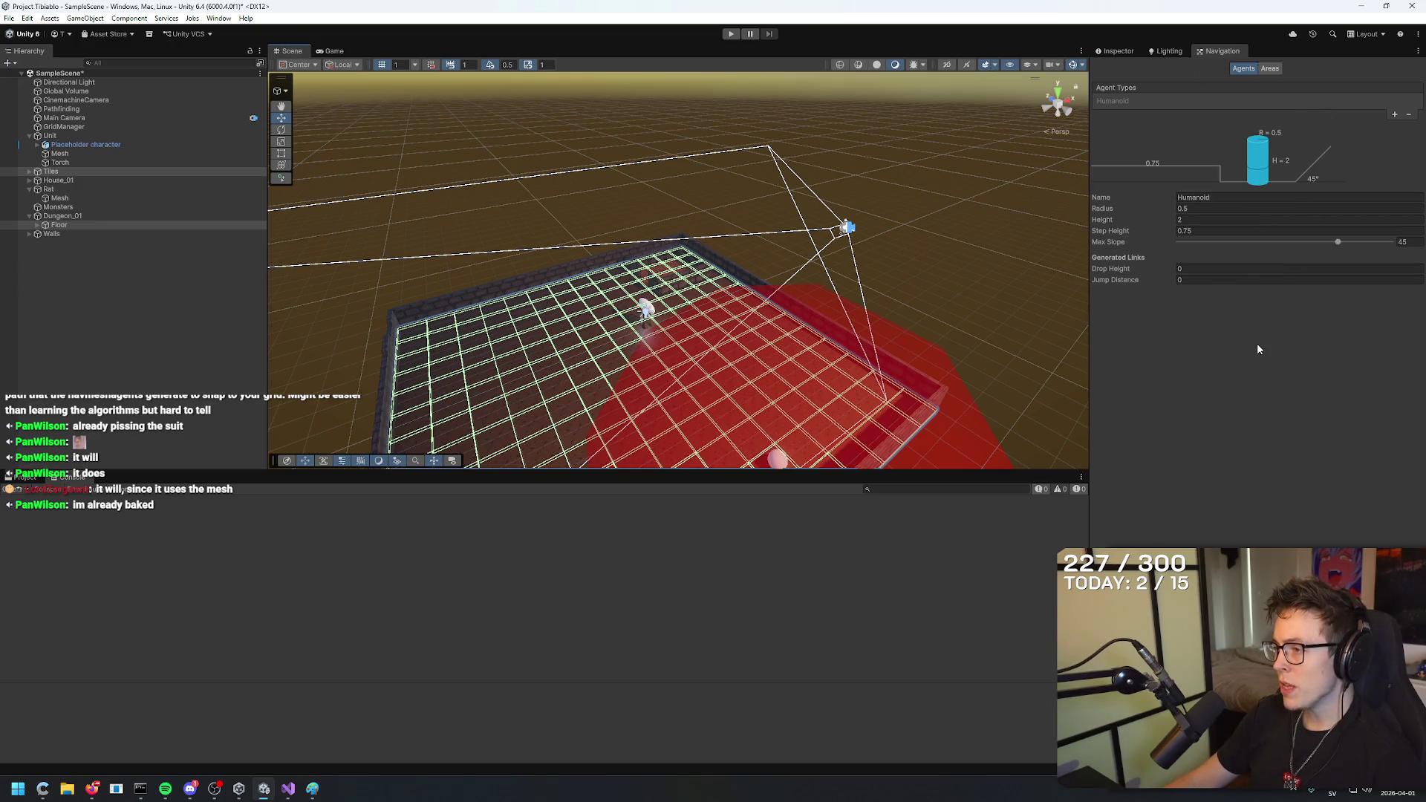
{"action": "key", "text": "alt+Tab"}
{"action": "left_click", "coordinate": [591, 319]}
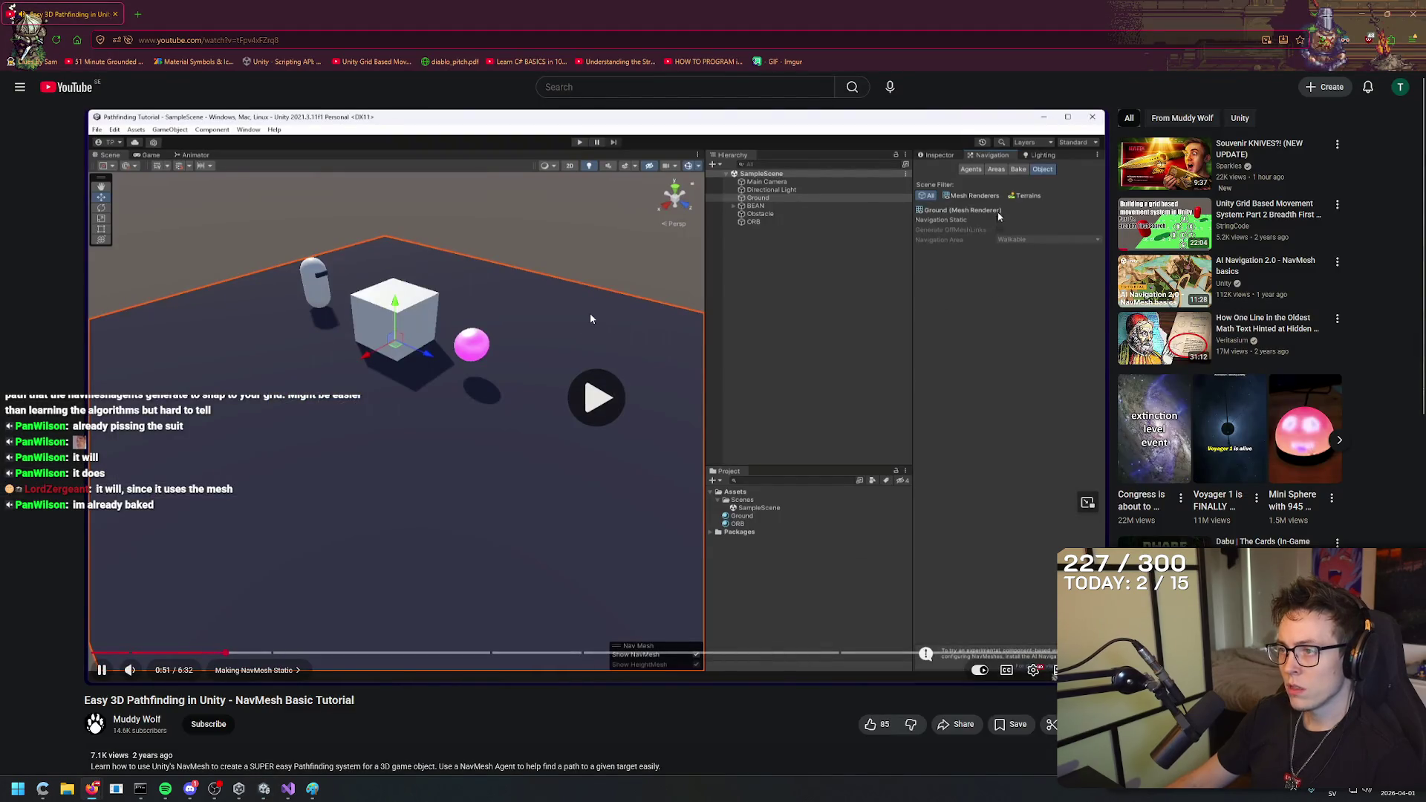
{"action": "key", "text": "alt+Tab"}
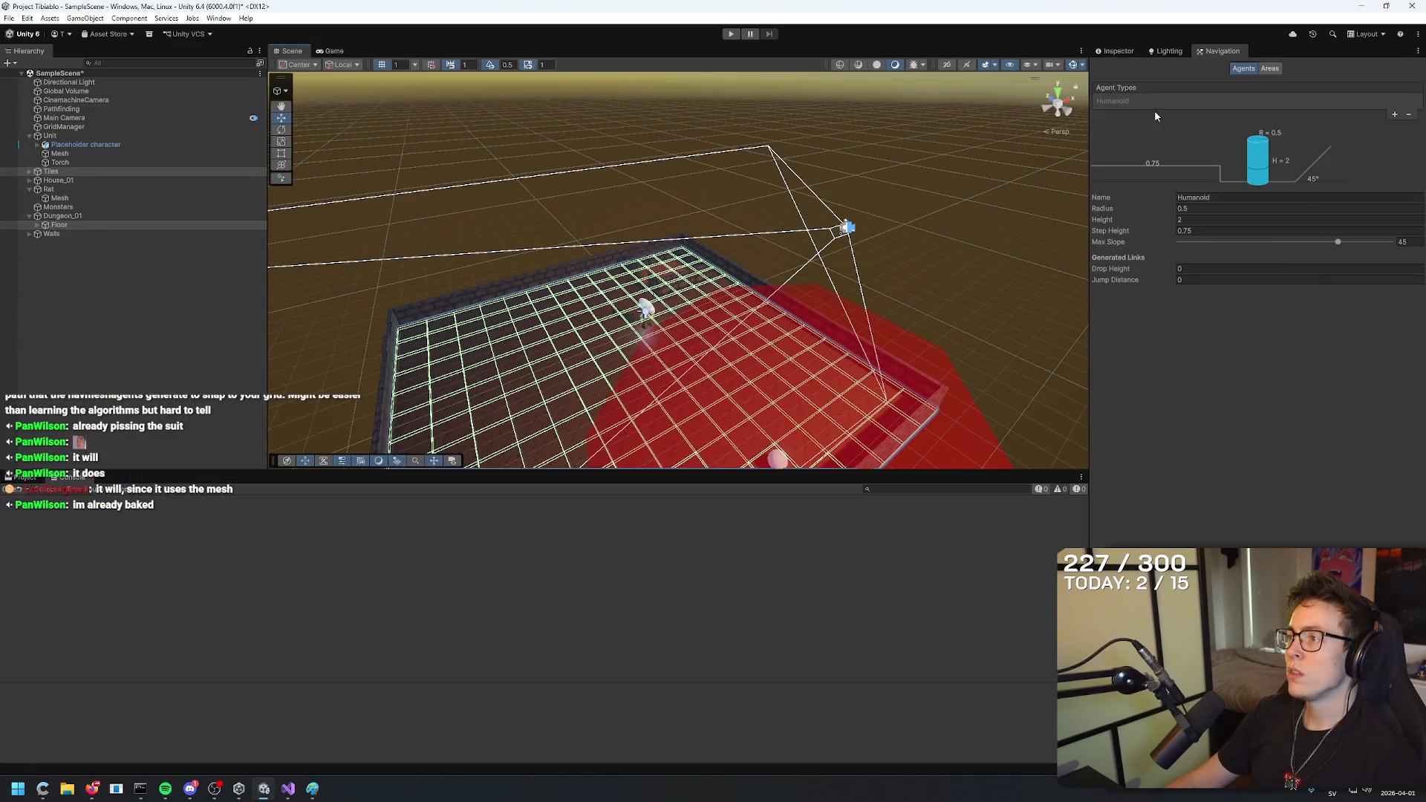
Add a New Agent type next to Humanoid in the Navigation window's agent list.
{"action": "left_click", "coordinate": [1132, 102]}
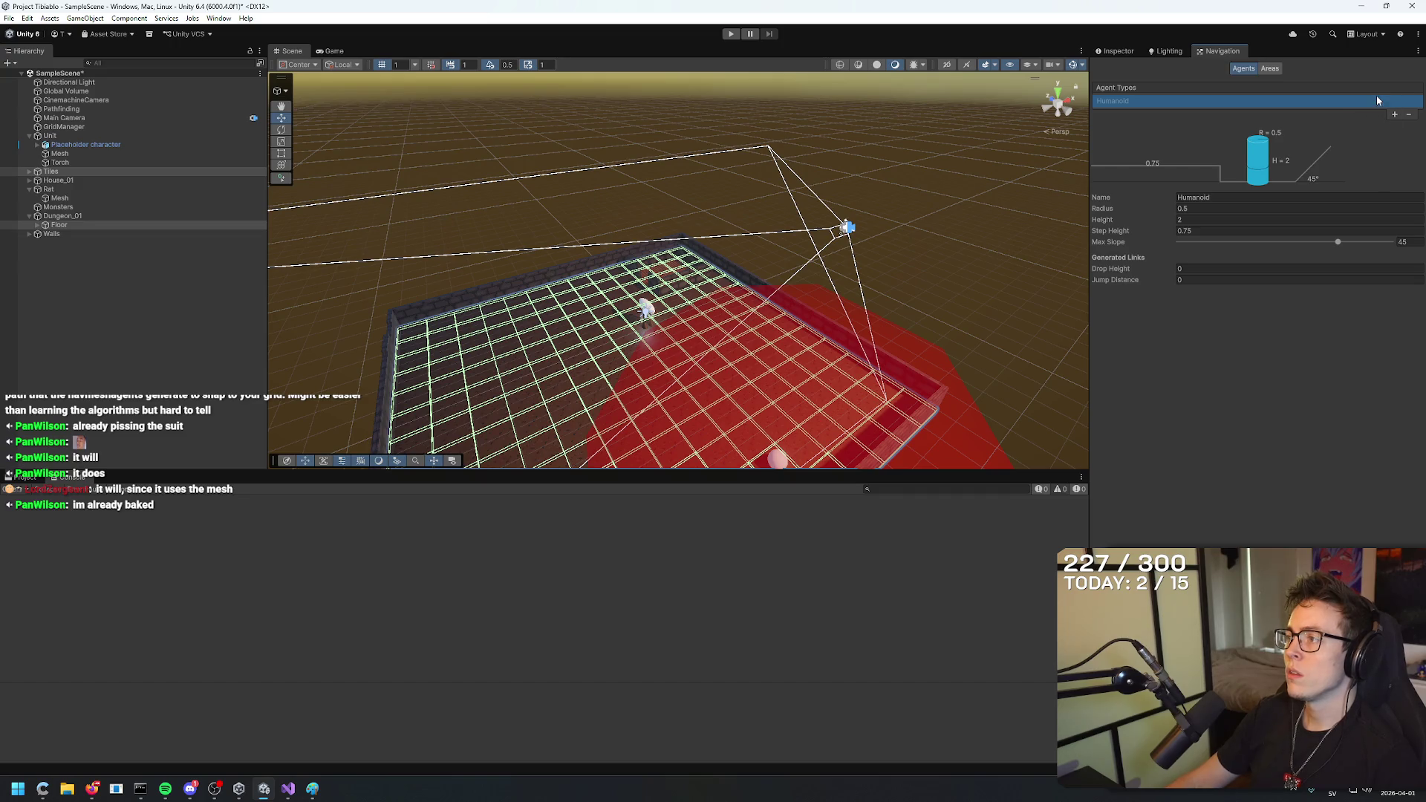
{"action": "left_click", "coordinate": [1269, 68]}
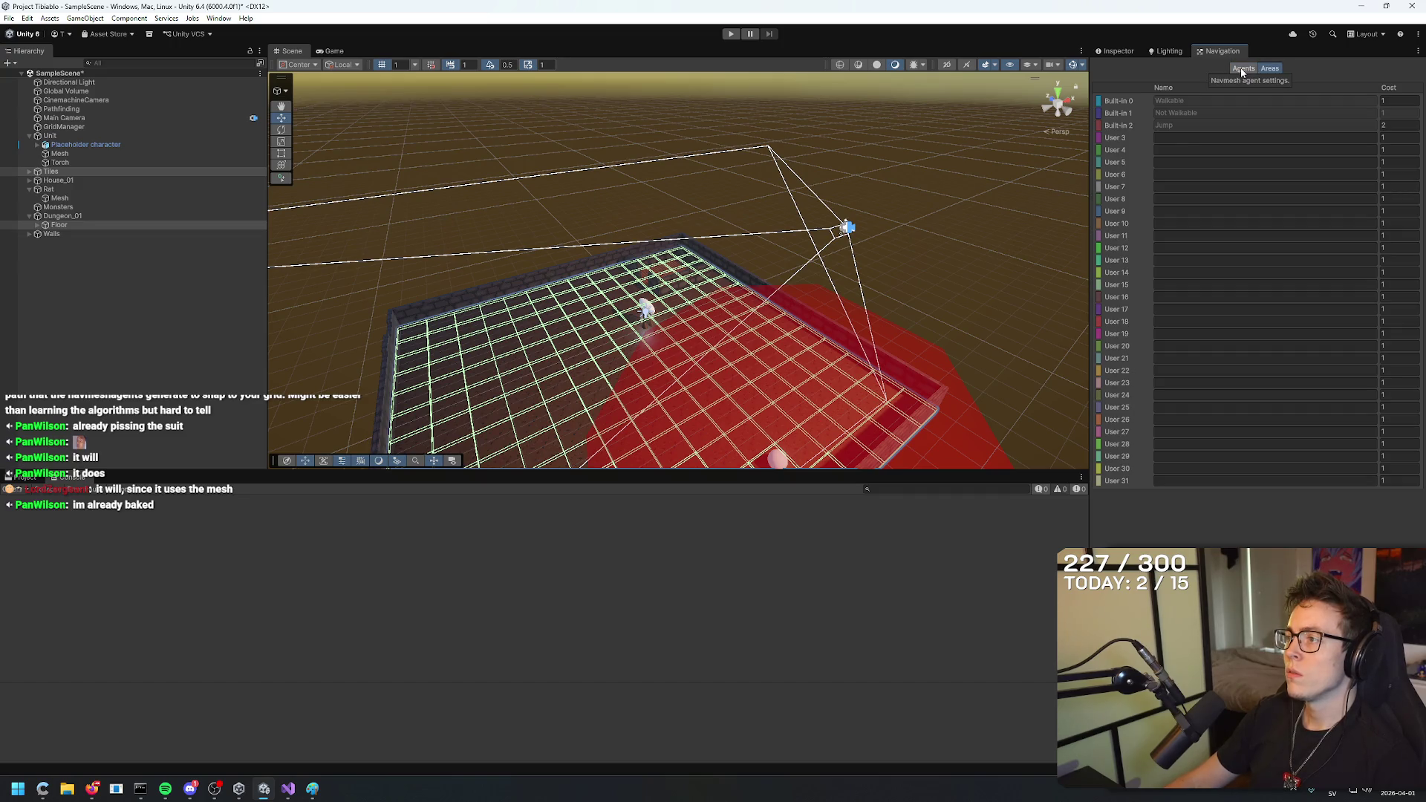
{"action": "left_click", "coordinate": [1242, 69]}
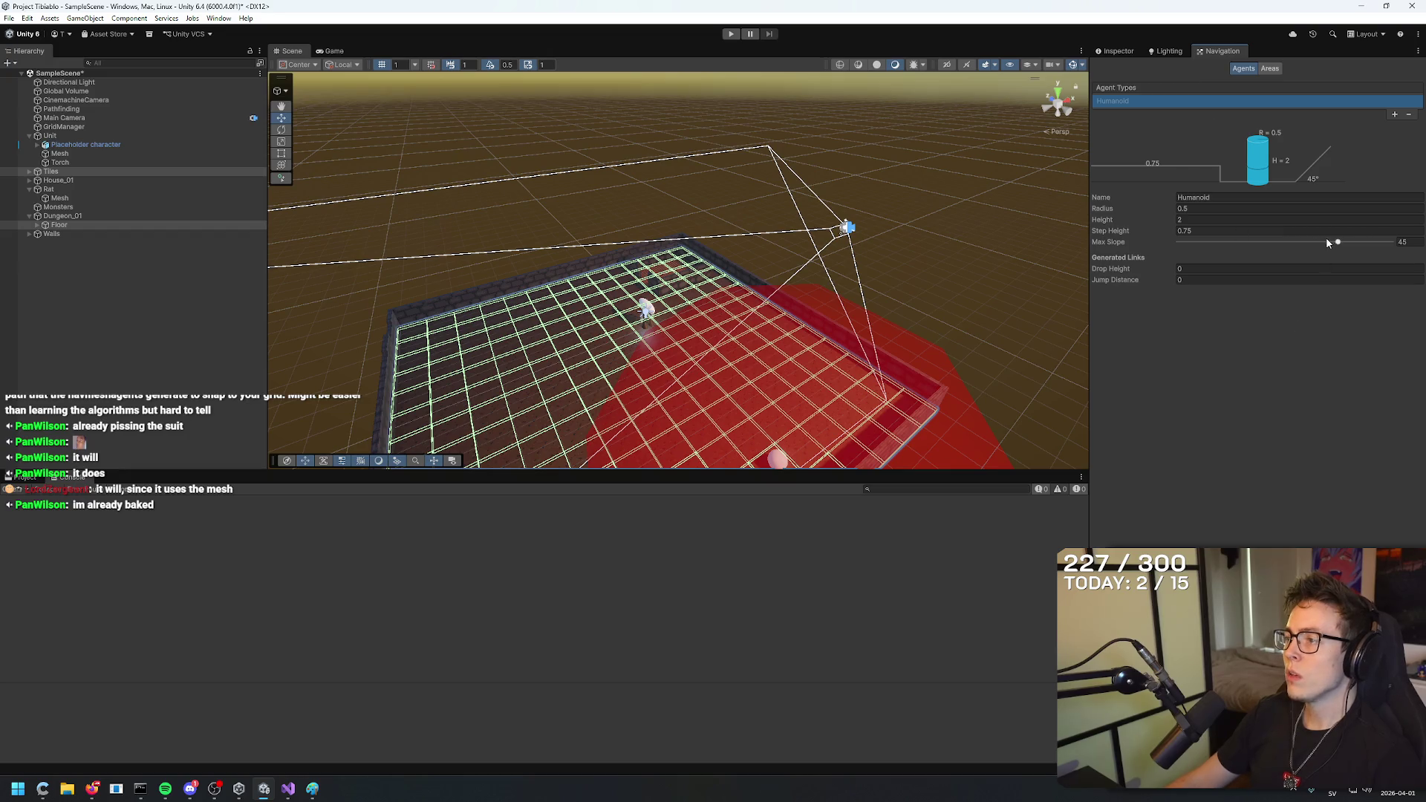
{"action": "left_click", "coordinate": [1395, 115]}
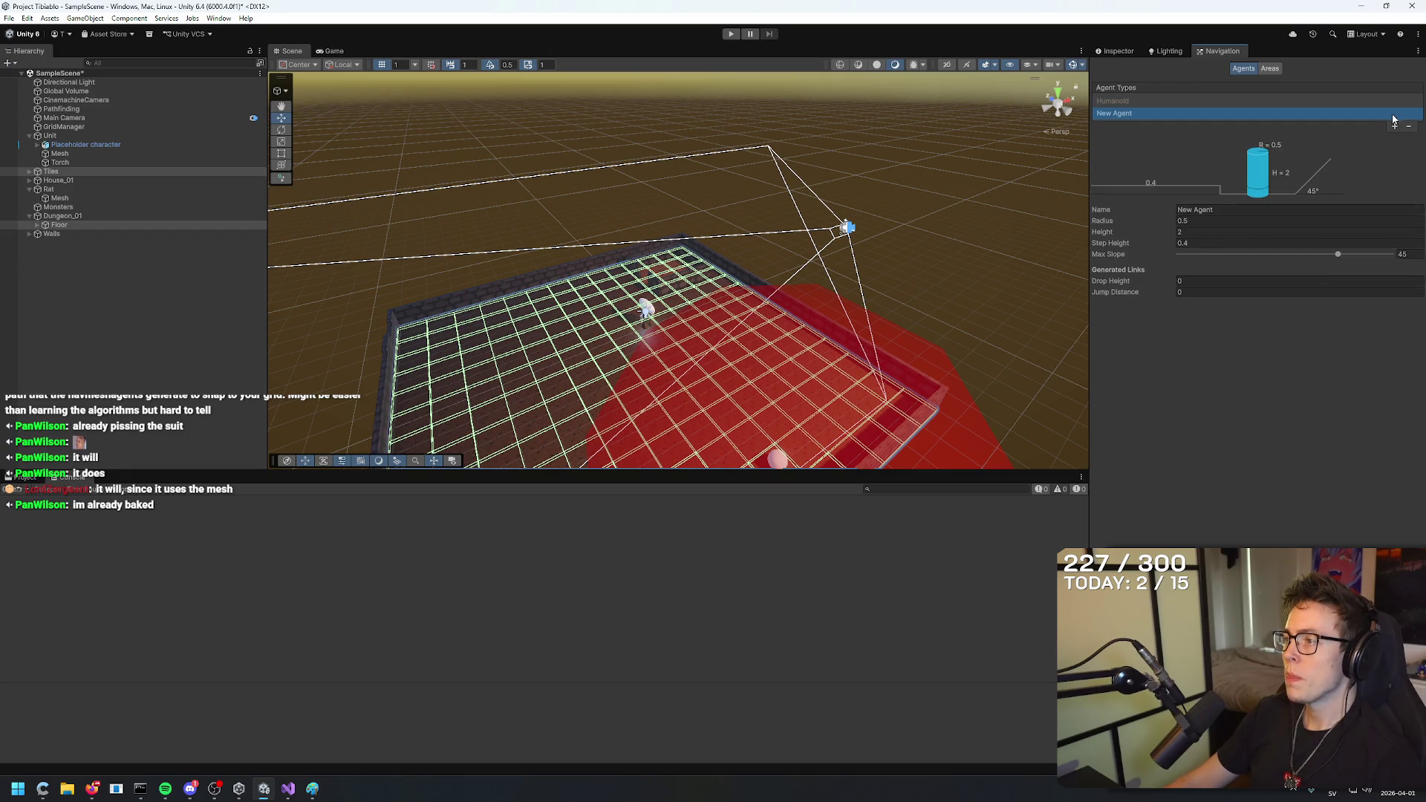
{"action": "left_click", "coordinate": [1133, 100]}
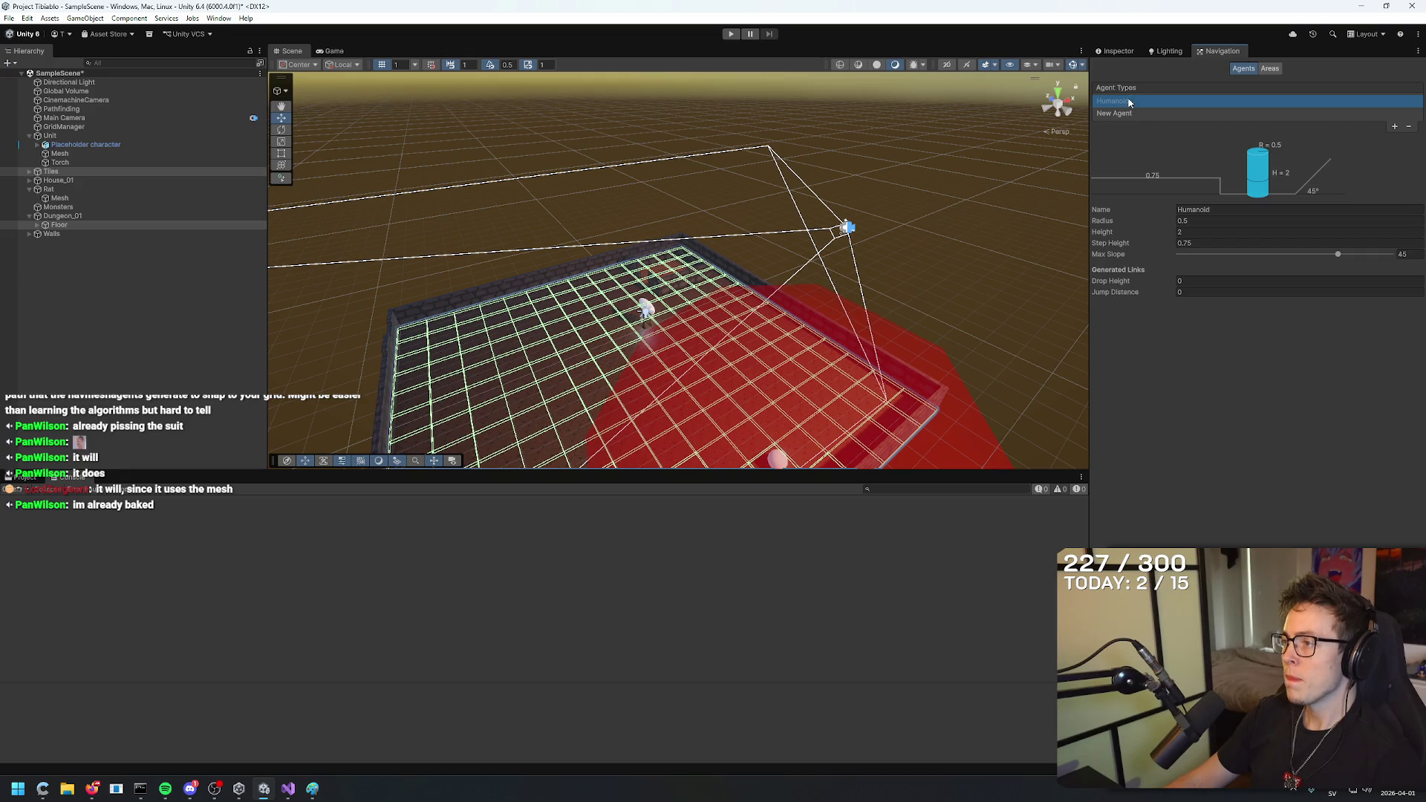
Check the tutorial, orbit closer over the dungeon floor, and reselect the Tiles object.
{"action": "key", "text": "alt+Tab"}
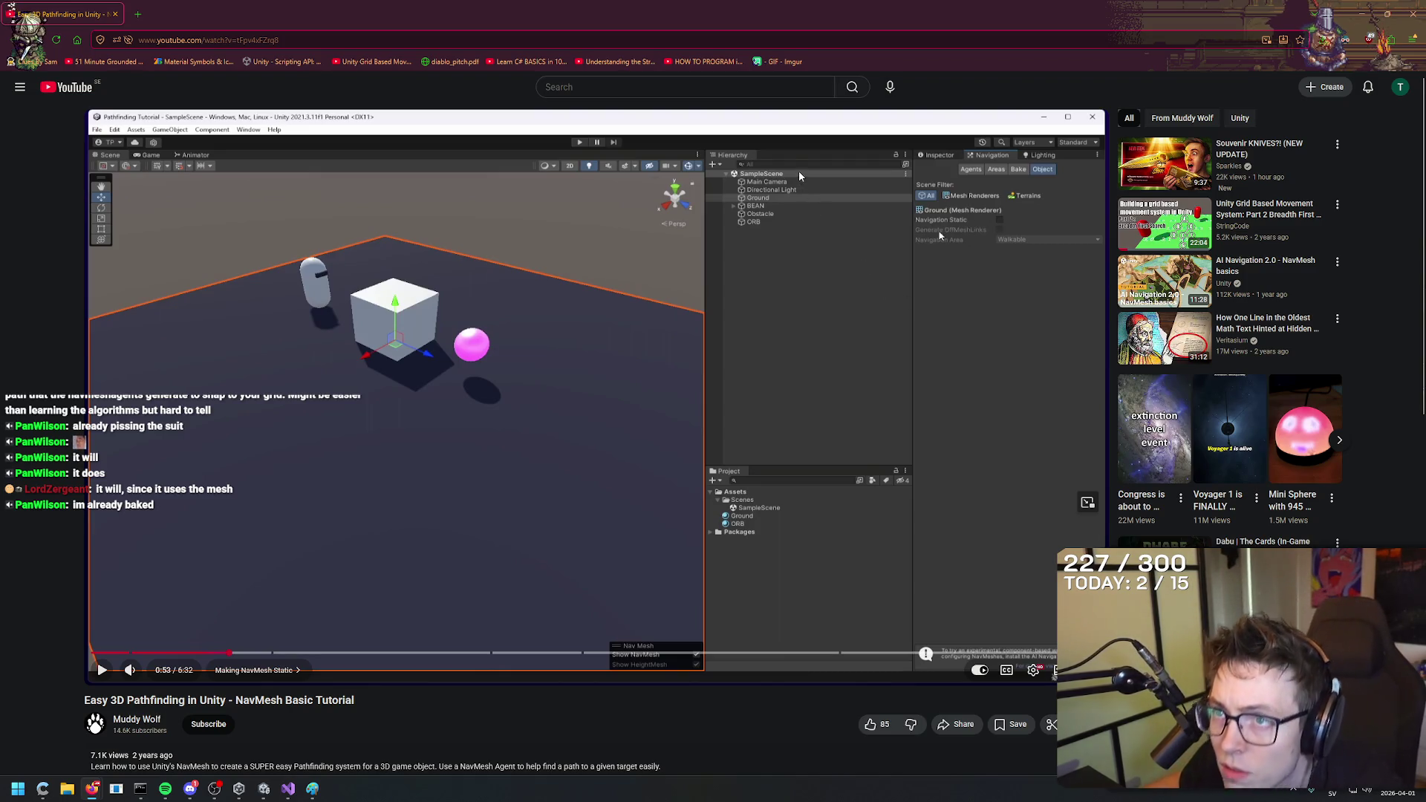
{"action": "key", "text": "alt+Tab"}
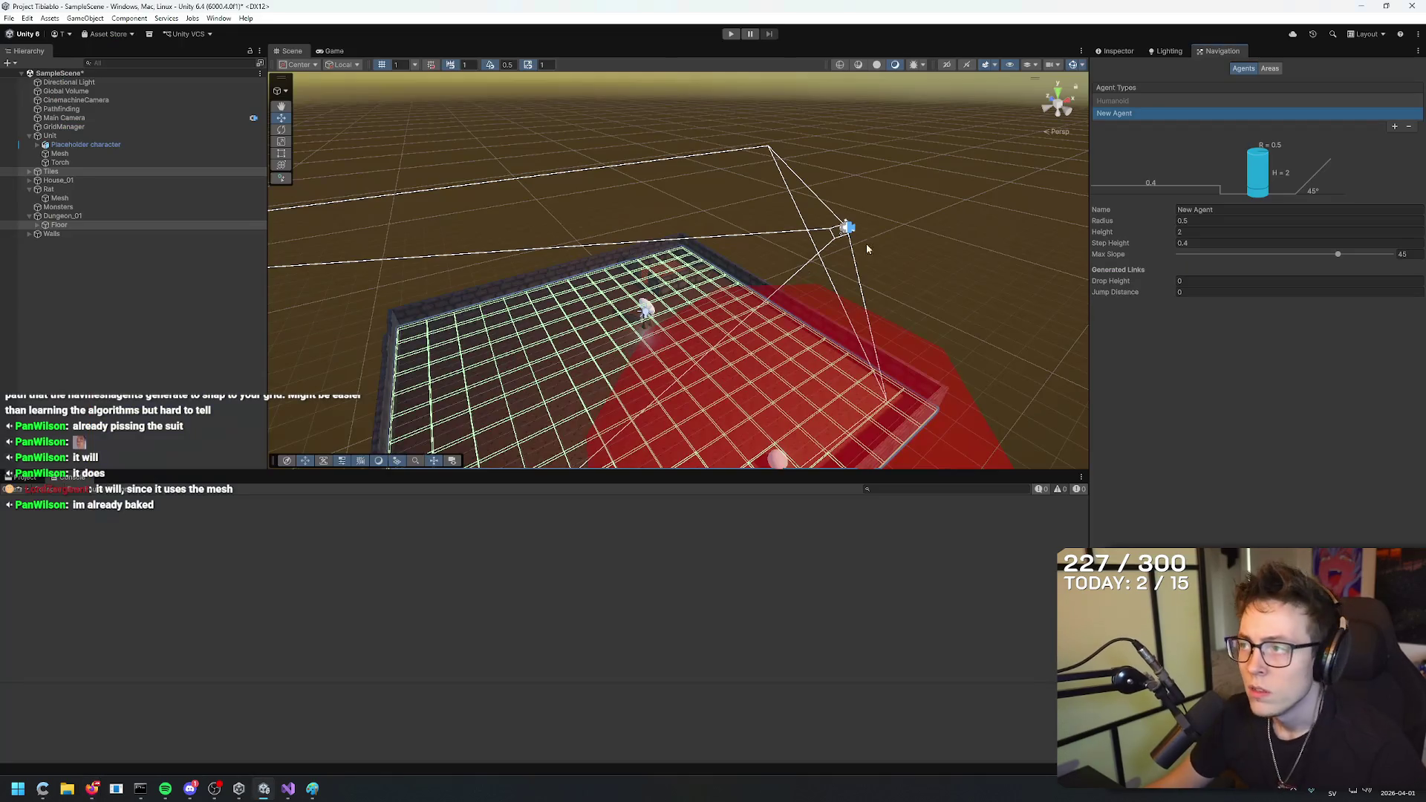
{"action": "mouse_move", "coordinate": [976, 318]}
{"action": "left_mouse_down"}
{"action": "mouse_move", "coordinate": [669, 280]}
{"action": "mouse_move", "coordinate": [781, 134]}
{"action": "left_mouse_up"}
{"action": "mouse_move", "coordinate": [737, 216]}
{"action": "left_mouse_down"}
{"action": "mouse_move", "coordinate": [777, 210]}
{"action": "mouse_move", "coordinate": [601, 280]}
{"action": "mouse_move", "coordinate": [615, 287]}
{"action": "mouse_move", "coordinate": [565, 276]}
{"action": "left_mouse_up"}
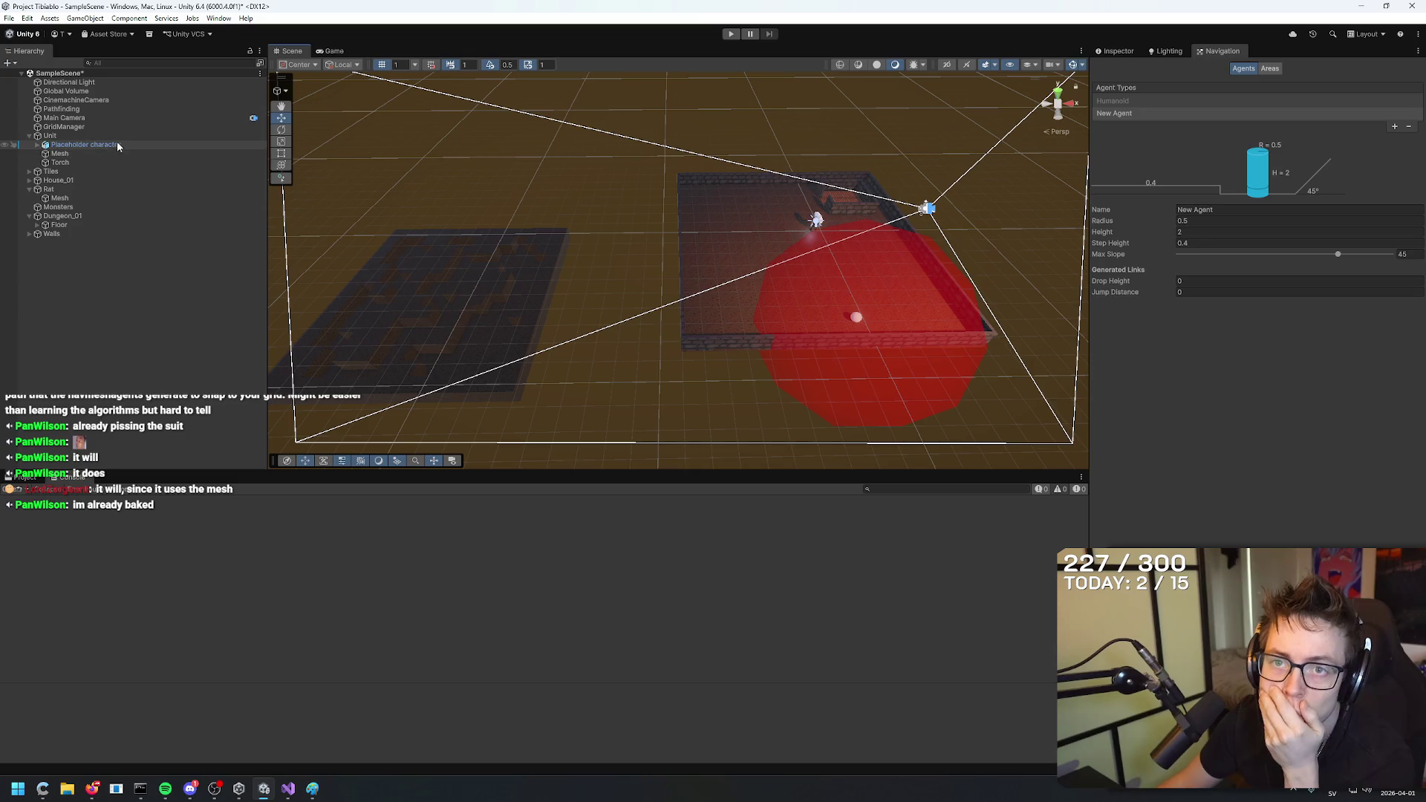
{"action": "left_click", "coordinate": [89, 172]}
Mark Tiles and Floor, including all their children, as Static in the Inspector.
{"action": "left_click", "coordinate": [65, 225], "text": "shift"}
{"action": "left_click", "coordinate": [85, 171]}
{"action": "left_click", "coordinate": [77, 225], "text": "ctrl"}
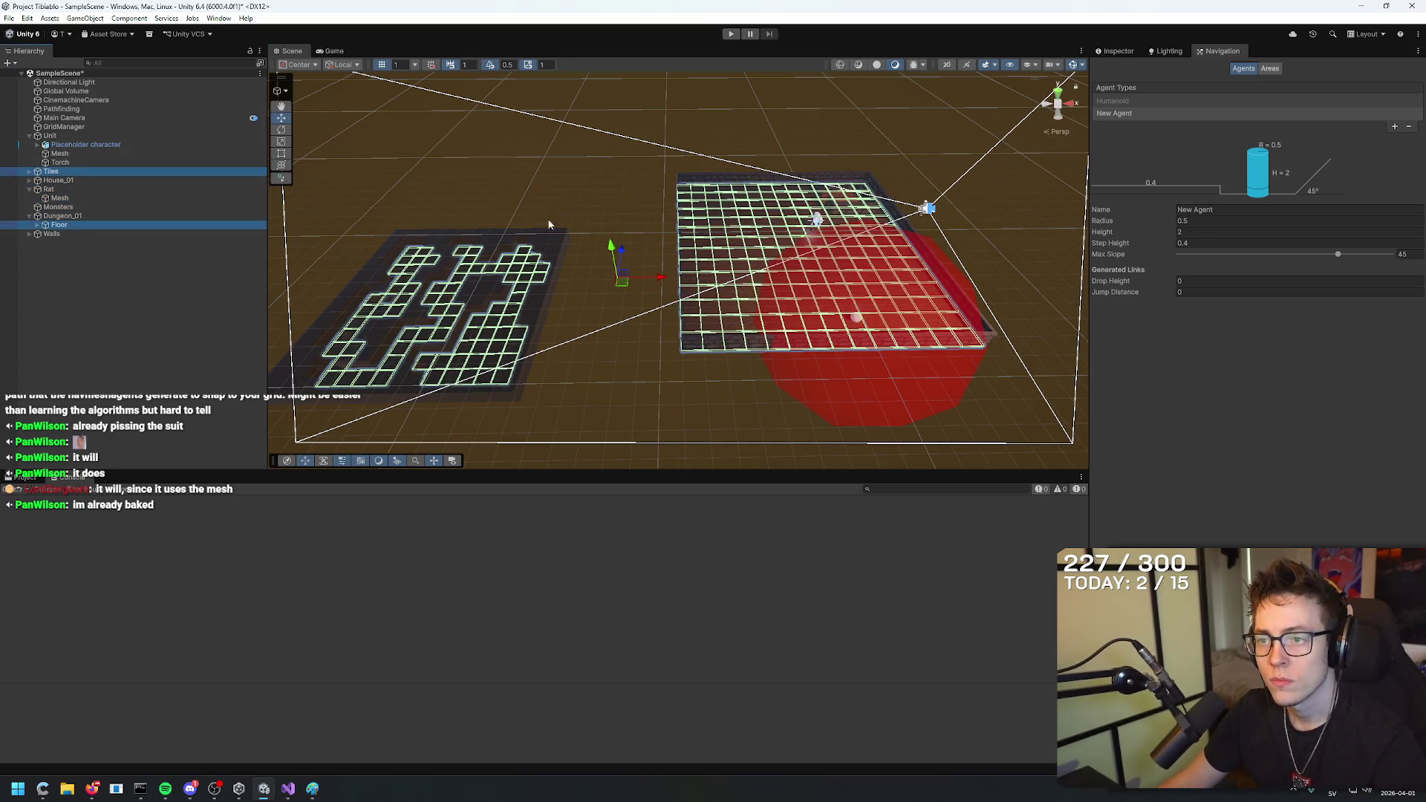
{"action": "left_click", "coordinate": [1116, 55]}
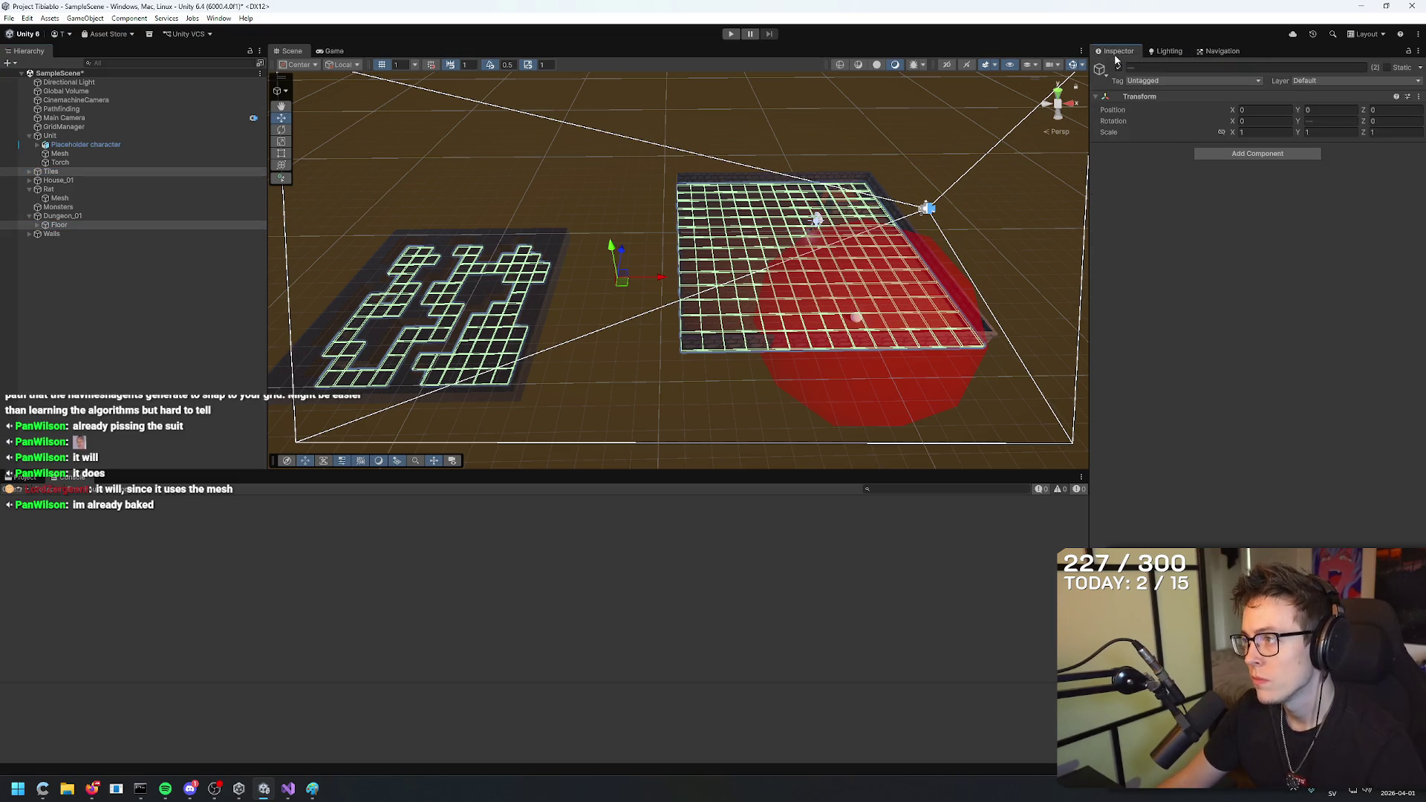
{"action": "left_click", "coordinate": [1387, 68]}
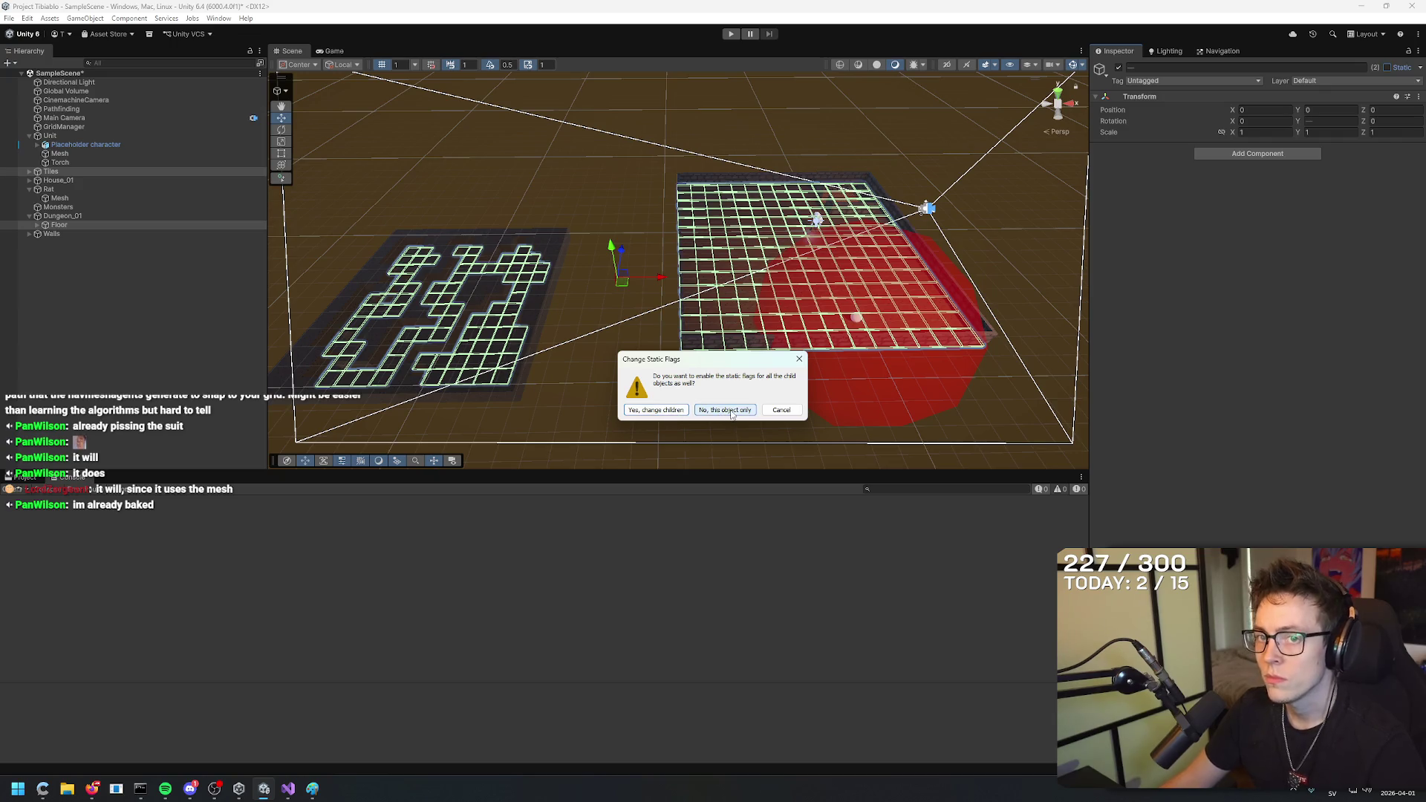
{"action": "left_click", "coordinate": [679, 410]}
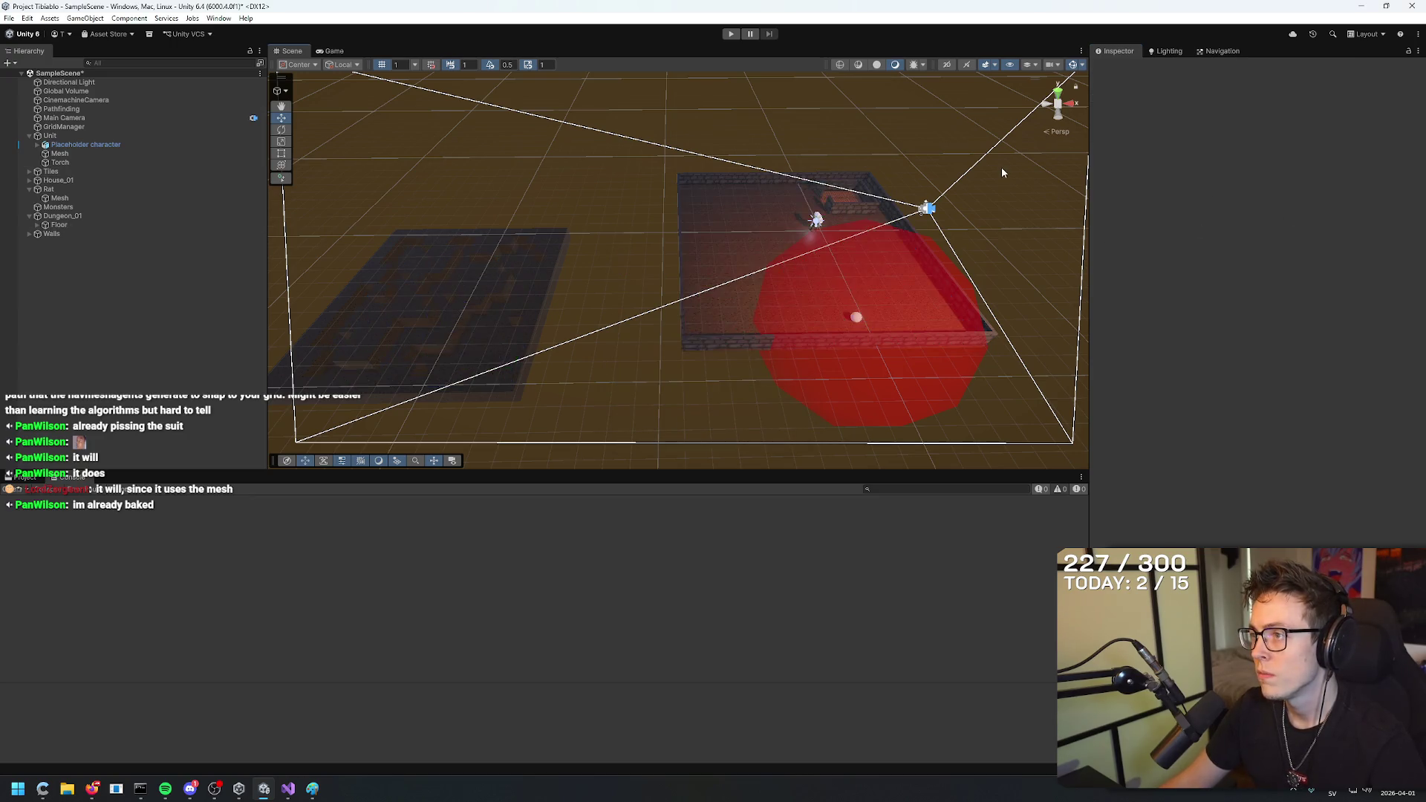
{"action": "left_click", "coordinate": [1221, 51]}
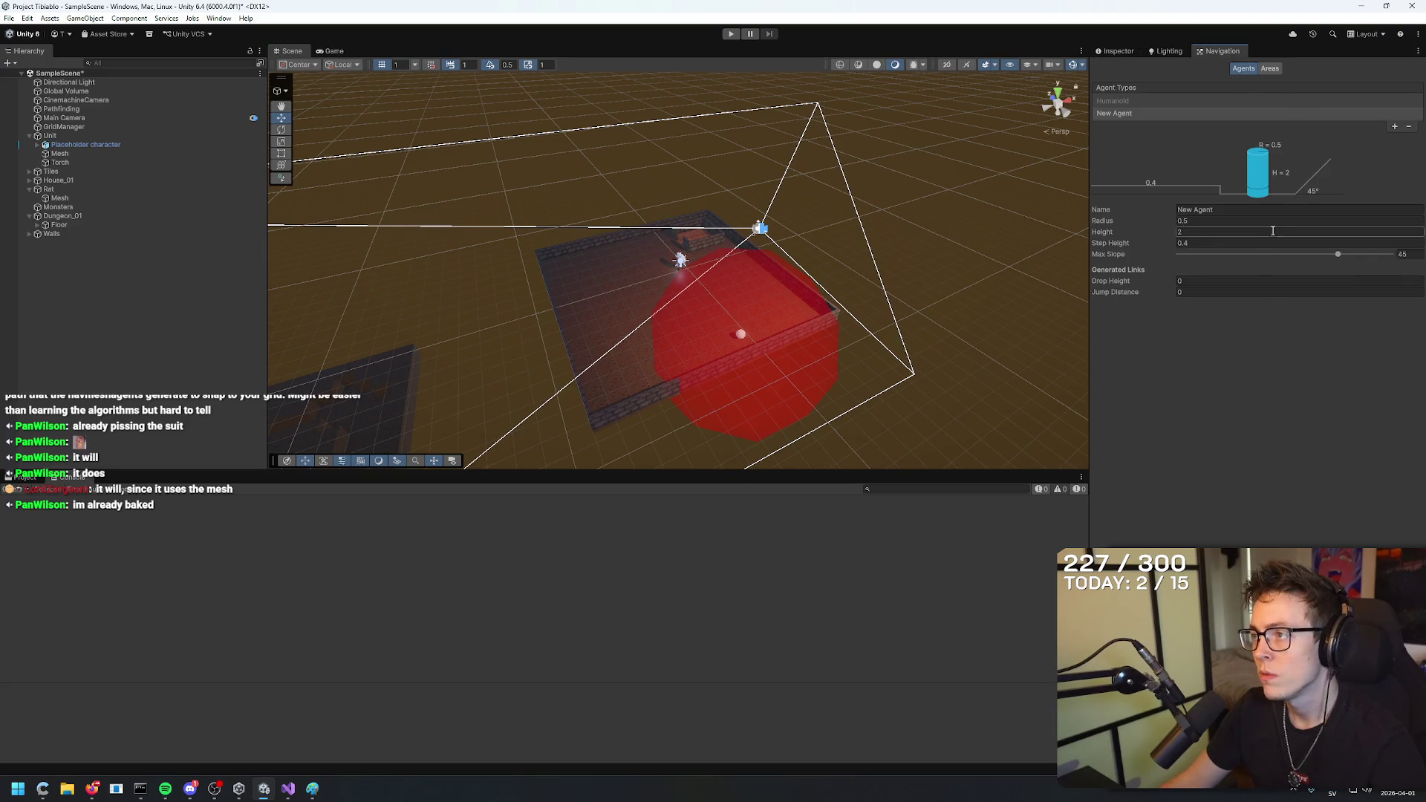
{"action": "left_click", "coordinate": [1249, 112]}
{"action": "left_click", "coordinate": [1269, 68]}
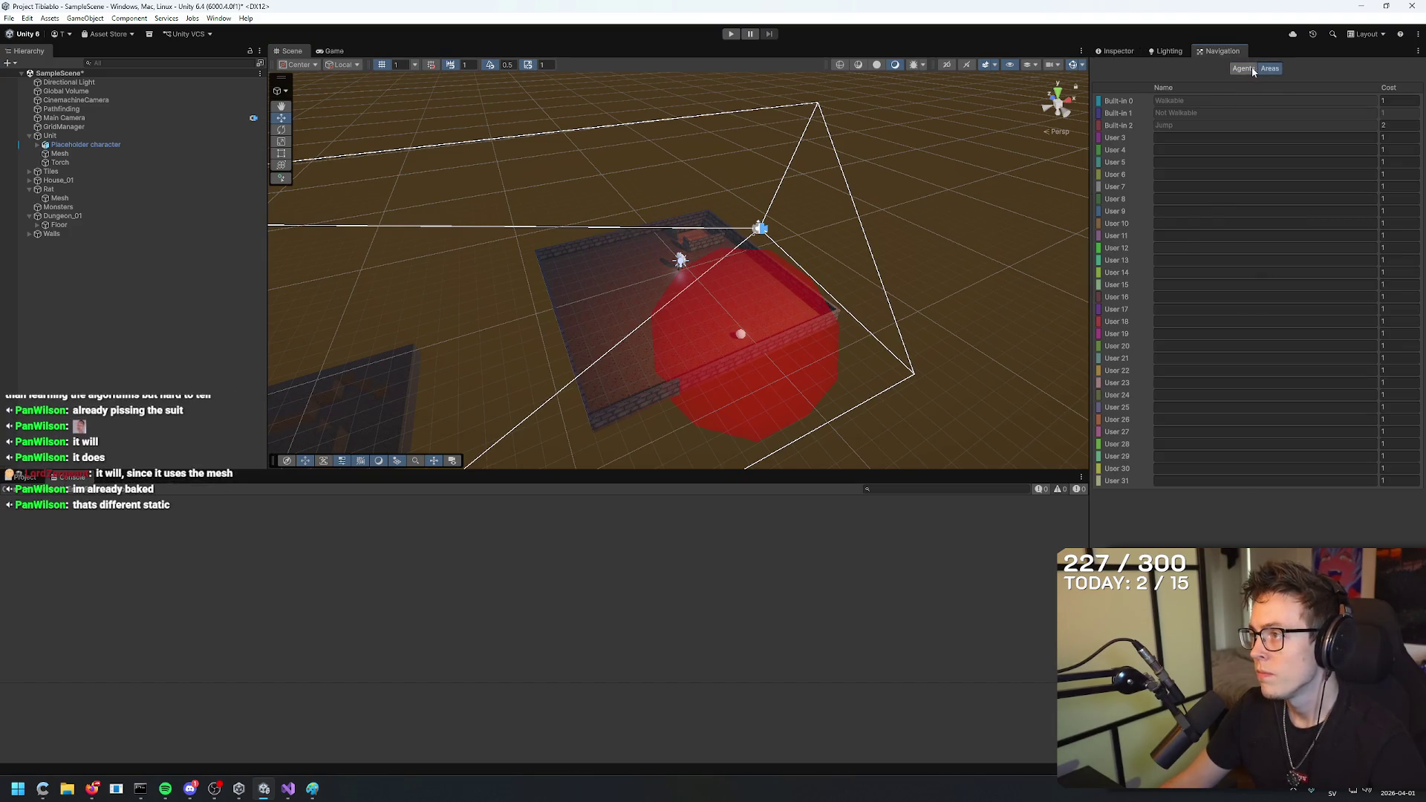
{"action": "left_click", "coordinate": [1243, 67]}
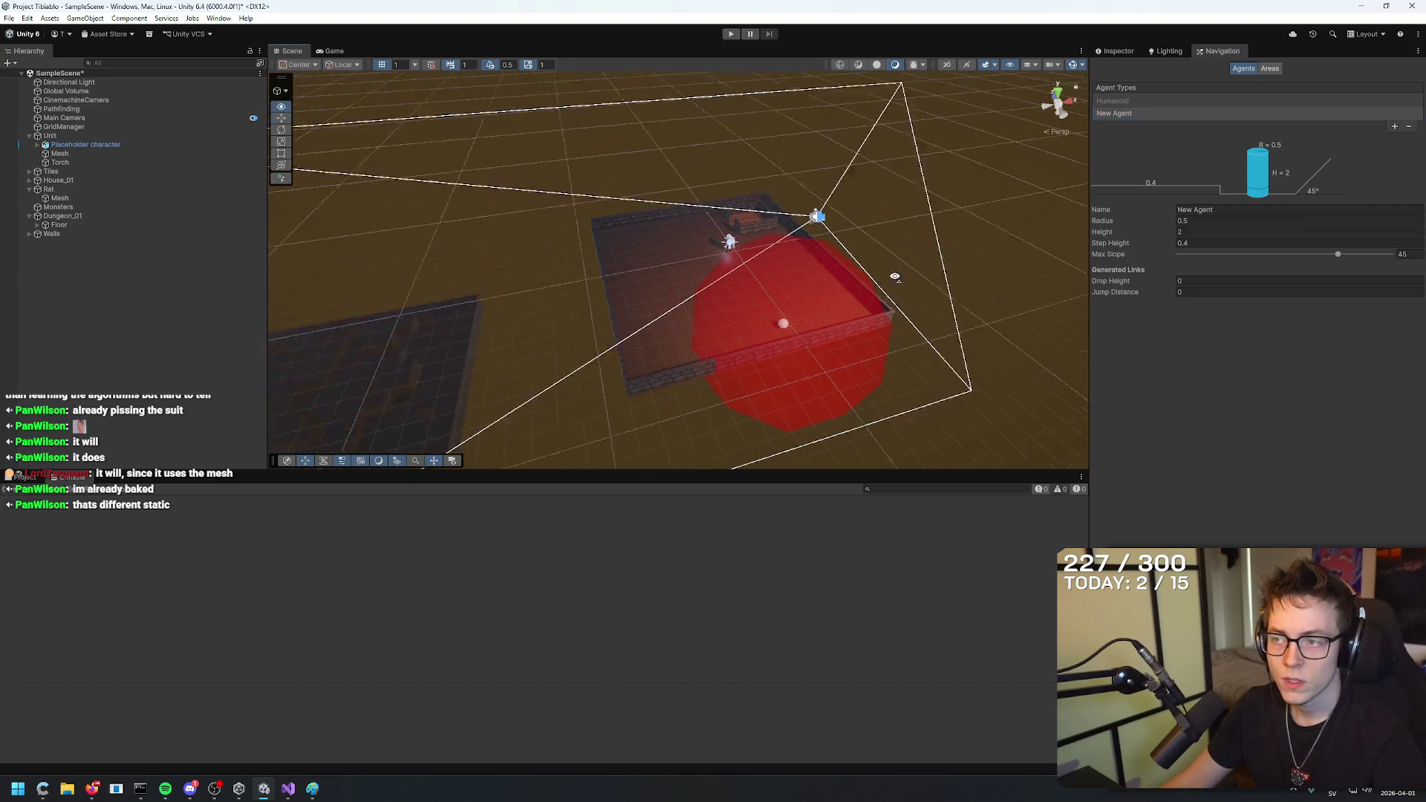
{"action": "left_click", "coordinate": [405, 345]}
{"action": "left_click", "coordinate": [484, 404]}
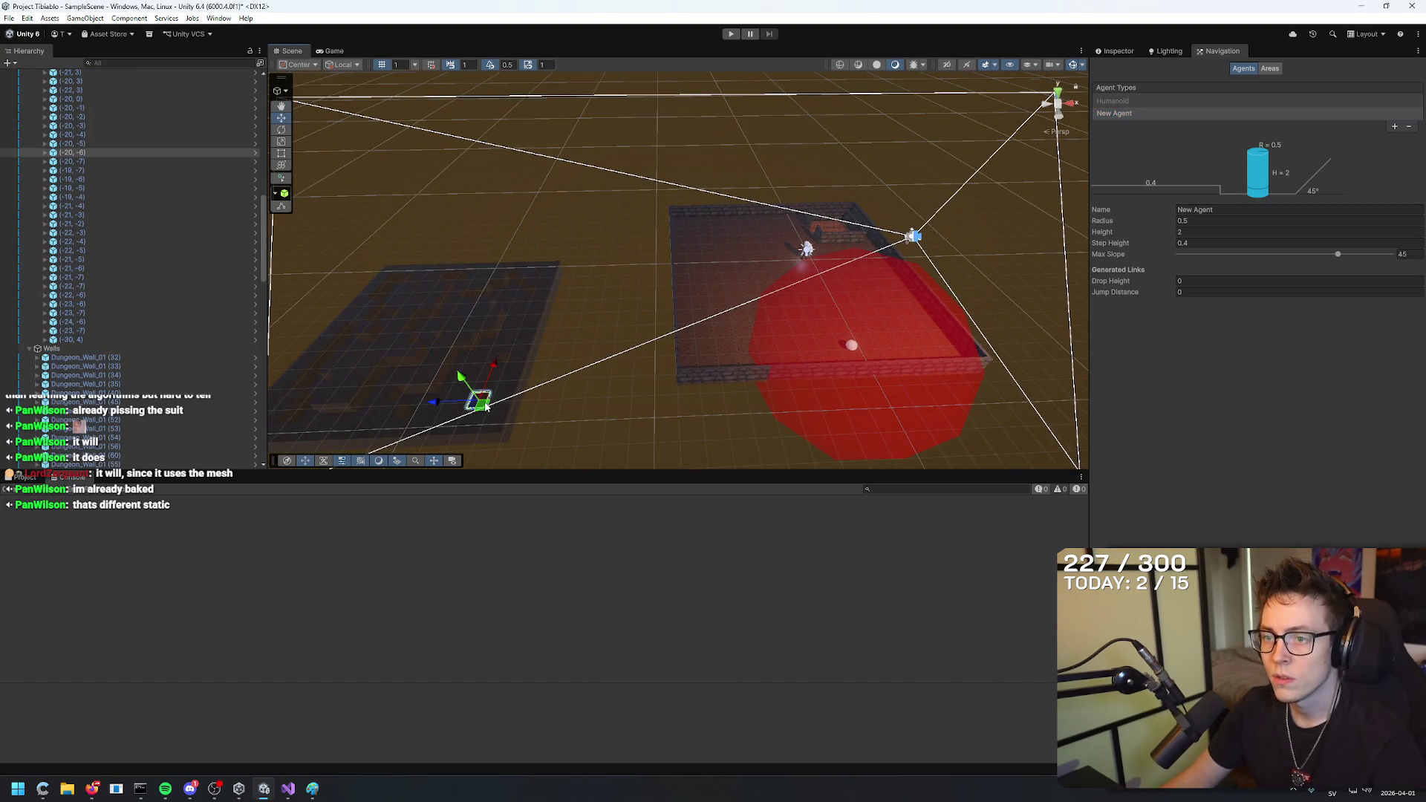
{"action": "left_click", "coordinate": [1117, 51]}
{"action": "key", "text": "ctrl+z"}
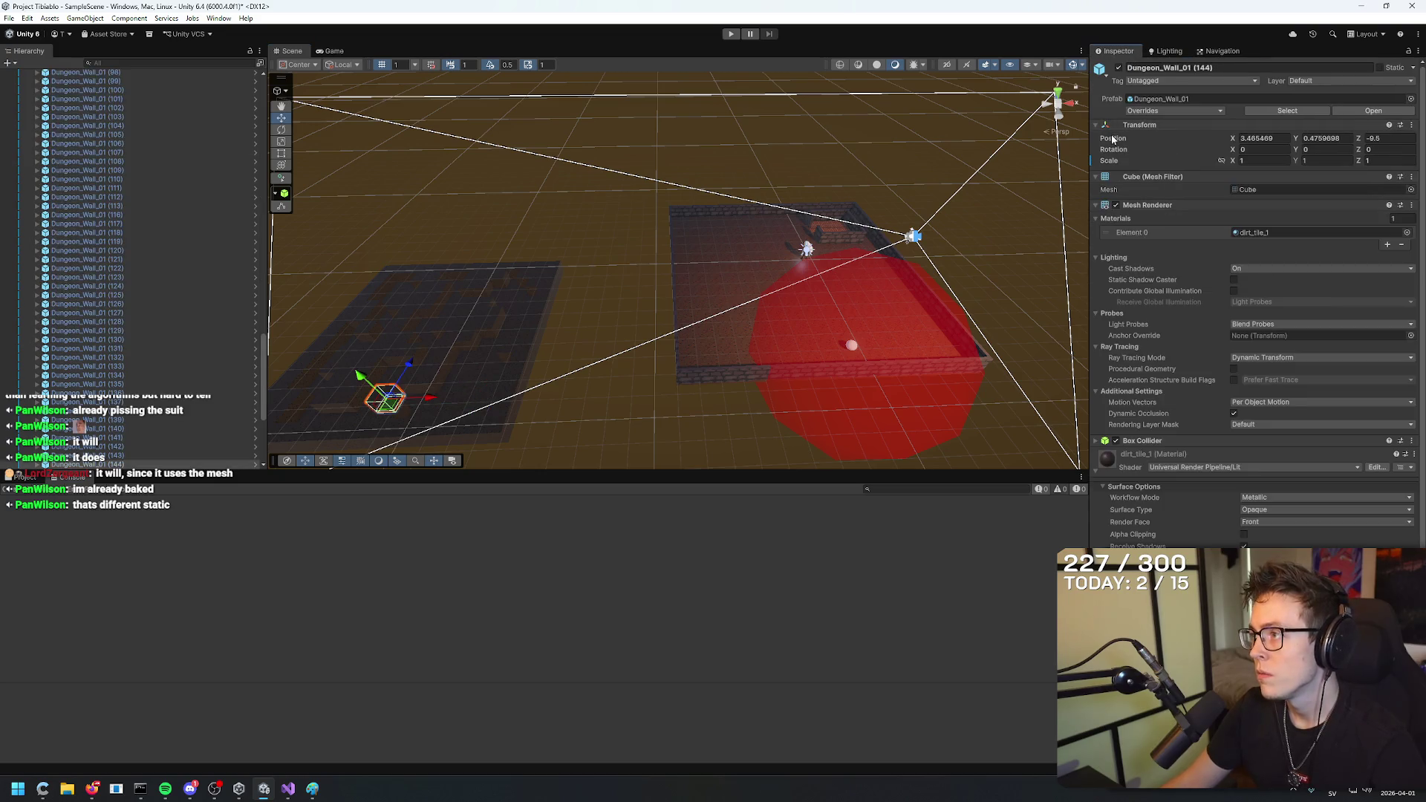
{"action": "key", "text": "ctrl+z"}
{"action": "key", "text": "ctrl+z"}
{"action": "key", "text": "ctrl+z"}
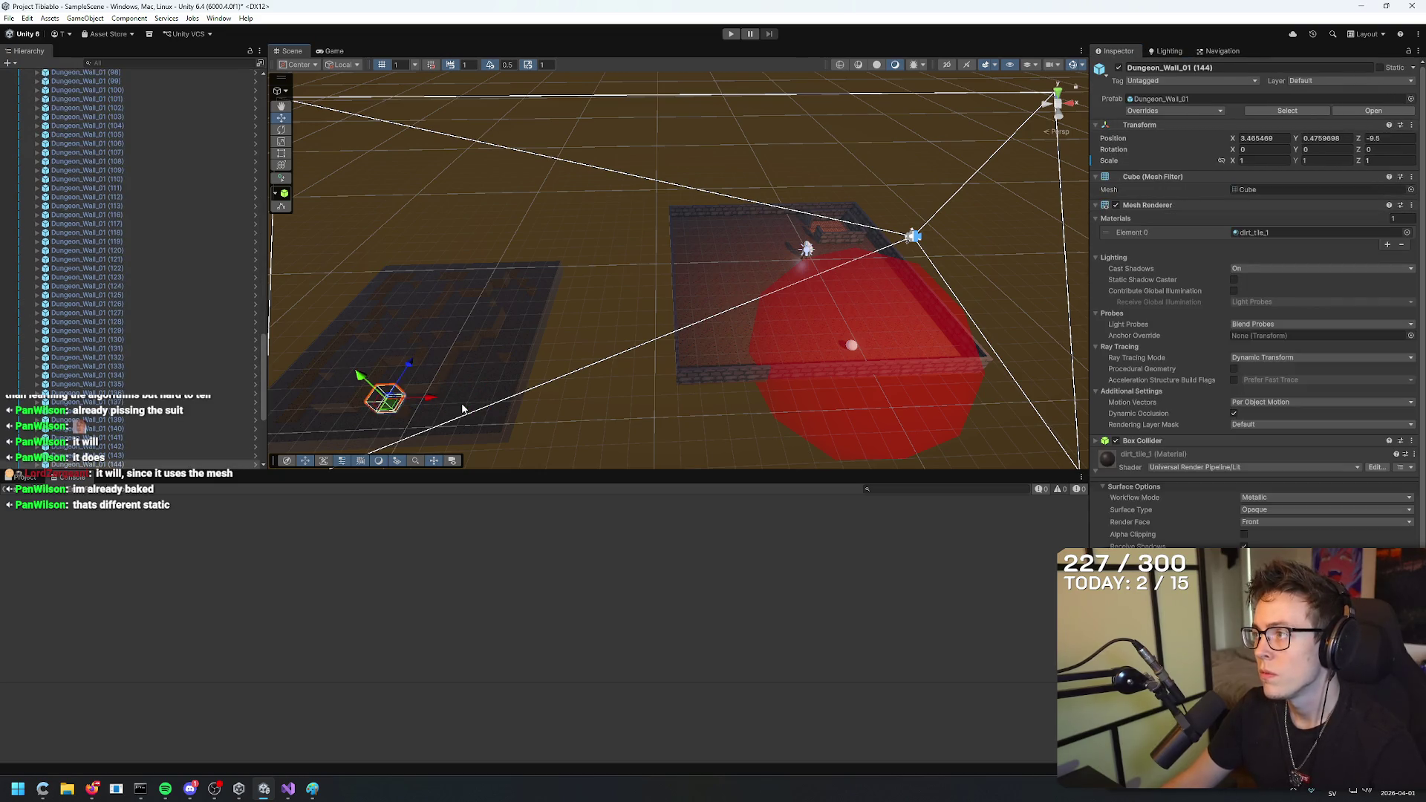
{"action": "key", "text": "ctrl+z"}
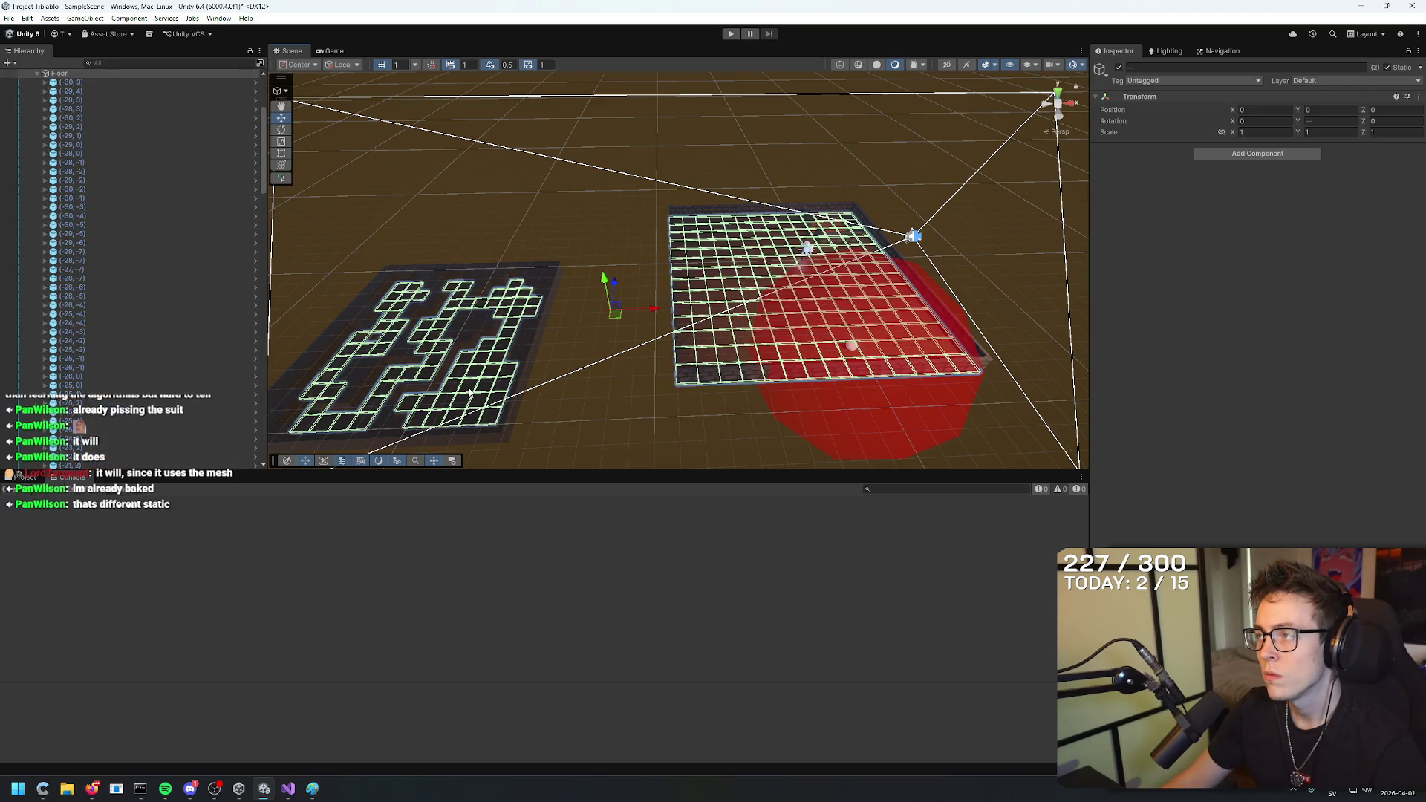
{"action": "key", "text": "ctrl+z"}
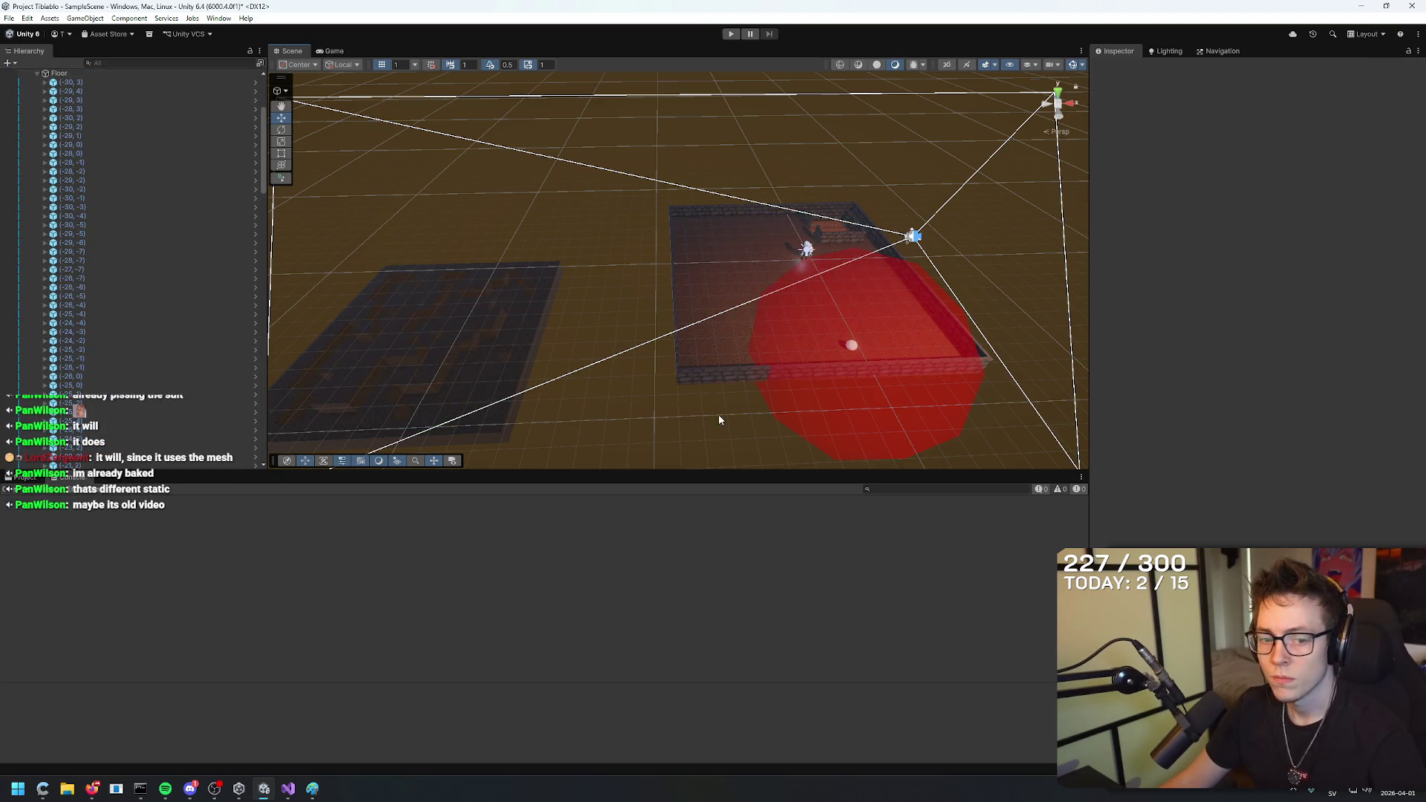
{"action": "mouse_move", "coordinate": [95, 790]}
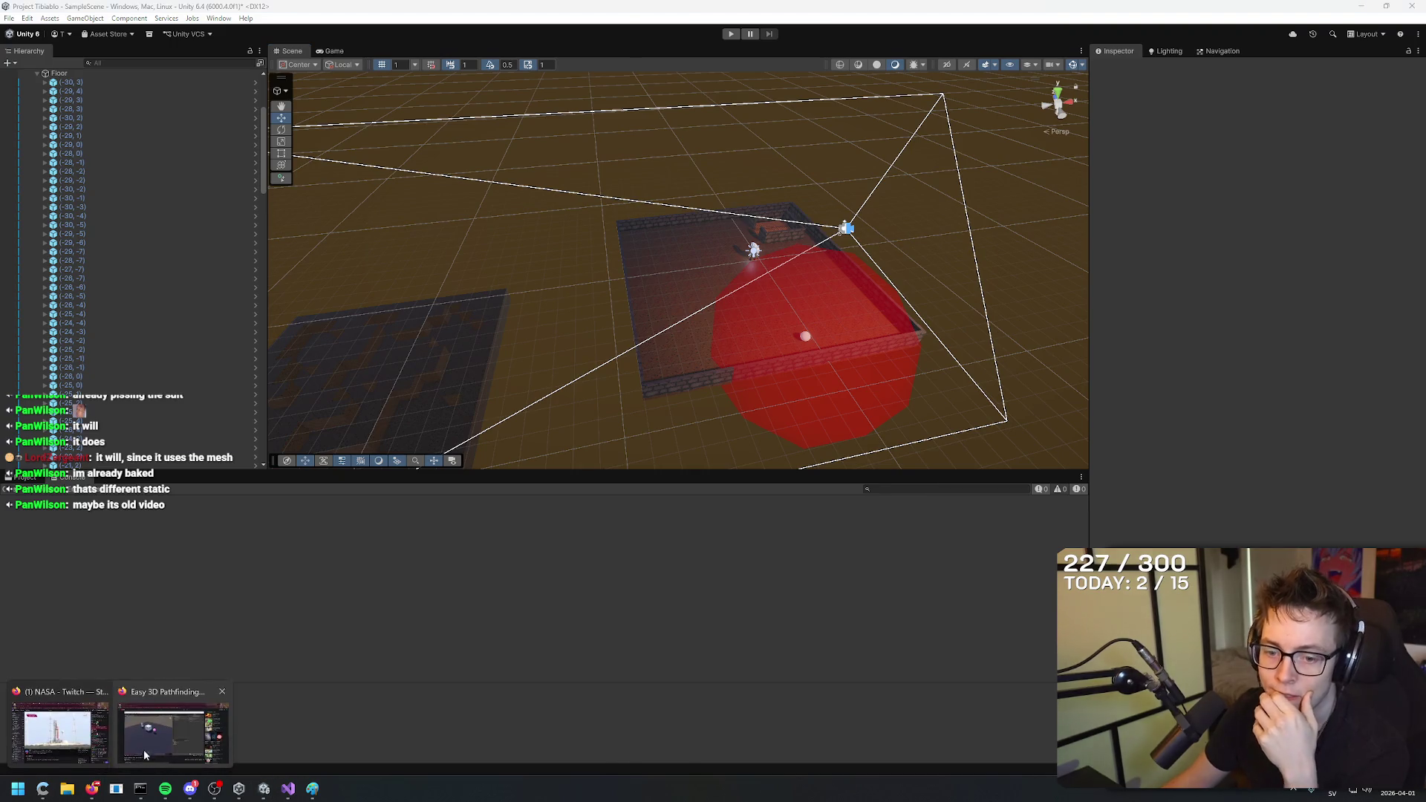
Search YouTube for 'navmesh unity' and briefly open the first result.
{"action": "left_click", "coordinate": [141, 752]}
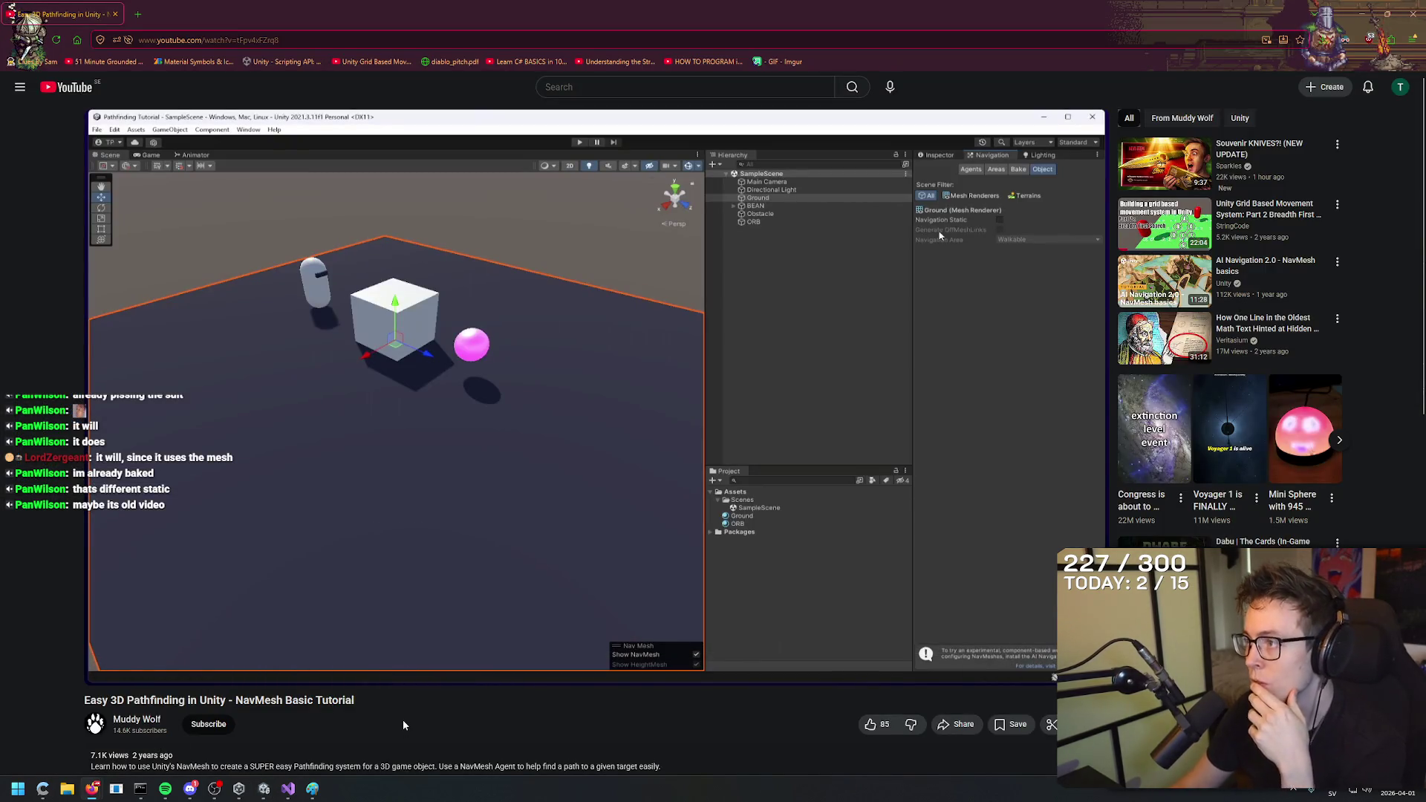
{"action": "type", "text": "navmesh un"}
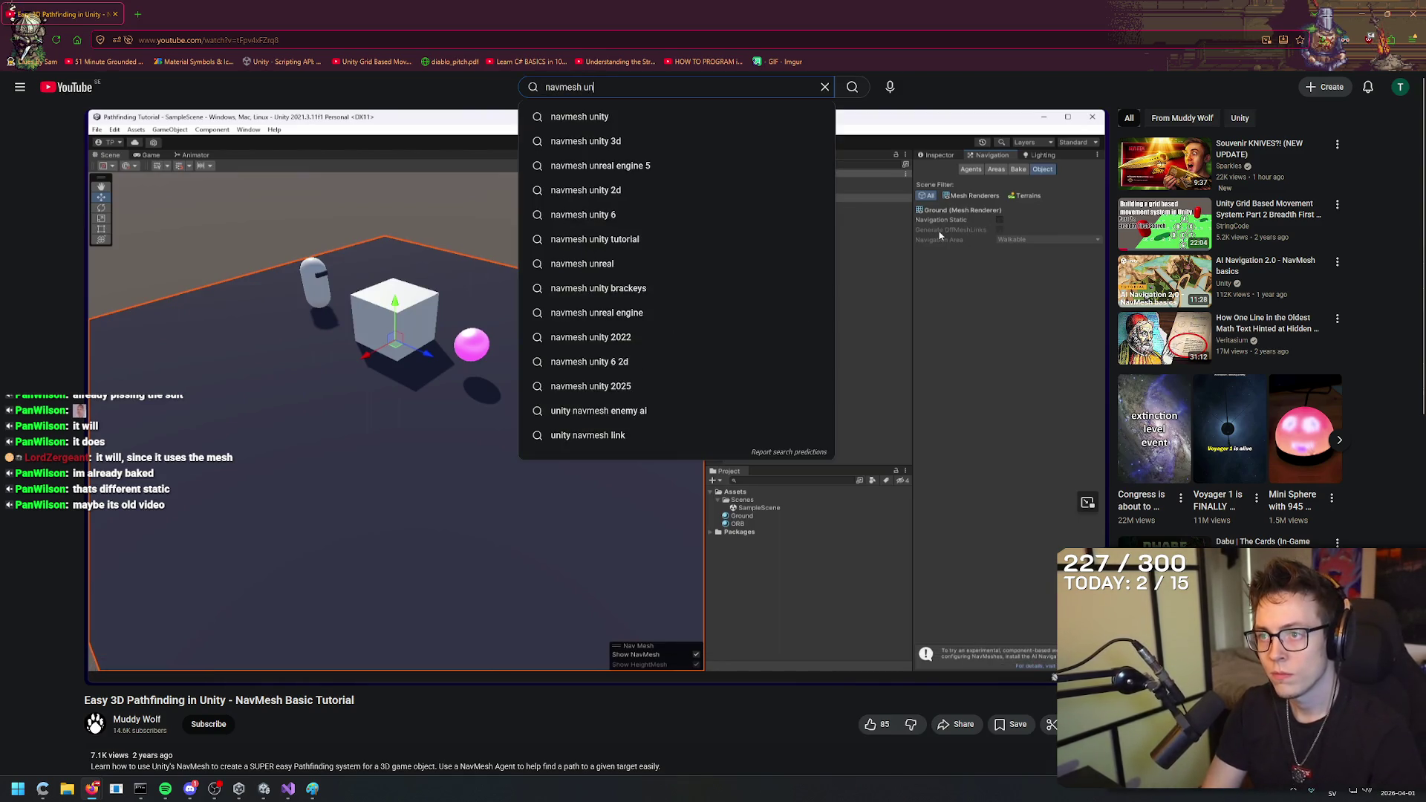
{"action": "type", "text": "ity"}
{"action": "key", "text": "Return"}
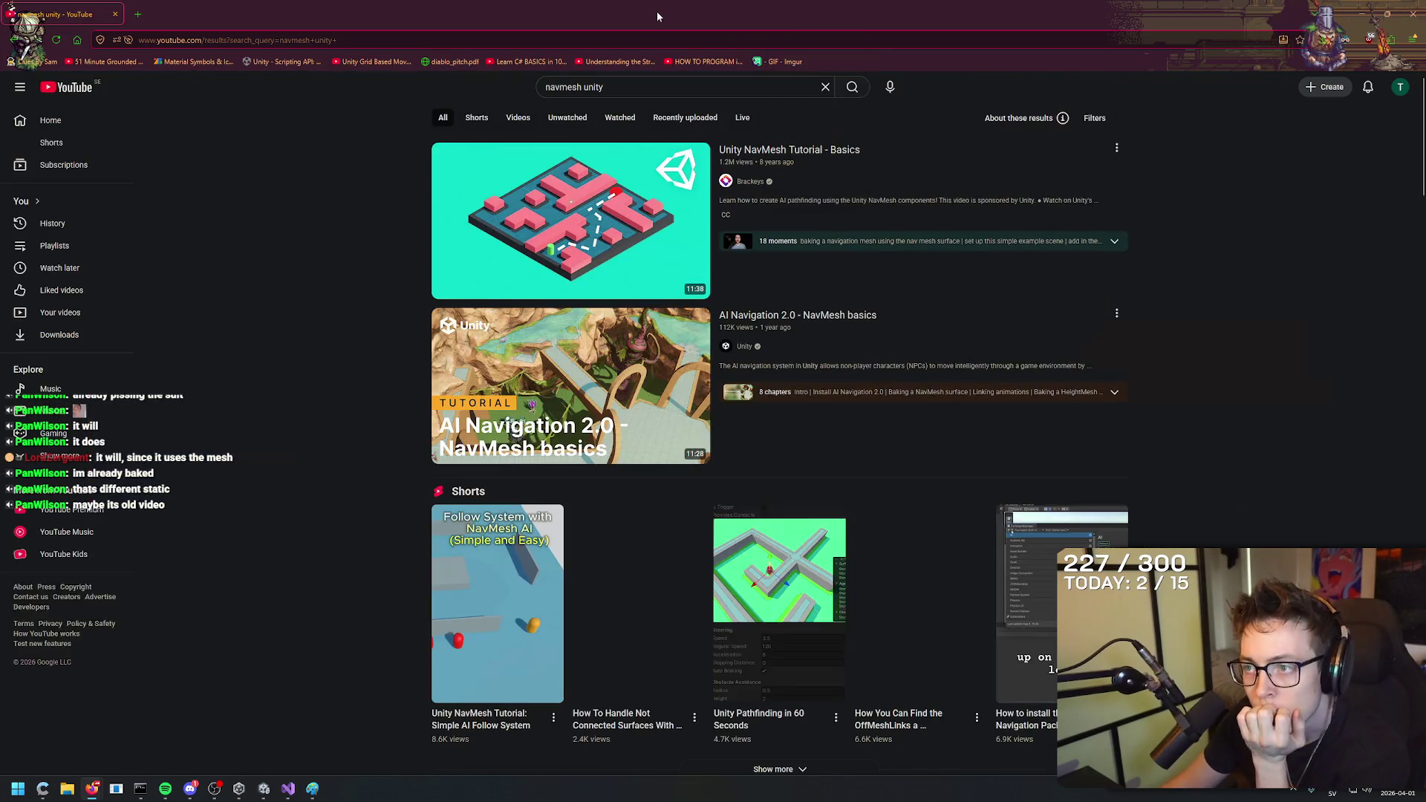
{"action": "left_click", "coordinate": [804, 155]}
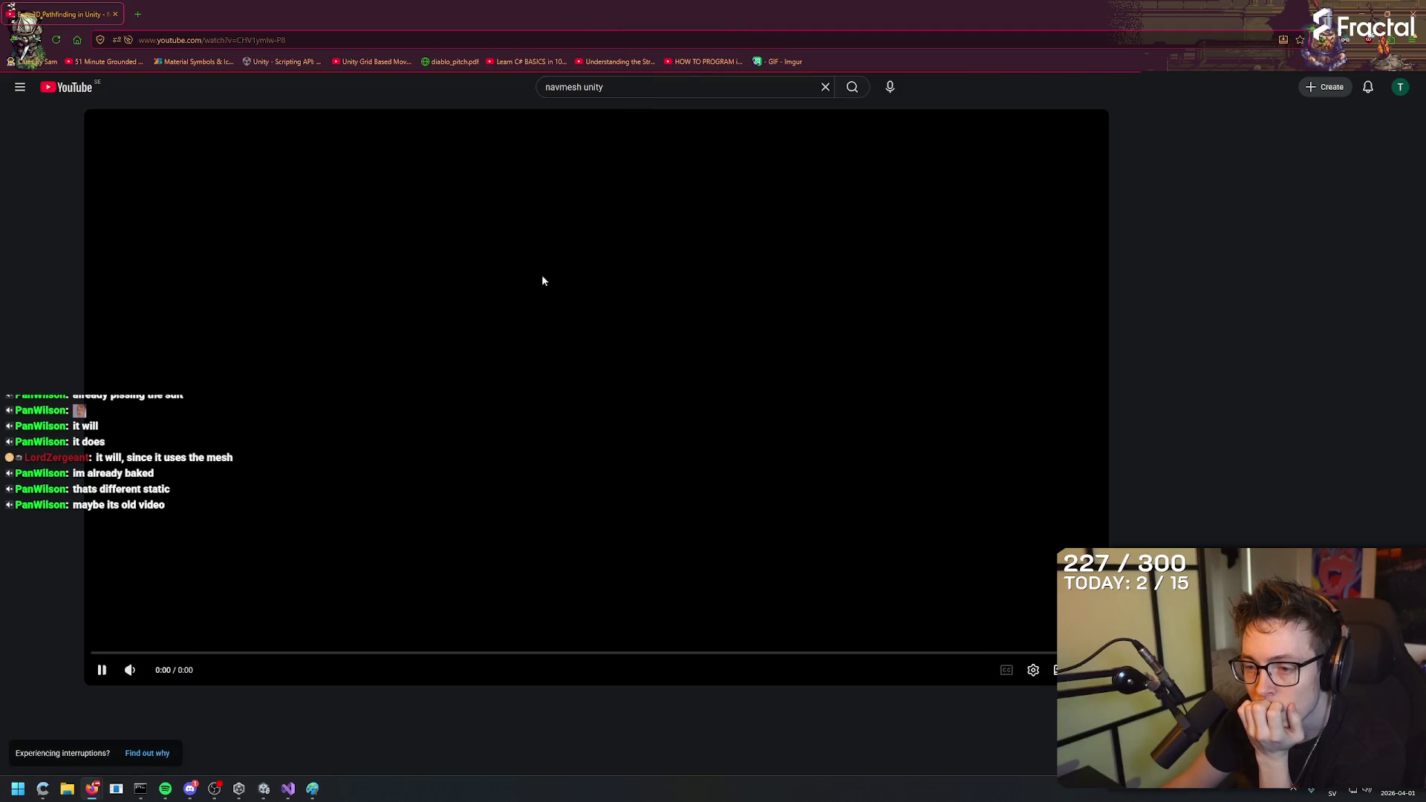
{"action": "key", "text": "alt+Left"}
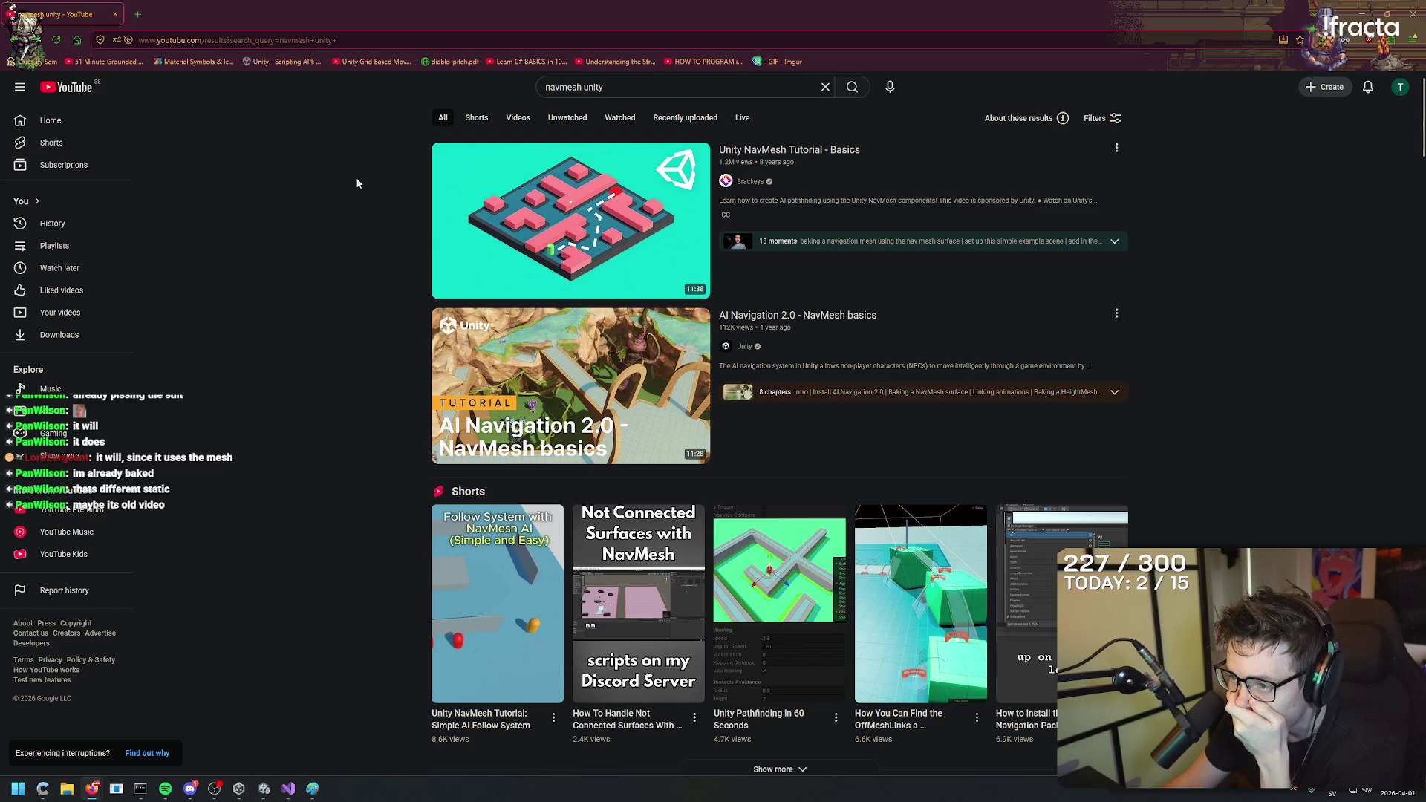
Play 'AI Navigation 2.0 - NavMesh basics', slow its playback, and skip to the package installation.
{"action": "scroll", "coordinate": [383, 274], "scroll_direction": "down", "scroll_amount": 3}
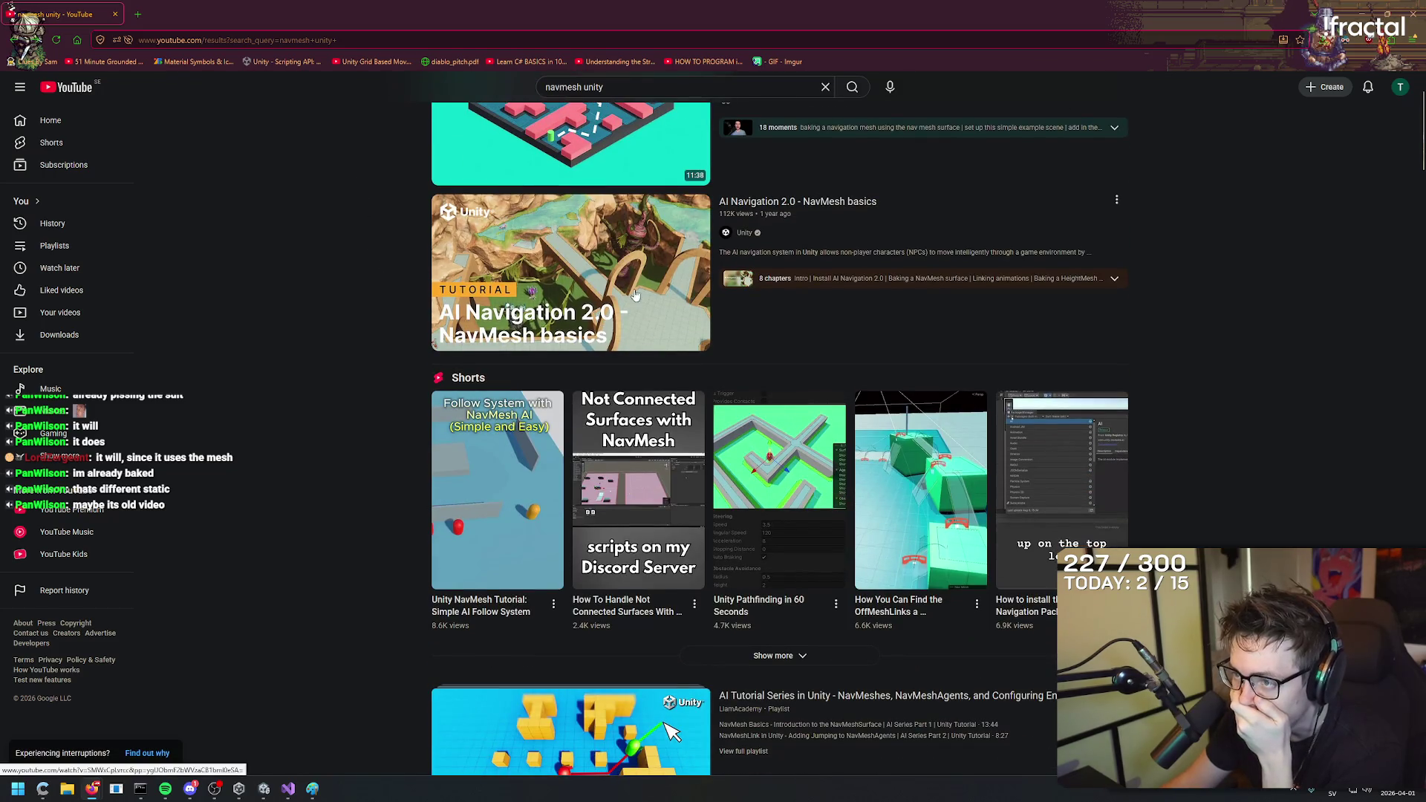
{"action": "left_click", "coordinate": [819, 208]}
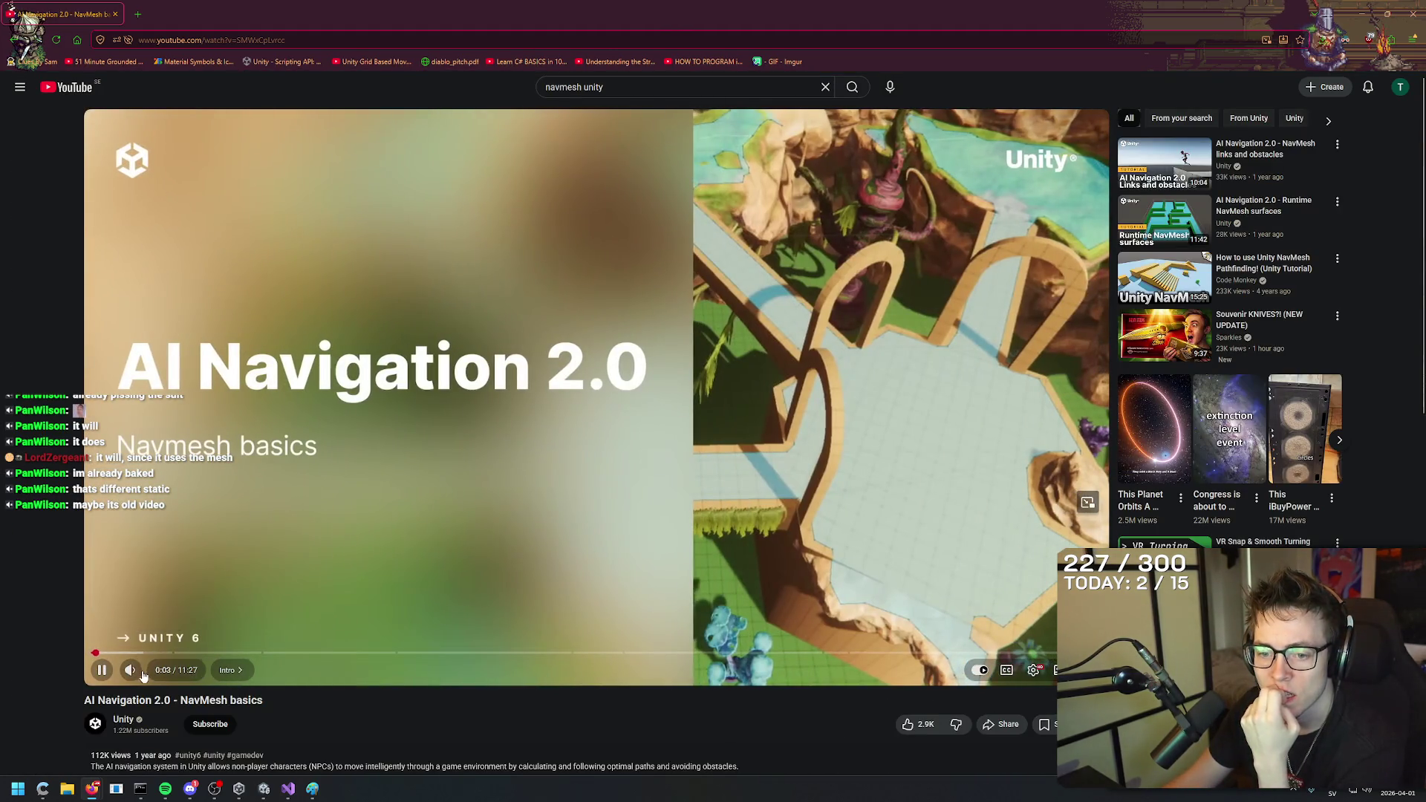
{"action": "mouse_move", "coordinate": [154, 673]}
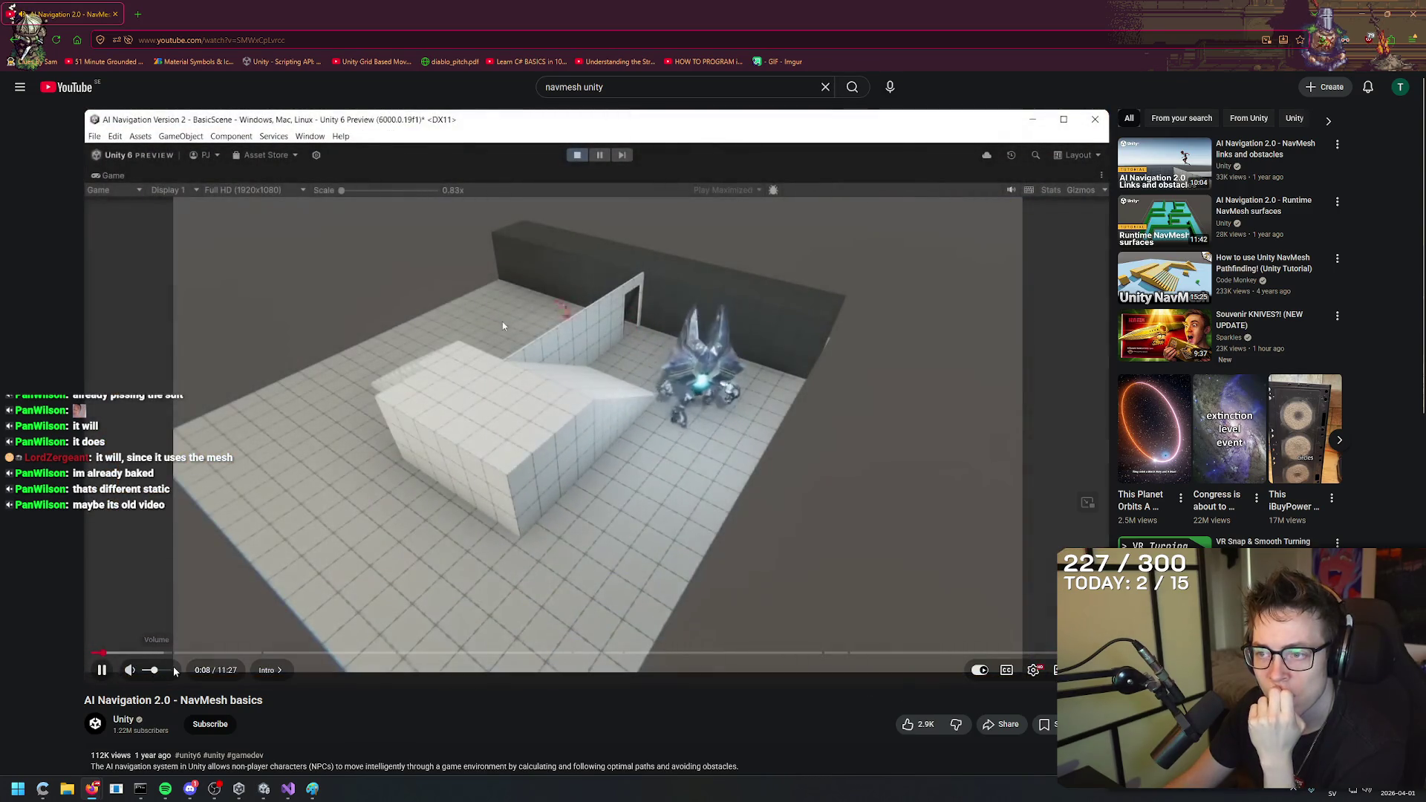
{"action": "key", "text": "shift+comma"}
{"action": "key", "text": "shift+comma"}
{"action": "key", "text": "shift+comma"}
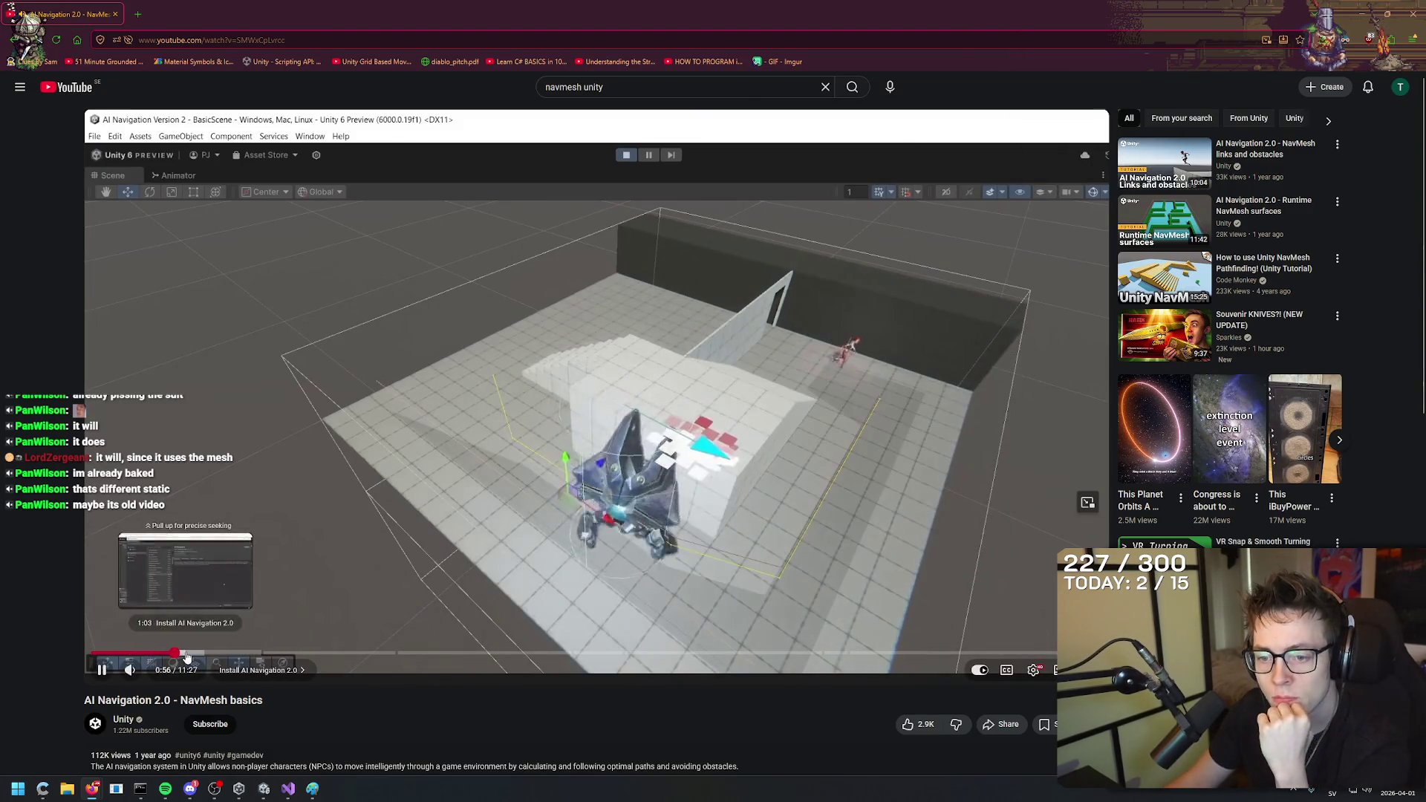
{"action": "left_click", "coordinate": [186, 653]}
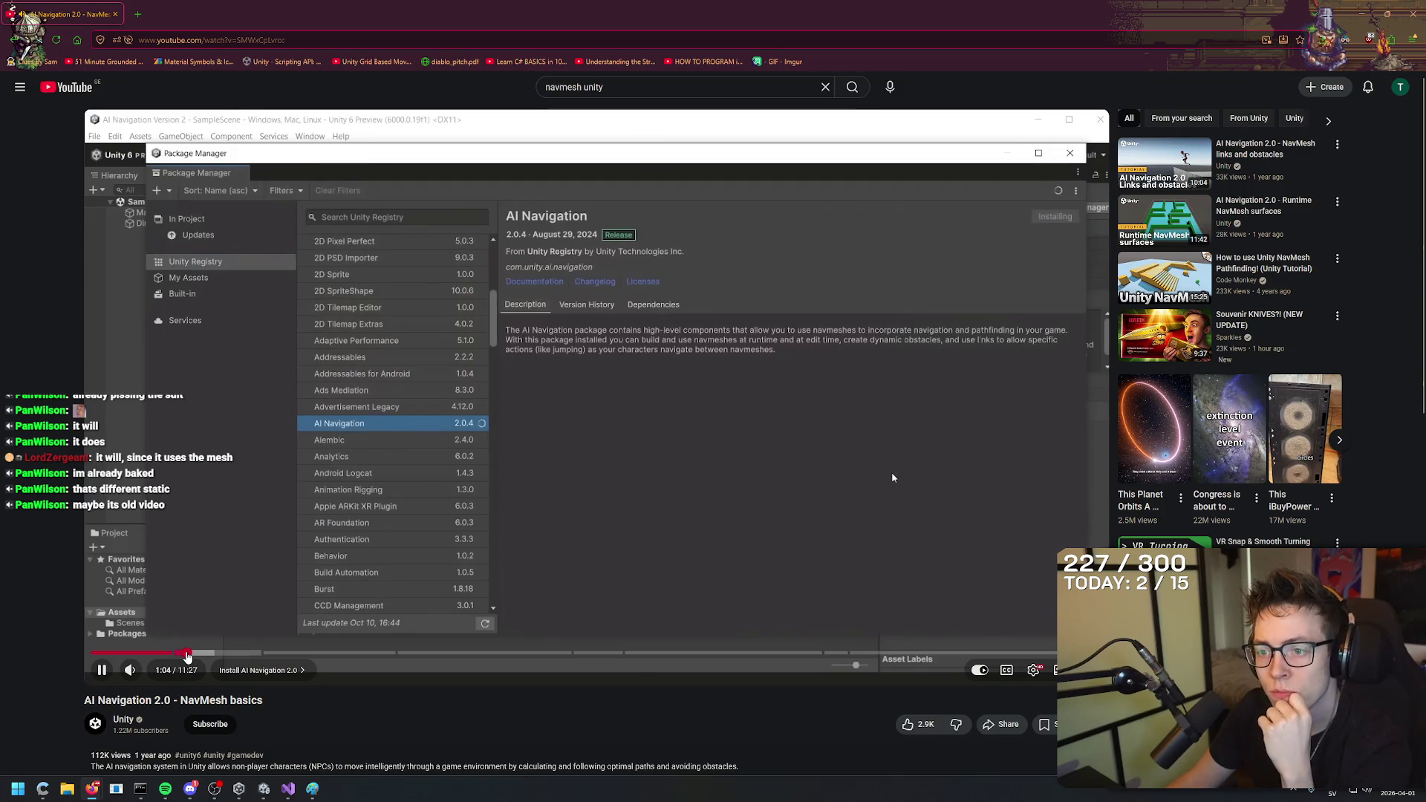
Pause and resume the tutorial to read the AI Navigation package details and samples.
{"action": "left_click", "coordinate": [651, 511]}
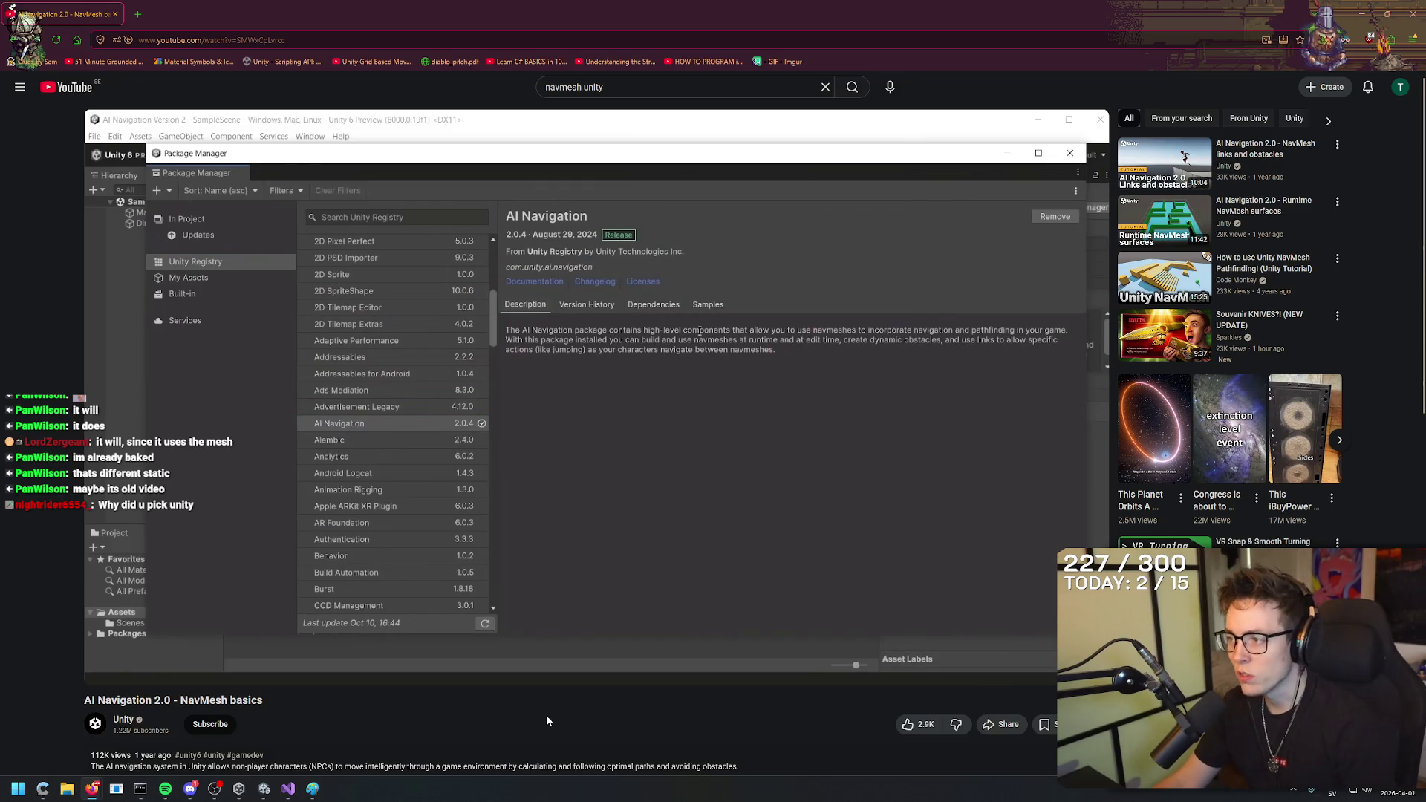
{"action": "left_click", "coordinate": [263, 582]}
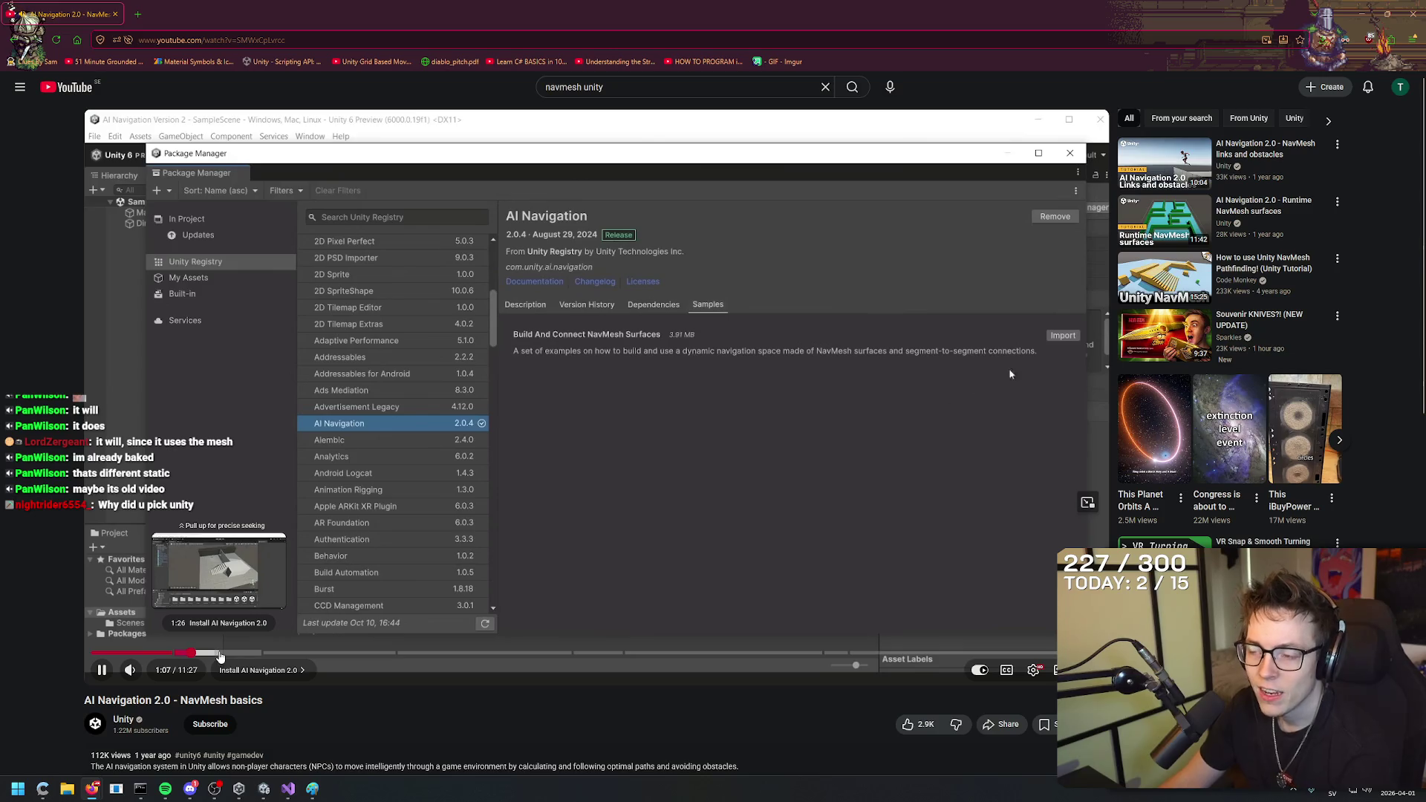
{"action": "left_click", "coordinate": [605, 412]}
{"action": "left_click", "coordinate": [711, 255]}
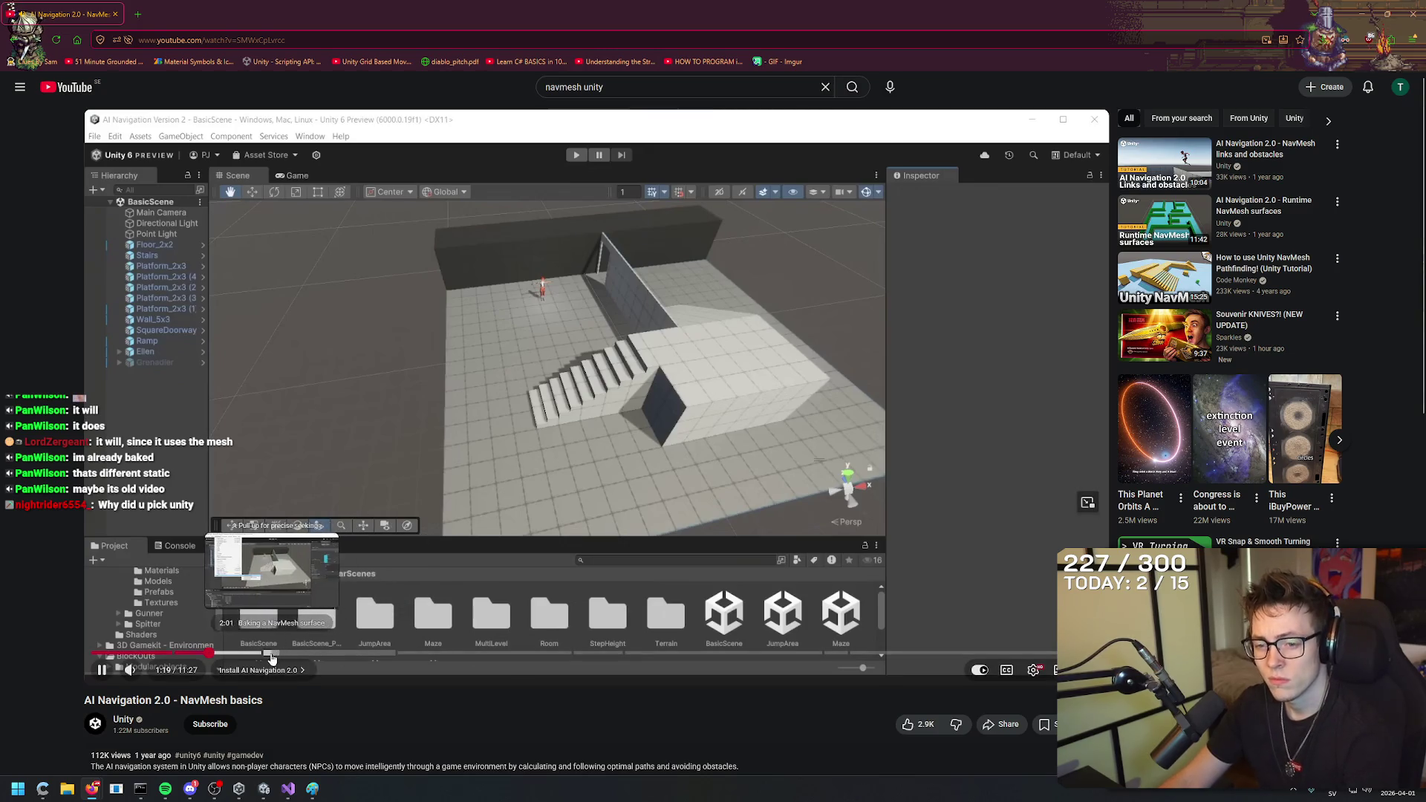
Jump to the 'Baking a NavMesh surface' chapter, pause on its settings, and close Stack Overflow.
{"action": "left_click", "coordinate": [265, 655]}
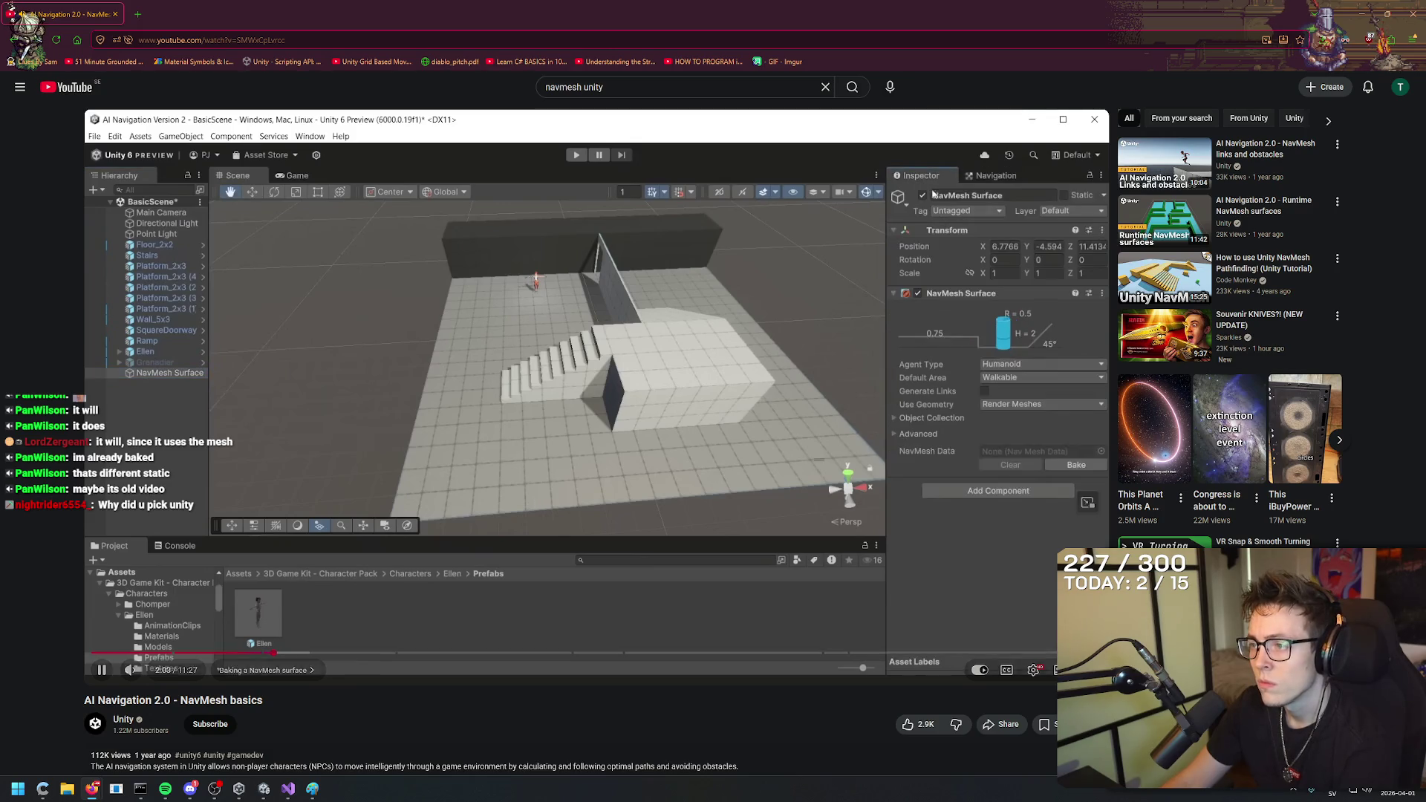
{"action": "left_click", "coordinate": [535, 502]}
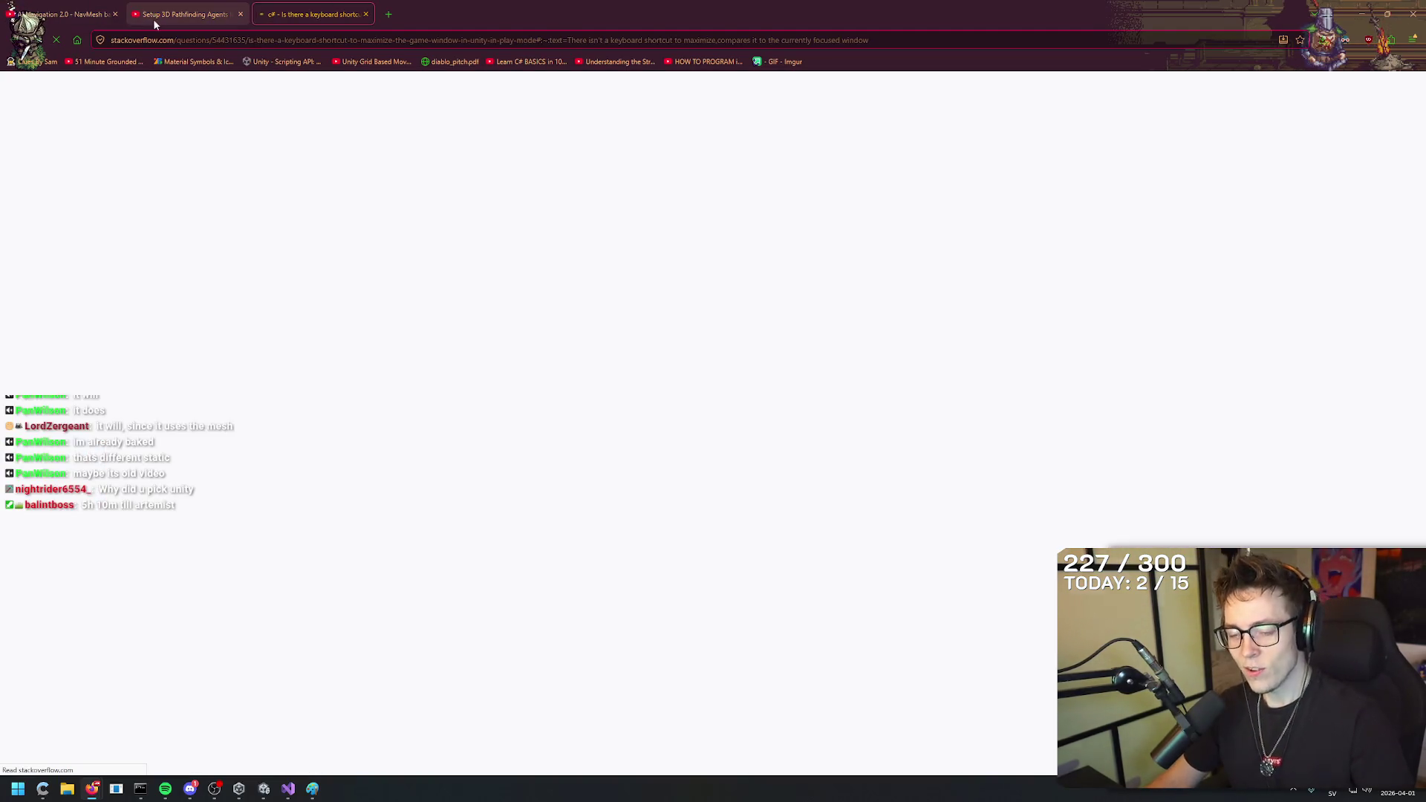
{"action": "key", "text": "ctrl+w"}
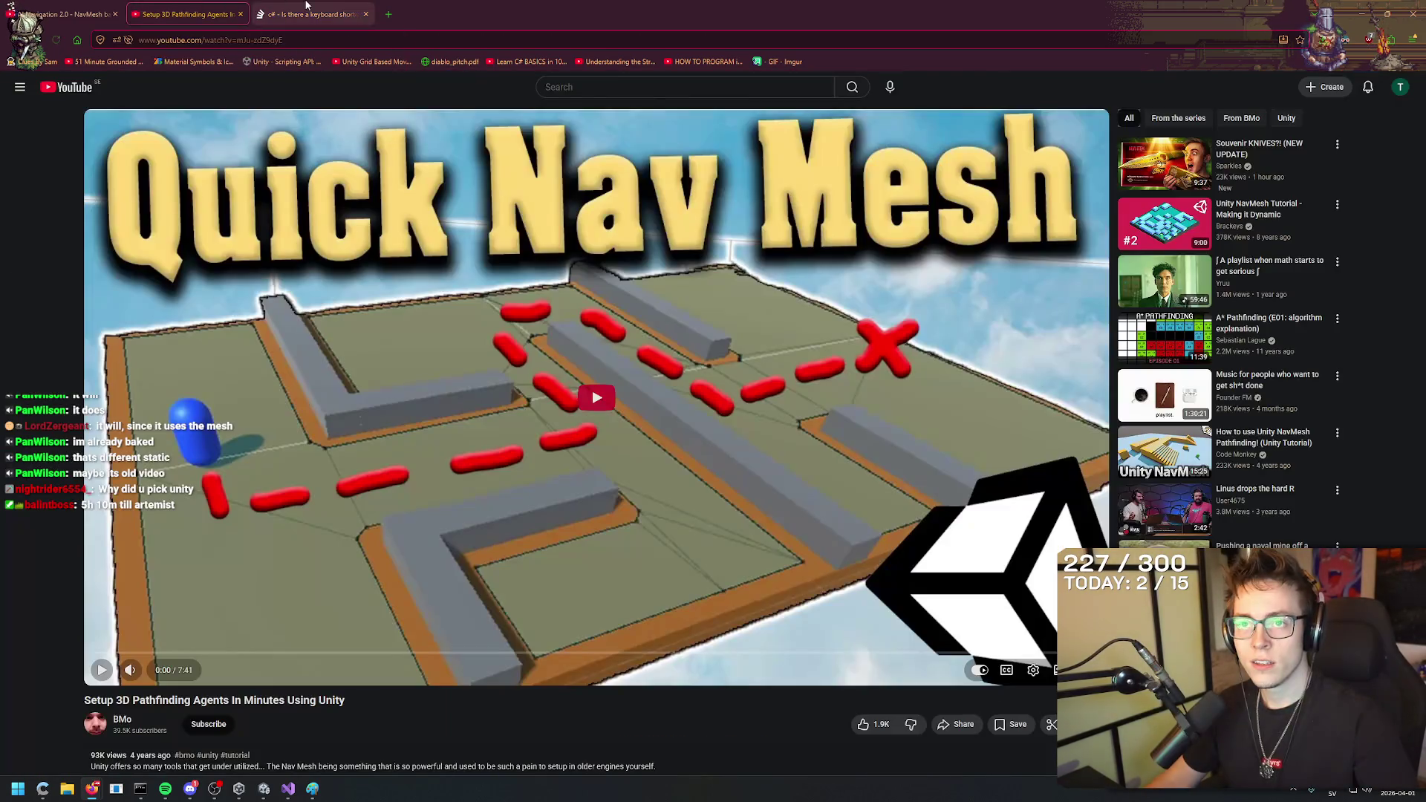
Watch Easy 3D Pathfinding's Making NavMesh Static part, pause it near 0:39, then return to Unity.
{"action": "left_click", "coordinate": [420, 306]}
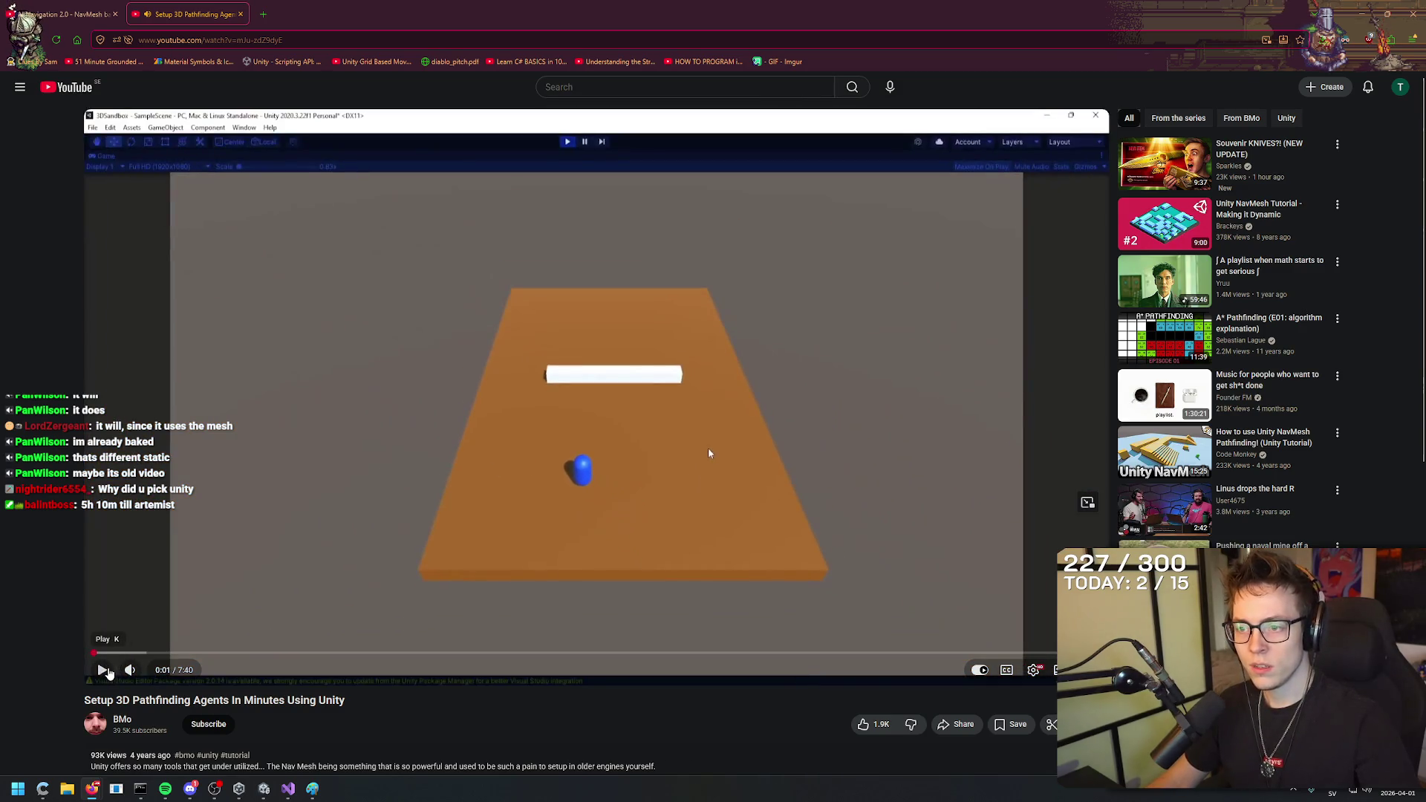
{"action": "key", "text": "ctrl+Tab"}
{"action": "key", "text": "alt+Left"}
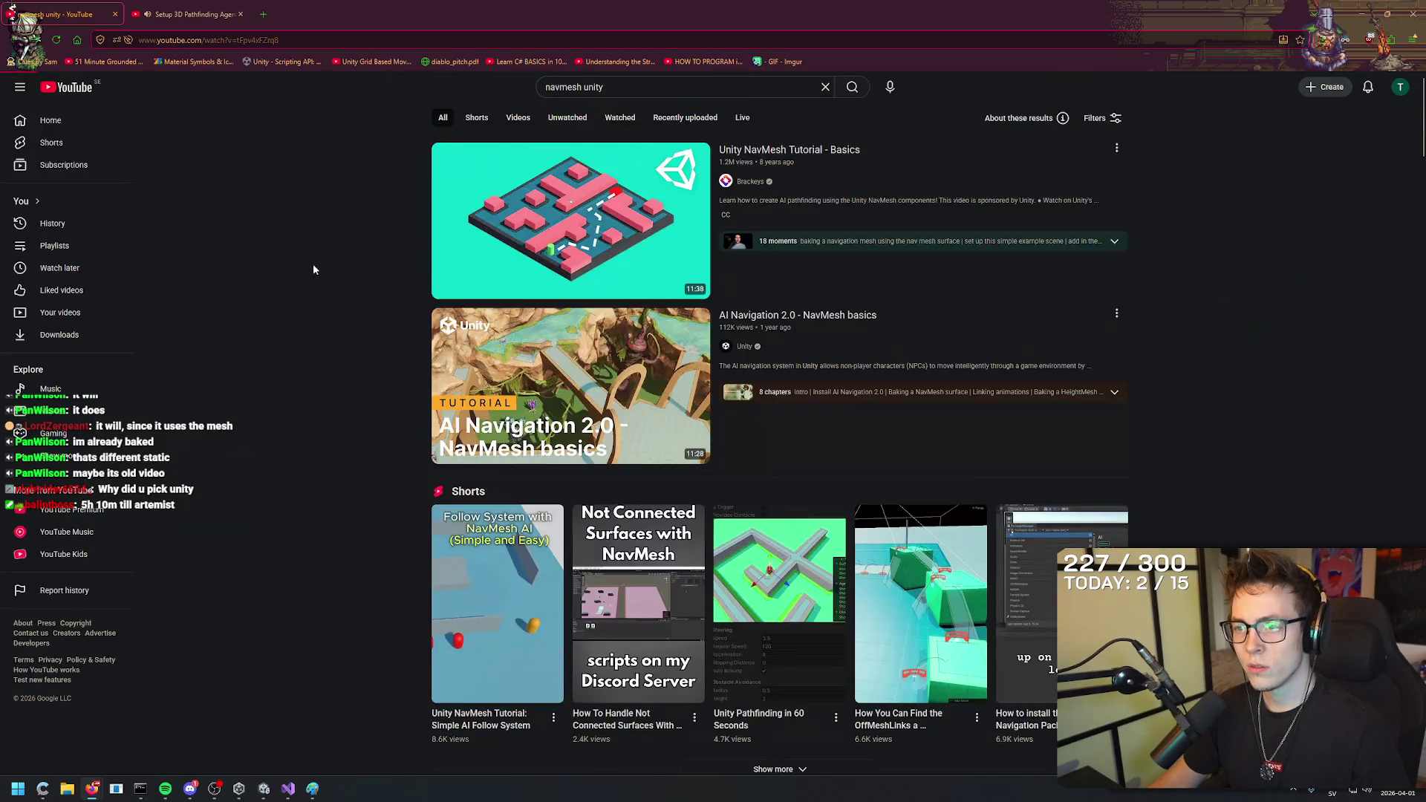
{"action": "key", "text": "alt+Right"}
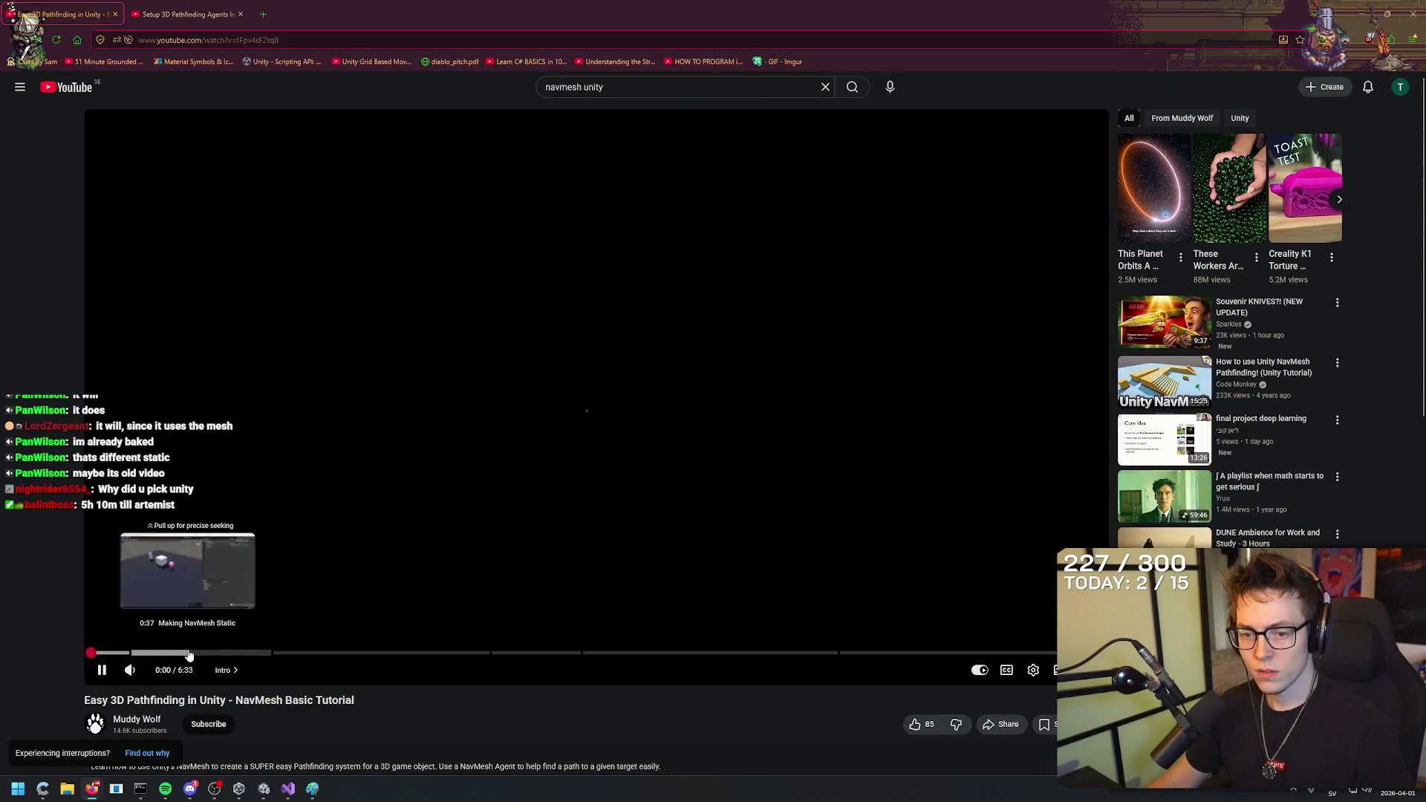
{"action": "left_click", "coordinate": [188, 654]}
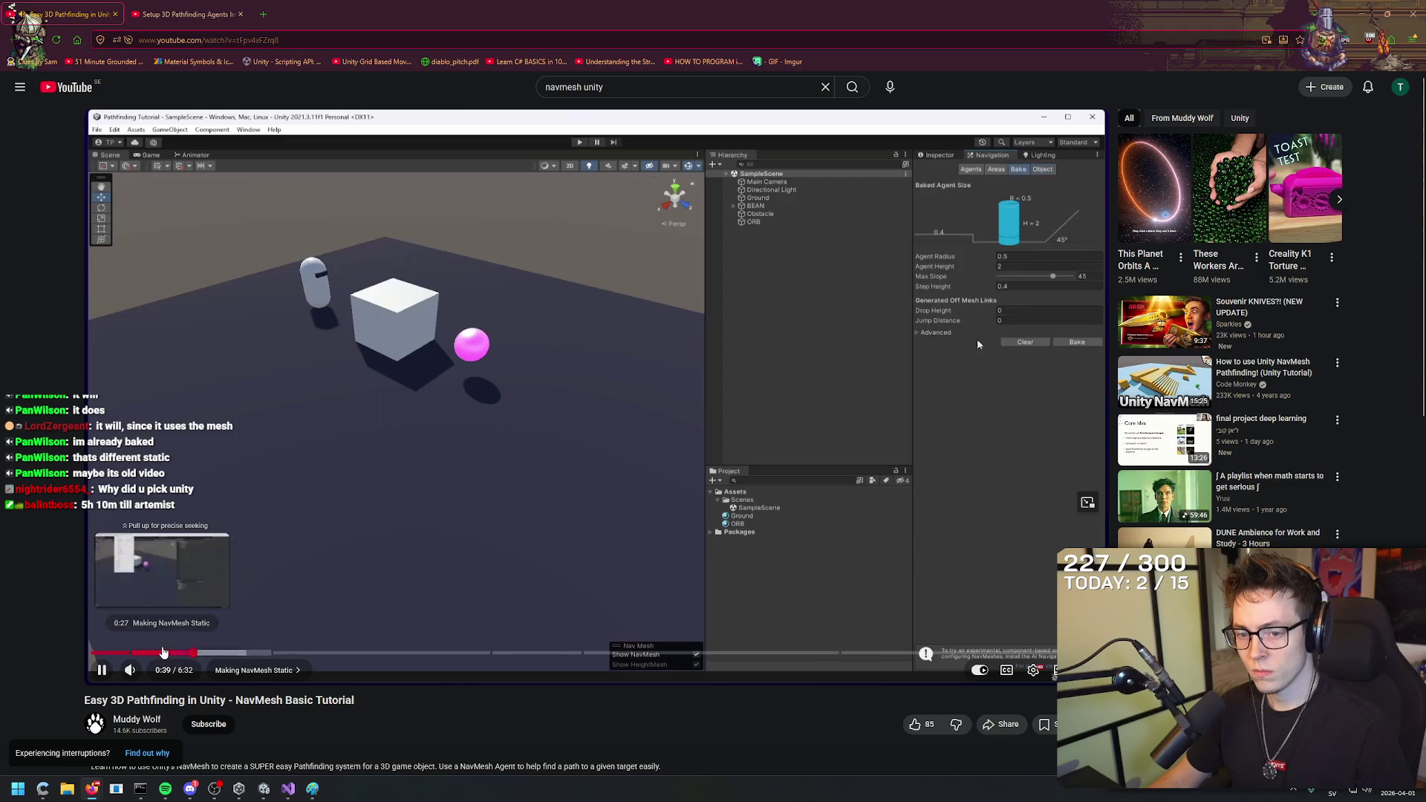
{"action": "key", "text": "space"}
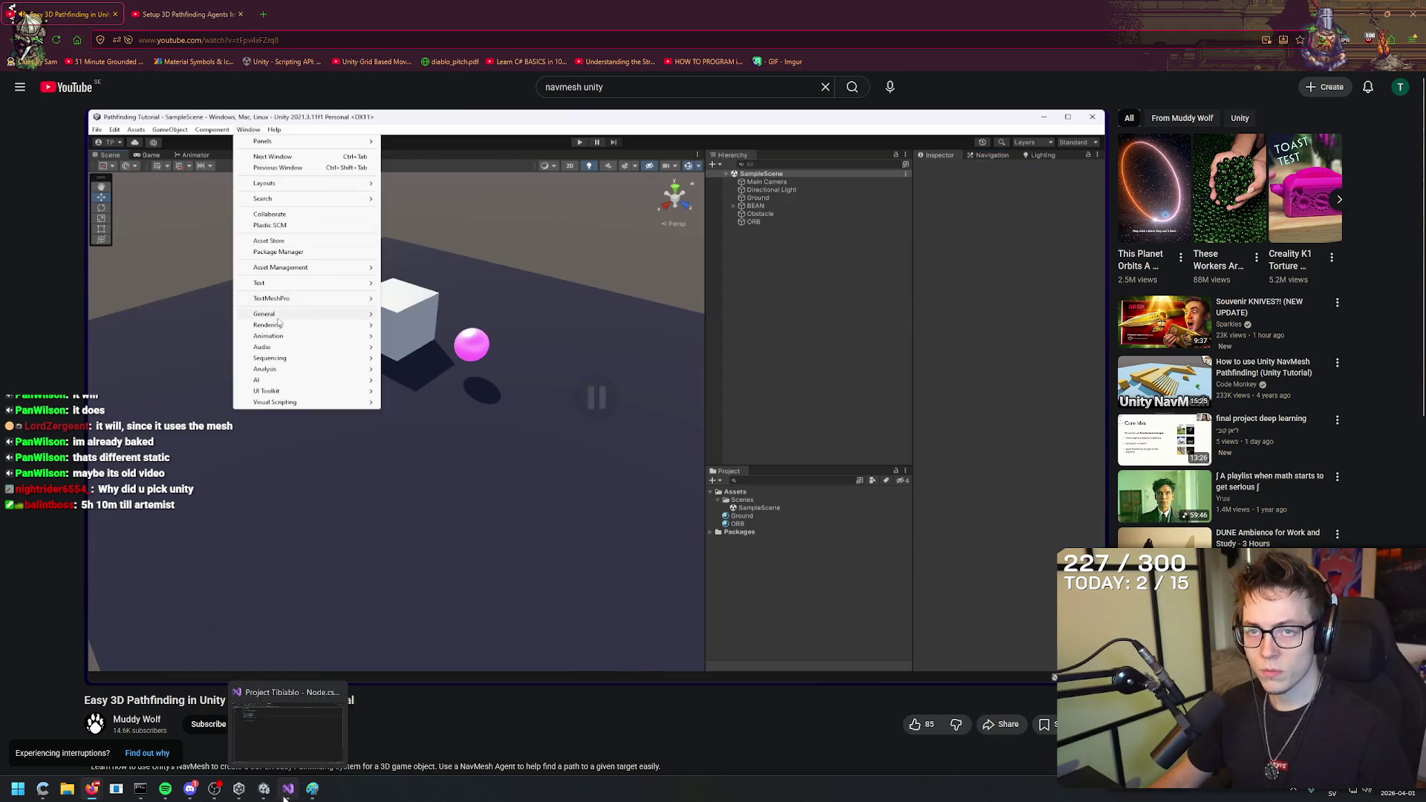
{"action": "left_click", "coordinate": [287, 788]}
{"action": "left_click", "coordinate": [264, 788]}
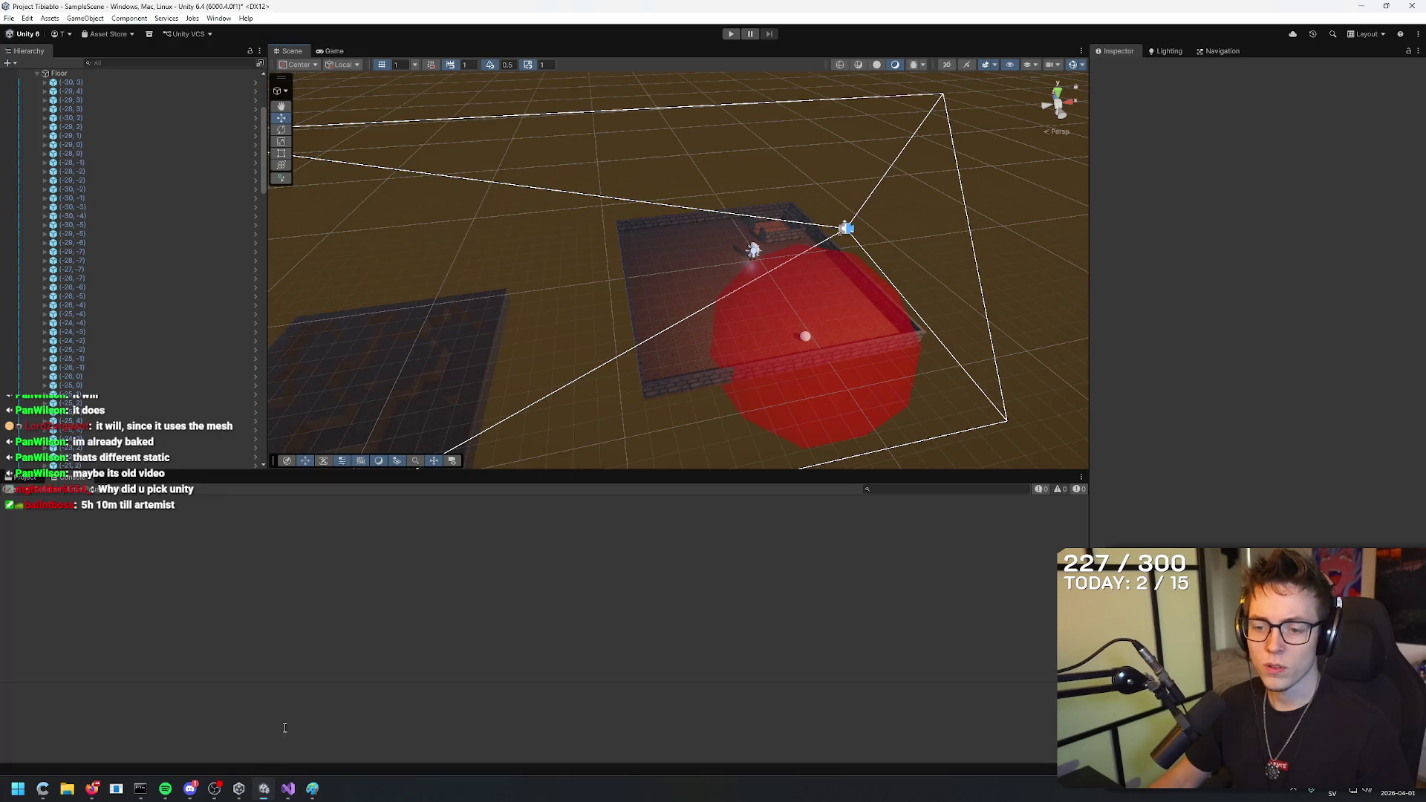
Collapse the Floor list and expand the Walls group under Dungeon_01 in the Hierarchy.
{"action": "left_click", "coordinate": [226, 20]}
{"action": "left_click", "coordinate": [154, 280]}
{"action": "left_click", "coordinate": [37, 224]}
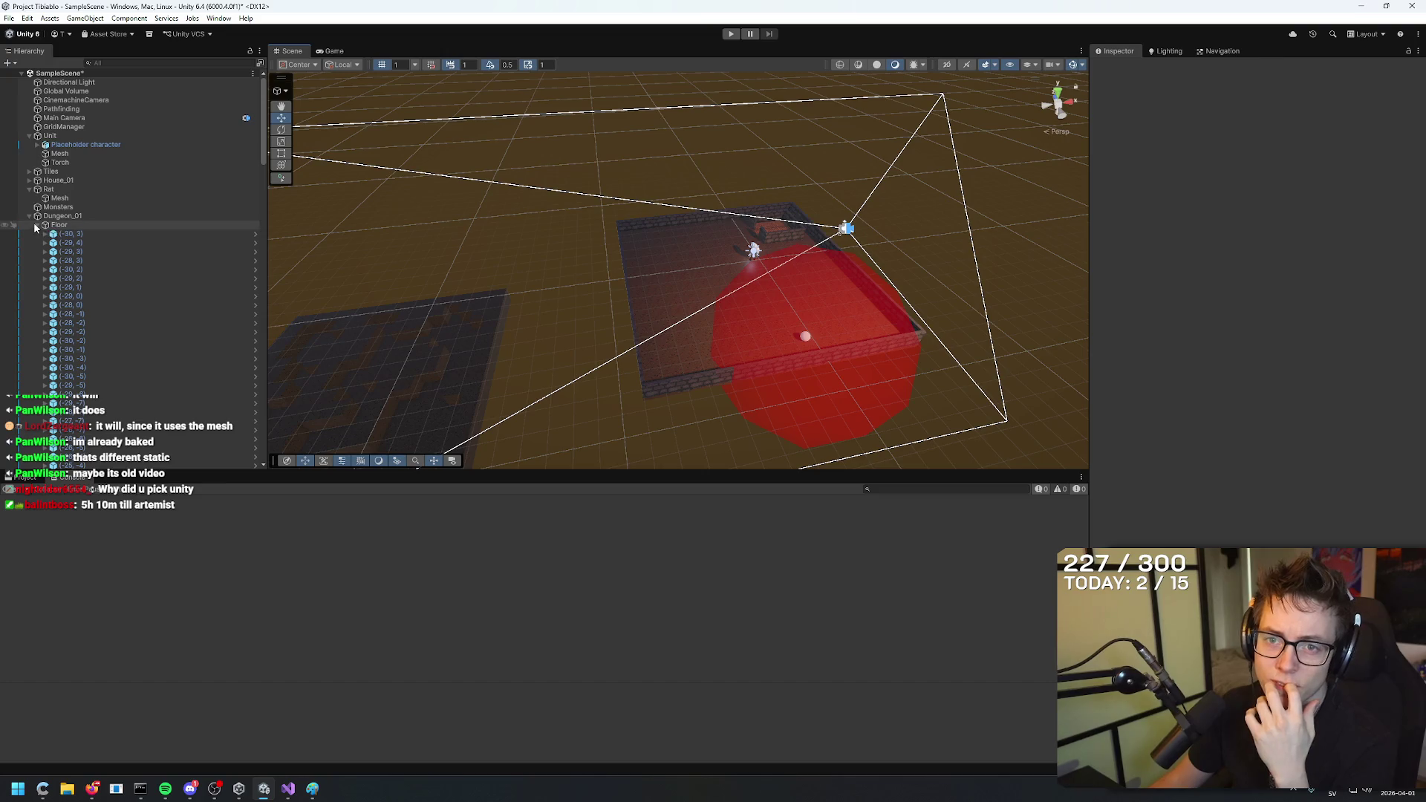
{"action": "left_click", "coordinate": [30, 234]}
Bring the browser forward, go back to the search results, and reopen the AI Navigation 2.0 video.
{"action": "left_click", "coordinate": [288, 789]}
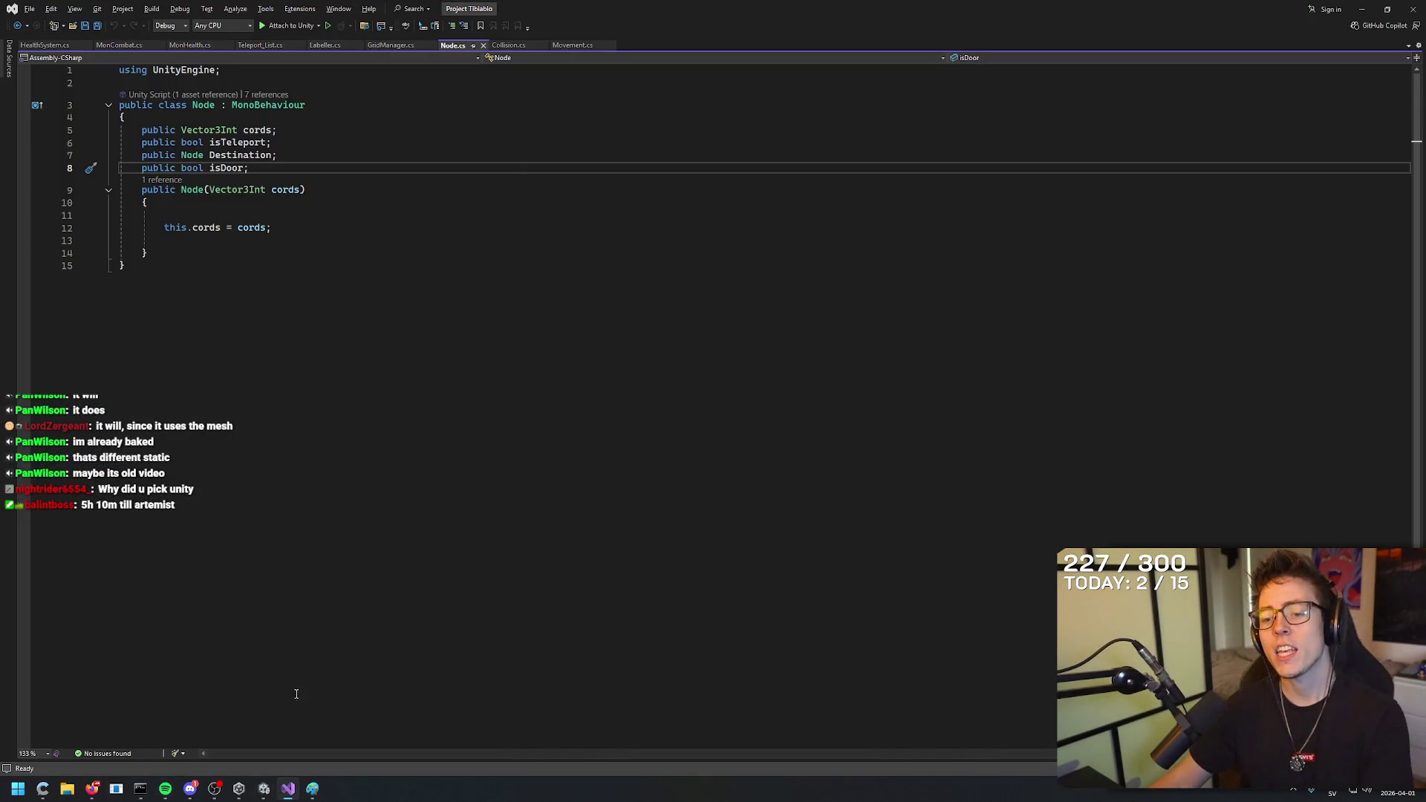
{"action": "mouse_move", "coordinate": [91, 789]}
{"action": "left_click", "coordinate": [160, 735]}
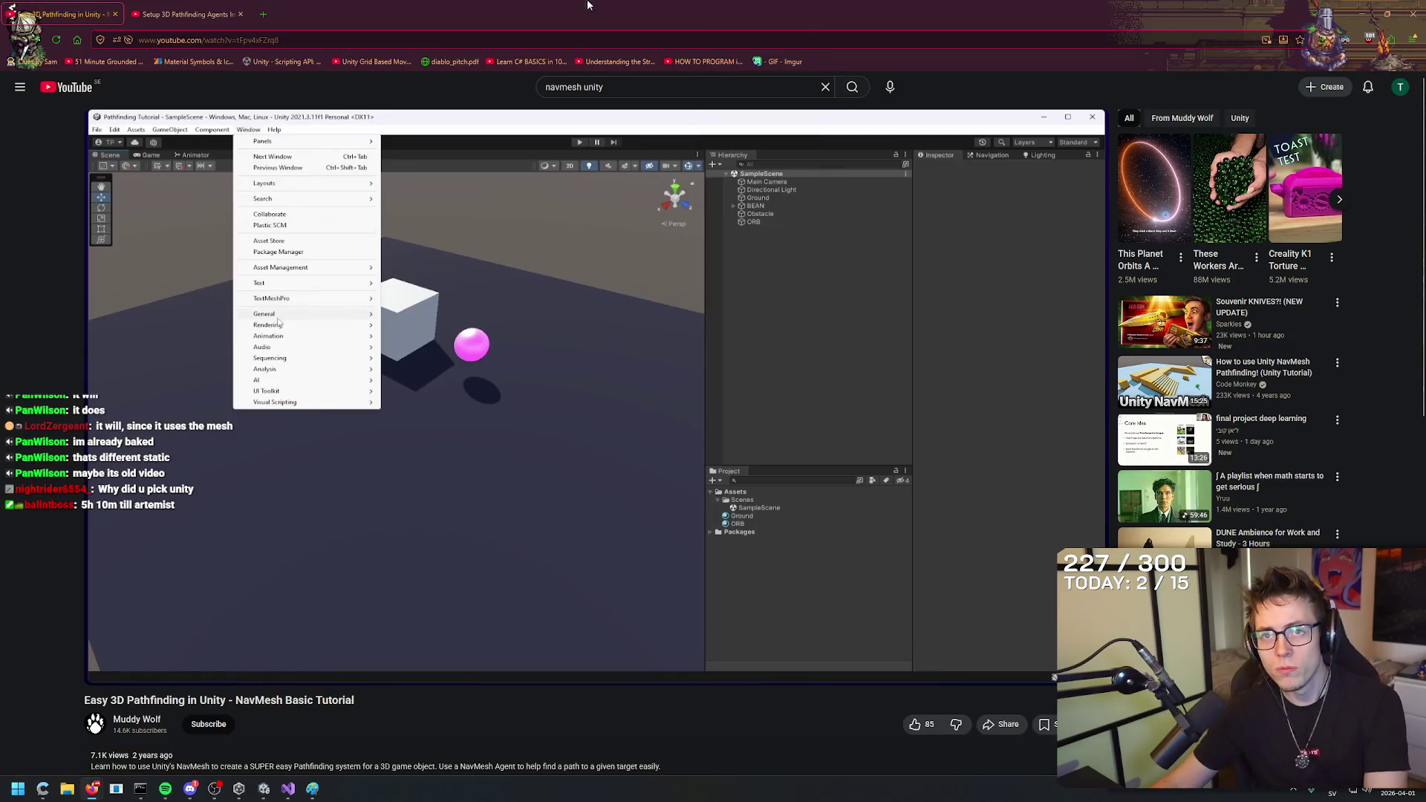
{"action": "key", "text": "alt+Left"}
{"action": "left_click", "coordinate": [572, 215]}
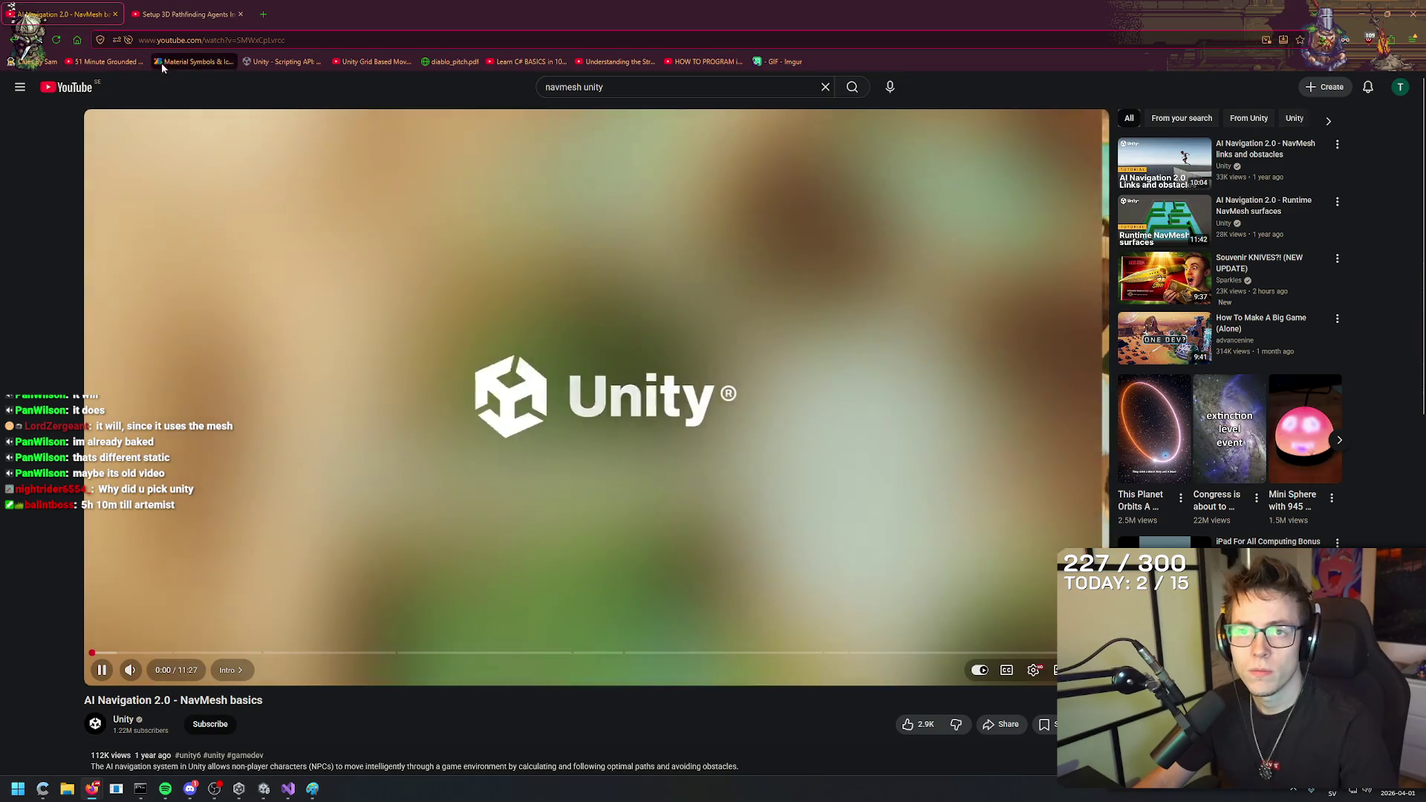
{"action": "left_click", "coordinate": [407, 34]}
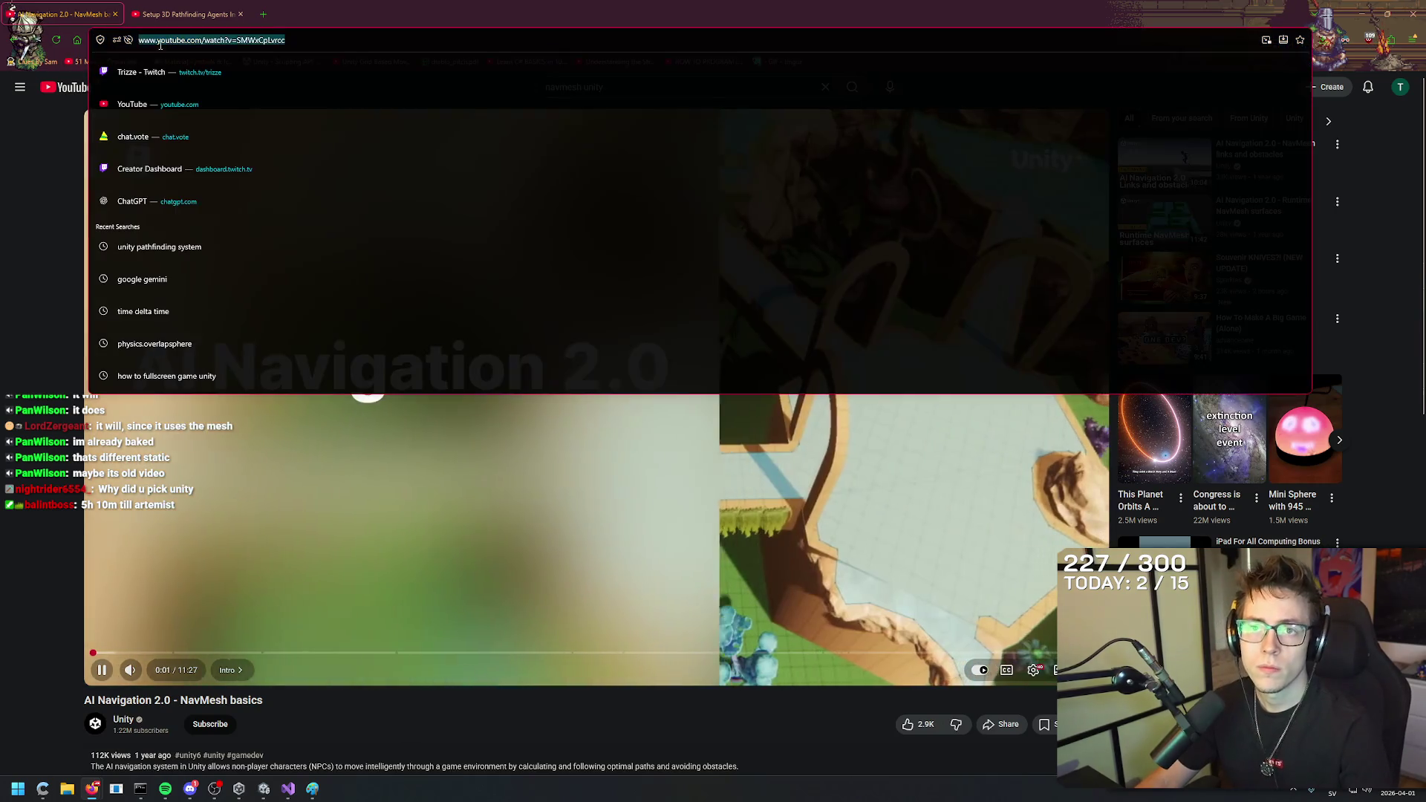
Load Easy 3D Pathfinding in this tab, then play AI Navigation 2.0 from 2:01 to the NavMesh Surface part.
{"action": "key", "text": "Escape"}
{"action": "left_click", "coordinate": [56, 40]}
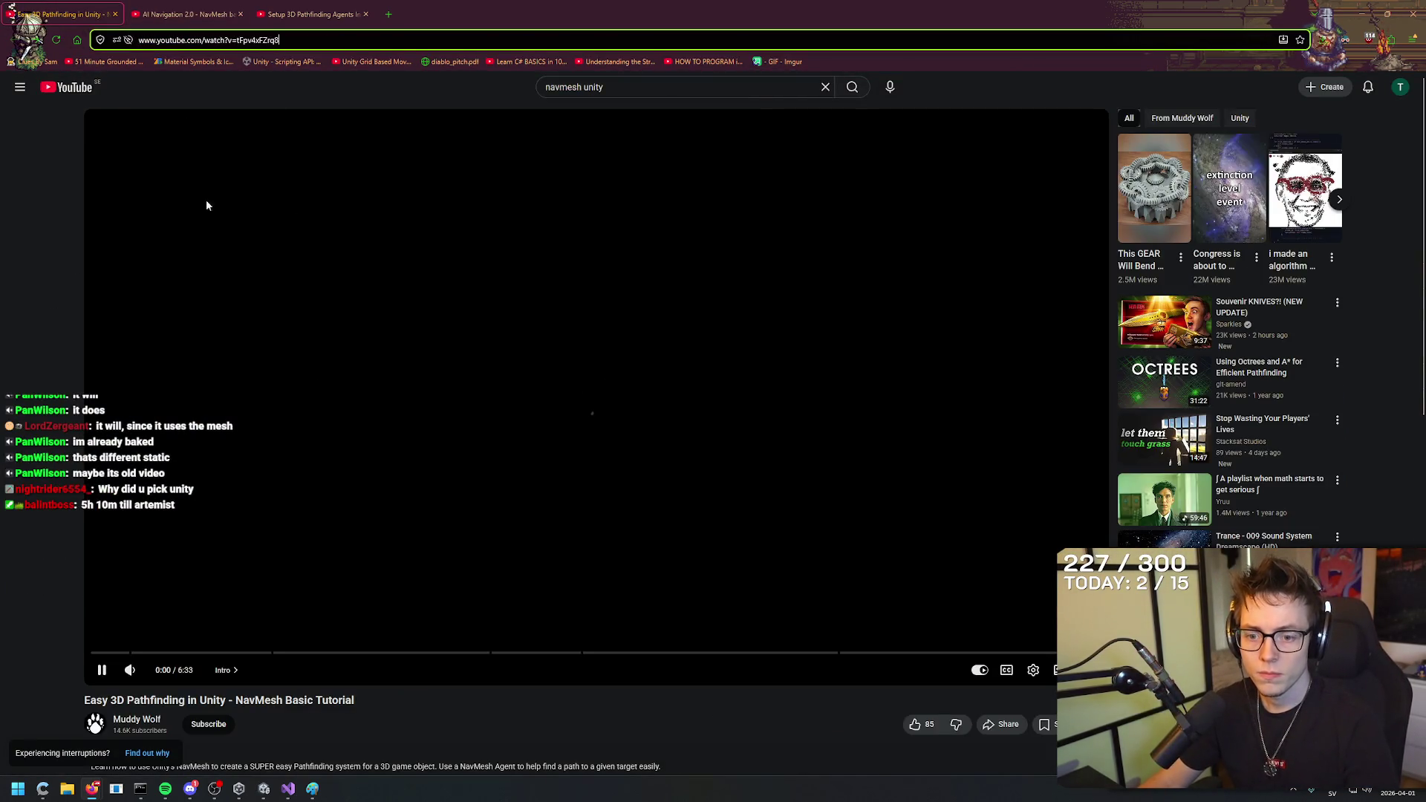
{"action": "key", "text": "ctrl+Tab"}
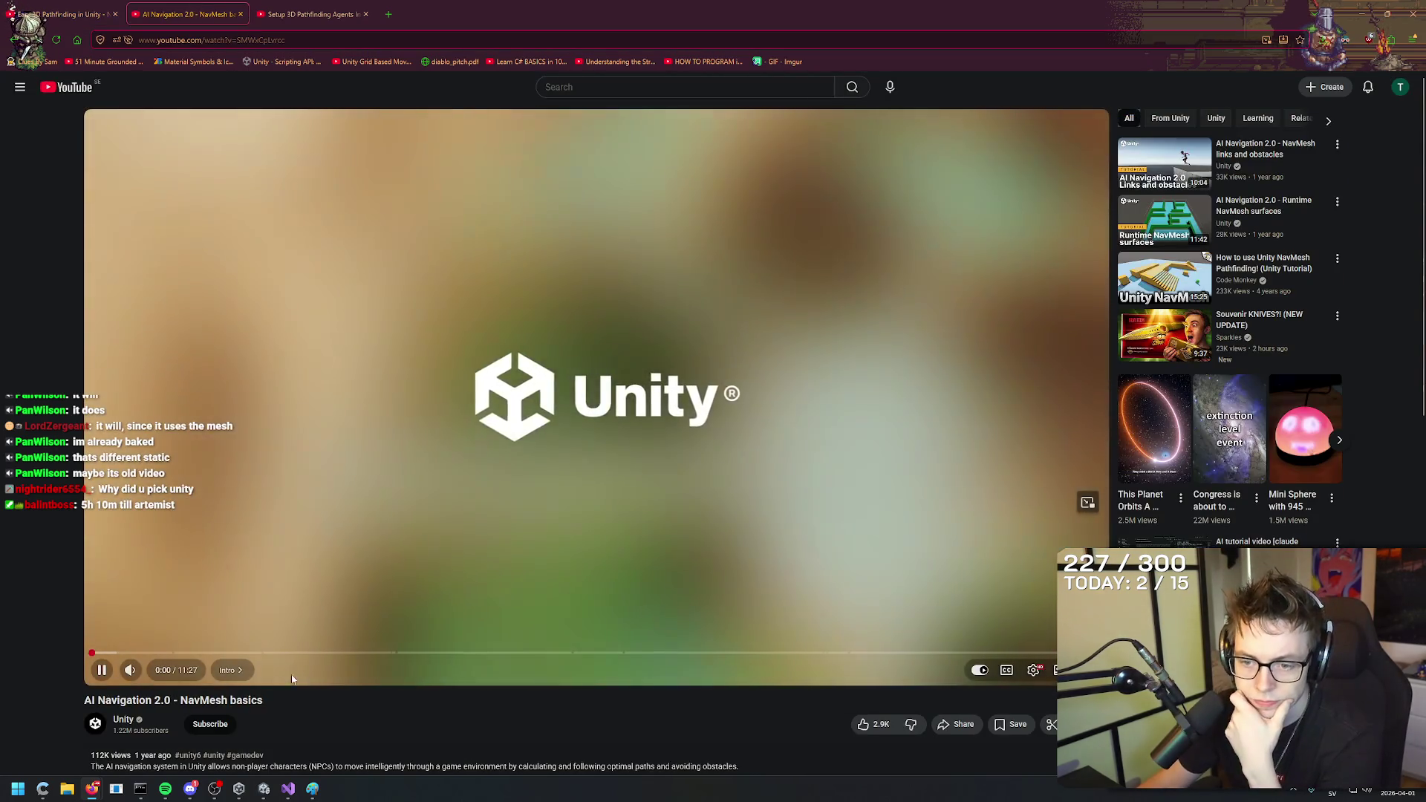
{"action": "left_click_drag", "start_coordinate": [281, 658], "coordinate": [259, 661]}
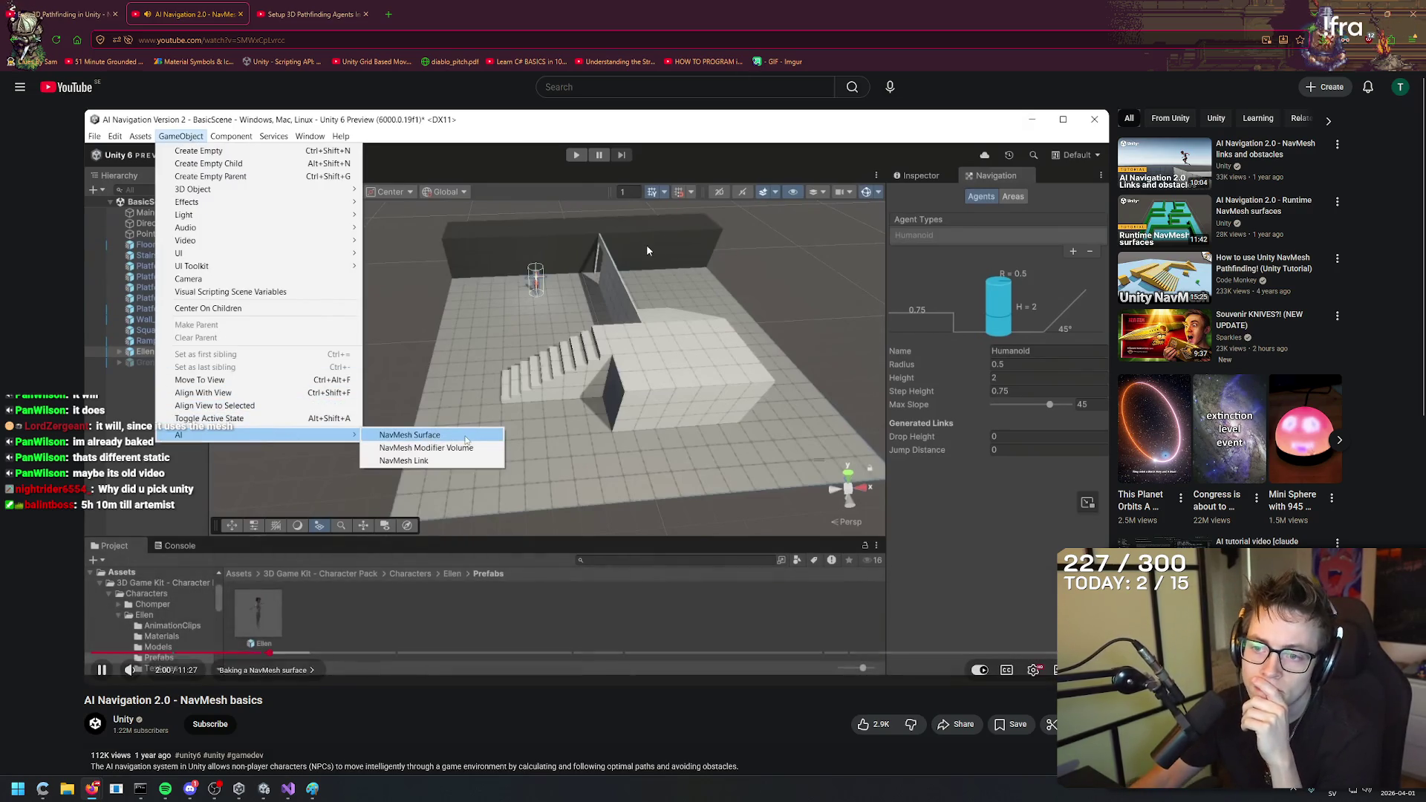
{"action": "left_click", "coordinate": [652, 305]}
{"action": "left_click", "coordinate": [290, 788]}
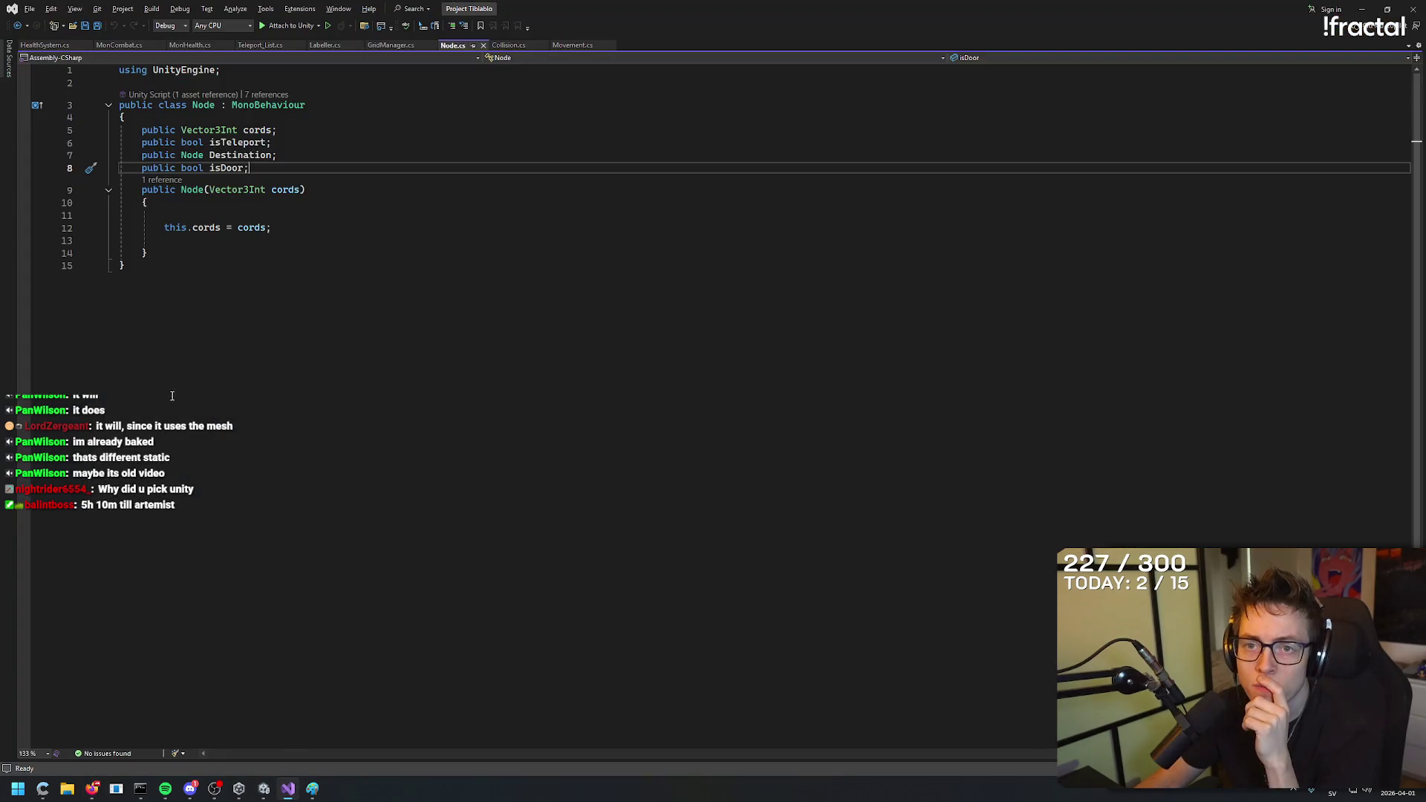
{"action": "left_click", "coordinate": [264, 789]}
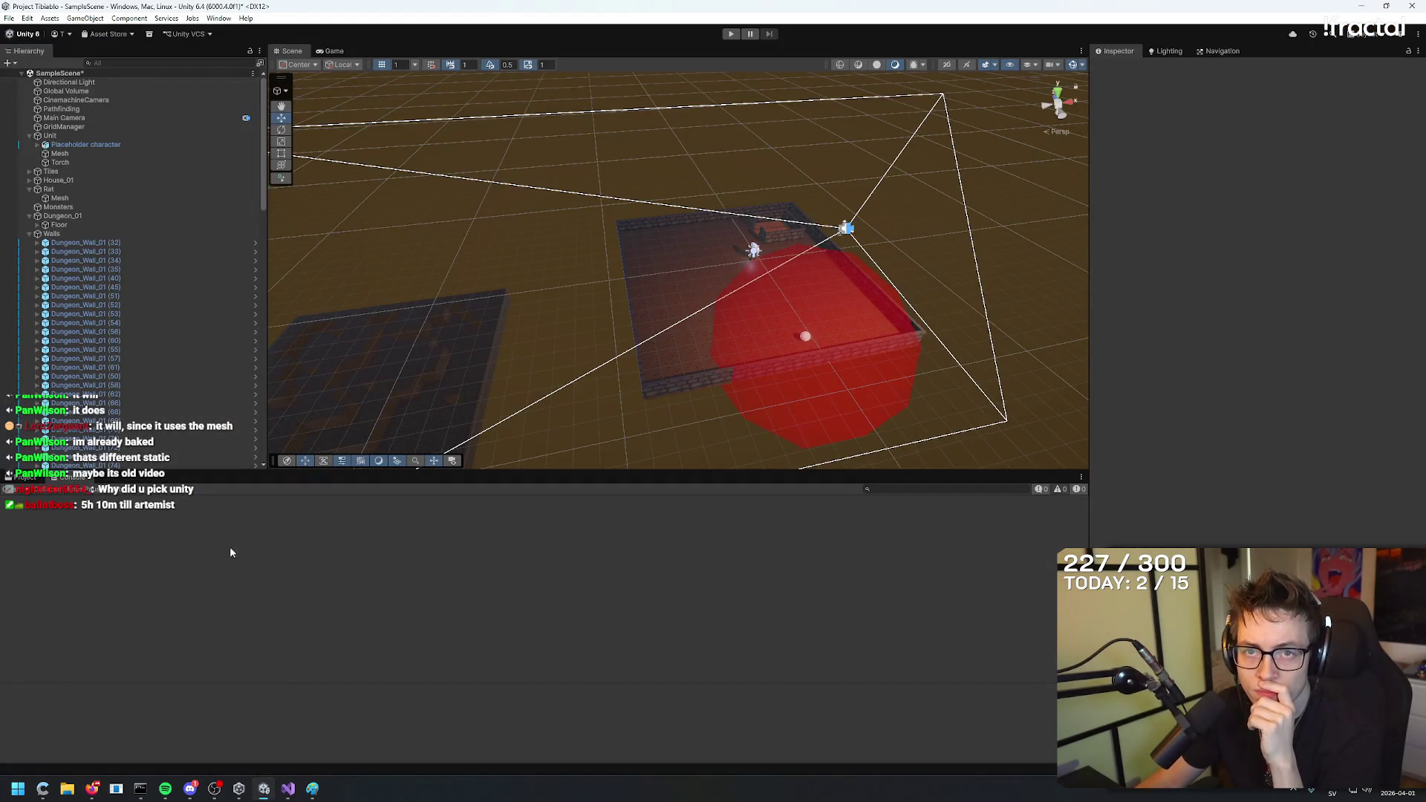
{"action": "left_click", "coordinate": [29, 234]}
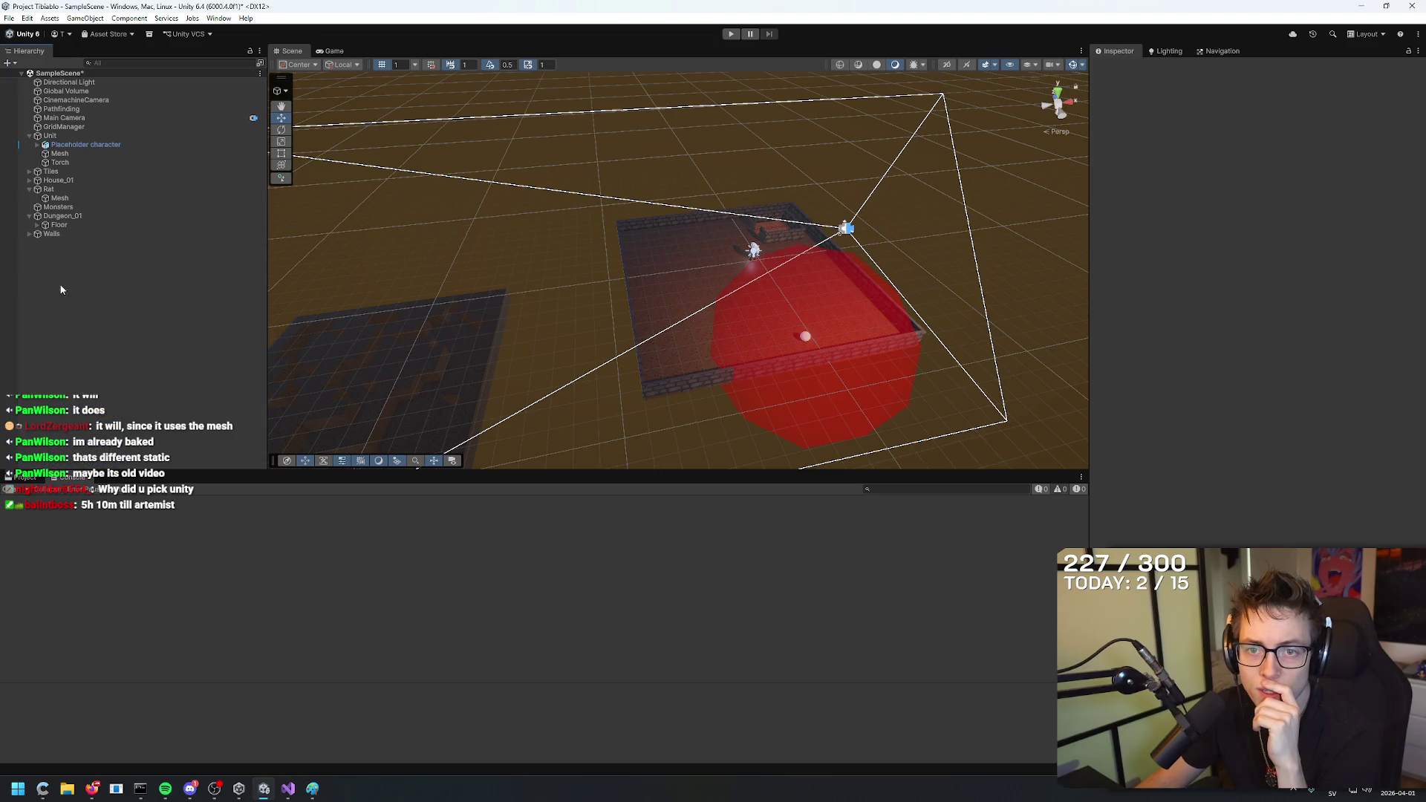
{"action": "left_click", "coordinate": [93, 18]}
{"action": "mouse_move", "coordinate": [176, 157]}
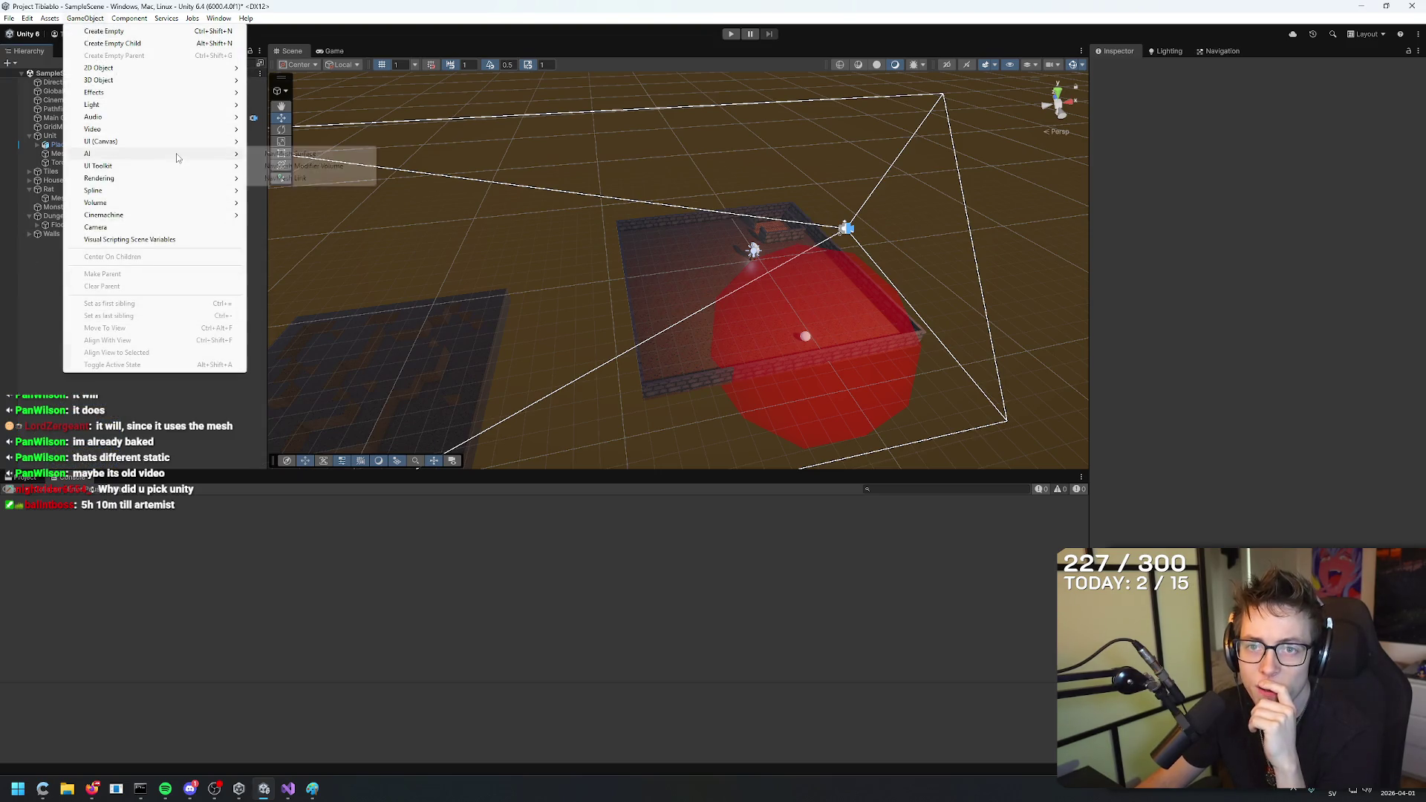
{"action": "left_click", "coordinate": [297, 154]}
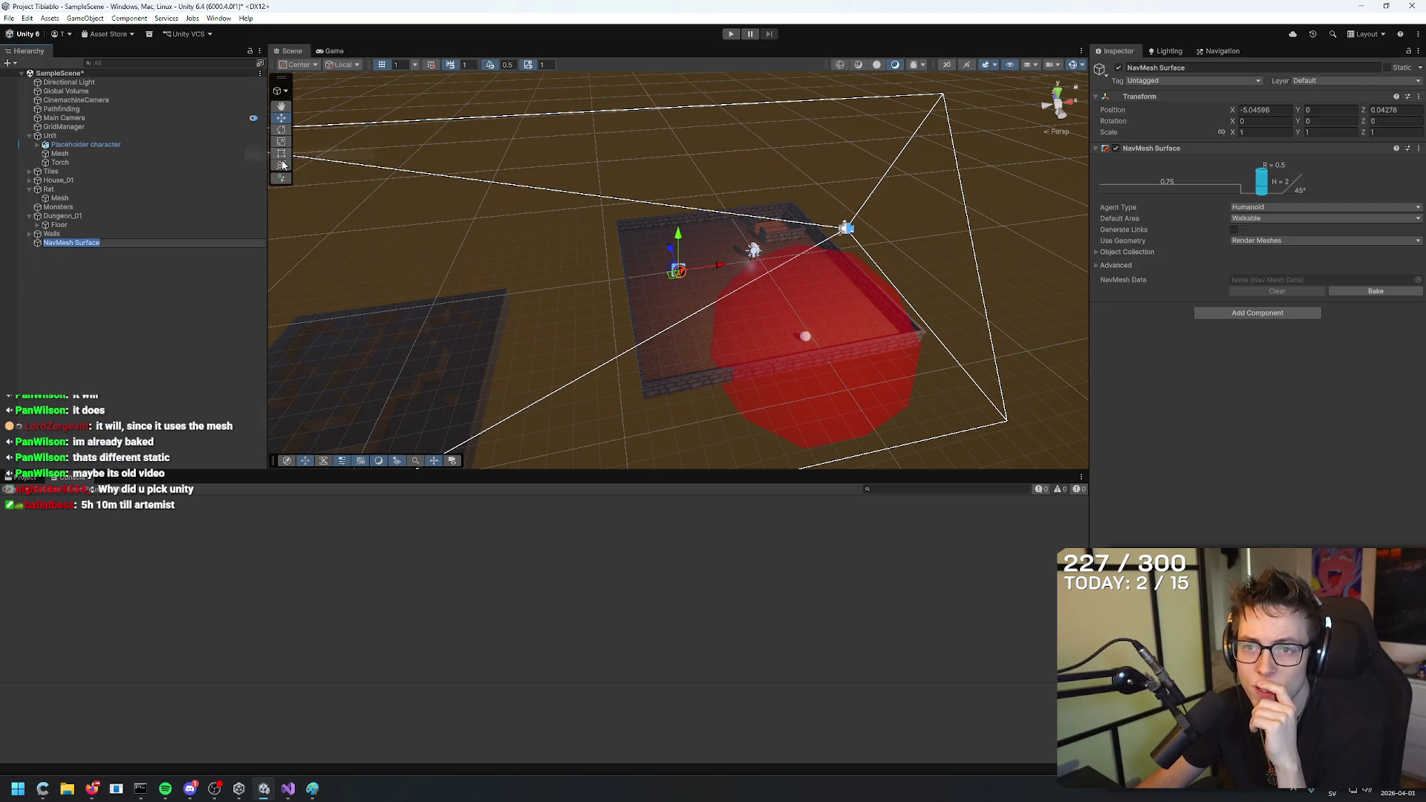
{"action": "left_click", "coordinate": [141, 369]}
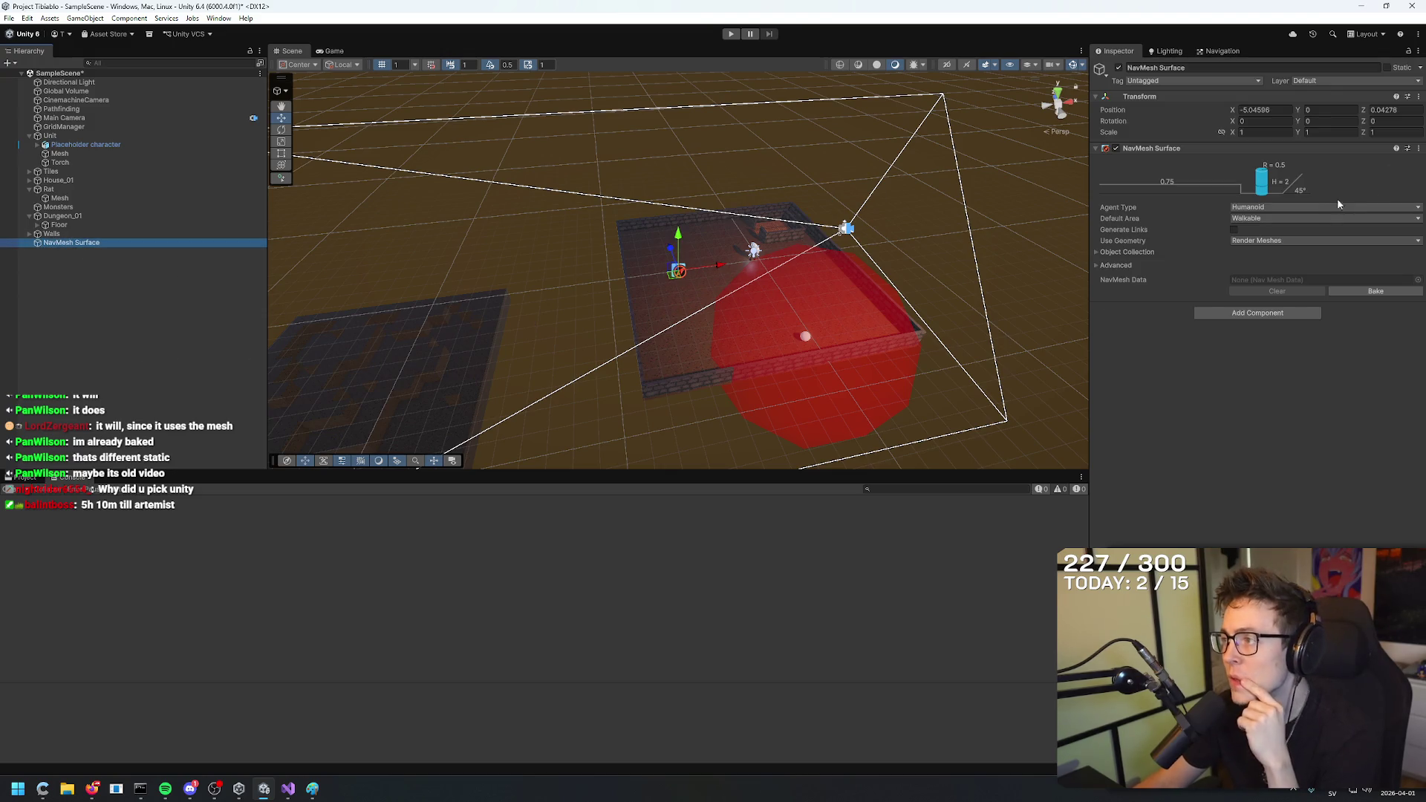
{"action": "left_click", "coordinate": [1300, 409]}
{"action": "key", "text": "alt+Tab"}
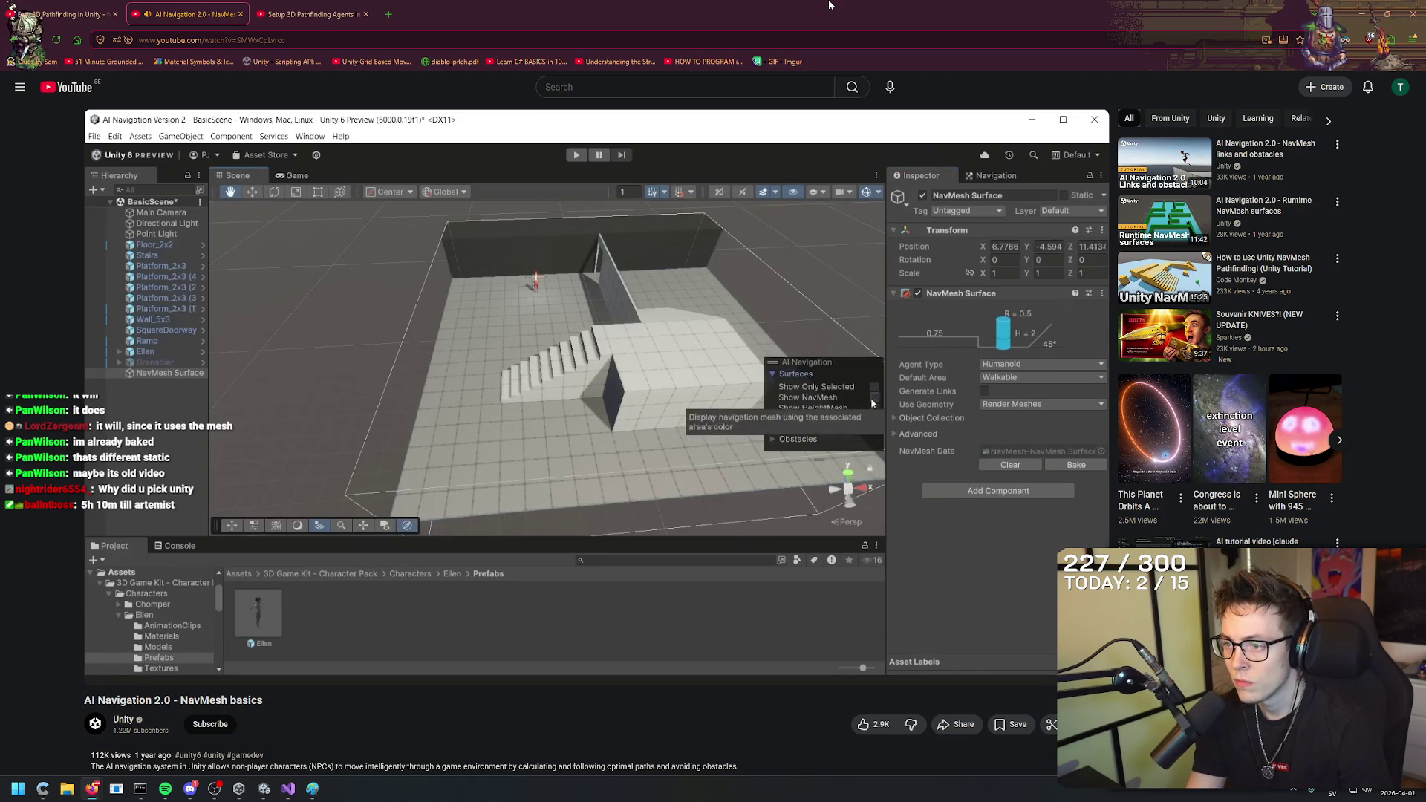
Pause the tutorial at 2:29 on its baked NavMesh and switch back to Unity.
{"action": "key", "text": "space"}
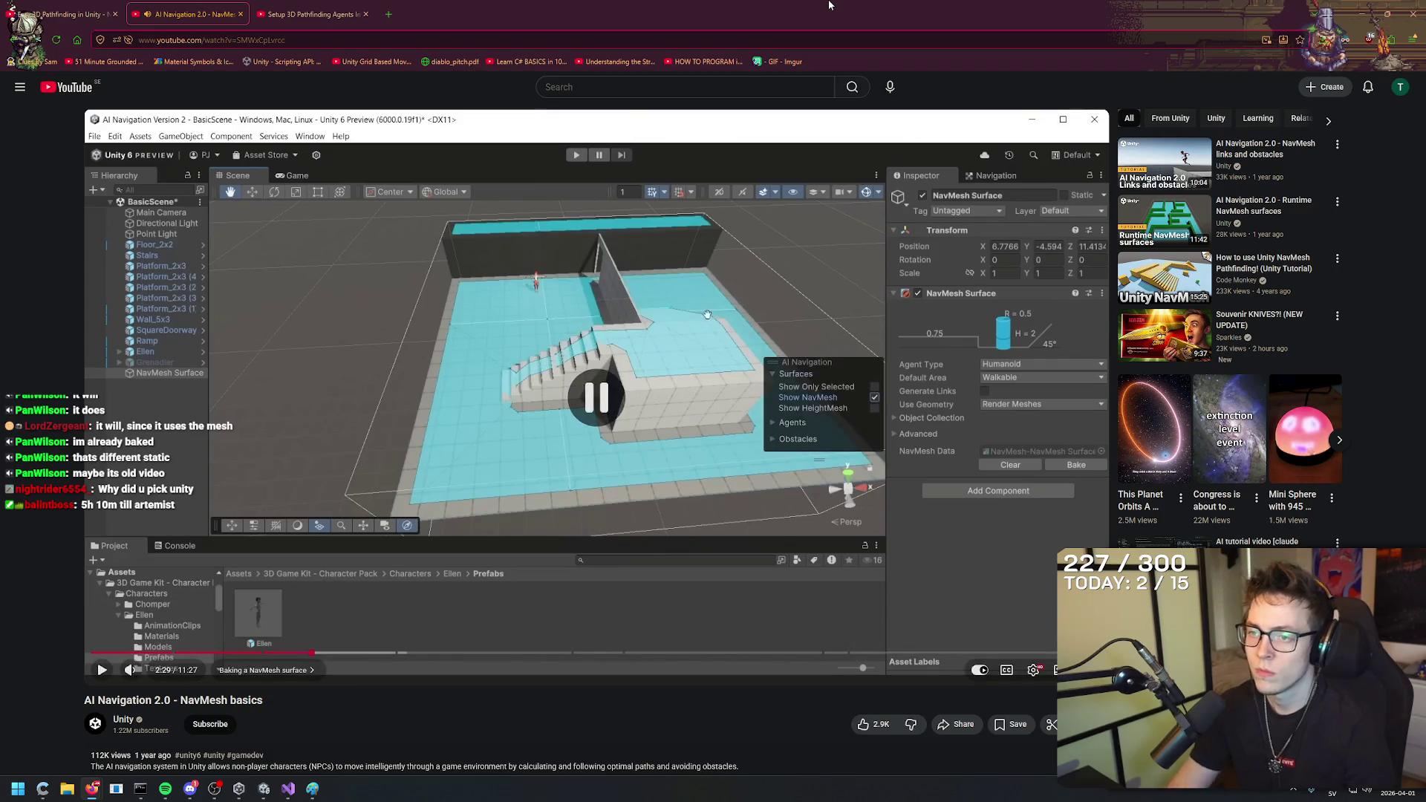
{"action": "key", "text": "alt+Tab"}
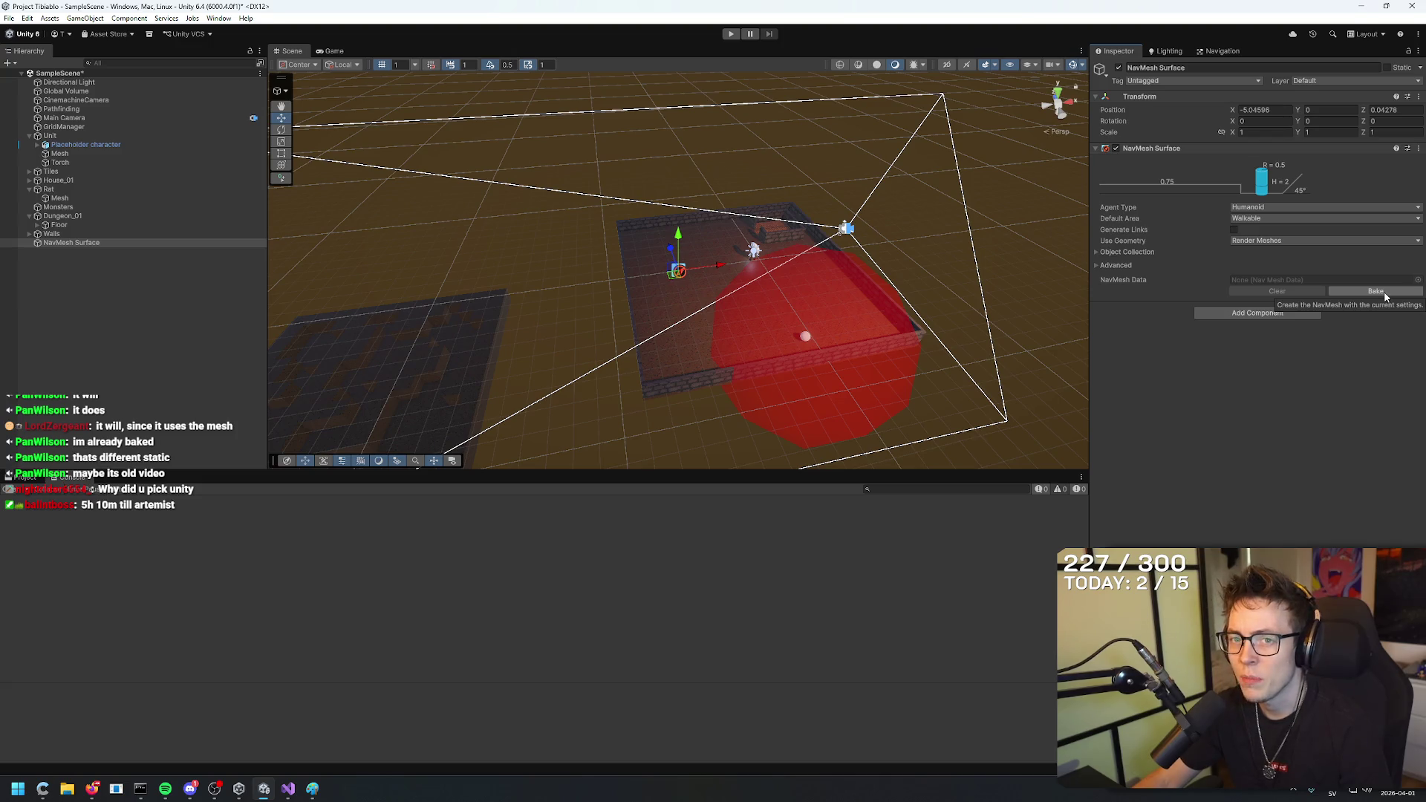
Select the NavMesh Surface object and bake its NavMesh.
{"action": "left_click", "coordinate": [89, 242]}
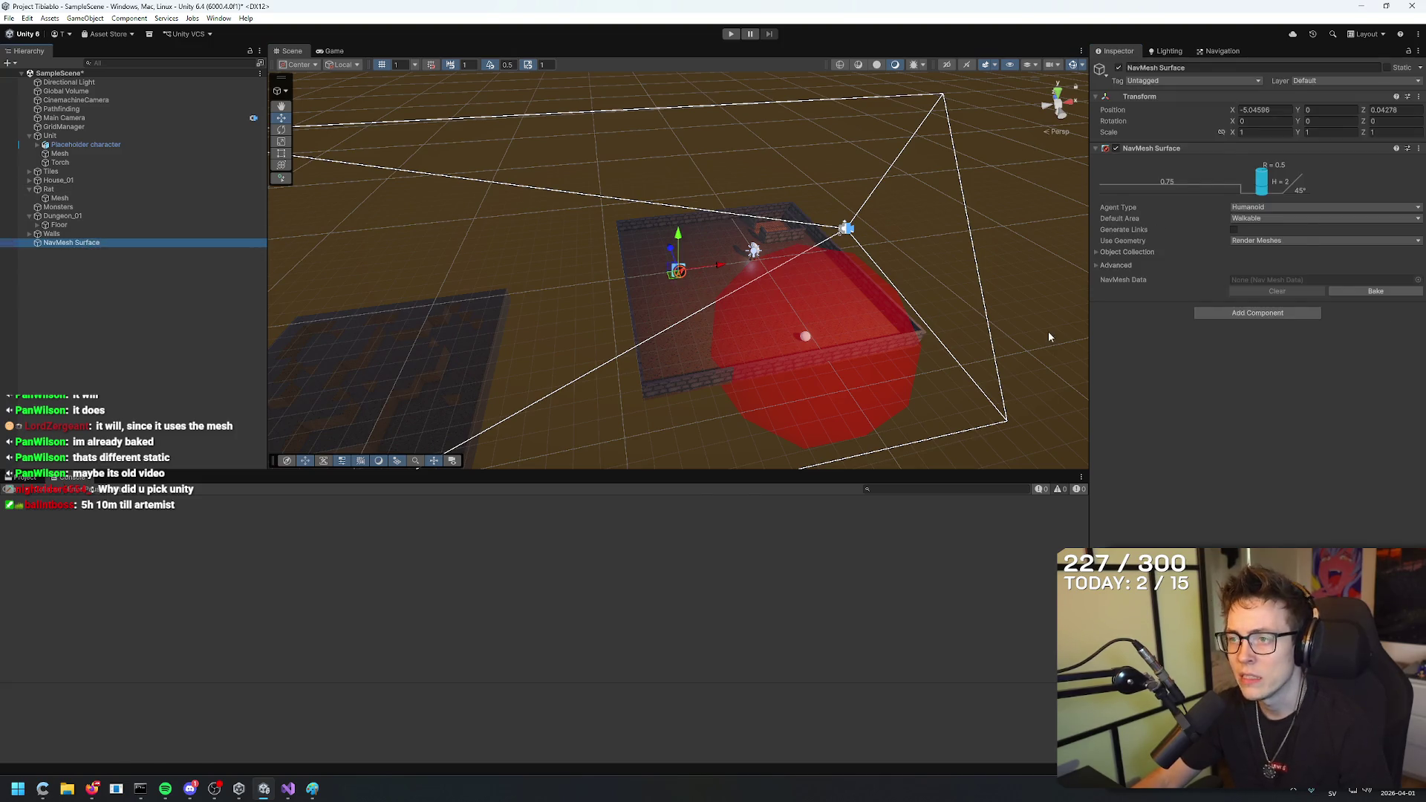
{"action": "key", "text": "alt+Tab"}
{"action": "key", "text": "alt+Tab"}
{"action": "left_click", "coordinate": [1375, 290]}
Orbit and zoom around the dungeon to inspect the cyan baked areas near the walls.
{"action": "mouse_move", "coordinate": [999, 212]}
{"action": "left_mouse_down"}
{"action": "mouse_move", "coordinate": [975, 183]}
{"action": "mouse_move", "coordinate": [843, 190]}
{"action": "mouse_move", "coordinate": [977, 166]}
{"action": "mouse_move", "coordinate": [969, 254]}
{"action": "left_mouse_up"}
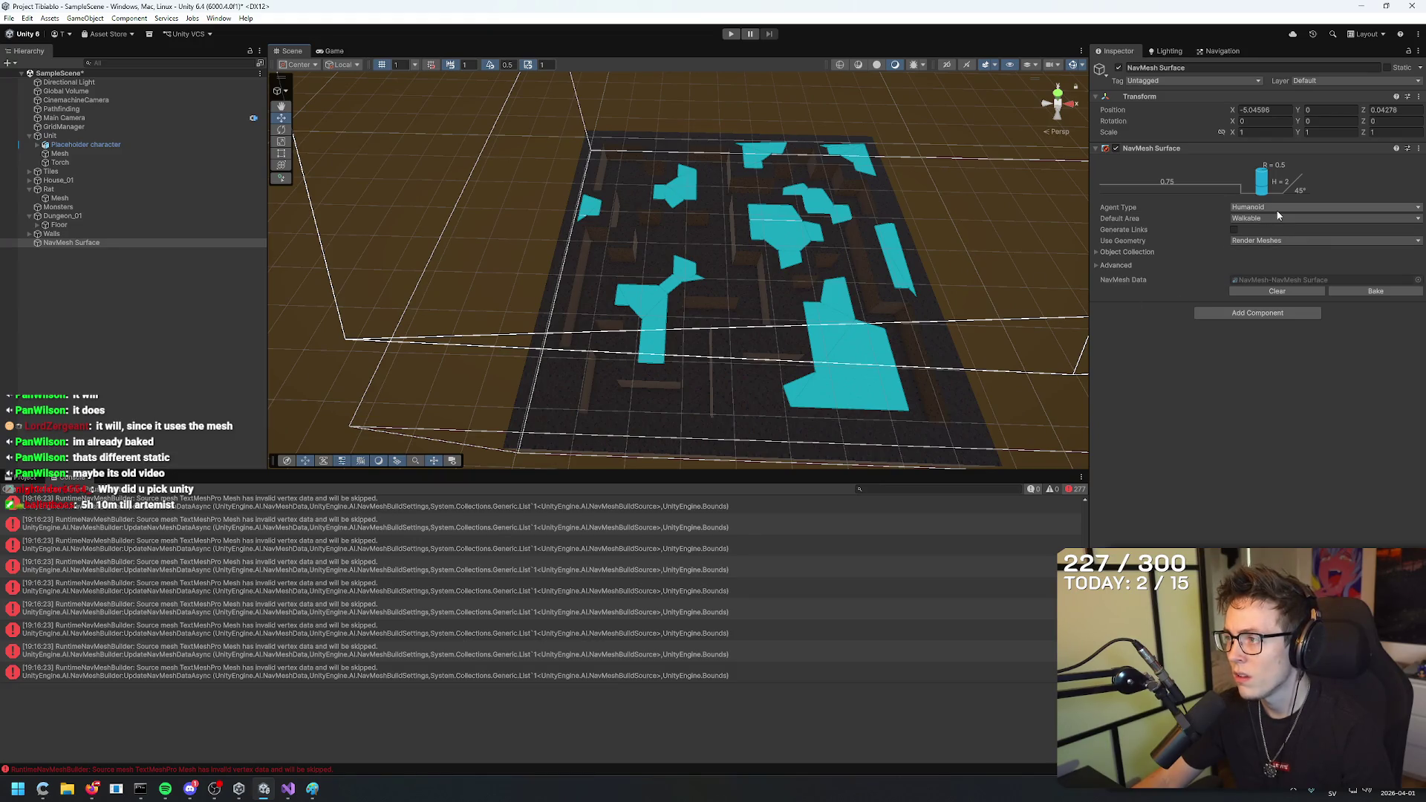
{"action": "scroll", "coordinate": [764, 356], "scroll_direction": "up", "scroll_amount": 3}
{"action": "left_click_drag", "start_coordinate": [764, 357], "coordinate": [767, 359]}
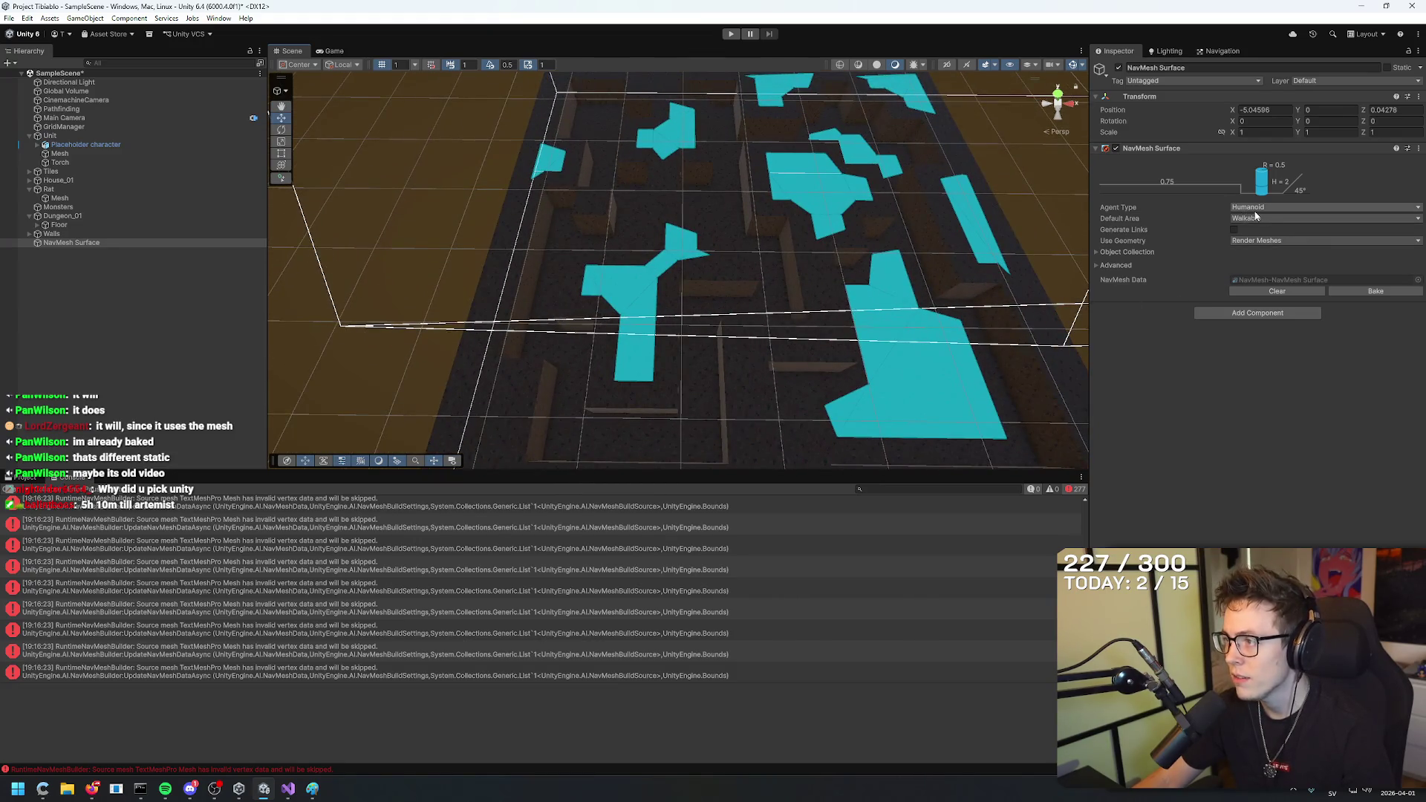
{"action": "scroll", "coordinate": [861, 275], "scroll_direction": "down", "scroll_amount": 3}
{"action": "key", "text": "alt+Tab"}
{"action": "mouse_move", "coordinate": [751, 282]}
{"action": "left_mouse_down"}
{"action": "mouse_move", "coordinate": [890, 177]}
{"action": "mouse_move", "coordinate": [787, 256]}
{"action": "mouse_move", "coordinate": [935, 251]}
{"action": "mouse_move", "coordinate": [876, 290]}
{"action": "left_mouse_up"}
{"action": "key", "text": "alt+Tab"}
Play the tutorial through its agent settings part, pause it at 3:01, and return to Unity.
{"action": "left_click", "coordinate": [594, 280]}
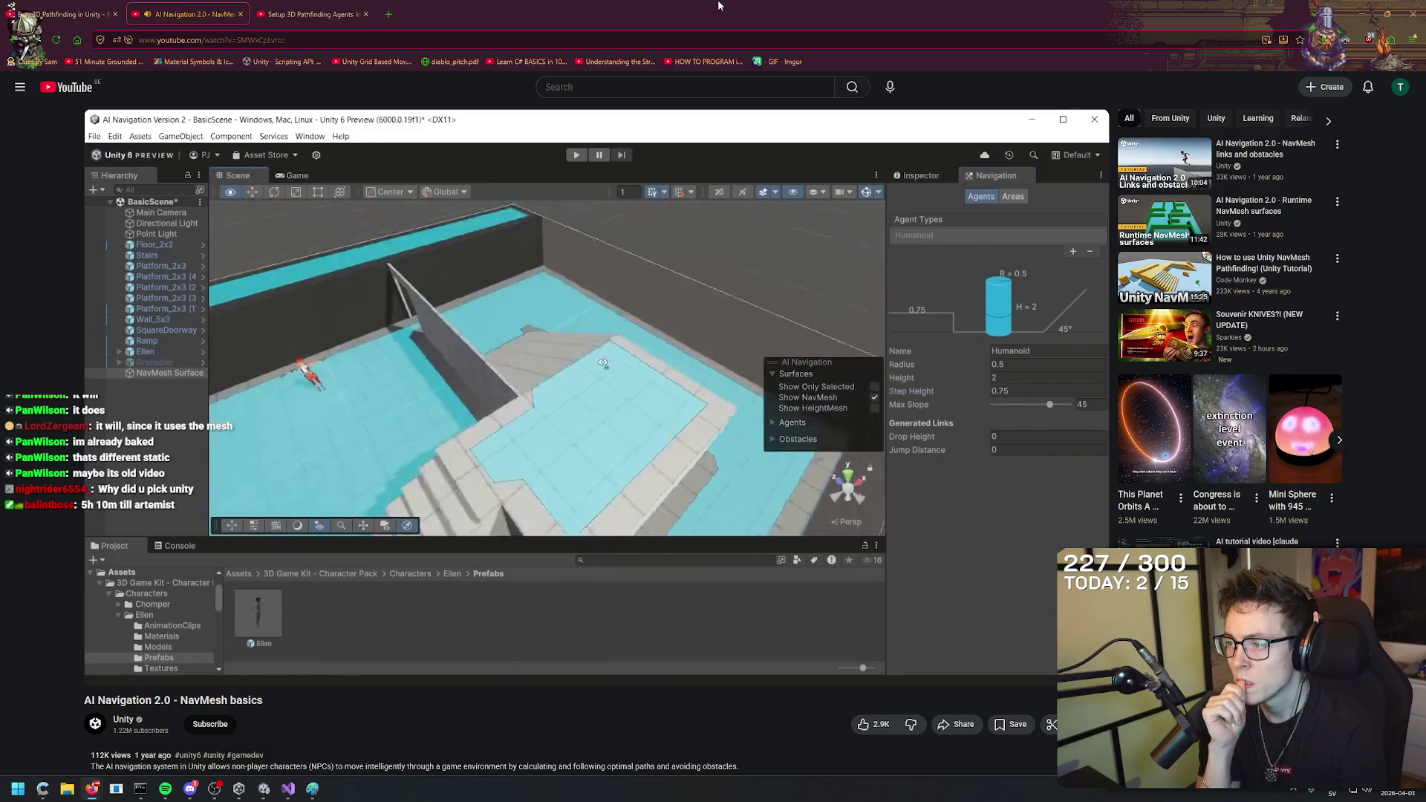
{"action": "key", "text": "space"}
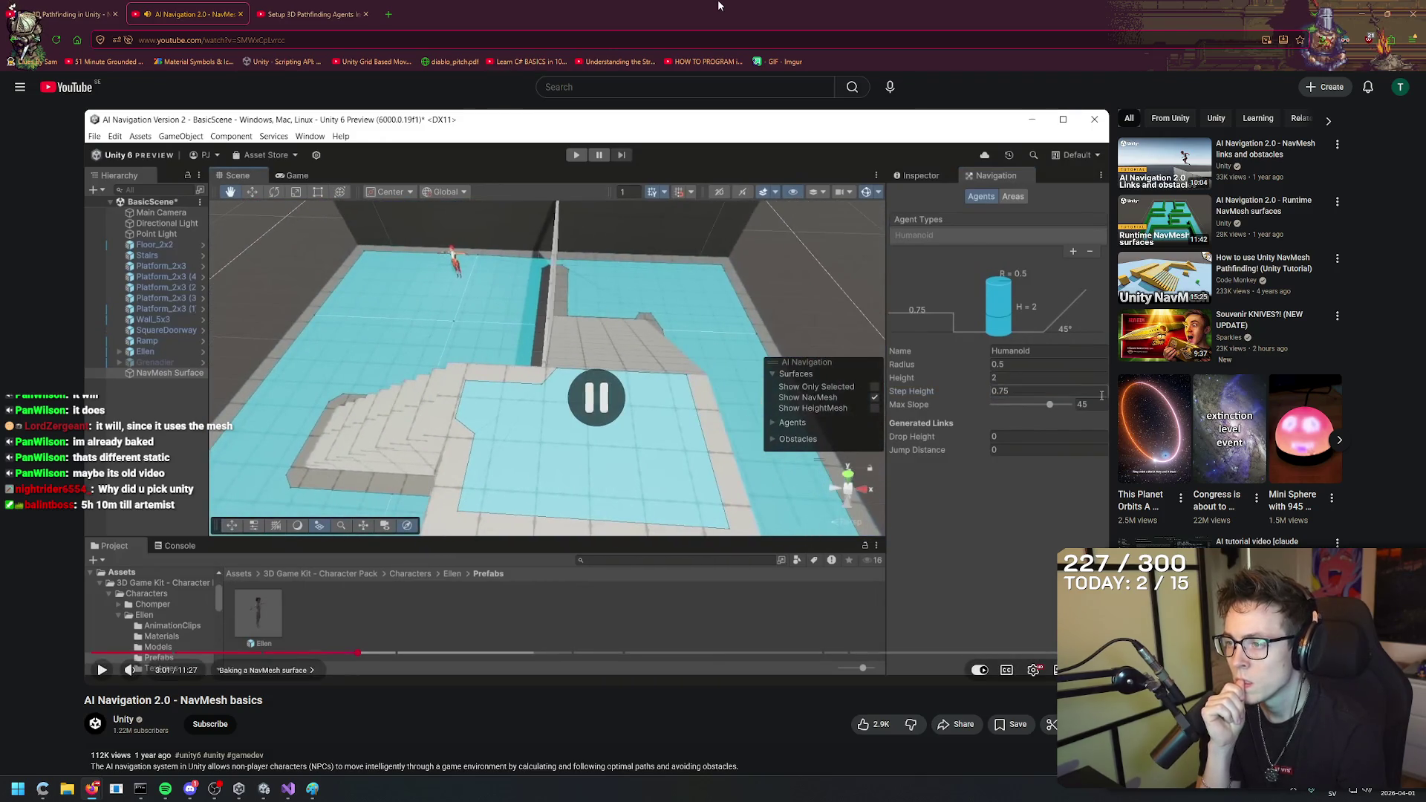
{"action": "key", "text": "alt+Tab"}
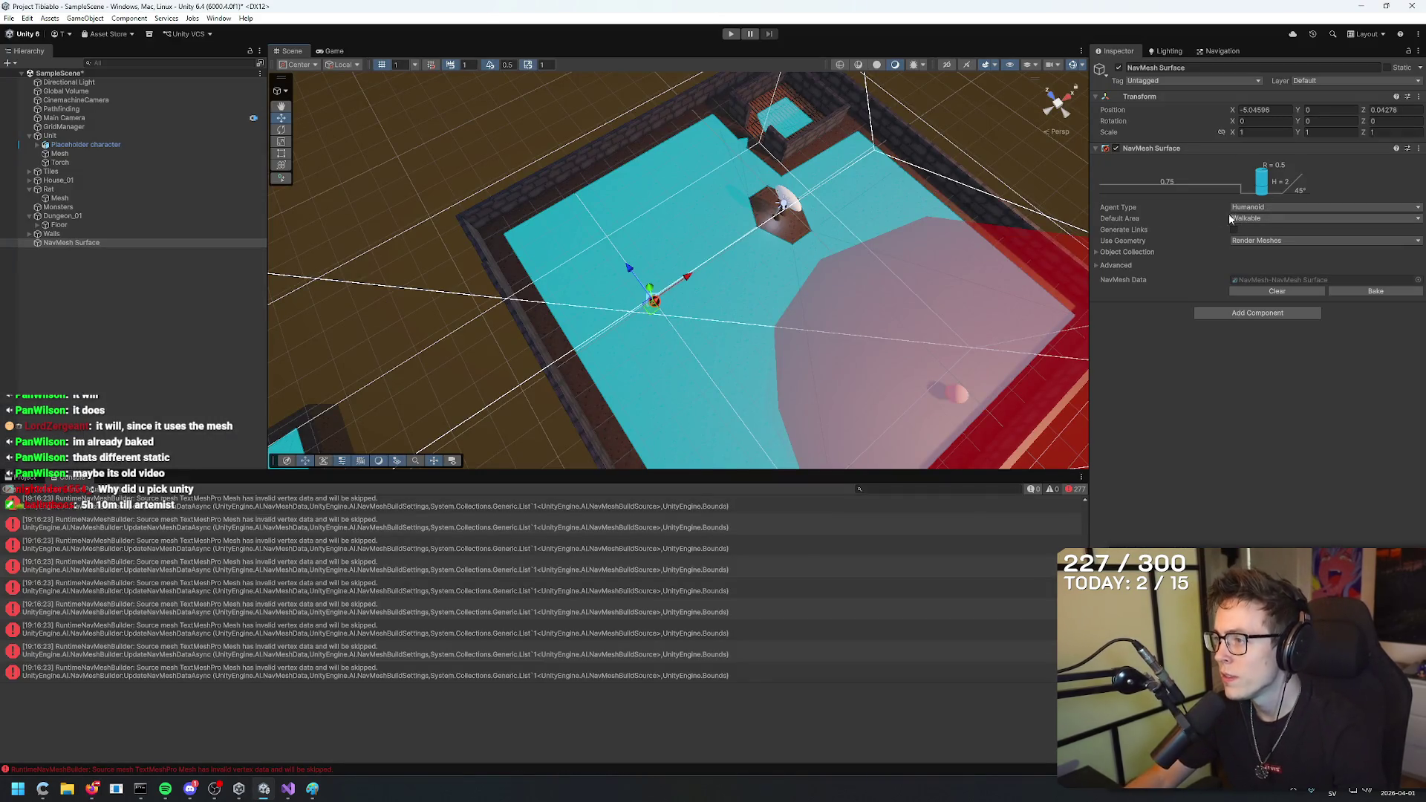
Expand the surface's Advanced and Object Collection settings and review the agent types.
{"action": "left_click", "coordinate": [1097, 265]}
{"action": "left_click", "coordinate": [1097, 253]}
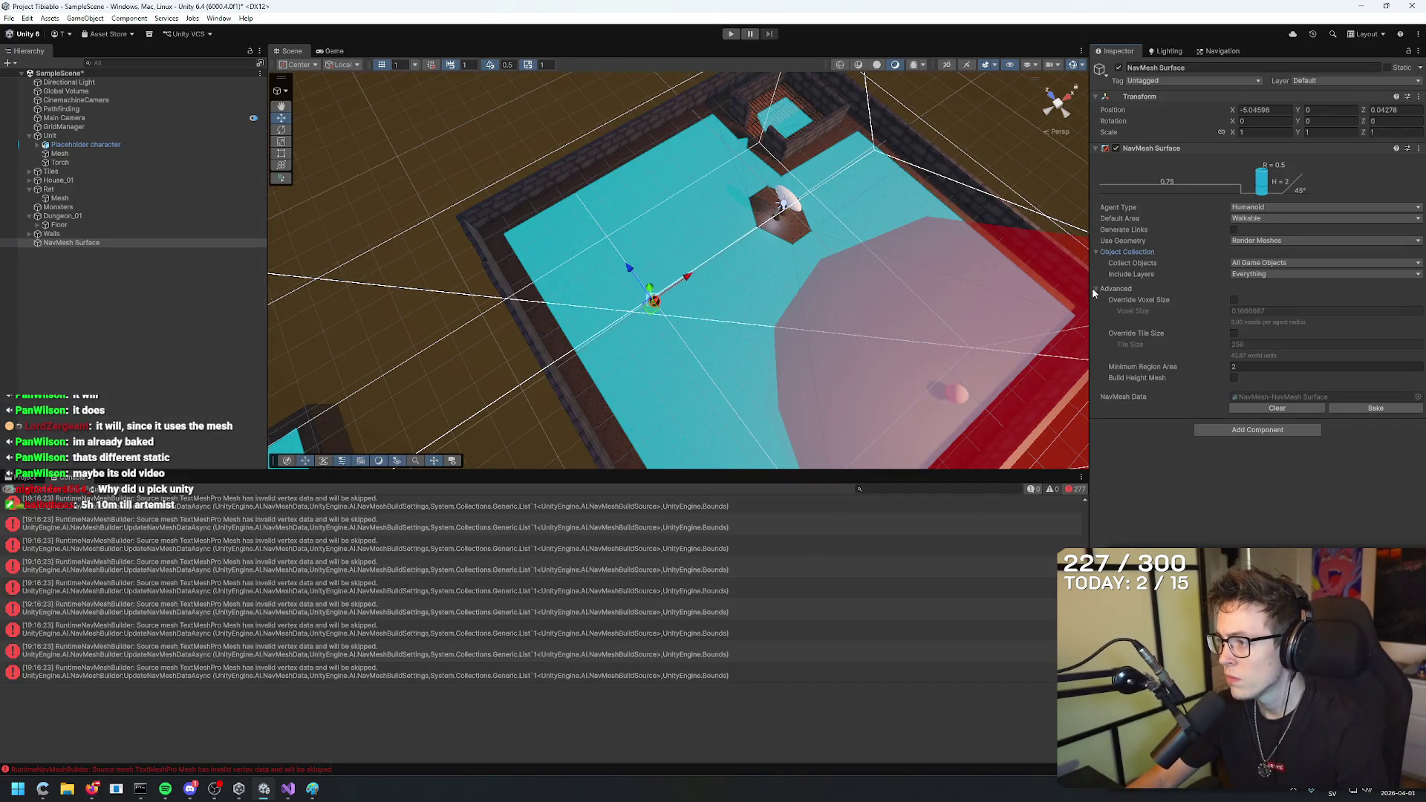
{"action": "scroll", "coordinate": [398, 321], "scroll_direction": "down", "scroll_amount": 5}
{"action": "left_click_drag", "start_coordinate": [398, 320], "coordinate": [782, 268]}
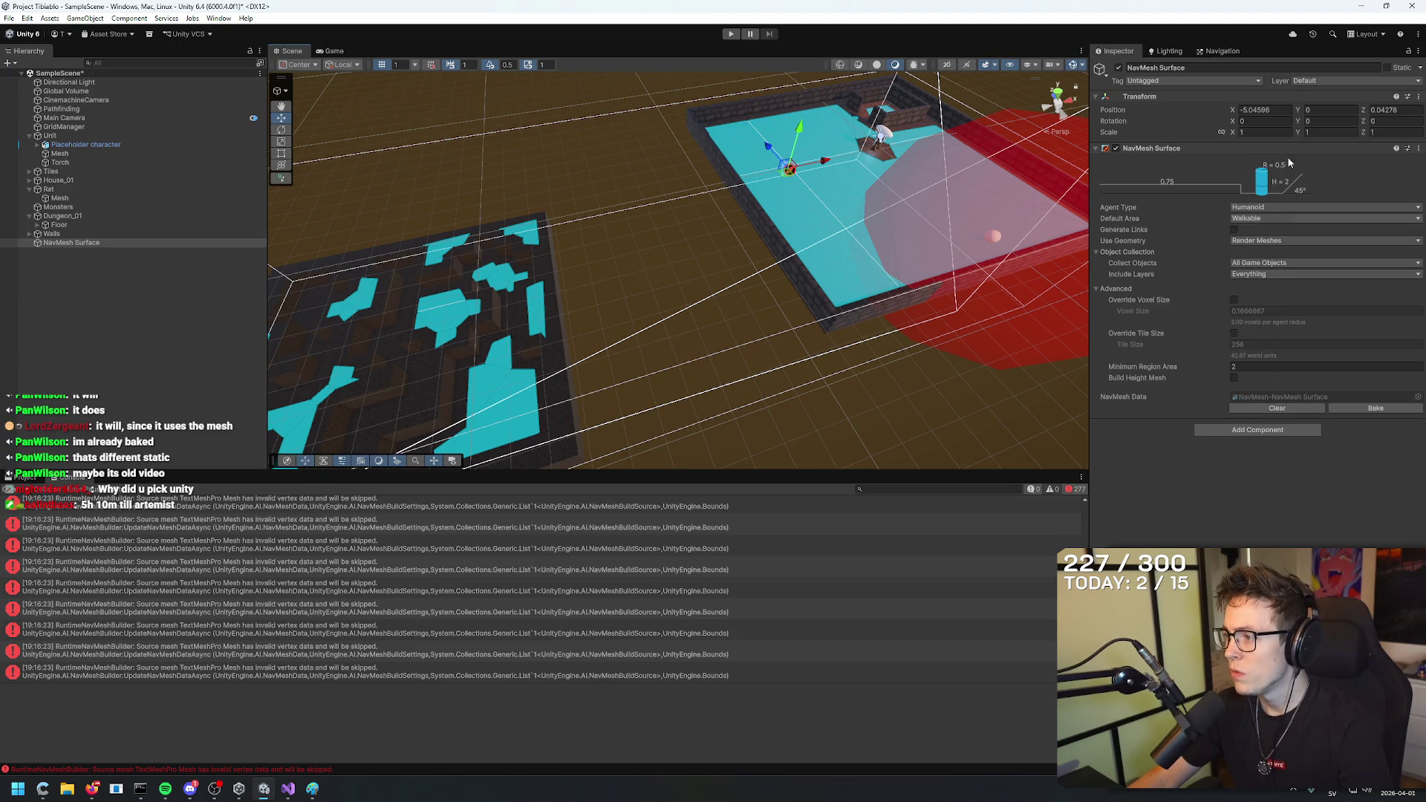
{"action": "left_click", "coordinate": [1266, 220]}
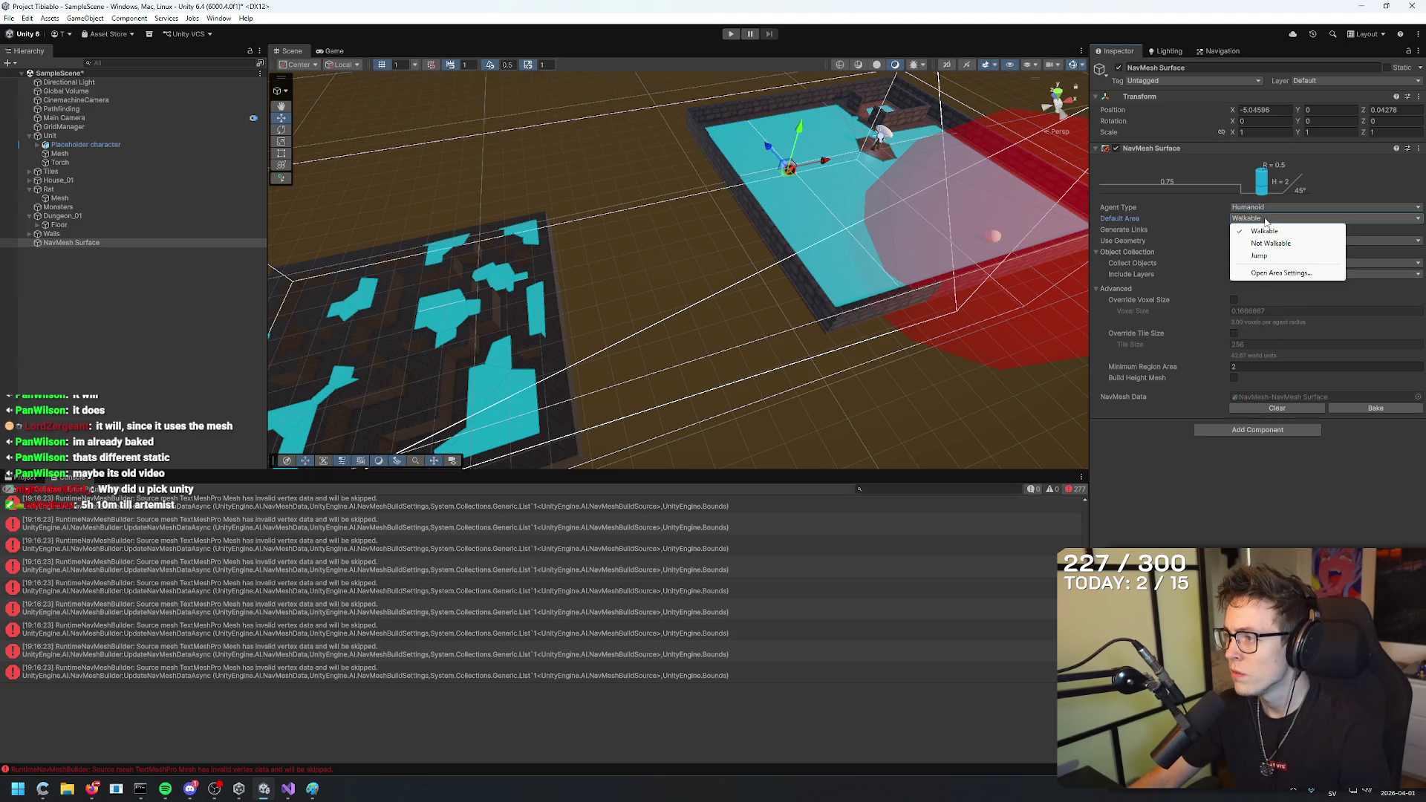
{"action": "left_click", "coordinate": [1181, 210]}
Set Minimum Region Area to 0.1 and rebake the NavMesh over the tile floor.
{"action": "left_click", "coordinate": [1254, 367]}
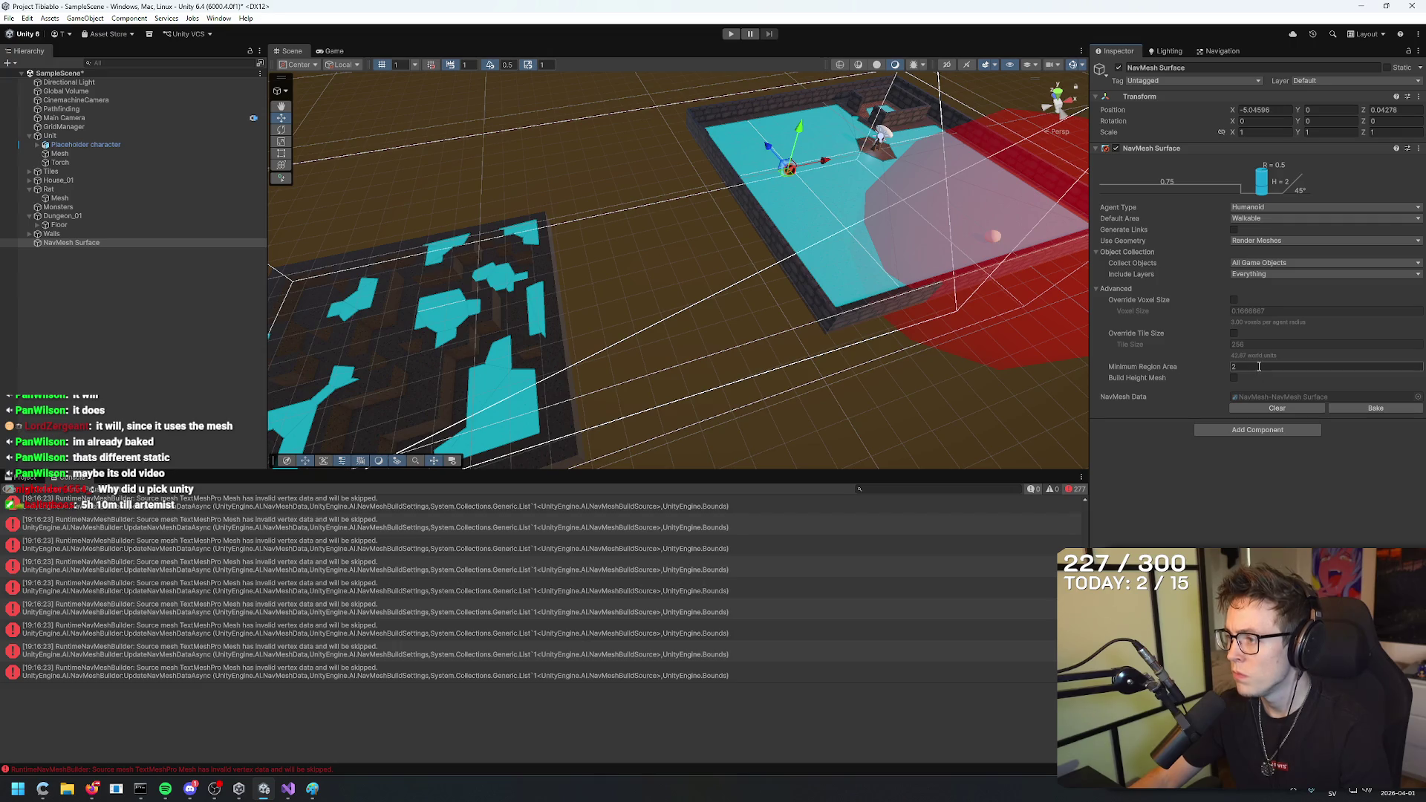
{"action": "mouse_move", "coordinate": [846, 327]}
{"action": "left_mouse_down"}
{"action": "mouse_move", "coordinate": [811, 318]}
{"action": "mouse_move", "coordinate": [862, 327]}
{"action": "mouse_move", "coordinate": [767, 331]}
{"action": "mouse_move", "coordinate": [808, 328]}
{"action": "mouse_move", "coordinate": [787, 327]}
{"action": "mouse_move", "coordinate": [773, 296]}
{"action": "mouse_move", "coordinate": [928, 349]}
{"action": "left_mouse_up"}
{"action": "left_click", "coordinate": [1362, 409]}
{"action": "left_click", "coordinate": [1190, 362]}
{"action": "mouse_move", "coordinate": [1157, 349]}
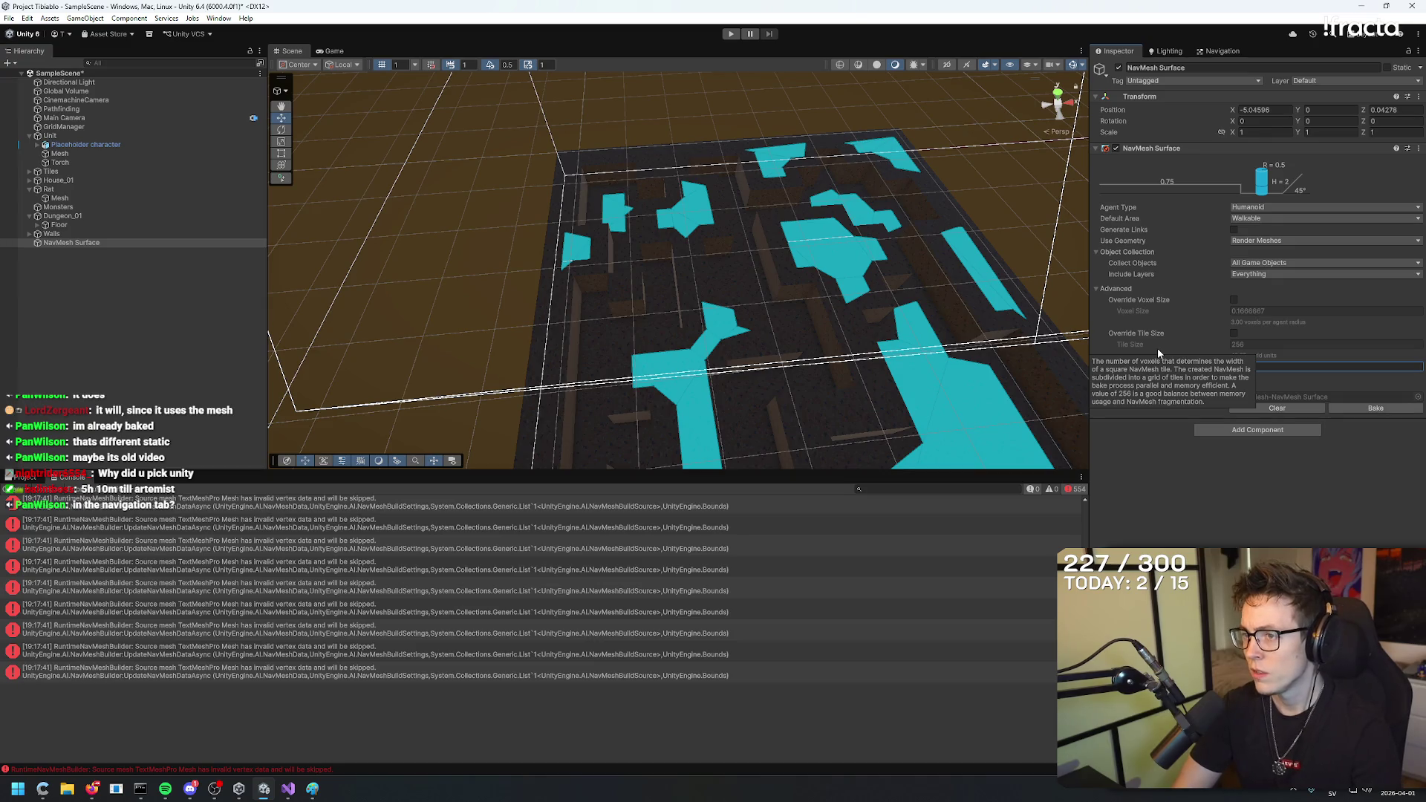
{"action": "left_click", "coordinate": [1375, 407]}
{"action": "mouse_move", "coordinate": [840, 321]}
{"action": "left_mouse_down"}
{"action": "mouse_move", "coordinate": [831, 300]}
{"action": "mouse_move", "coordinate": [812, 334]}
{"action": "mouse_move", "coordinate": [773, 341]}
{"action": "mouse_move", "coordinate": [859, 350]}
{"action": "mouse_move", "coordinate": [913, 279]}
{"action": "mouse_move", "coordinate": [891, 297]}
{"action": "left_mouse_up"}
{"action": "left_click", "coordinate": [1376, 408]}
Open the logged navmesh error's source in Visual Studio, then come back to Unity.
{"action": "double_click", "coordinate": [404, 672]}
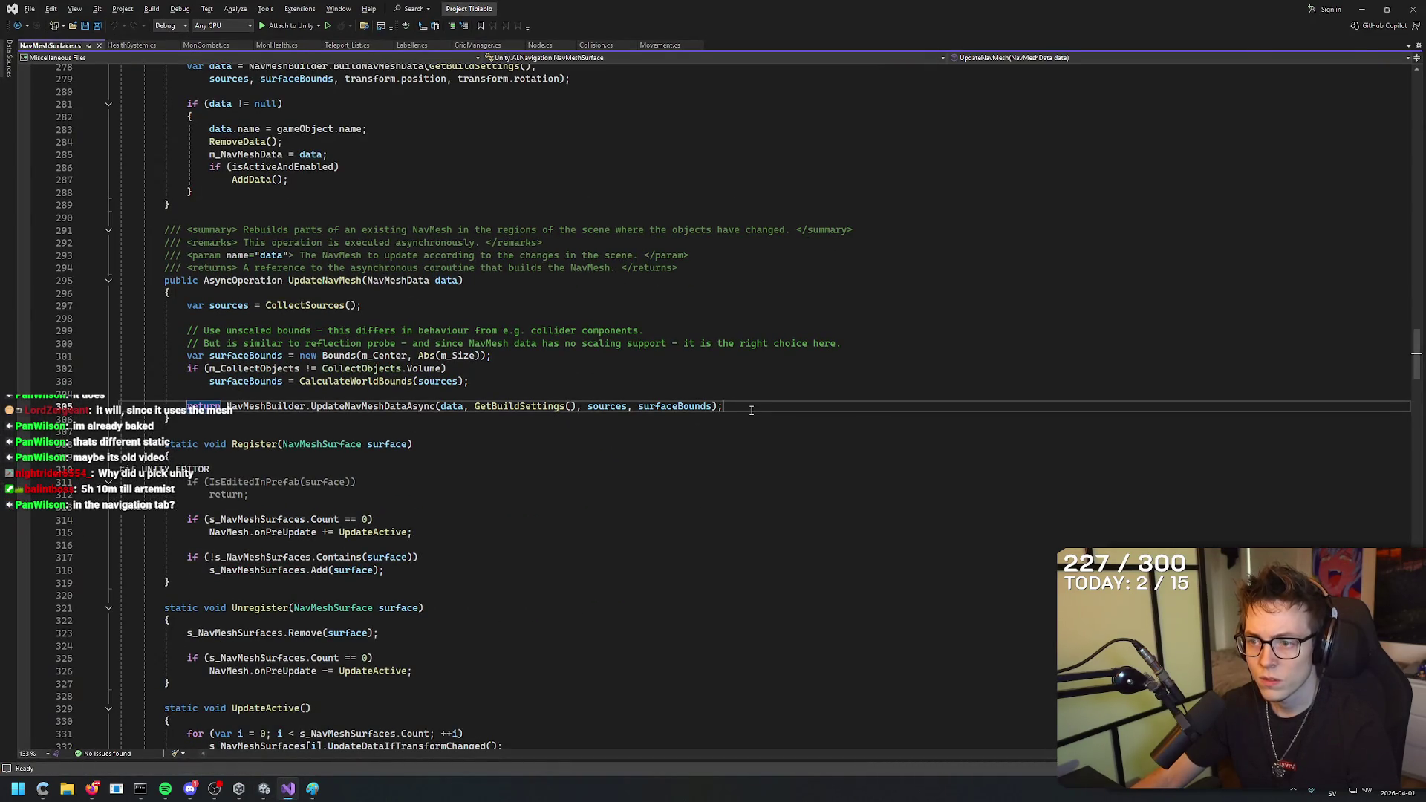
{"action": "key", "text": "alt+Tab"}
{"action": "left_click", "coordinate": [1267, 366]}
Rebake the NavMesh with Minimum Region Area values of 55 and then 21.
{"action": "type", "text": "0"}
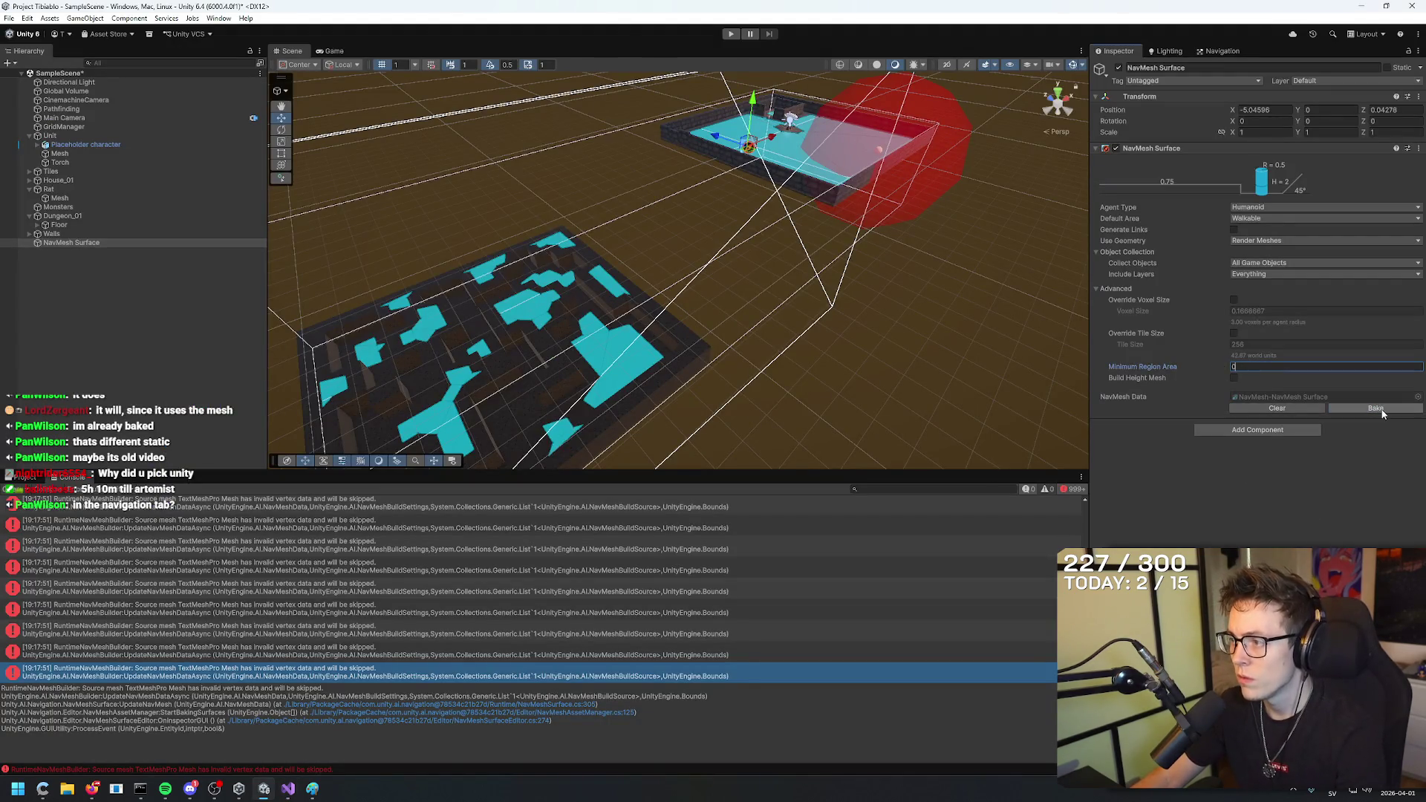
{"action": "mouse_move", "coordinate": [993, 327]}
{"action": "left_mouse_down"}
{"action": "mouse_move", "coordinate": [898, 280]}
{"action": "mouse_move", "coordinate": [936, 297]}
{"action": "left_mouse_up"}
{"action": "key", "text": "BackSpace"}
{"action": "type", "text": "55"}
{"action": "left_click", "coordinate": [1376, 411]}
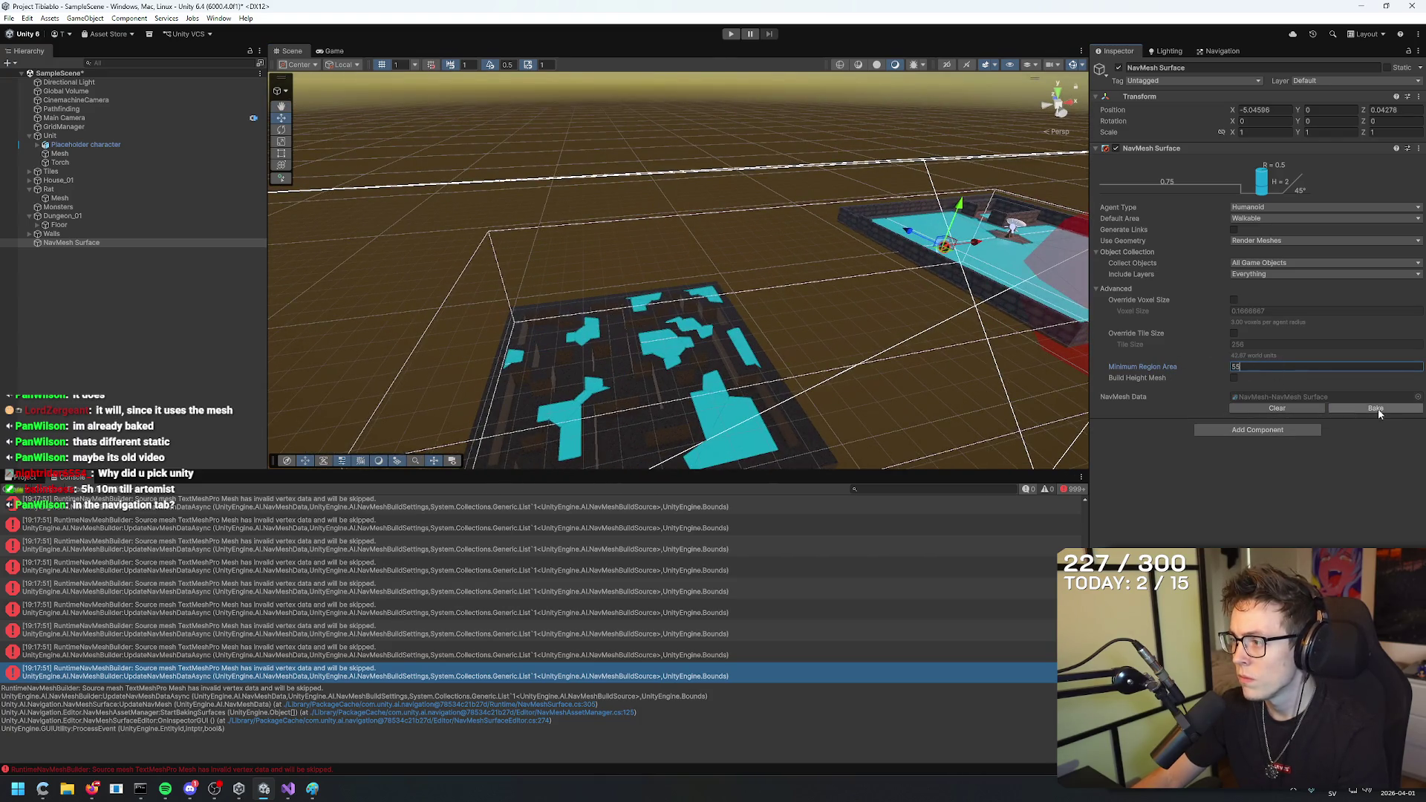
{"action": "type", "text": "21"}
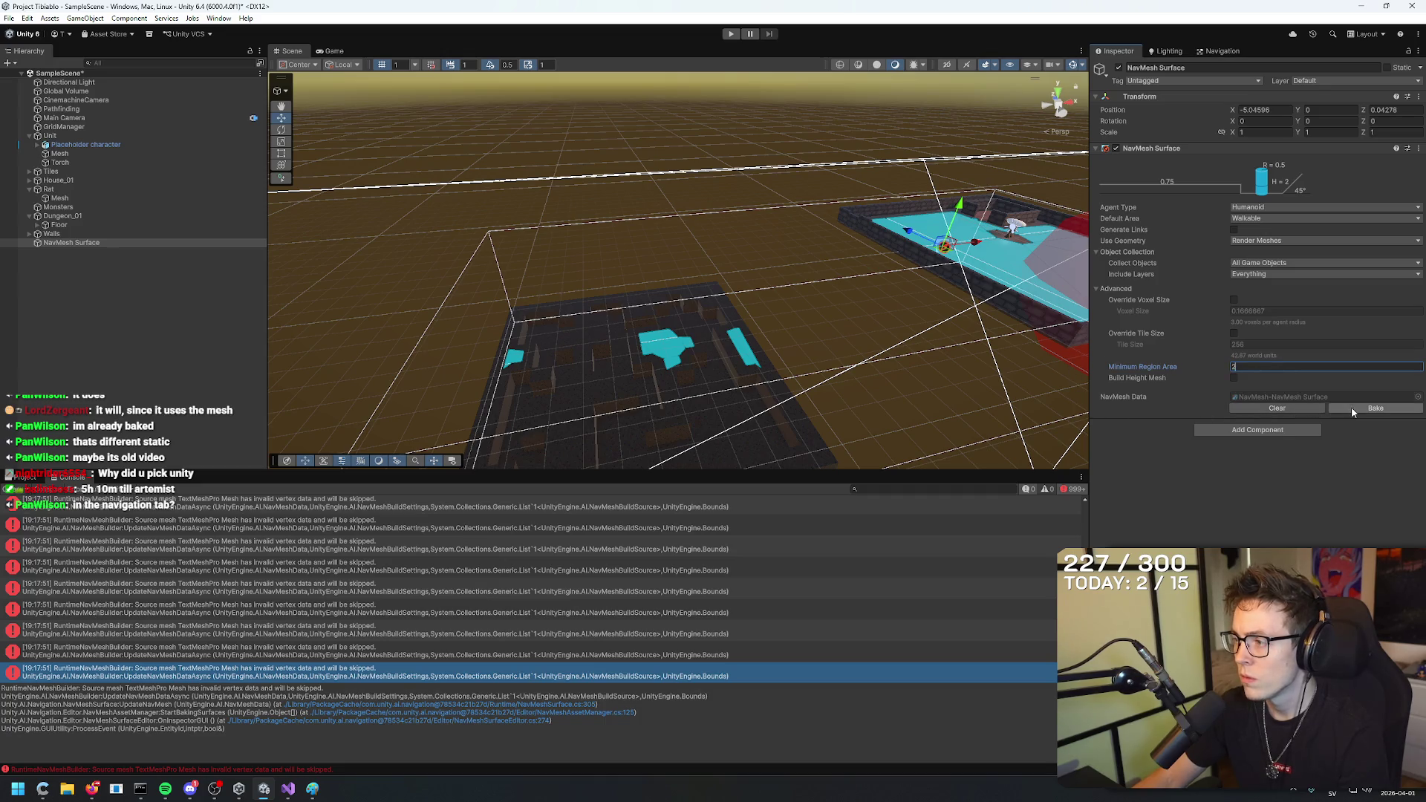
{"action": "left_click", "coordinate": [1374, 407]}
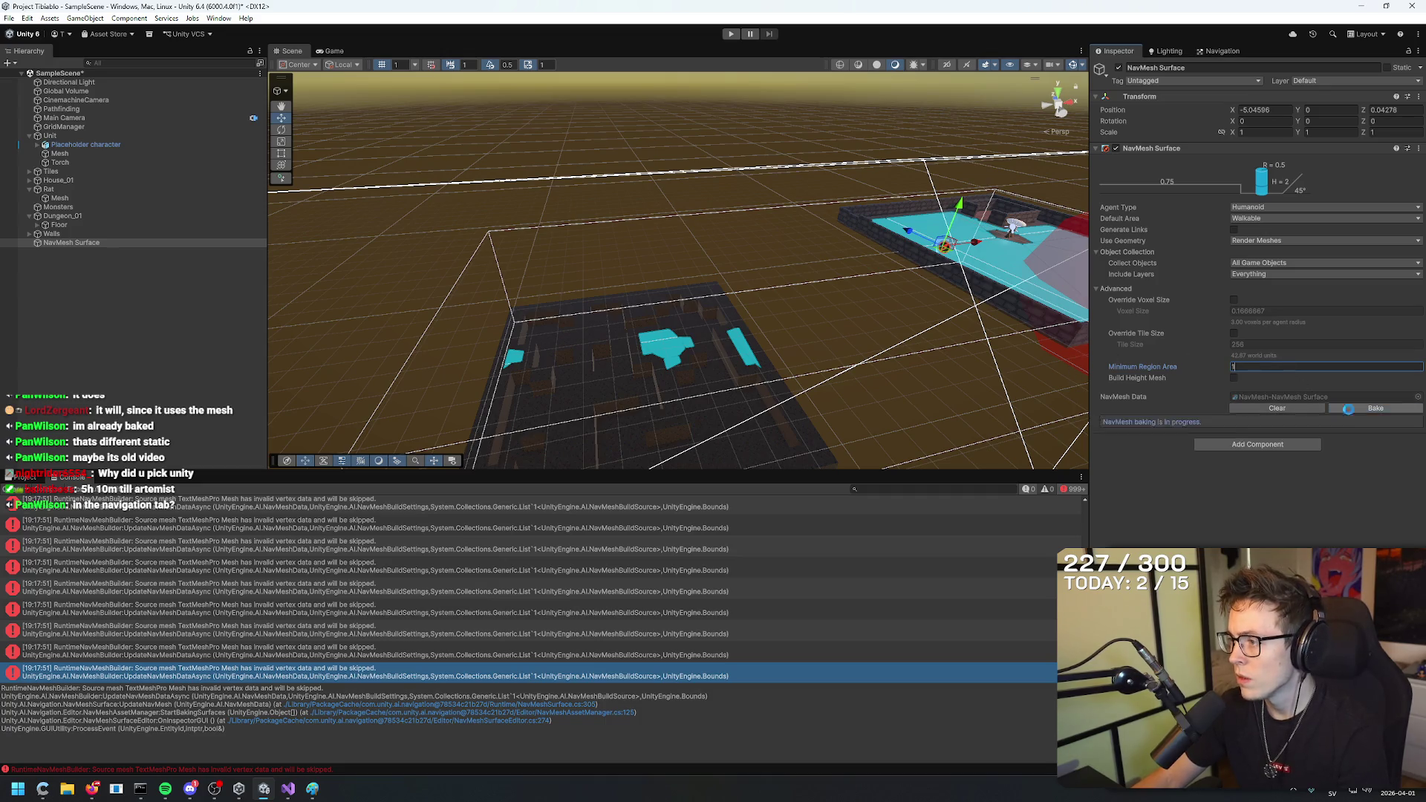
Enable Override Tile Size, rebake with tile sizes 16 and 51, then disable it.
{"action": "left_click", "coordinate": [1233, 332]}
{"action": "left_click", "coordinate": [1376, 426]}
{"action": "left_click", "coordinate": [1262, 344]}
{"action": "type", "text": "16"}
{"action": "left_click", "coordinate": [1378, 425]}
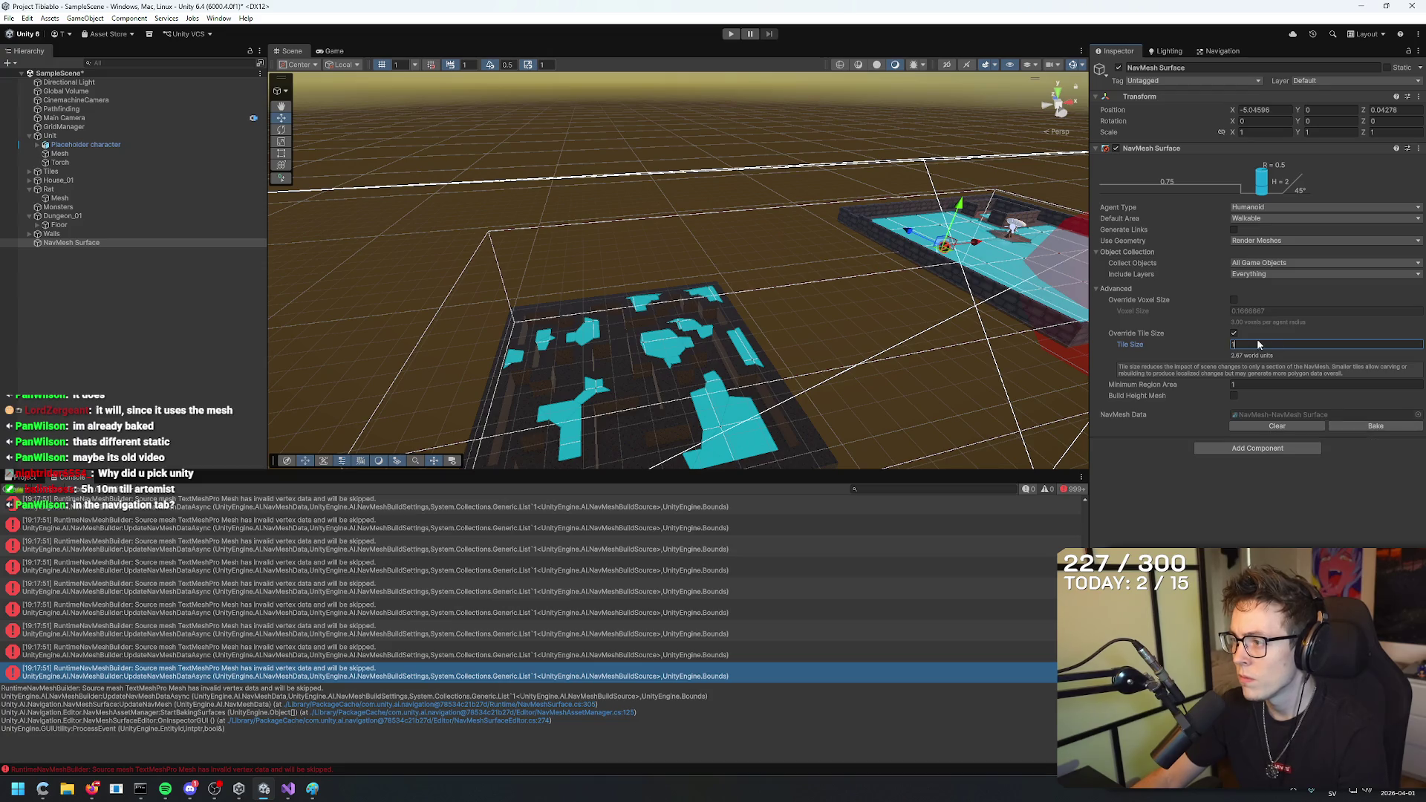
{"action": "type", "text": "5"}
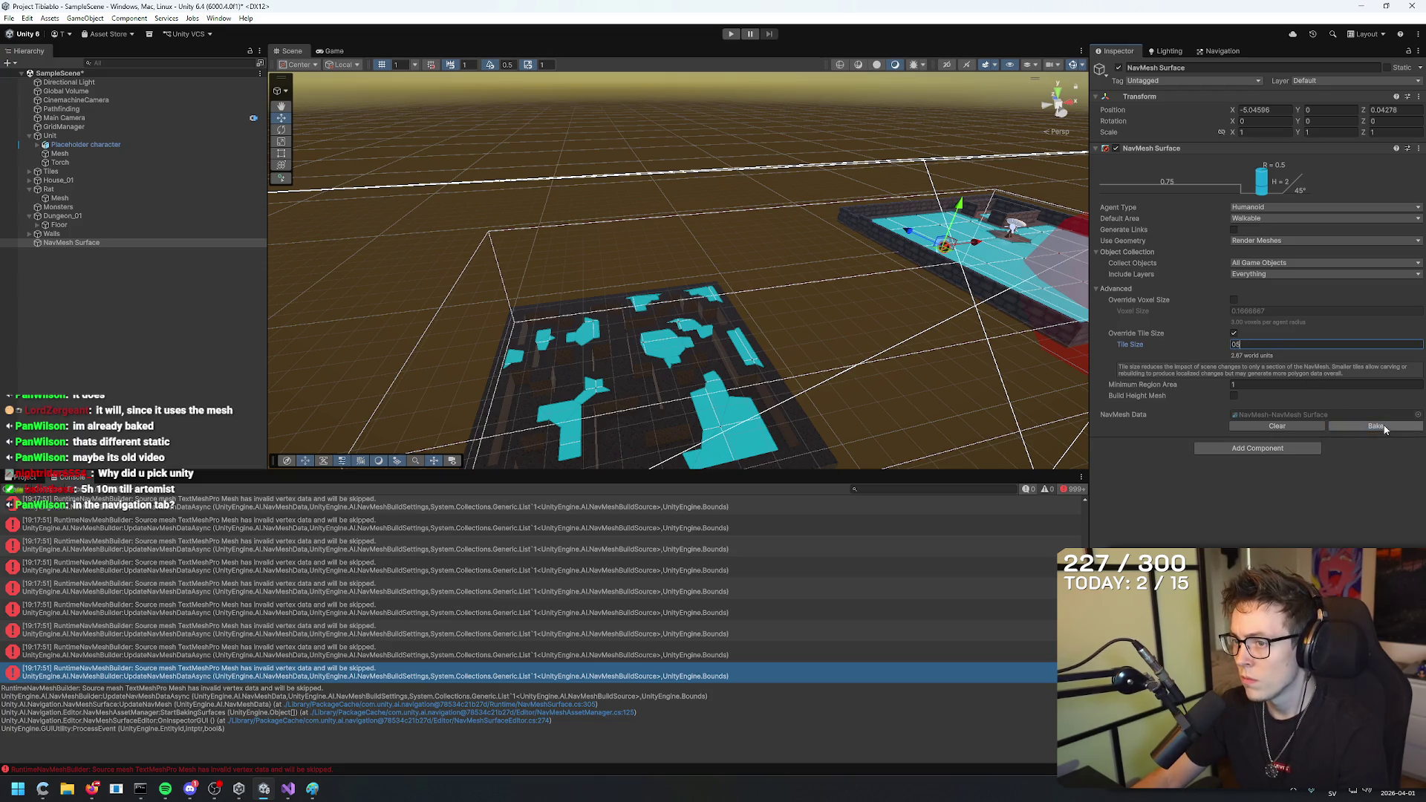
{"action": "type", "text": "1"}
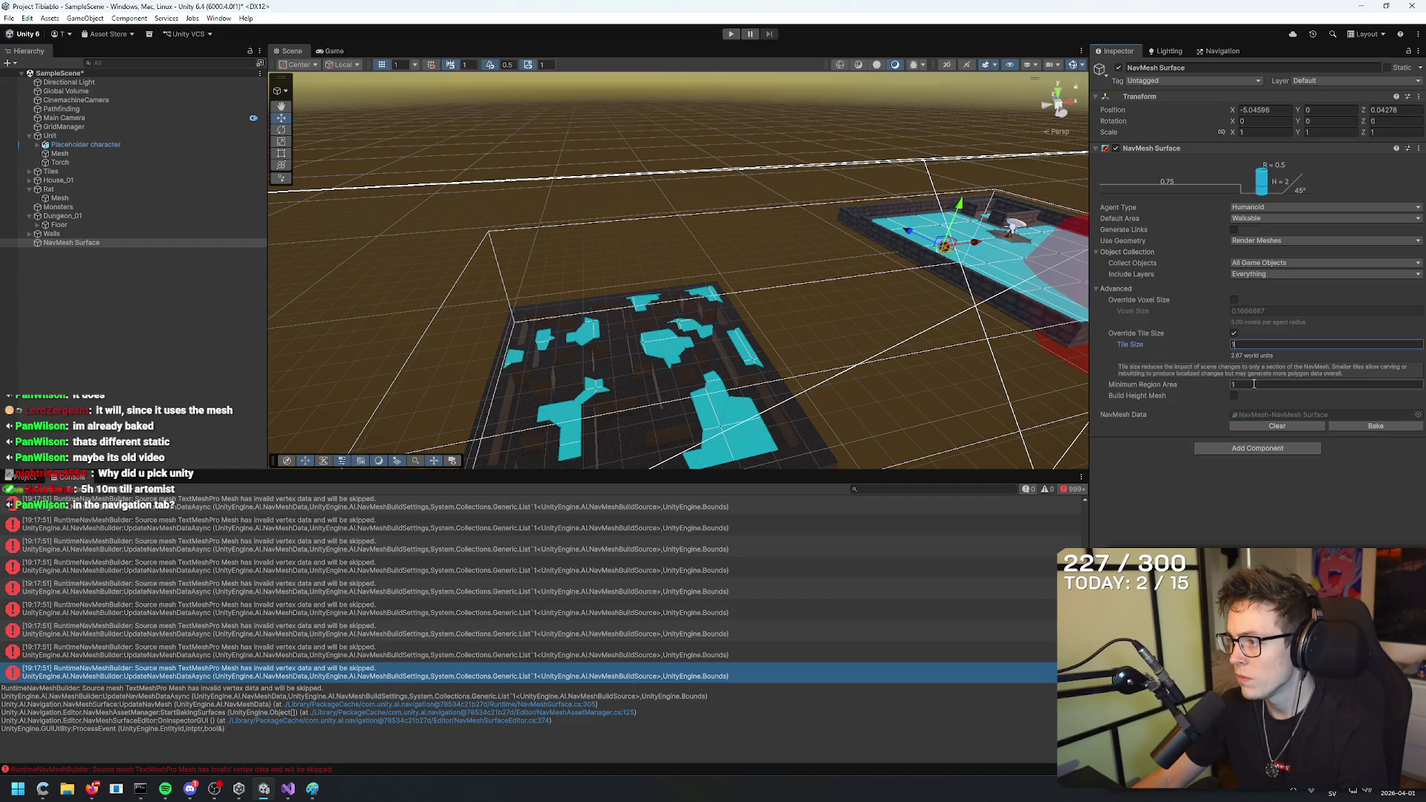
{"action": "left_click", "coordinate": [1234, 334]}
Turn off Override Voxel Size and deselect the surface to view both cyan floors.
{"action": "mouse_move", "coordinate": [669, 446]}
{"action": "left_mouse_down"}
{"action": "mouse_move", "coordinate": [691, 359]}
{"action": "mouse_move", "coordinate": [671, 315]}
{"action": "mouse_move", "coordinate": [677, 272]}
{"action": "mouse_move", "coordinate": [663, 288]}
{"action": "mouse_move", "coordinate": [813, 501]}
{"action": "mouse_move", "coordinate": [865, 448]}
{"action": "left_mouse_up"}
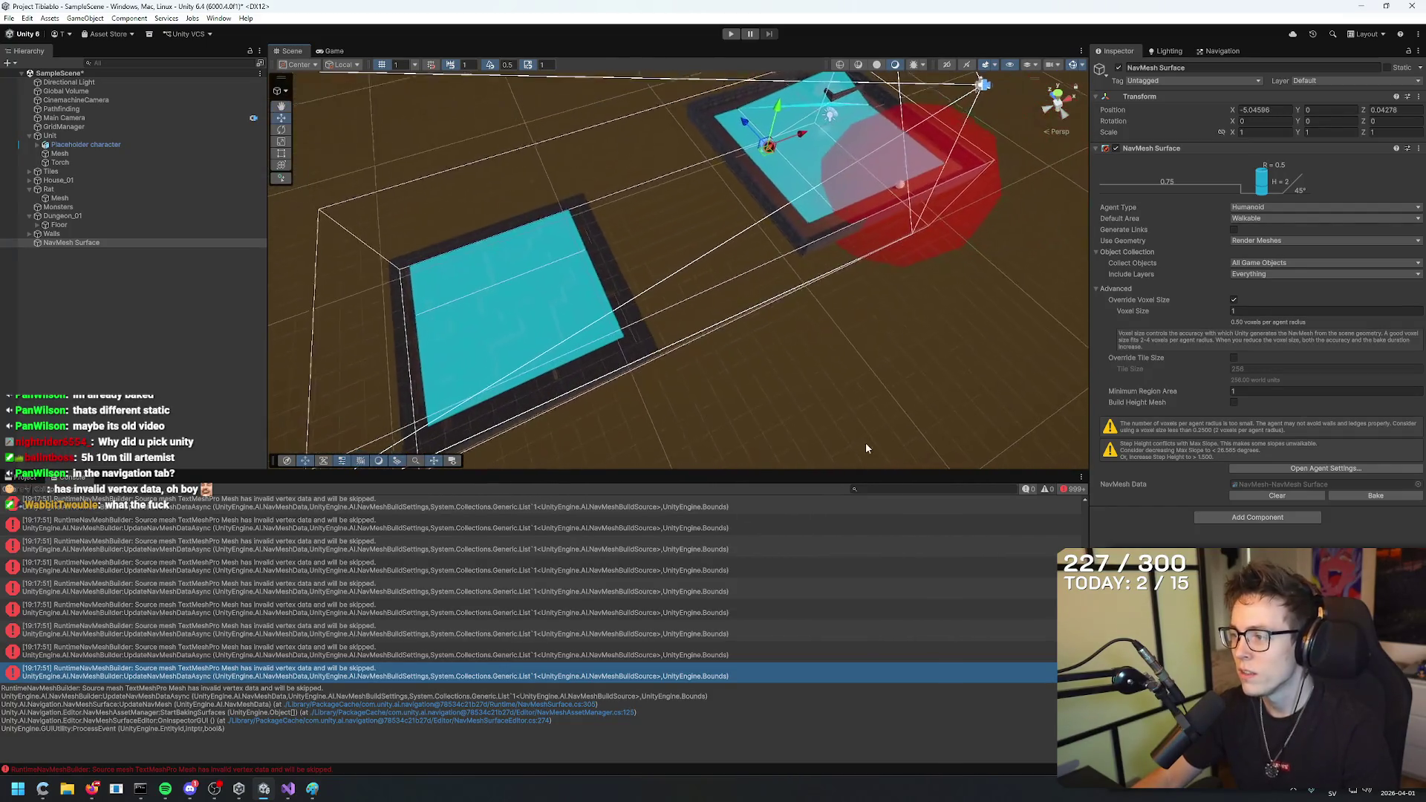
{"action": "left_click", "coordinate": [1234, 301]}
{"action": "left_click", "coordinate": [934, 390]}
{"action": "mouse_move", "coordinate": [934, 391]}
{"action": "left_mouse_down"}
{"action": "mouse_move", "coordinate": [799, 379]}
{"action": "mouse_move", "coordinate": [899, 369]}
{"action": "mouse_move", "coordinate": [760, 394]}
{"action": "mouse_move", "coordinate": [834, 394]}
{"action": "mouse_move", "coordinate": [818, 401]}
{"action": "left_mouse_up"}
{"action": "left_click", "coordinate": [37, 234]}
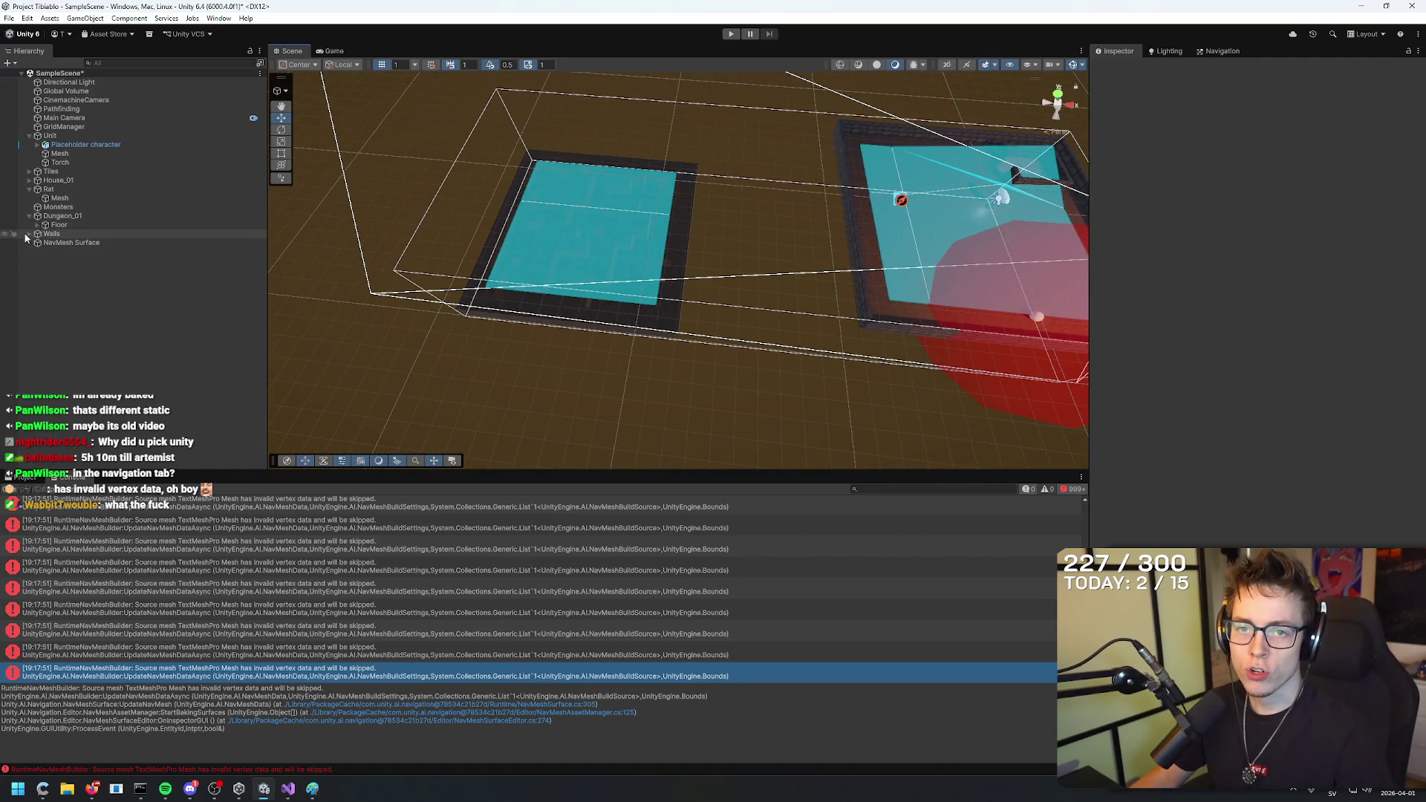
{"action": "left_click", "coordinate": [29, 234]}
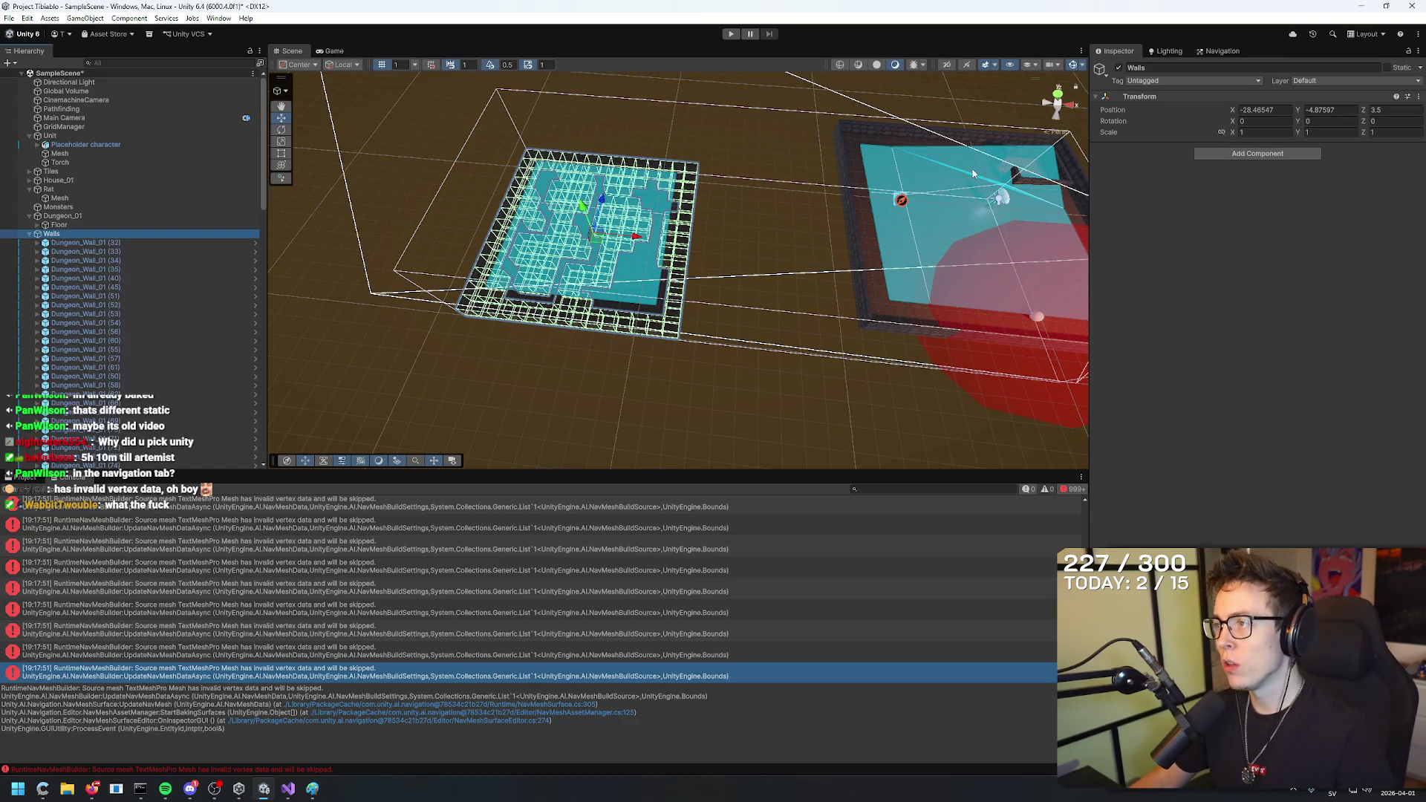
{"action": "mouse_move", "coordinate": [966, 349]}
{"action": "left_mouse_down"}
{"action": "mouse_move", "coordinate": [666, 425]}
{"action": "mouse_move", "coordinate": [882, 334]}
{"action": "mouse_move", "coordinate": [876, 321]}
{"action": "mouse_move", "coordinate": [705, 391]}
{"action": "left_mouse_up"}
{"action": "left_click", "coordinate": [663, 278]}
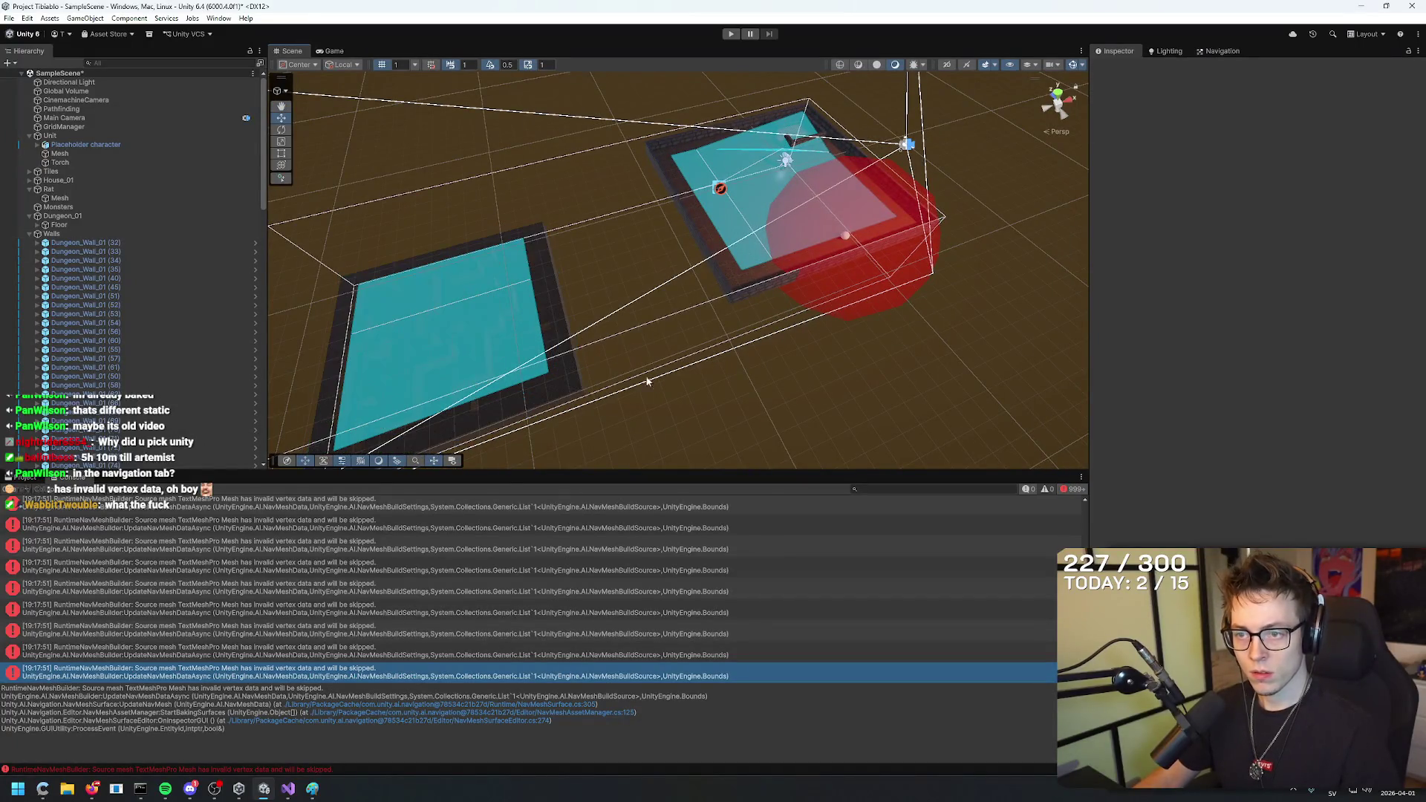
{"action": "left_click", "coordinate": [24, 477]}
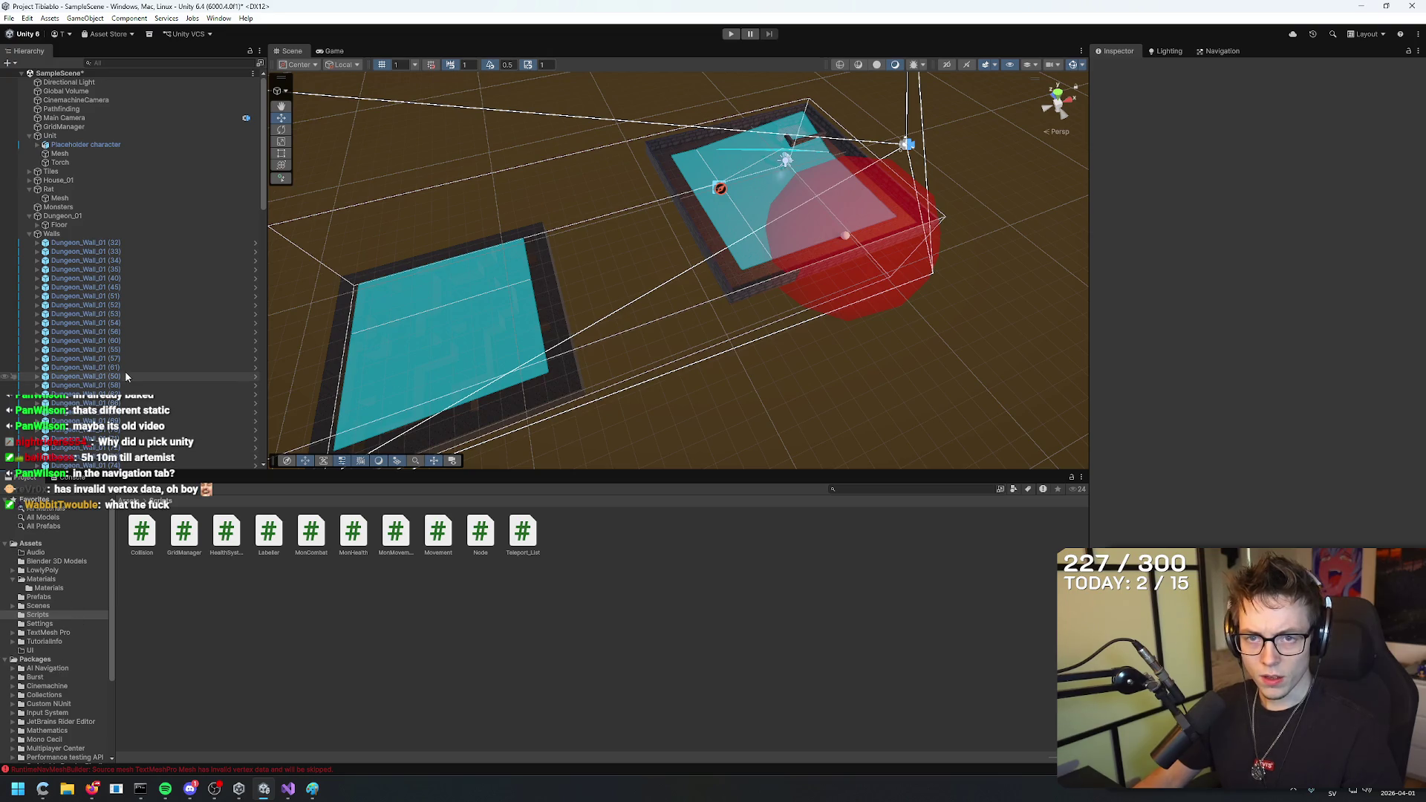
{"action": "scroll", "coordinate": [124, 375], "scroll_direction": "down", "scroll_amount": 3}
{"action": "scroll", "coordinate": [124, 356], "scroll_direction": "up", "scroll_amount": 3}
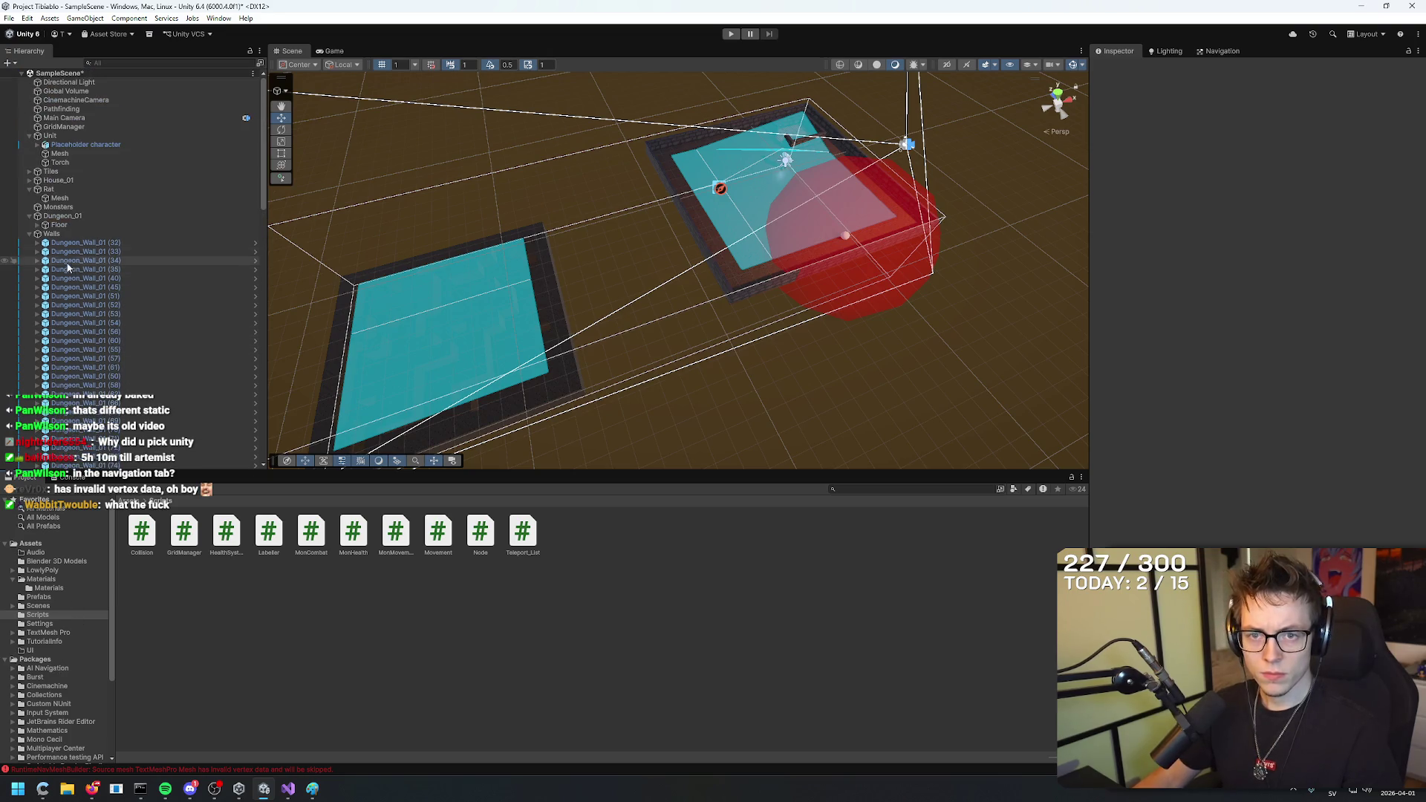
{"action": "left_click", "coordinate": [29, 233]}
{"action": "left_click", "coordinate": [71, 242]}
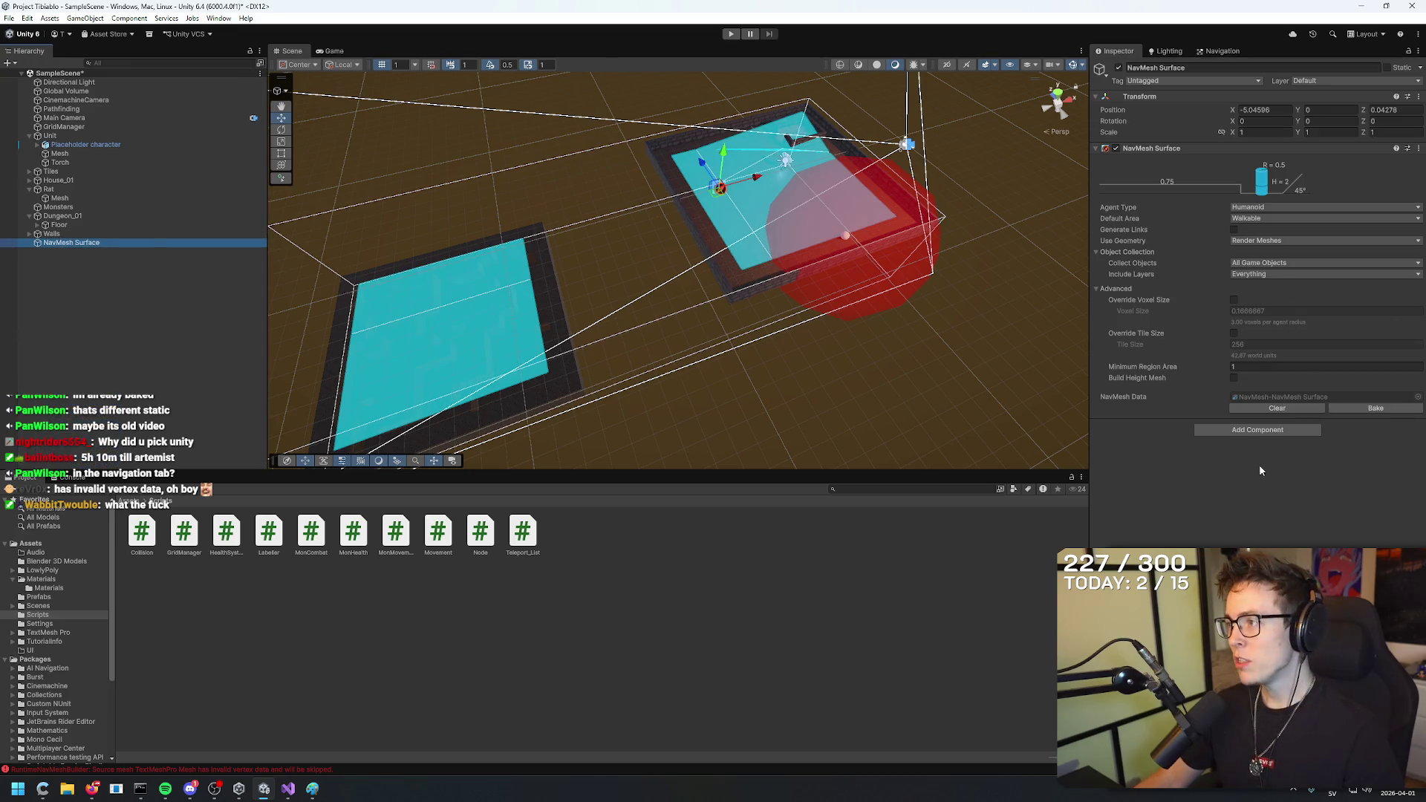
{"action": "mouse_move", "coordinate": [928, 260]}
{"action": "left_mouse_down"}
{"action": "mouse_move", "coordinate": [741, 407]}
{"action": "mouse_move", "coordinate": [1201, 376]}
{"action": "left_mouse_up"}
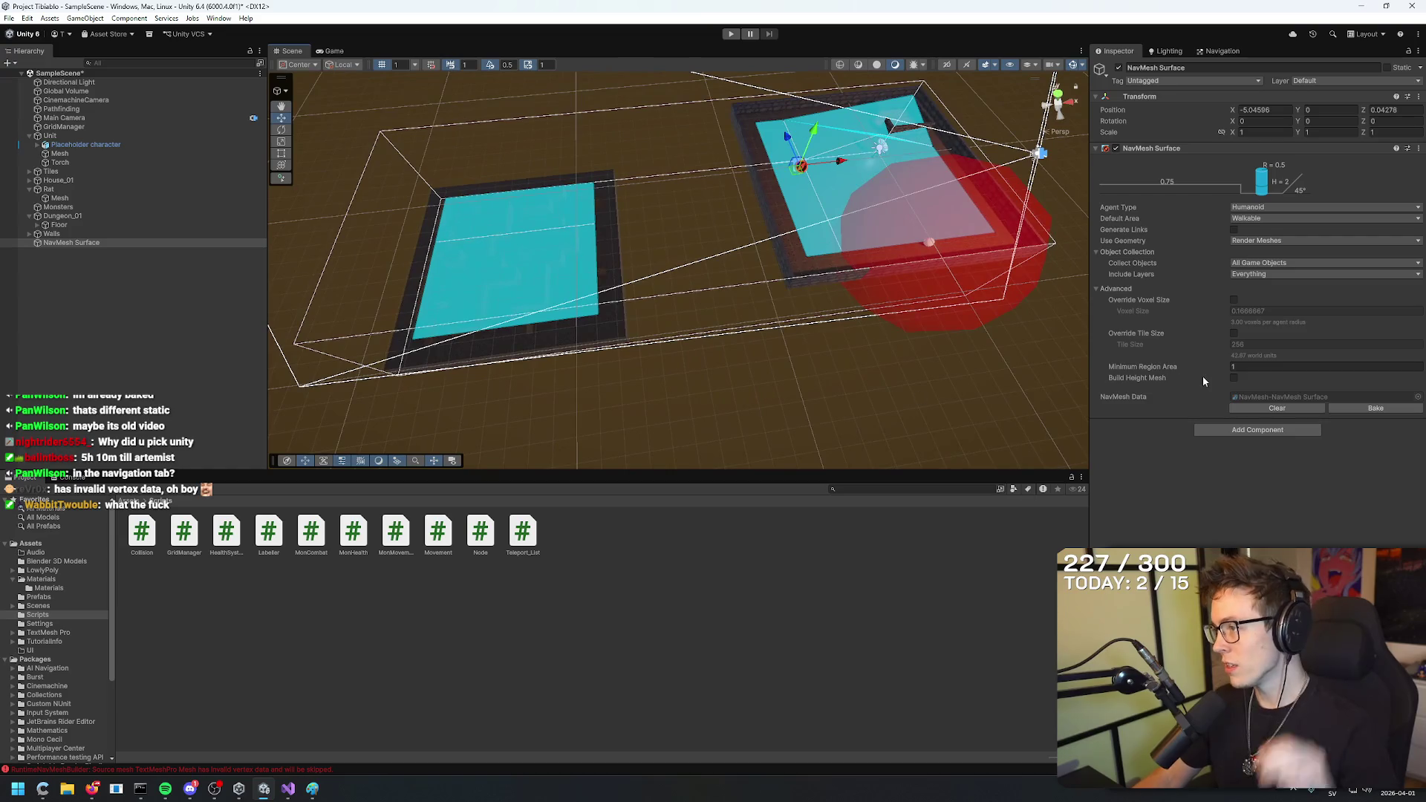
{"action": "left_click", "coordinate": [1289, 265]}
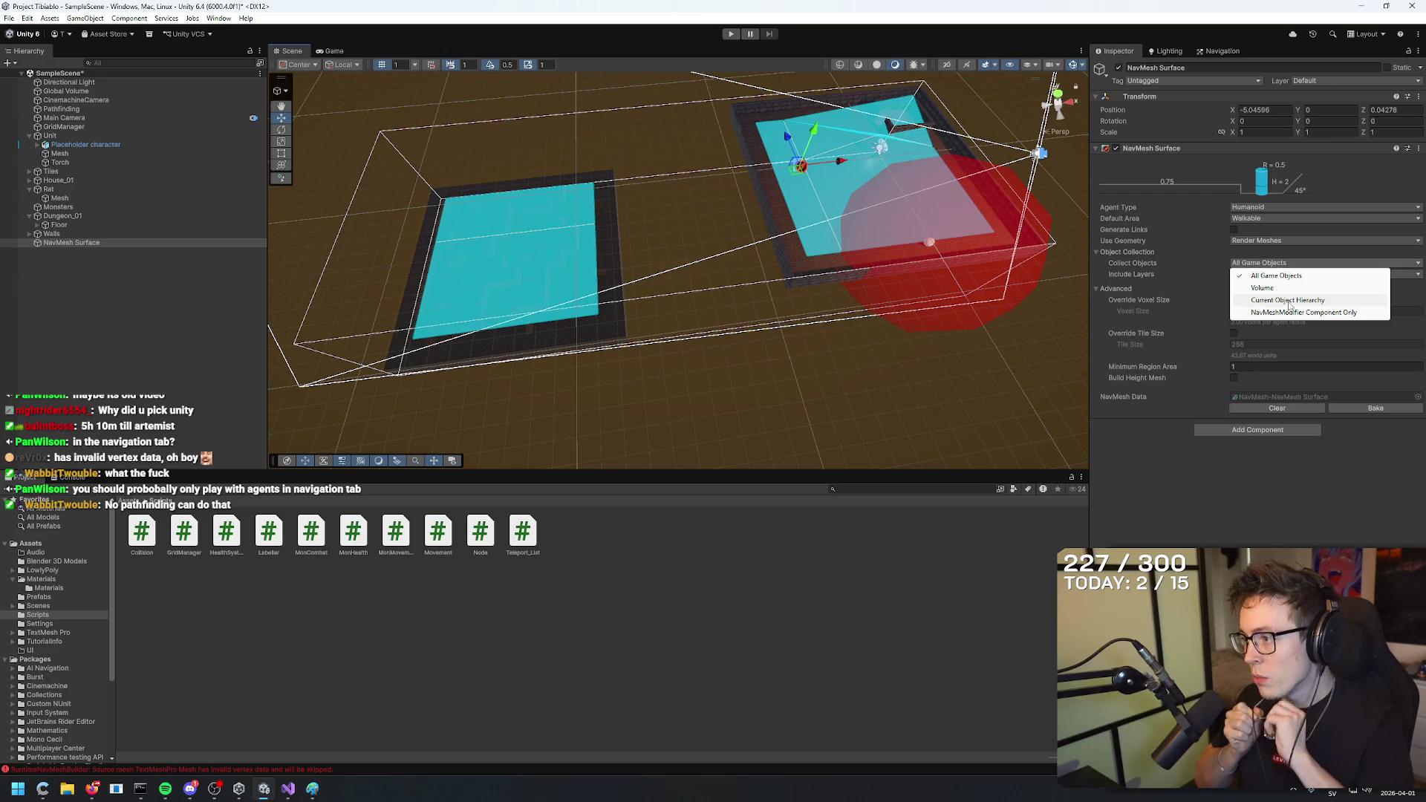
{"action": "left_click", "coordinate": [1224, 60]}
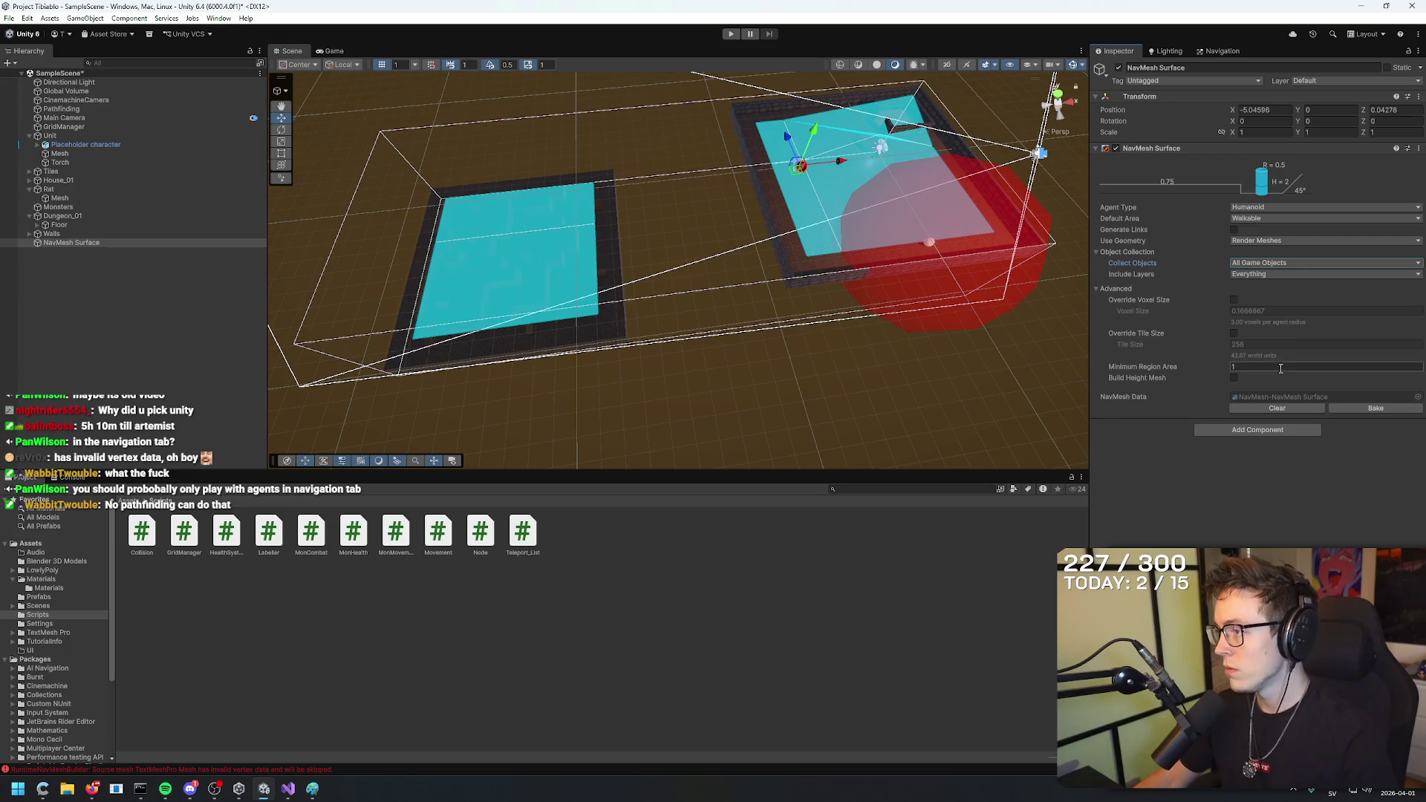
Bake the NavMesh Surface over the dungeon floor and inspect the result.
{"action": "left_click", "coordinate": [1214, 52]}
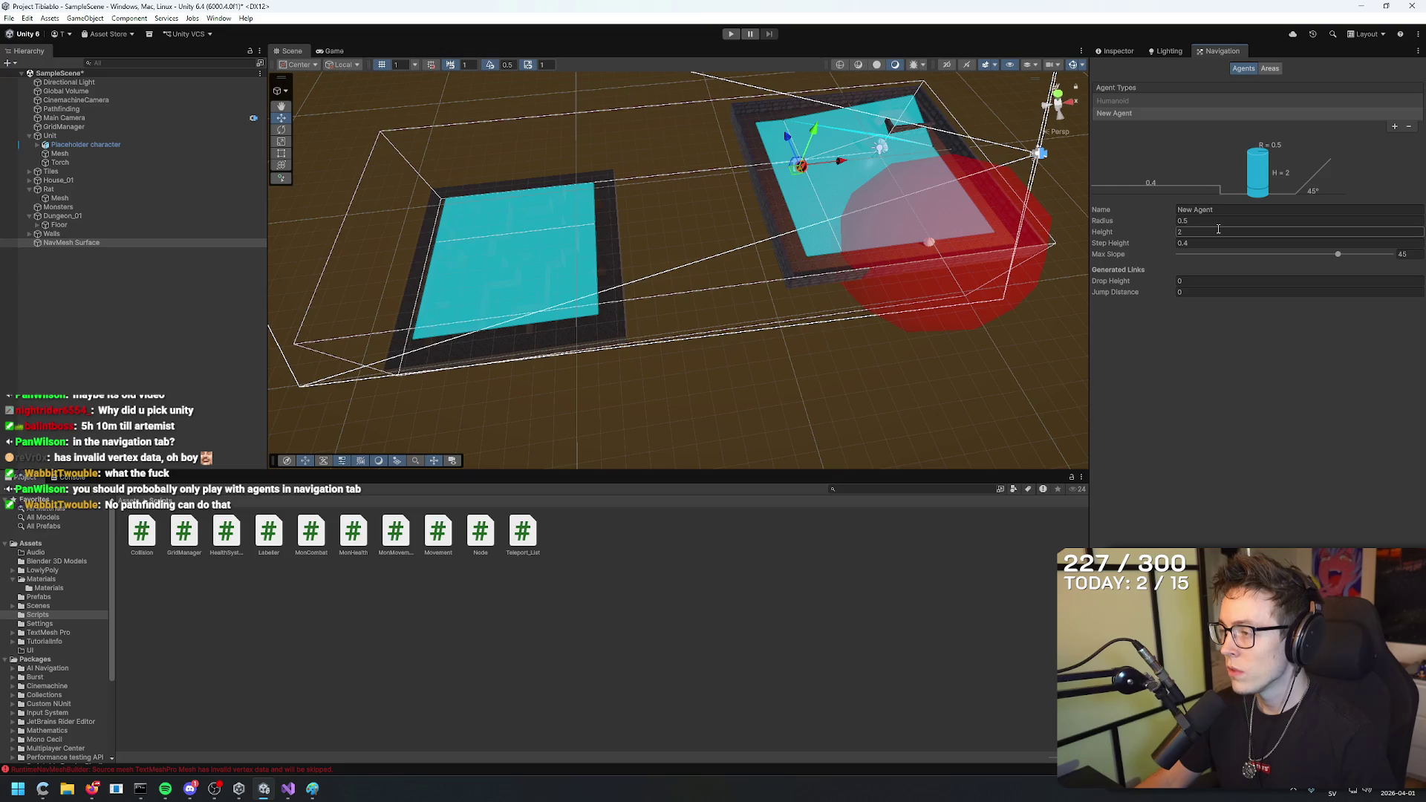
{"action": "left_click", "coordinate": [1118, 51]}
{"action": "left_click", "coordinate": [1376, 407]}
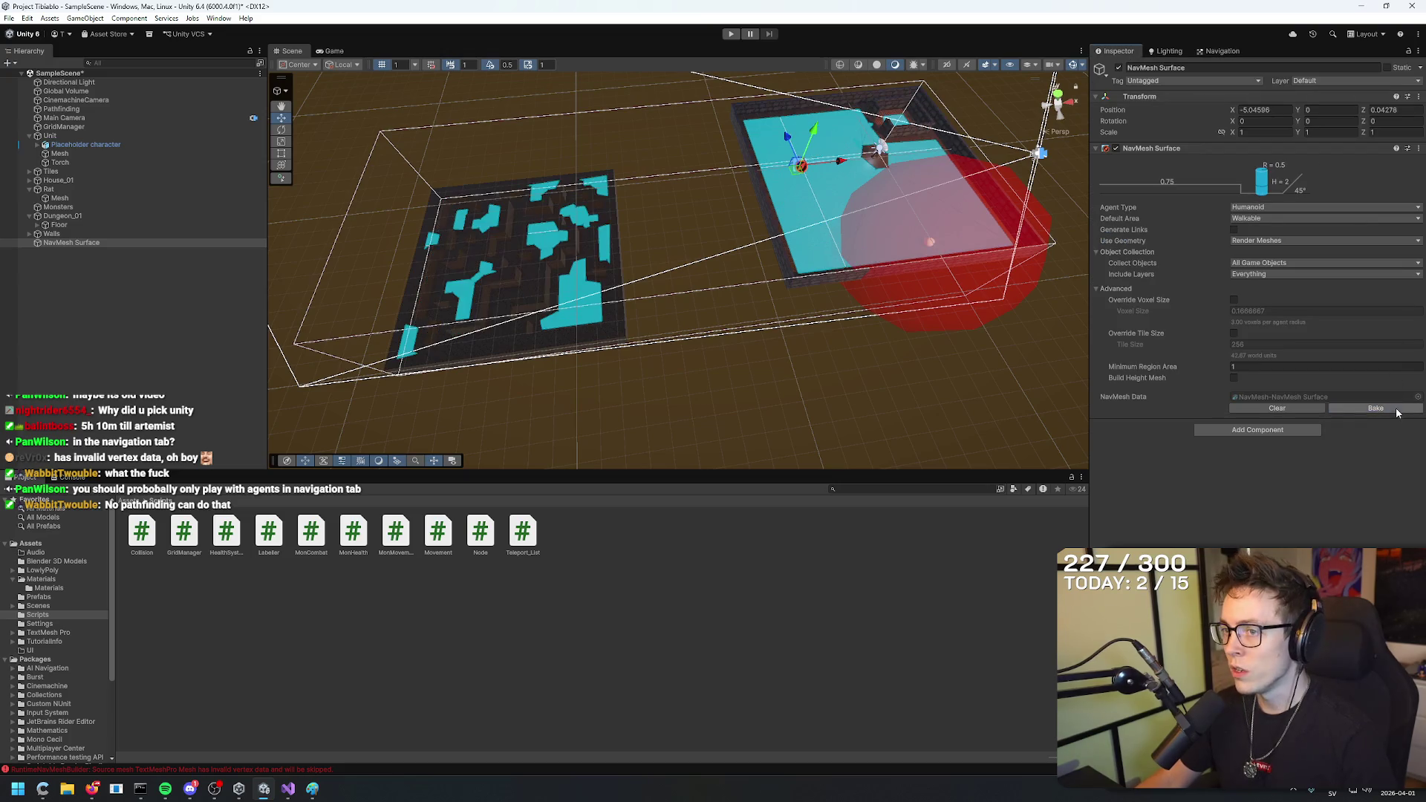
{"action": "key", "text": "w"}
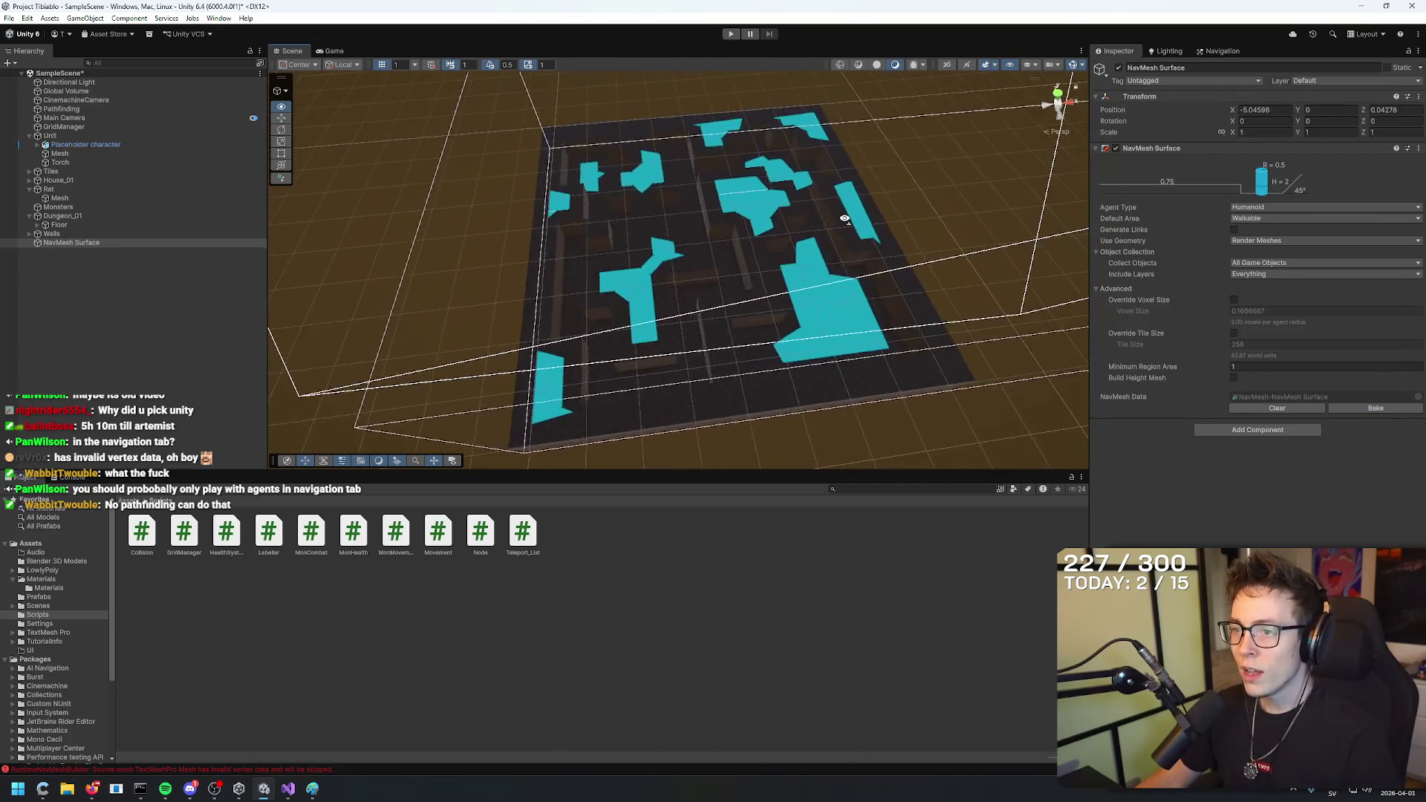
{"action": "key", "text": "s"}
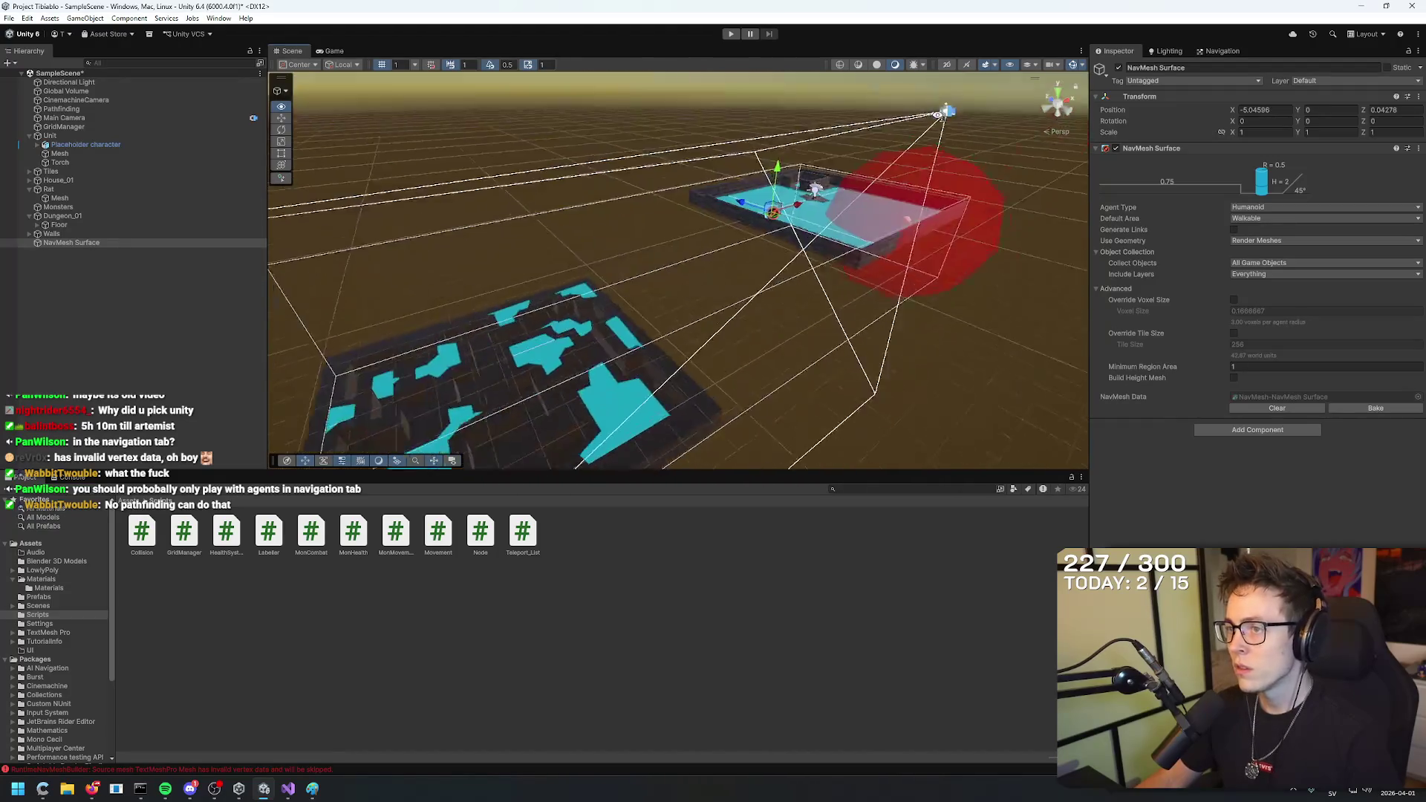
{"action": "mouse_move", "coordinate": [937, 104]}
{"action": "left_mouse_down"}
{"action": "mouse_move", "coordinate": [851, 173]}
{"action": "mouse_move", "coordinate": [966, 179]}
{"action": "left_mouse_up"}
Set the agent height to 2 and rebake the NavMesh.
{"action": "left_click", "coordinate": [1218, 50]}
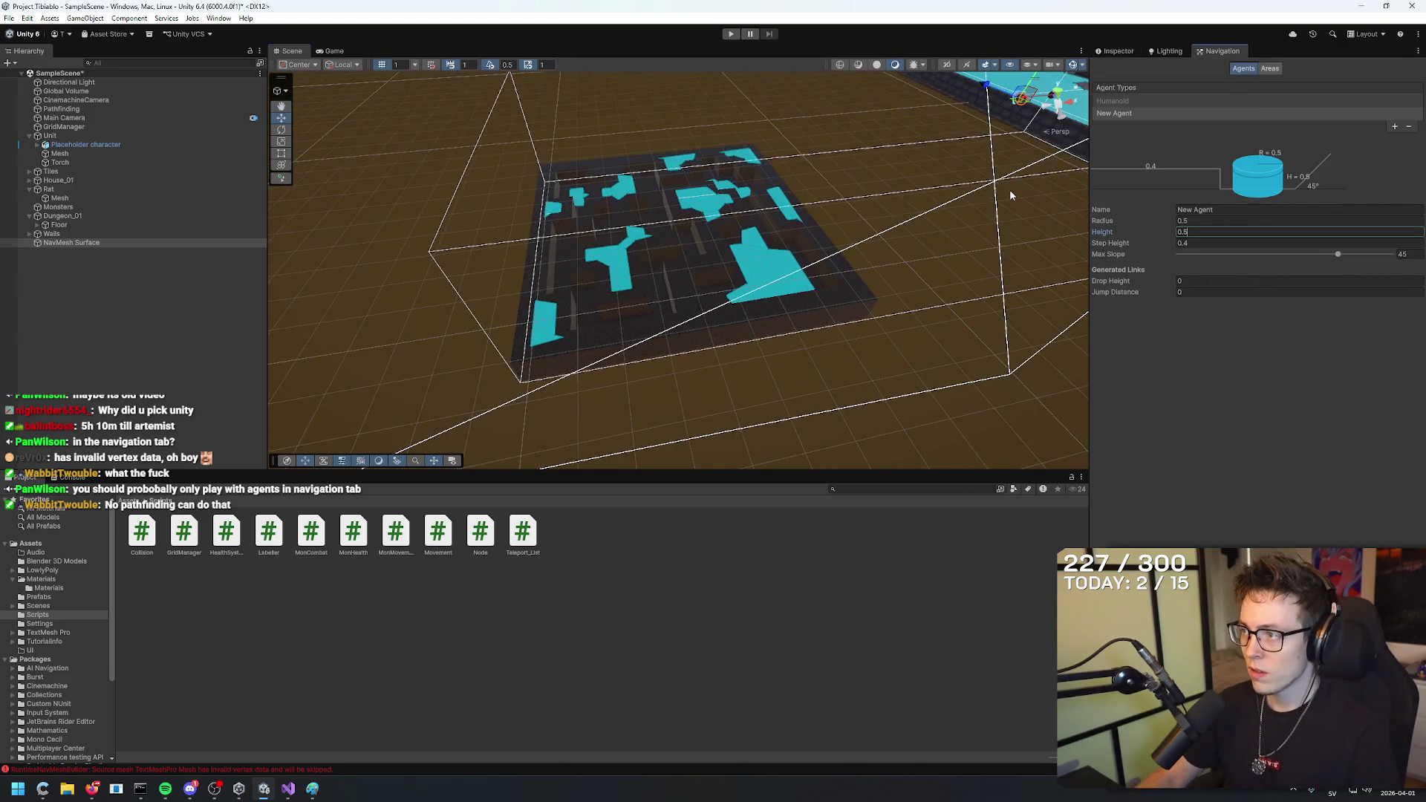
{"action": "left_click", "coordinate": [1120, 50]}
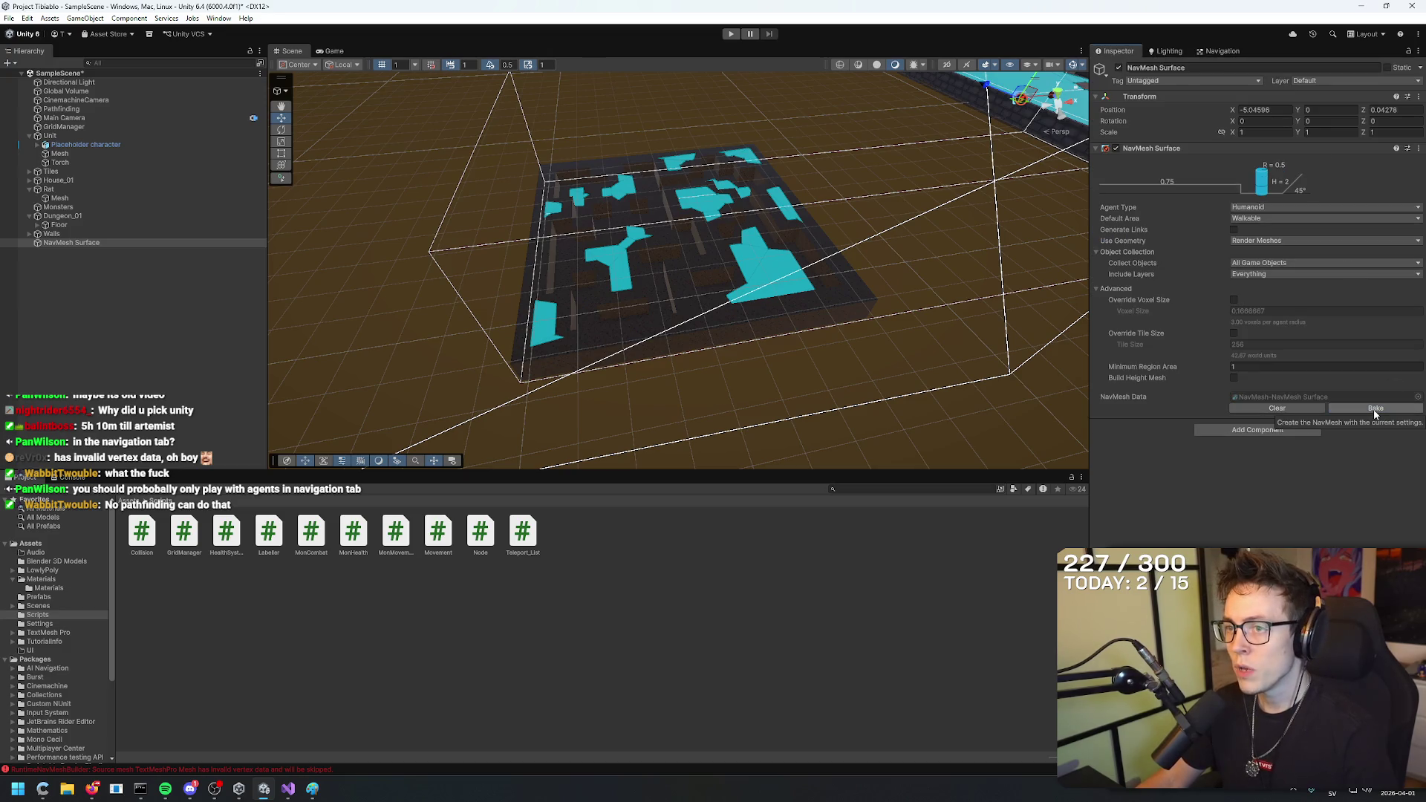
{"action": "left_click", "coordinate": [1218, 51]}
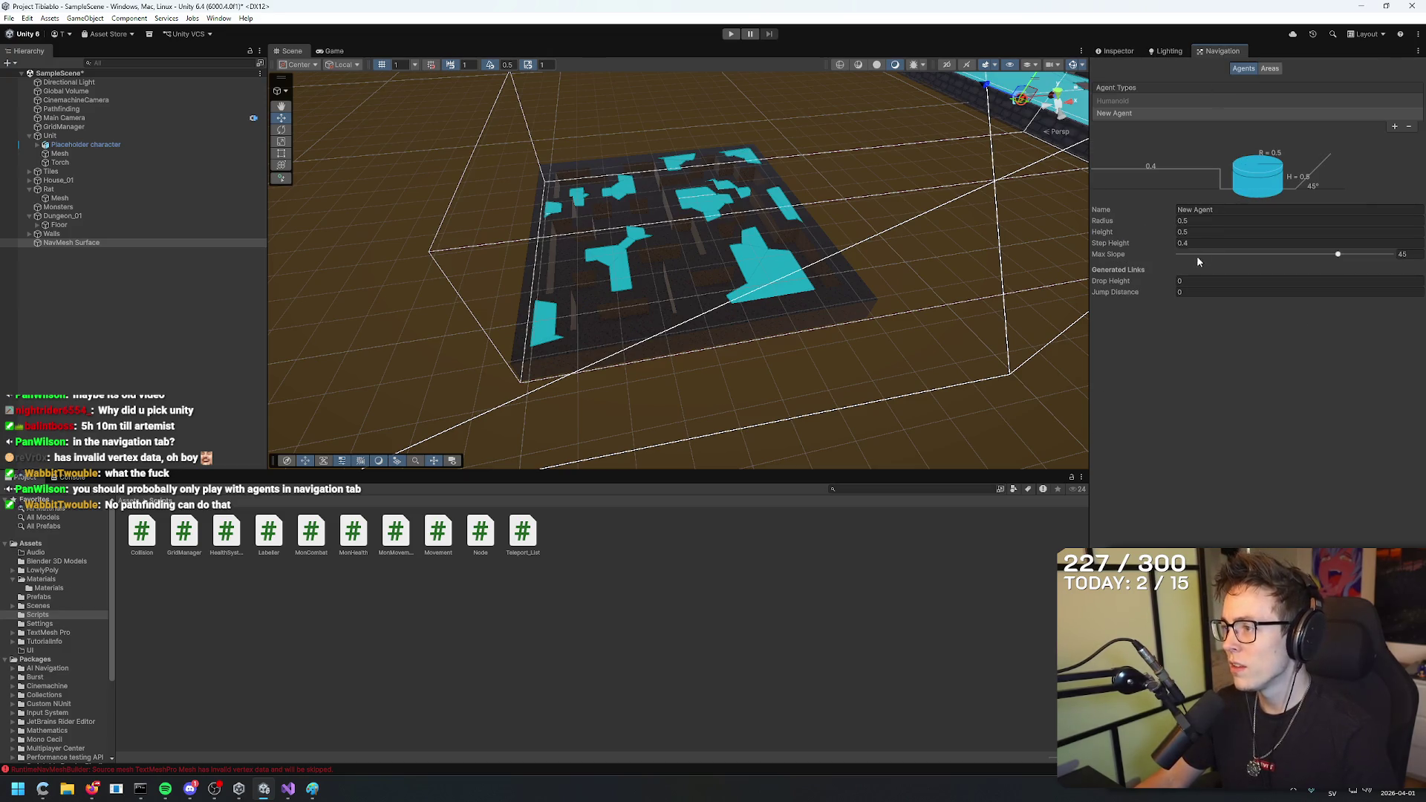
{"action": "type", "text": "2"}
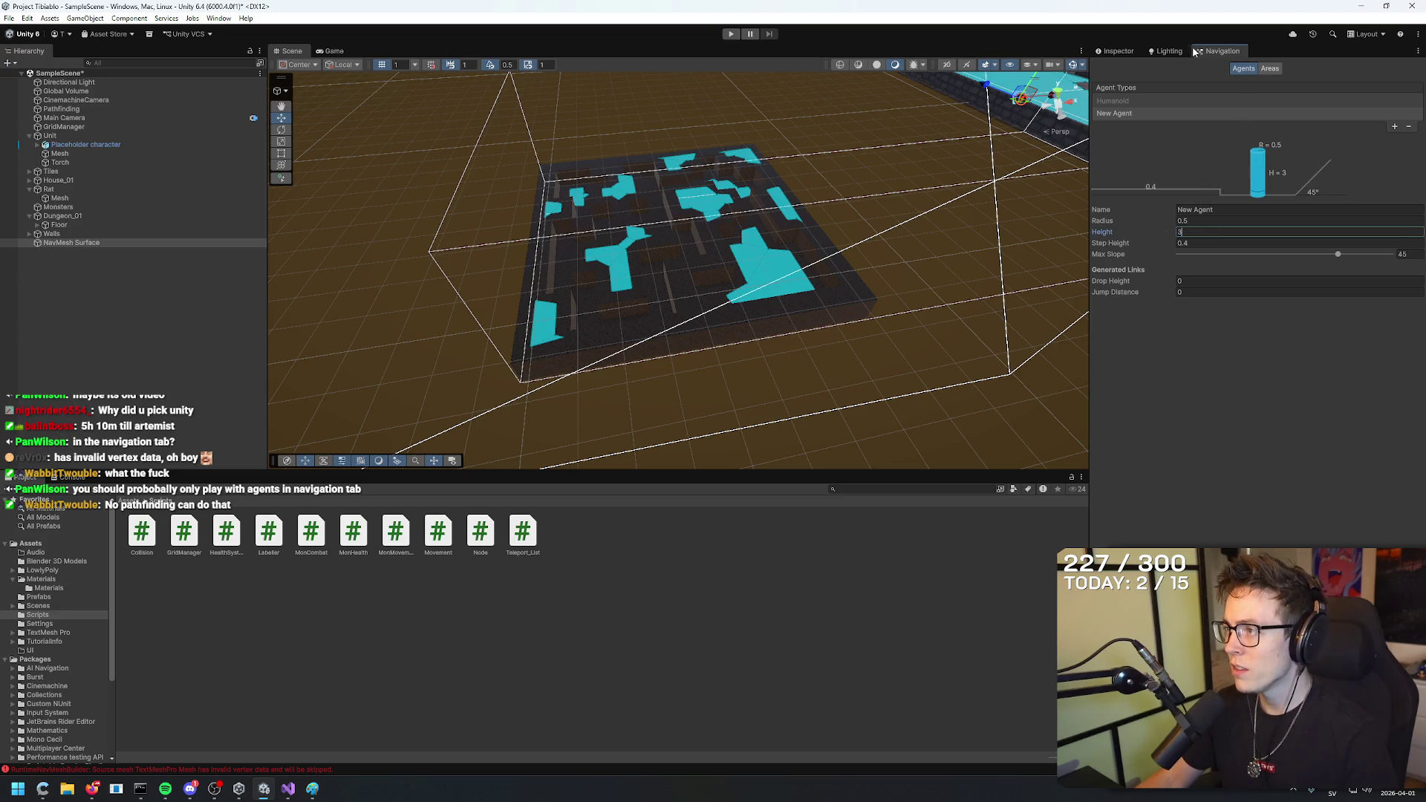
{"action": "left_click", "coordinate": [1114, 50]}
{"action": "left_click", "coordinate": [1375, 408]}
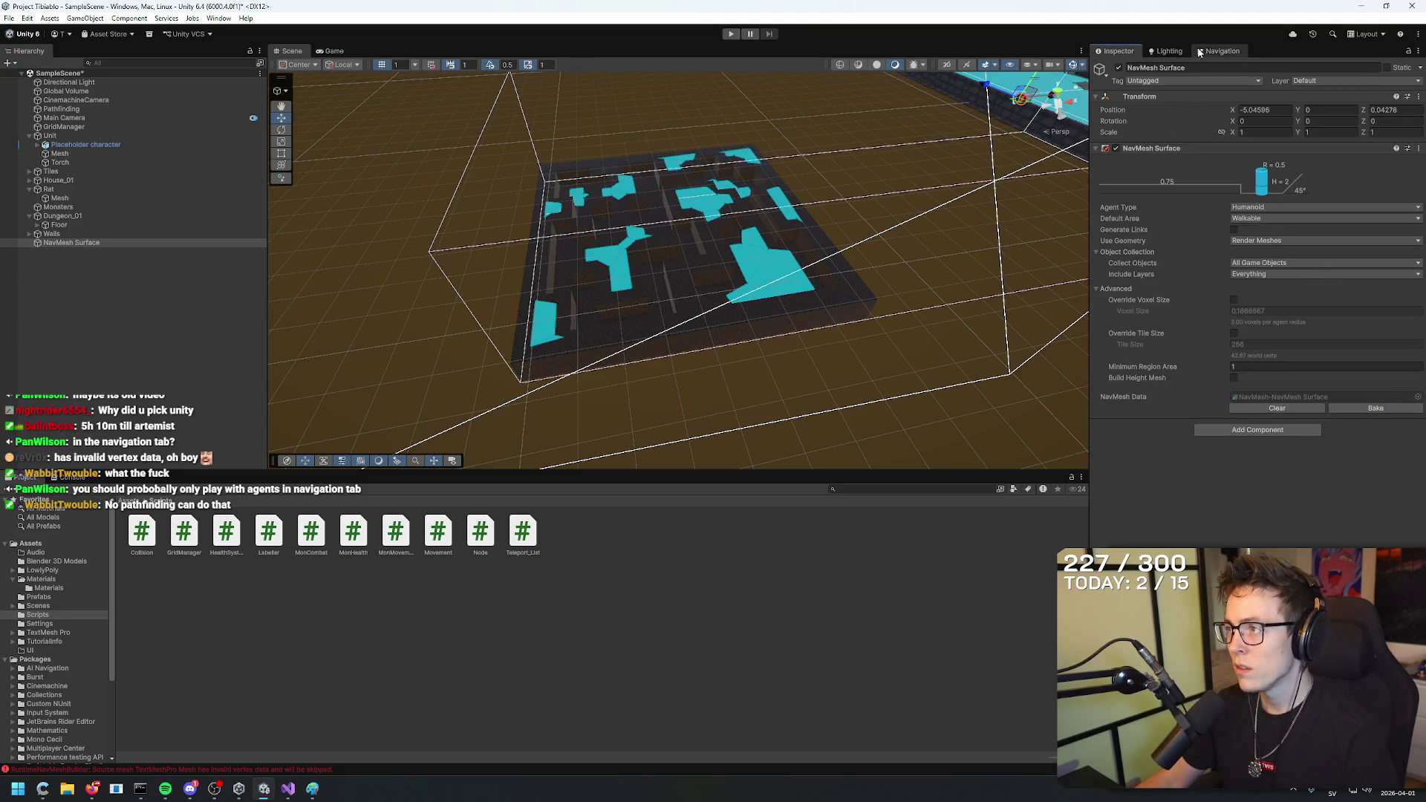
{"action": "left_click", "coordinate": [1218, 50]}
{"action": "left_click", "coordinate": [1107, 232]}
{"action": "type", "text": "2"}
{"action": "left_click", "coordinate": [1114, 50]}
{"action": "left_click", "coordinate": [1375, 408]}
Lower the agent height to 1 and rebake the NavMesh.
{"action": "left_click", "coordinate": [1218, 51]}
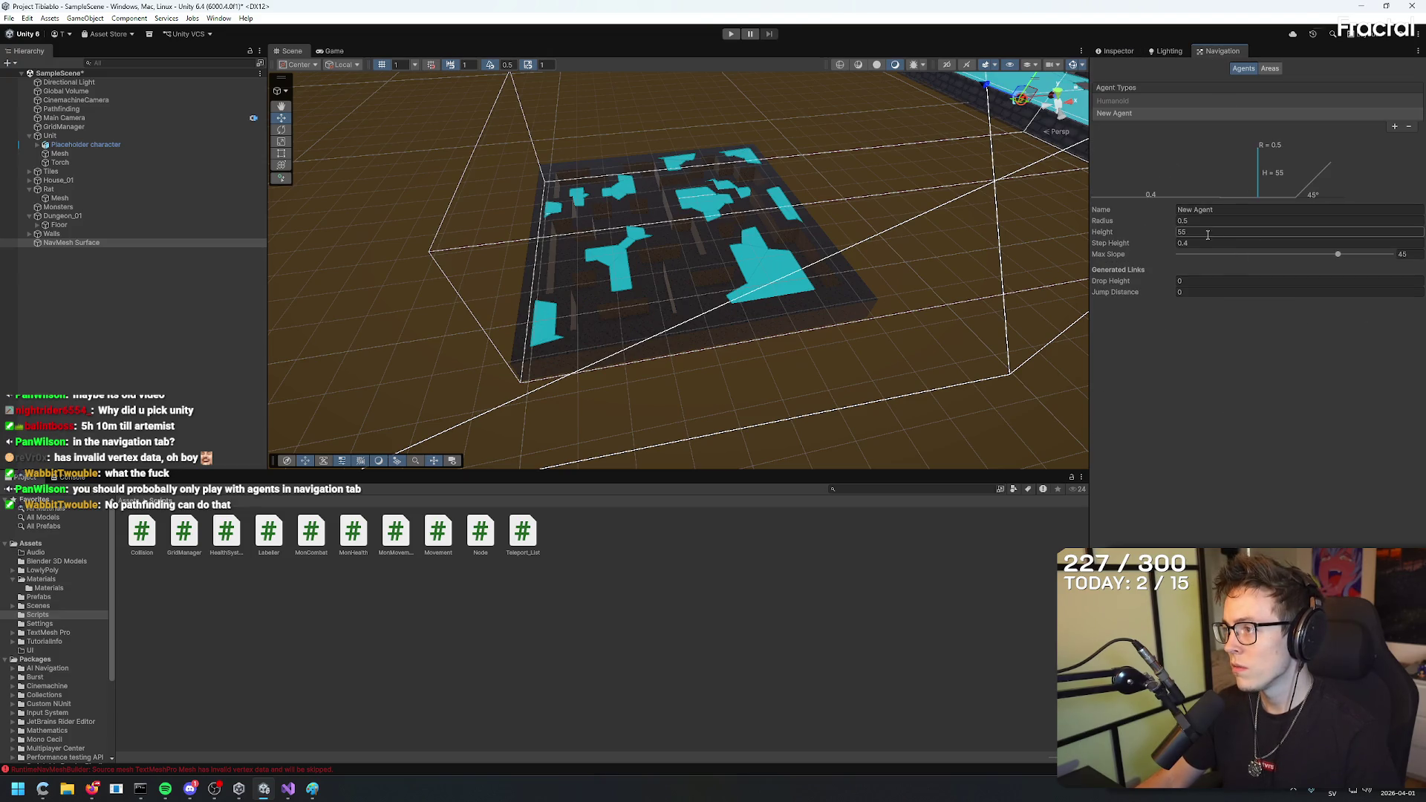
{"action": "type", "text": "1"}
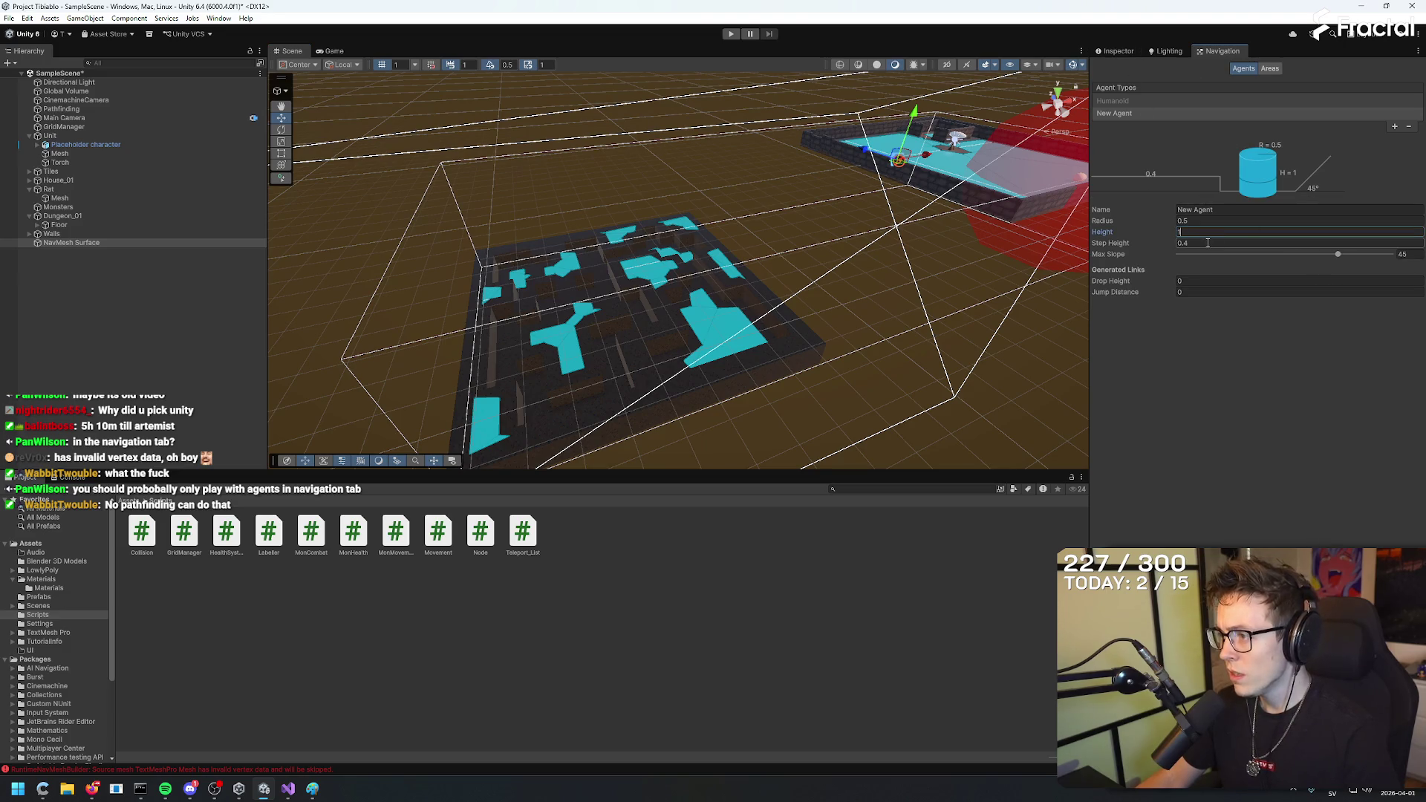
{"action": "left_click", "coordinate": [1209, 243]}
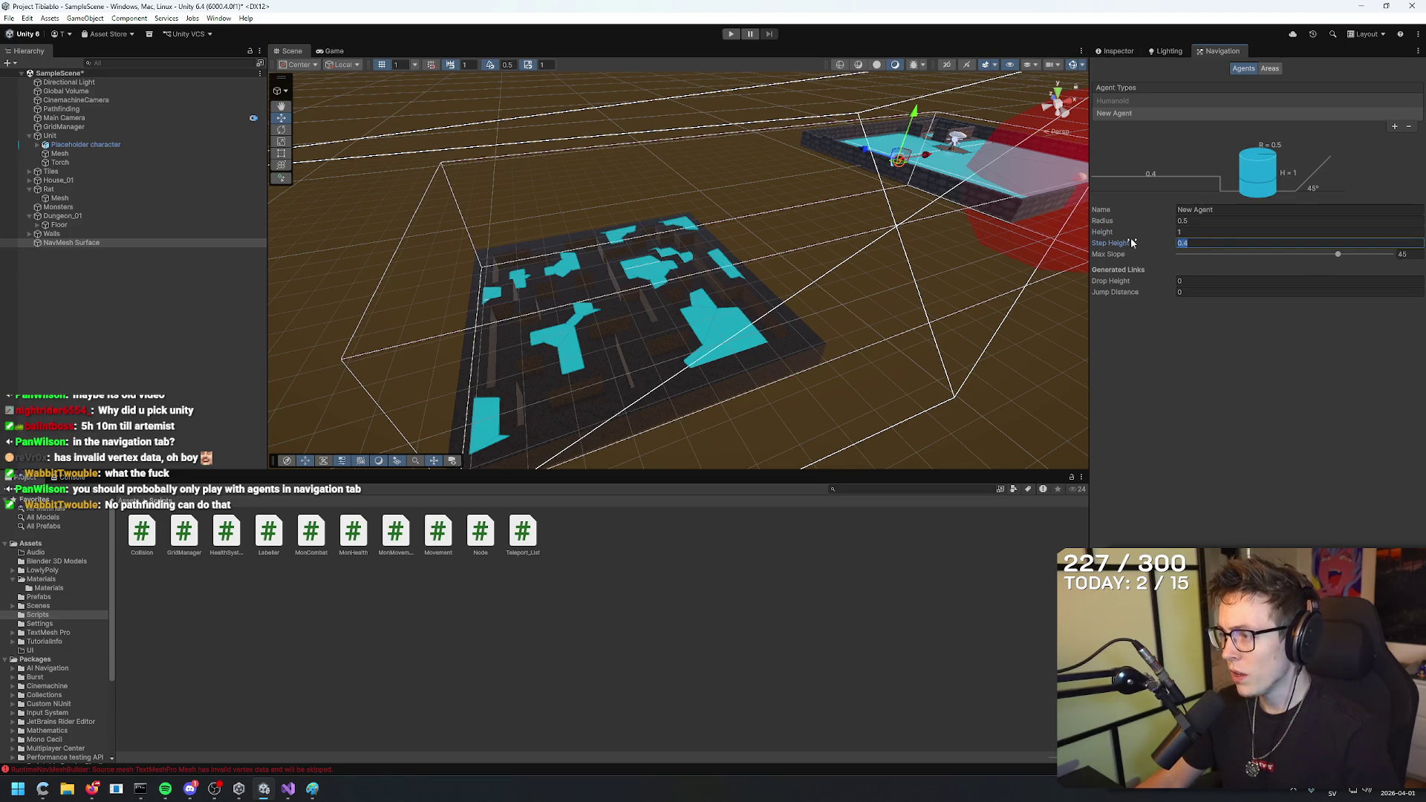
{"action": "left_click", "coordinate": [1114, 50]}
{"action": "left_click", "coordinate": [1358, 410]}
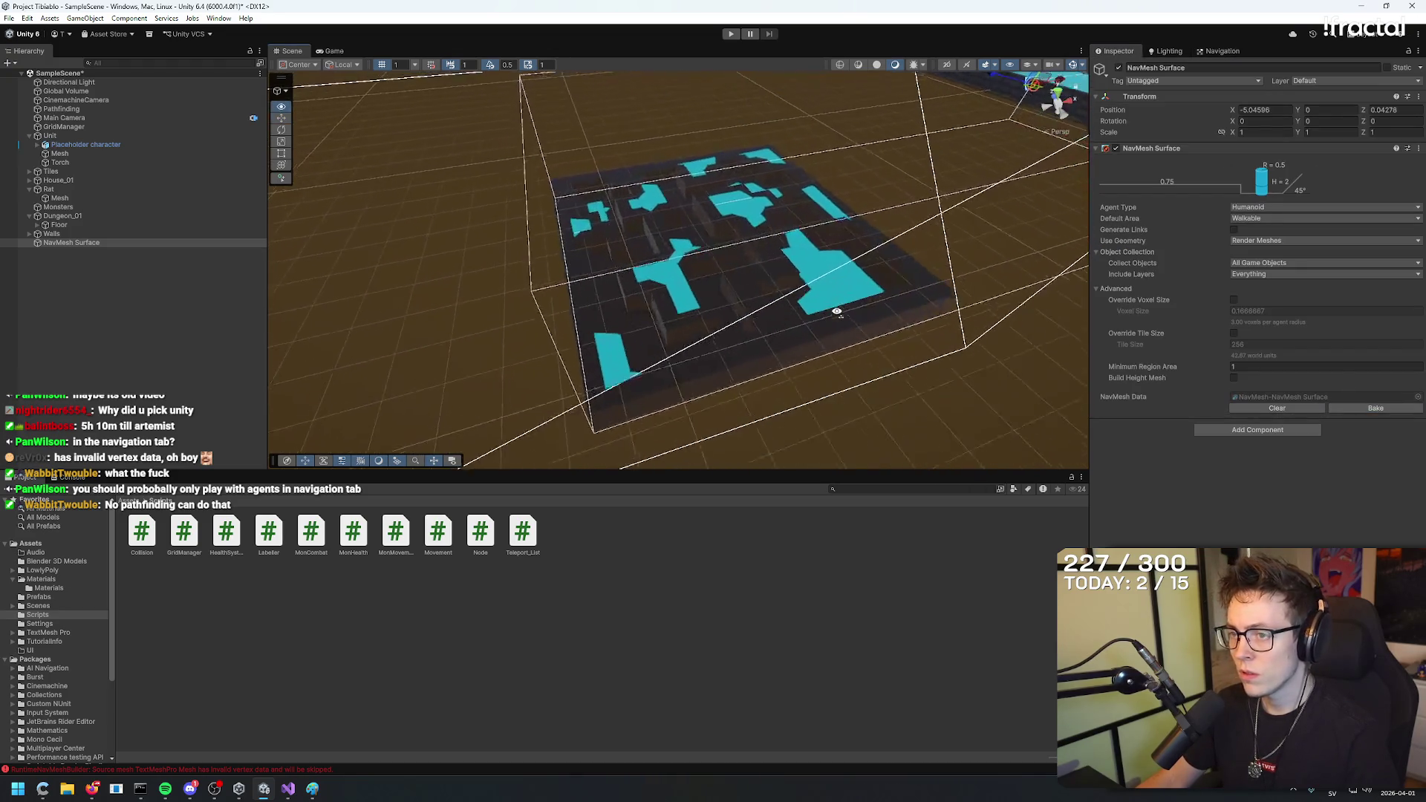
Reduce the agent radius, rebake, then clear and rebake the NavMesh data.
{"action": "left_click", "coordinate": [1221, 50]}
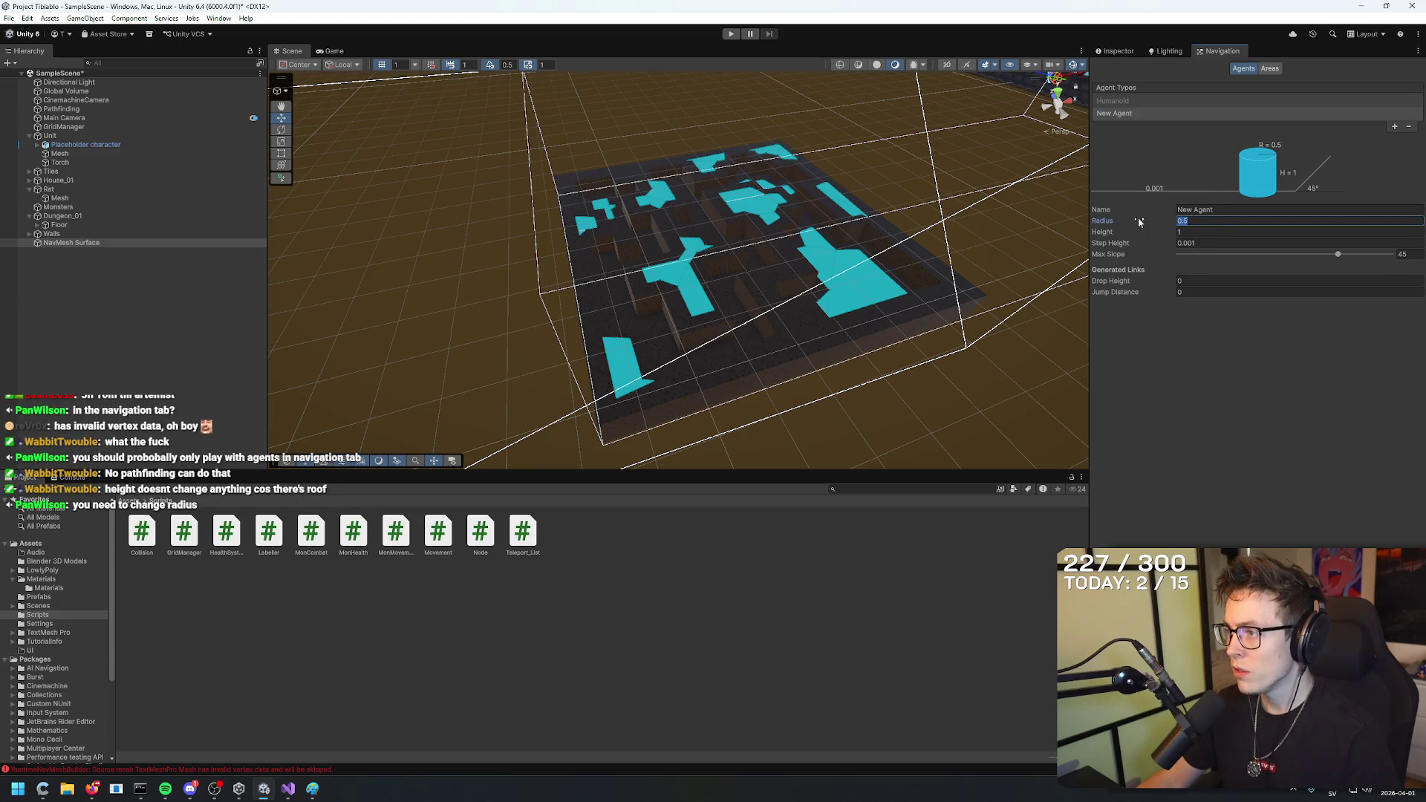
{"action": "left_click", "coordinate": [1116, 51]}
{"action": "left_click", "coordinate": [1222, 51]}
{"action": "left_click", "coordinate": [1196, 221]}
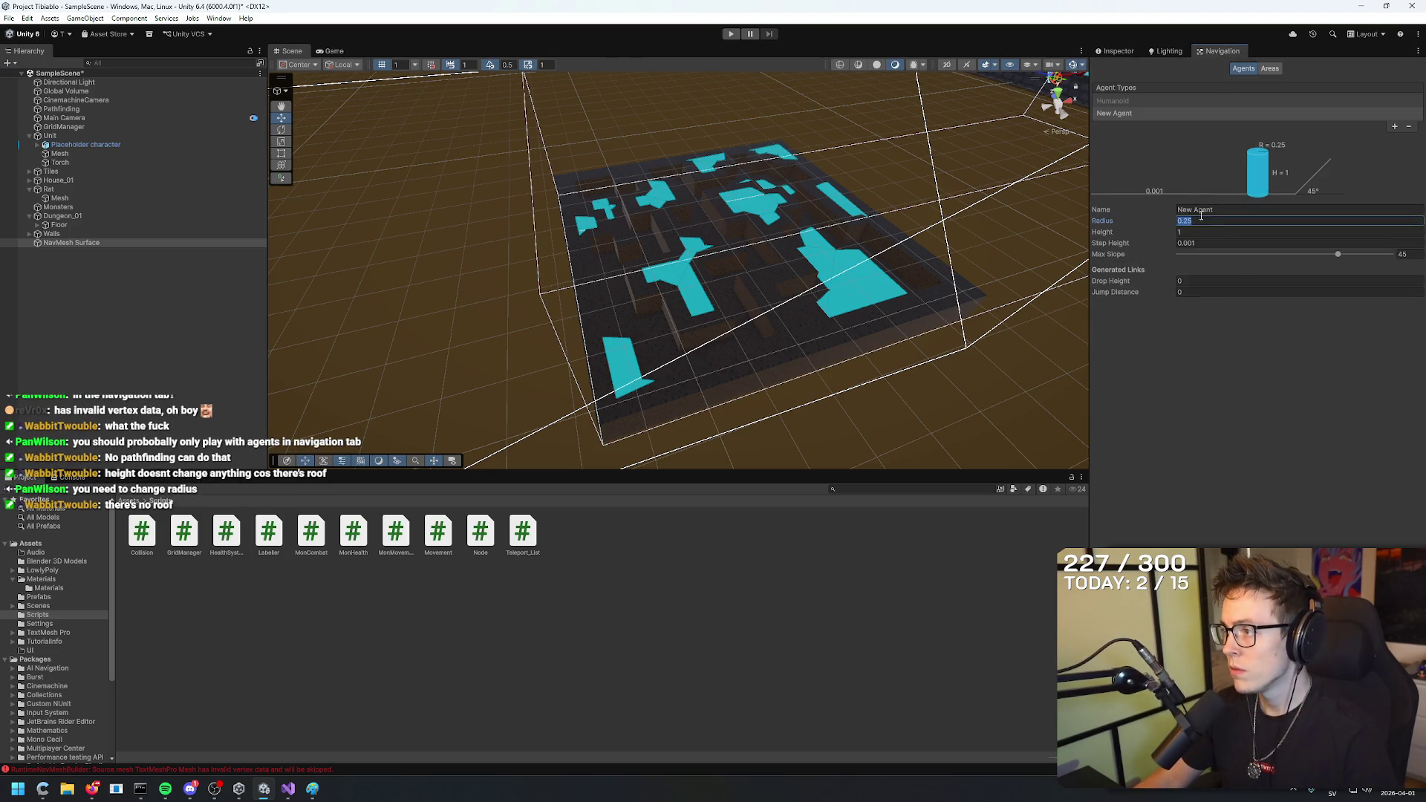
{"action": "left_click", "coordinate": [1122, 51]}
{"action": "left_click", "coordinate": [1375, 408]}
{"action": "left_click", "coordinate": [1222, 50]}
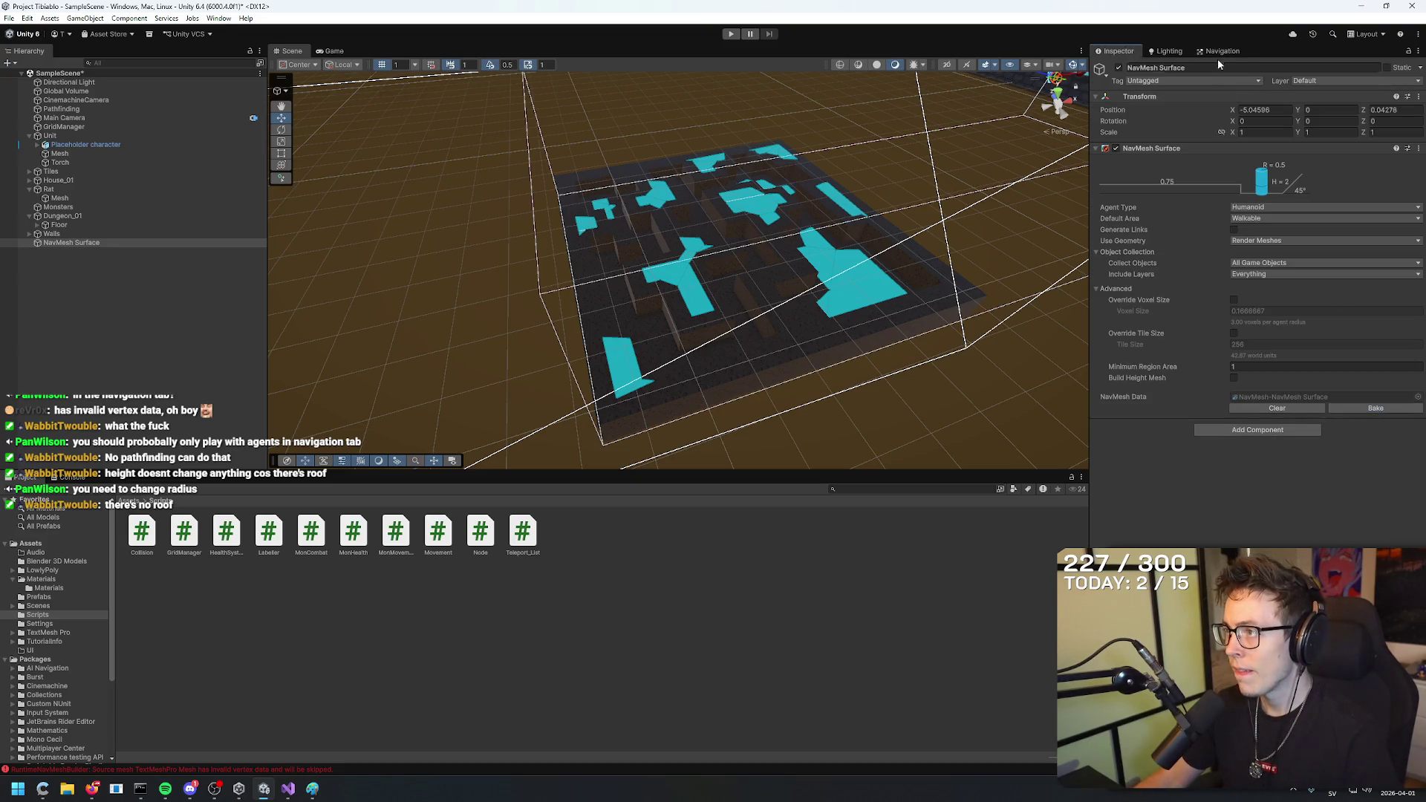
{"action": "left_click", "coordinate": [1203, 221]}
{"action": "left_click", "coordinate": [1118, 51]}
{"action": "left_click", "coordinate": [1374, 408]}
{"action": "left_click", "coordinate": [1277, 407]}
{"action": "left_click", "coordinate": [1375, 408]}
{"action": "left_click_drag", "start_coordinate": [884, 320], "coordinate": [863, 262]}
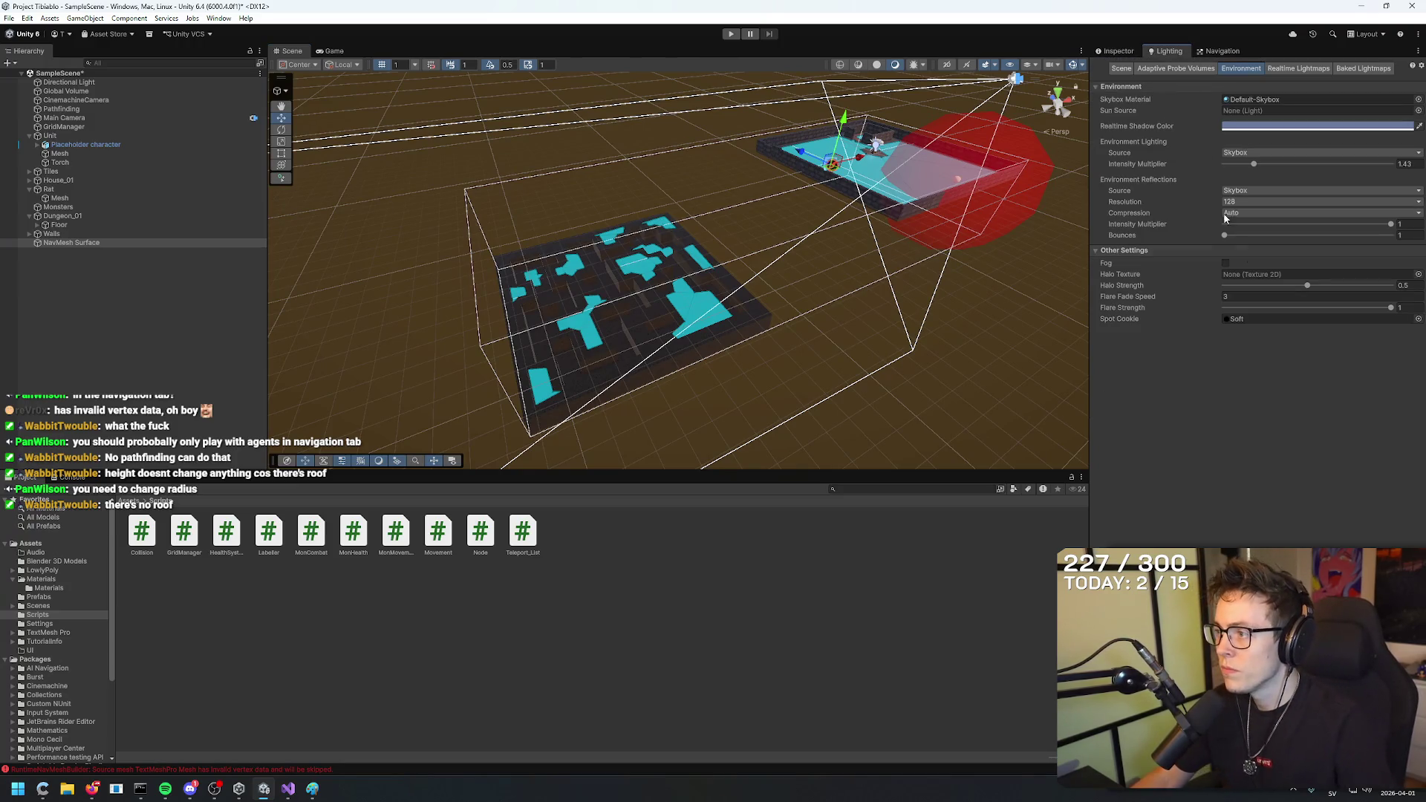
Set the agent height to 0.5 and delete the extra New Agent type.
{"action": "left_click", "coordinate": [1208, 51]}
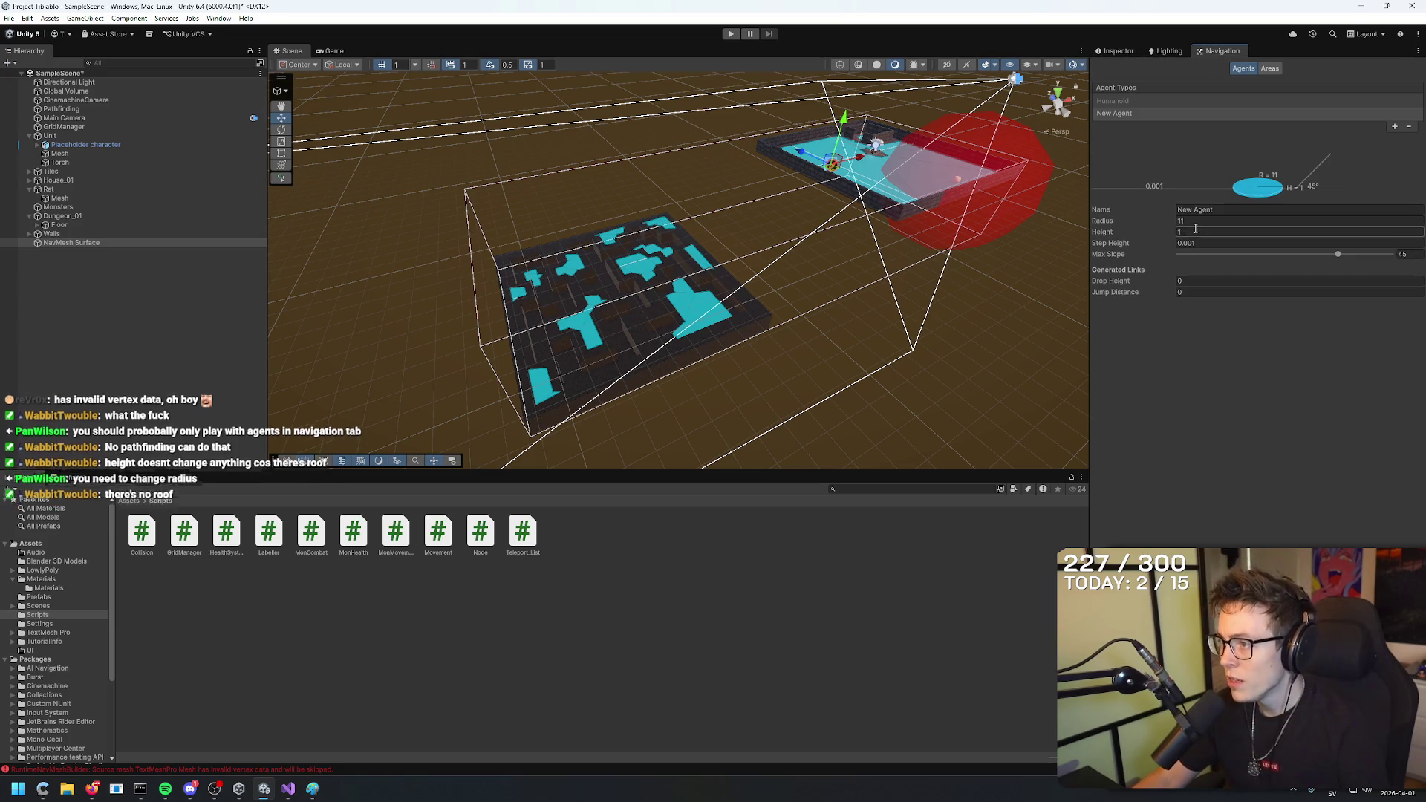
{"action": "type", "text": "0.5"}
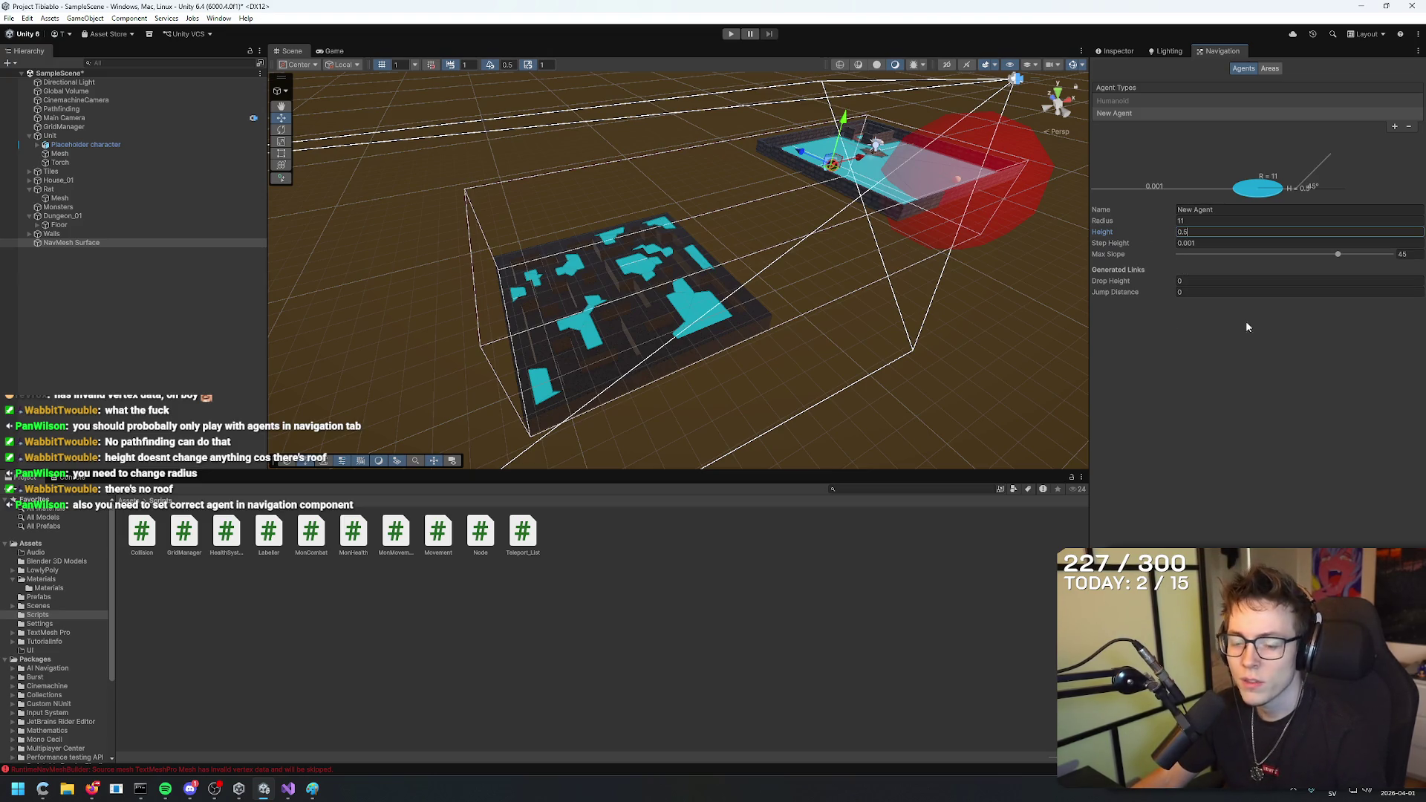
{"action": "key", "text": "shift+Tab"}
{"action": "key", "text": "shift+Tab"}
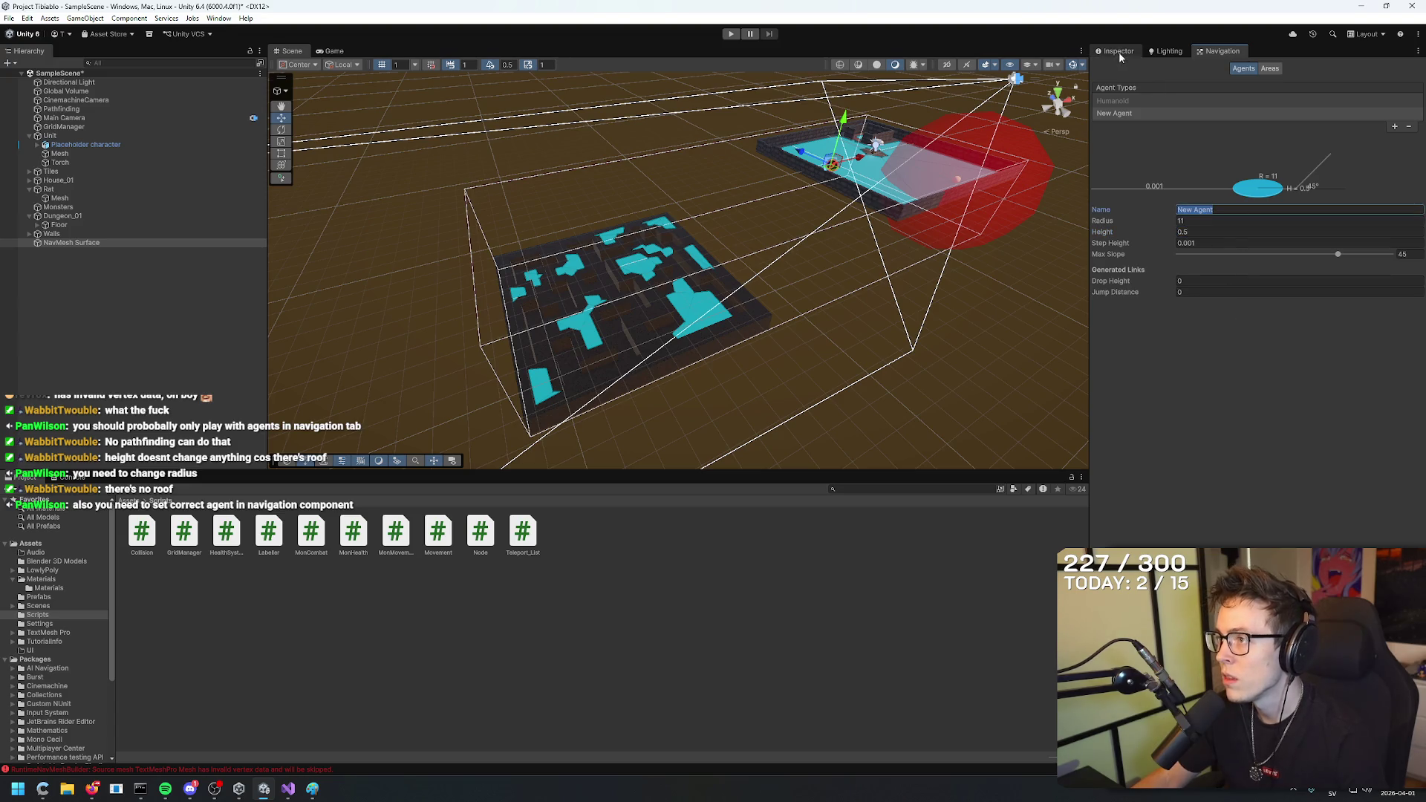
{"action": "left_click", "coordinate": [1120, 52]}
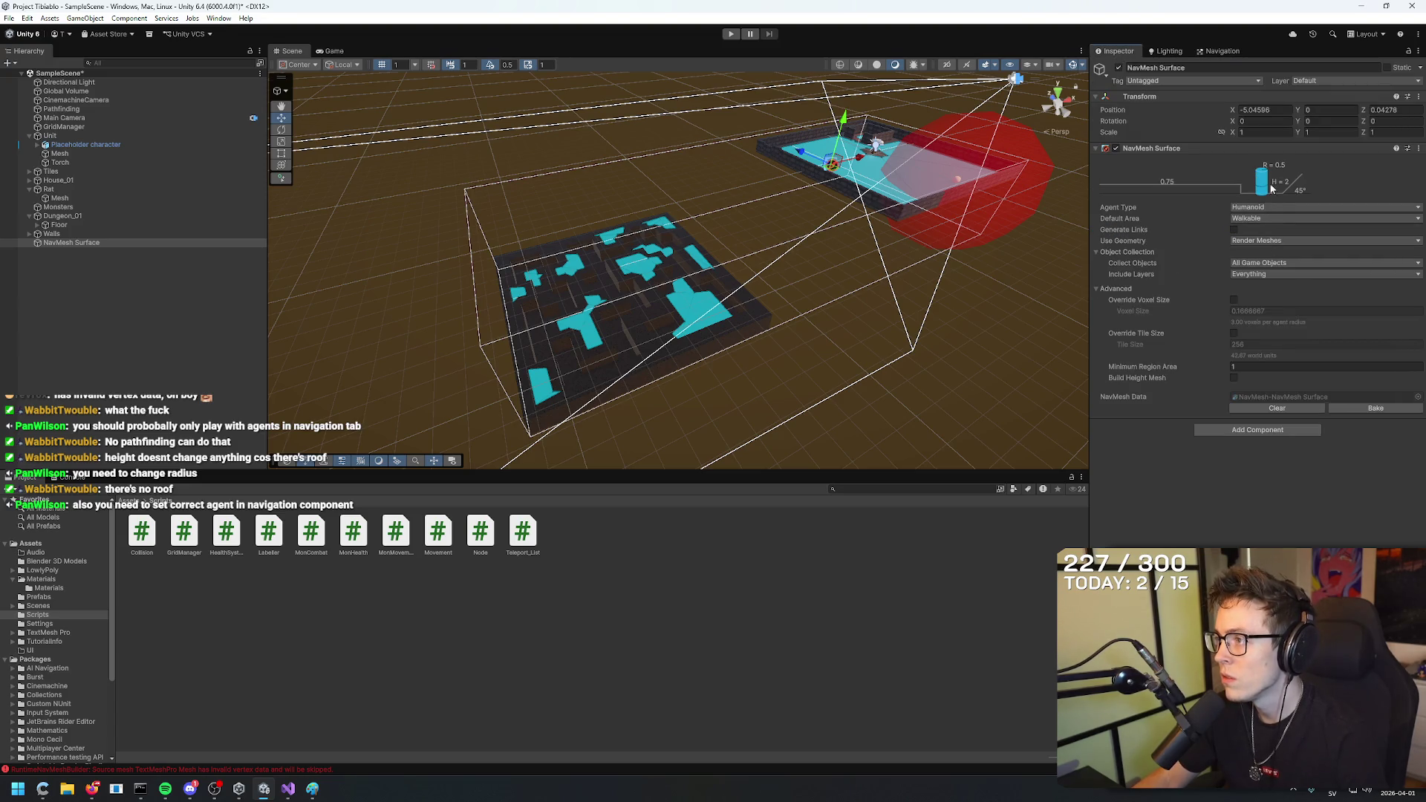
{"action": "left_click", "coordinate": [1269, 206]}
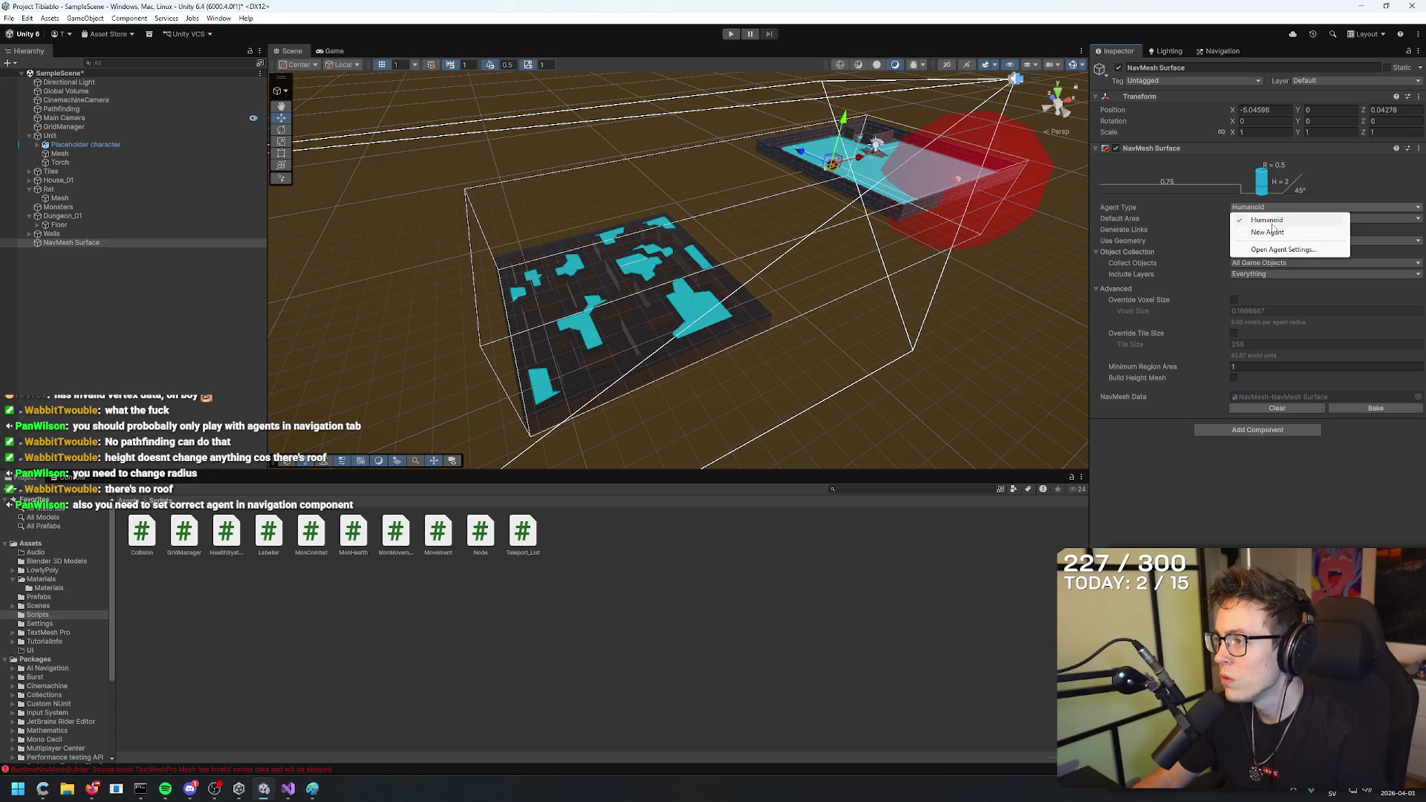
{"action": "left_click", "coordinate": [1267, 232]}
{"action": "left_click", "coordinate": [1219, 52]}
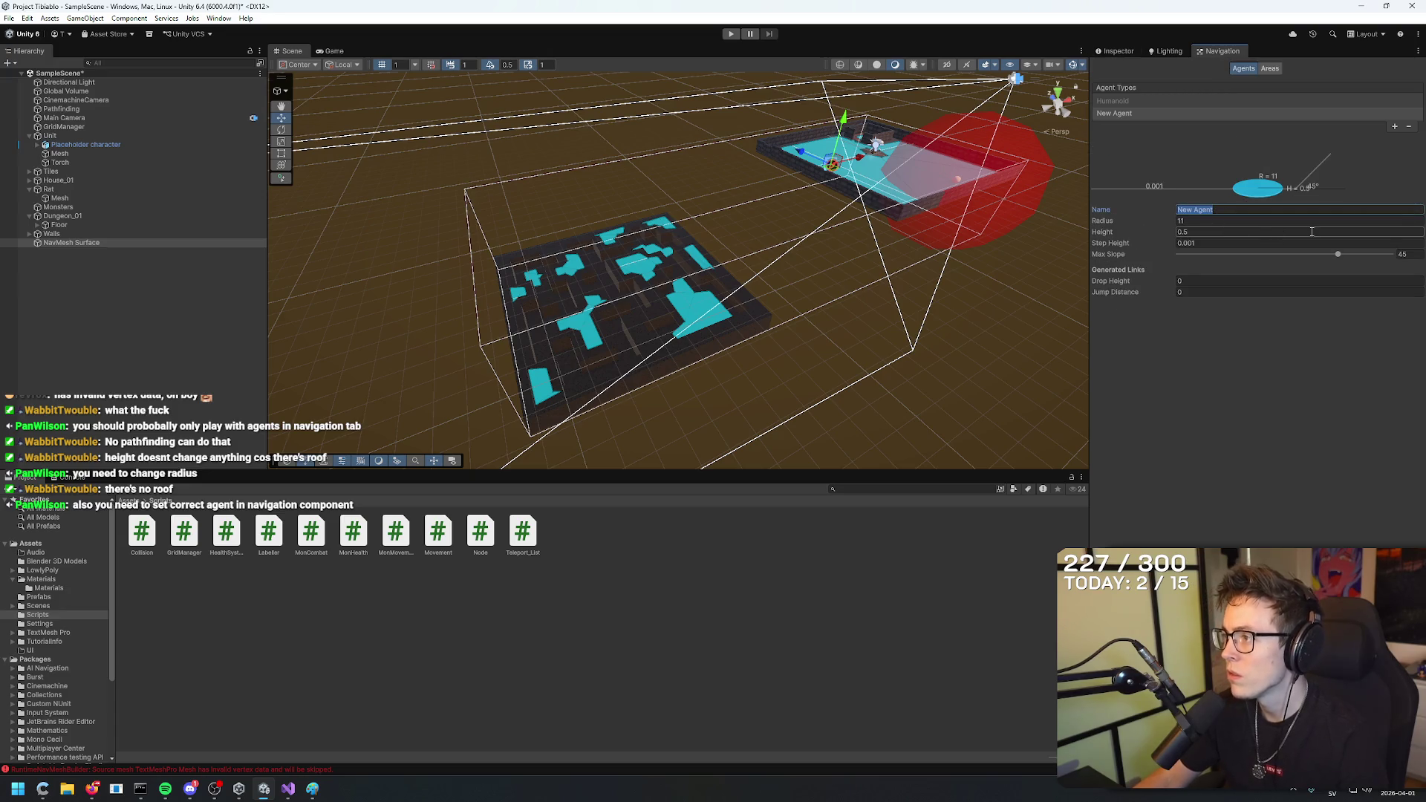
{"action": "left_click", "coordinate": [1407, 127]}
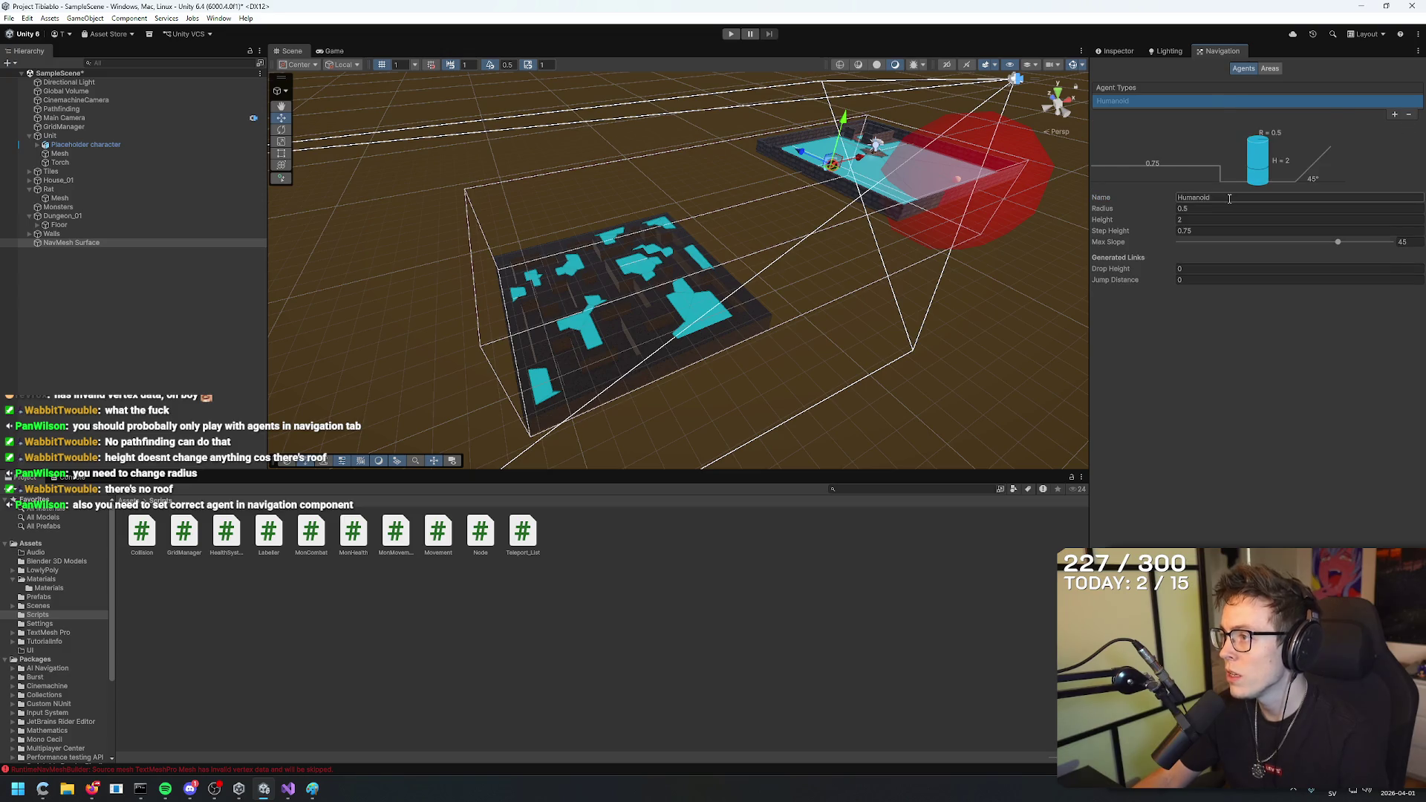
Give the Humanoid agent step height 0.001, height 1 and radius 0.25, then rebake.
{"action": "left_click", "coordinate": [1217, 230]}
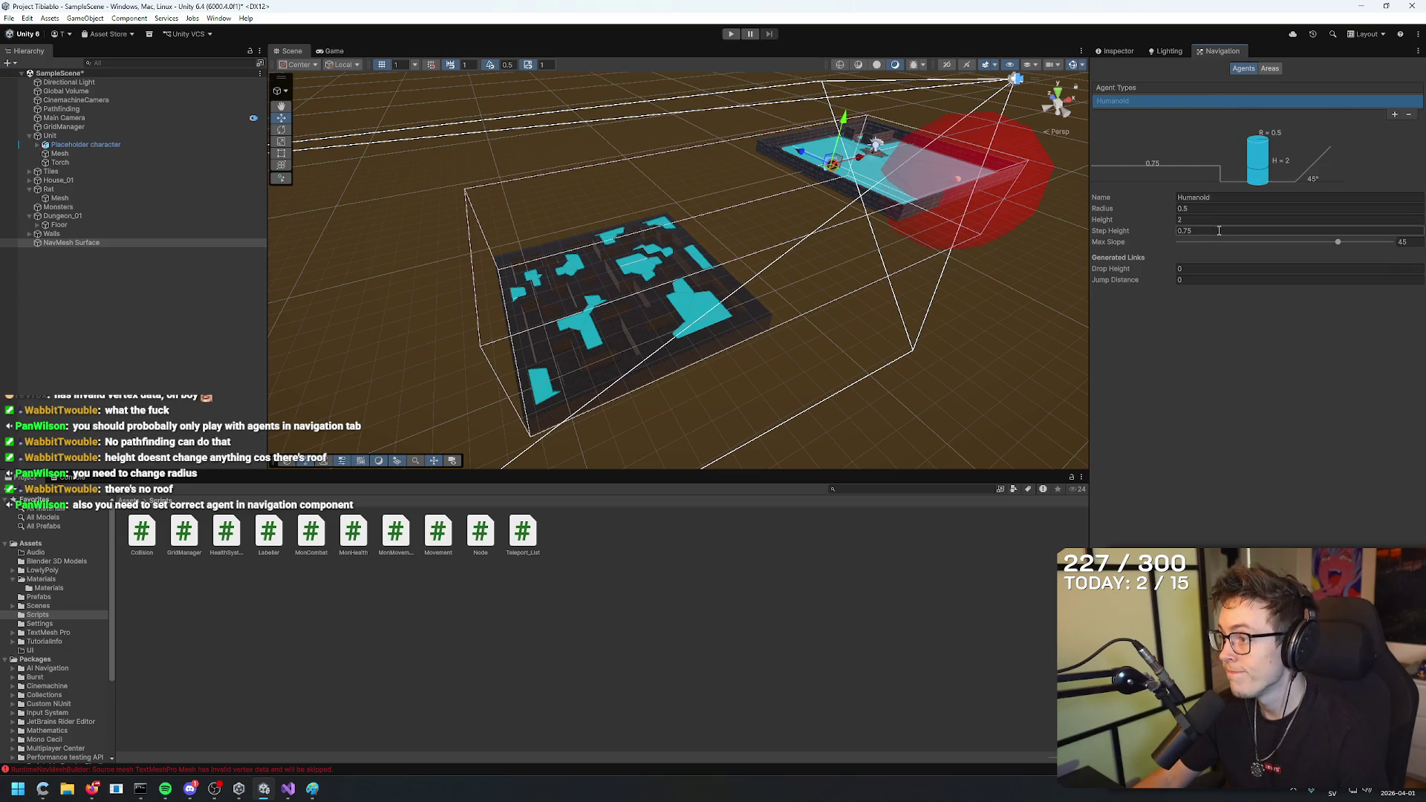
{"action": "type", "text": "0"}
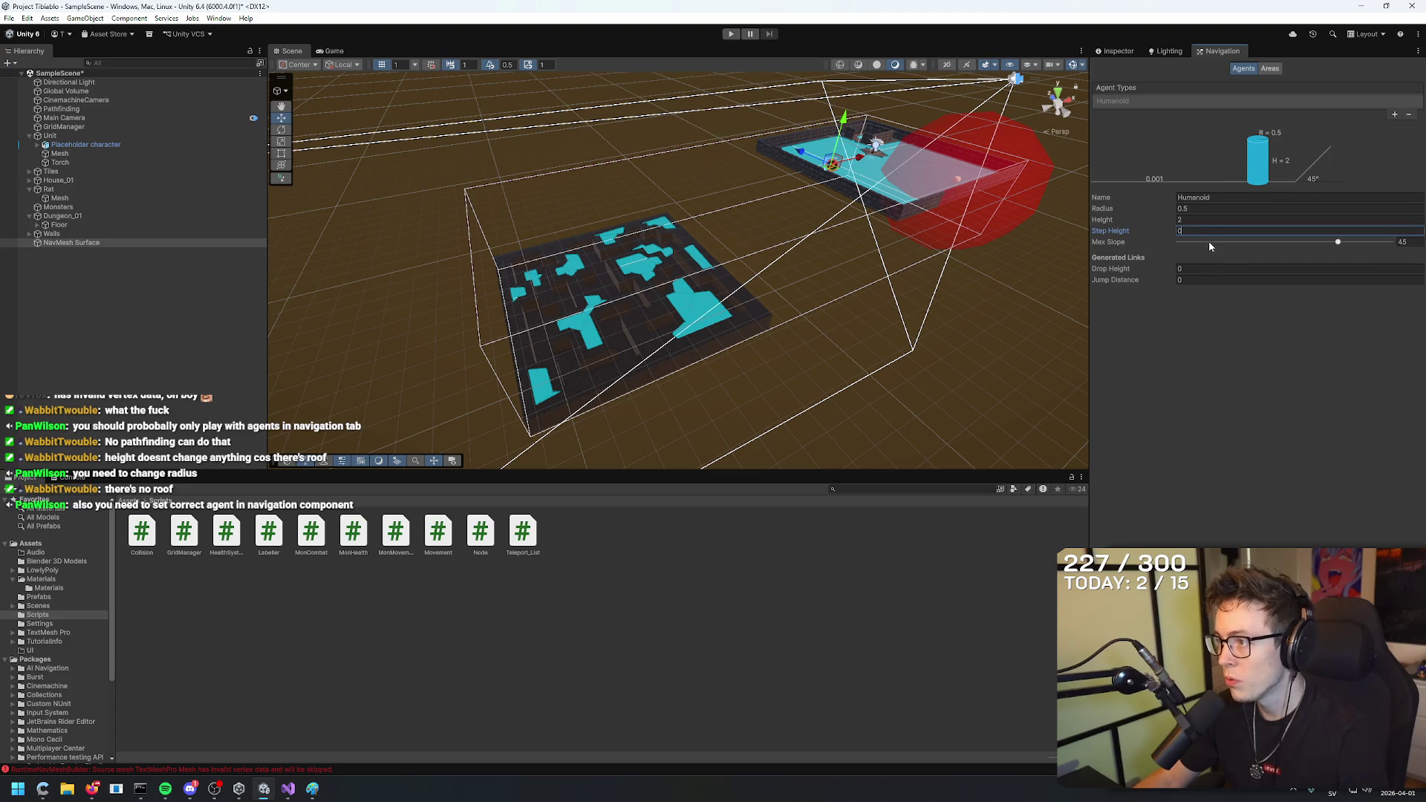
{"action": "left_click", "coordinate": [1122, 51]}
{"action": "left_click", "coordinate": [1206, 51]}
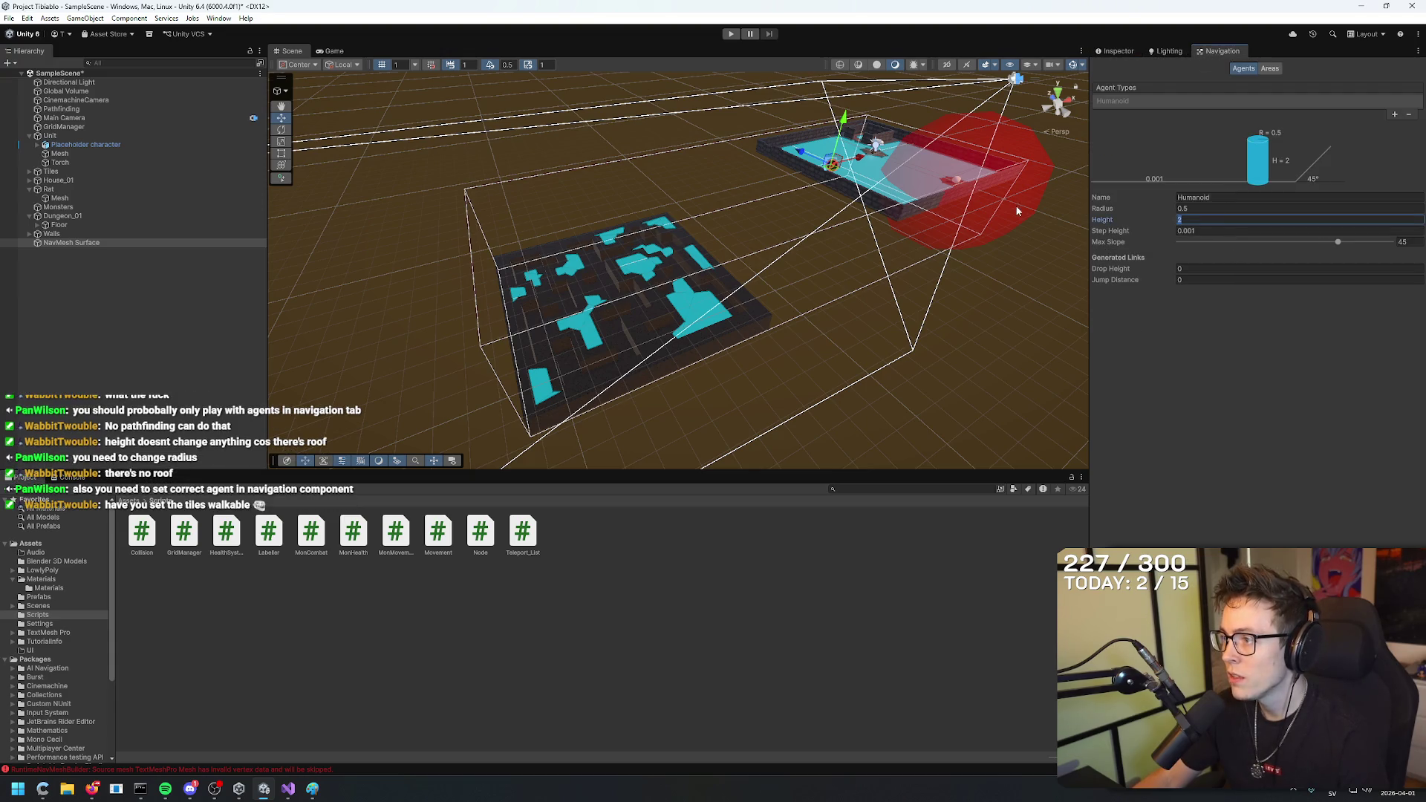
{"action": "type", "text": "1"}
{"action": "key", "text": "shift+Tab"}
{"action": "type", "text": "0.2"}
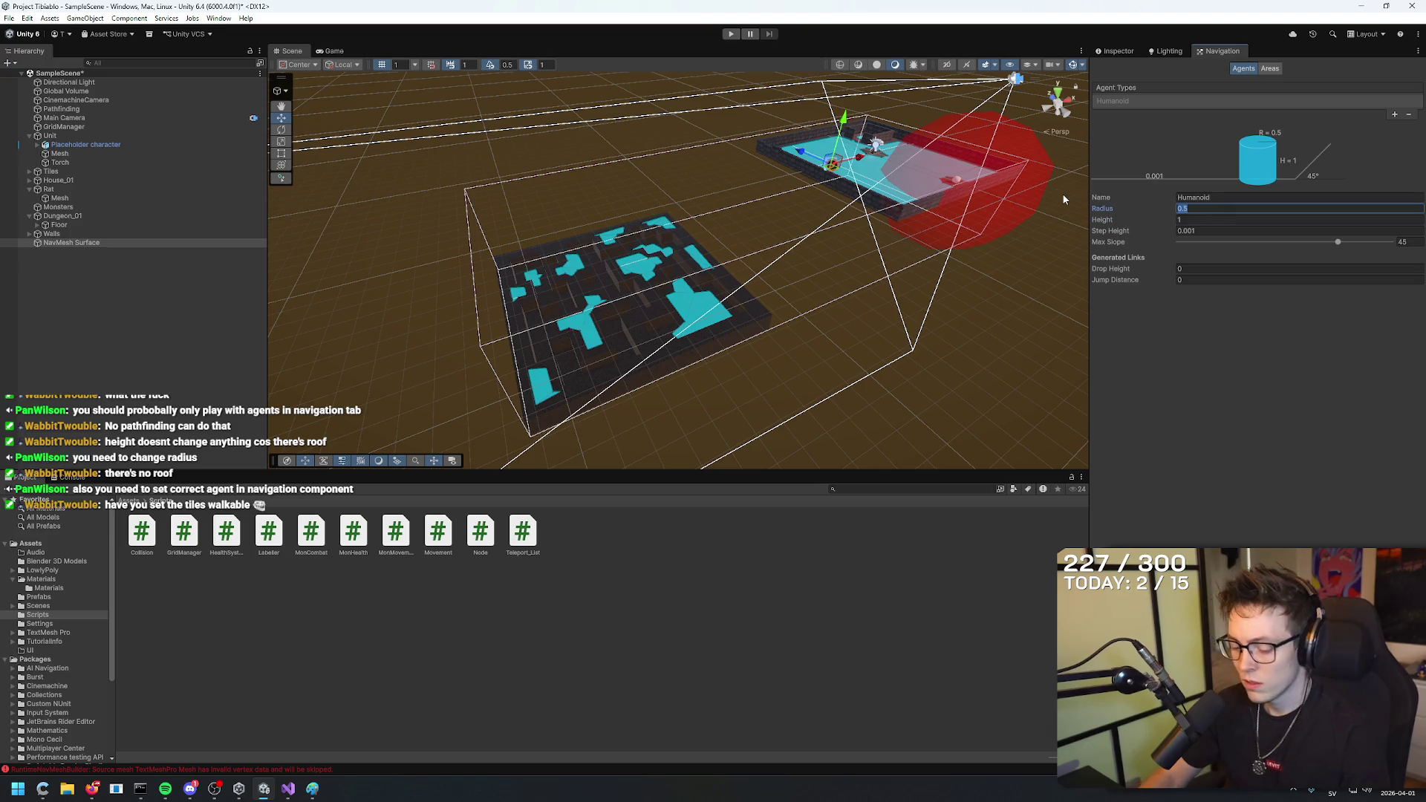
{"action": "type", "text": "5"}
{"action": "left_click", "coordinate": [1117, 51]}
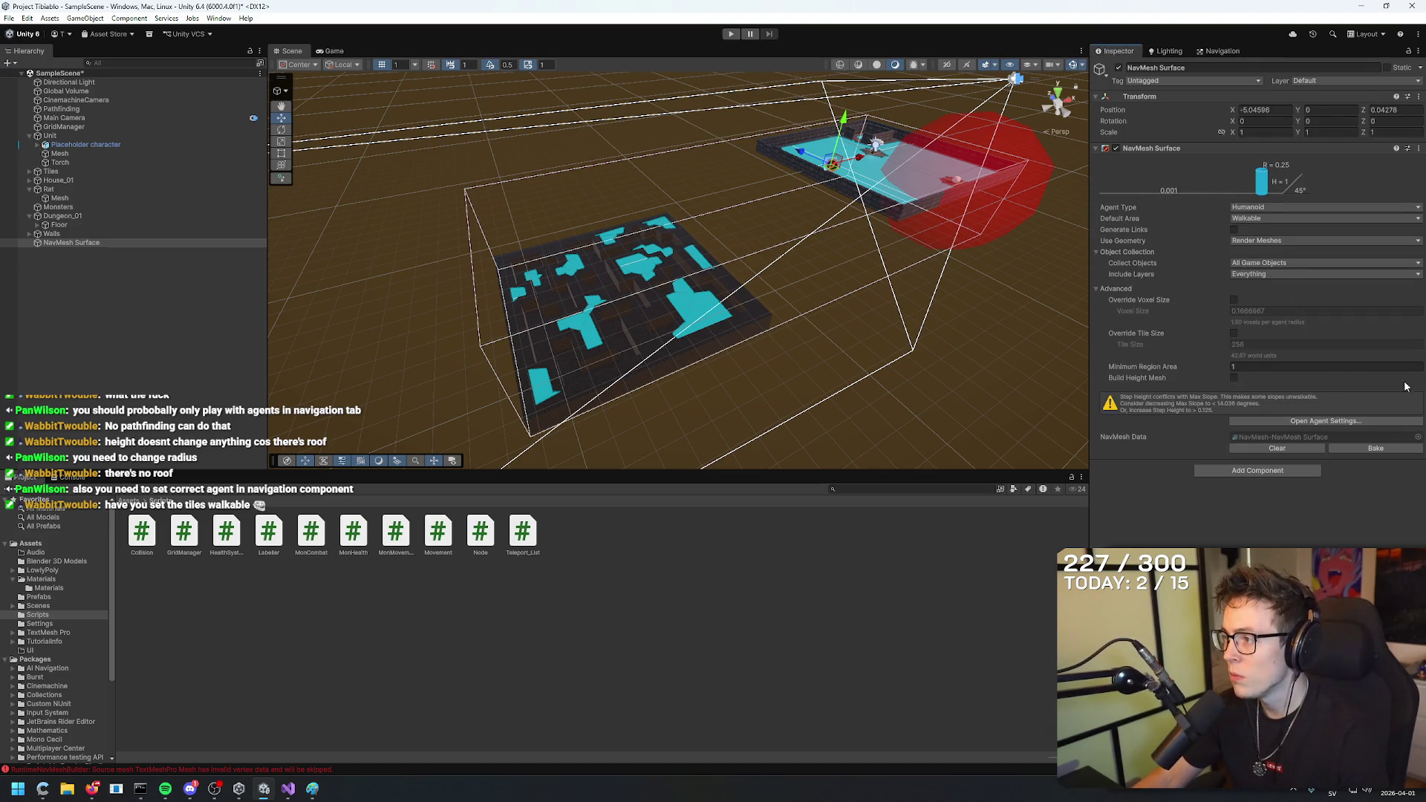
{"action": "left_click", "coordinate": [1376, 449]}
Uncheck Default, TransparentFX, Ignore Raycast, Player, Water and UI so only TileLayer remains, then rebake.
{"action": "mouse_move", "coordinate": [816, 238]}
{"action": "left_mouse_down"}
{"action": "mouse_move", "coordinate": [762, 269]}
{"action": "mouse_move", "coordinate": [717, 185]}
{"action": "mouse_move", "coordinate": [738, 349]}
{"action": "mouse_move", "coordinate": [748, 319]}
{"action": "mouse_move", "coordinate": [749, 331]}
{"action": "mouse_move", "coordinate": [986, 222]}
{"action": "mouse_move", "coordinate": [1034, 225]}
{"action": "mouse_move", "coordinate": [869, 173]}
{"action": "mouse_move", "coordinate": [999, 345]}
{"action": "mouse_move", "coordinate": [675, 186]}
{"action": "left_mouse_up"}
{"action": "scroll", "coordinate": [674, 186], "scroll_direction": "down", "scroll_amount": 5}
{"action": "scroll", "coordinate": [676, 216], "scroll_direction": "up", "scroll_amount": 3}
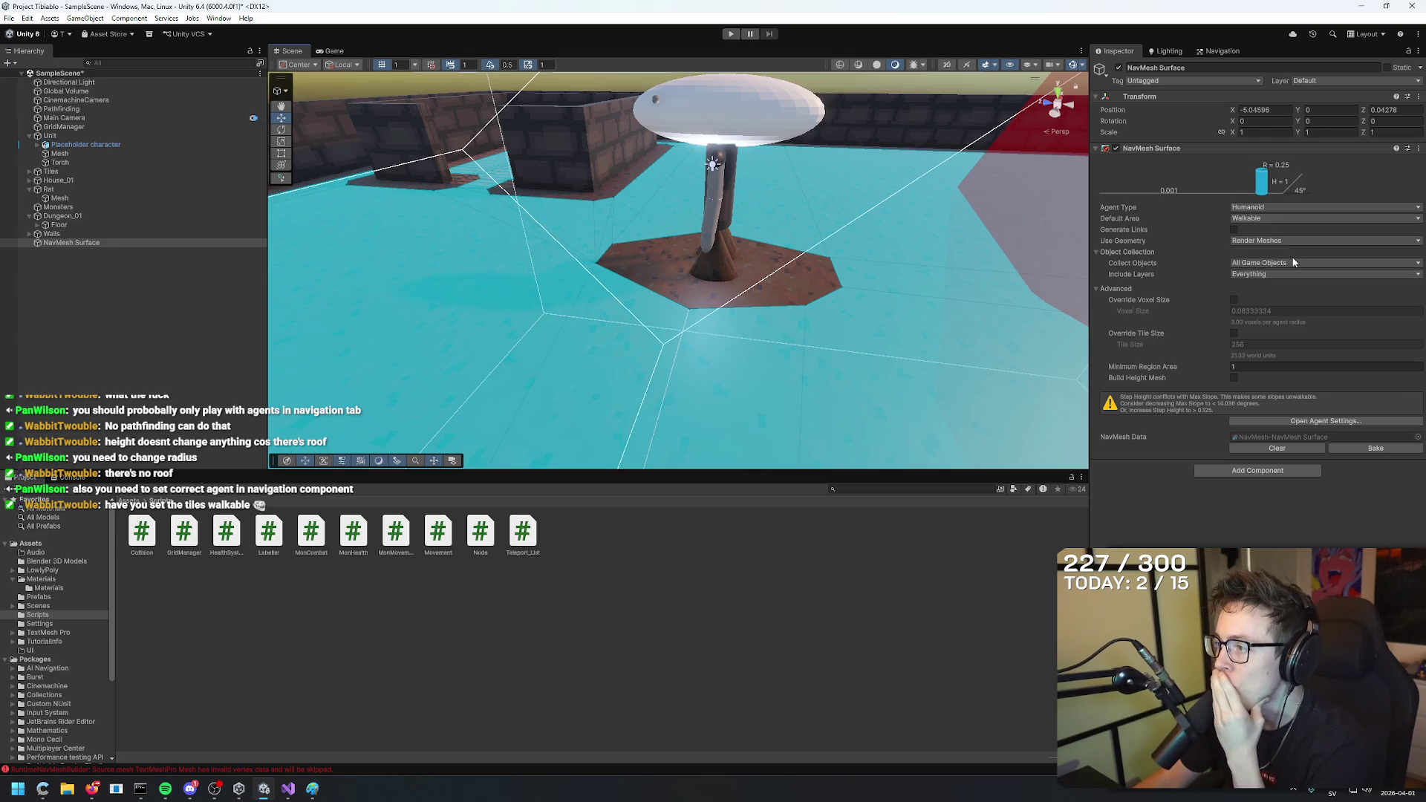
{"action": "left_click", "coordinate": [1282, 274]}
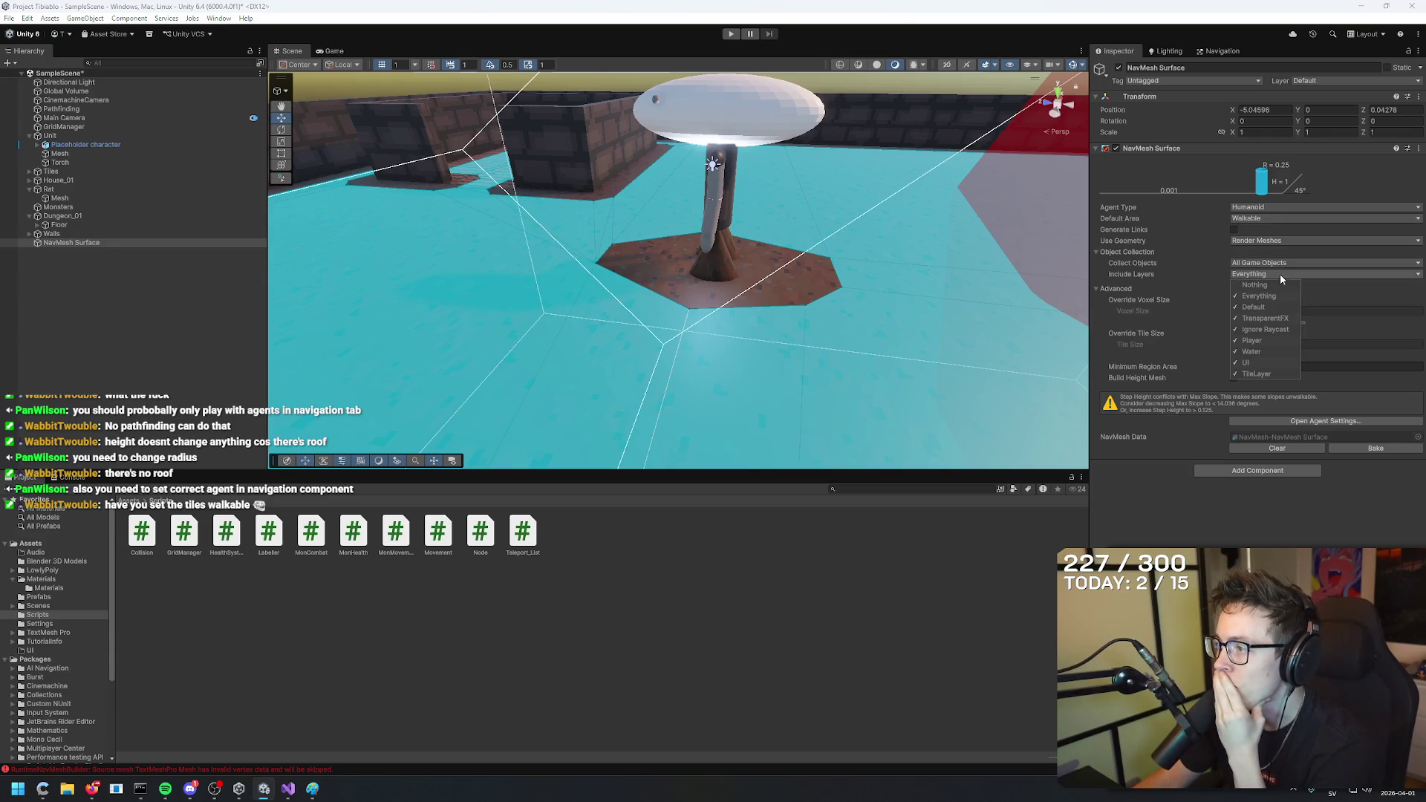
{"action": "left_click", "coordinate": [1255, 307]}
{"action": "left_click", "coordinate": [1261, 318]}
{"action": "left_click", "coordinate": [1261, 329]}
{"action": "left_click", "coordinate": [1251, 351]}
{"action": "left_click", "coordinate": [1251, 340]}
{"action": "left_click", "coordinate": [1246, 363]}
{"action": "mouse_move", "coordinate": [668, 260]}
{"action": "left_mouse_down"}
{"action": "mouse_move", "coordinate": [498, 186]}
{"action": "mouse_move", "coordinate": [636, 337]}
{"action": "mouse_move", "coordinate": [783, 238]}
{"action": "mouse_move", "coordinate": [783, 214]}
{"action": "mouse_move", "coordinate": [773, 261]}
{"action": "mouse_move", "coordinate": [805, 245]}
{"action": "mouse_move", "coordinate": [823, 303]}
{"action": "mouse_move", "coordinate": [805, 274]}
{"action": "mouse_move", "coordinate": [821, 289]}
{"action": "mouse_move", "coordinate": [876, 229]}
{"action": "mouse_move", "coordinate": [864, 281]}
{"action": "left_mouse_up"}
{"action": "left_click", "coordinate": [1374, 448]}
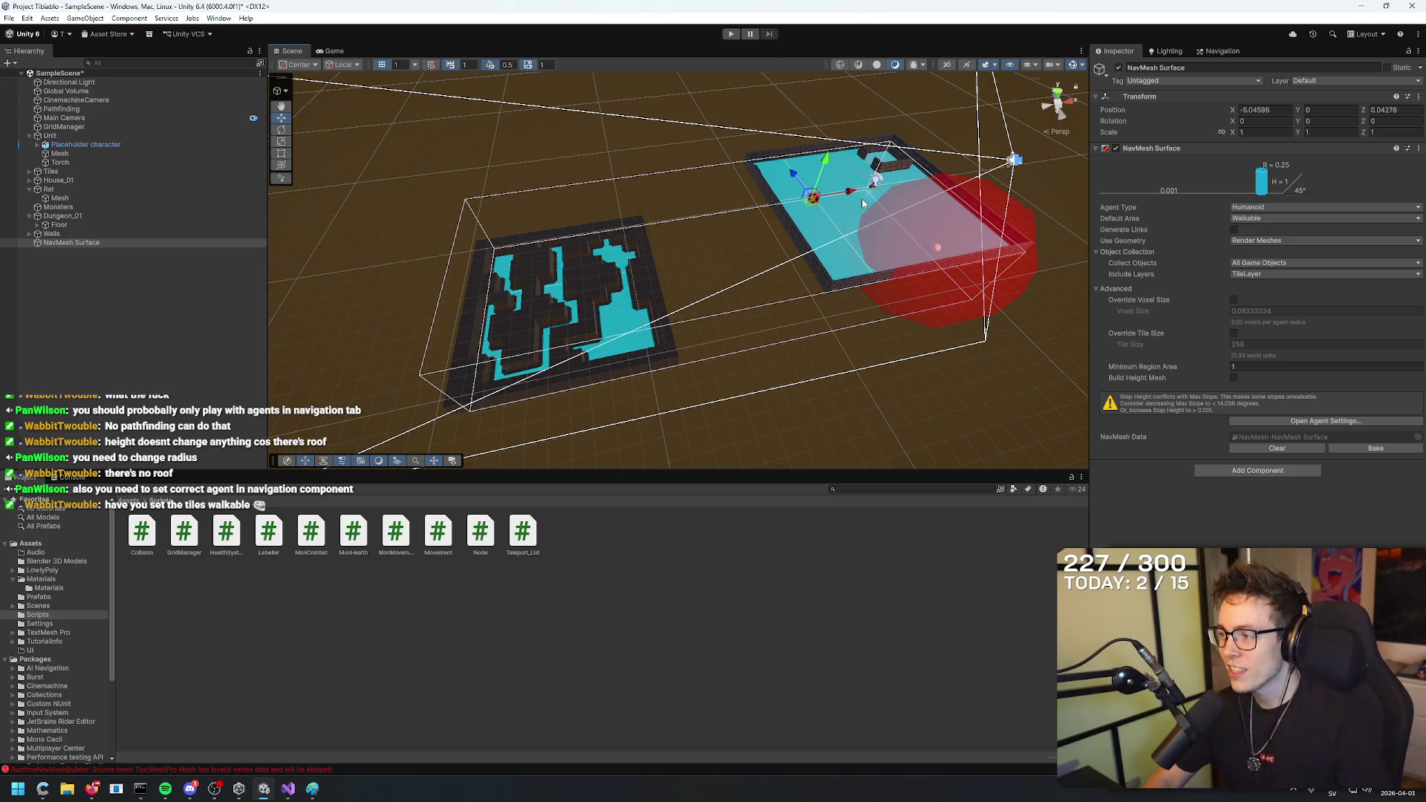
Bring the YouTube tutorial window forward briefly, then return to Unity.
{"action": "key", "text": "alt+Tab"}
{"action": "key", "text": "alt+Tab"}
{"action": "mouse_move", "coordinate": [96, 793]}
{"action": "left_click", "coordinate": [325, 739]}
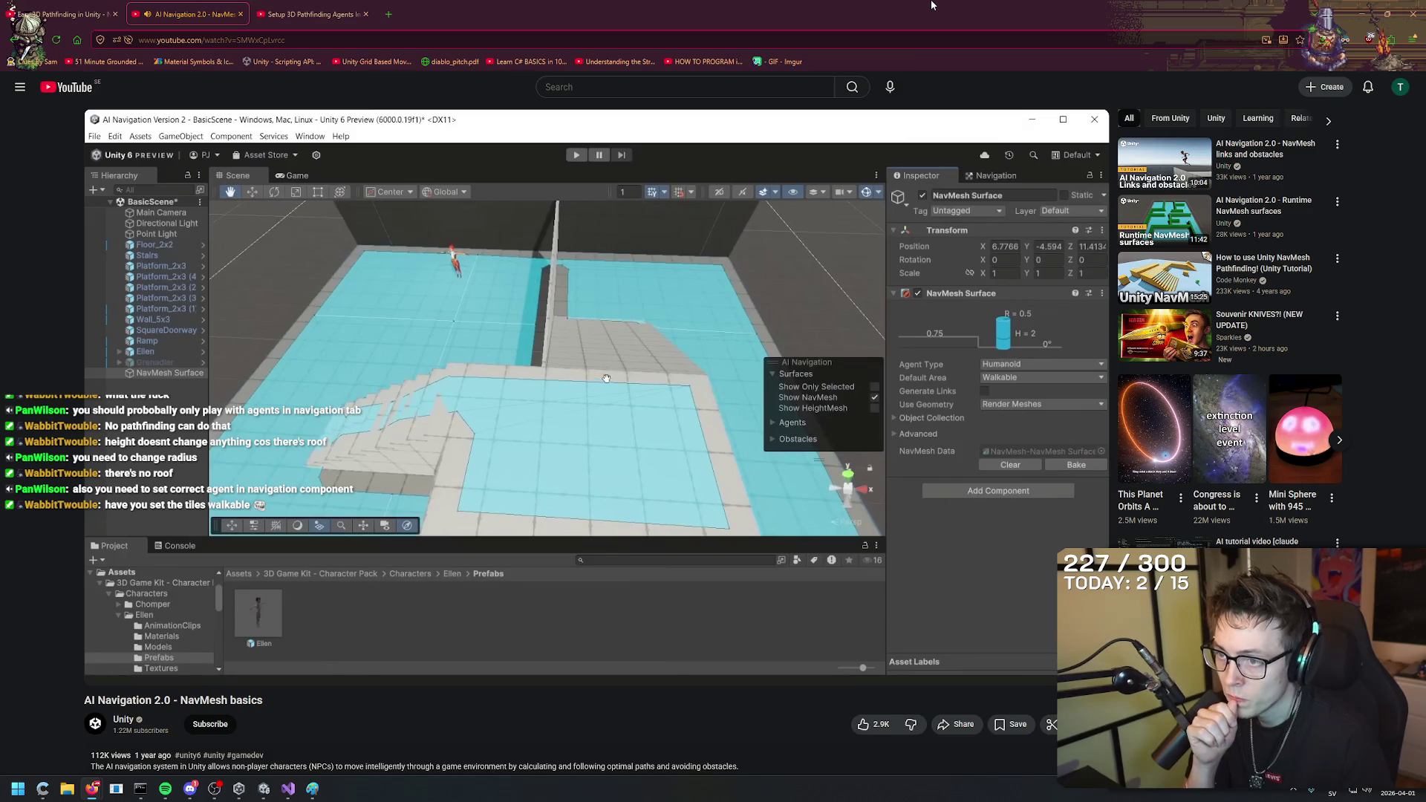
{"action": "key", "text": "alt+Tab"}
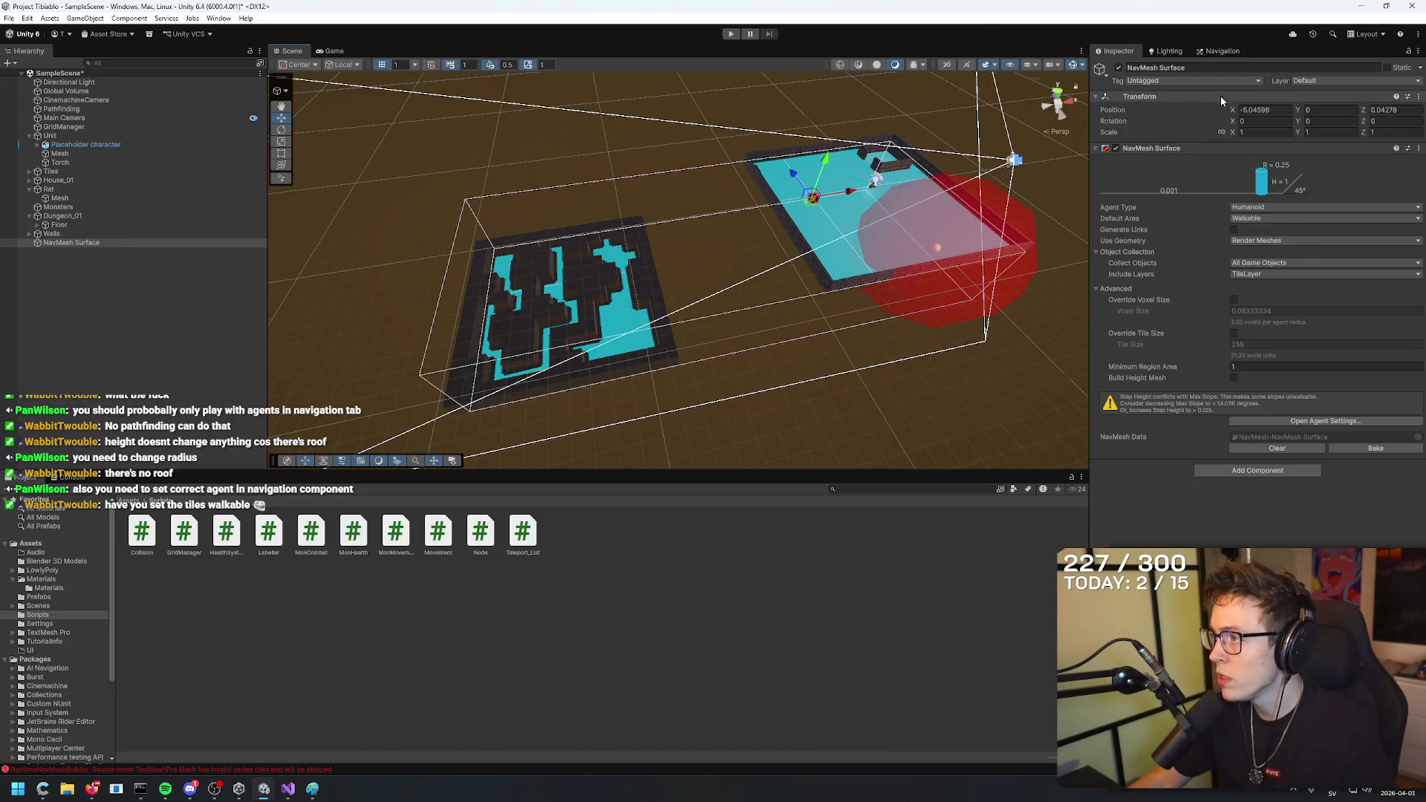
Drag the Humanoid agent's Max Slope to 0, then resume the YouTube tutorial.
{"action": "left_click", "coordinate": [1222, 52]}
{"action": "left_click_drag", "start_coordinate": [1338, 242], "coordinate": [955, 219]}
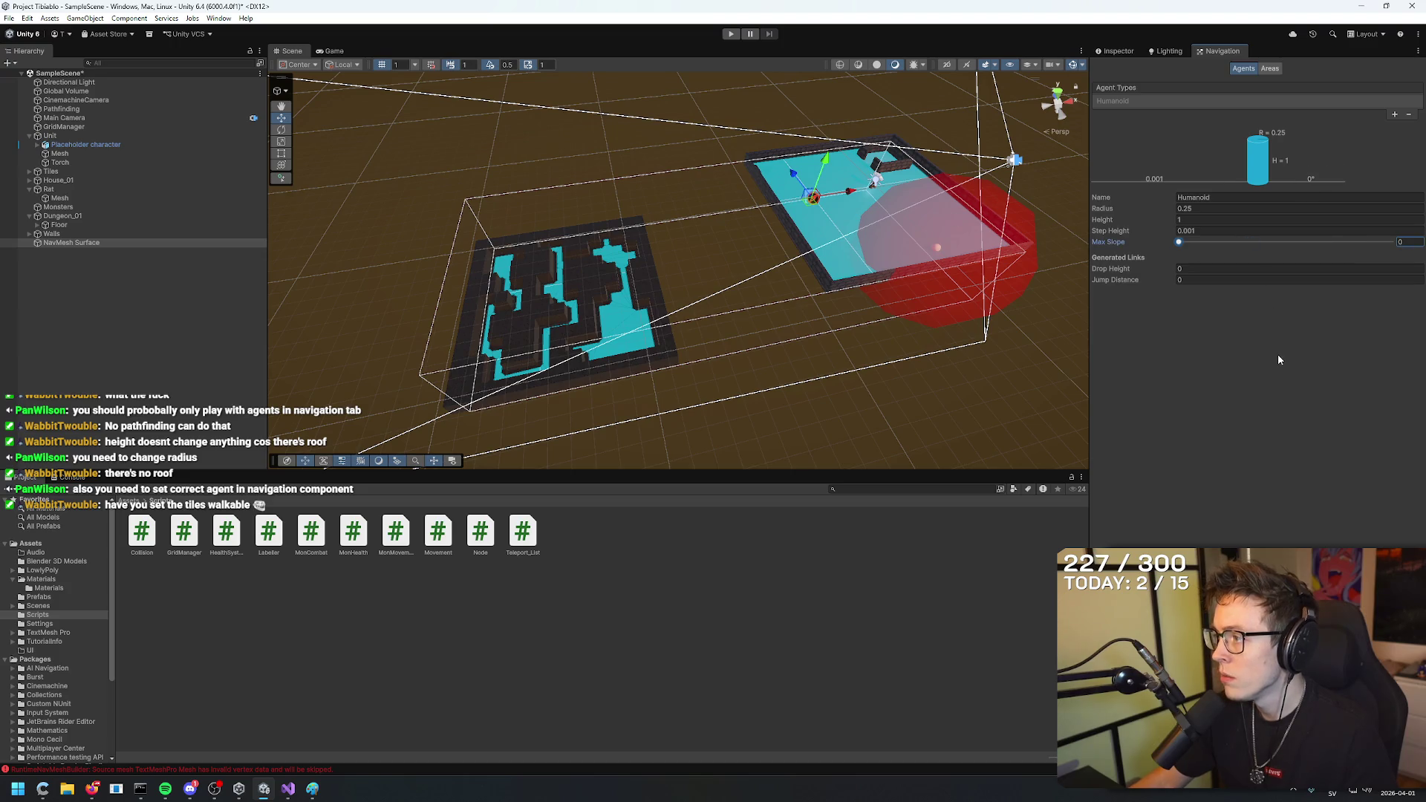
{"action": "left_click", "coordinate": [1117, 52]}
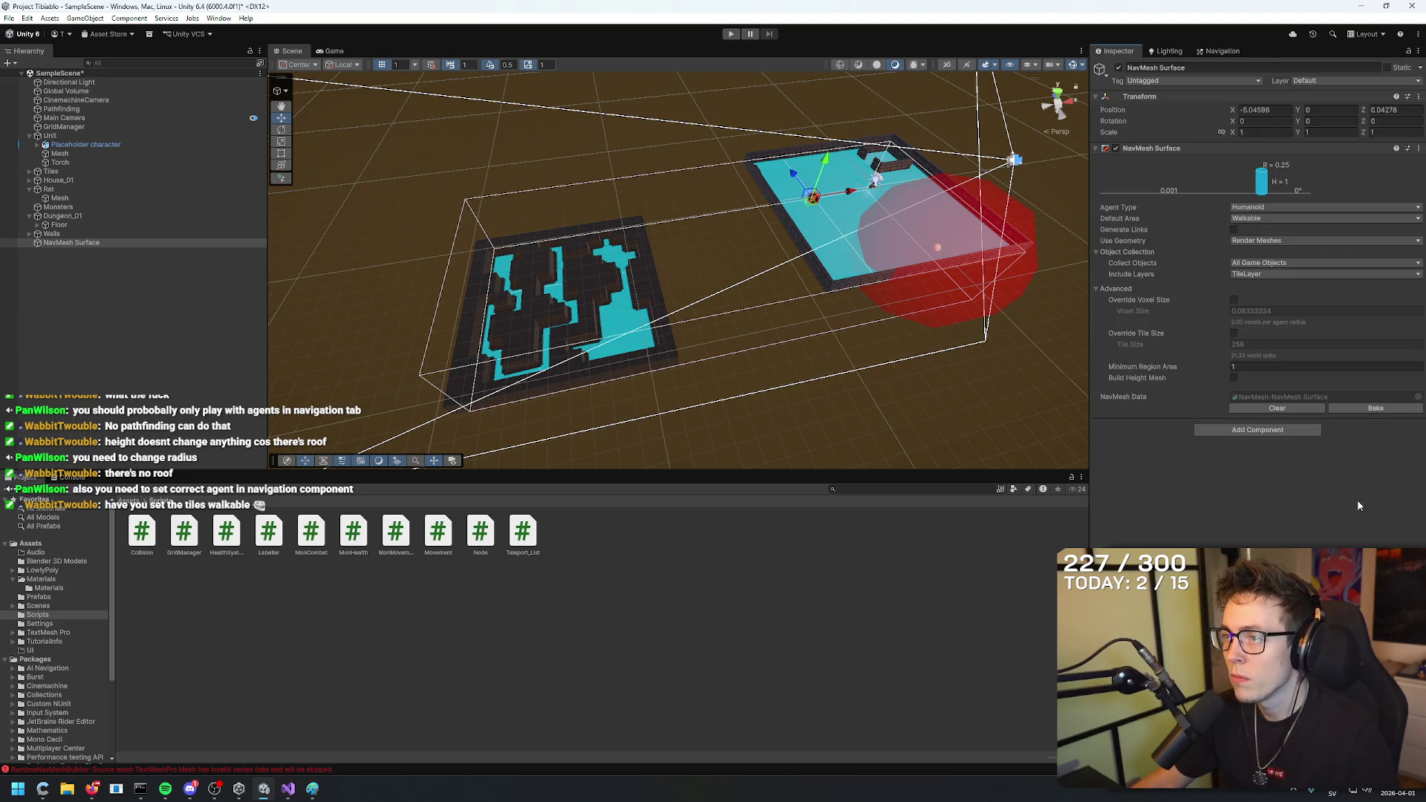
{"action": "key", "text": "alt+Tab"}
{"action": "key", "text": "space"}
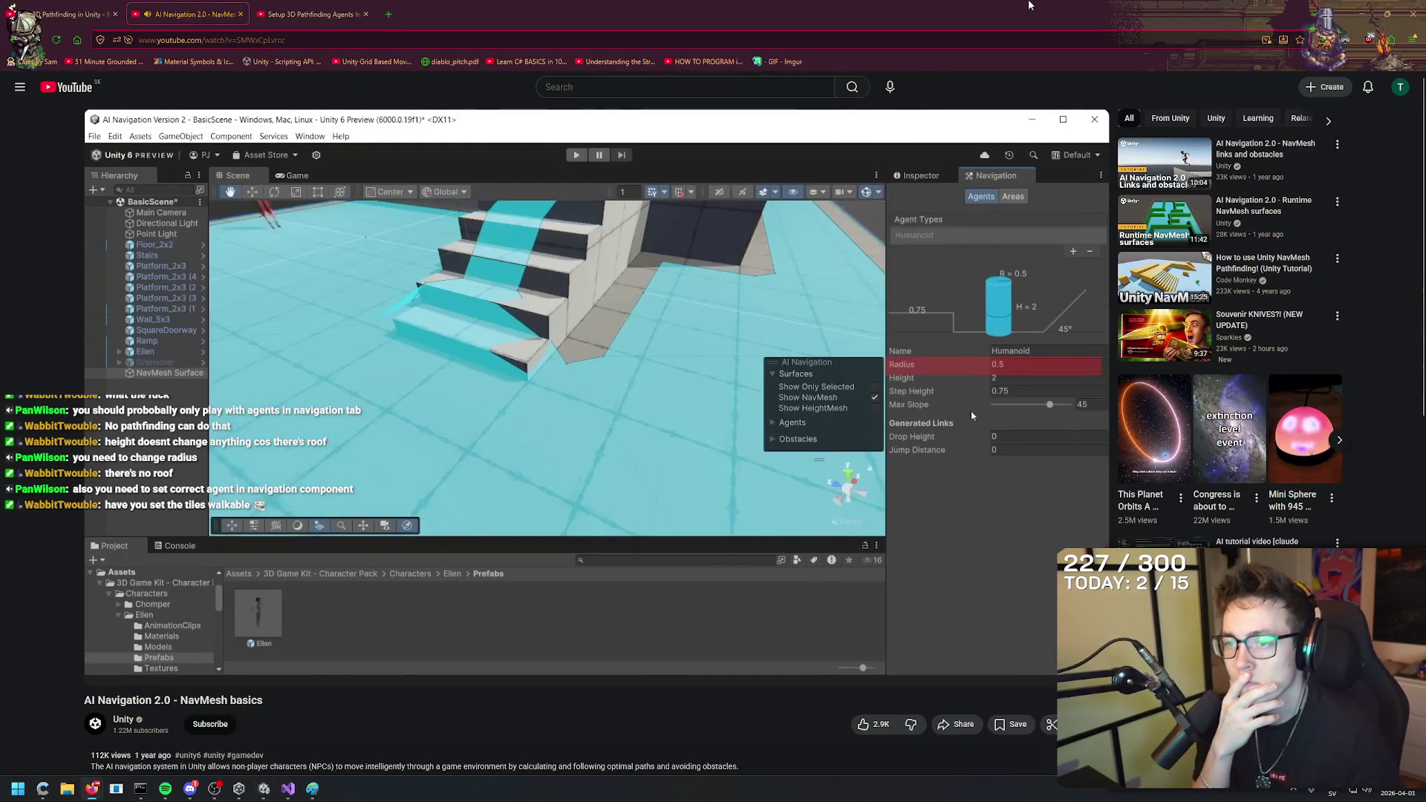
Keep the tutorial playing, with brief pauses and a quick look at Unity, until the Nav Mesh Agent part.
{"action": "key", "text": "space"}
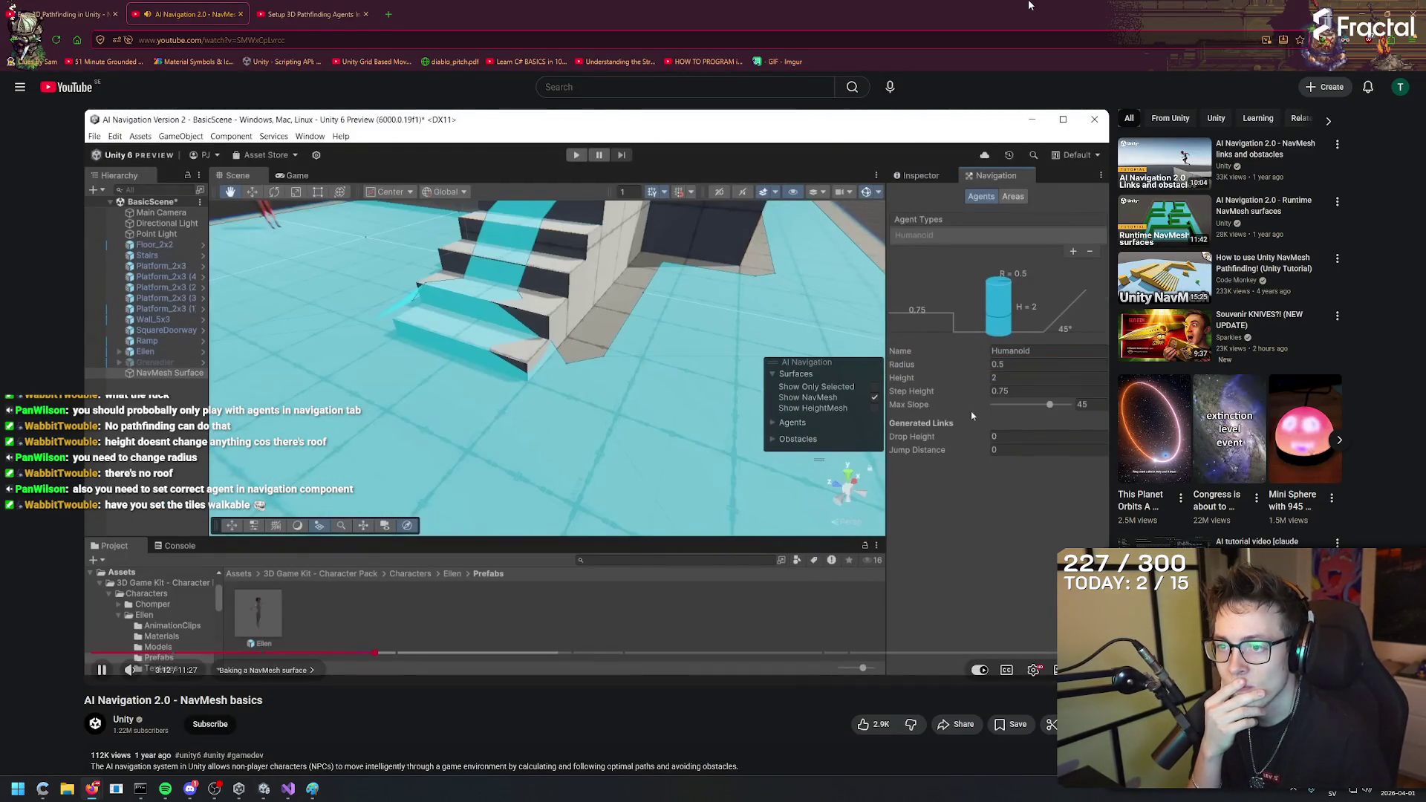
{"action": "key", "text": "space"}
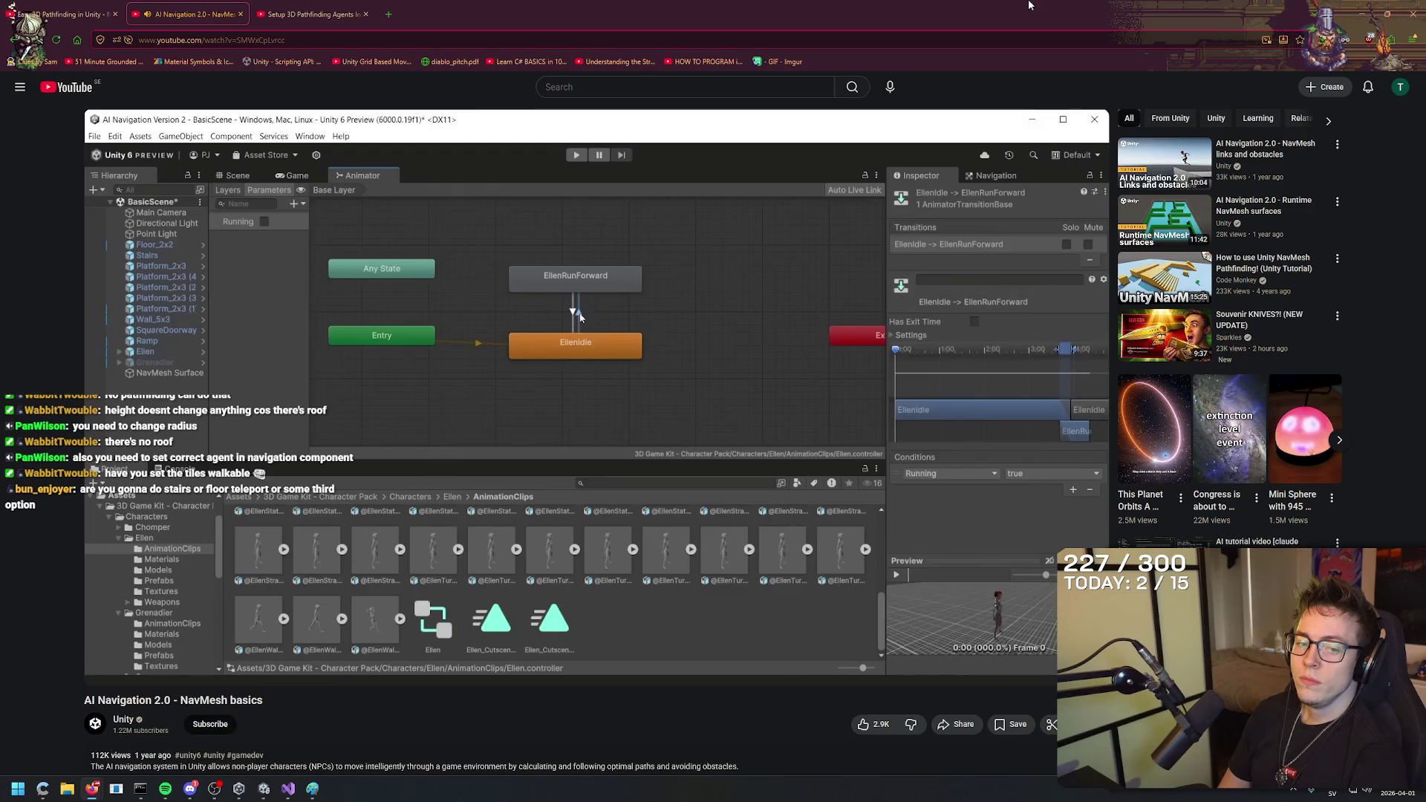
{"action": "key", "text": "space"}
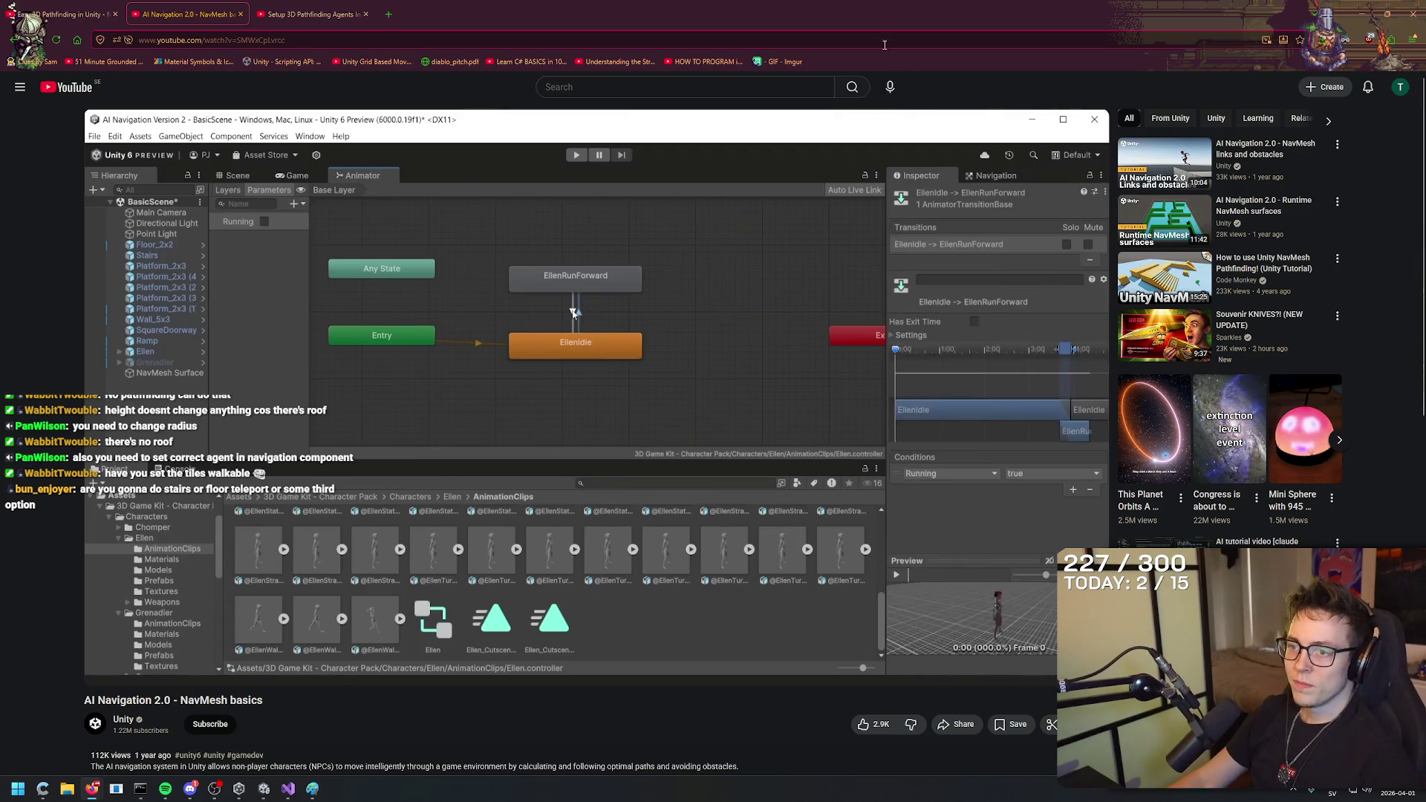
{"action": "right_click", "coordinate": [765, 5]}
{"action": "left_click", "coordinate": [811, 5]}
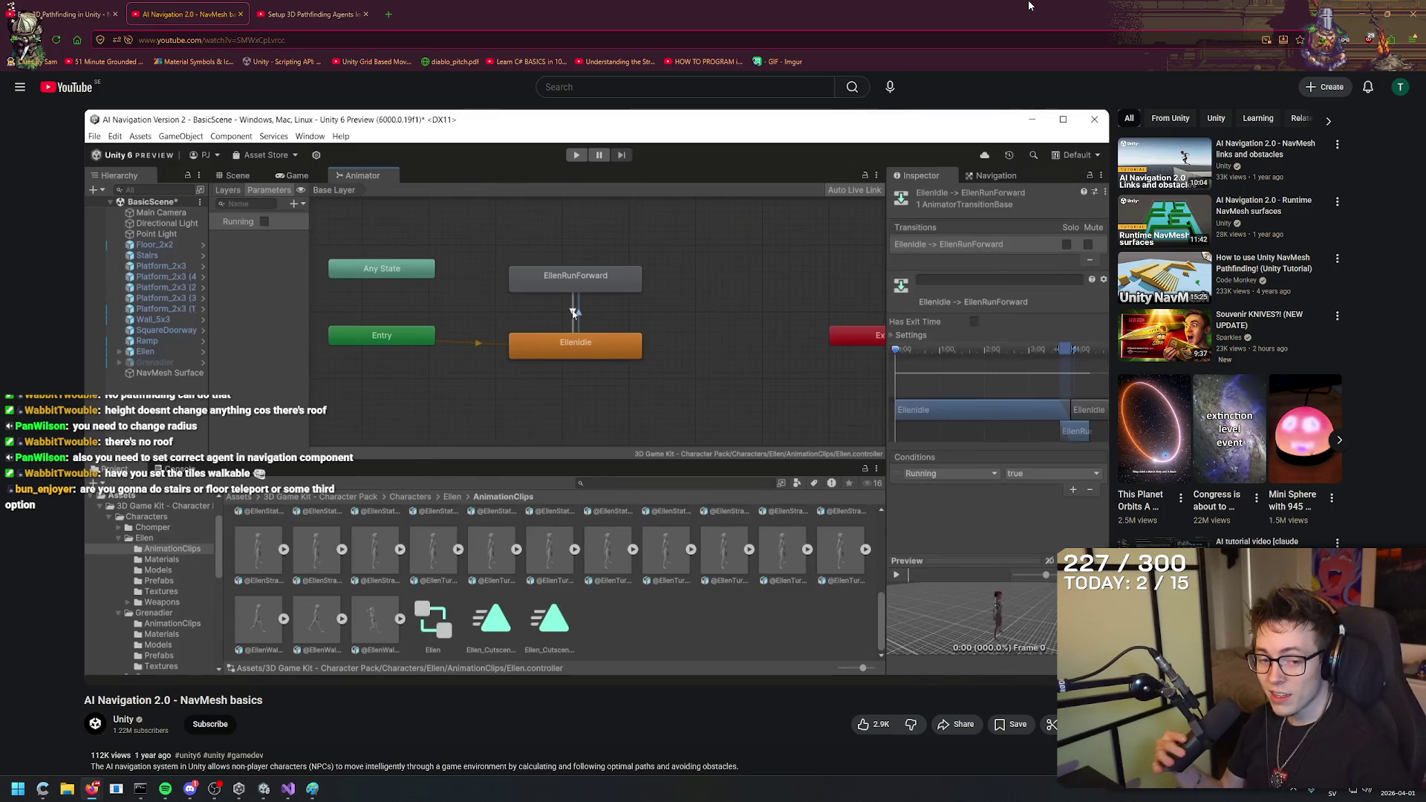
{"action": "key", "text": "alt+Tab"}
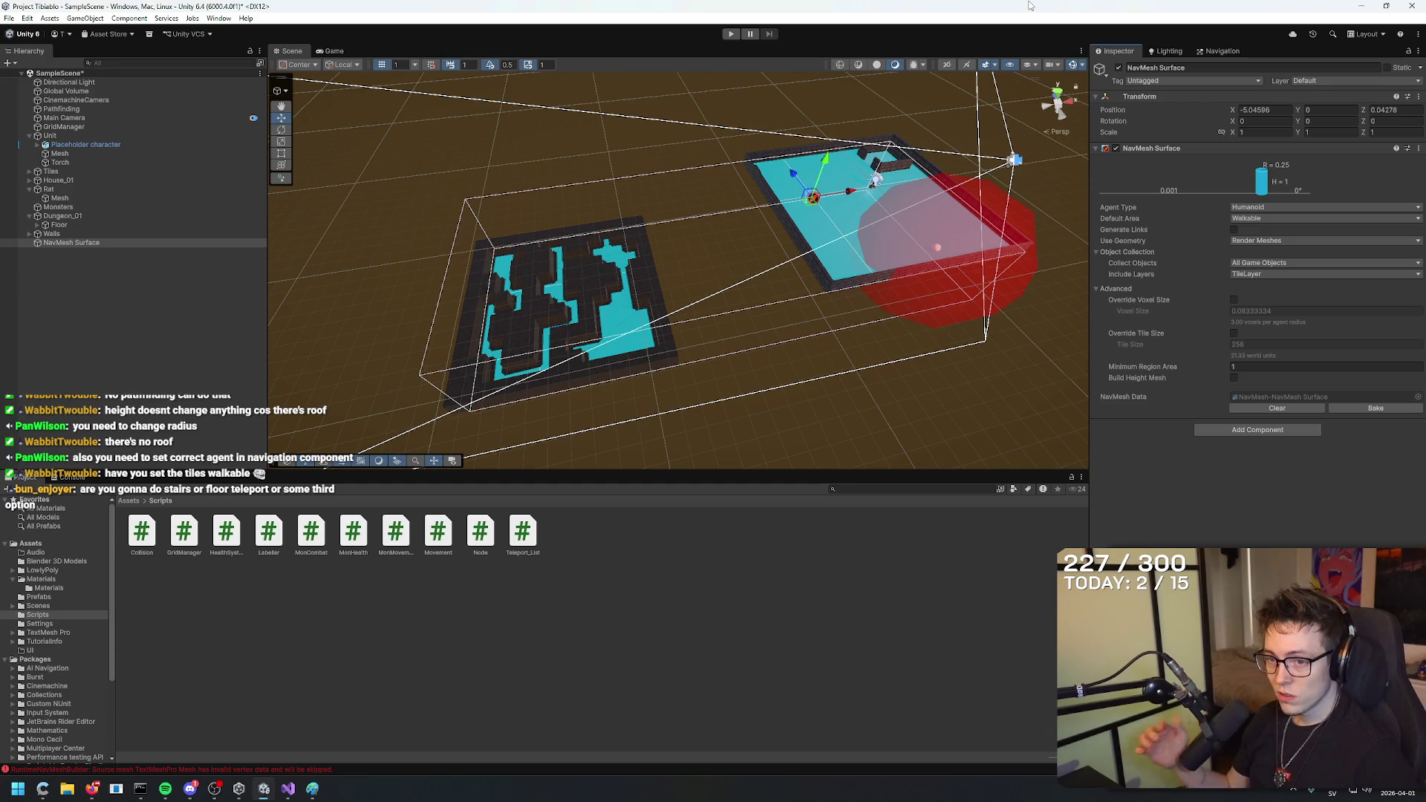
{"action": "key", "text": "alt+Tab"}
{"action": "left_click", "coordinate": [605, 292]}
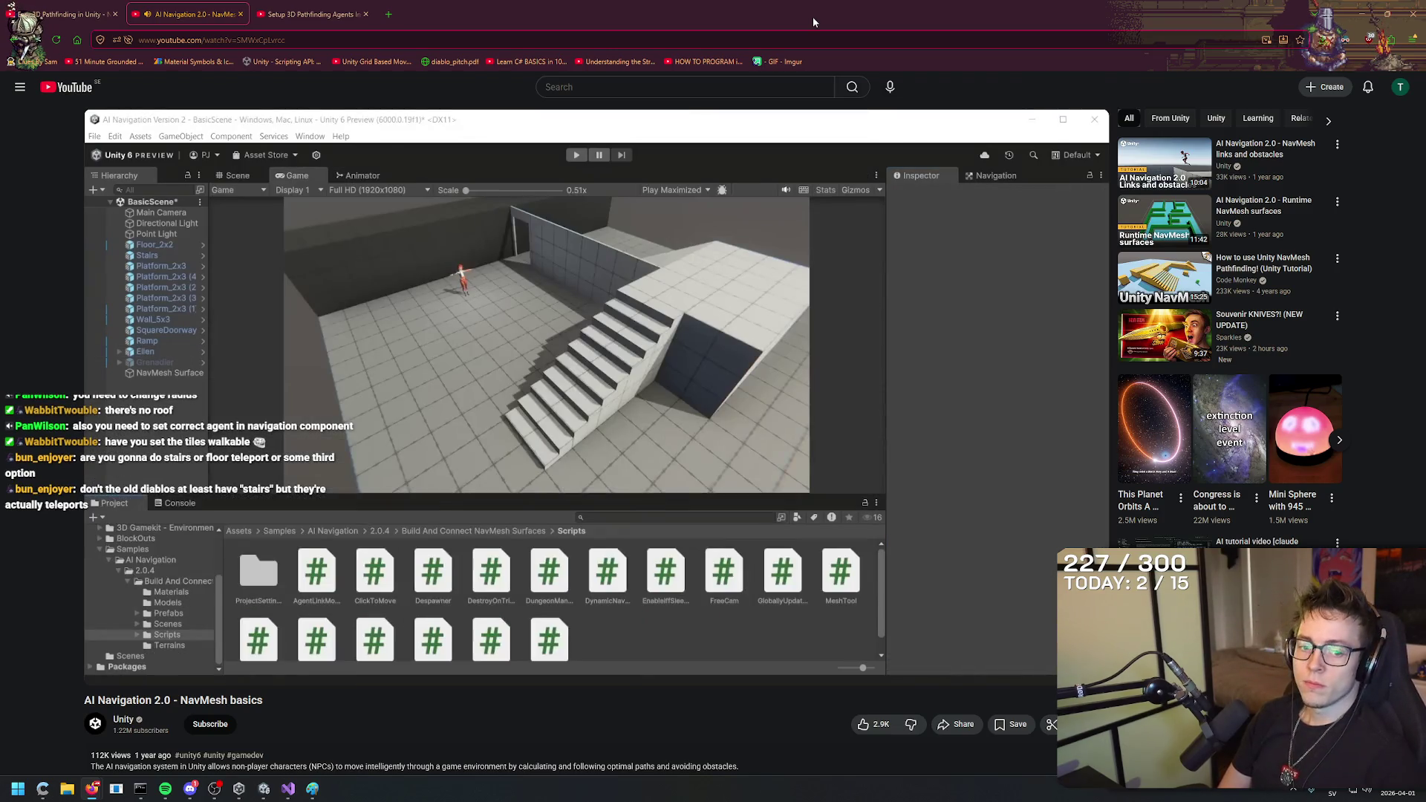
Bookmark the AI Navigation 2.0 tutorial page to the bookmarks bar.
{"action": "key", "text": "space"}
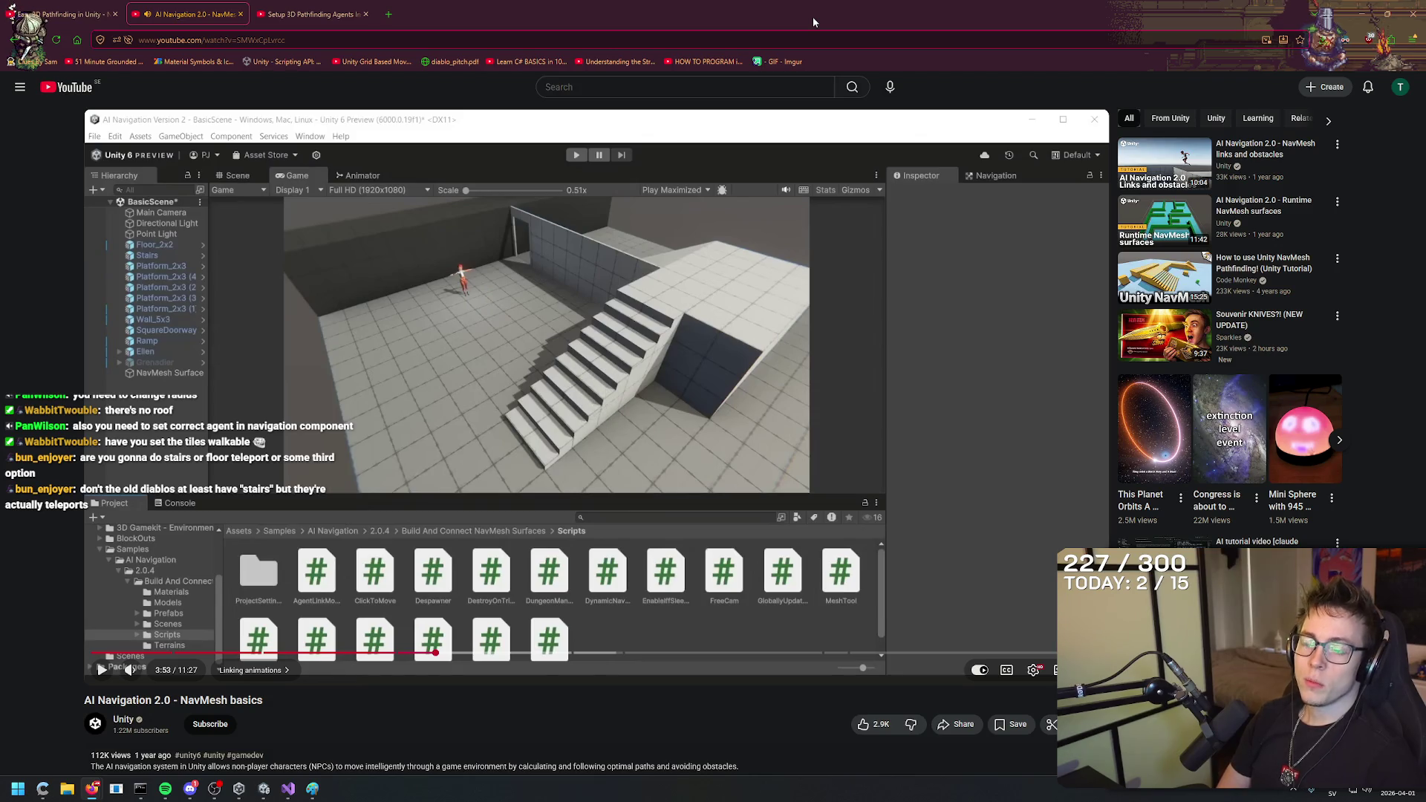
{"action": "key", "text": "space"}
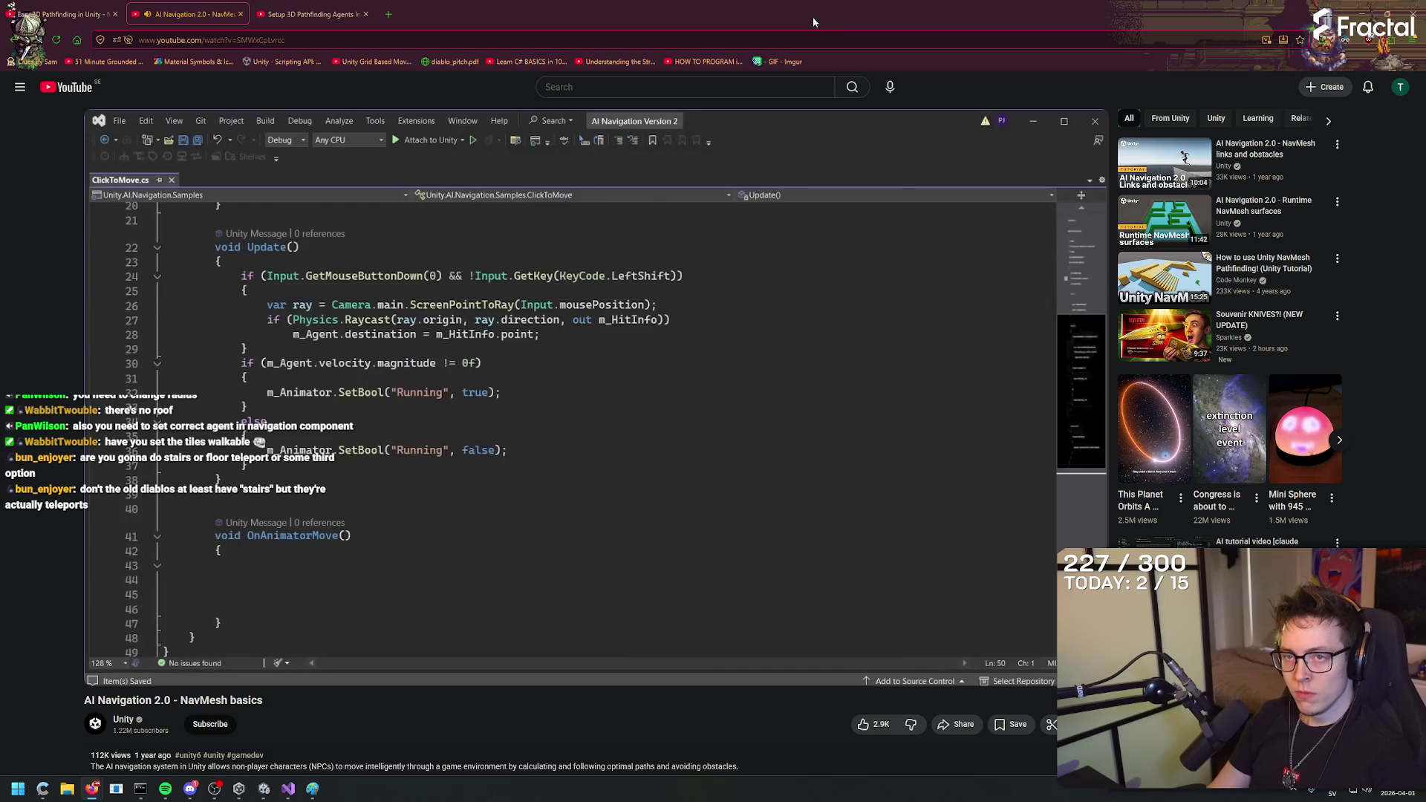
{"action": "left_click_drag", "start_coordinate": [873, 76], "coordinate": [839, 62]}
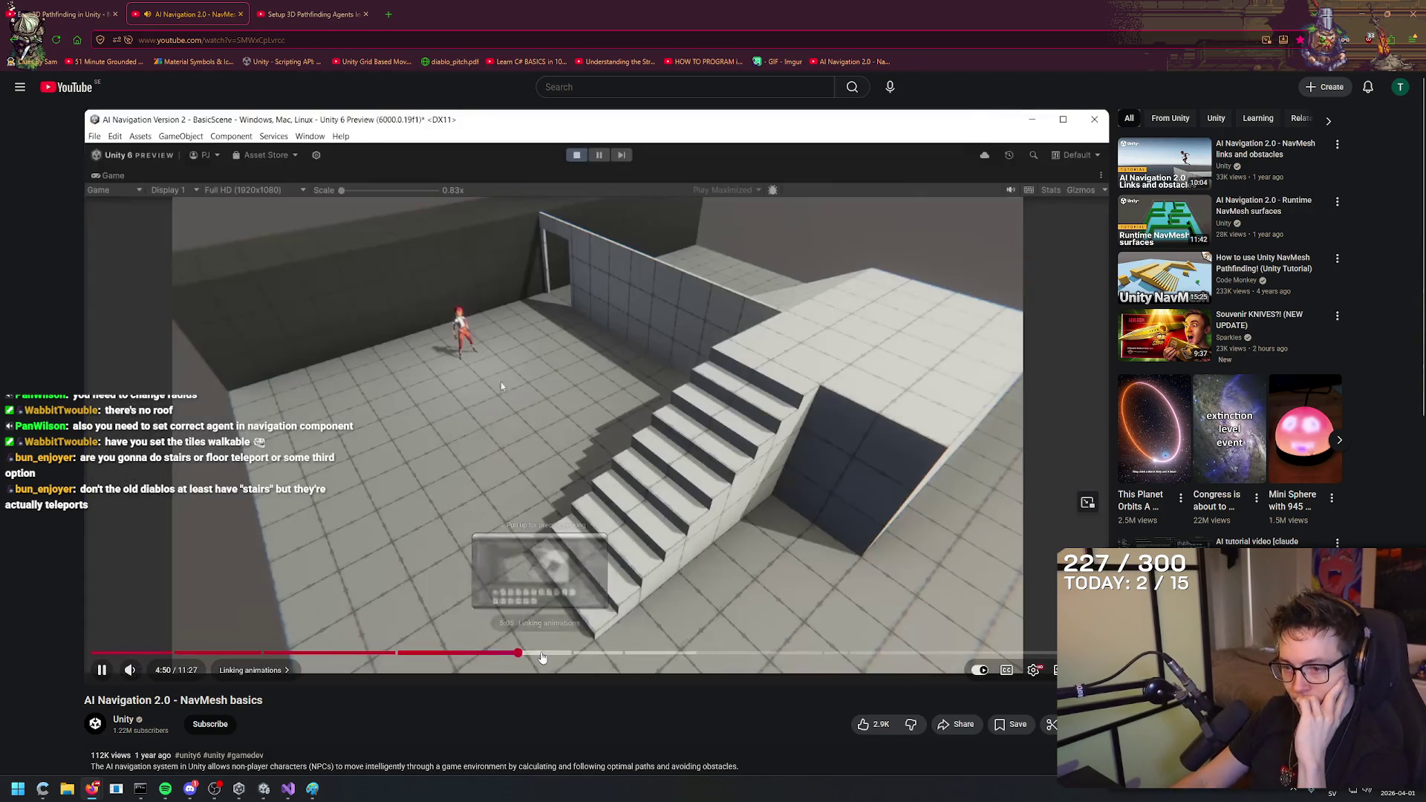
Jump to the Baking a HeightMesh chapter, pause at 5:30, and bring up Visual Studio.
{"action": "left_click", "coordinate": [571, 653]}
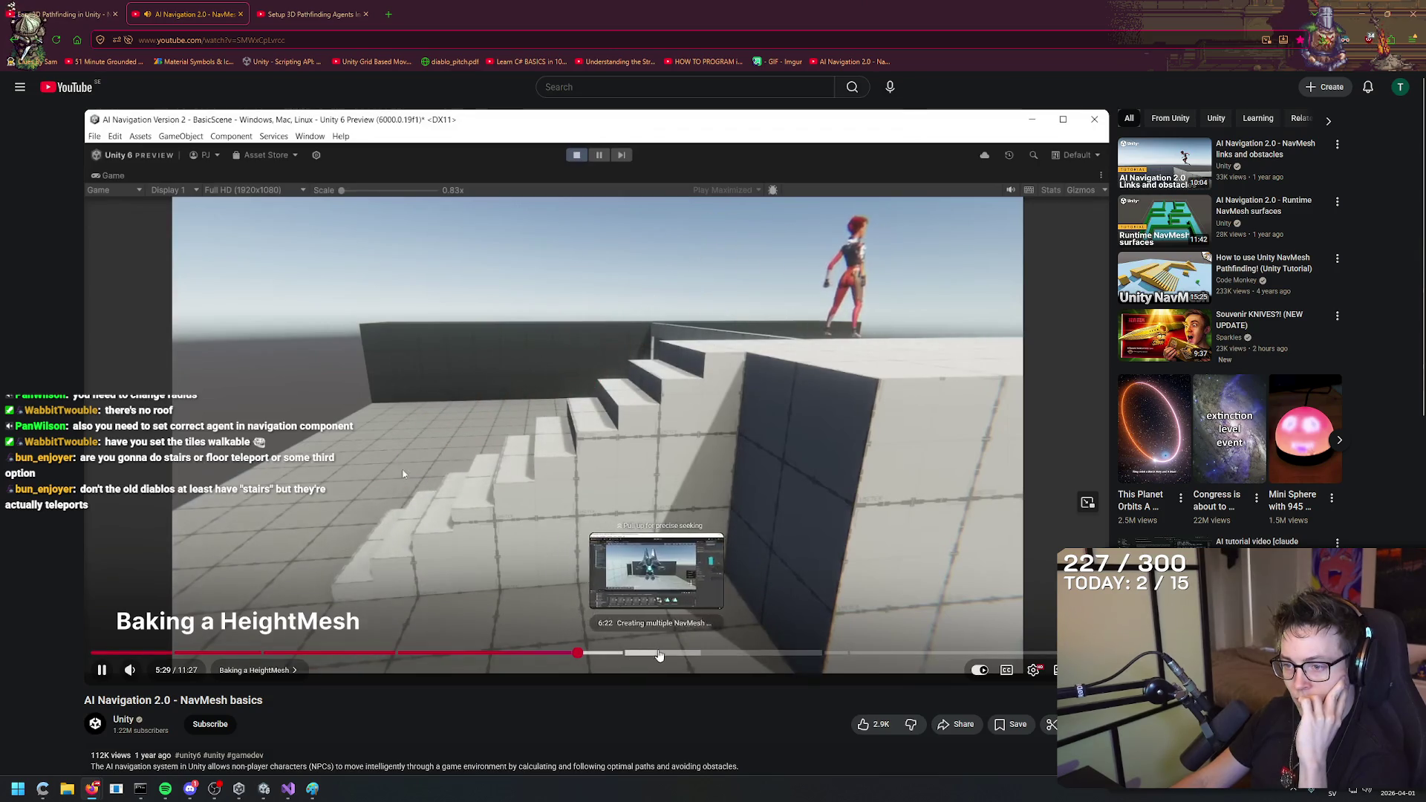
{"action": "left_click", "coordinate": [755, 588]}
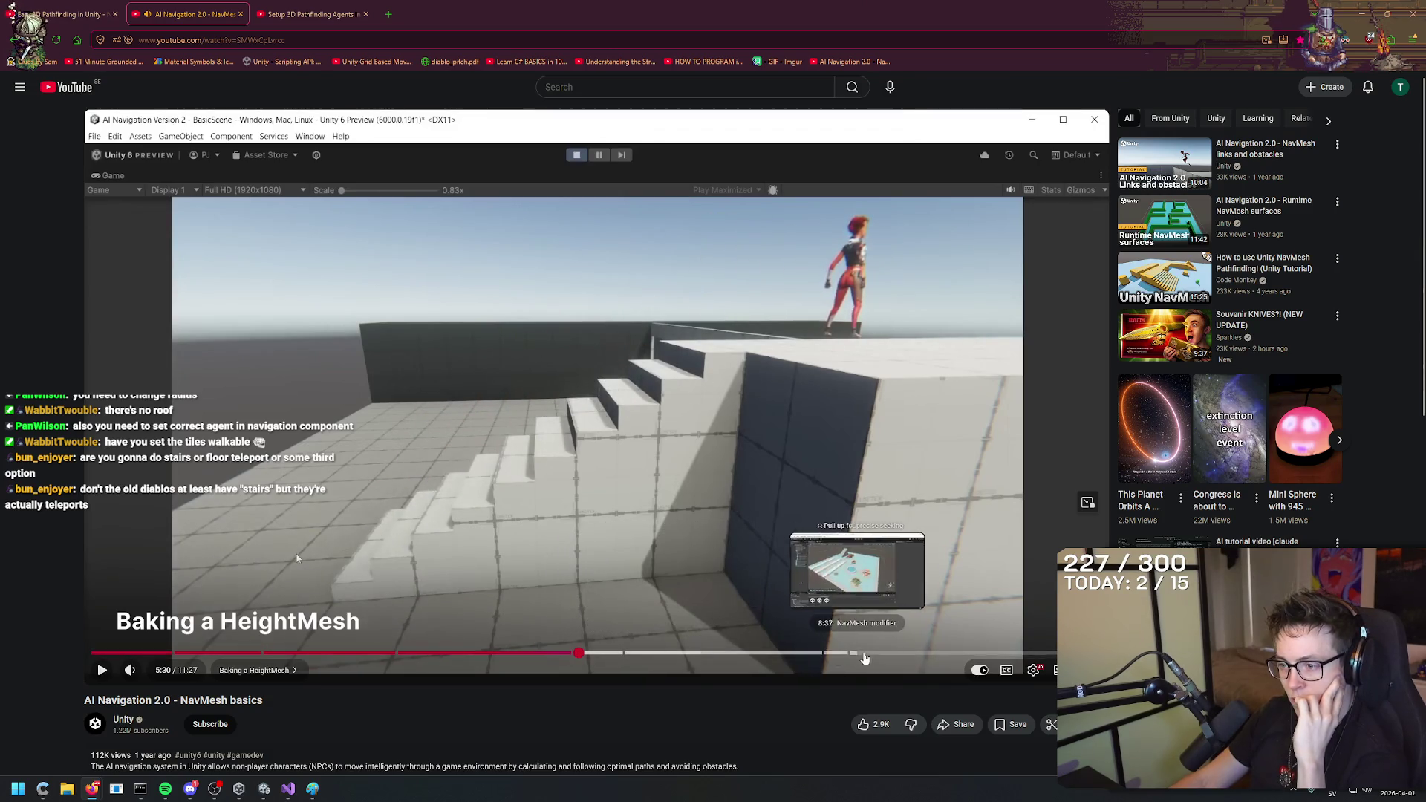
{"action": "left_click", "coordinate": [288, 789]}
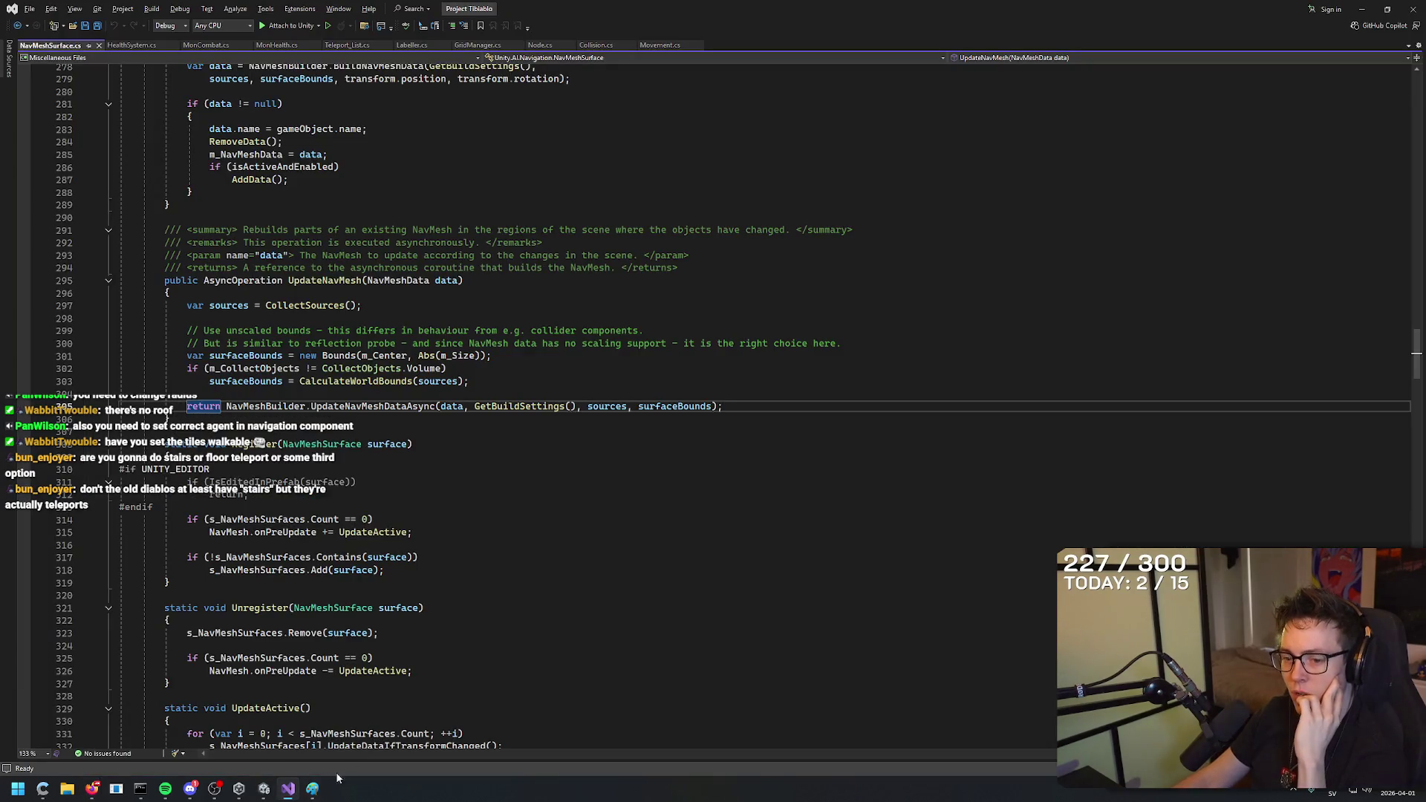
Go from Visual Studio through Unity to the browser's finished Easy 3D Pathfinding tutorial.
{"action": "left_click", "coordinate": [264, 788]}
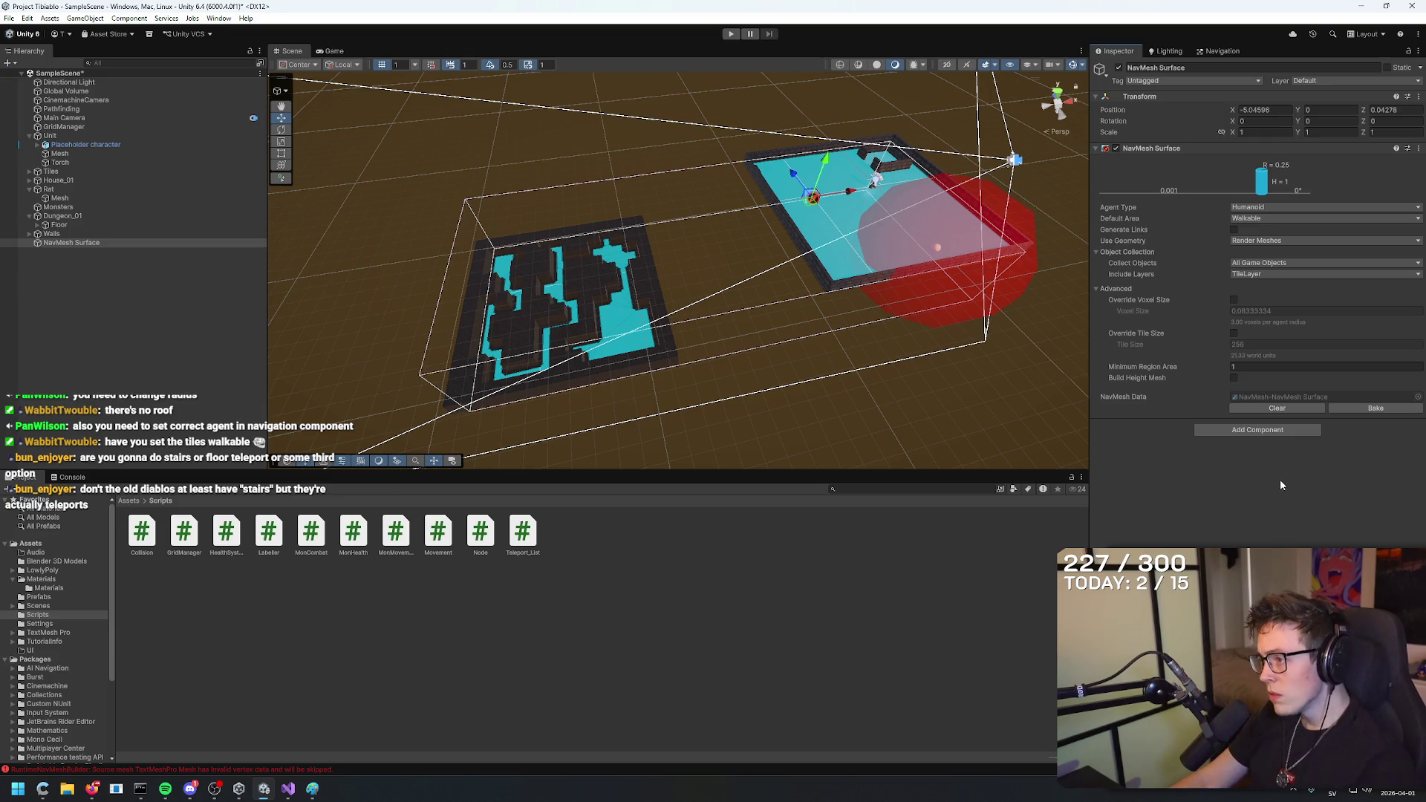
{"action": "key", "text": "alt+Tab"}
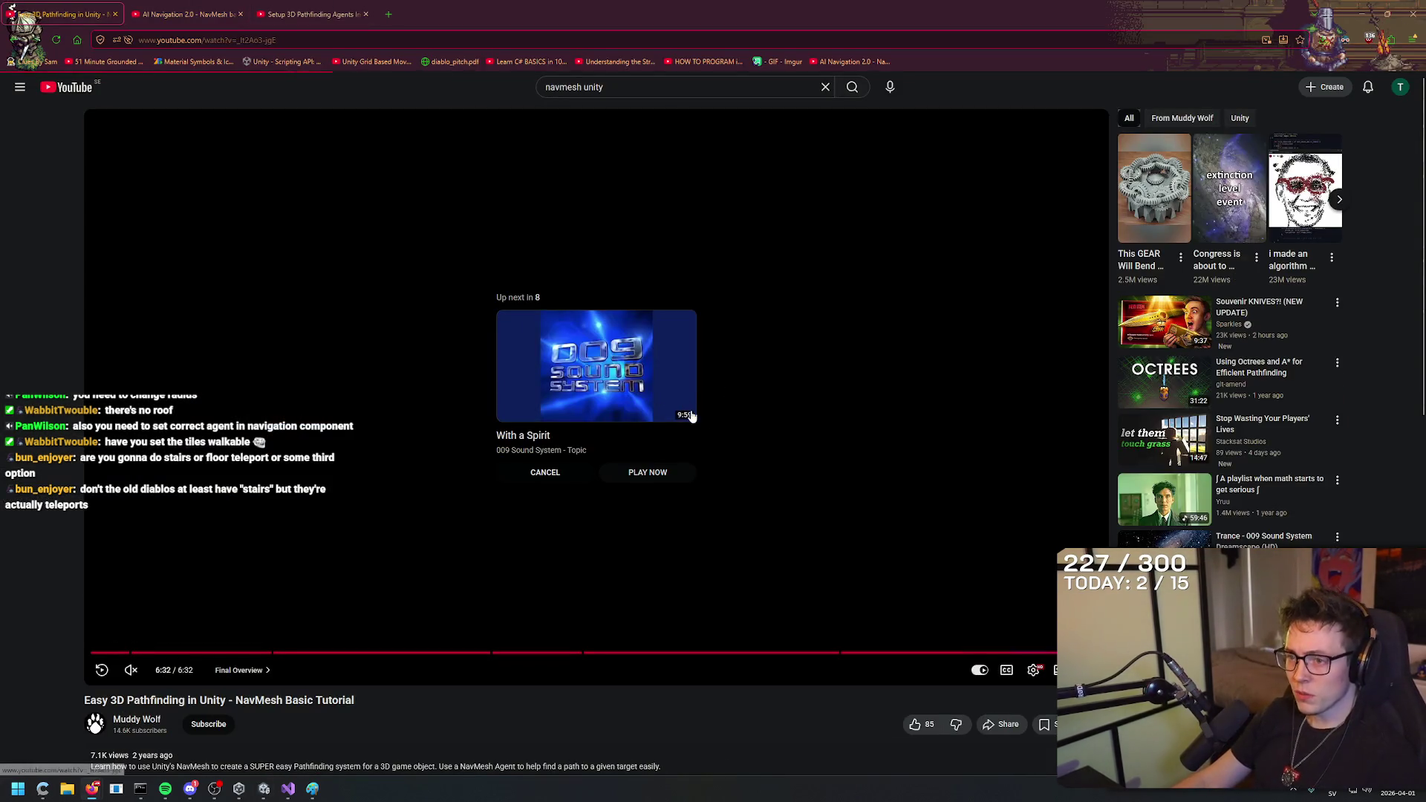
Play the suggested video With a Spirit, unmuted with the volume slightly lowered.
{"action": "left_click", "coordinate": [683, 416]}
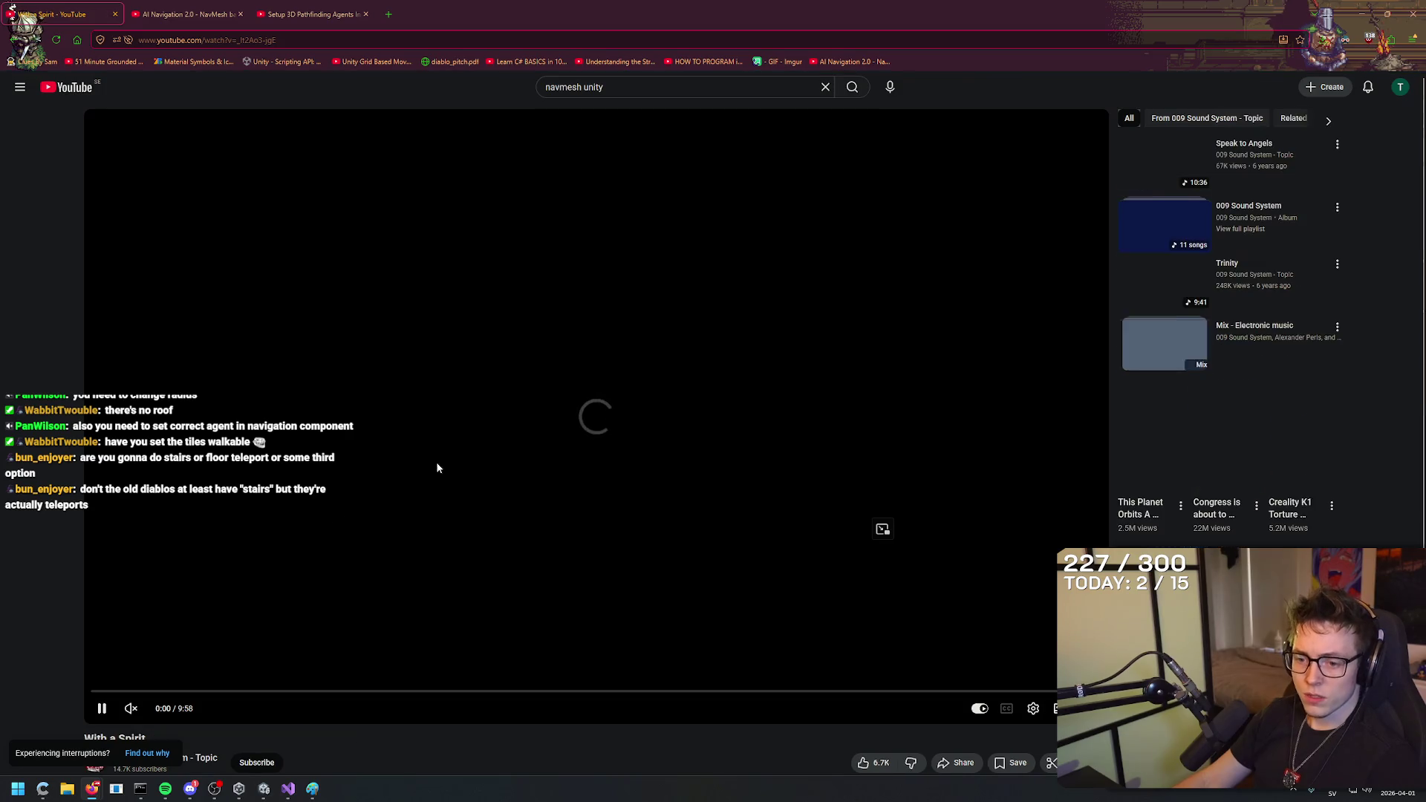
{"action": "left_click", "coordinate": [131, 708]}
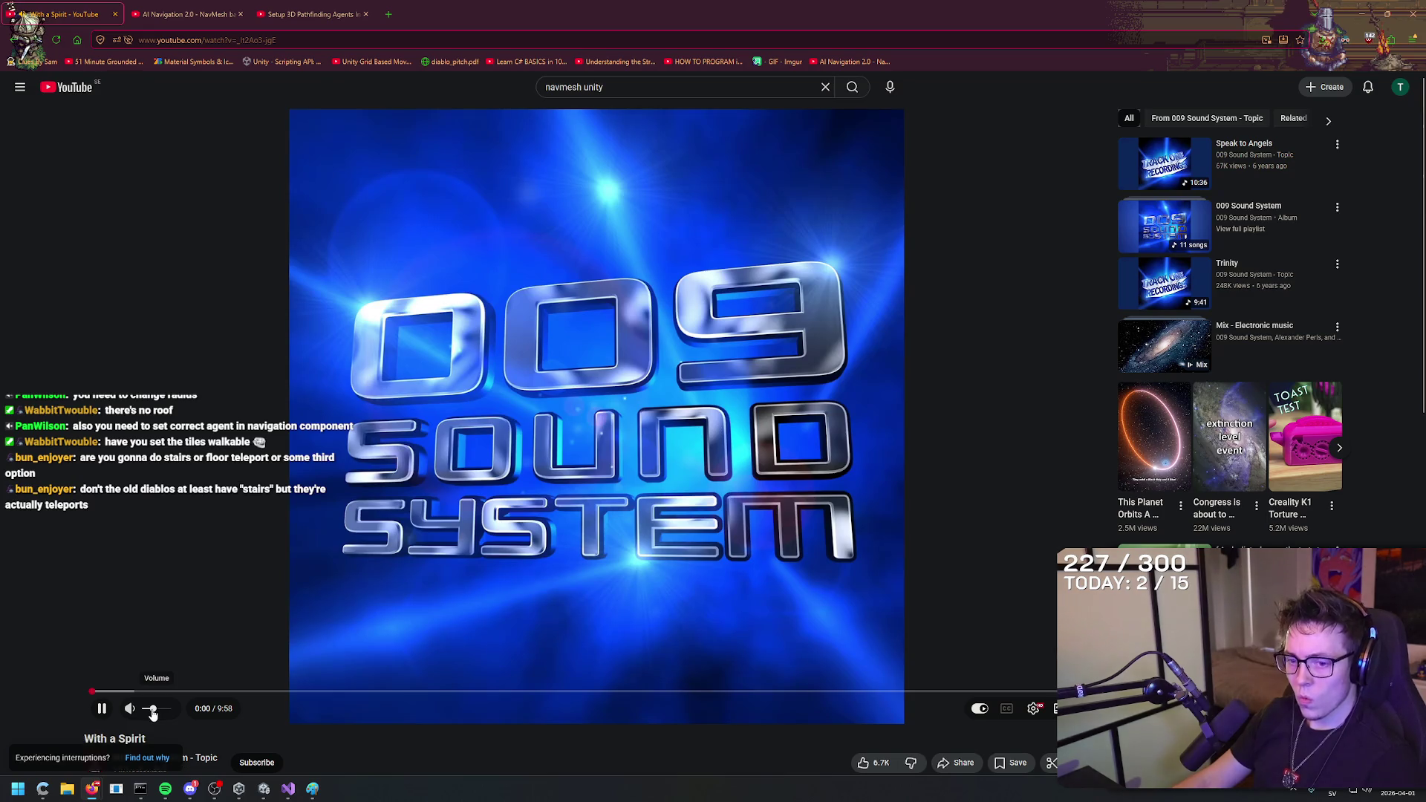
{"action": "left_click_drag", "start_coordinate": [155, 711], "coordinate": [148, 710]}
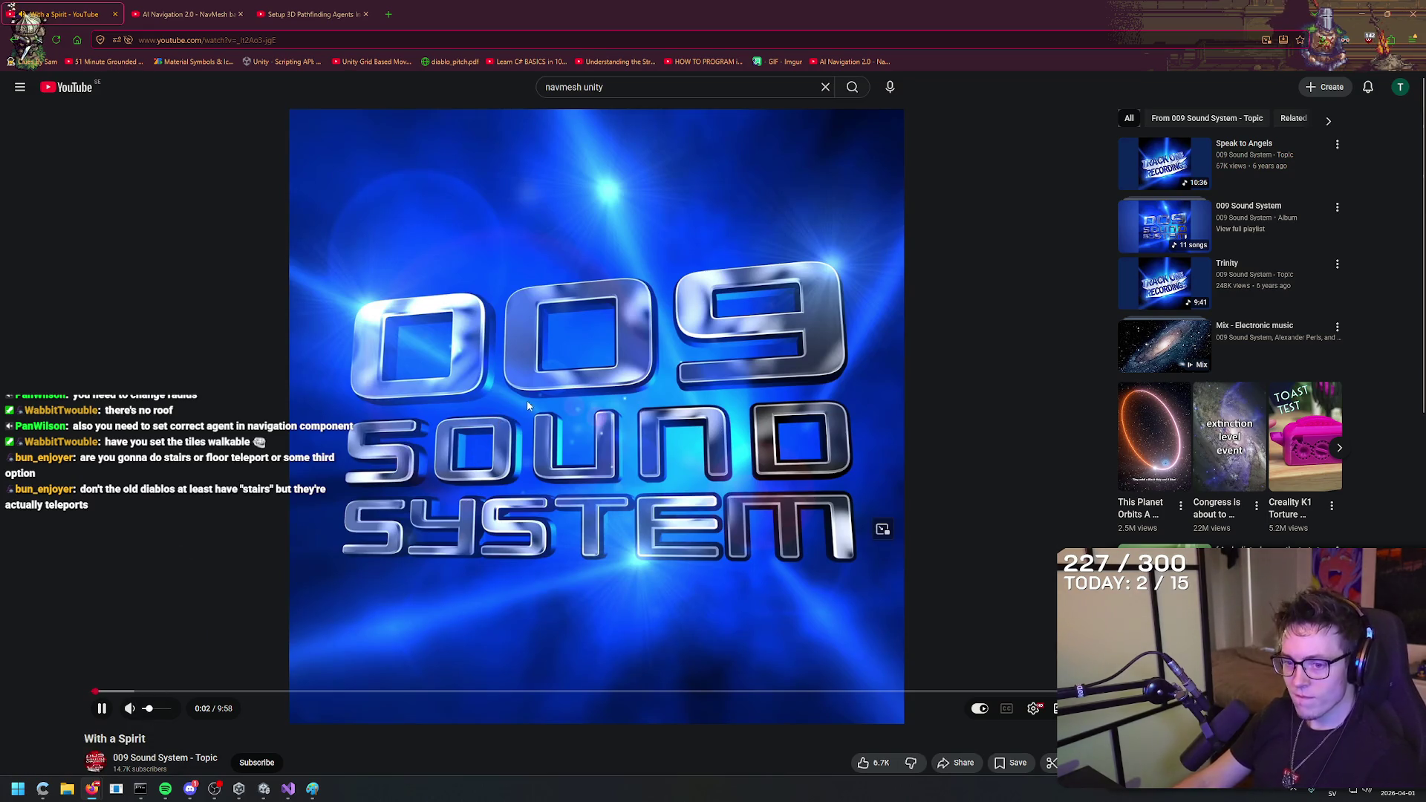
Open the video in a duplicate tab, then close that duplicate and keep the first tab.
{"action": "middle_click", "coordinate": [60, 38]}
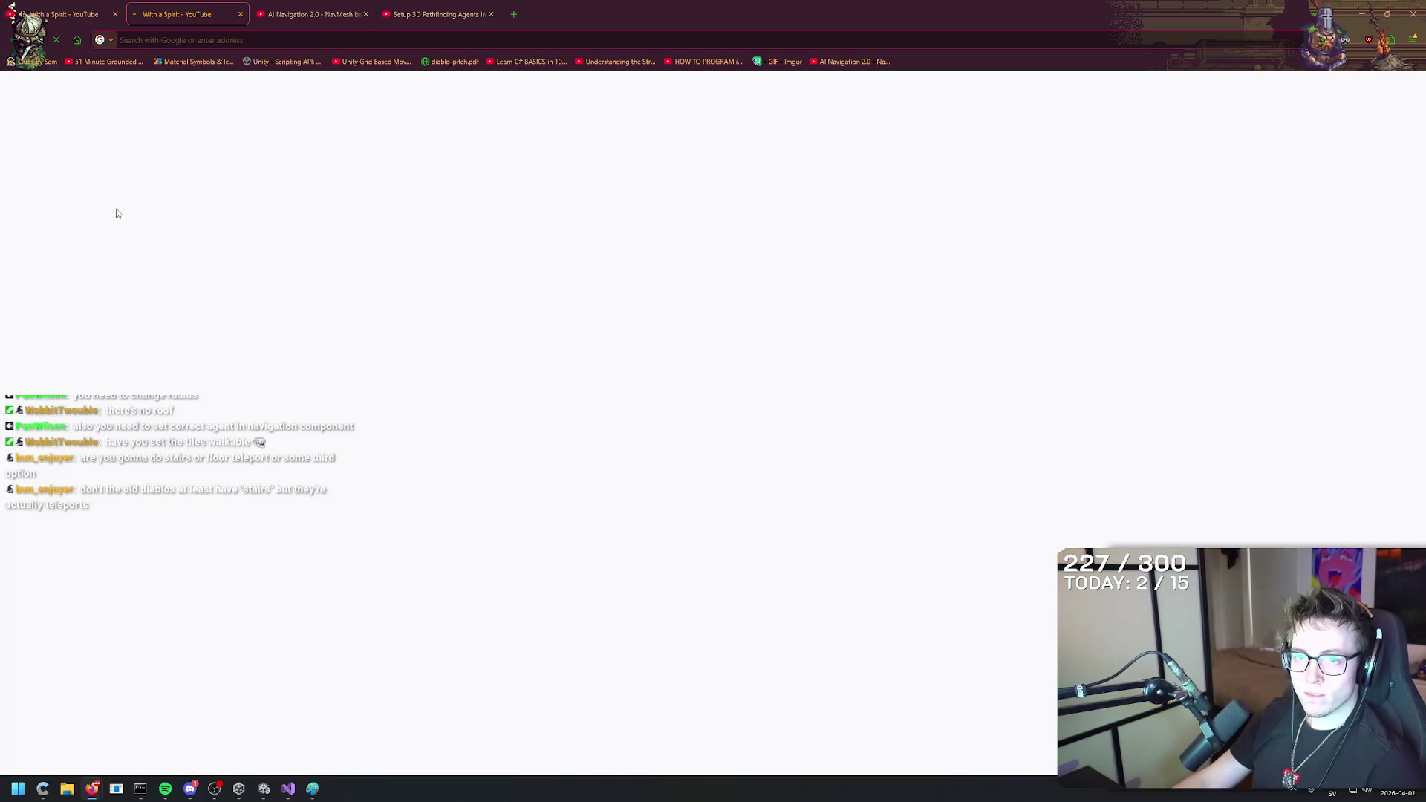
{"action": "key", "text": "ctrl+shift+Tab"}
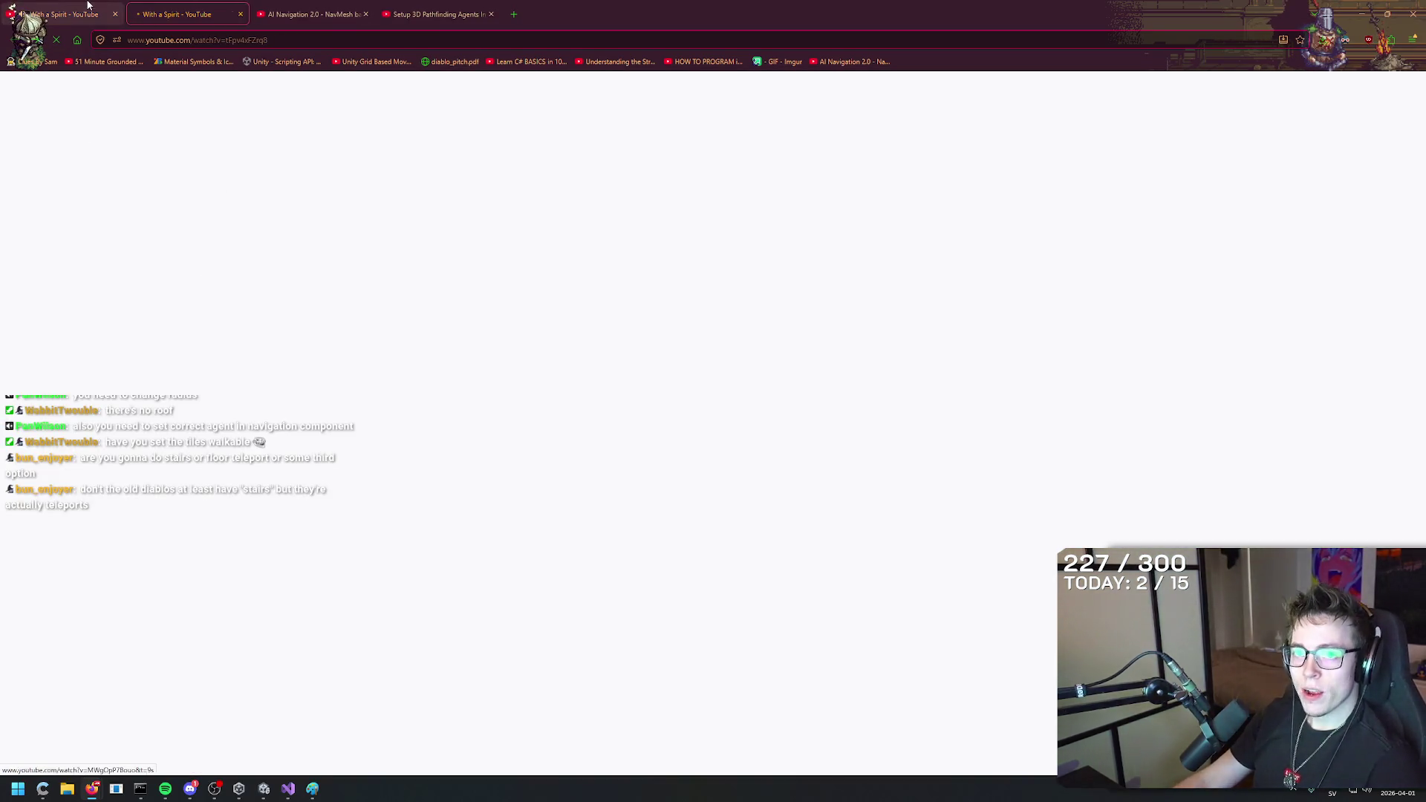
{"action": "key", "text": "ctrl+Tab"}
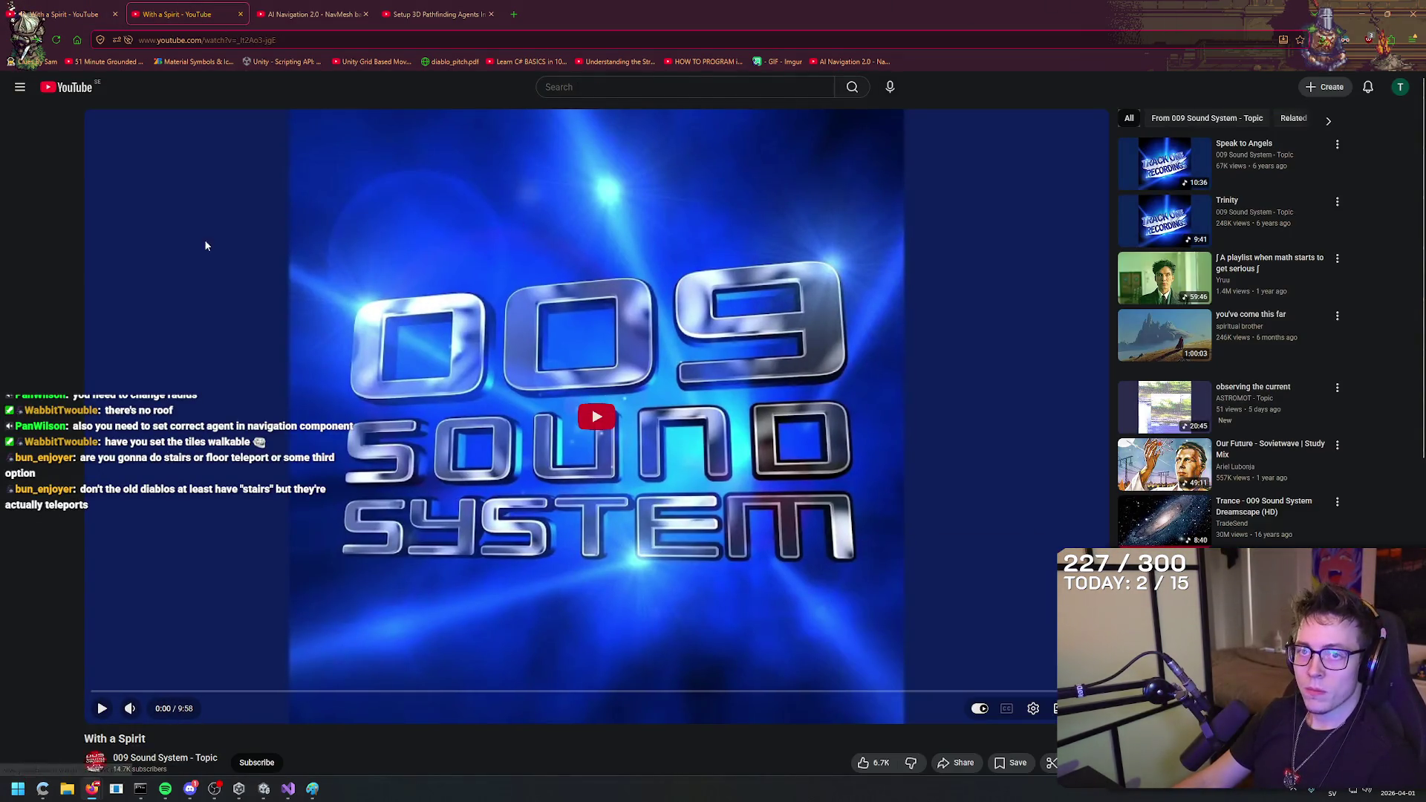
{"action": "left_click", "coordinate": [75, 14]}
{"action": "middle_click", "coordinate": [185, 5]}
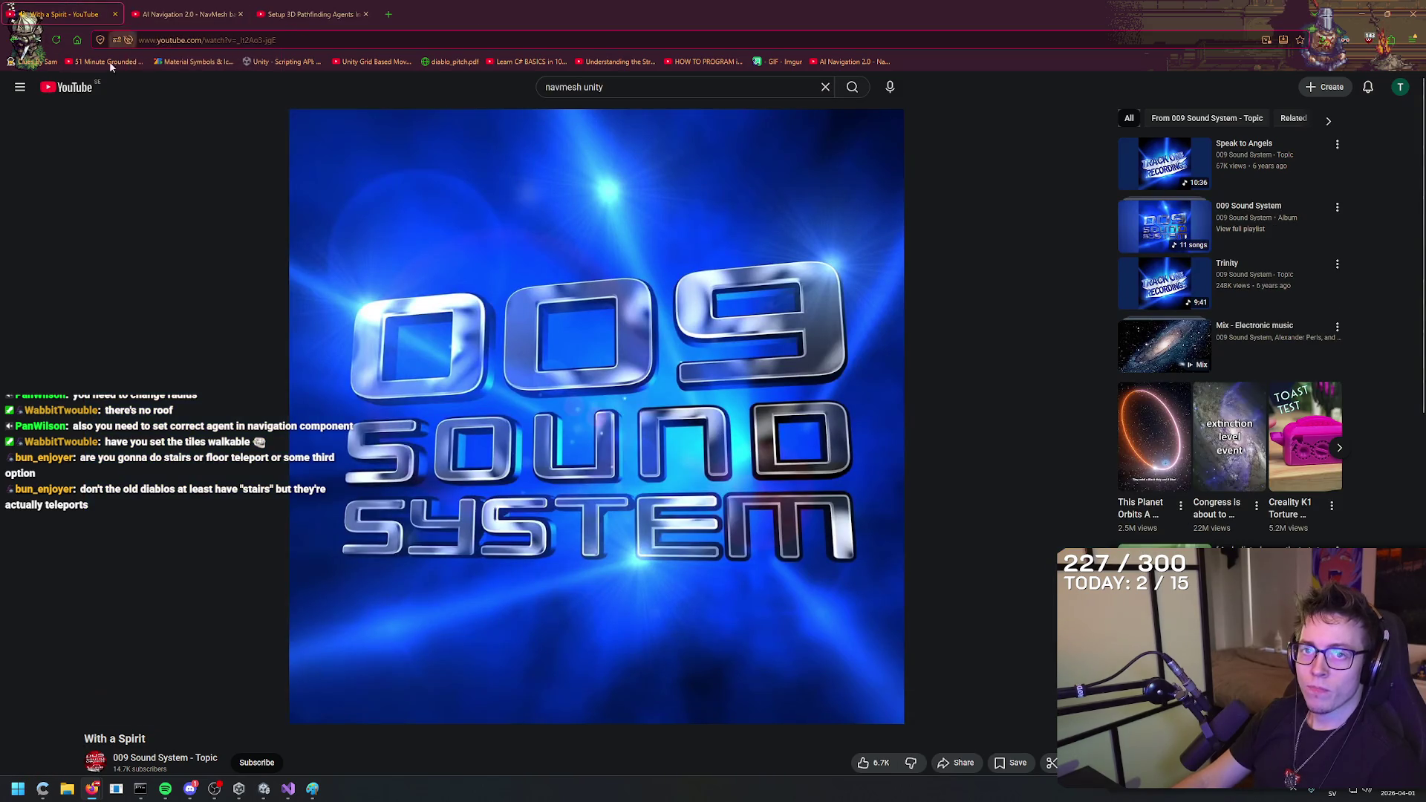
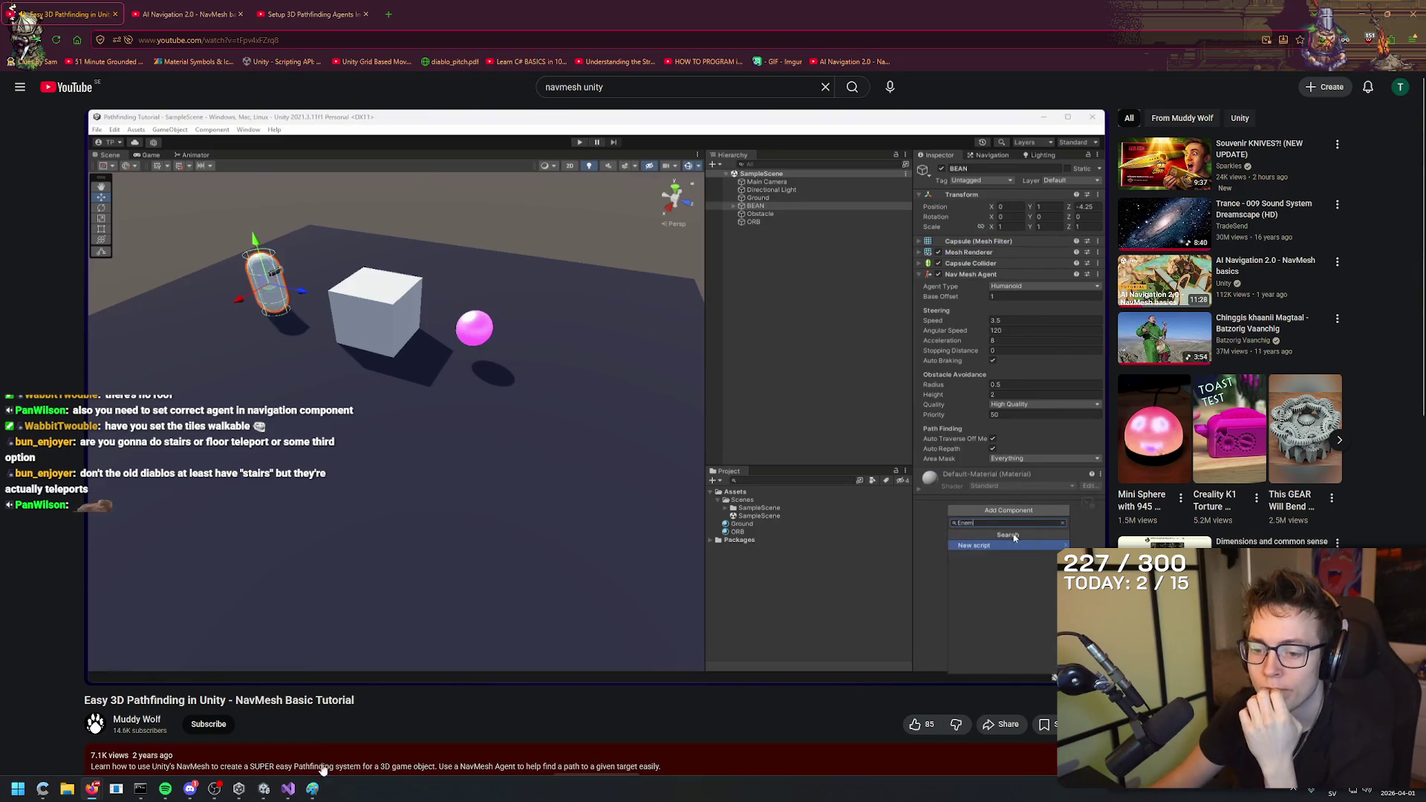
Create an empty C# script named MonAI in the Scripts folder via Create > Scripting and open it.
{"action": "left_click", "coordinate": [263, 789]}
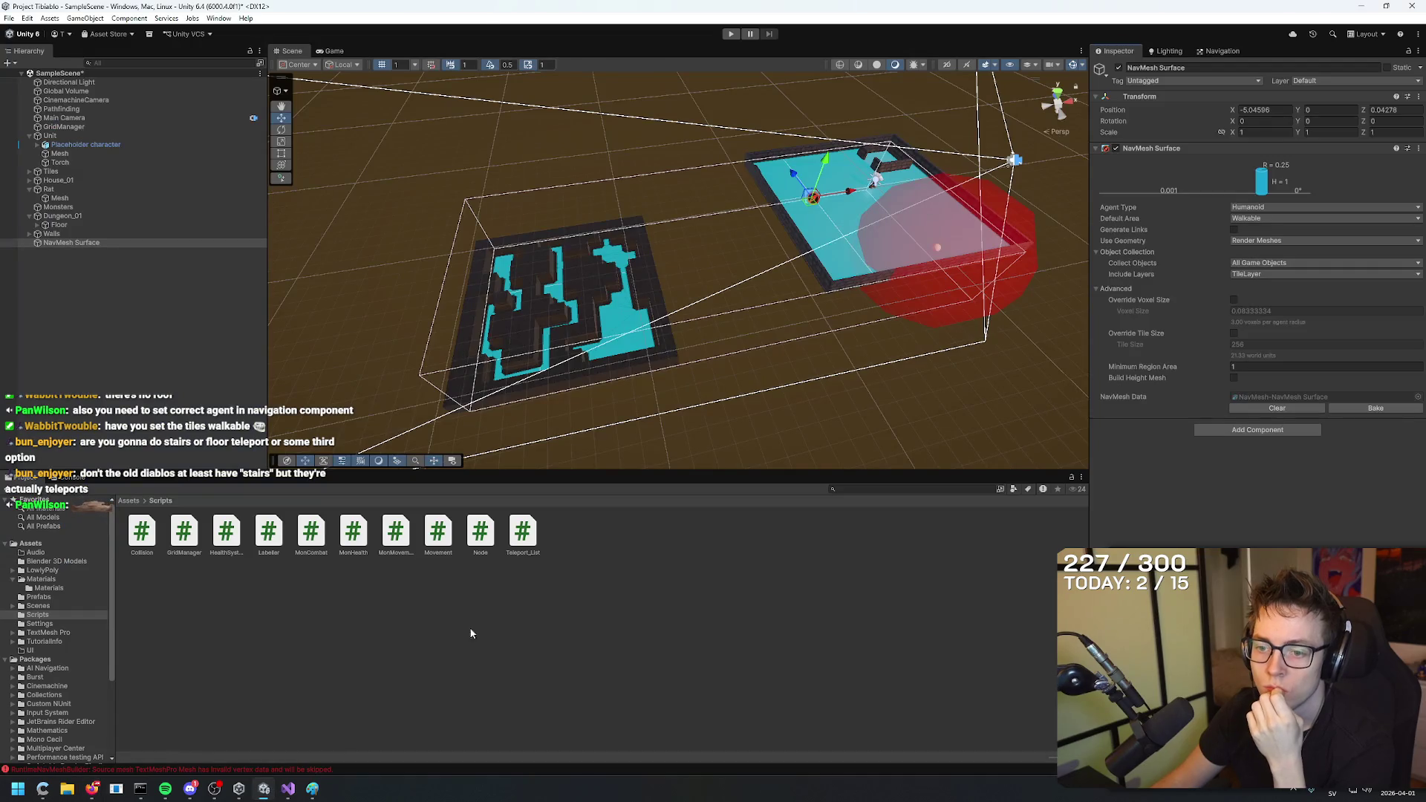
{"action": "right_click", "coordinate": [623, 585]}
{"action": "mouse_move", "coordinate": [785, 279]}
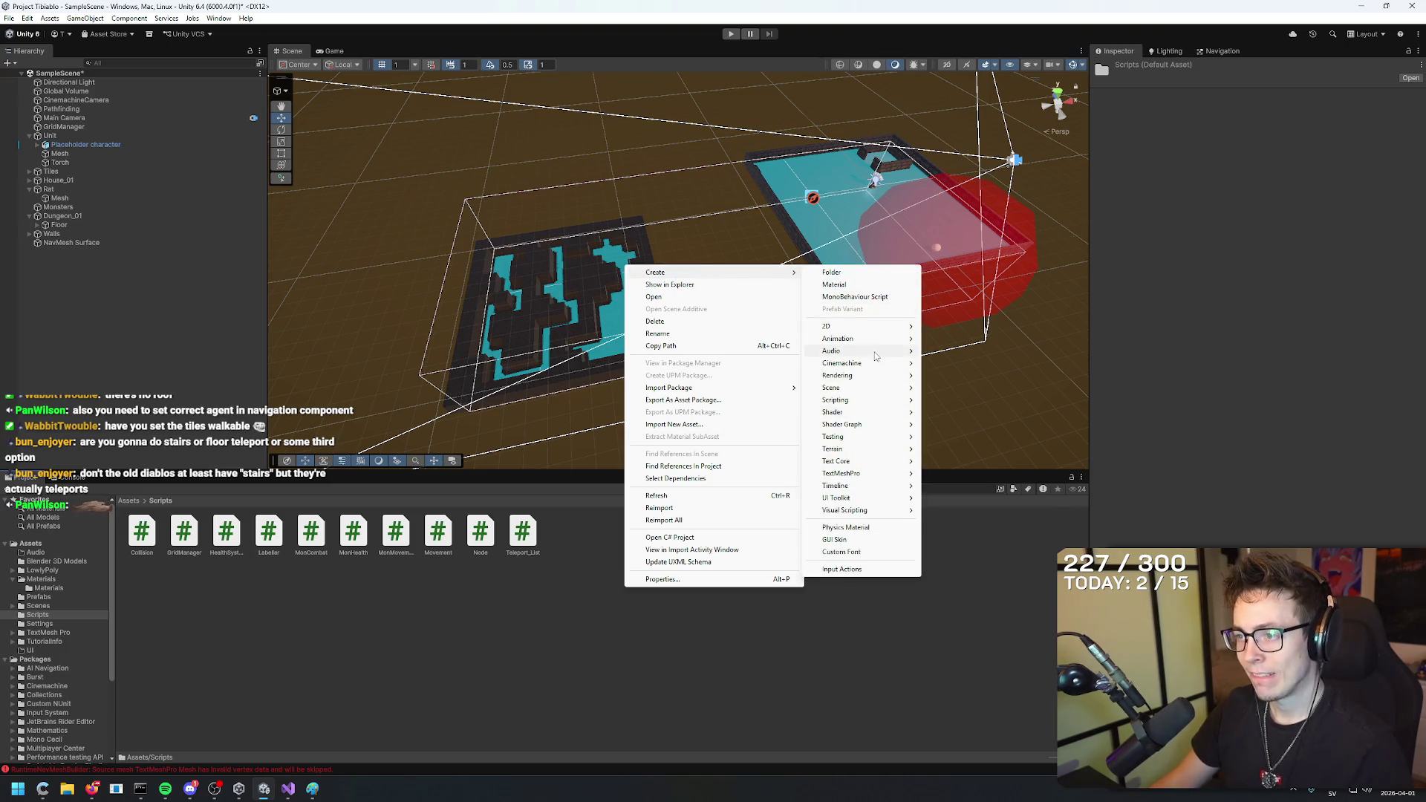
{"action": "mouse_move", "coordinate": [861, 437]}
{"action": "mouse_move", "coordinate": [836, 400]}
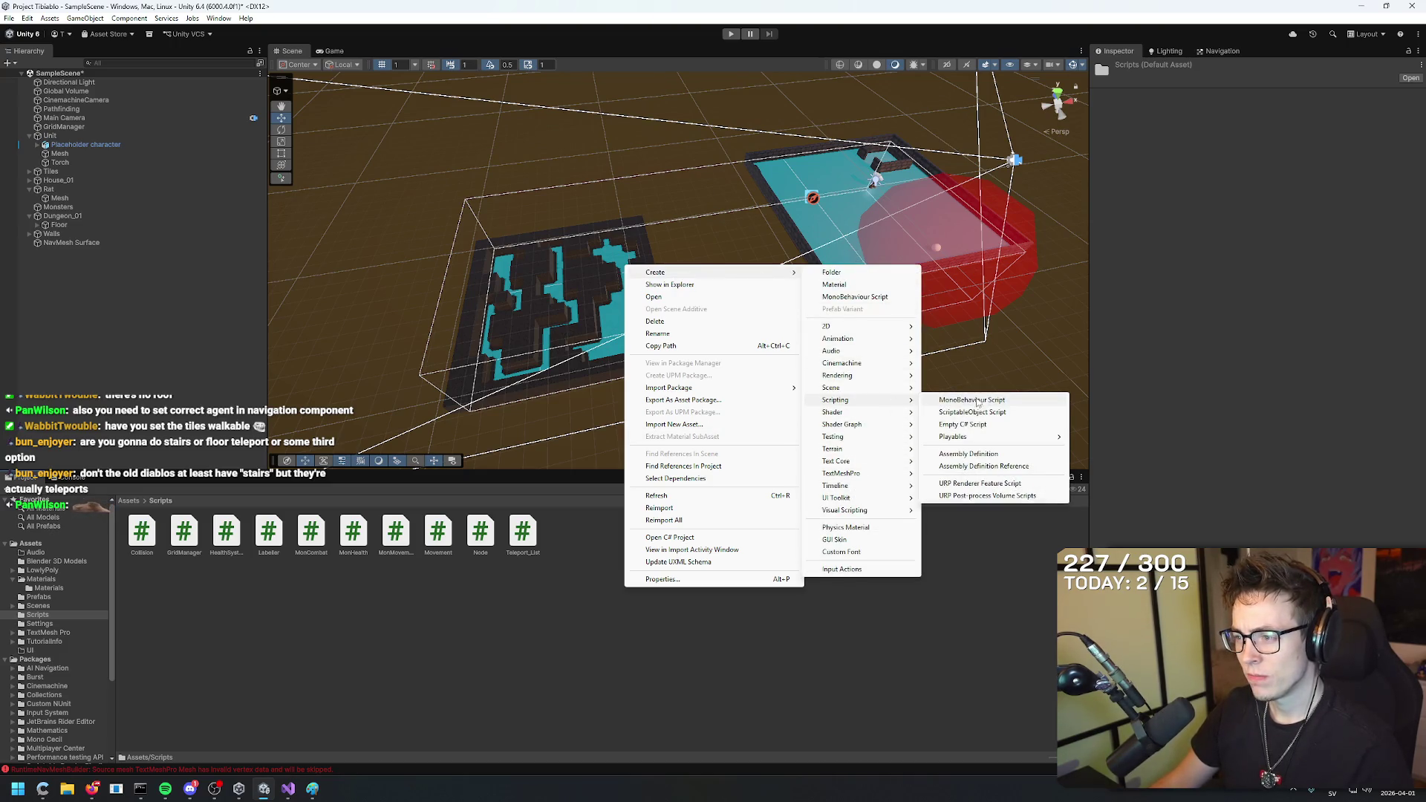
{"action": "left_click", "coordinate": [980, 425]}
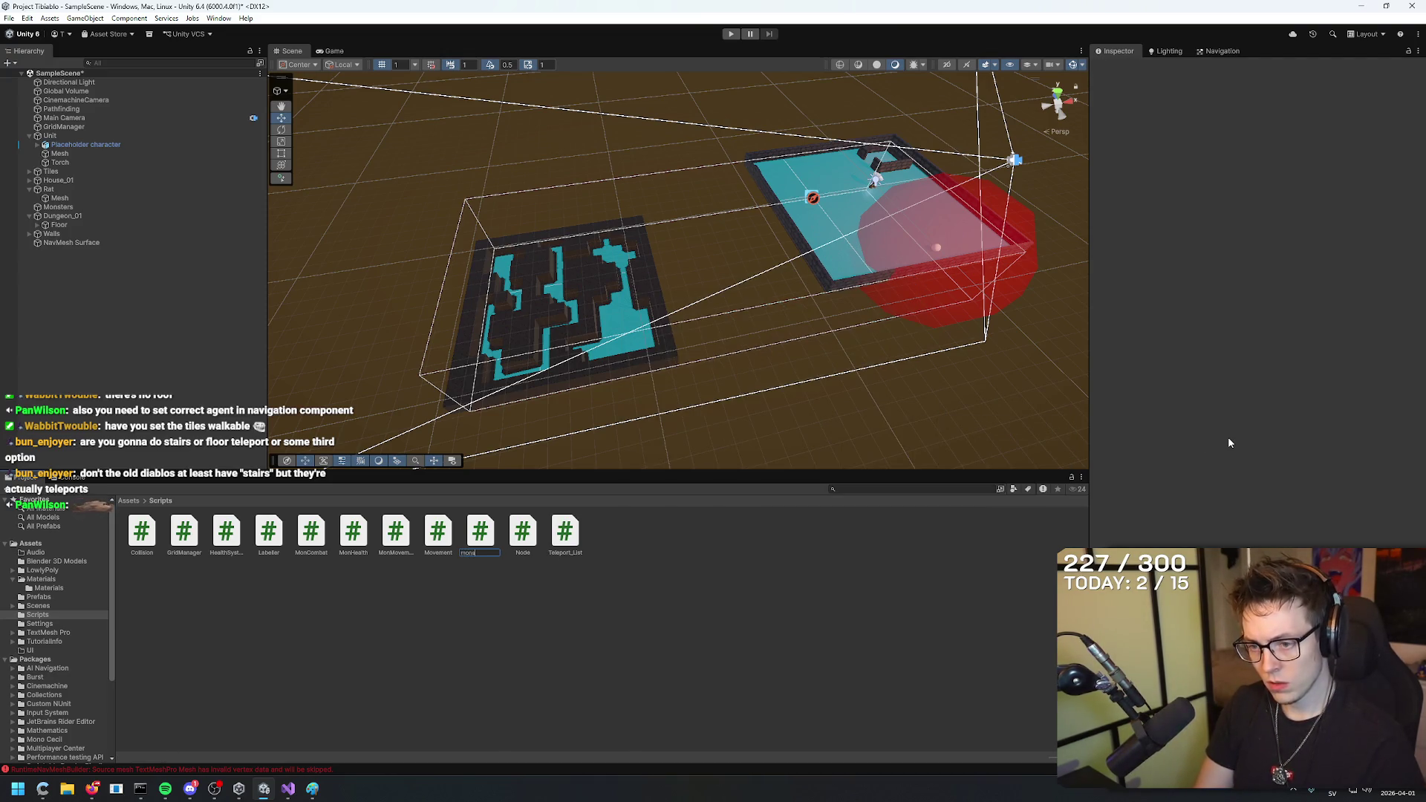
{"action": "type", "text": "nAI"}
{"action": "key", "text": "Return"}
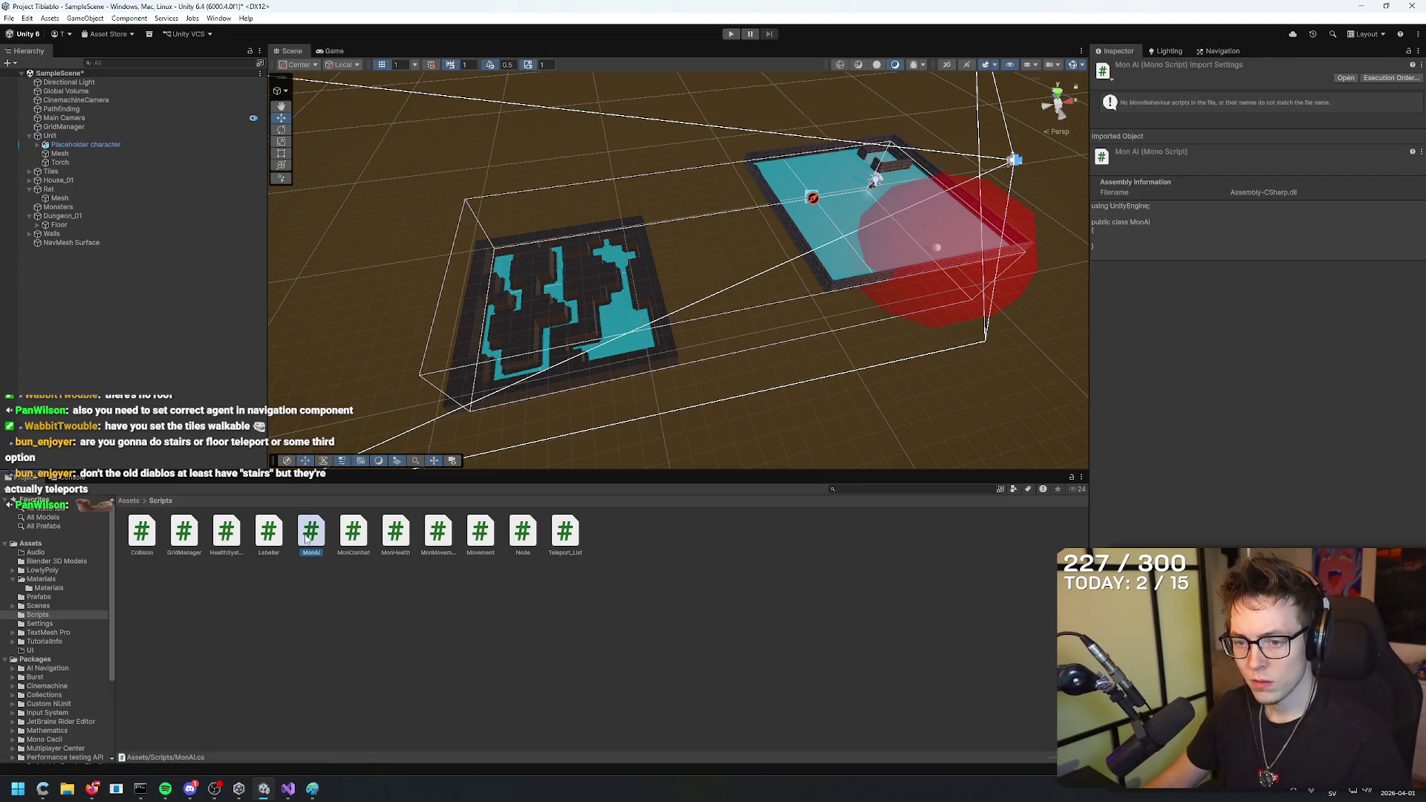
{"action": "double_click", "coordinate": [306, 538]}
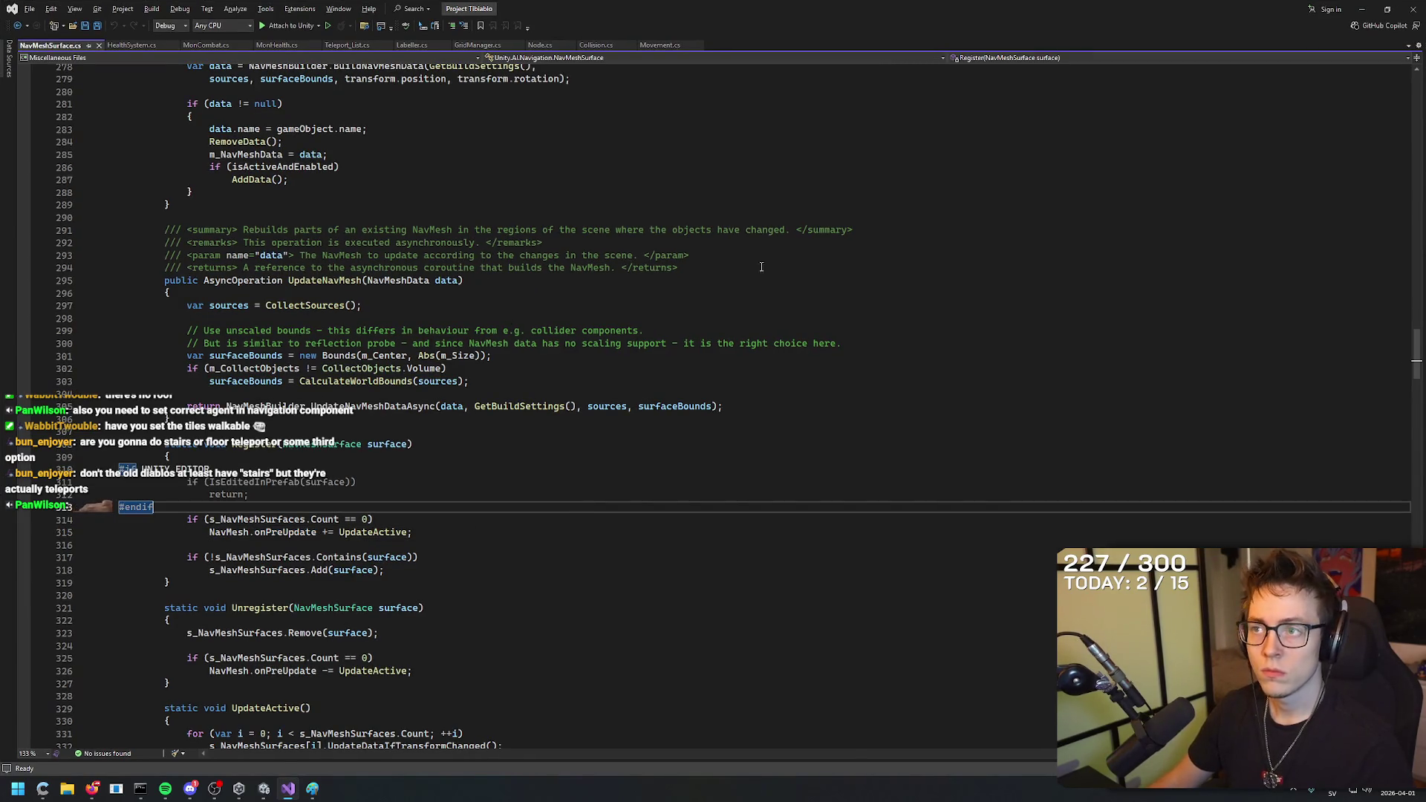
Reopen MonAI.cs and add a 'using UnityEngine.AI;' import line.
{"action": "left_click", "coordinate": [239, 788]}
{"action": "left_click", "coordinate": [239, 788]}
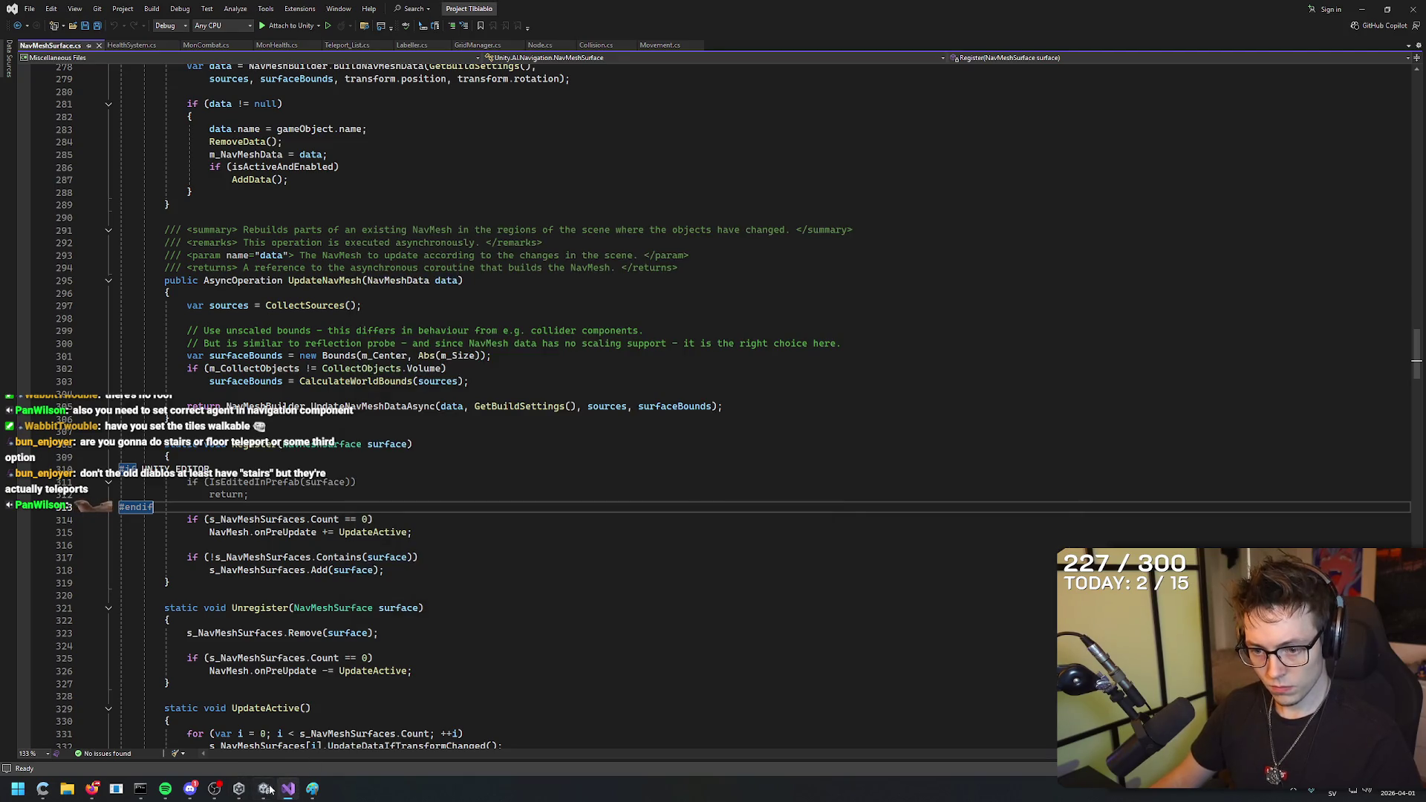
{"action": "left_click", "coordinate": [264, 787]}
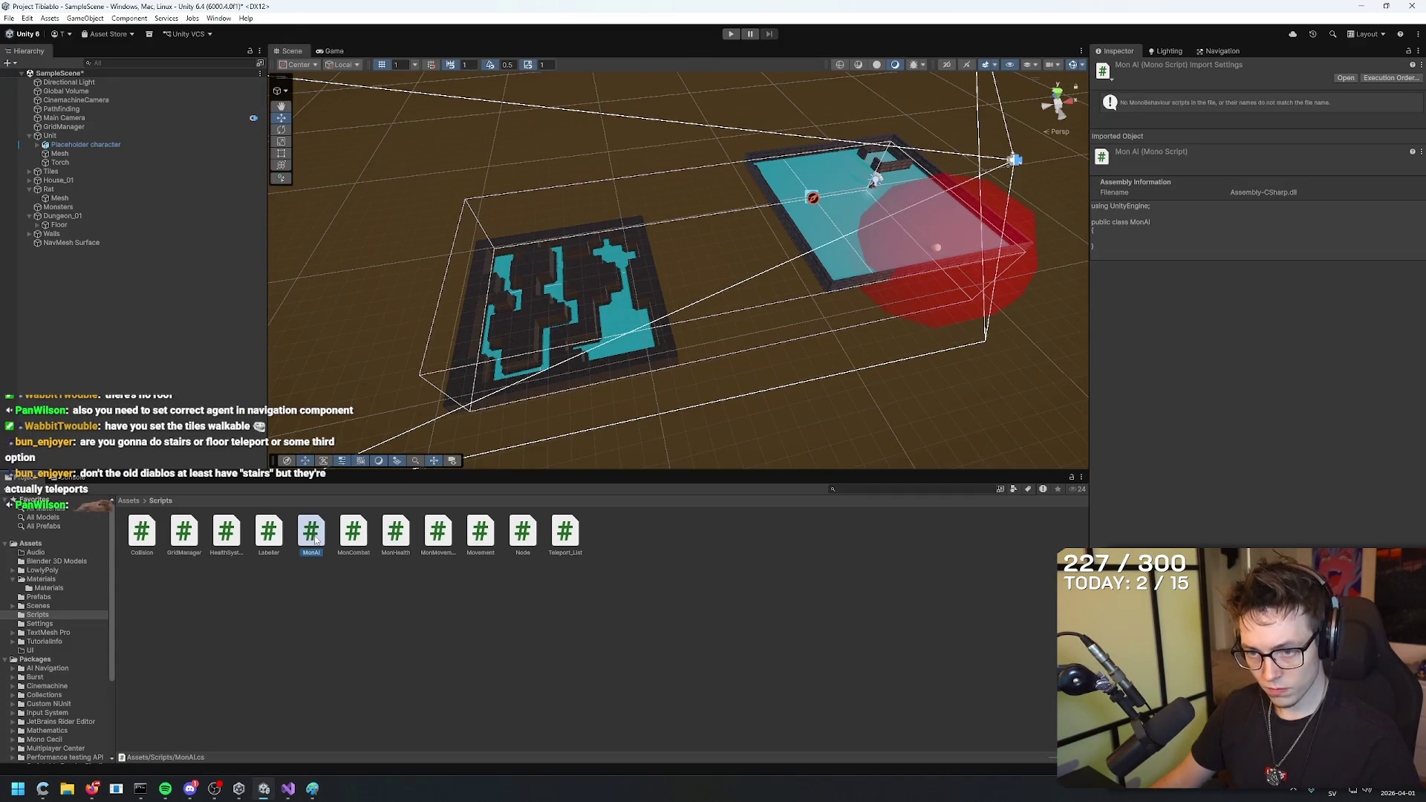
{"action": "double_click", "coordinate": [314, 536]}
{"action": "left_click", "coordinate": [262, 83]}
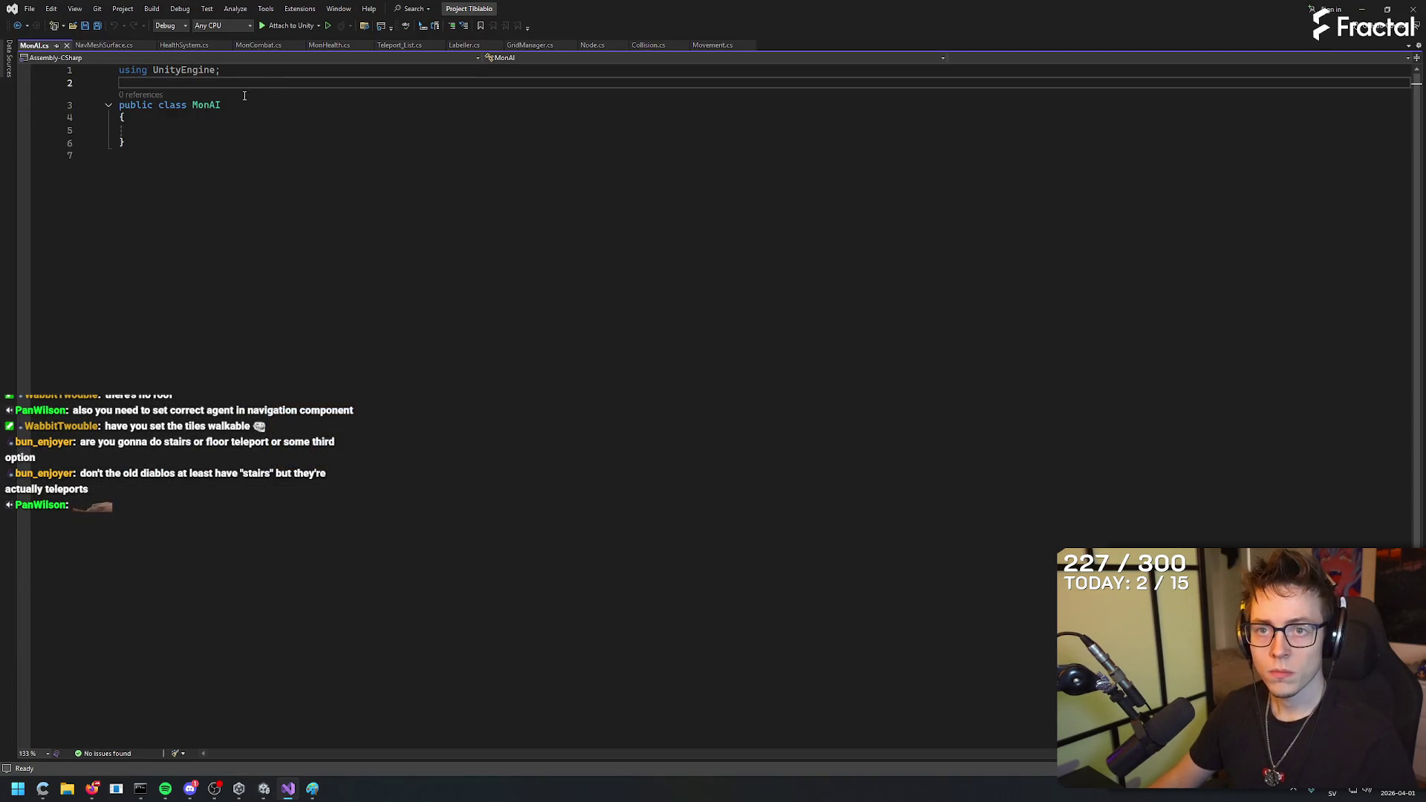
{"action": "type", "text": "using UnityEngine;"}
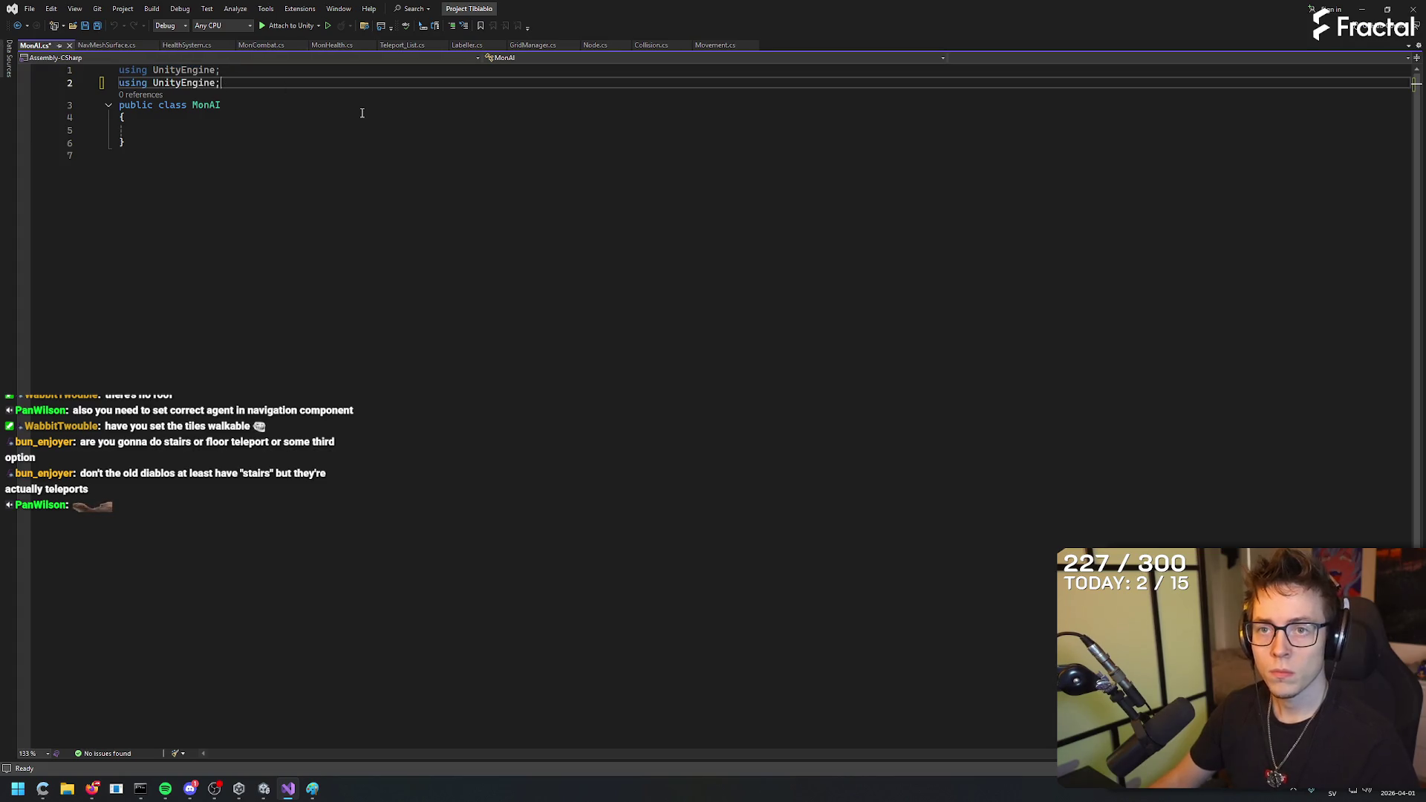
{"action": "key", "text": "Left"}
{"action": "type", "text": ".AI"}
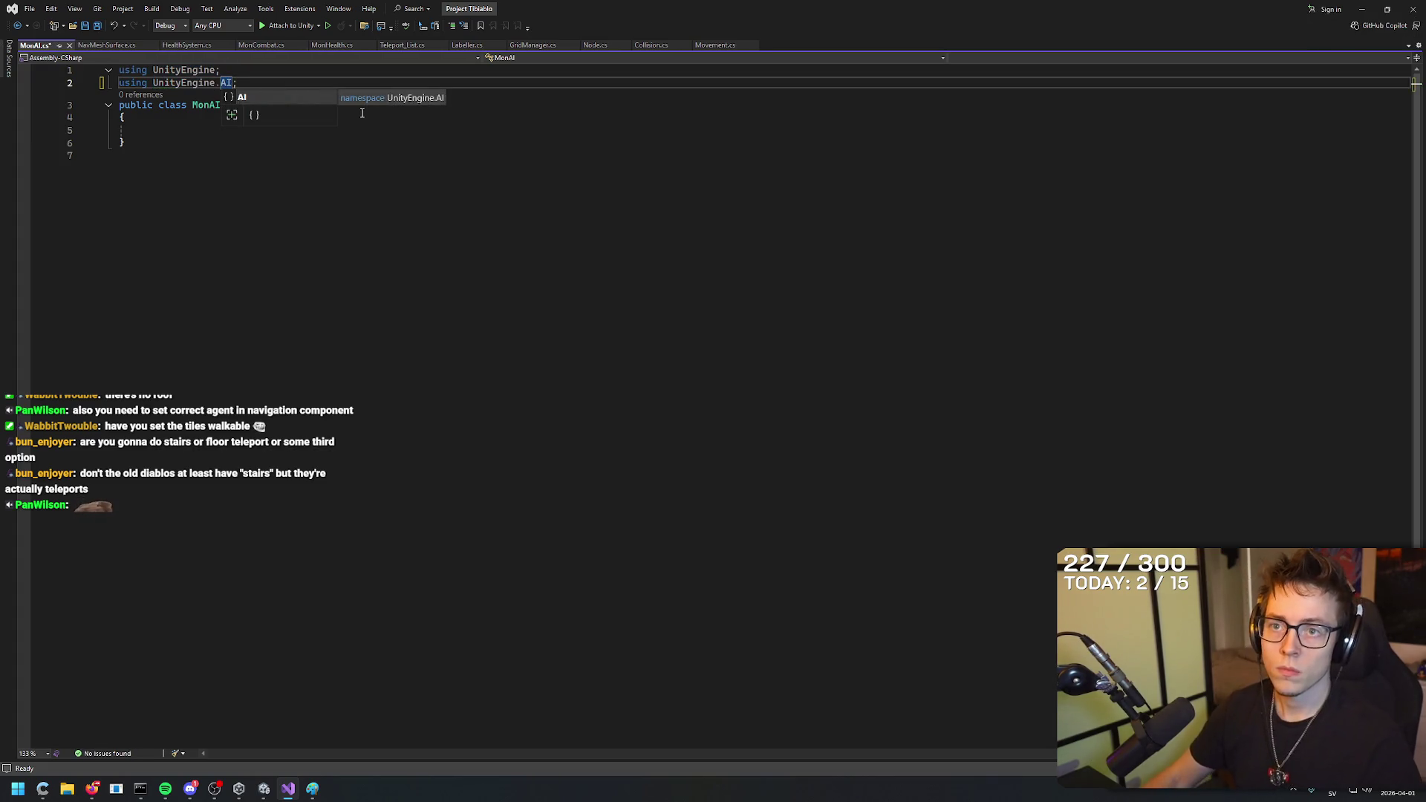
Begin a [SerializeField] private field declaration inside the MonAI class.
{"action": "left_click", "coordinate": [352, 157]}
{"action": "left_click", "coordinate": [344, 130]}
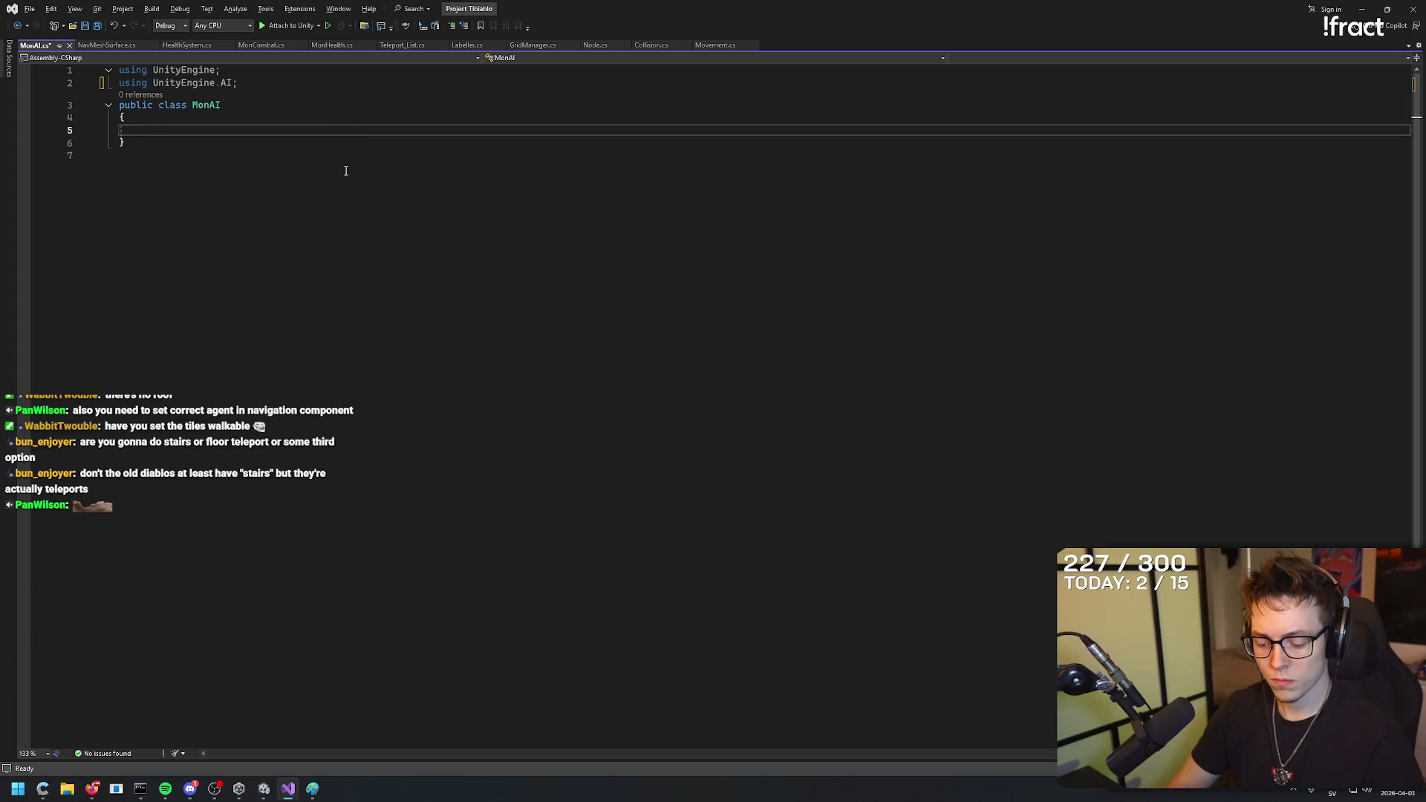
{"action": "type", "text": "[SerializeField"}
{"action": "key", "text": "Tab"}
{"action": "type", "text": "] pri"}
{"action": "key", "text": "Tab"}
{"action": "type", "text": "mat"}
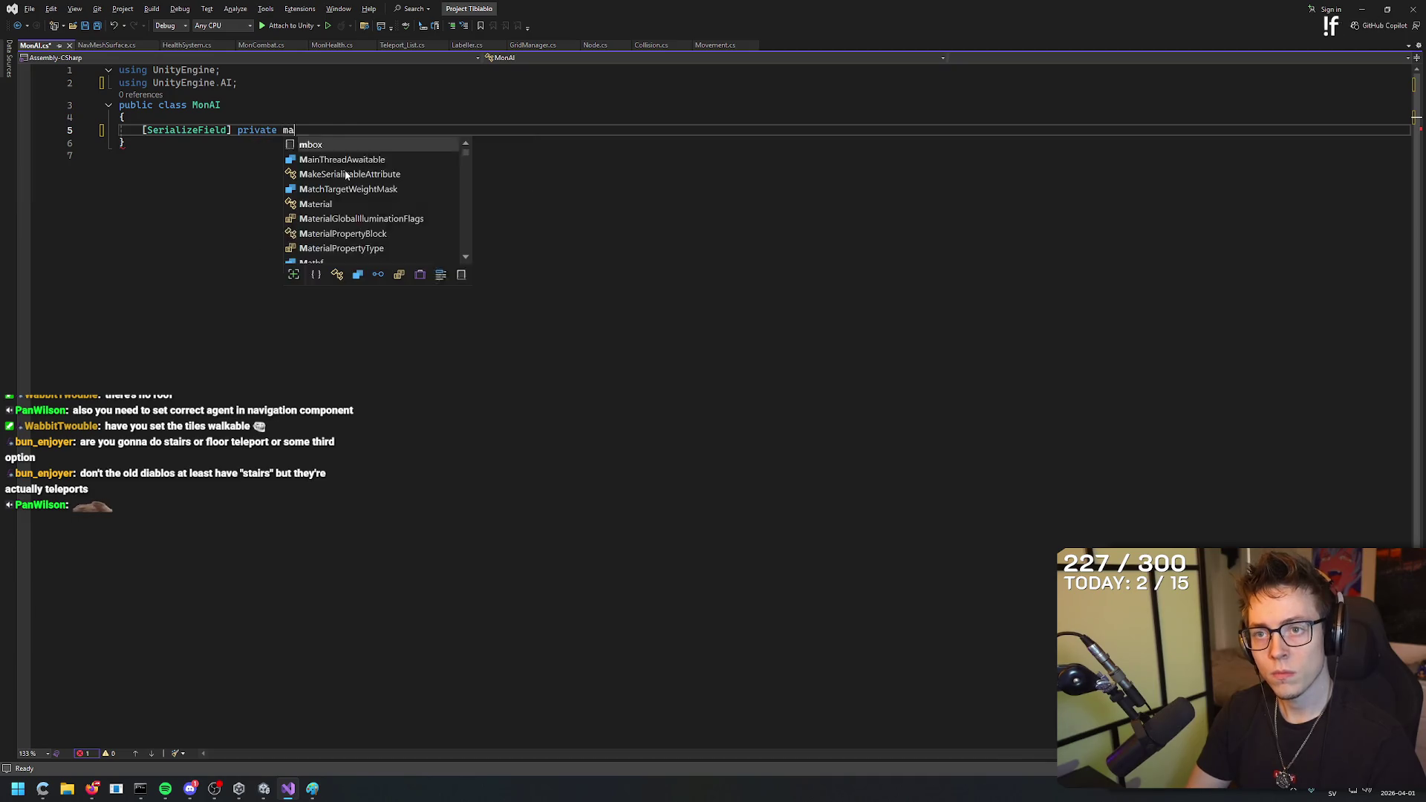
Pause the tutorial and complete the field as 'NavMeshAgent agent'.
{"action": "key", "text": "alt+Tab"}
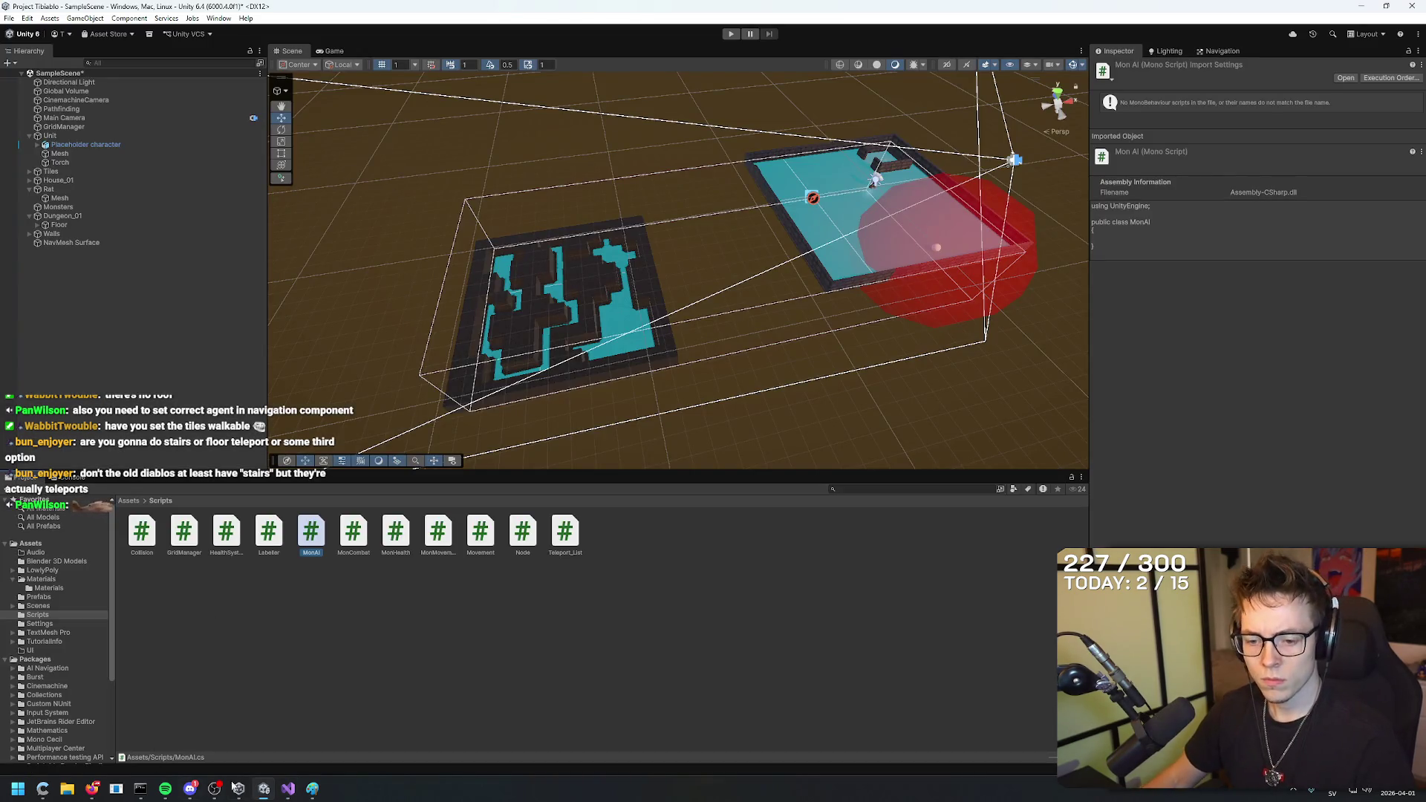
{"action": "left_click", "coordinate": [92, 790]}
{"action": "left_click", "coordinate": [560, 471]}
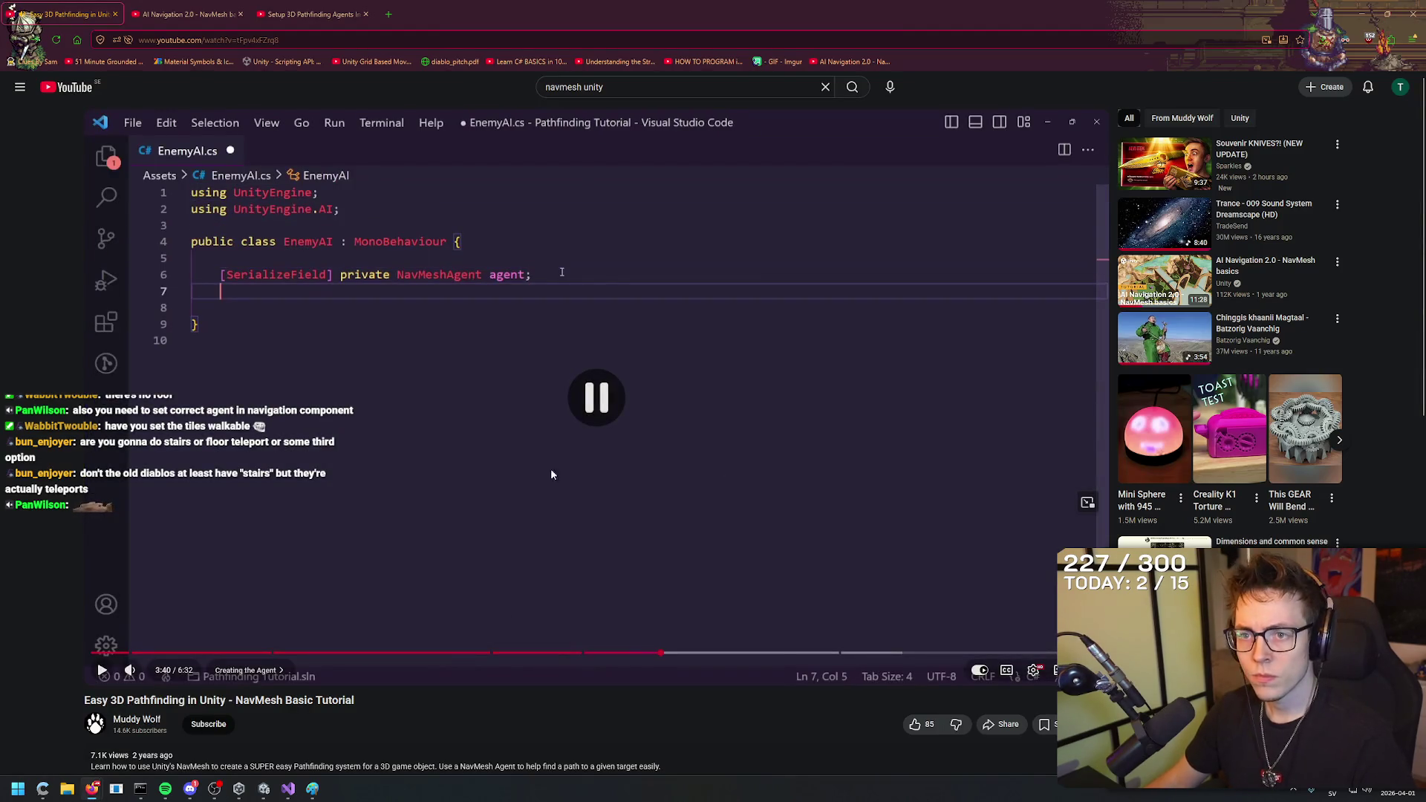
{"action": "key", "text": "alt+Tab"}
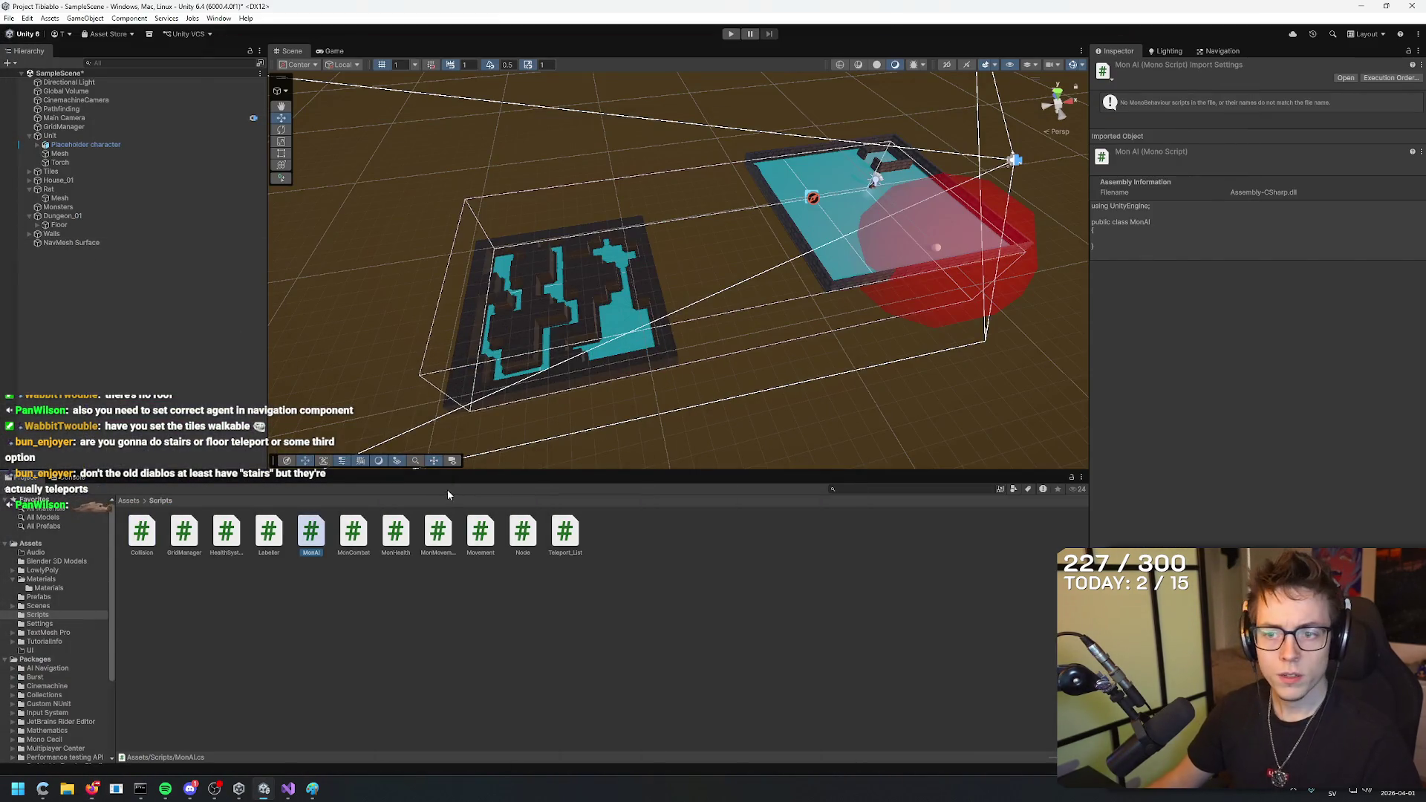
{"action": "left_click", "coordinate": [286, 790]}
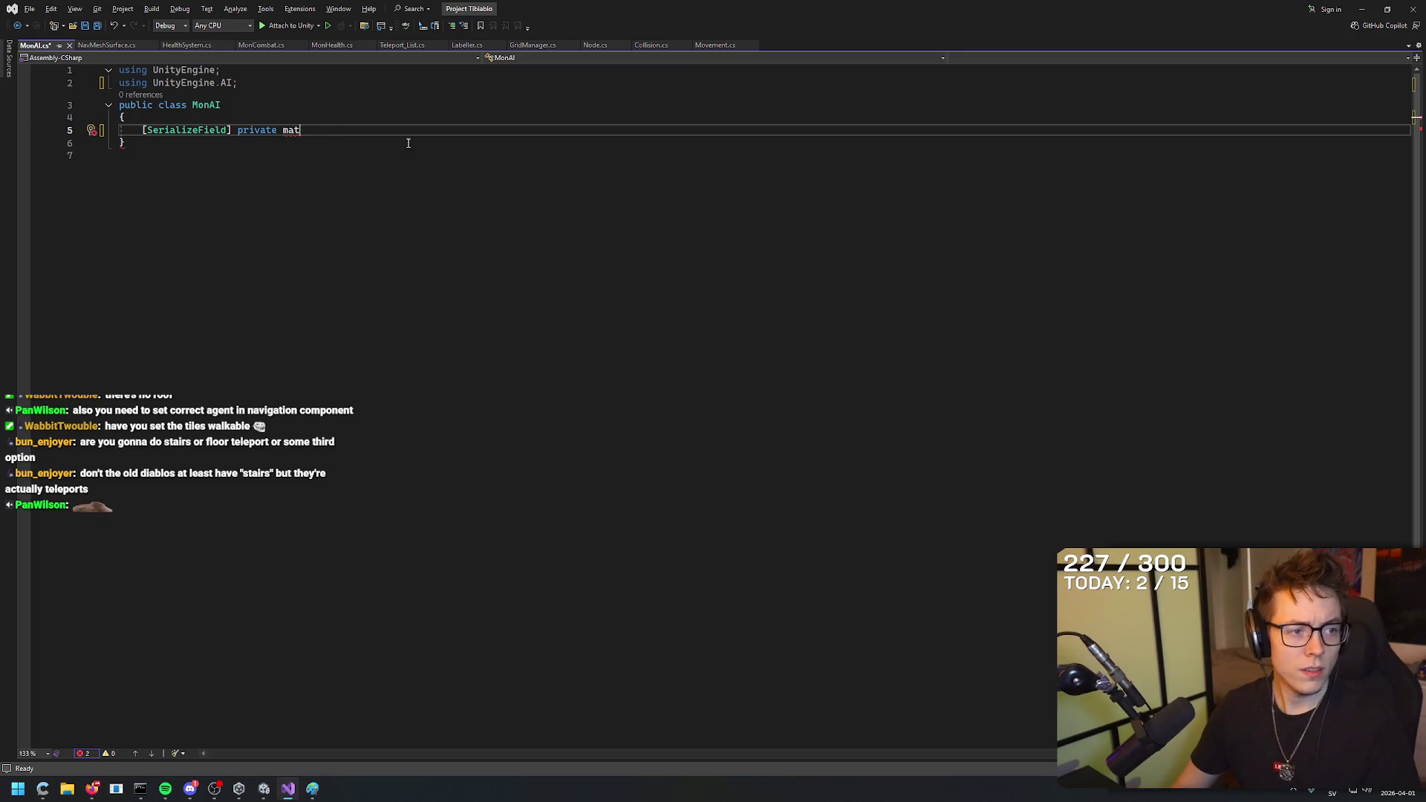
{"action": "key", "text": "BackSpace"}
{"action": "type", "text": "NavMeshAgent"}
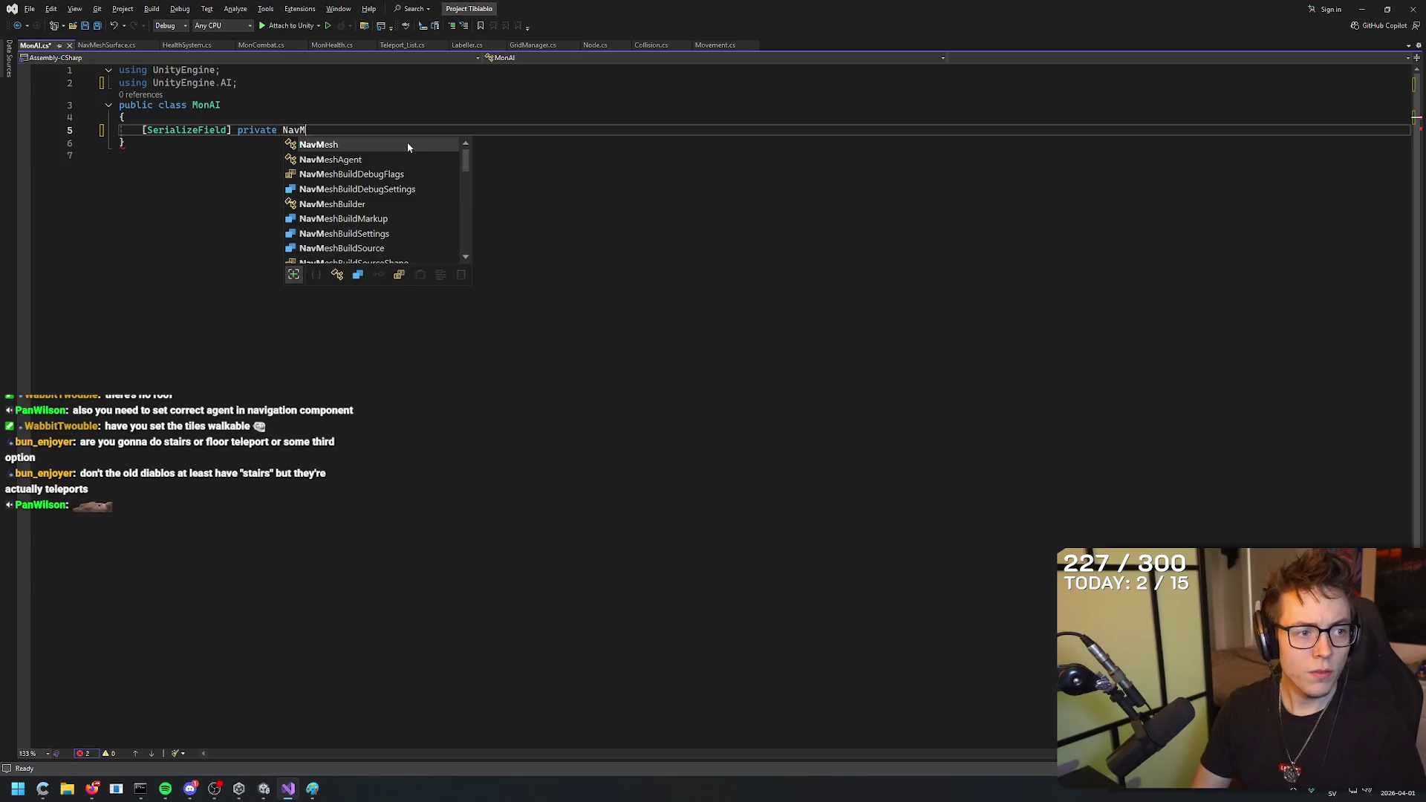
{"action": "key", "text": "Tab"}
Make the MonAI class inherit from MonoBehaviour.
{"action": "key", "text": "Up"}
{"action": "key", "text": "Up"}
{"action": "type", "text": ": Mono"}
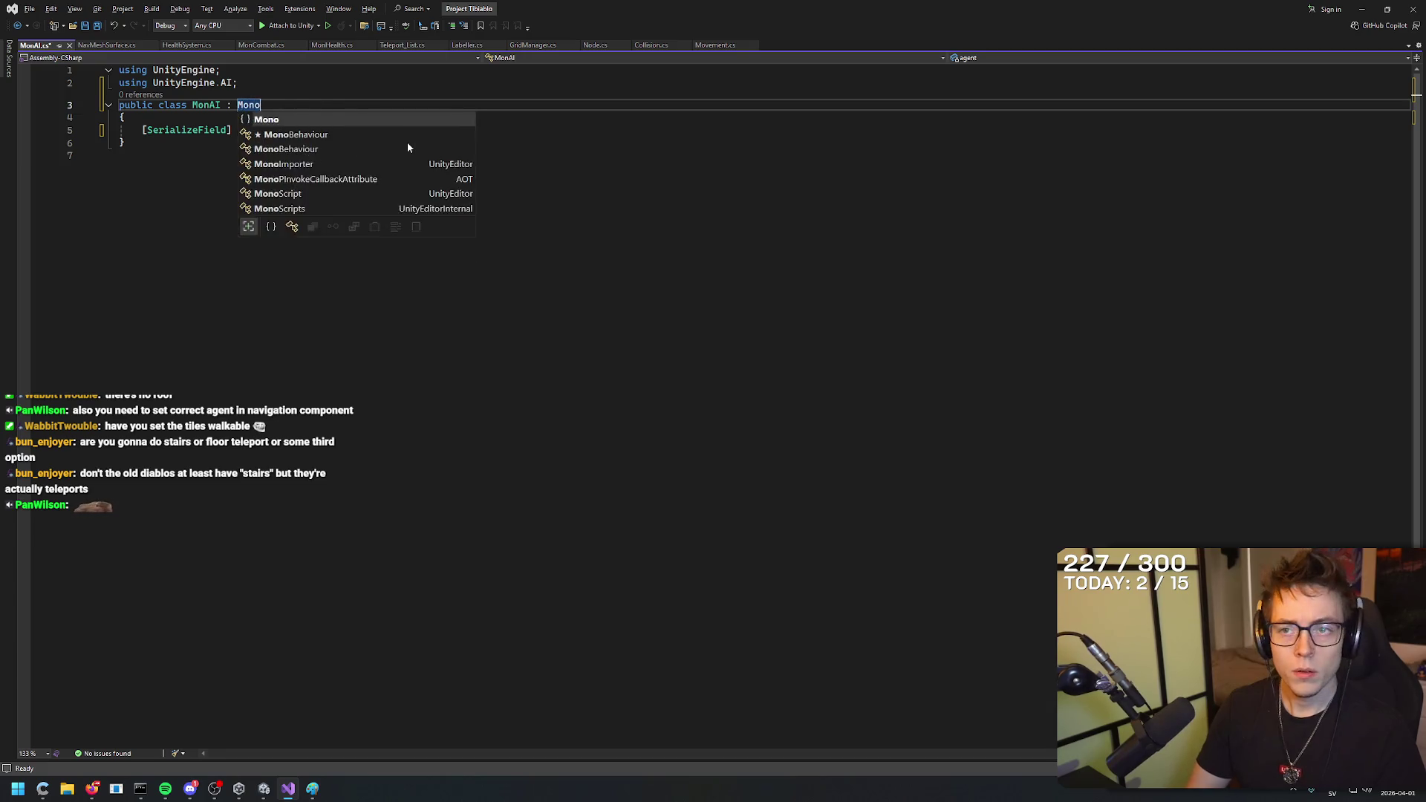
{"action": "type", "text": "Behaviour"}
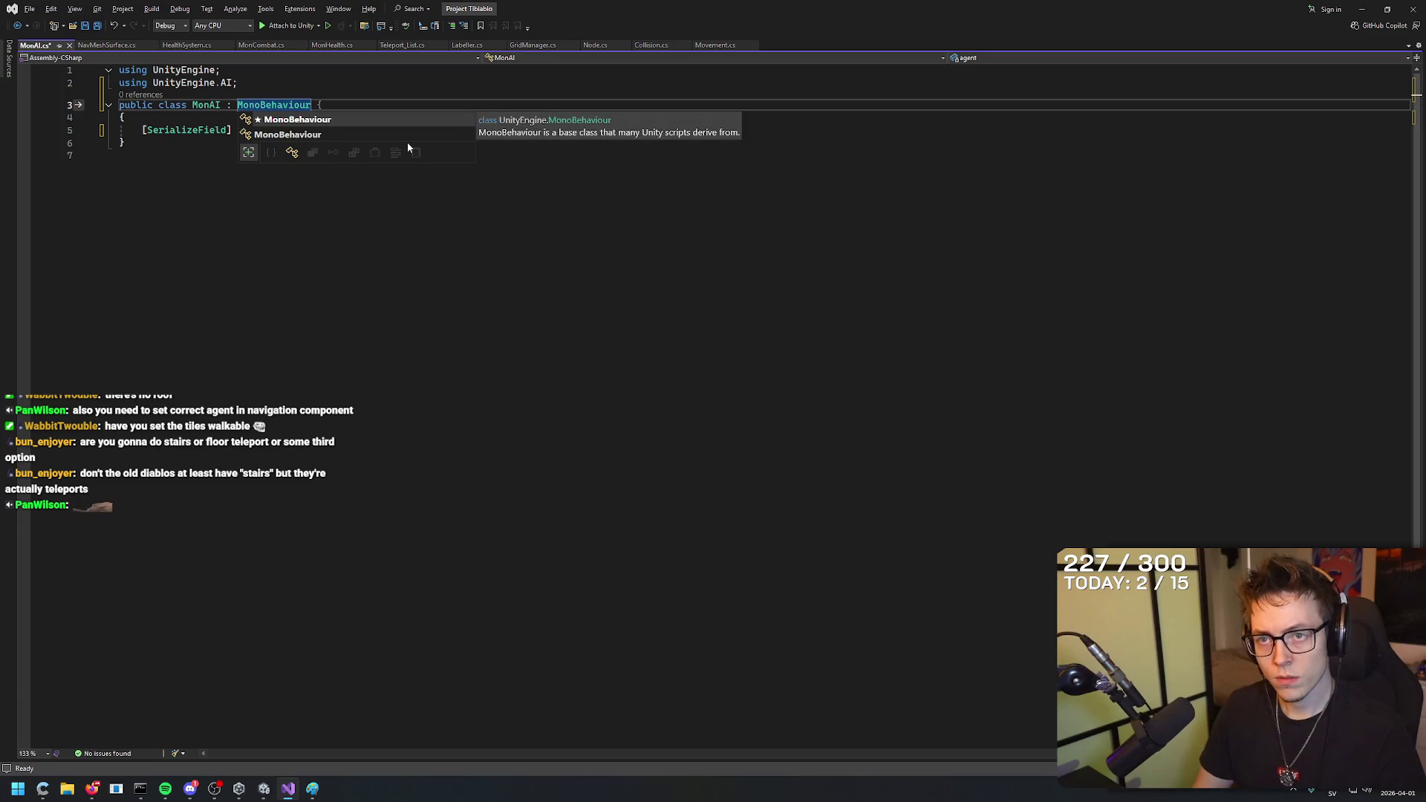
{"action": "left_click", "coordinate": [334, 289]}
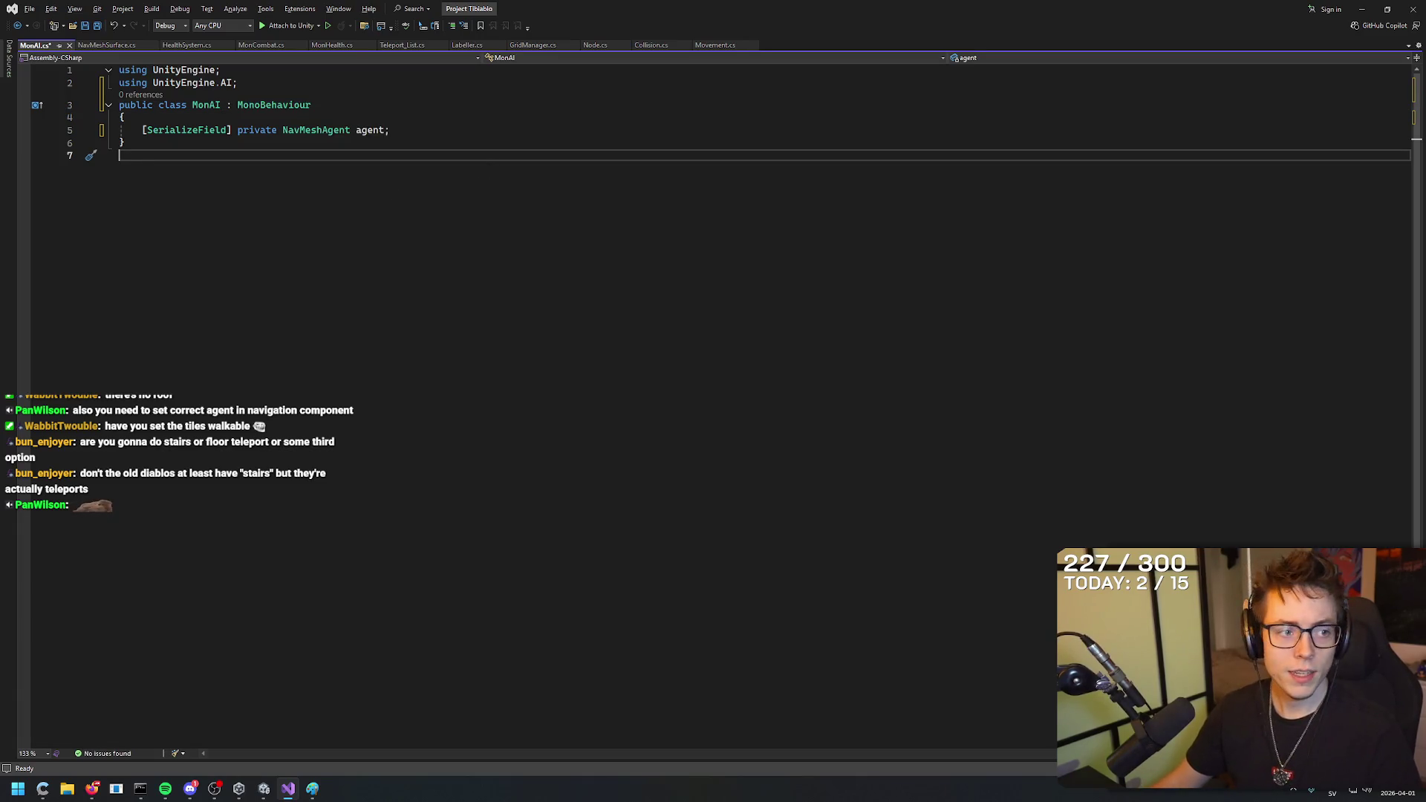
{"action": "key", "text": "alt+Tab"}
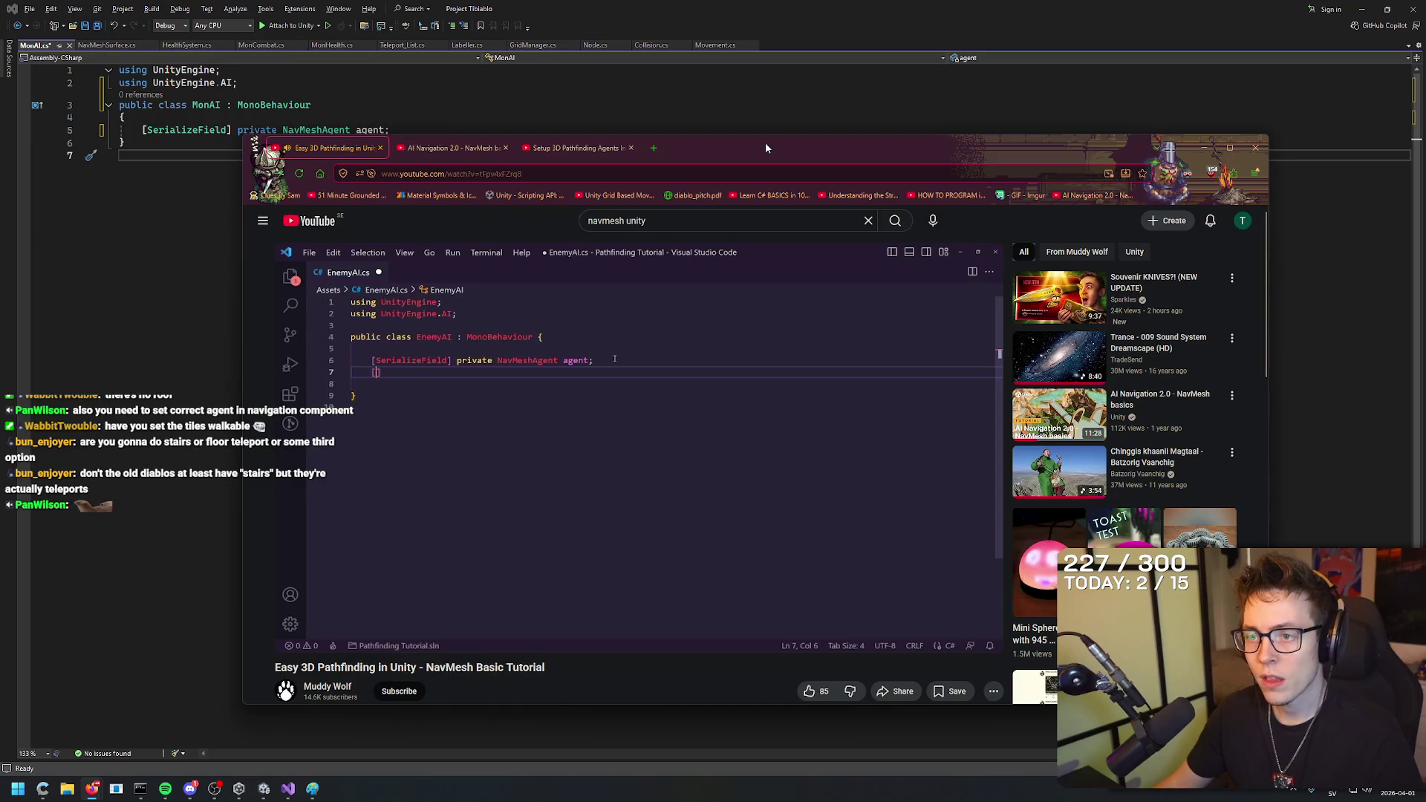
{"action": "left_click_drag", "start_coordinate": [766, 145], "coordinate": [724, 172]}
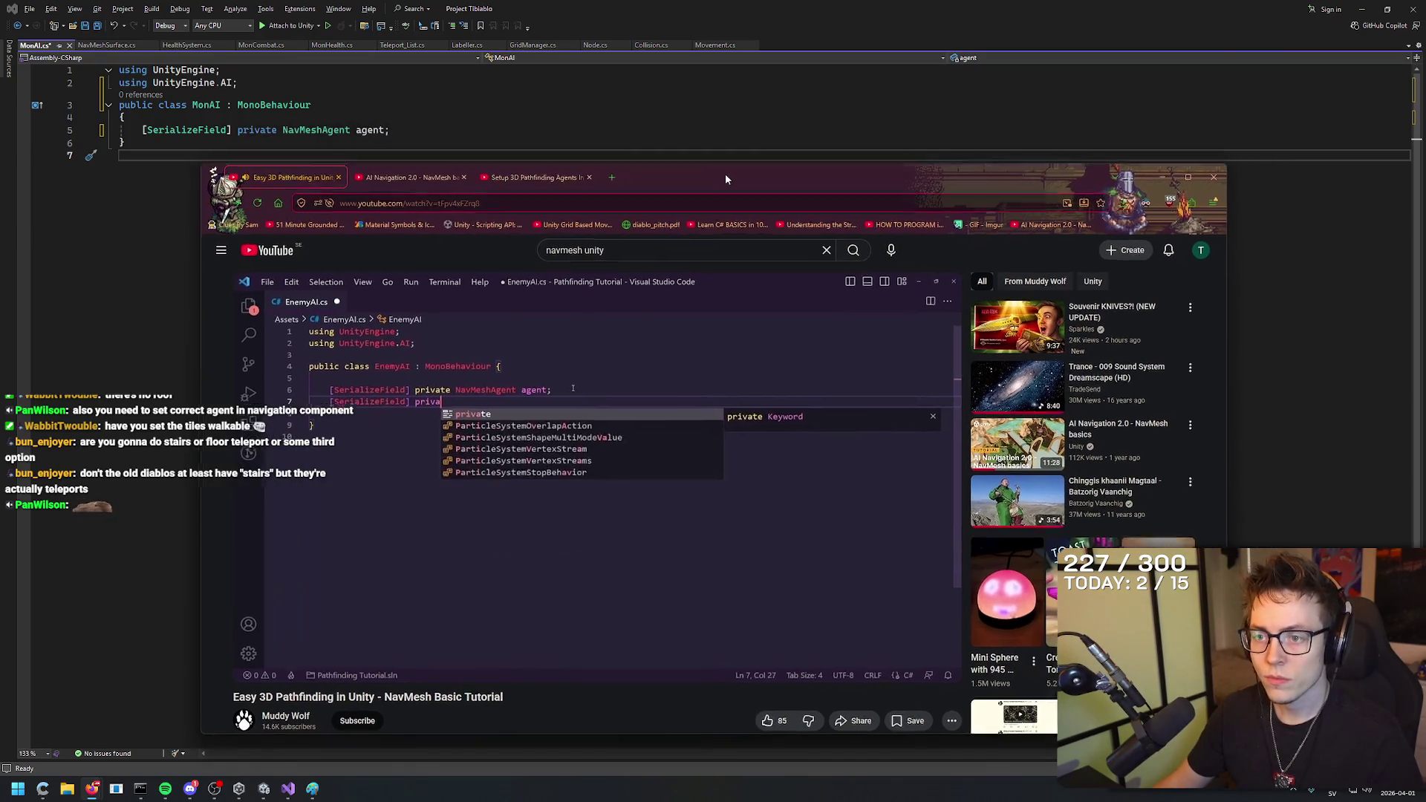
{"action": "left_click", "coordinate": [276, 140]}
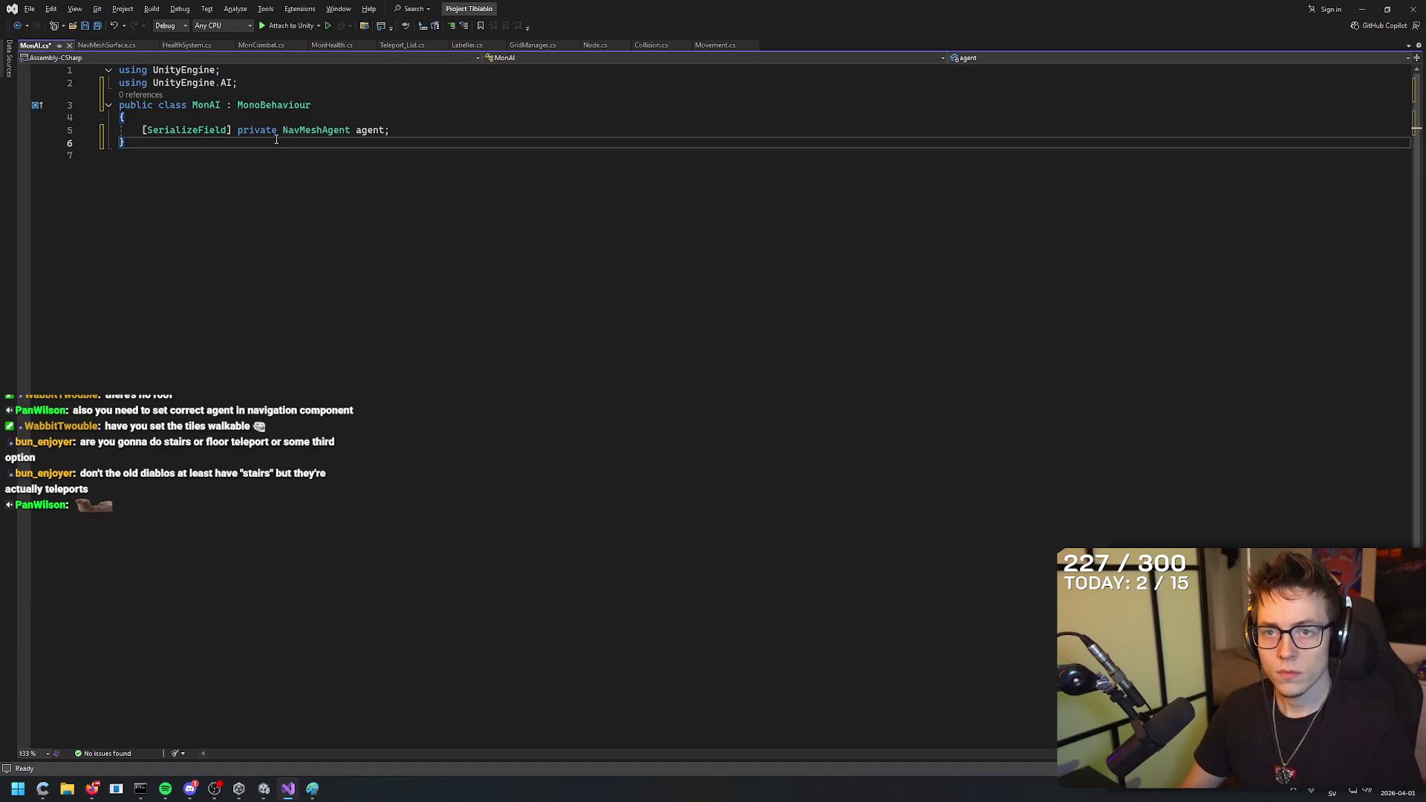
Add a '[SerializeField] private Transform target;' field below the agent field.
{"action": "key", "text": "Return"}
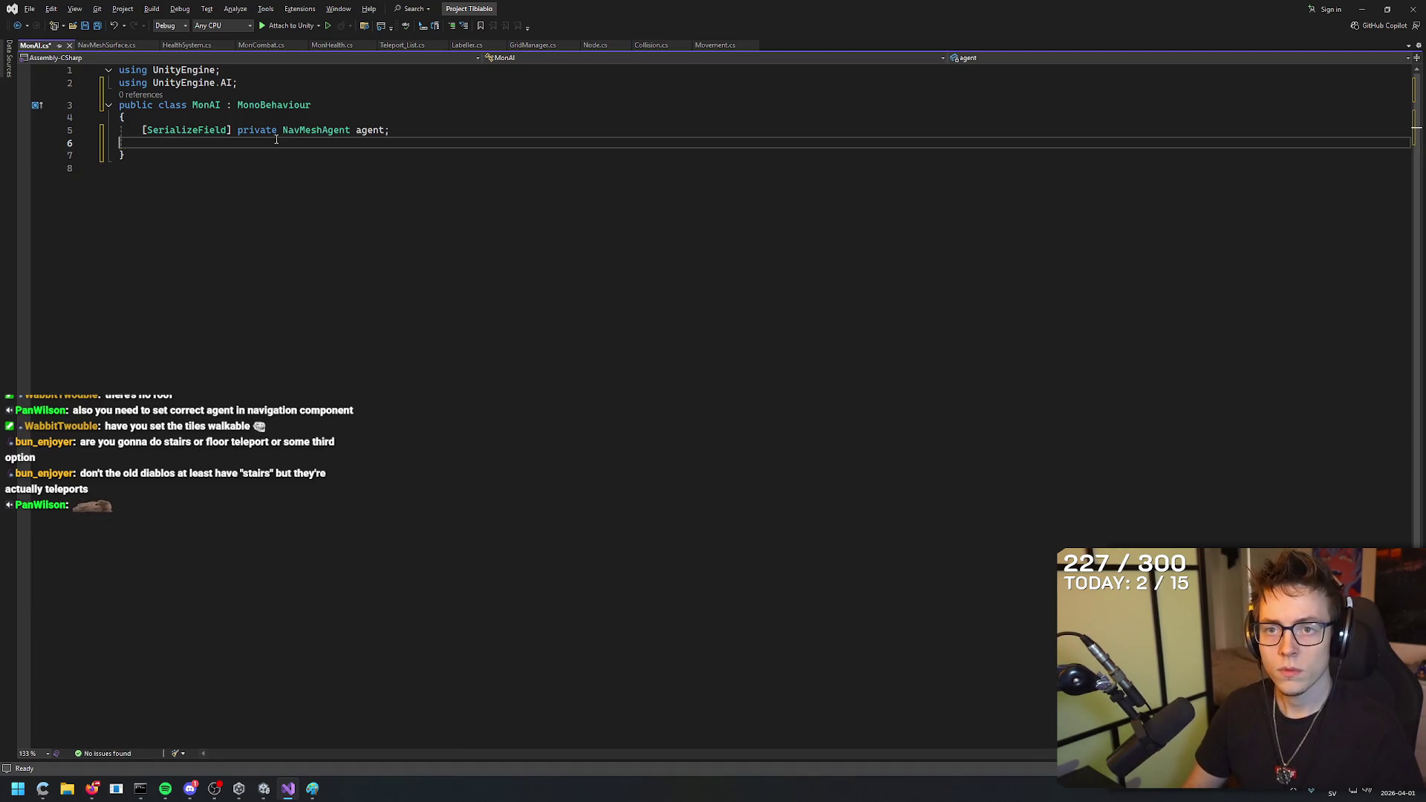
{"action": "type", "text": "[SerializeField"}
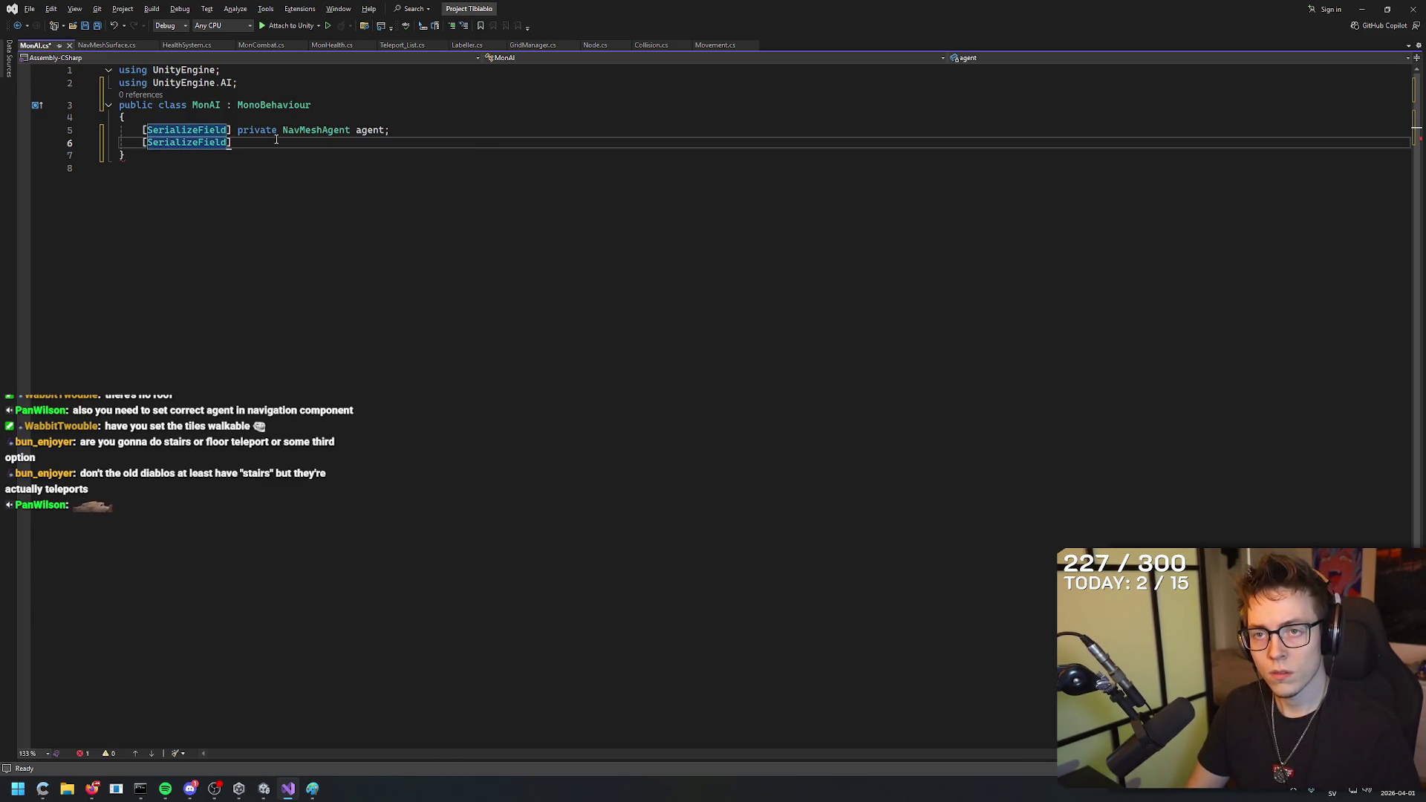
{"action": "key", "text": "Down"}
{"action": "key", "text": "BackSpace"}
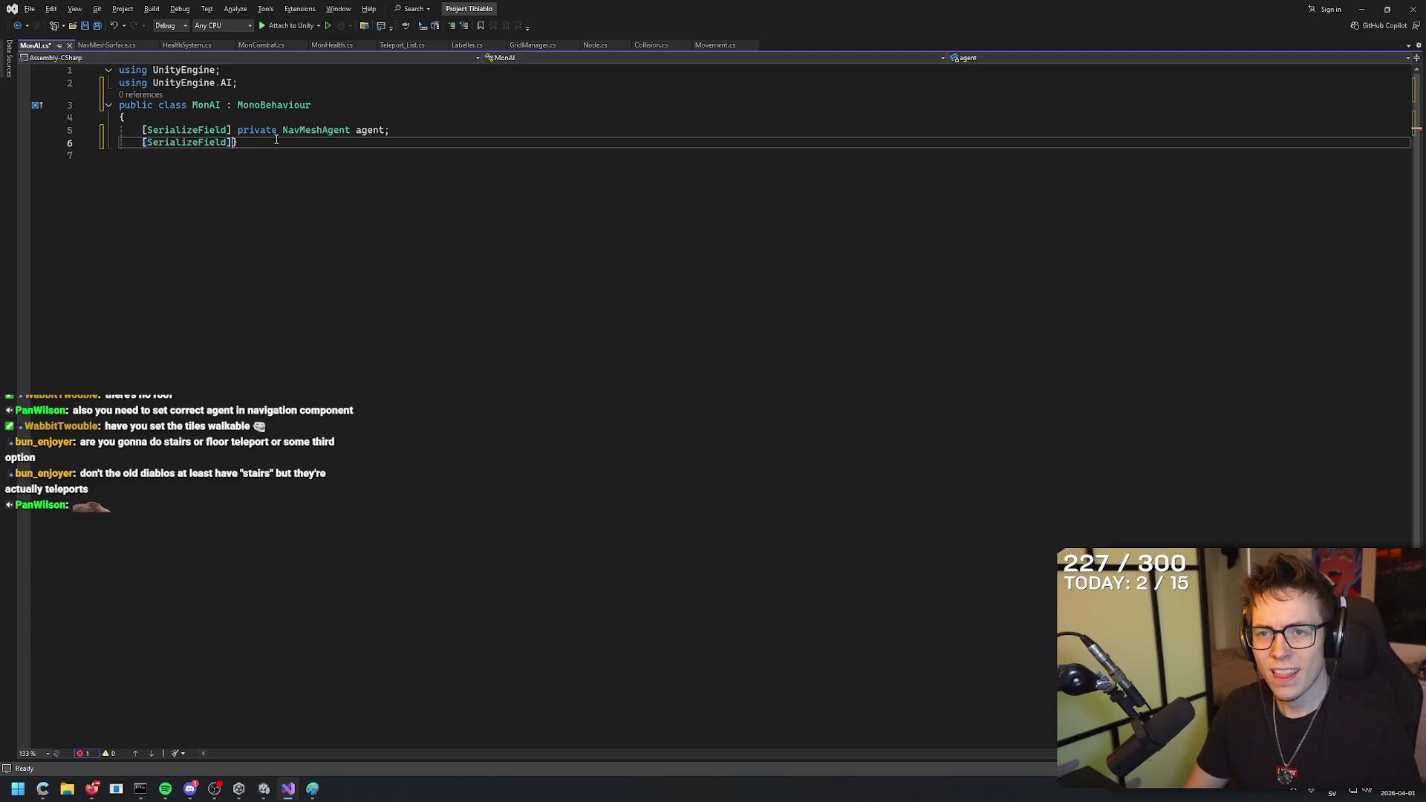
{"action": "key", "text": "ctrl+z"}
{"action": "type", "text": "private"}
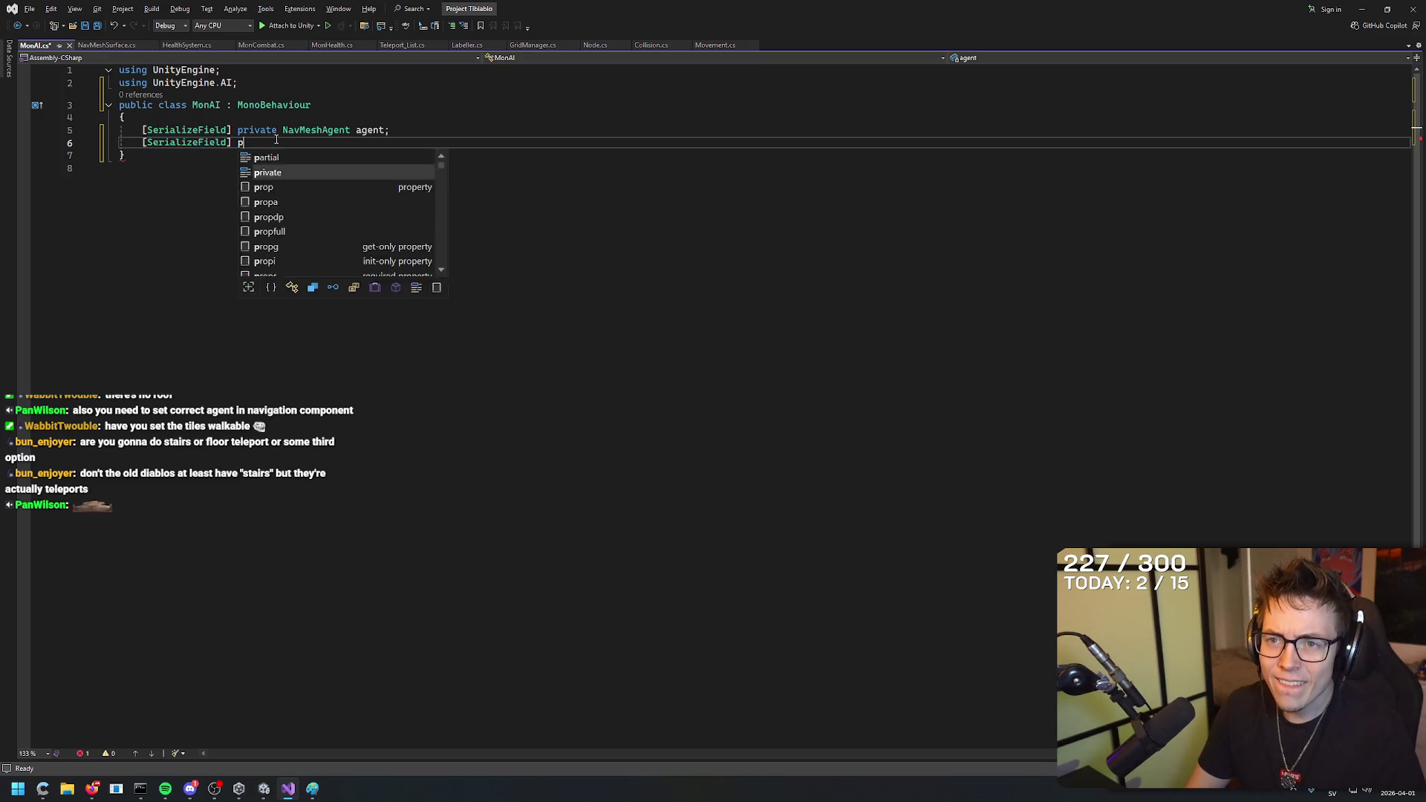
{"action": "key", "text": "alt+Tab"}
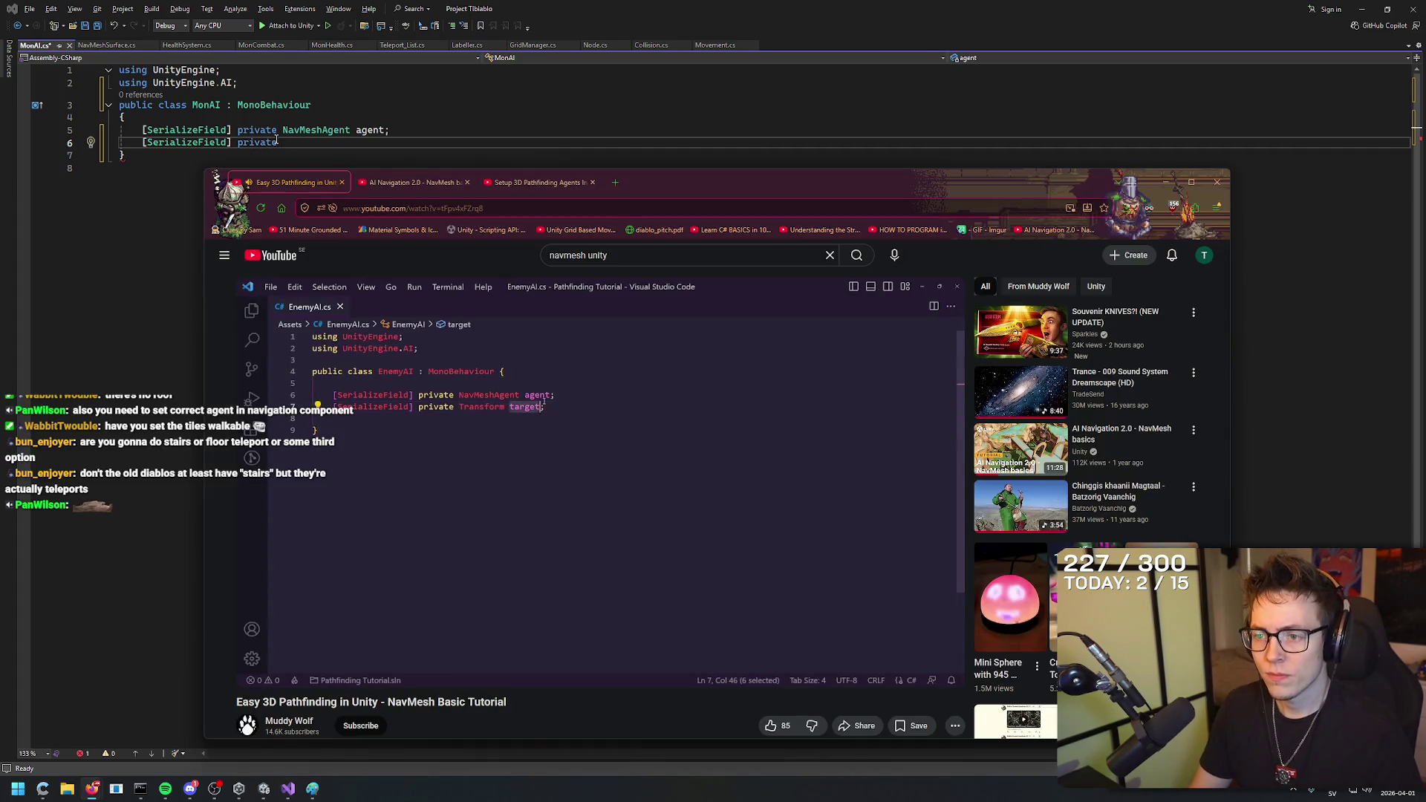
{"action": "key", "text": "alt+Tab"}
{"action": "type", "text": "Transform target;"}
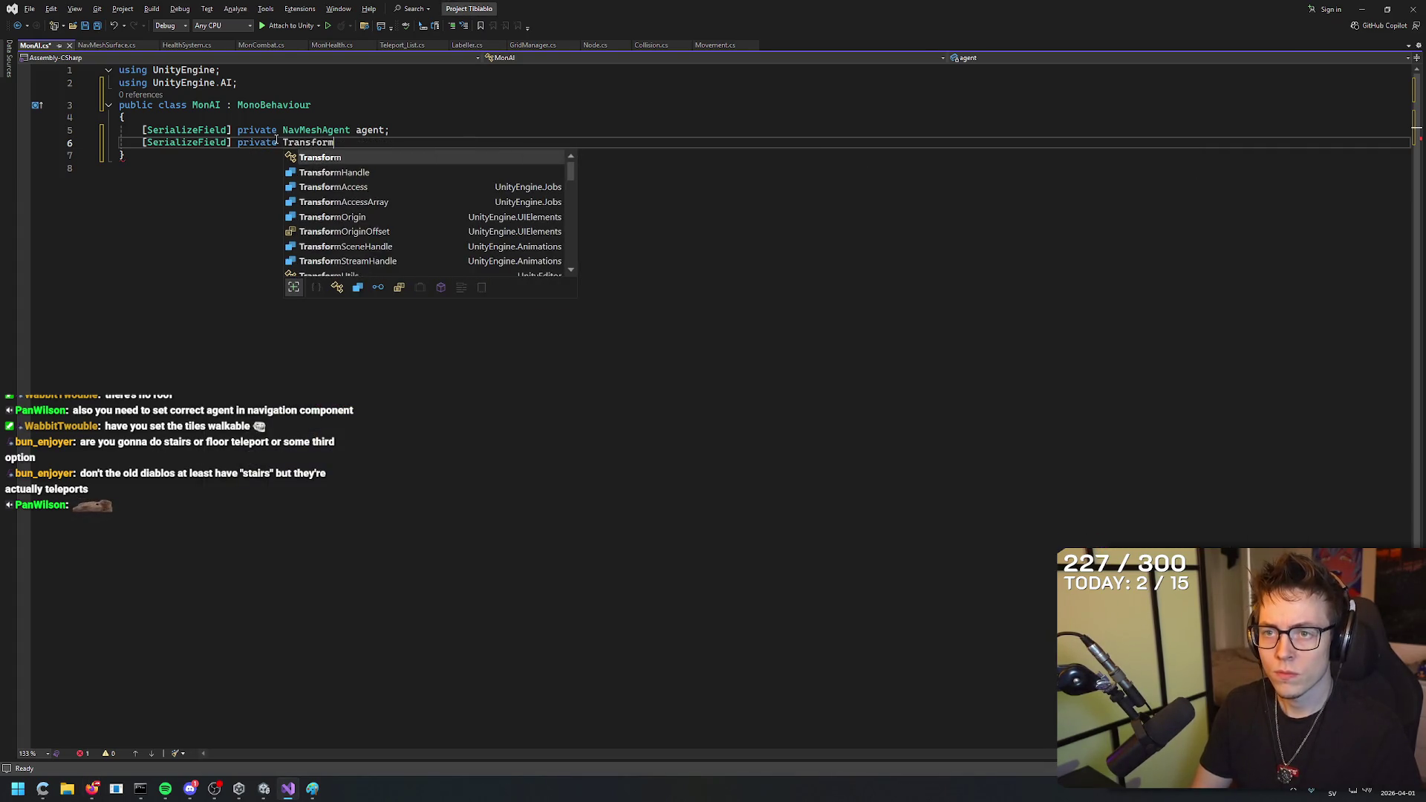
{"action": "key", "text": "Return"}
Write a private void Update() method with its body.
{"action": "key", "text": "alt+Tab"}
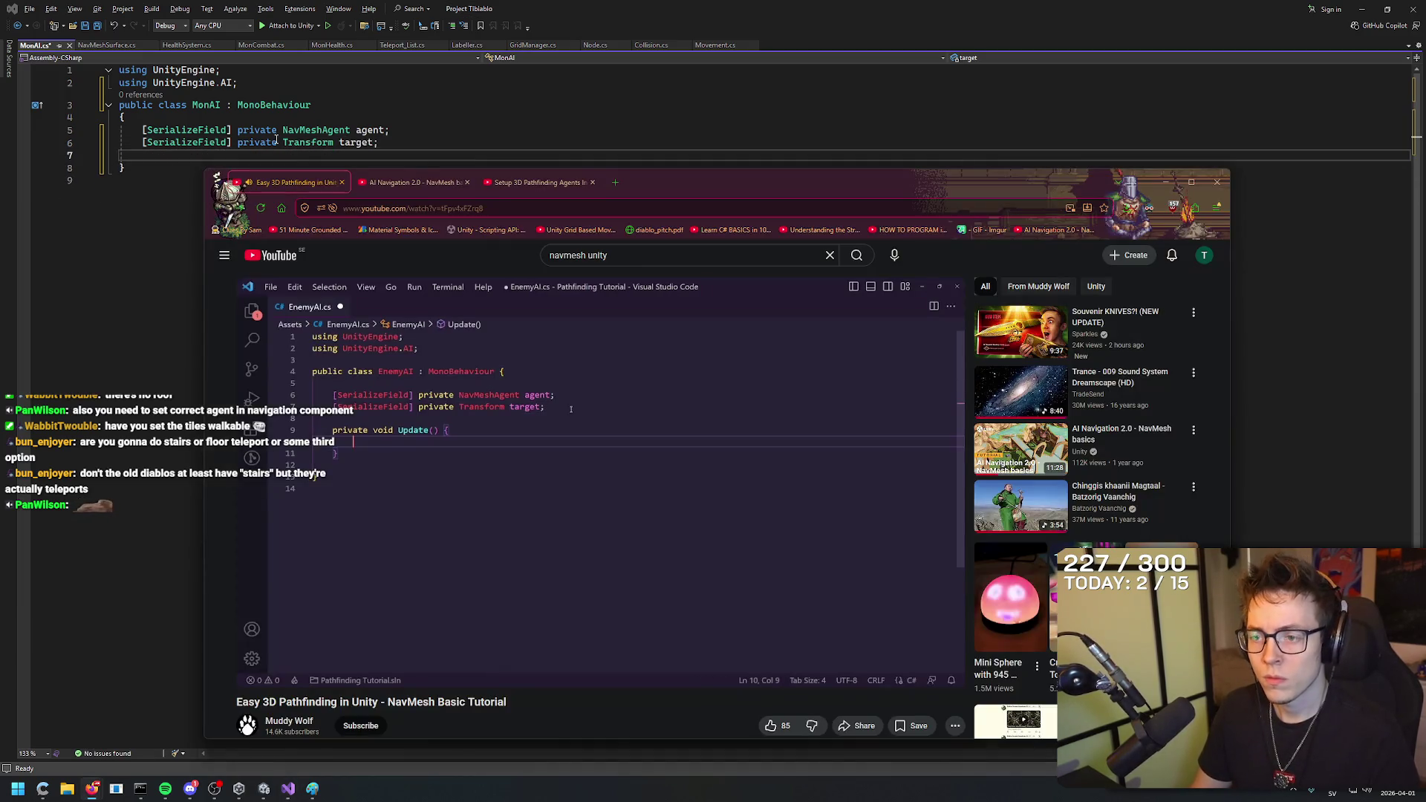
{"action": "key", "text": "alt+Tab"}
{"action": "key", "text": "Down"}
{"action": "key", "text": "Return"}
{"action": "key", "text": "Return"}
{"action": "type", "text": "private voi"}
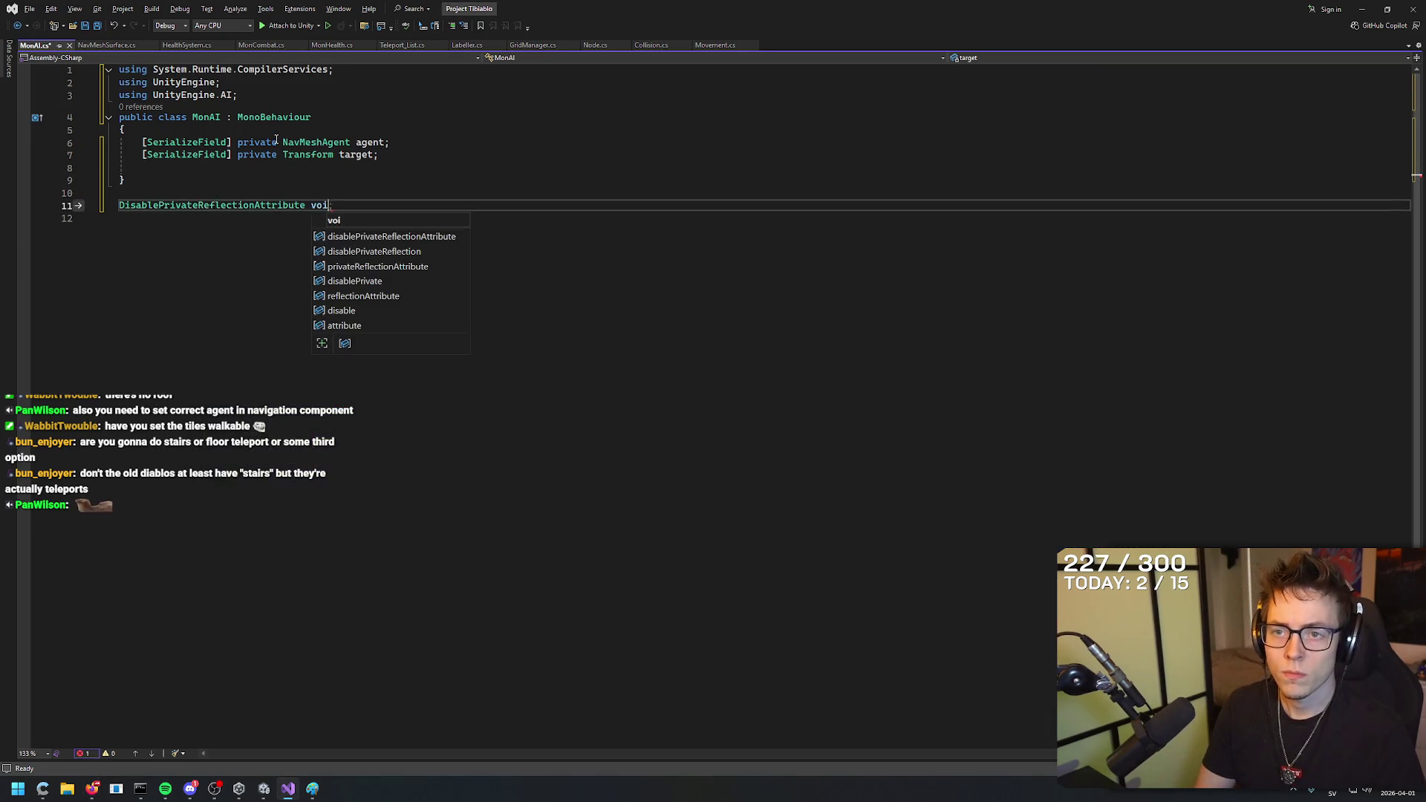
{"action": "key", "text": "ctrl+BackSpace"}
{"action": "key", "text": "ctrl+BackSpace"}
{"action": "type", "text": "private"}
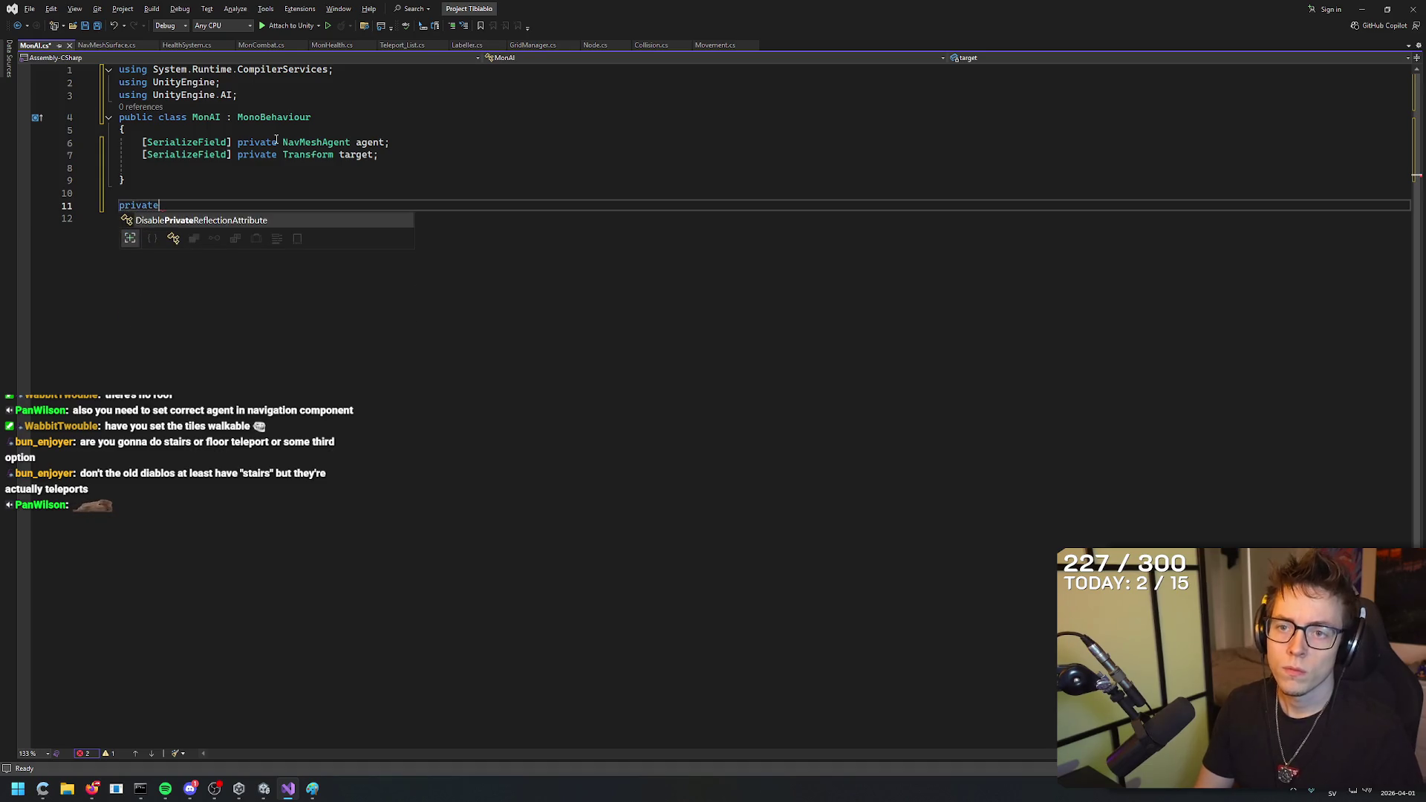
{"action": "key", "text": "alt+Tab"}
Move the Update method inside the class body, right after the fields.
{"action": "key", "text": "alt+Tab"}
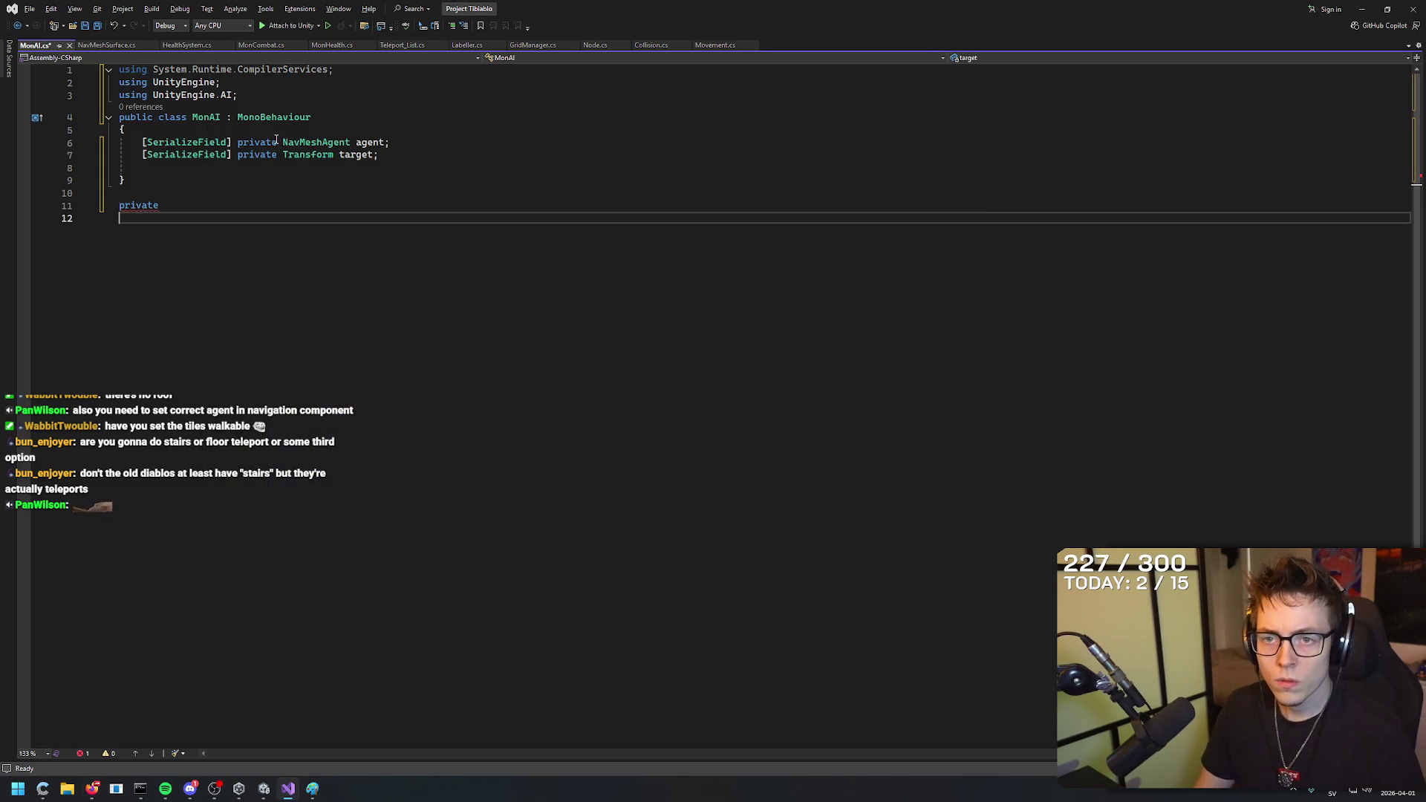
{"action": "type", "text": "void Upd"}
{"action": "key", "text": "Tab"}
{"action": "mouse_move", "coordinate": [194, 247]}
{"action": "left_mouse_down"}
{"action": "mouse_move", "coordinate": [152, 254]}
{"action": "mouse_move", "coordinate": [119, 213]}
{"action": "left_mouse_up"}
{"action": "key", "text": "ctrl+c"}
{"action": "key", "text": "Delete"}
{"action": "left_click", "coordinate": [143, 167]}
{"action": "key", "text": "Return"}
{"action": "key", "text": "Return"}
{"action": "key", "text": "Return"}
{"action": "key", "text": "ctrl+v"}
{"action": "left_click", "coordinate": [186, 280]}
{"action": "key", "text": "BackSpace"}
{"action": "key", "text": "BackSpace"}
{"action": "key", "text": "BackSpace"}
{"action": "left_click", "coordinate": [260, 202]}
{"action": "key", "text": "alt+Tab"}
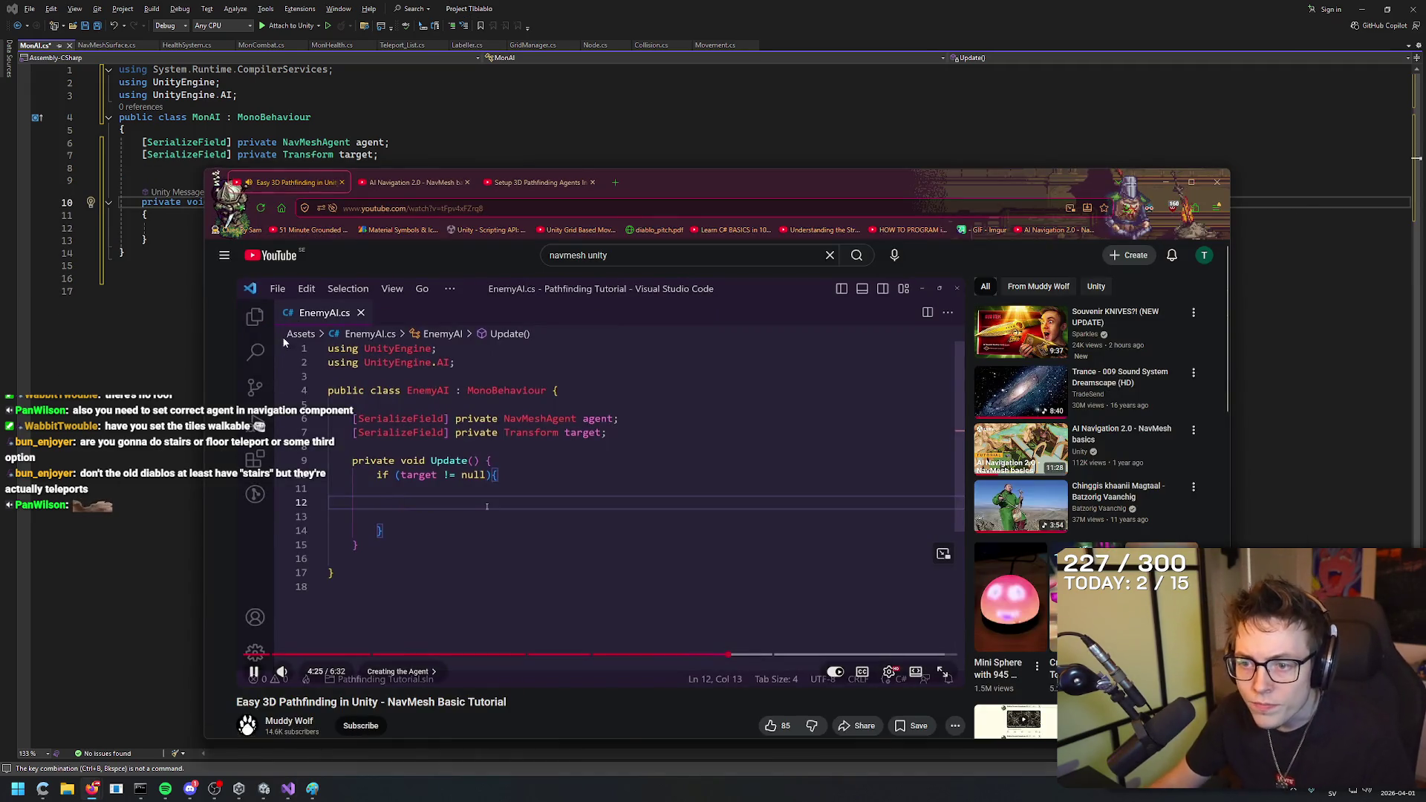
{"action": "key", "text": "alt+Tab"}
{"action": "key", "text": "Down"}
{"action": "key", "text": "Down"}
Add an 'if (target != null)' check inside Update.
{"action": "type", "text": "if ("}
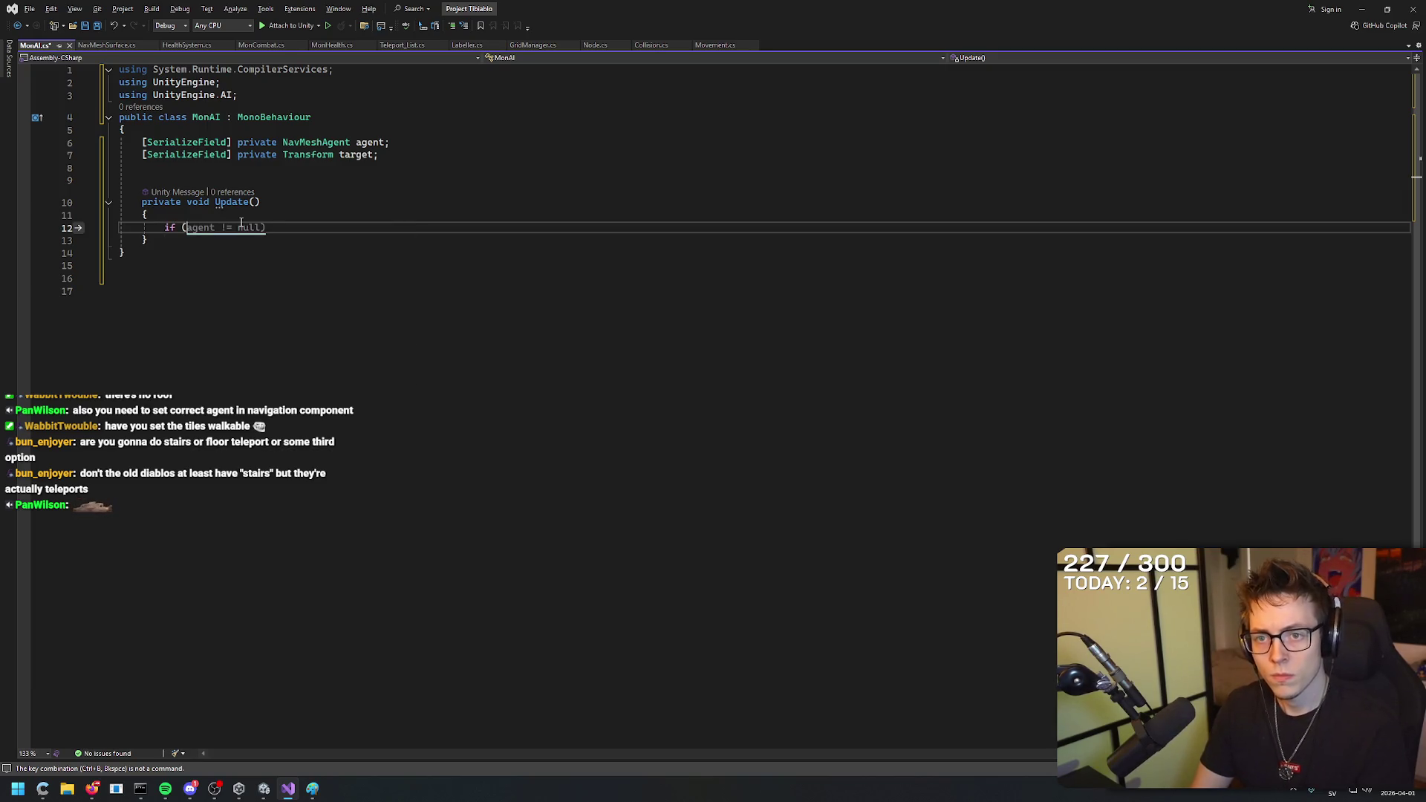
{"action": "type", "text": "target !"}
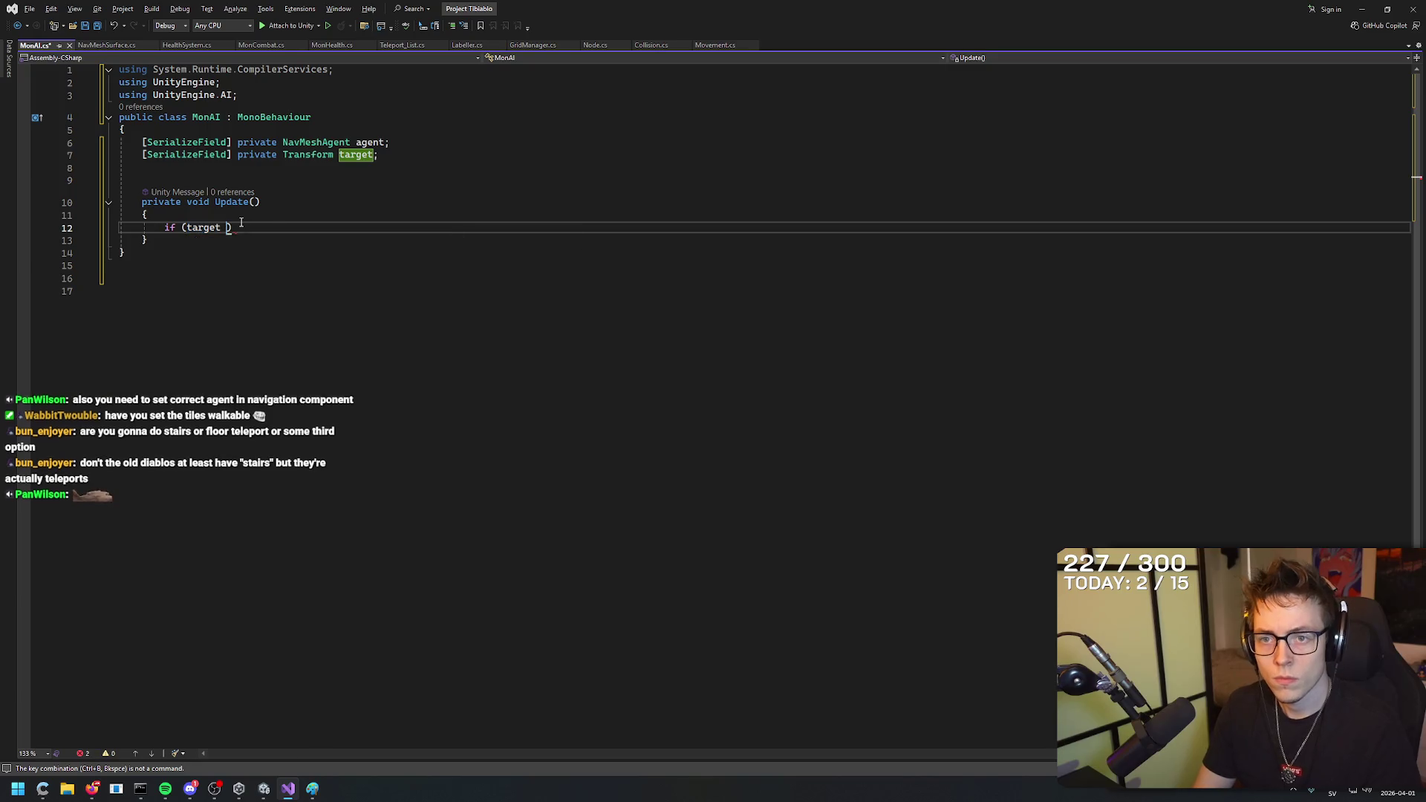
{"action": "type", "text": "= null)/"}
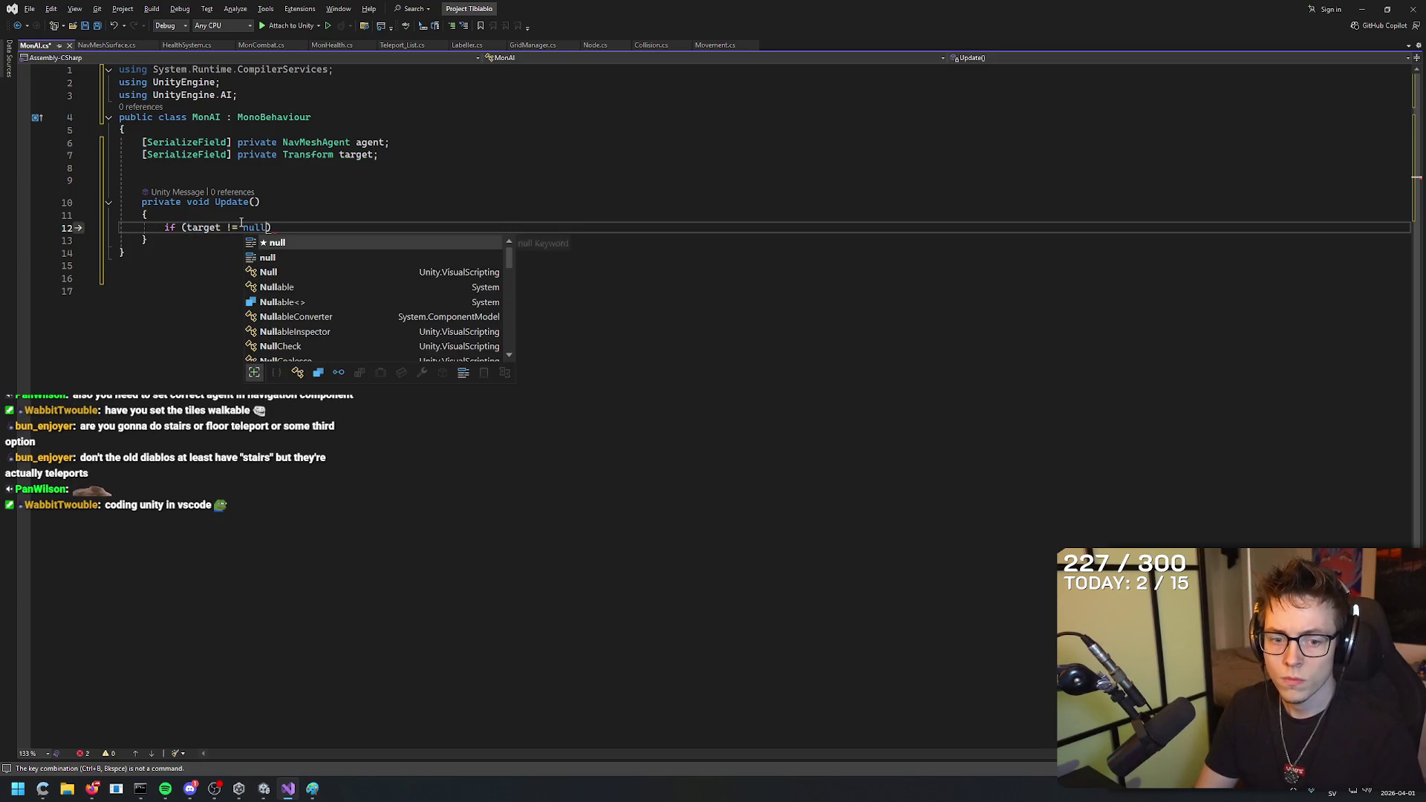
{"action": "key", "text": "alt+Tab"}
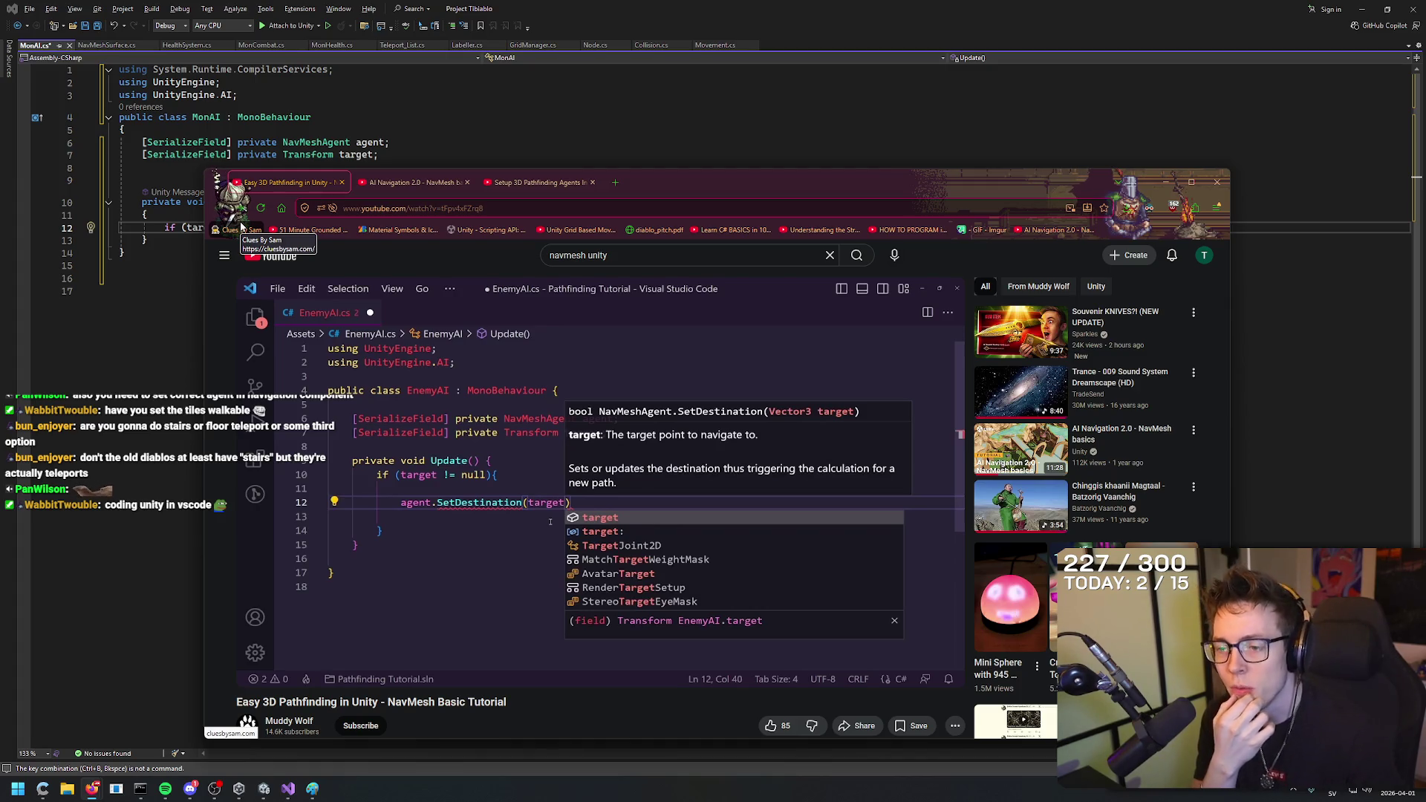
{"action": "key", "text": "space"}
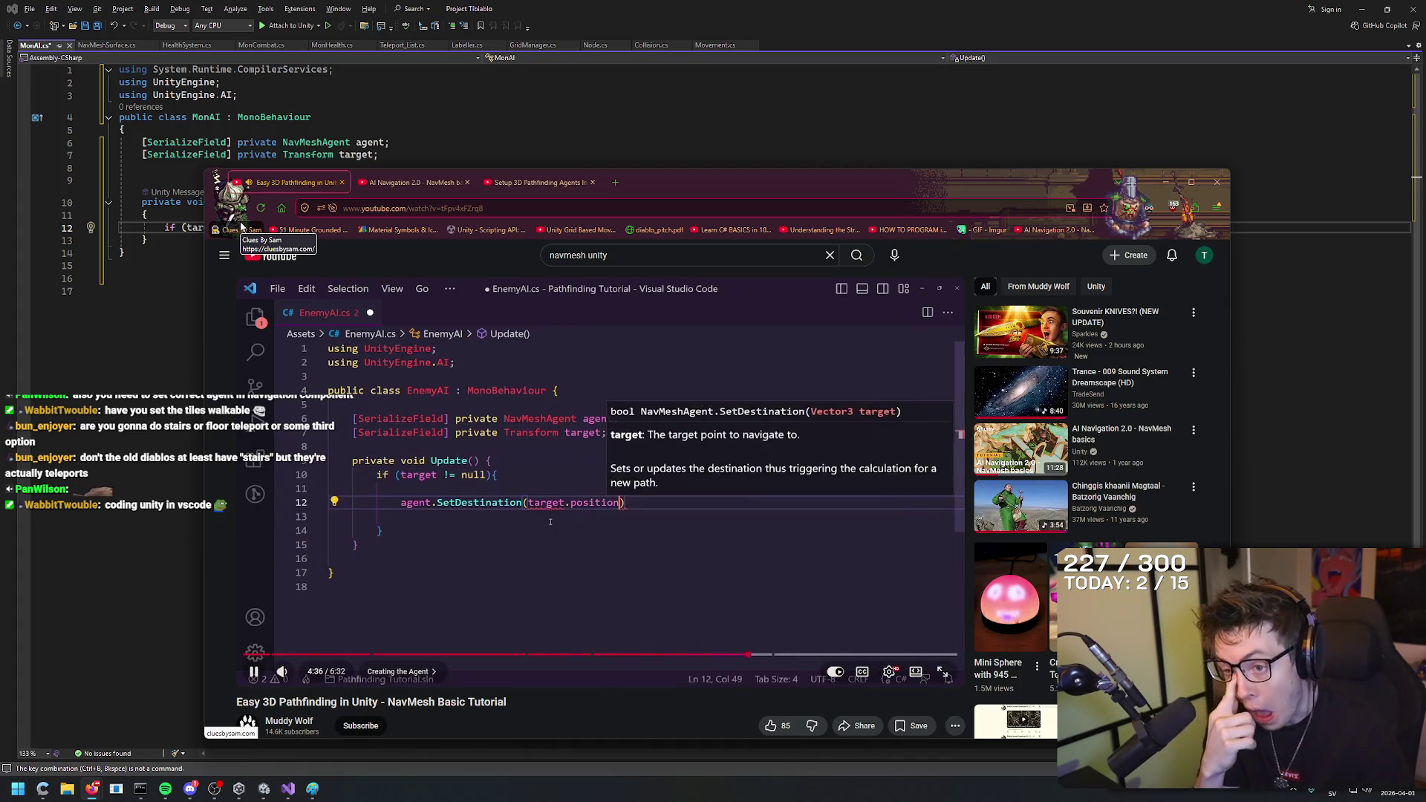
{"action": "key", "text": "space"}
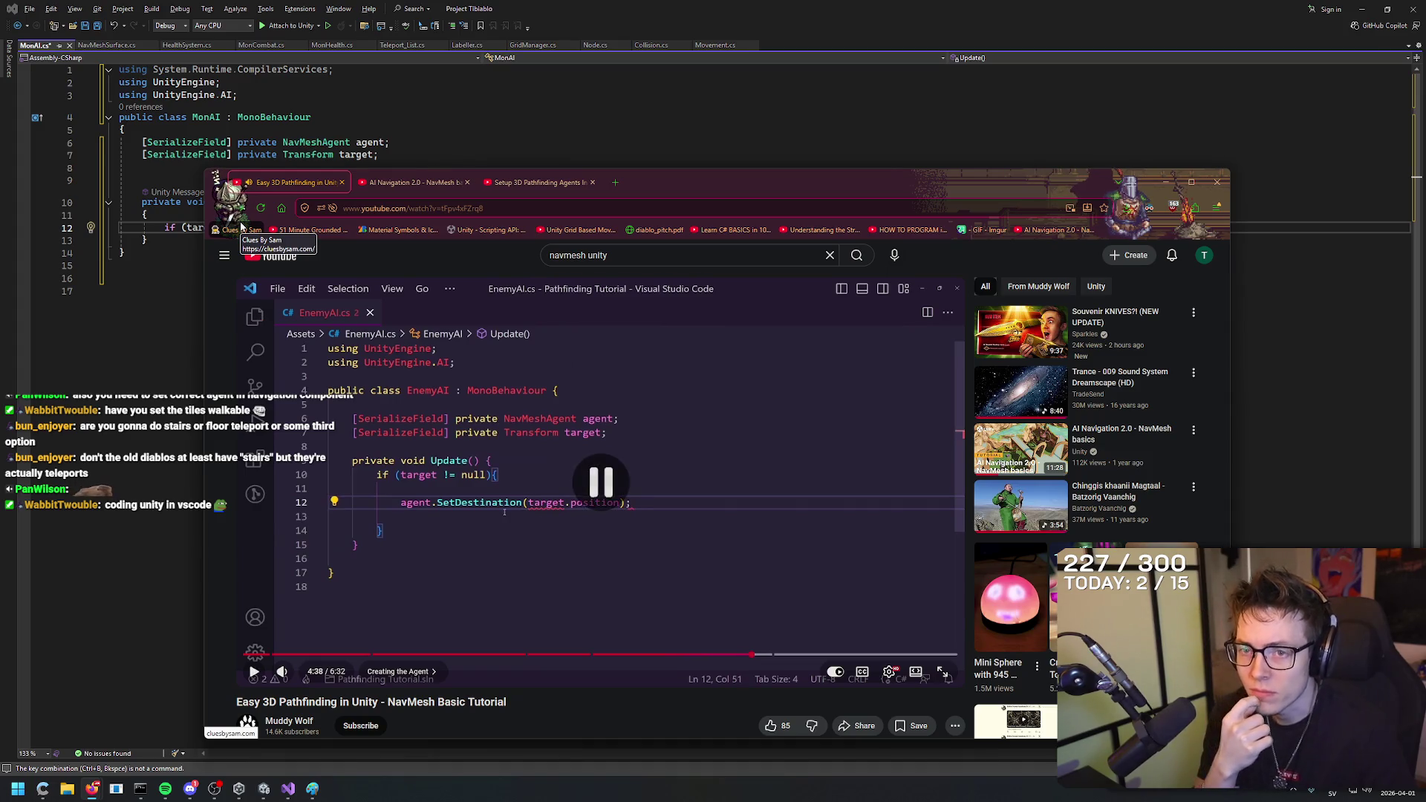
{"action": "left_click", "coordinate": [390, 142]}
{"action": "left_click", "coordinate": [338, 222]}
{"action": "key", "text": "alt+Tab"}
{"action": "key", "text": "alt+Tab"}
Call agent.SetDestination(target.position) inside the if statement.
{"action": "key", "text": "Return"}
{"action": "key", "text": "Return"}
{"action": "type", "text": "agent.setdestination"}
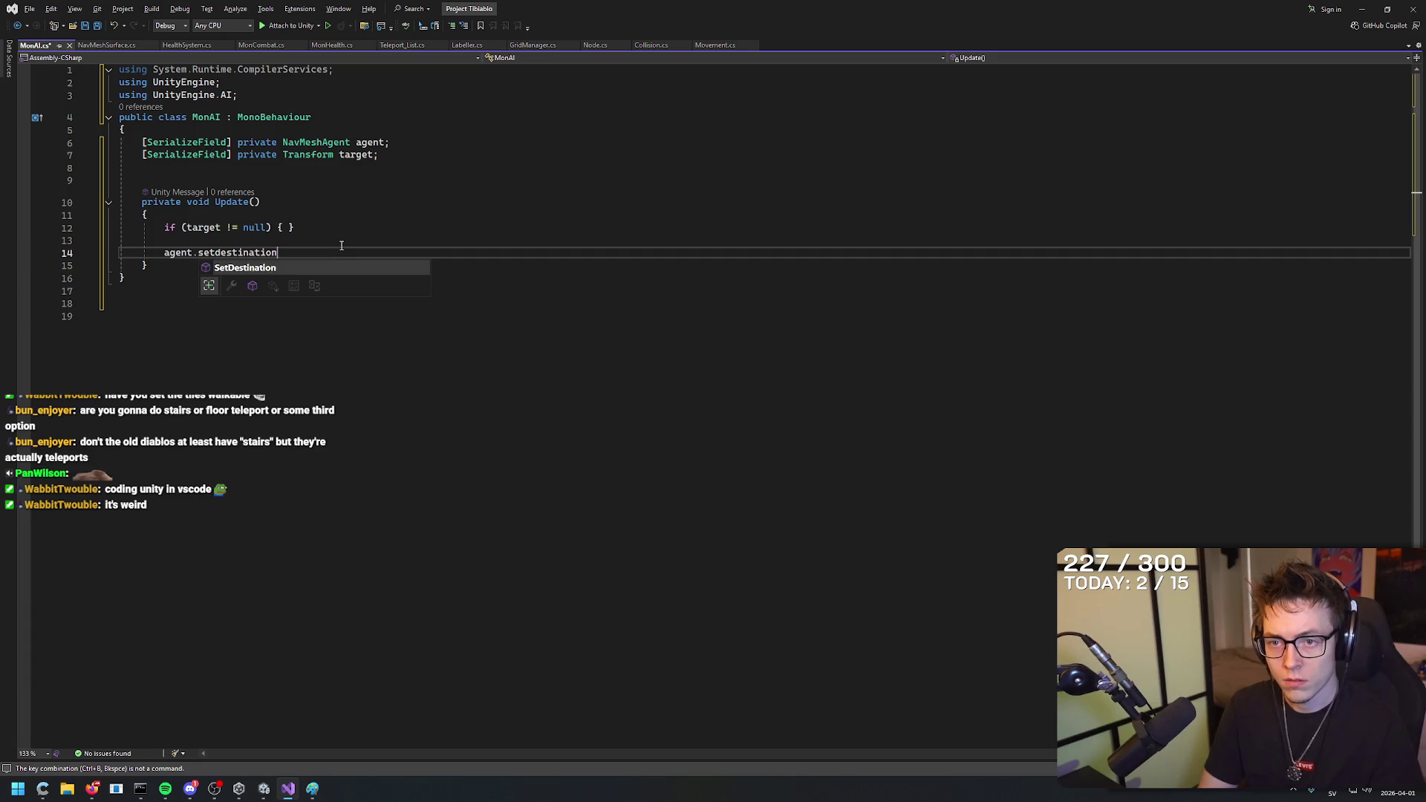
{"action": "key", "text": "Tab"}
{"action": "key", "text": "alt+Tab"}
{"action": "key", "text": "alt+Tab"}
{"action": "key", "text": "BackSpace"}
{"action": "type", "text": "(tr"}
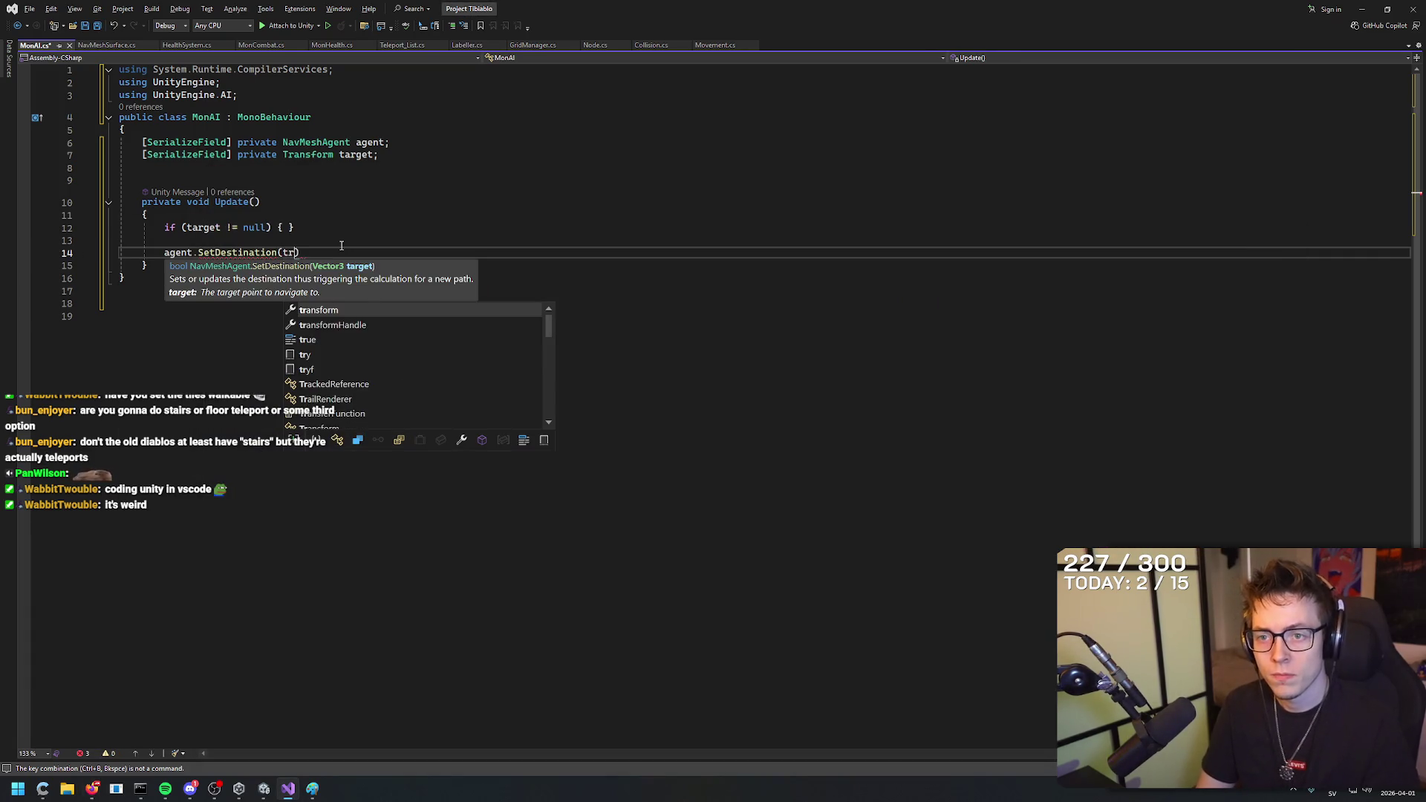
{"action": "type", "text": "arget.p"}
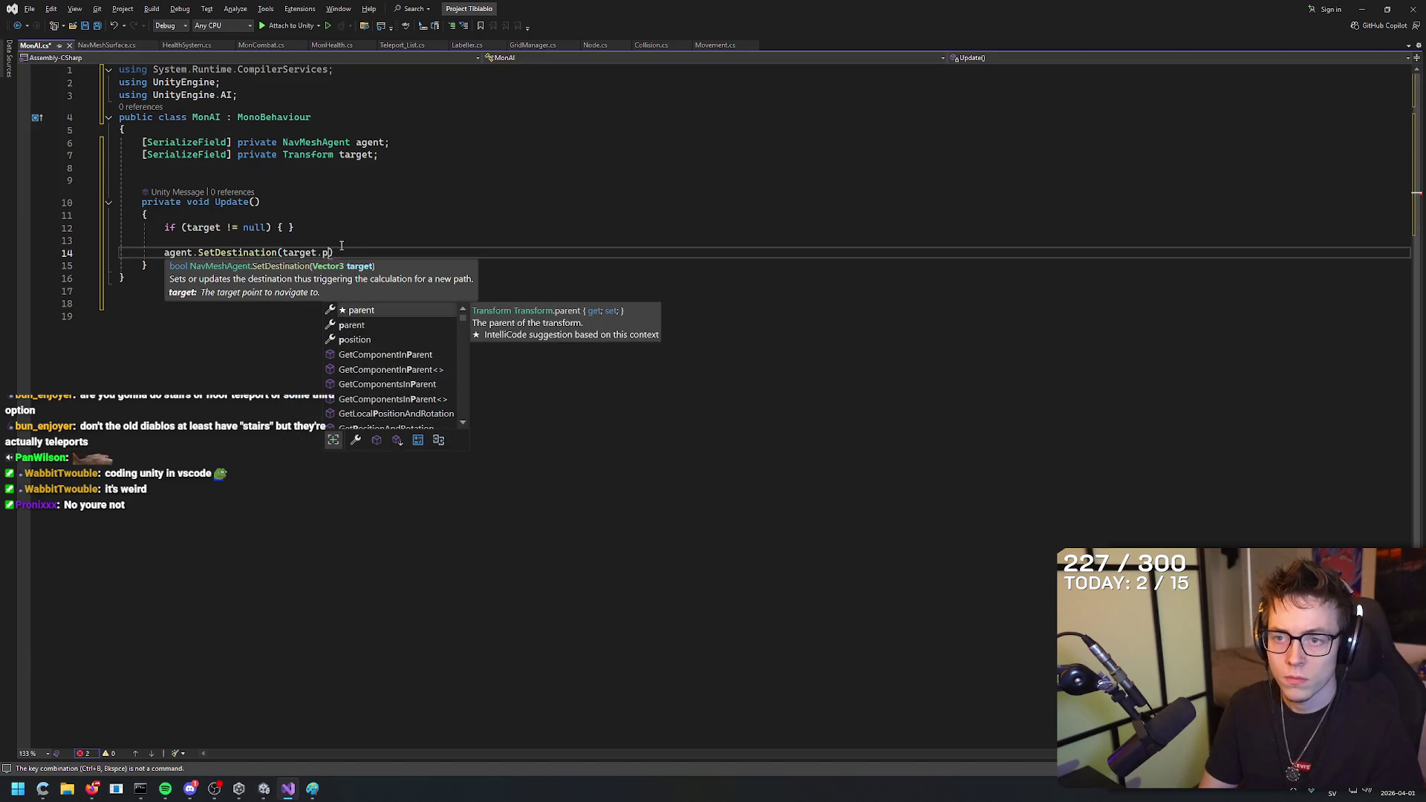
{"action": "type", "text": "osition"}
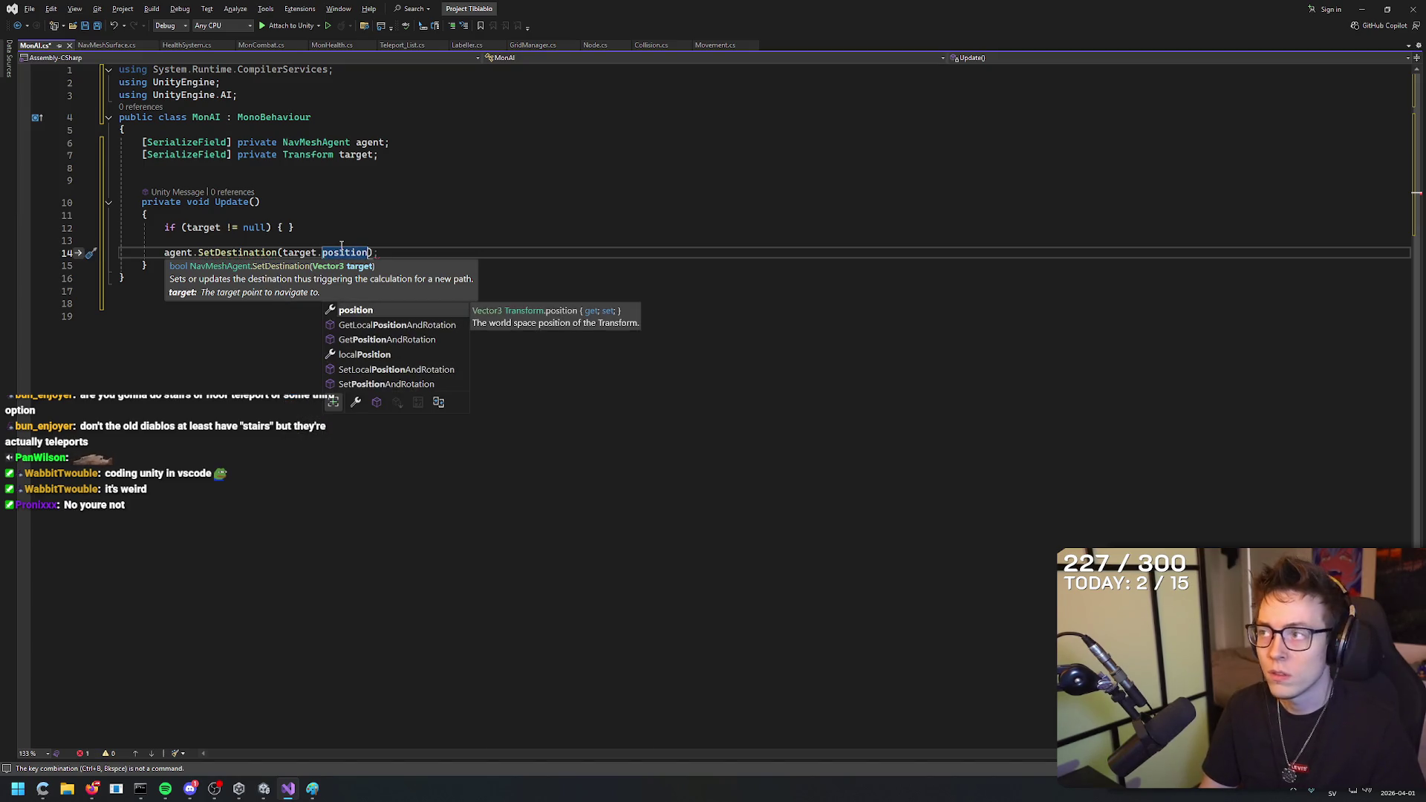
Fix the braces so the if block closes after SetDestination, matching the tutorial.
{"action": "key", "text": "alt+Tab"}
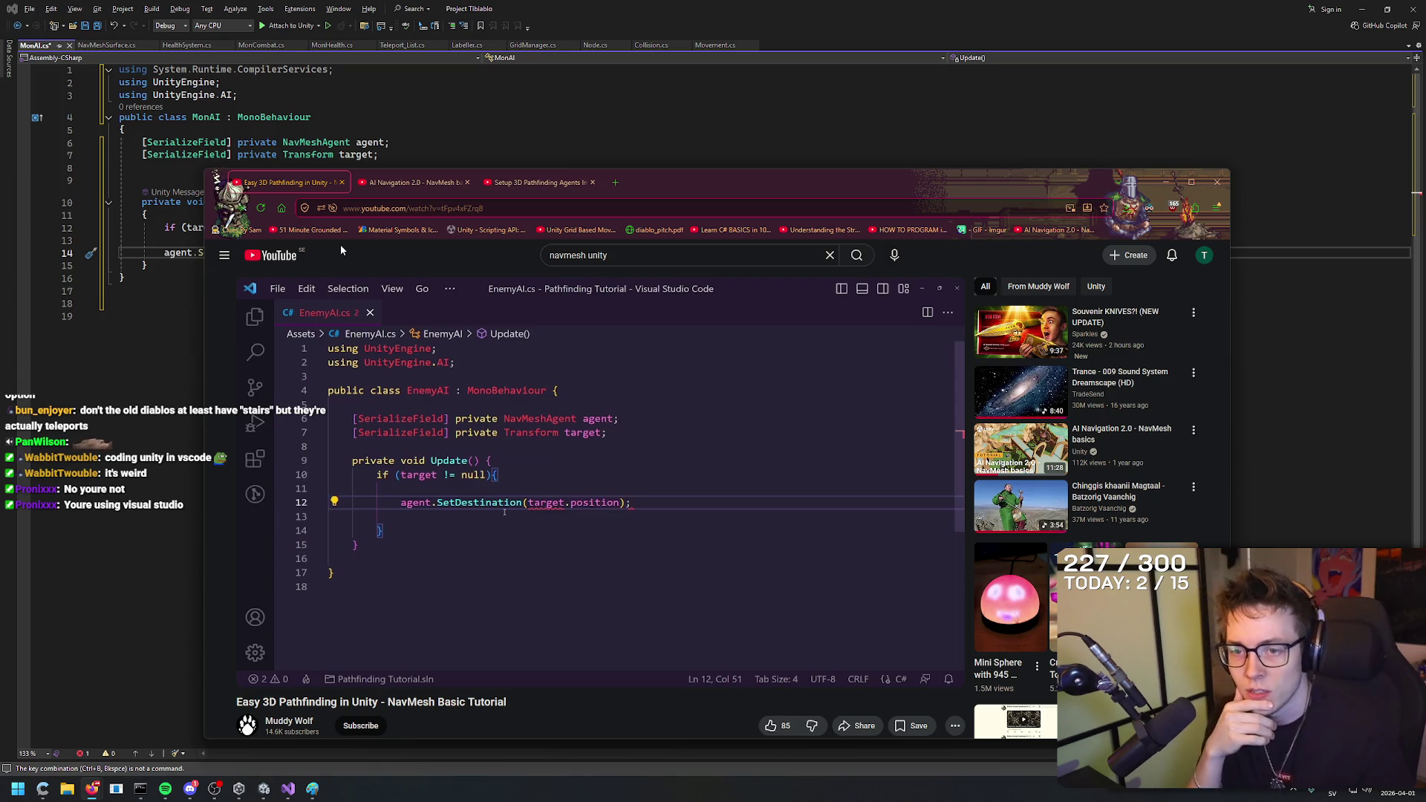
{"action": "key", "text": "space"}
{"action": "key", "text": "alt+Tab"}
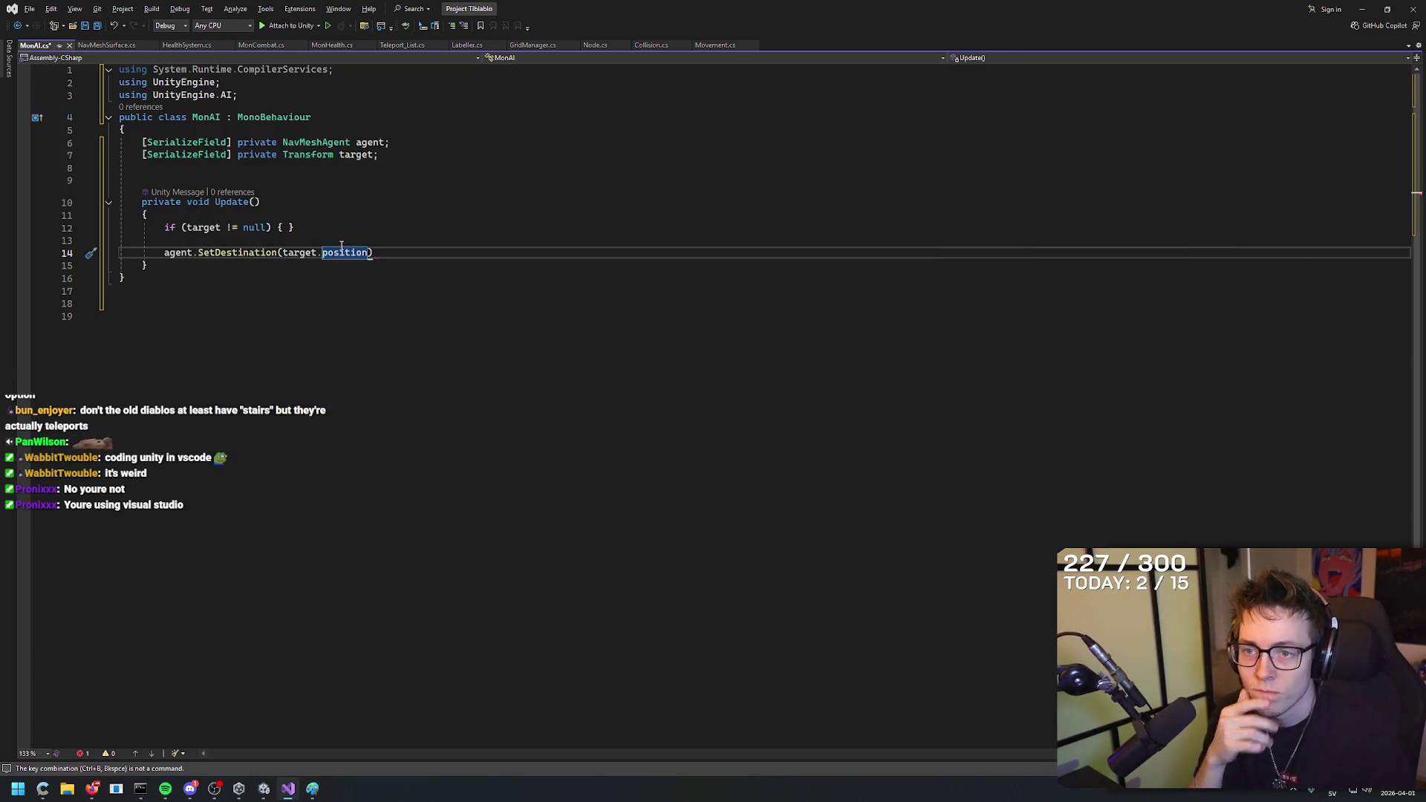
{"action": "key", "text": "alt+Tab"}
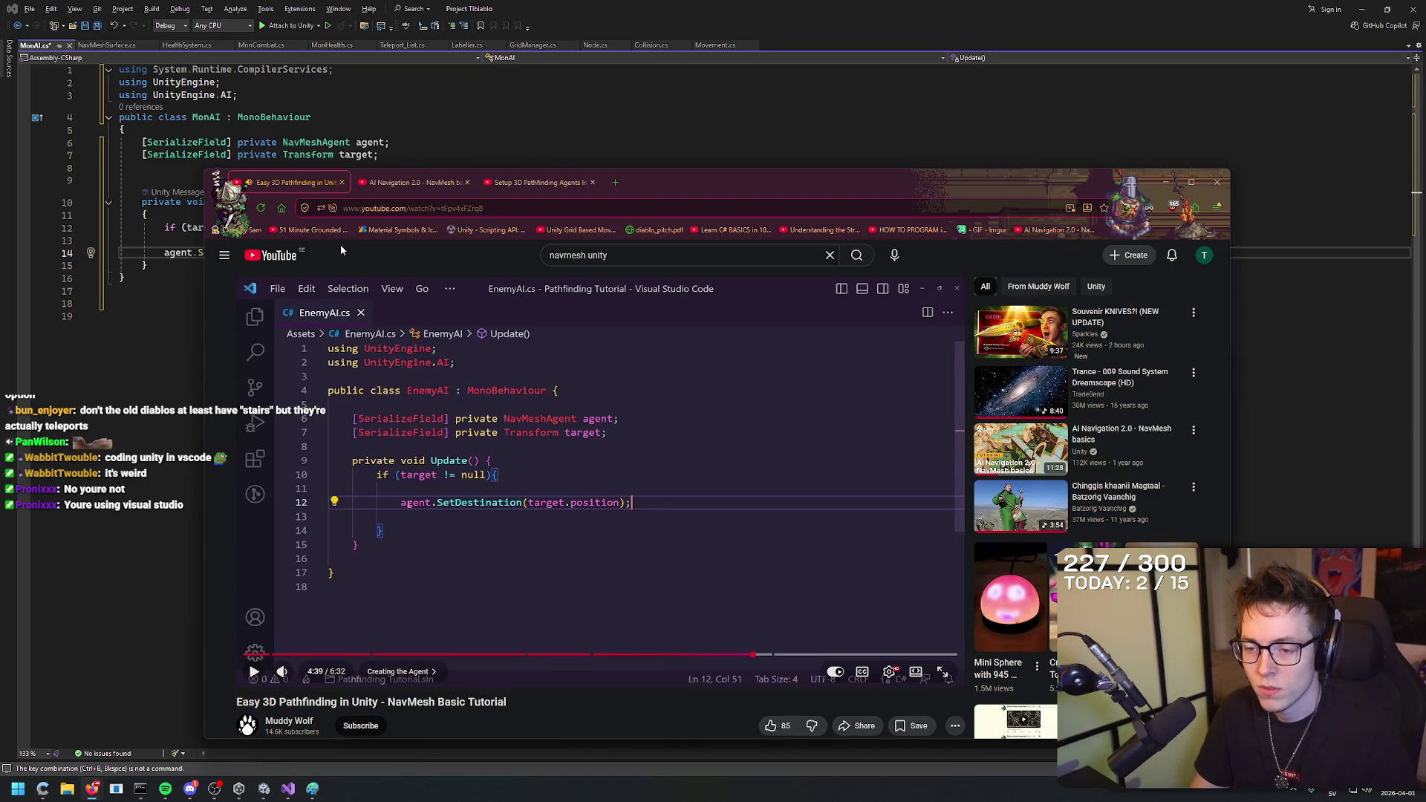
{"action": "key", "text": "alt+Tab"}
{"action": "key", "text": "alt+Tab"}
{"action": "key", "text": "space"}
{"action": "key", "text": "alt+Tab"}
{"action": "key", "text": "alt+Tab"}
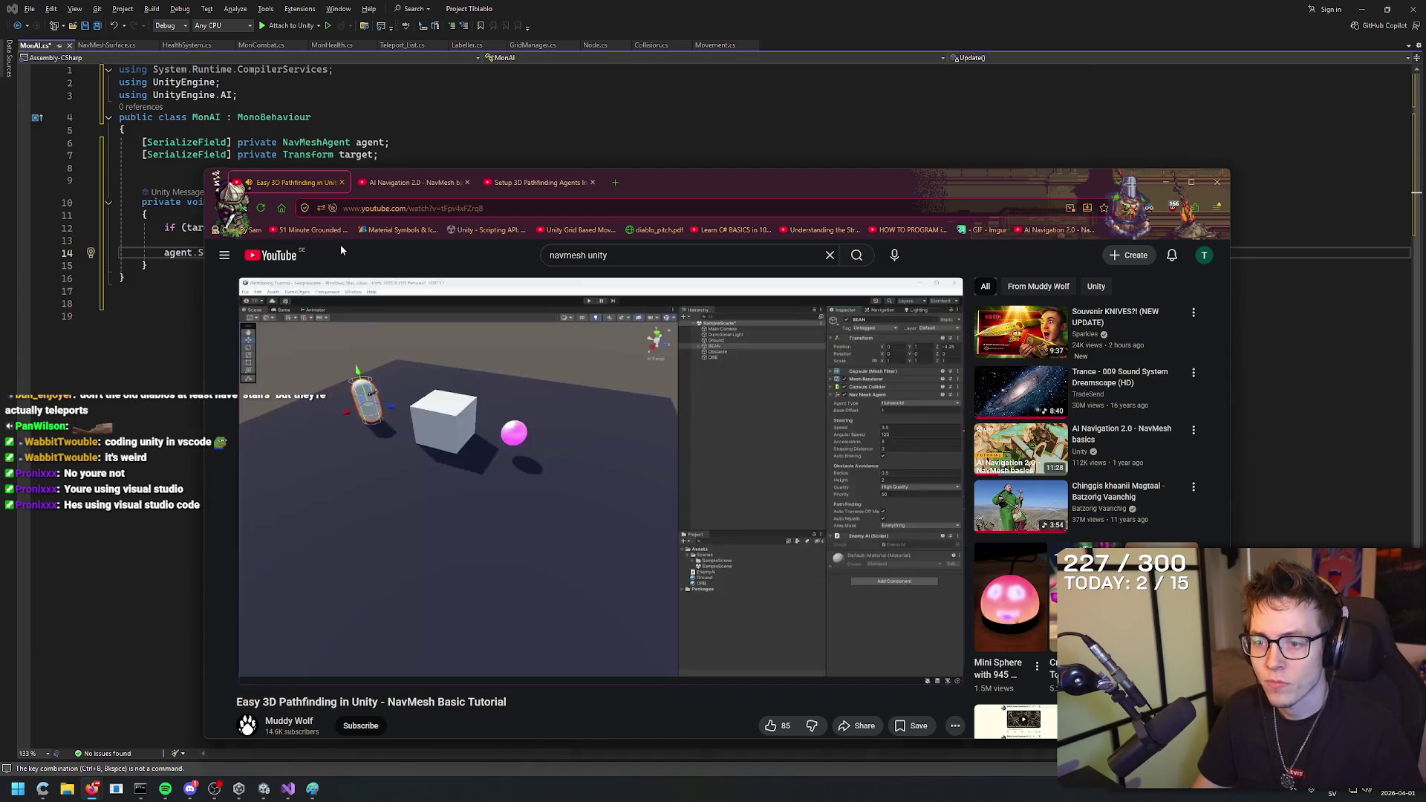
{"action": "key", "text": "alt+Tab"}
{"action": "key", "text": "Delete"}
{"action": "key", "text": "Down"}
{"action": "key", "text": "Down"}
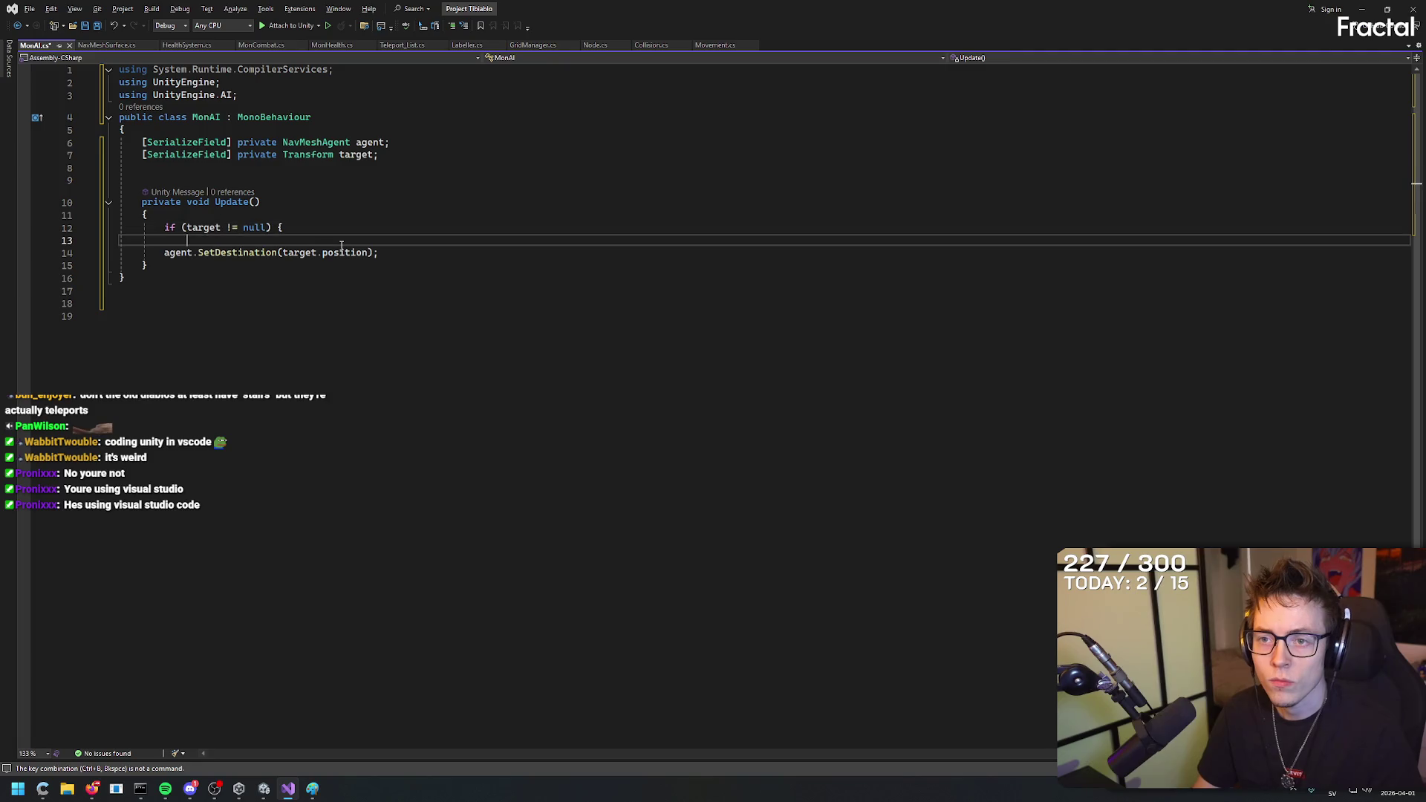
{"action": "key", "text": "End"}
{"action": "key", "text": "Return"}
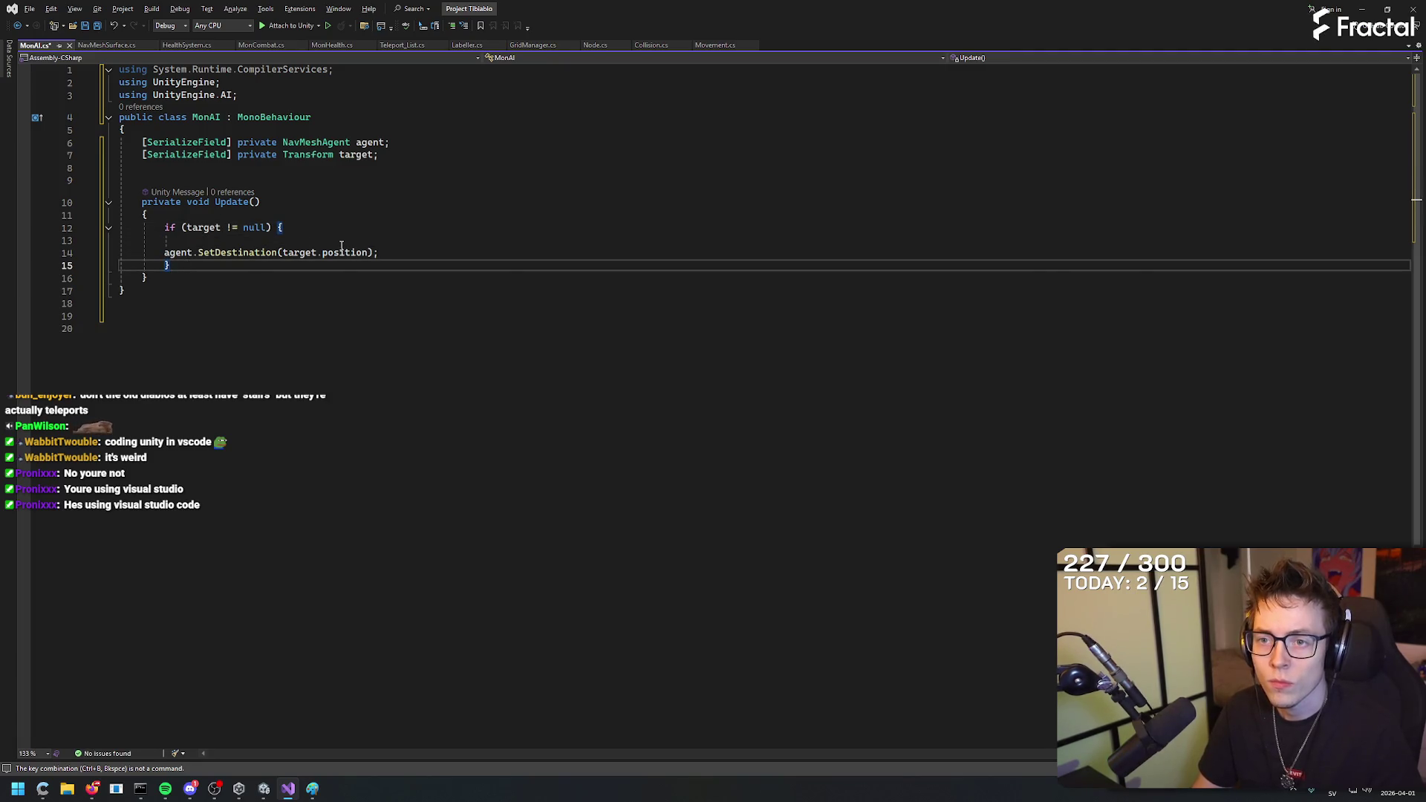
{"action": "key", "text": "alt+Tab"}
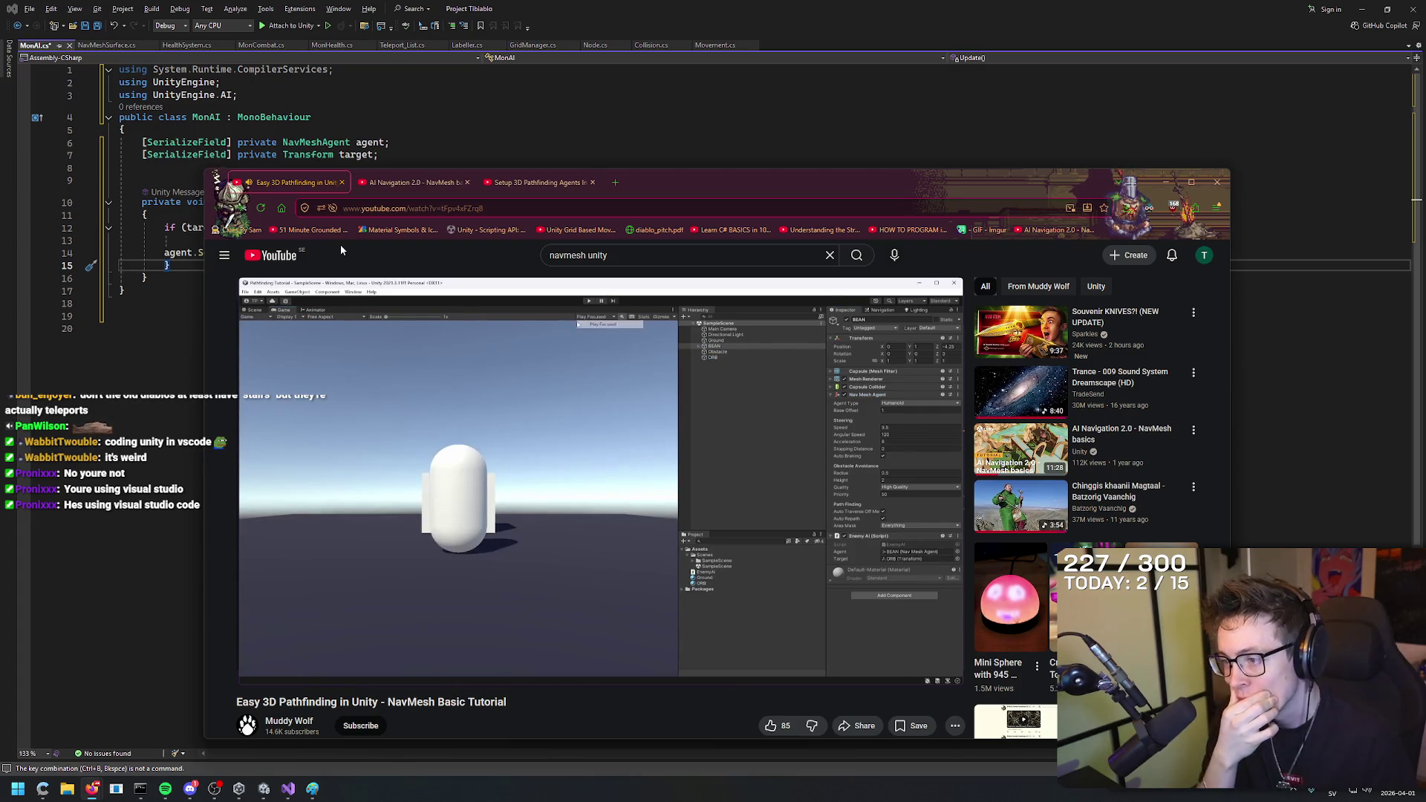
{"action": "left_click", "coordinate": [483, 555]}
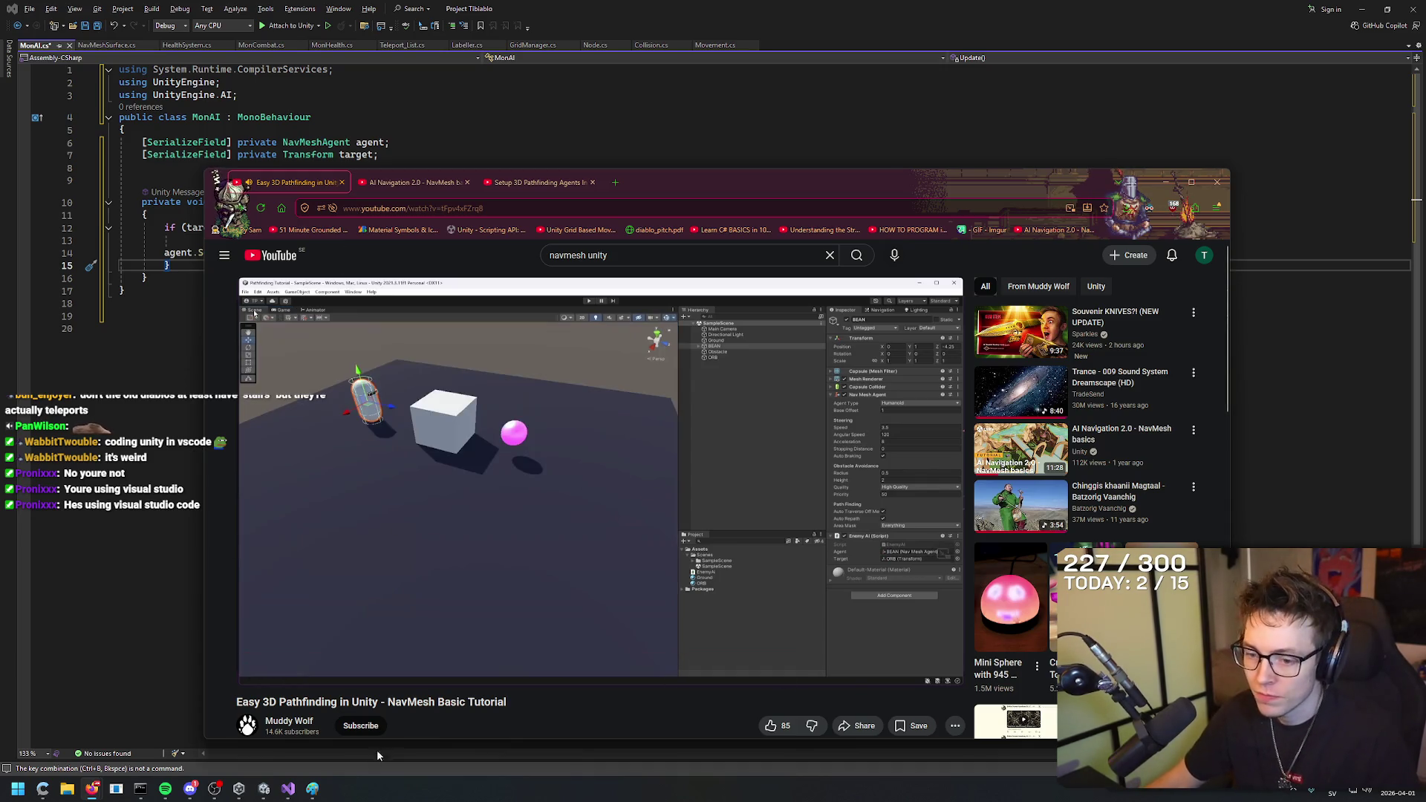
Let Unity recompile, then attach the MonAI script to the Rat object.
{"action": "left_click", "coordinate": [288, 789]}
{"action": "left_click", "coordinate": [238, 789]}
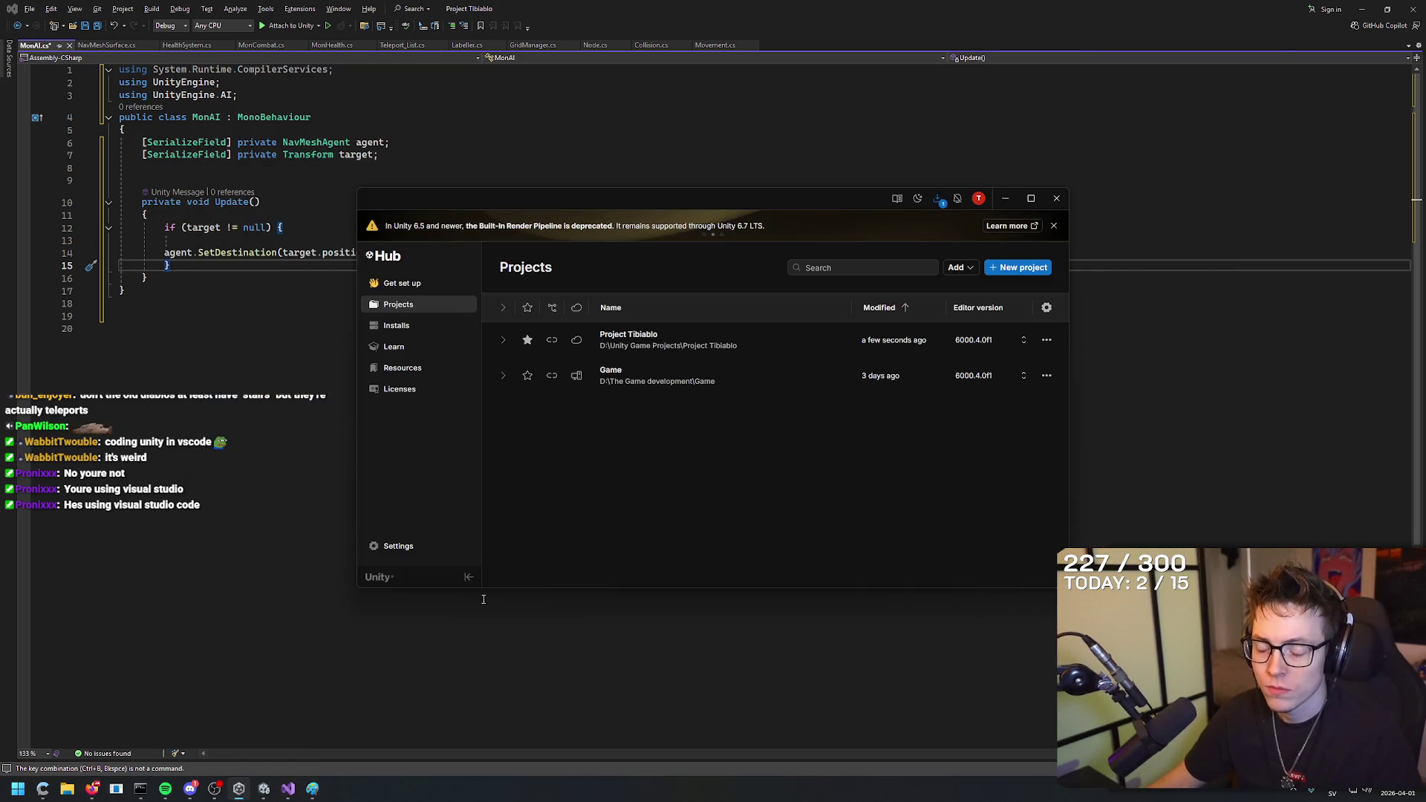
{"action": "left_click", "coordinate": [238, 788]}
{"action": "left_click", "coordinate": [264, 789]}
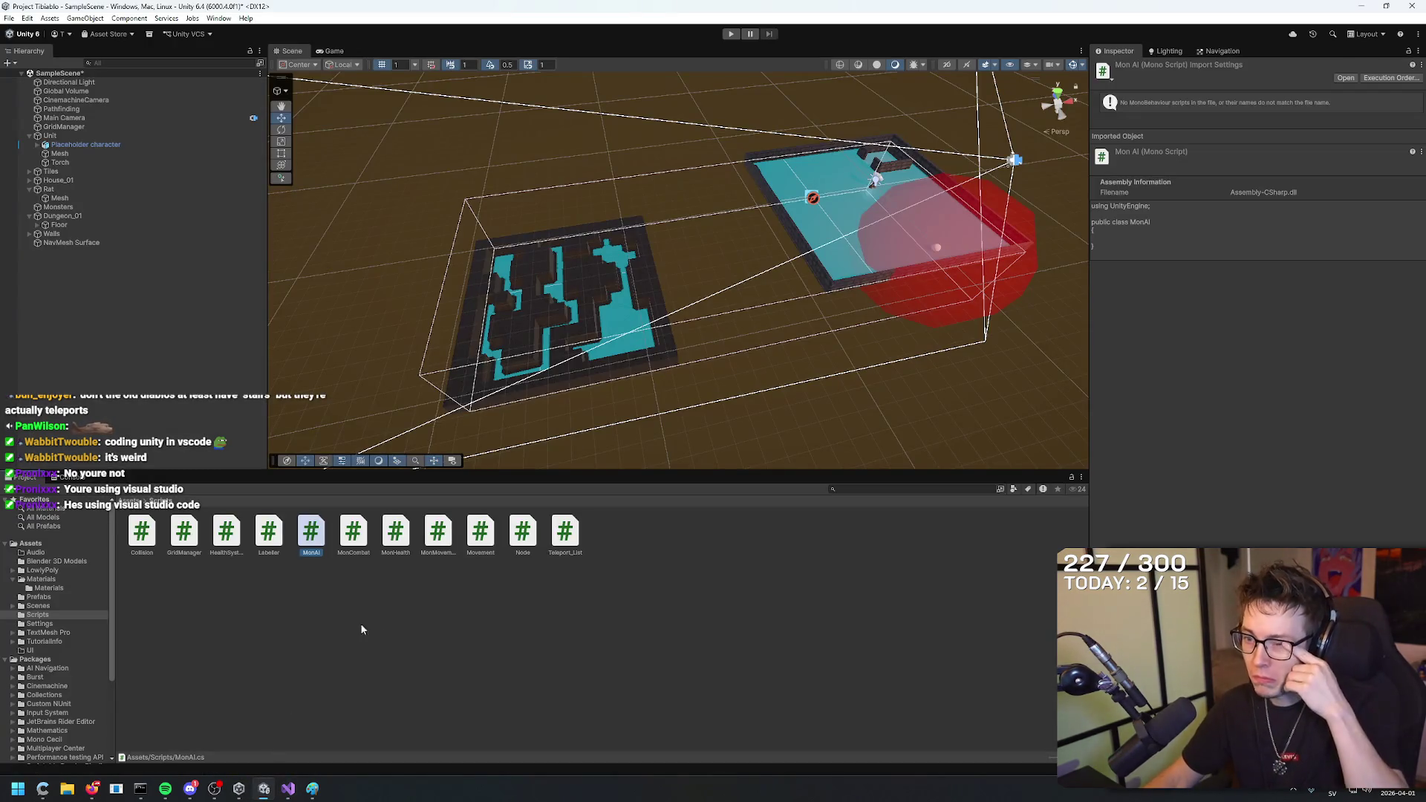
{"action": "left_click", "coordinate": [289, 789]}
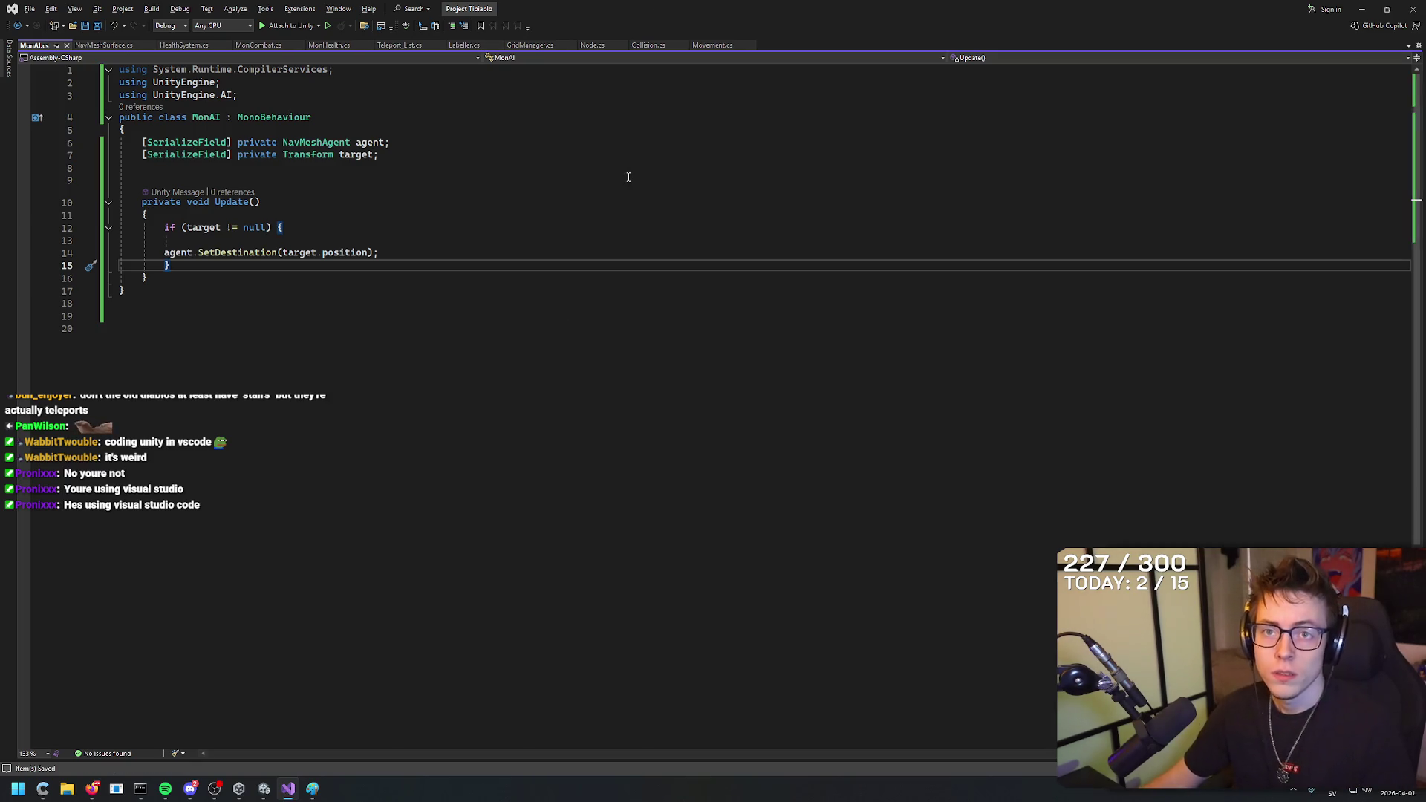
{"action": "left_click", "coordinate": [264, 788]}
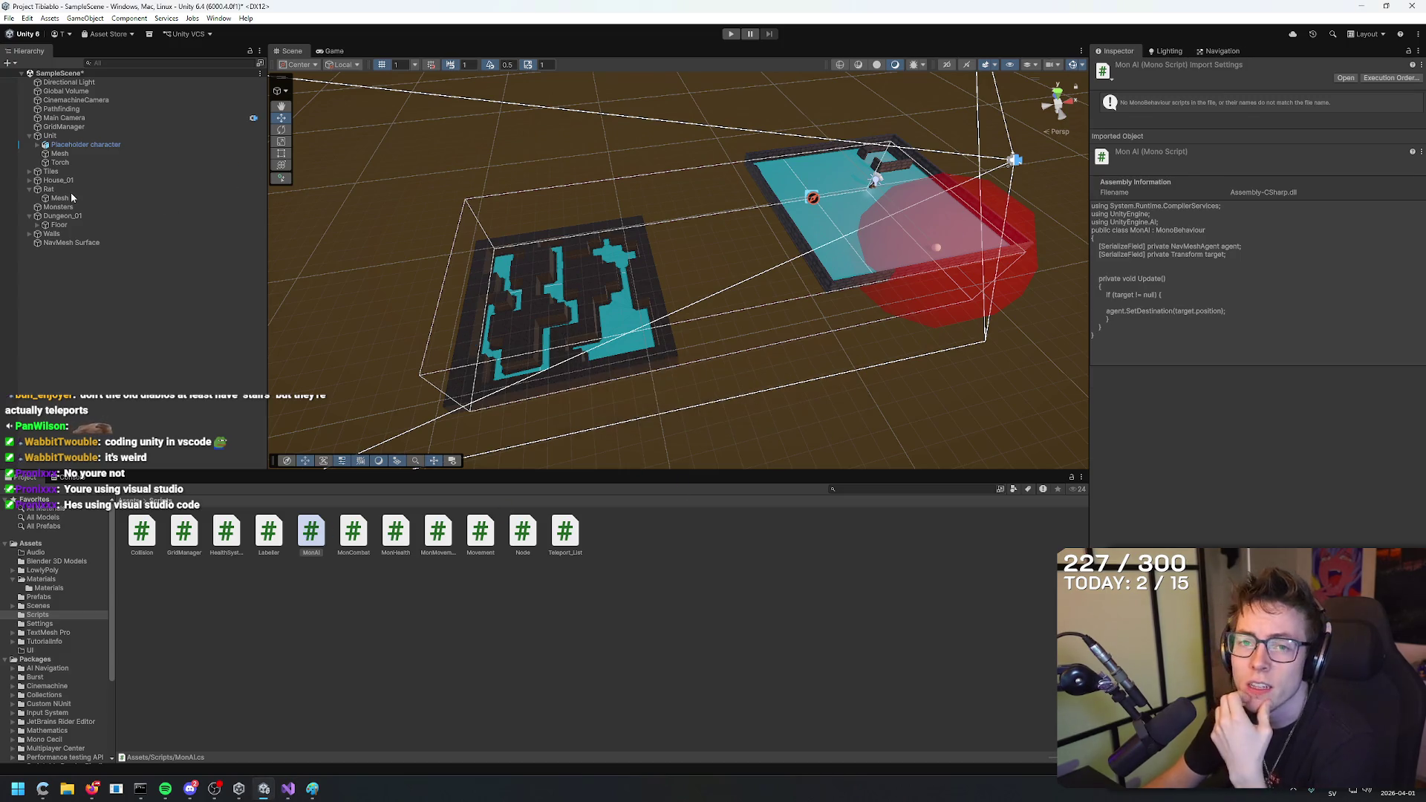
{"action": "left_click", "coordinate": [249, 188]}
{"action": "left_click_drag", "start_coordinate": [312, 534], "coordinate": [1274, 379]}
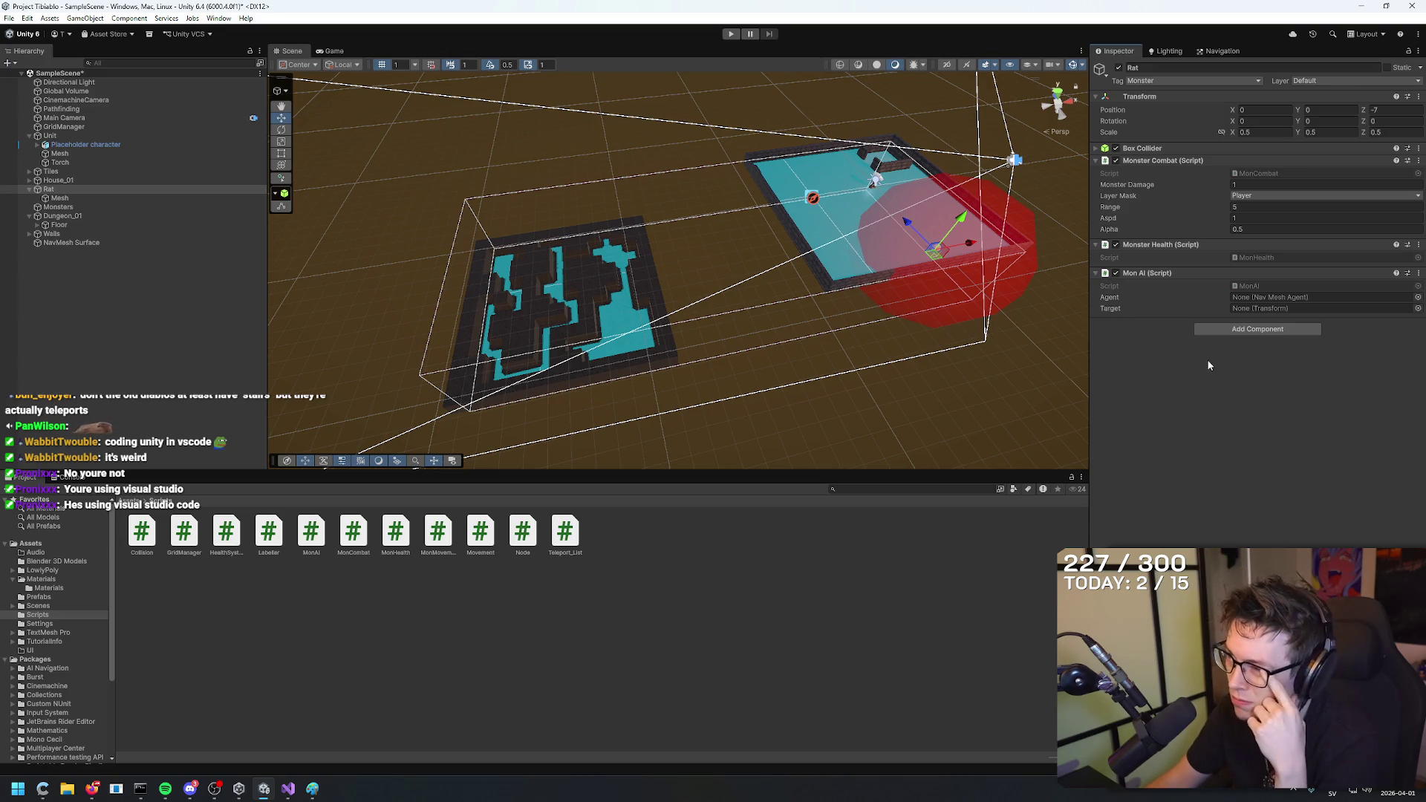
{"action": "mouse_move", "coordinate": [85, 145]}
{"action": "left_mouse_down"}
{"action": "mouse_move", "coordinate": [1364, 337]}
{"action": "mouse_move", "coordinate": [1255, 299]}
{"action": "mouse_move", "coordinate": [1245, 309]}
{"action": "mouse_move", "coordinate": [1291, 301]}
{"action": "left_mouse_up"}
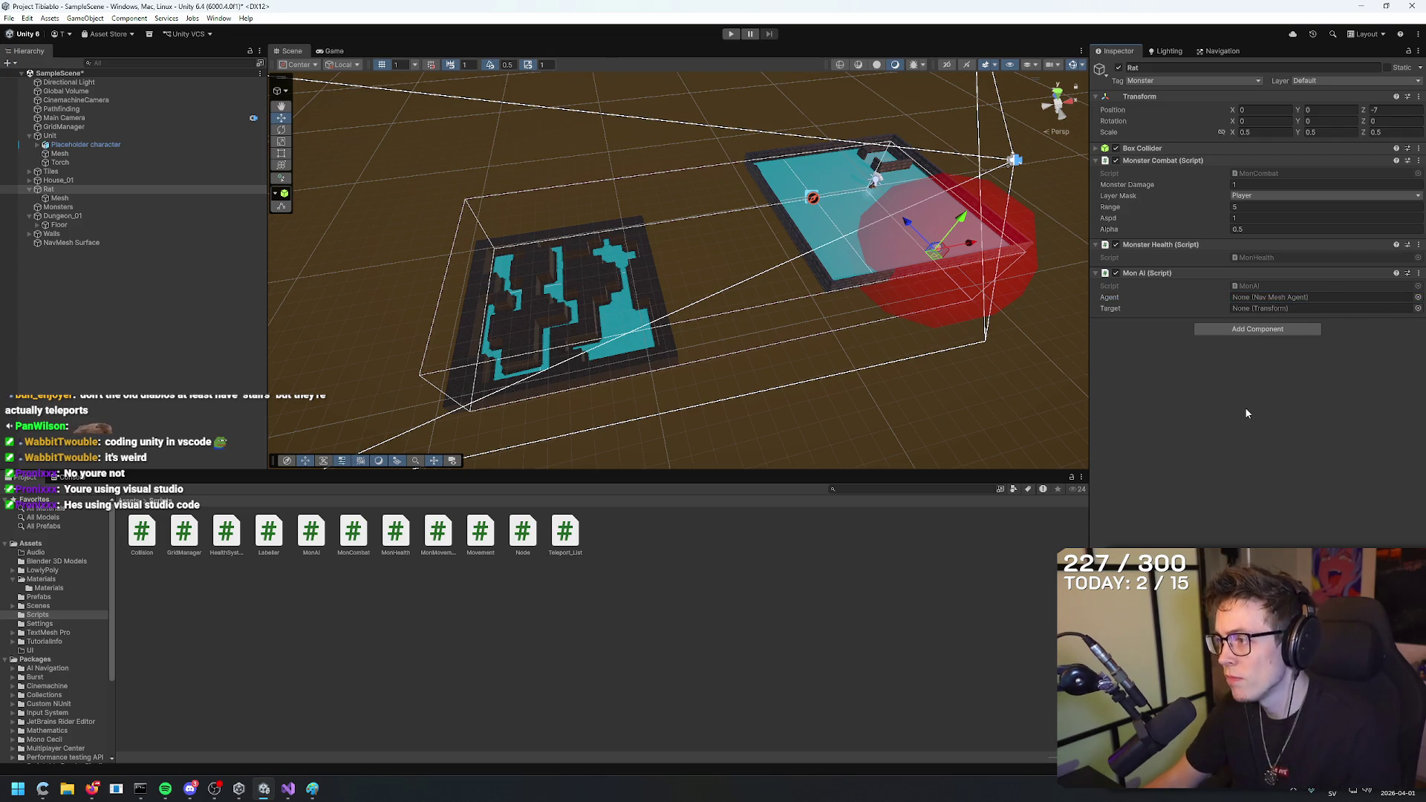
Bring the YouTube NavMesh tutorial window to the front.
{"action": "key", "text": "alt+Tab"}
{"action": "key", "text": "alt+Tab"}
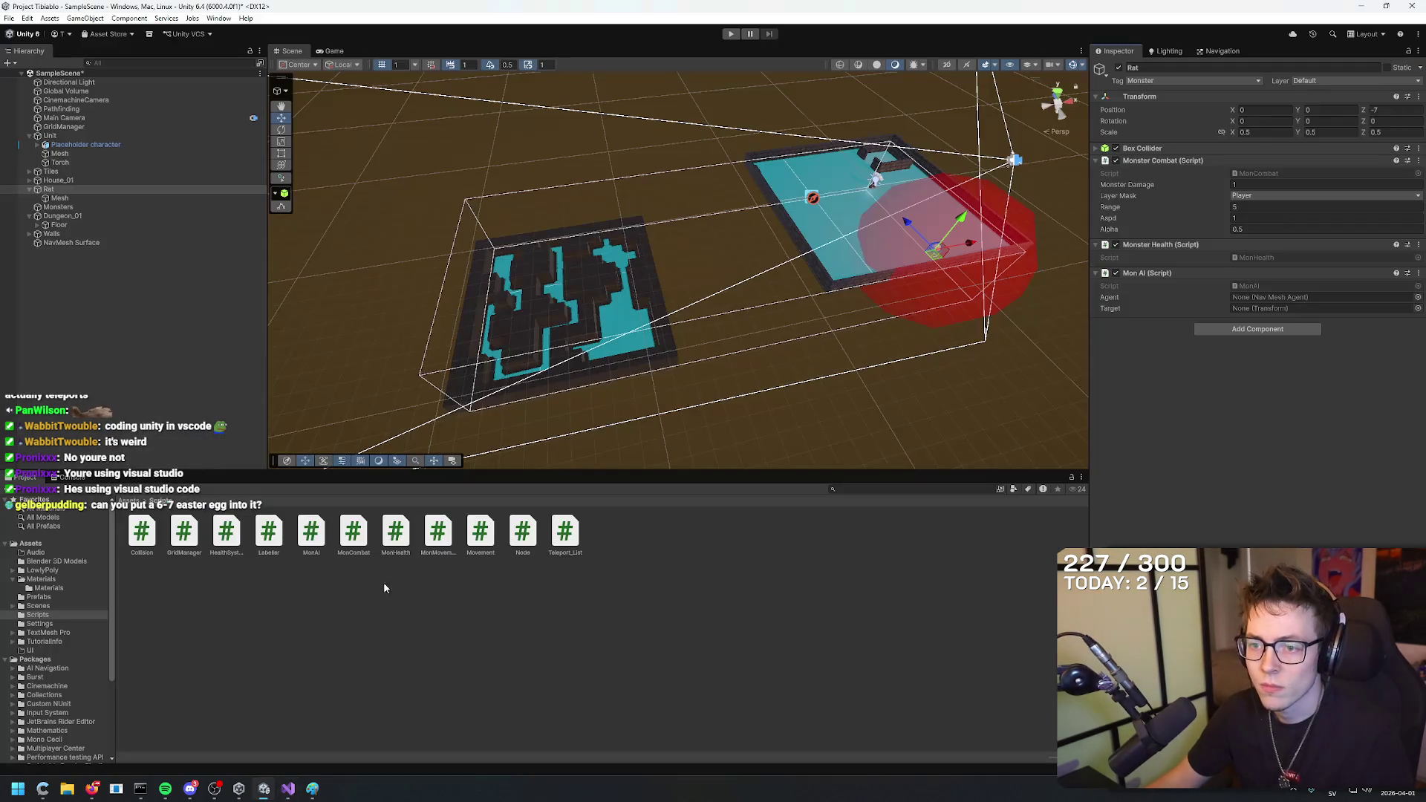
{"action": "mouse_move", "coordinate": [92, 788]}
{"action": "left_click", "coordinate": [178, 739]}
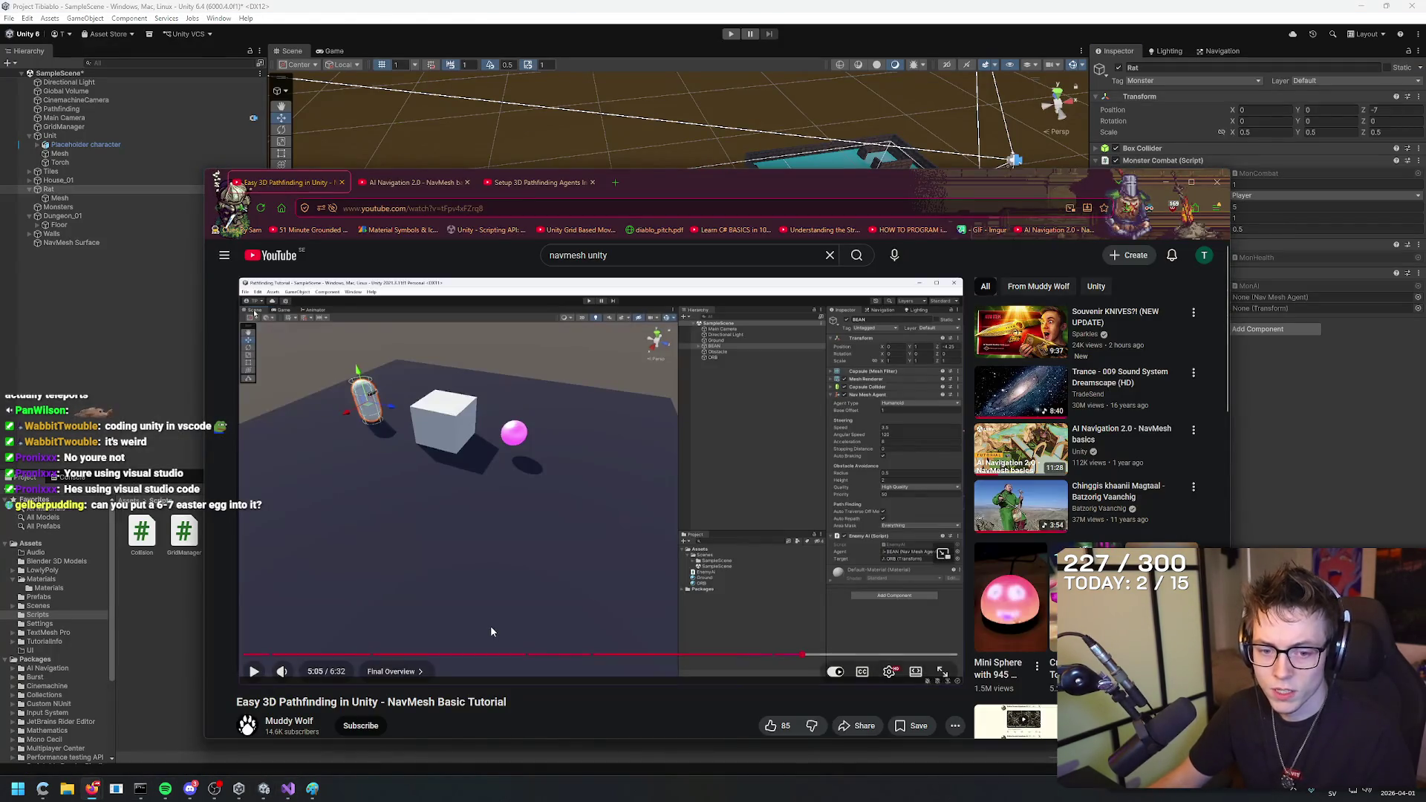
Play the tutorial section on adding a Humanoid Nav Mesh Agent to the Rat, then pause and return to Unity.
{"action": "left_click_drag", "start_coordinate": [963, 177], "coordinate": [946, 87]}
{"action": "left_click", "coordinate": [595, 378]}
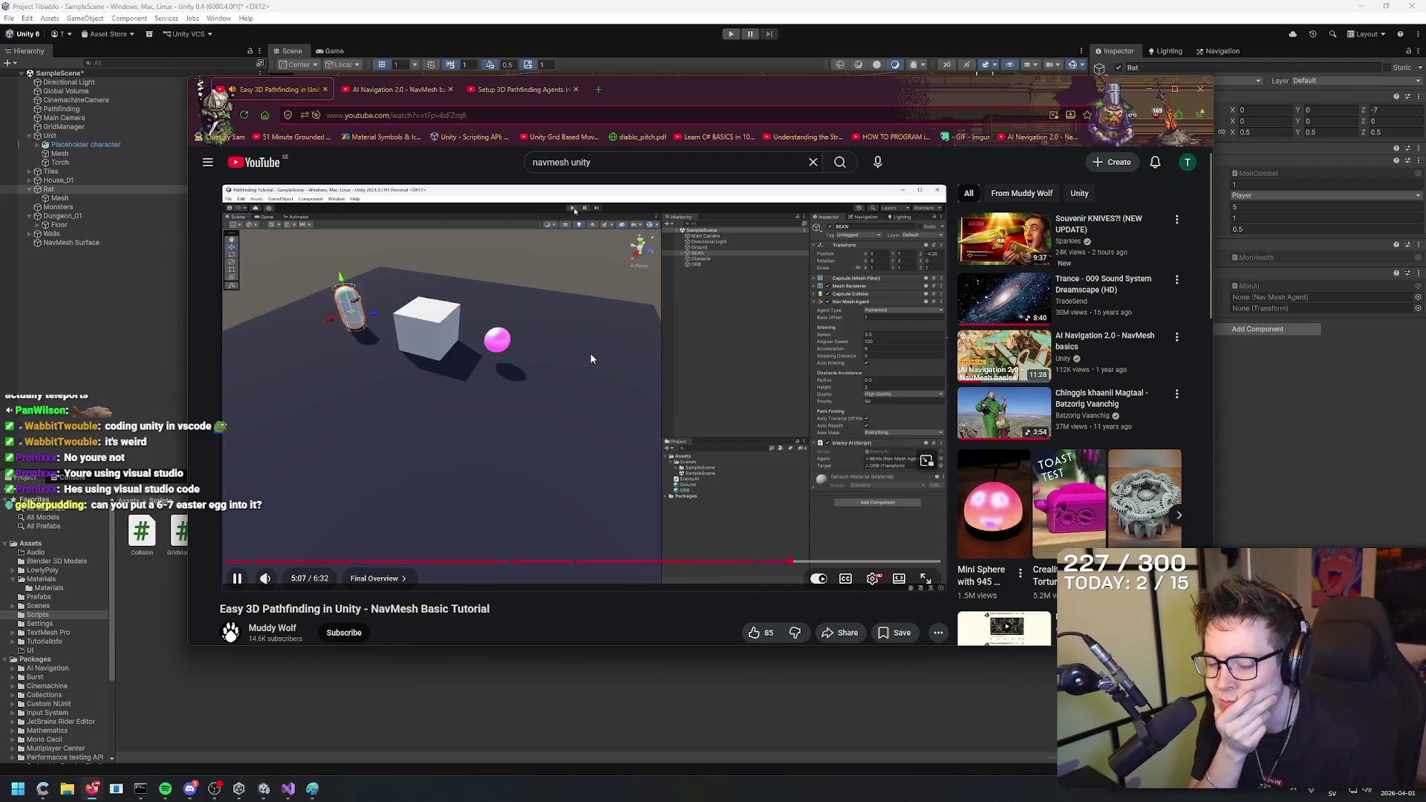
{"action": "left_click", "coordinate": [591, 359]}
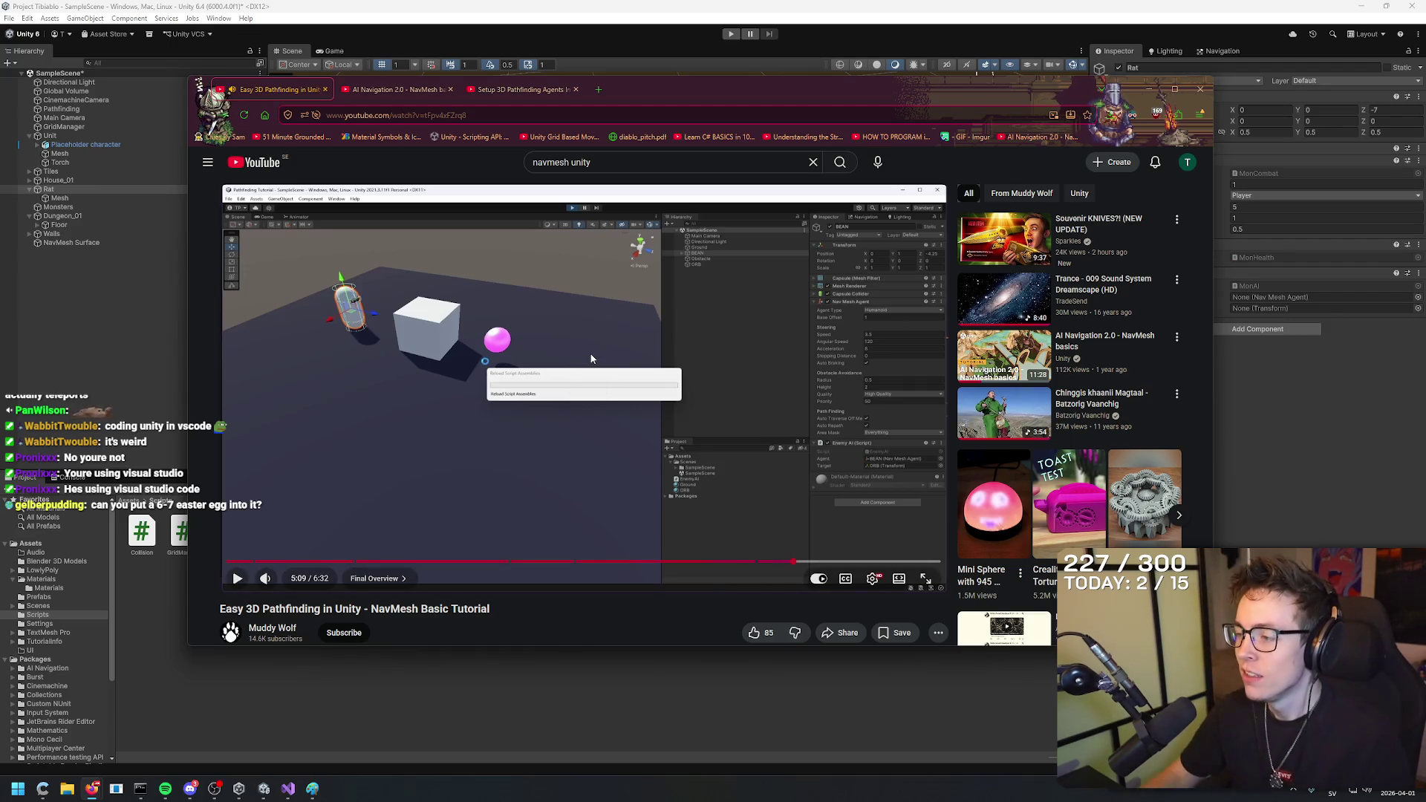
{"action": "left_click", "coordinate": [745, 522]}
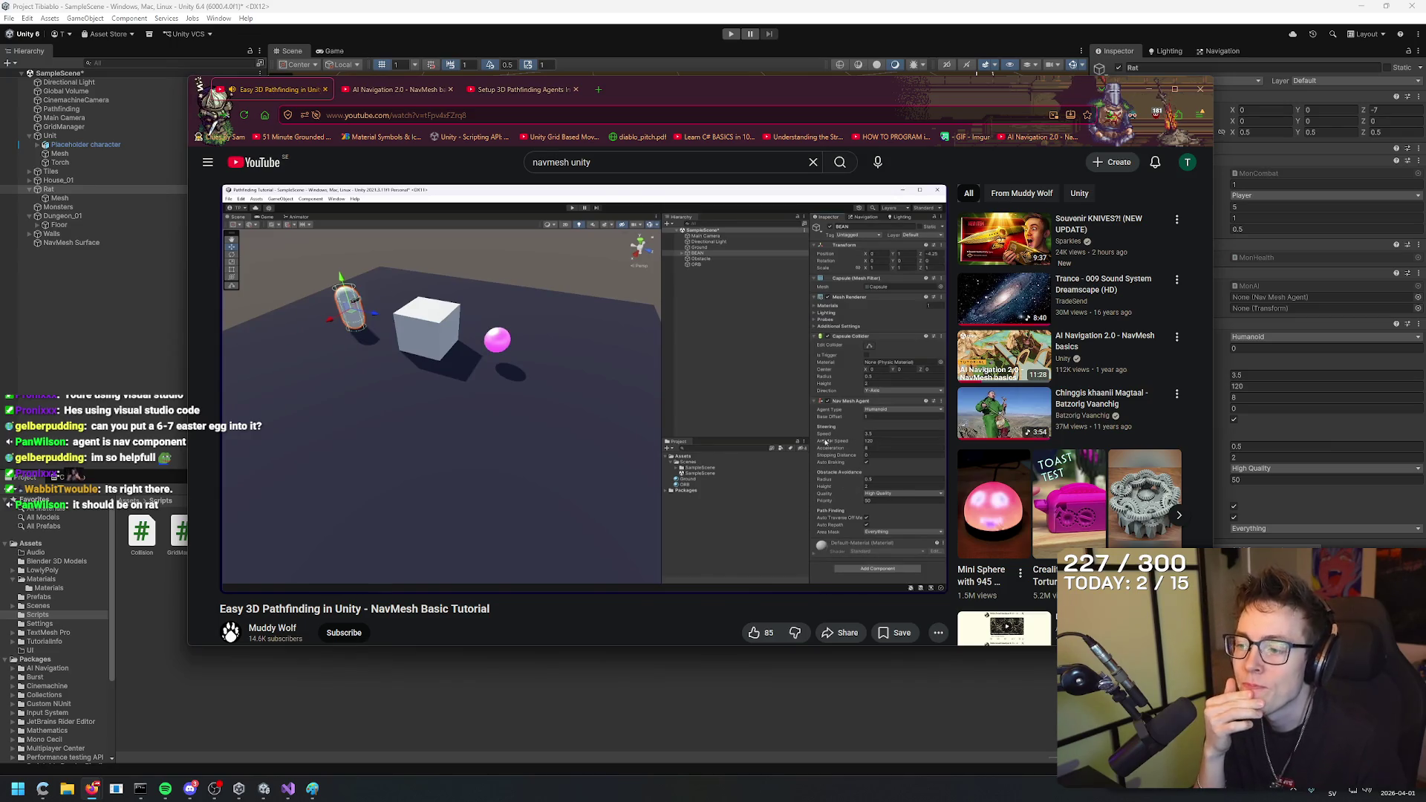
{"action": "left_click", "coordinate": [795, 487]}
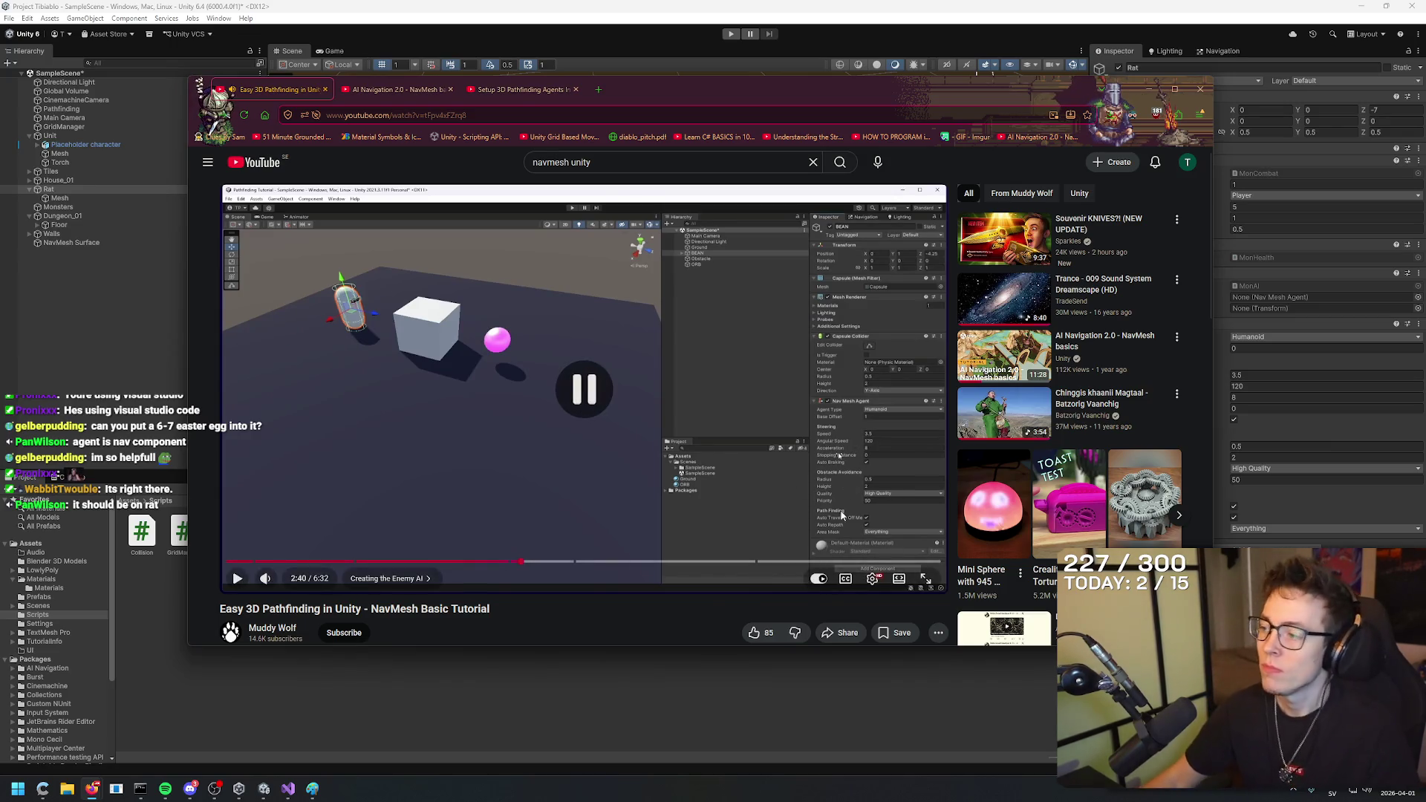
{"action": "key", "text": "alt+Tab"}
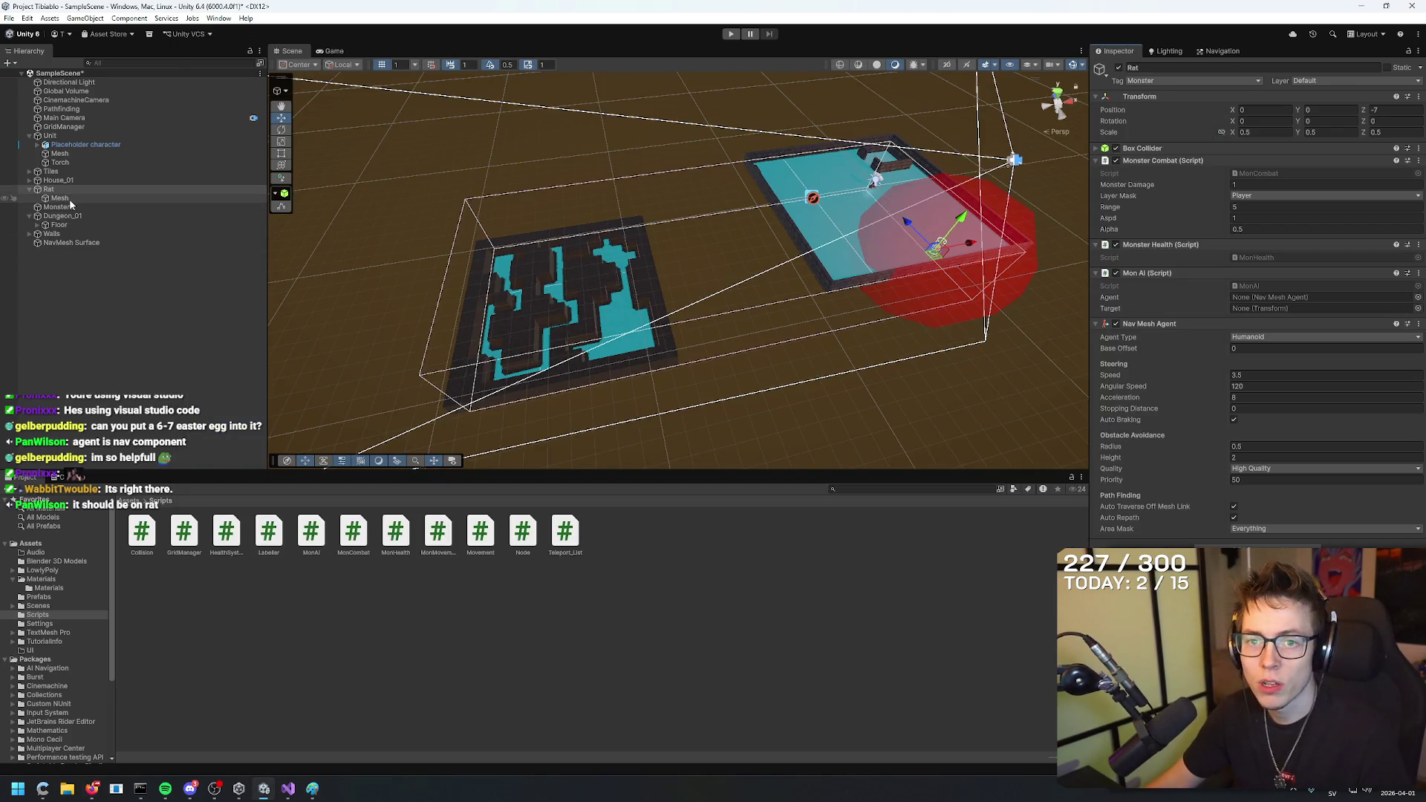
Drag the Rat's Nav Mesh Agent into Mon AI's Agent slot.
{"action": "left_click_drag", "start_coordinate": [1150, 324], "coordinate": [1272, 300]}
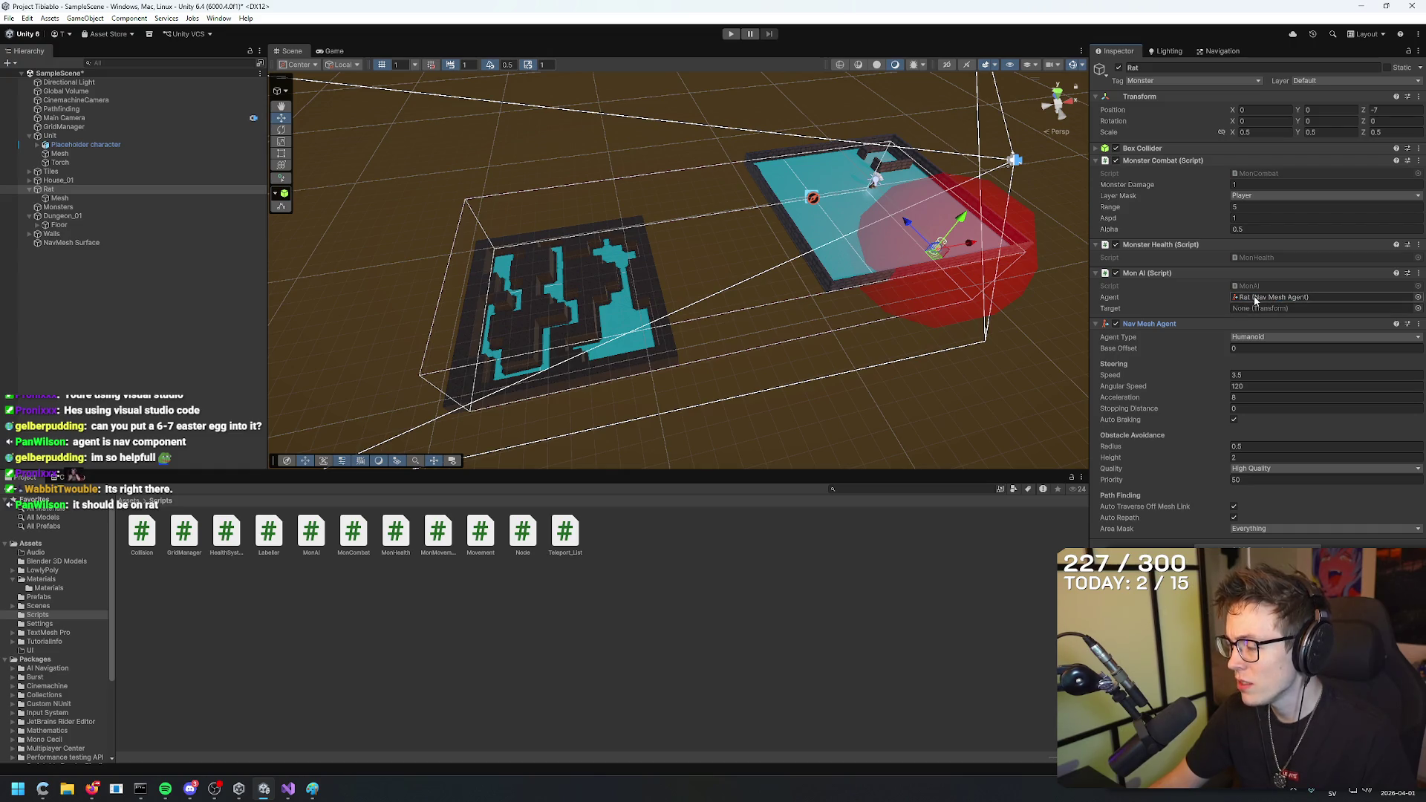
{"action": "key", "text": "alt+Tab"}
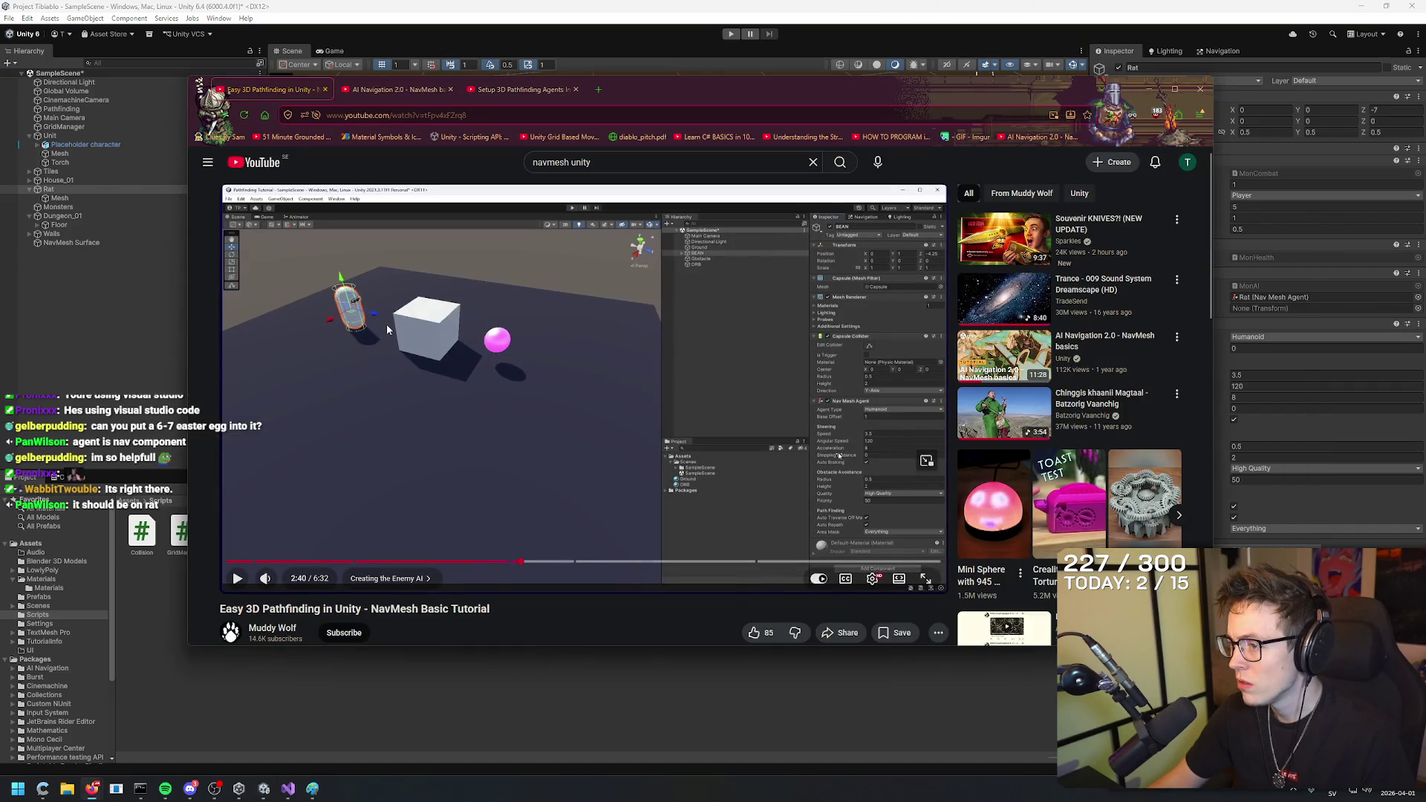
{"action": "left_click", "coordinate": [541, 404]}
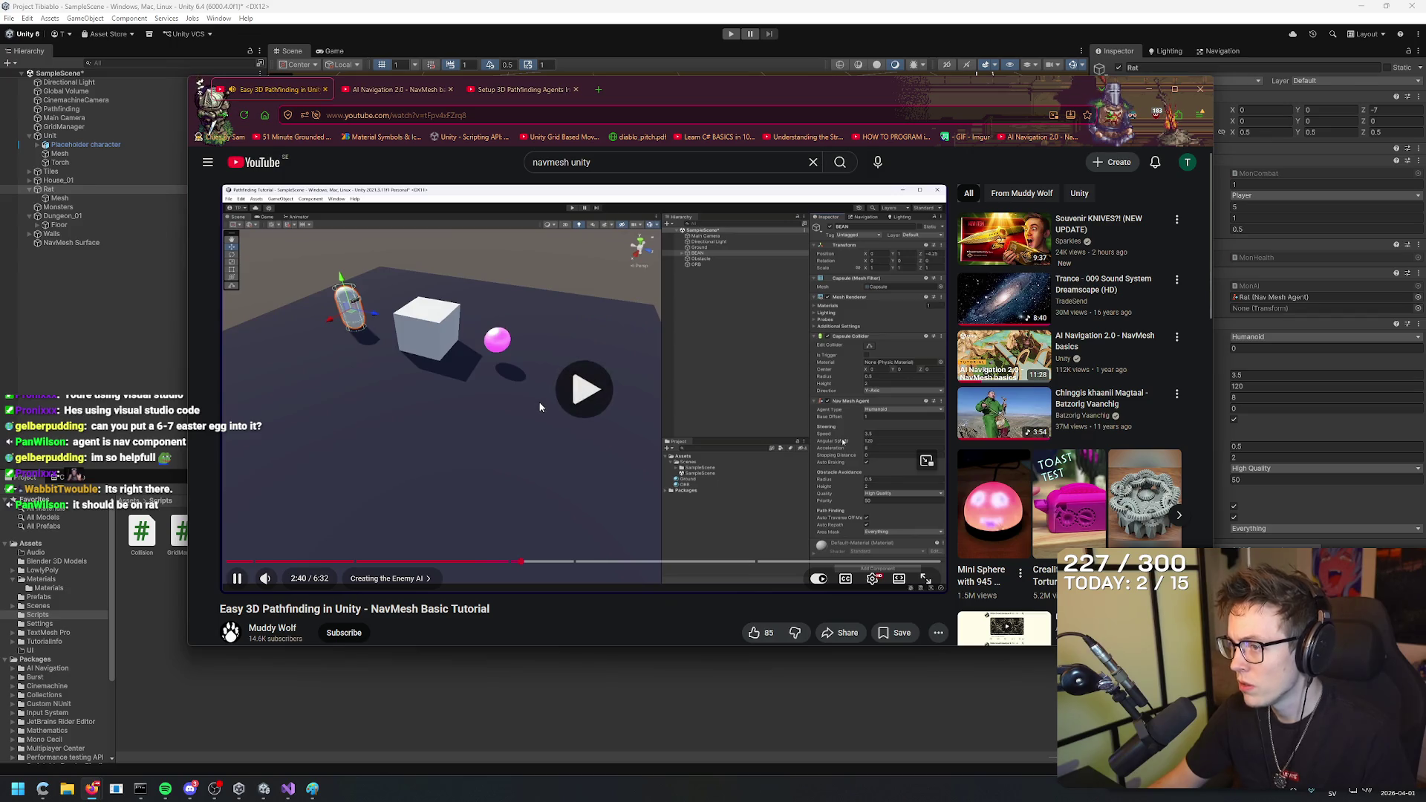
{"action": "left_click", "coordinate": [541, 392]}
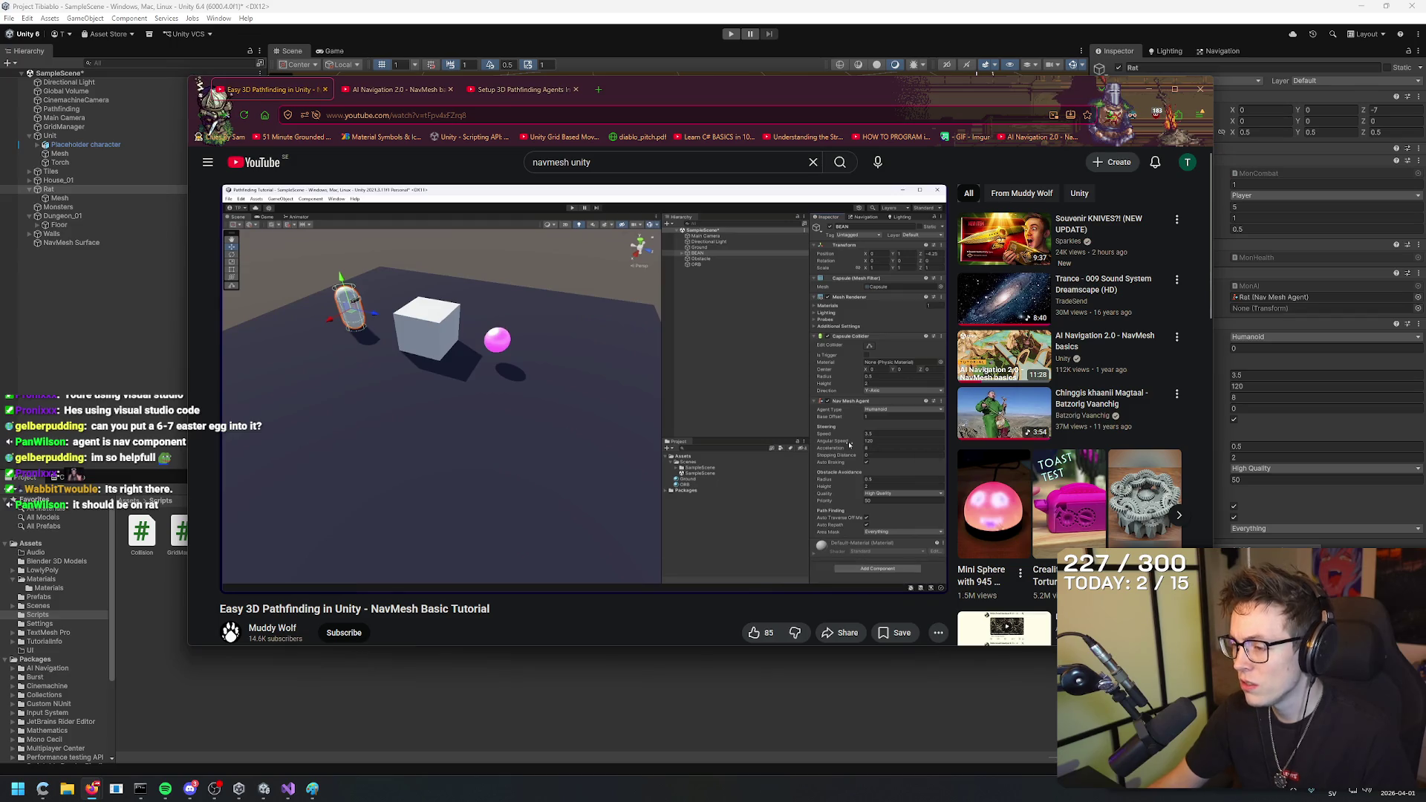
{"action": "key", "text": "alt+Tab"}
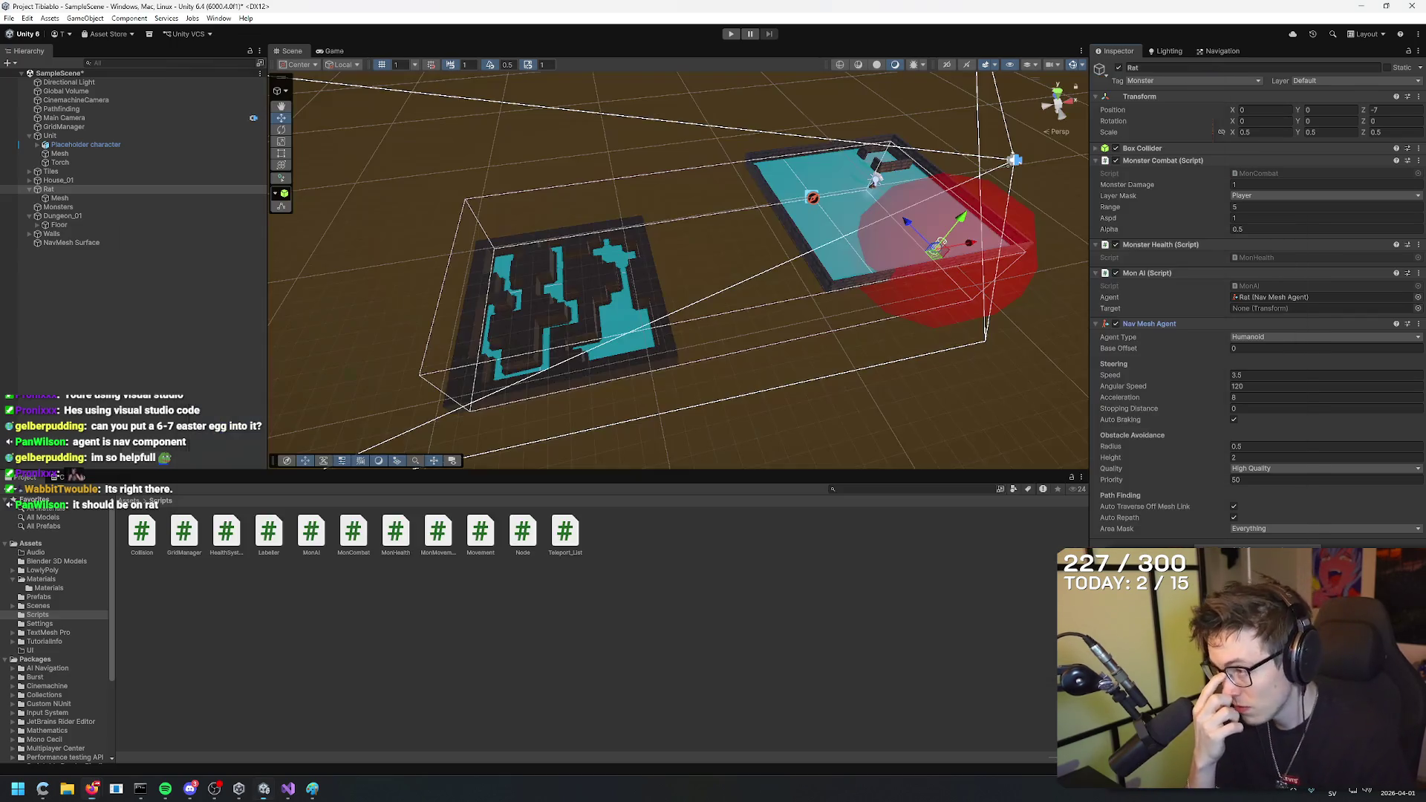
Set Unit as Mon AI's Target and start a playtest.
{"action": "left_click", "coordinate": [1283, 308]}
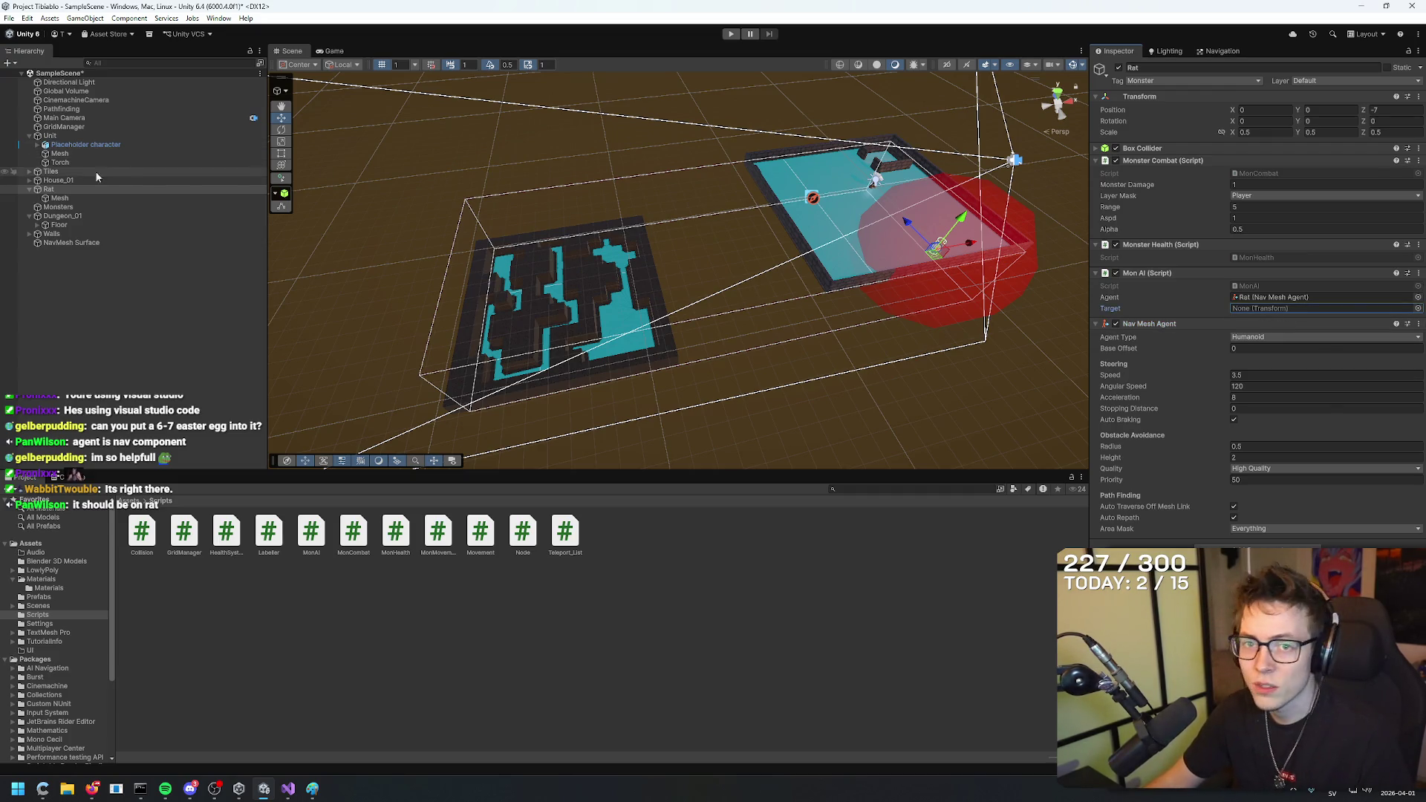
{"action": "mouse_move", "coordinate": [49, 135]}
{"action": "left_mouse_down"}
{"action": "mouse_move", "coordinate": [1307, 310]}
{"action": "mouse_move", "coordinate": [1290, 309]}
{"action": "left_mouse_up"}
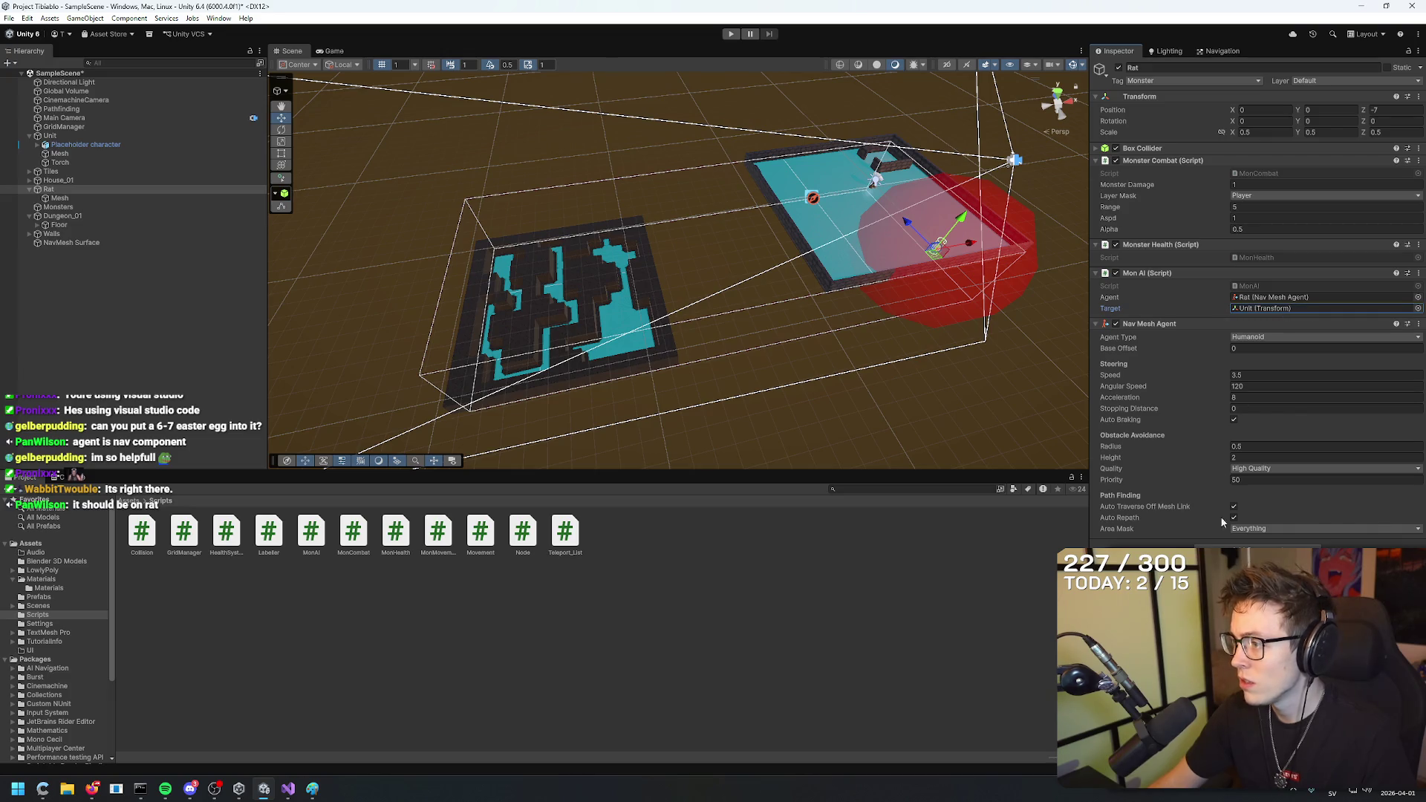
{"action": "left_click", "coordinate": [731, 35]}
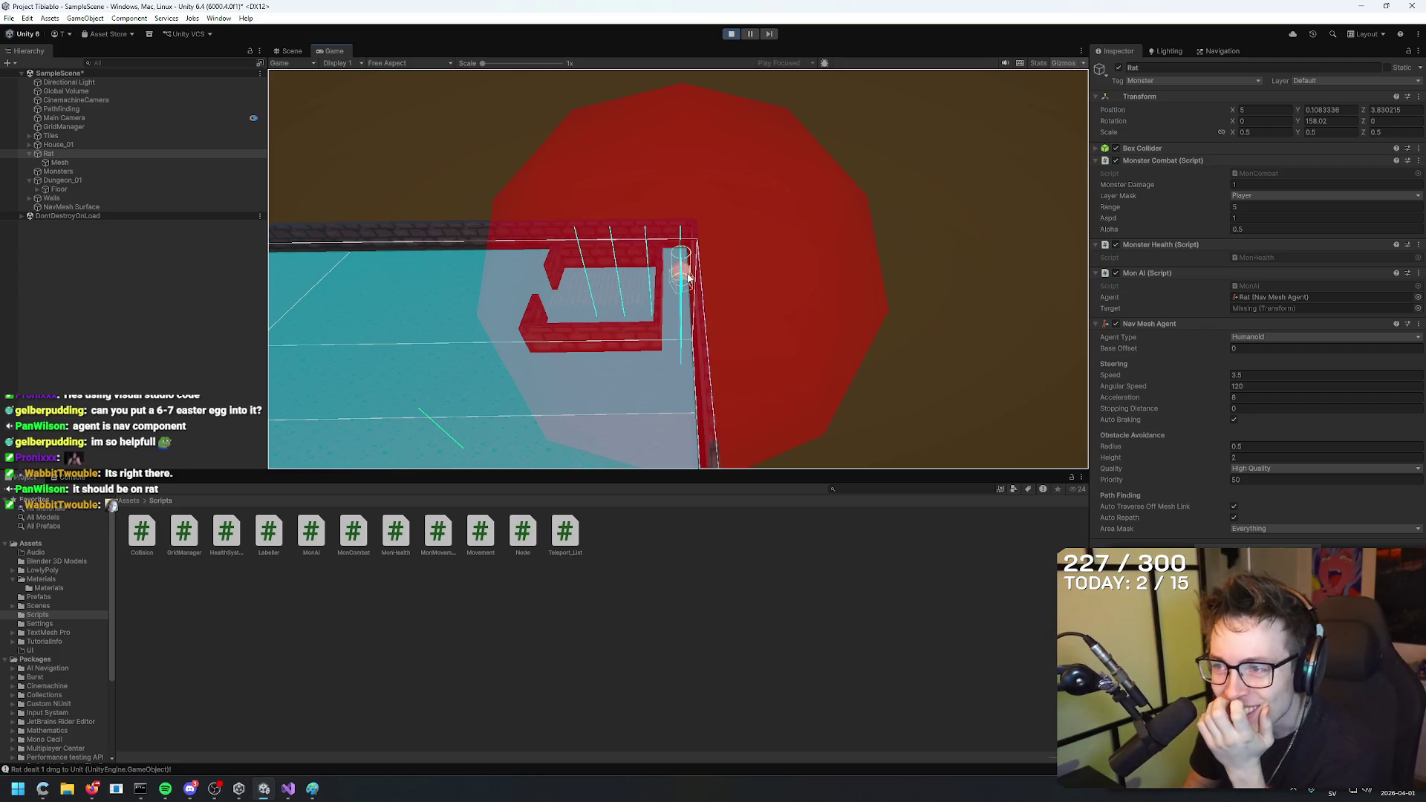
Stop the playtest and select Unit in the Hierarchy to view its components.
{"action": "left_click", "coordinate": [732, 35]}
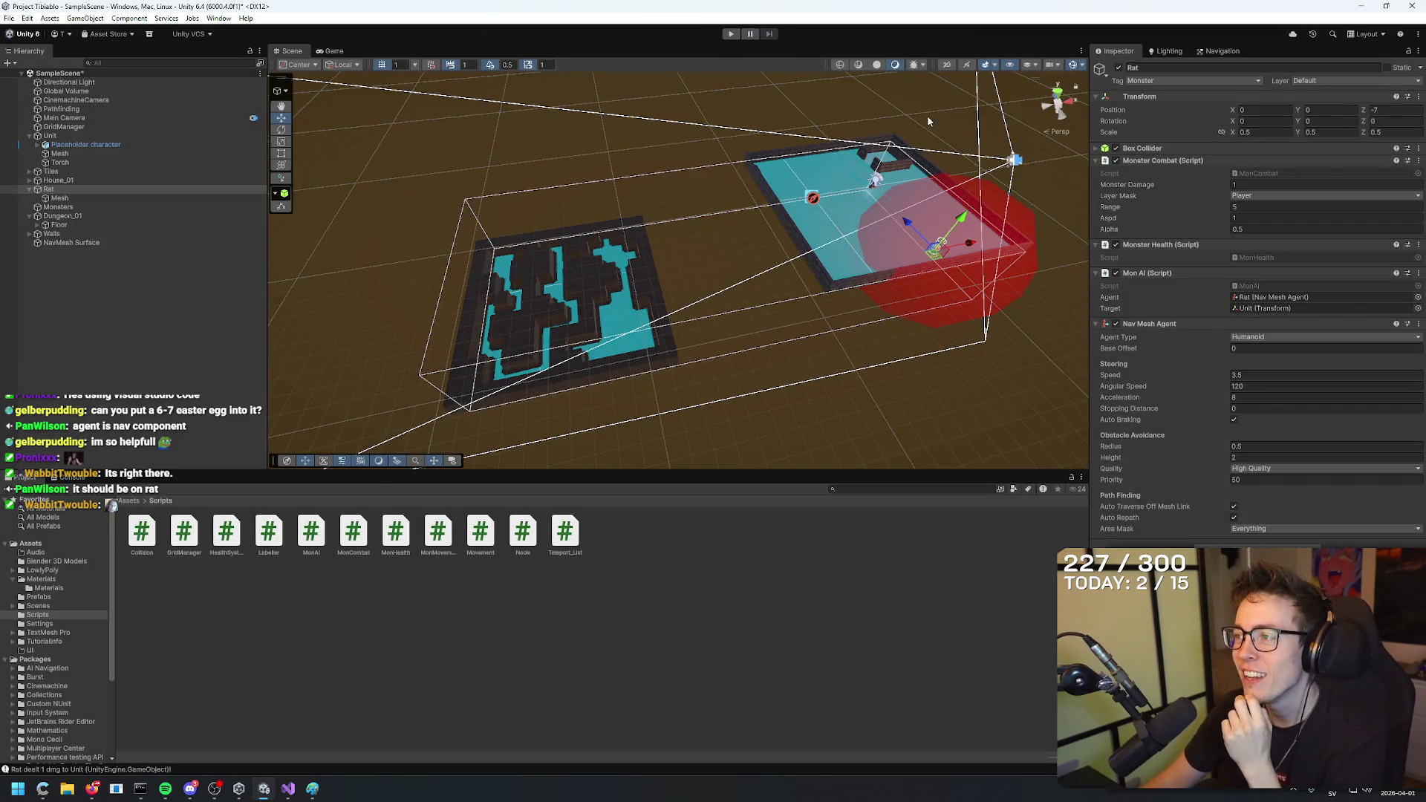
{"action": "left_click", "coordinate": [50, 136]}
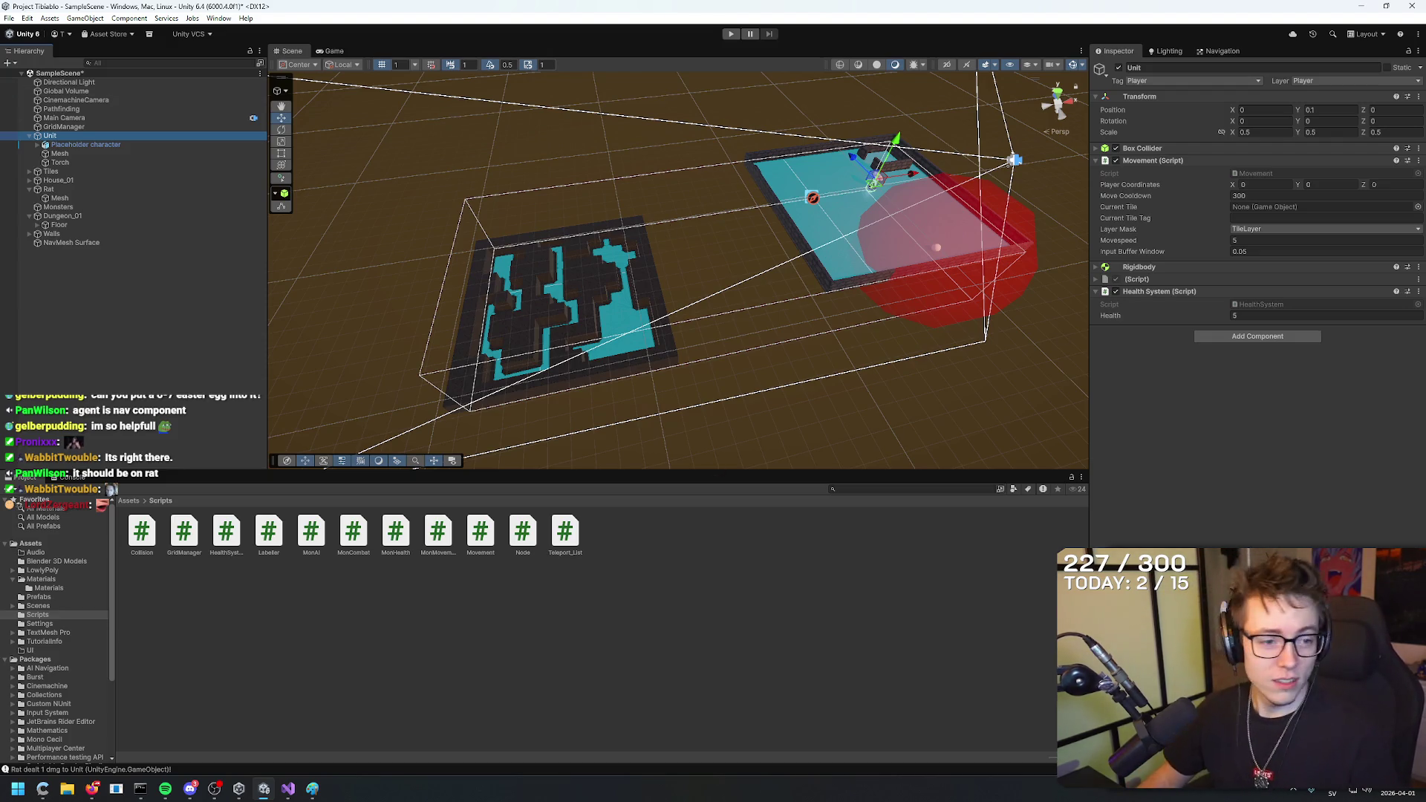
Change the Unit's Movement Movespeed from 5 to 10 and press Play again.
{"action": "key", "text": "alt+Tab"}
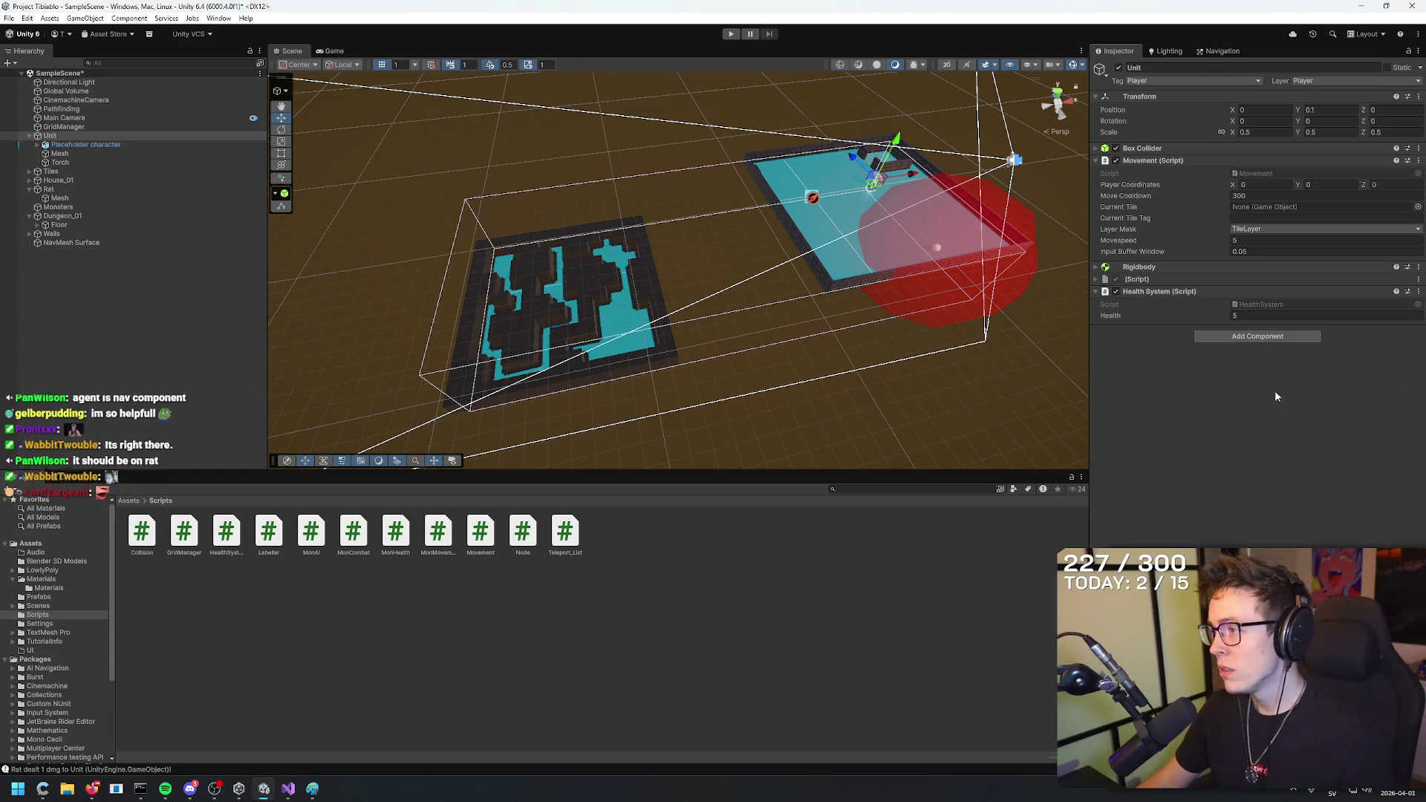
{"action": "left_click", "coordinate": [1197, 221]}
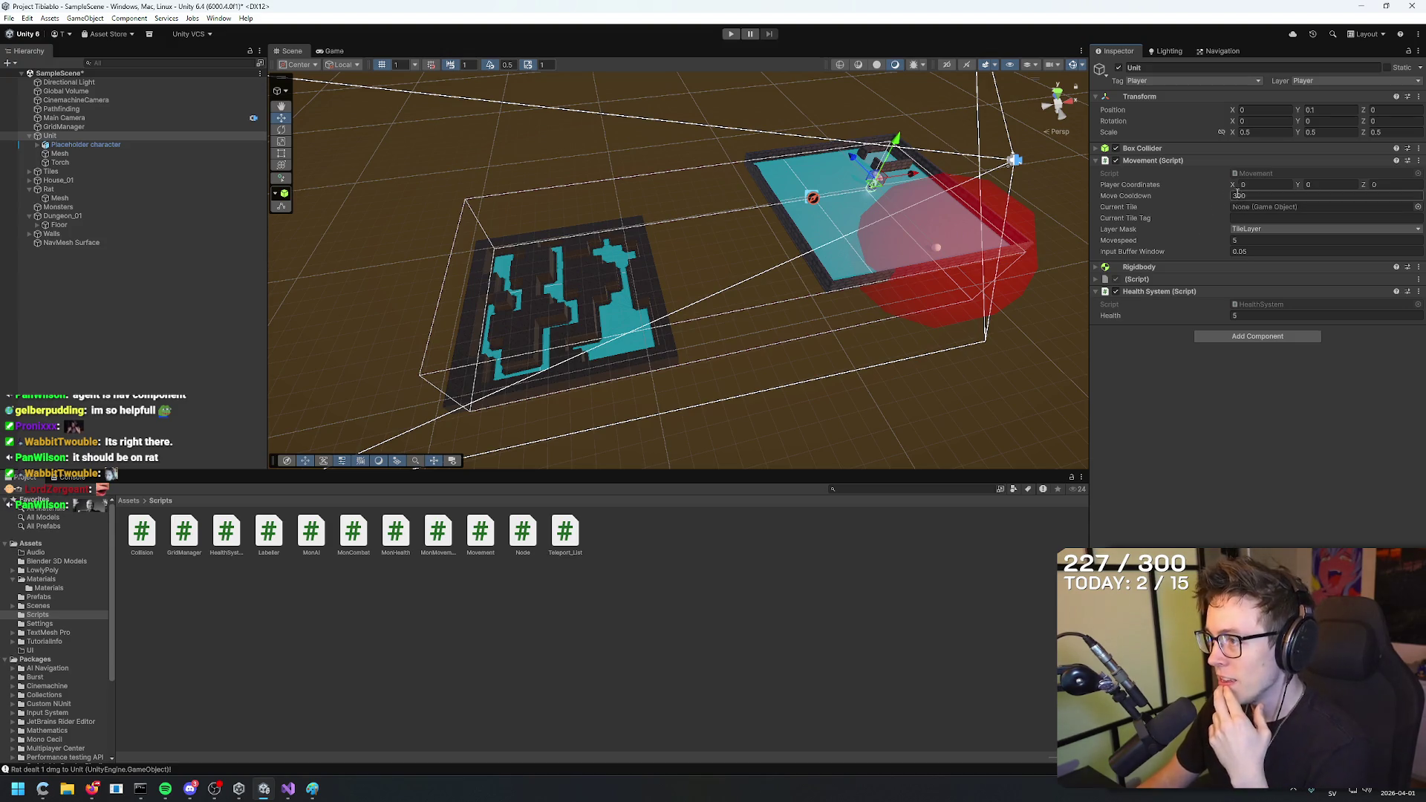
{"action": "left_click", "coordinate": [1260, 239]}
{"action": "type", "text": "10"}
{"action": "key", "text": "Return"}
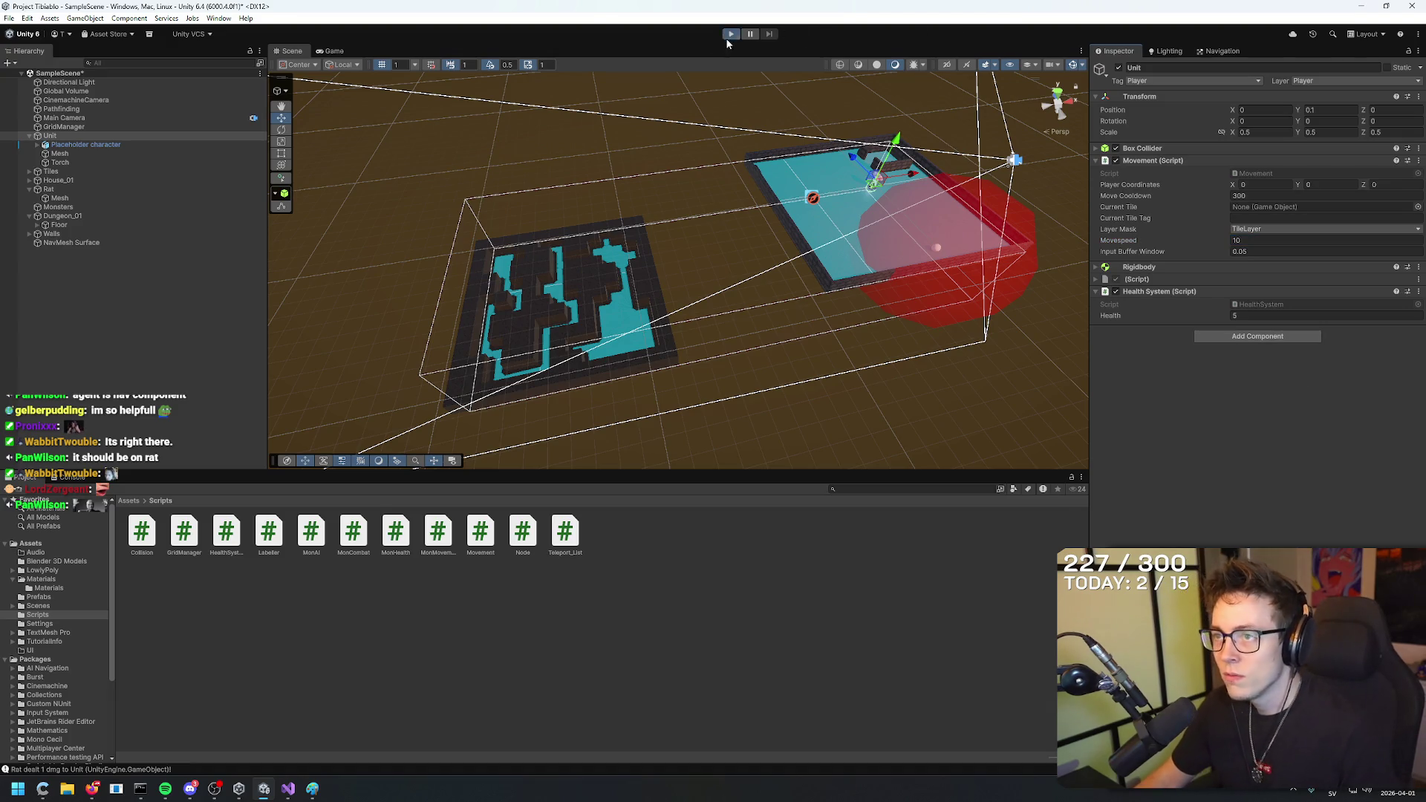
{"action": "left_click", "coordinate": [730, 34]}
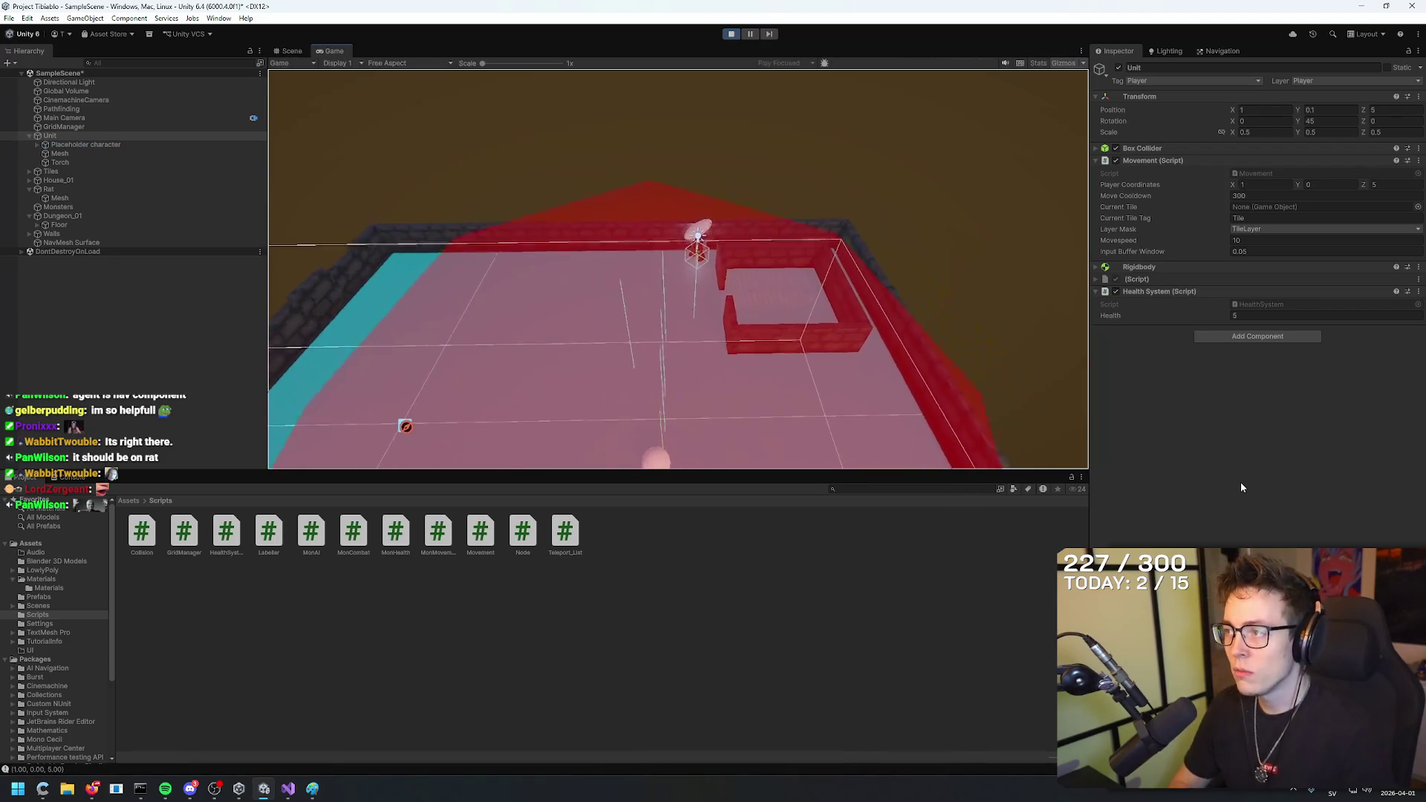
Set the Unit's Move Cooldown to 0 during play, then restart the playtest.
{"action": "left_click", "coordinate": [1268, 195]}
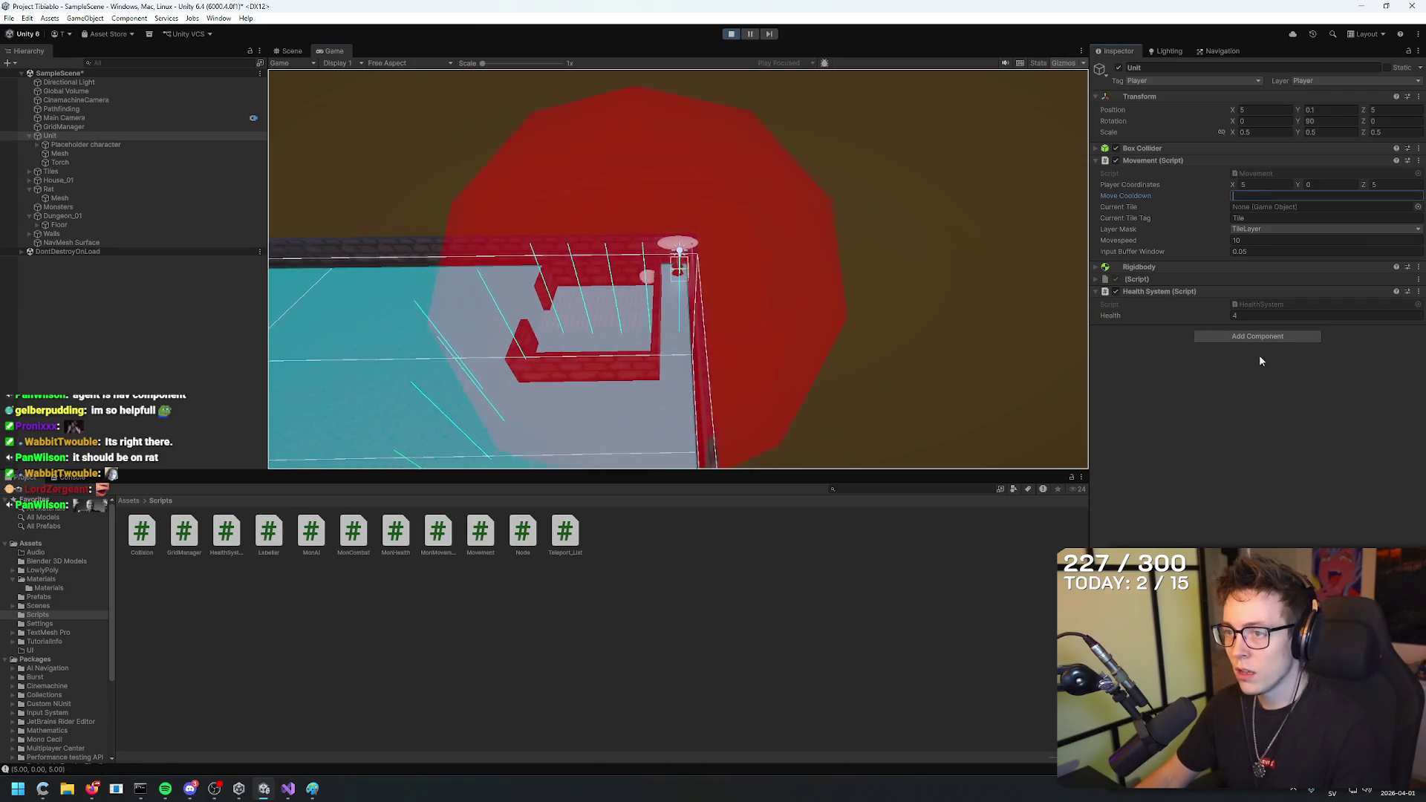
{"action": "left_click", "coordinate": [789, 430]}
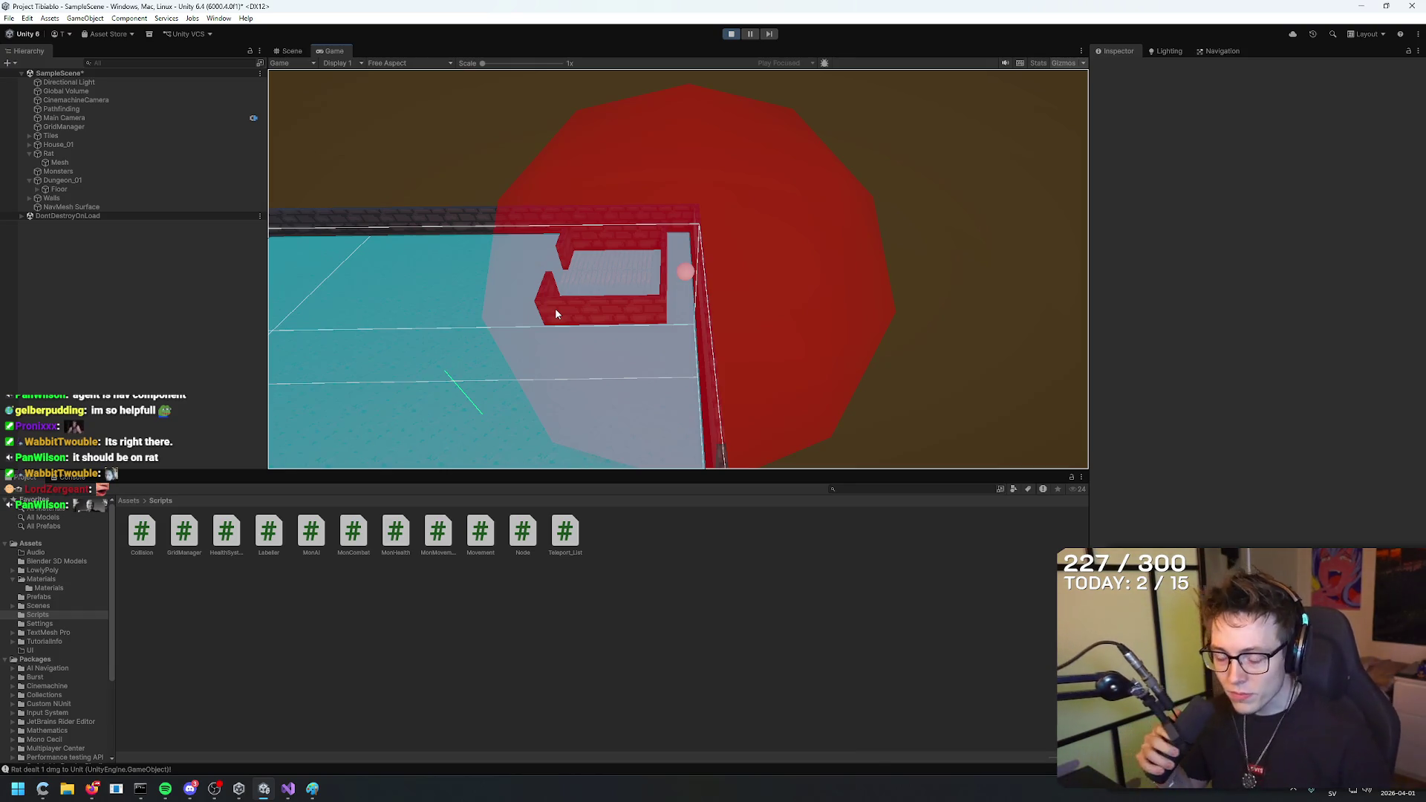
{"action": "left_click", "coordinate": [731, 35]}
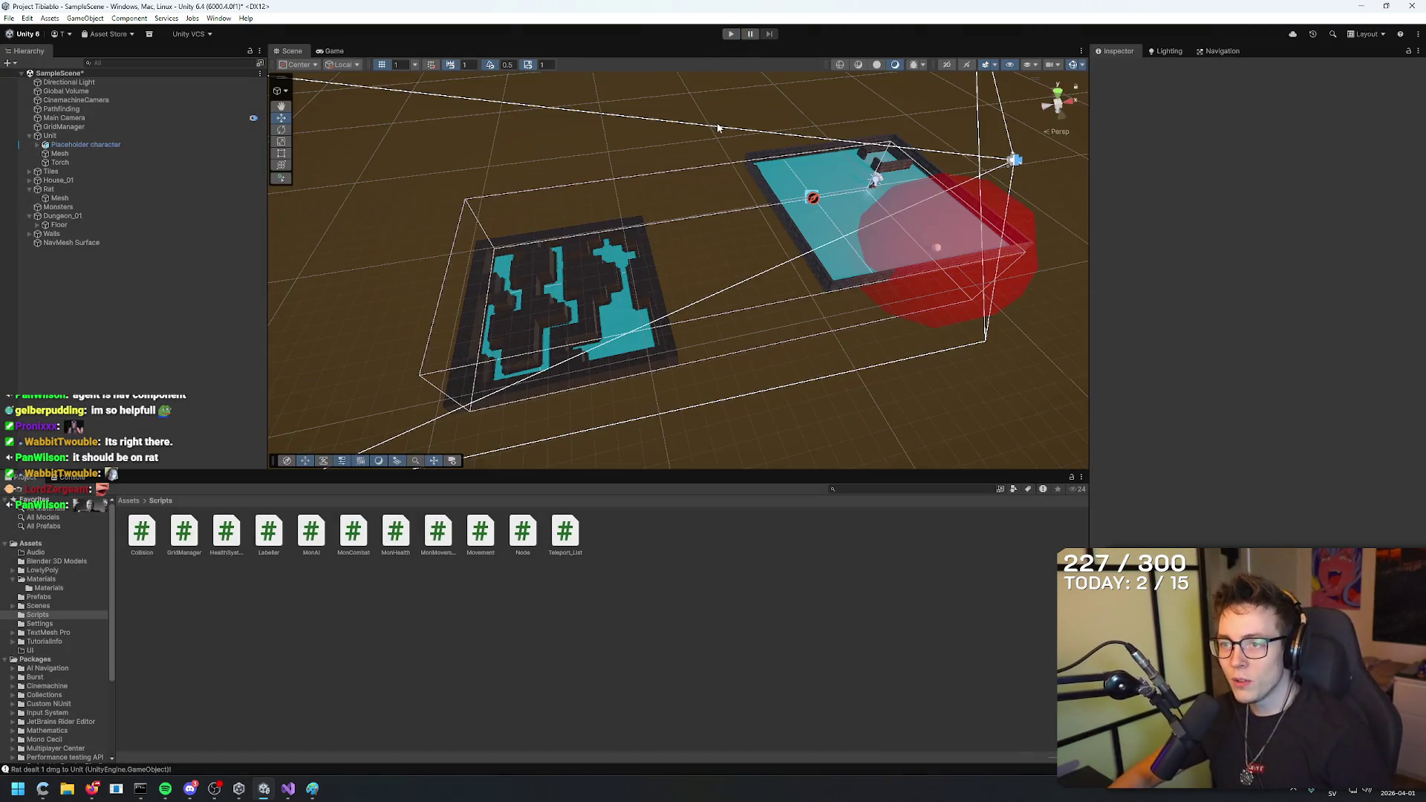
{"action": "left_click", "coordinate": [732, 34]}
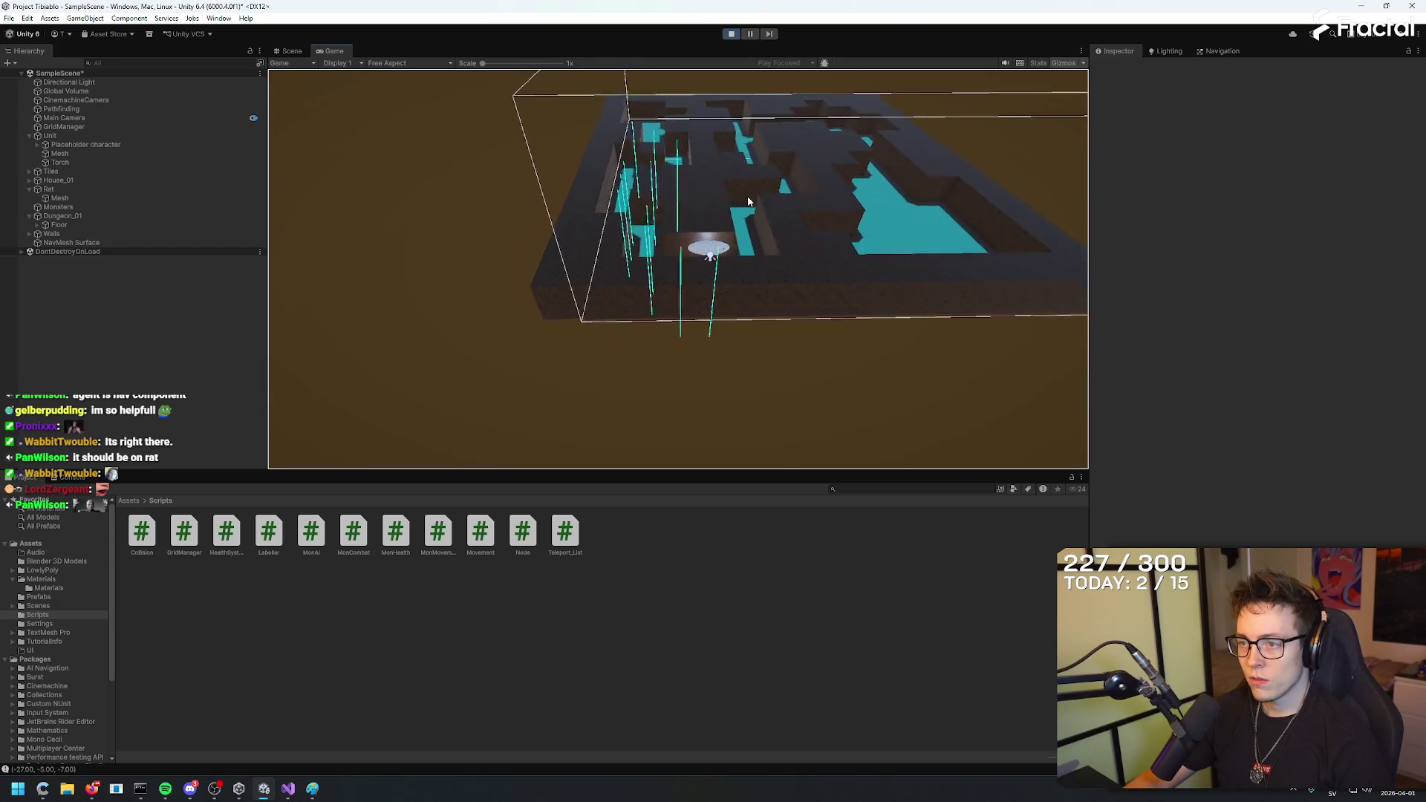
Select the Unit and walk it through the maze with the W, A, S, D keys.
{"action": "left_click", "coordinate": [61, 145]}
{"action": "left_click", "coordinate": [51, 136]}
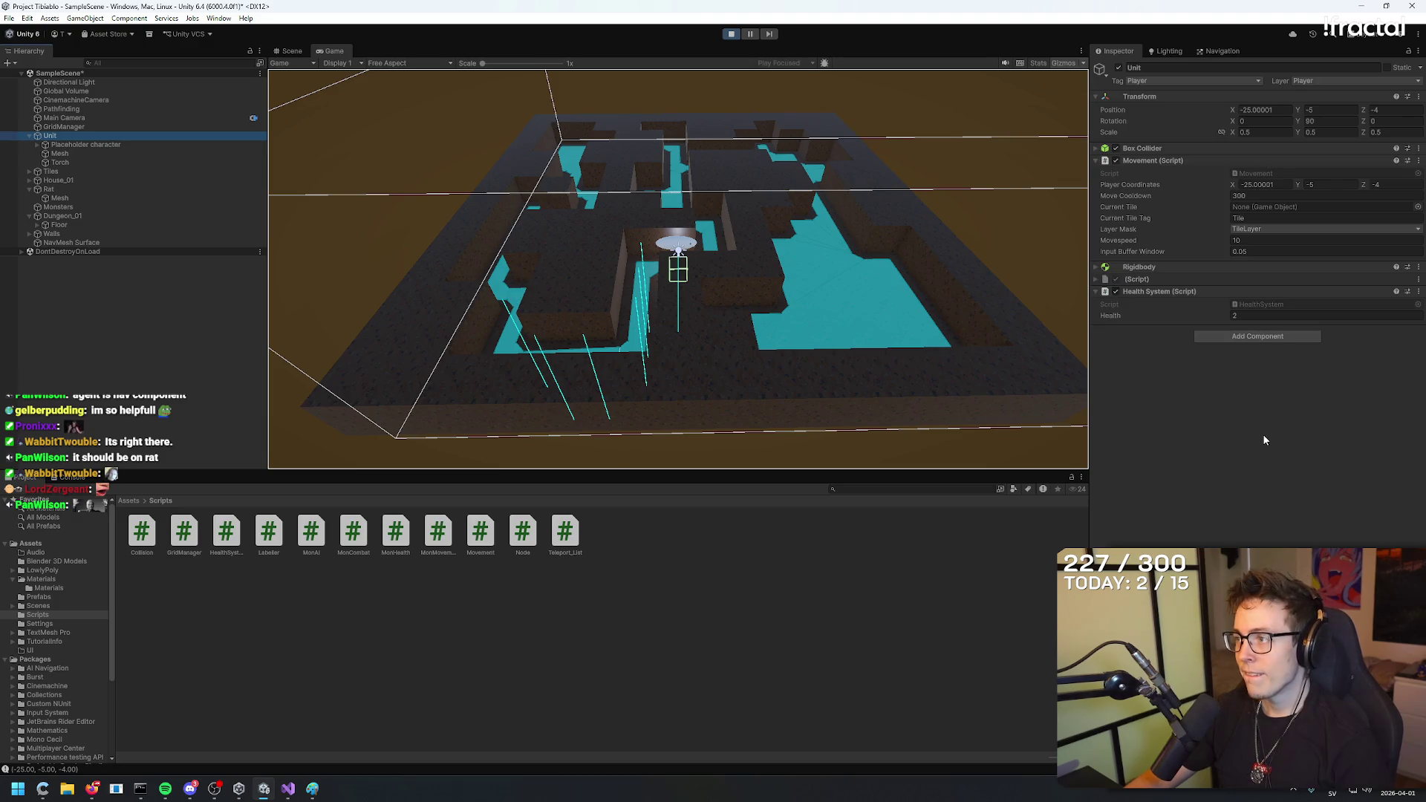
{"action": "key", "text": "w"}
{"action": "key", "text": "w"}
{"action": "key", "text": "w"}
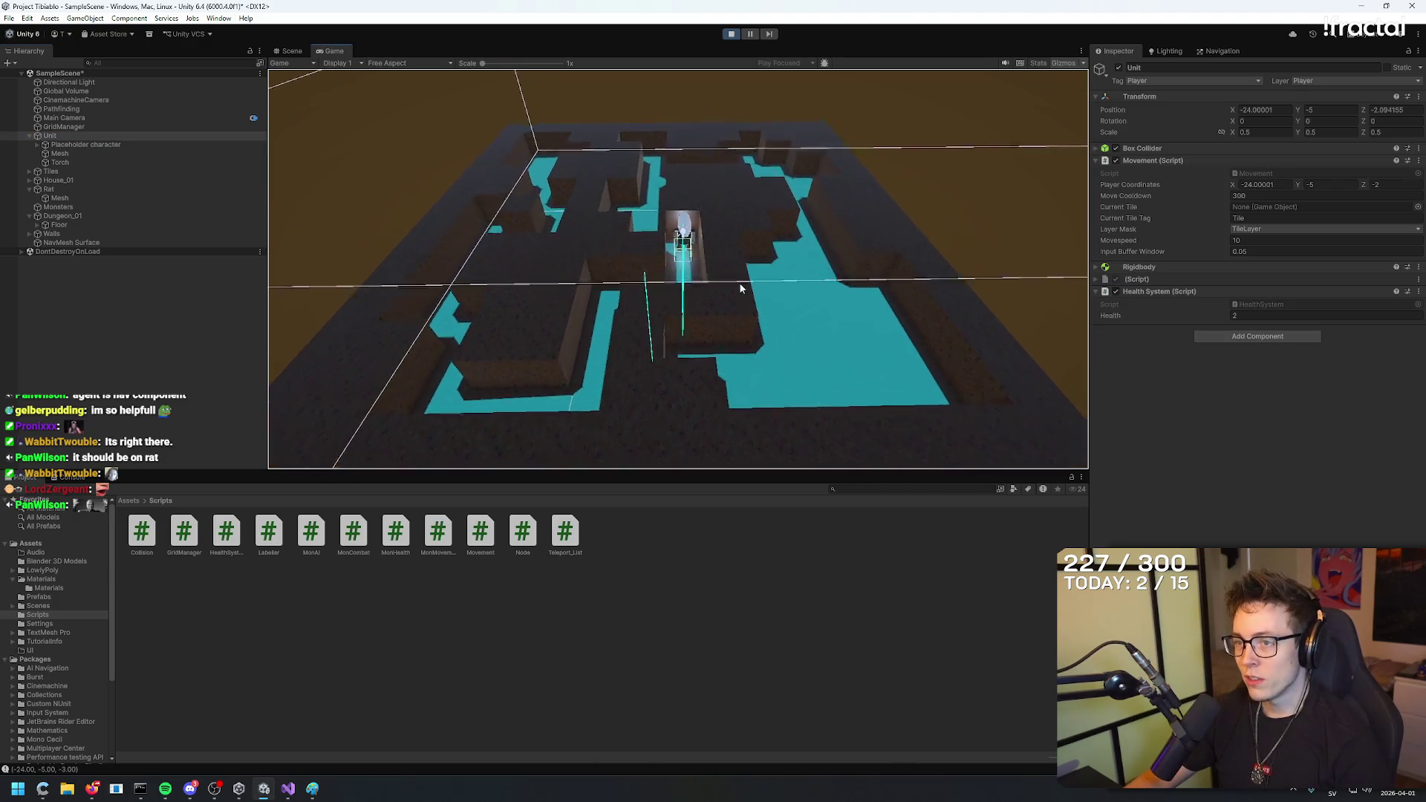
{"action": "key", "text": "w"}
{"action": "key", "text": "w"}
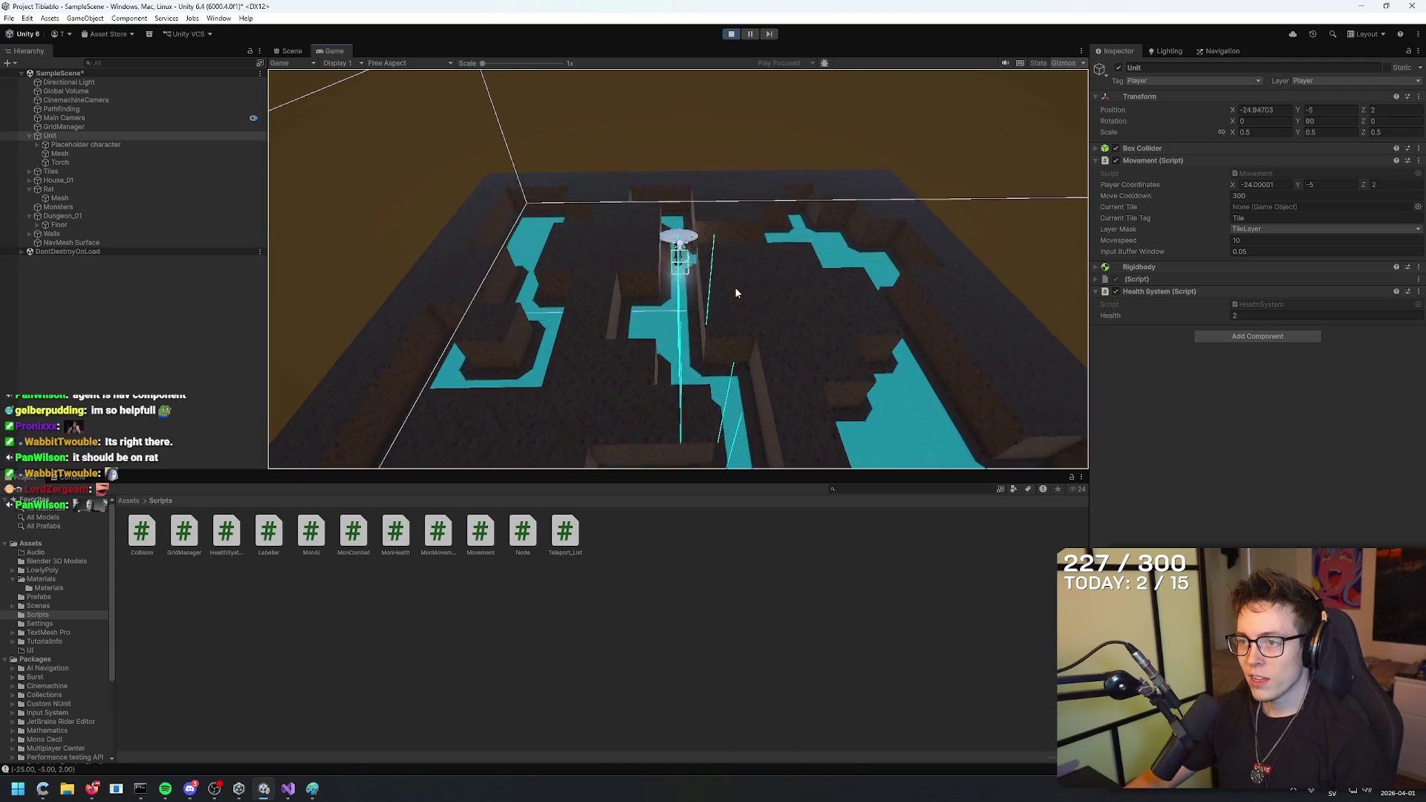
{"action": "key", "text": "d"}
{"action": "key", "text": "d"}
{"action": "key", "text": "d"}
{"action": "key", "text": "d"}
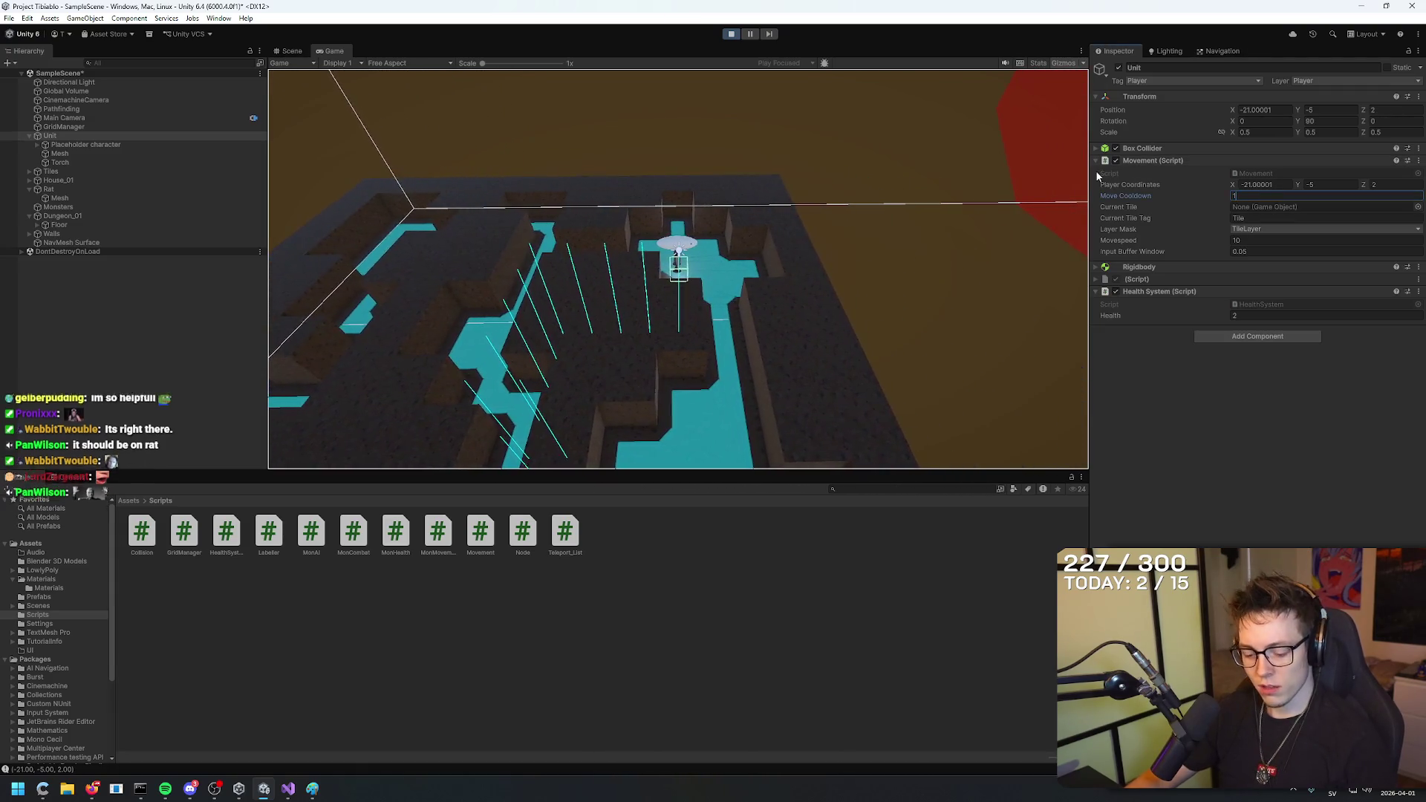
{"action": "key", "text": "s"}
{"action": "key", "text": "s"}
{"action": "key", "text": "s"}
{"action": "key", "text": "s"}
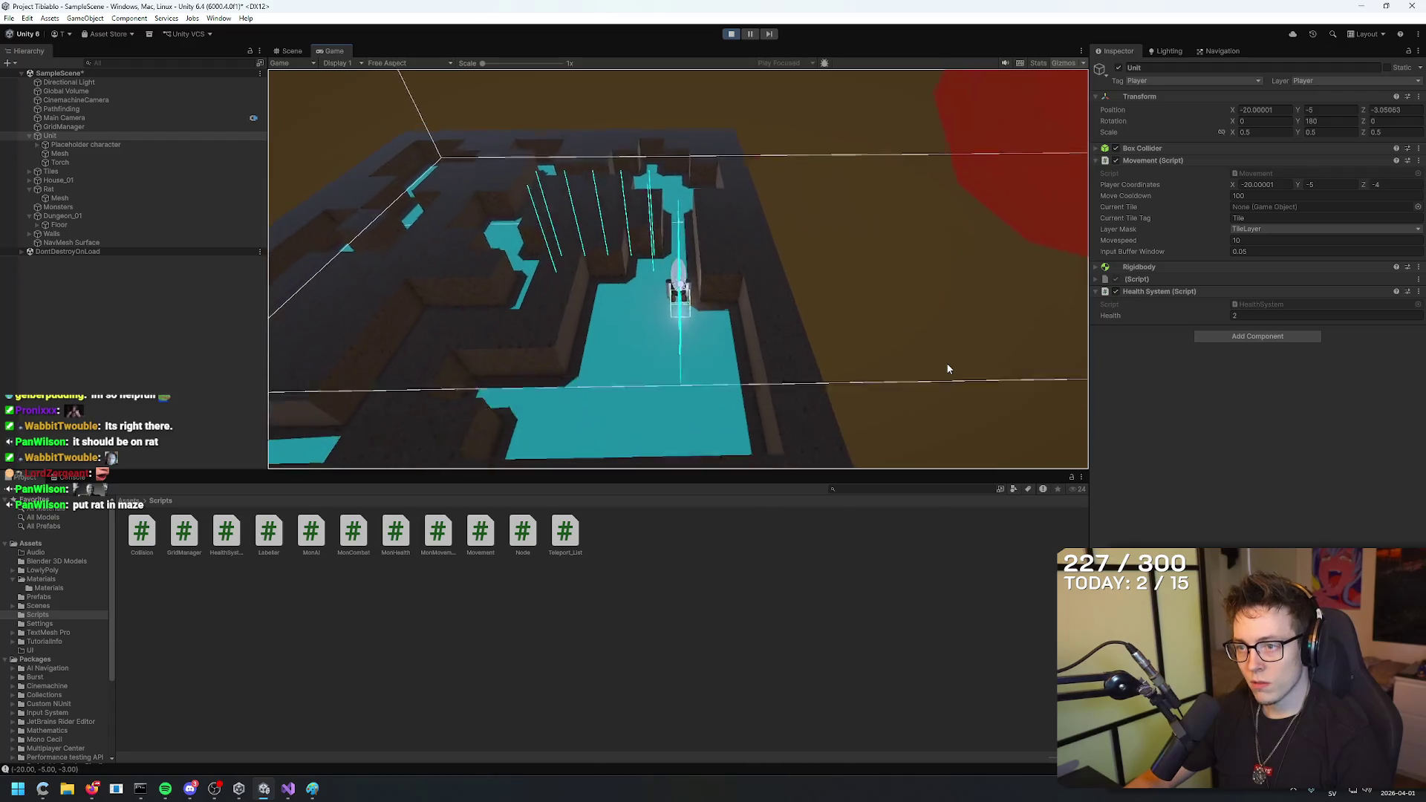
{"action": "key", "text": "a"}
{"action": "key", "text": "a"}
{"action": "key", "text": "a"}
{"action": "key", "text": "w"}
{"action": "key", "text": "w"}
{"action": "key", "text": "w"}
{"action": "key", "text": "d"}
{"action": "key", "text": "d"}
{"action": "key", "text": "d"}
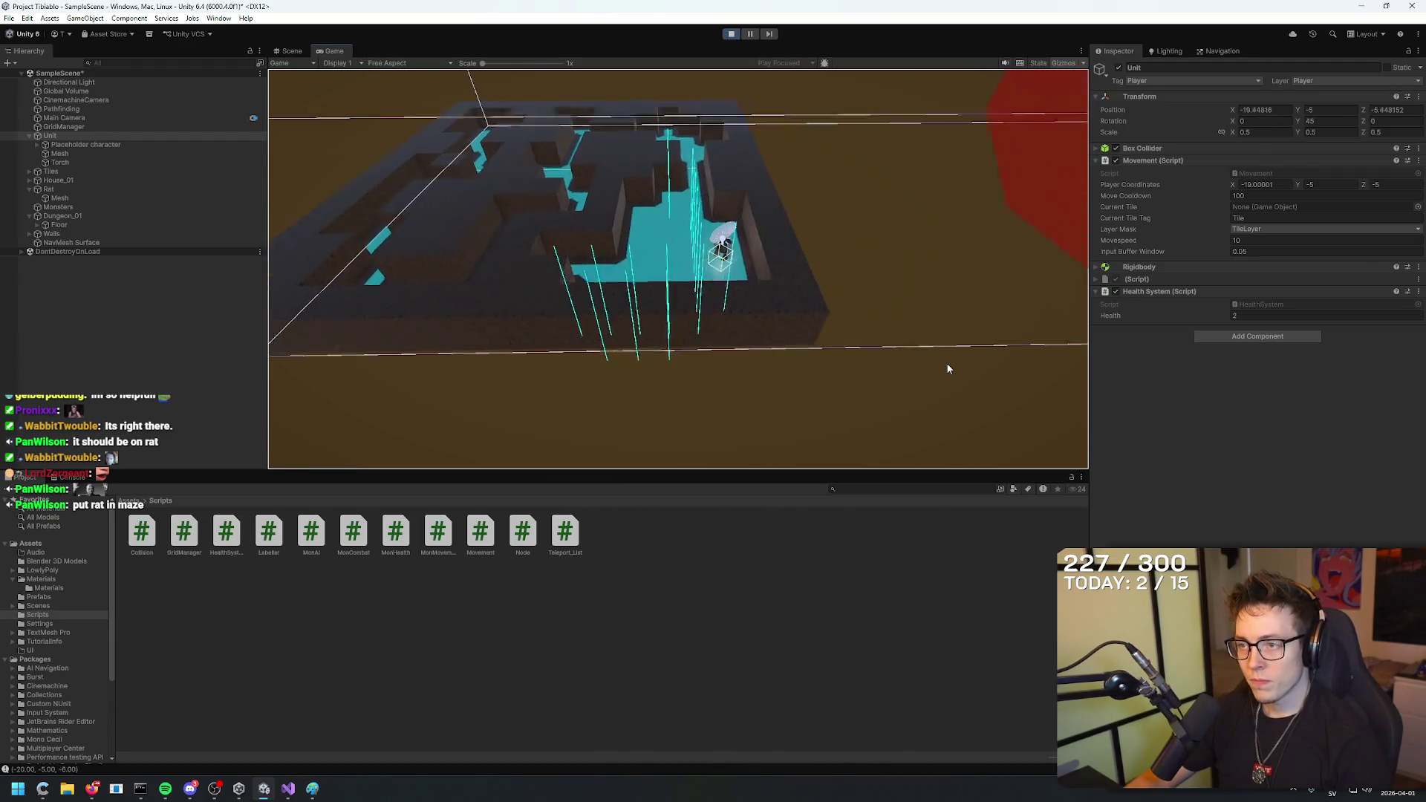
{"action": "key", "text": "a"}
{"action": "key", "text": "a"}
{"action": "key", "text": "a"}
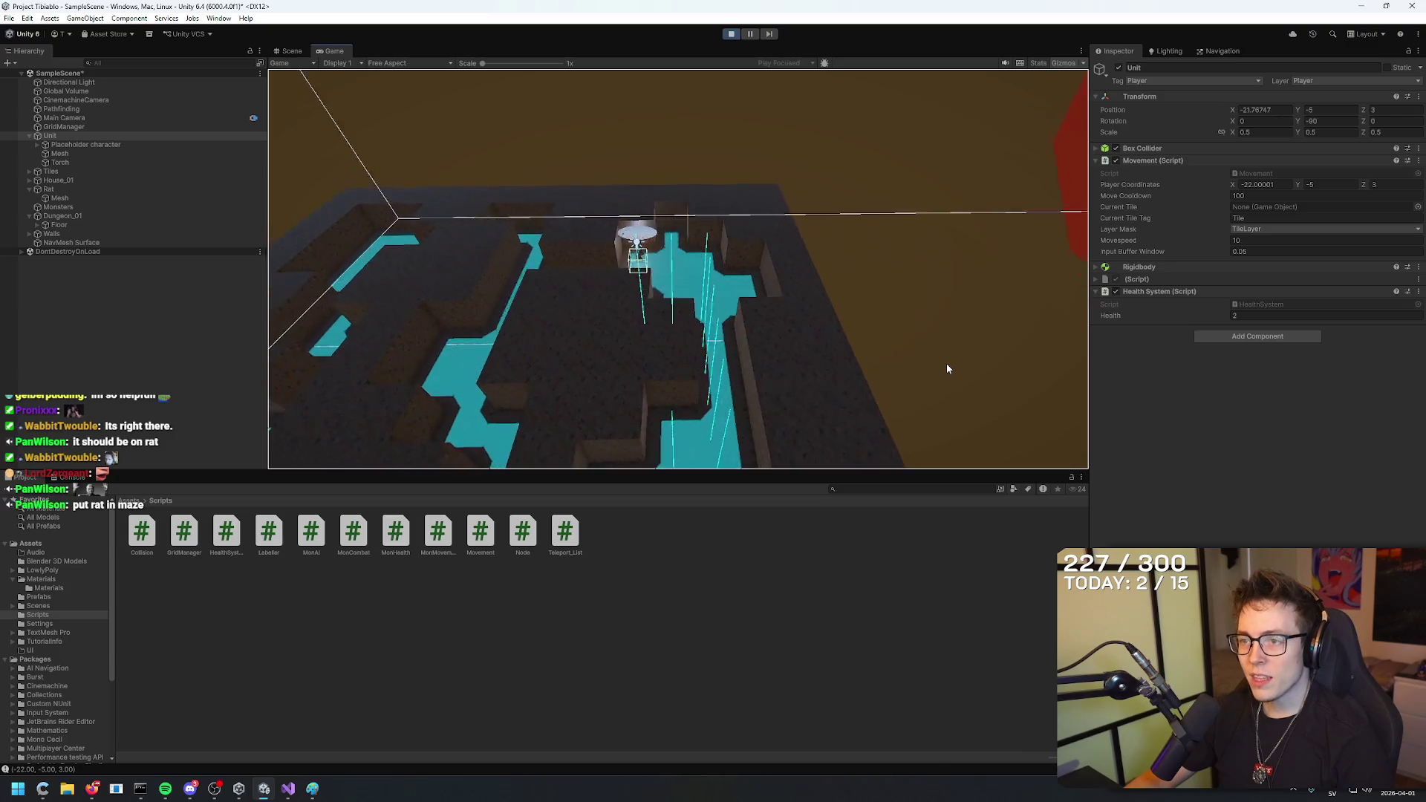
{"action": "key", "text": "s"}
{"action": "key", "text": "d"}
{"action": "key", "text": "s"}
{"action": "key", "text": "s"}
{"action": "key", "text": "s"}
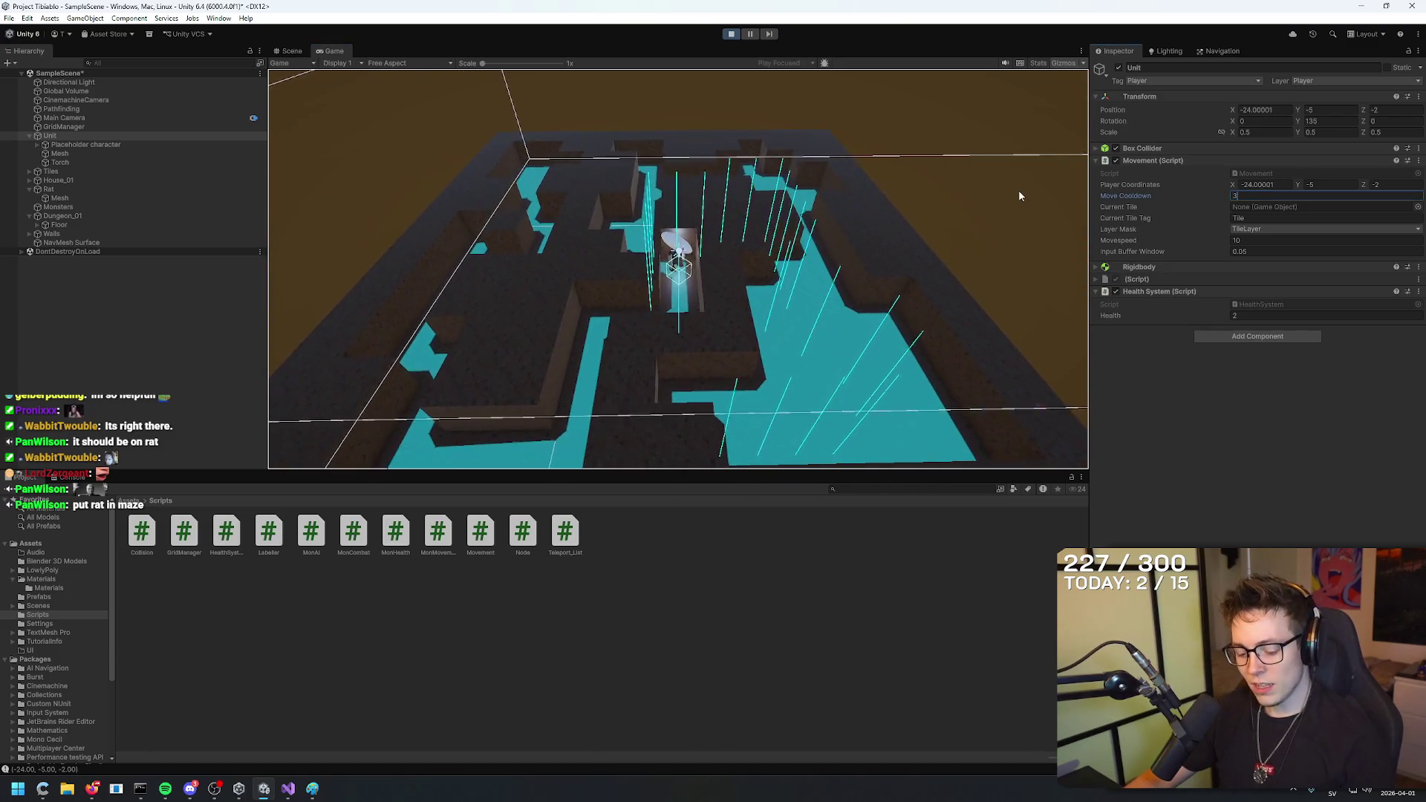
{"action": "key", "text": "a"}
{"action": "key", "text": "a"}
Set Move Cooldown to 300, keep walking the Unit through the maze, then stop play.
{"action": "left_click", "coordinate": [1272, 195]}
{"action": "left_click", "coordinate": [799, 385]}
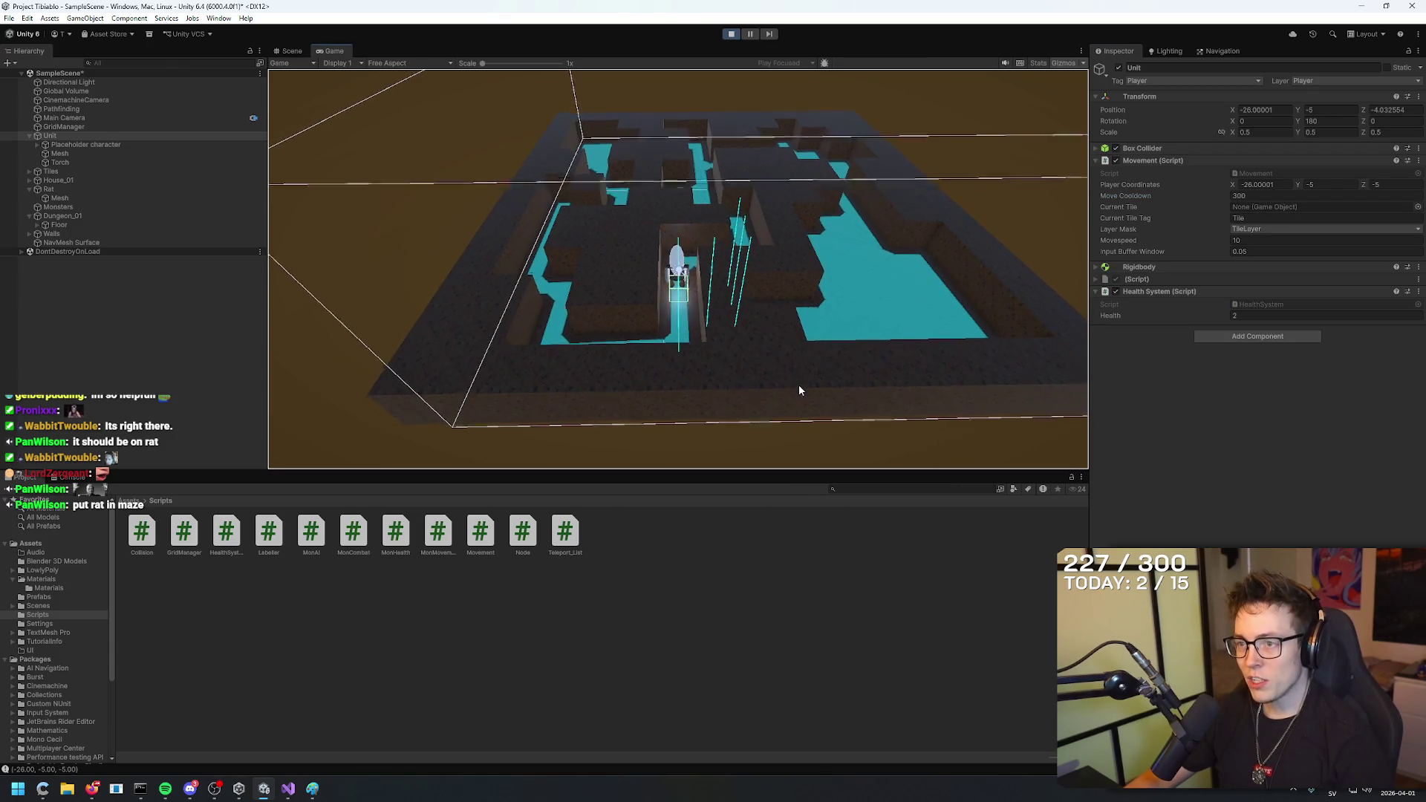
{"action": "key", "text": "s"}
{"action": "key", "text": "s"}
{"action": "key", "text": "s"}
{"action": "key", "text": "a"}
{"action": "key", "text": "a"}
{"action": "key", "text": "a"}
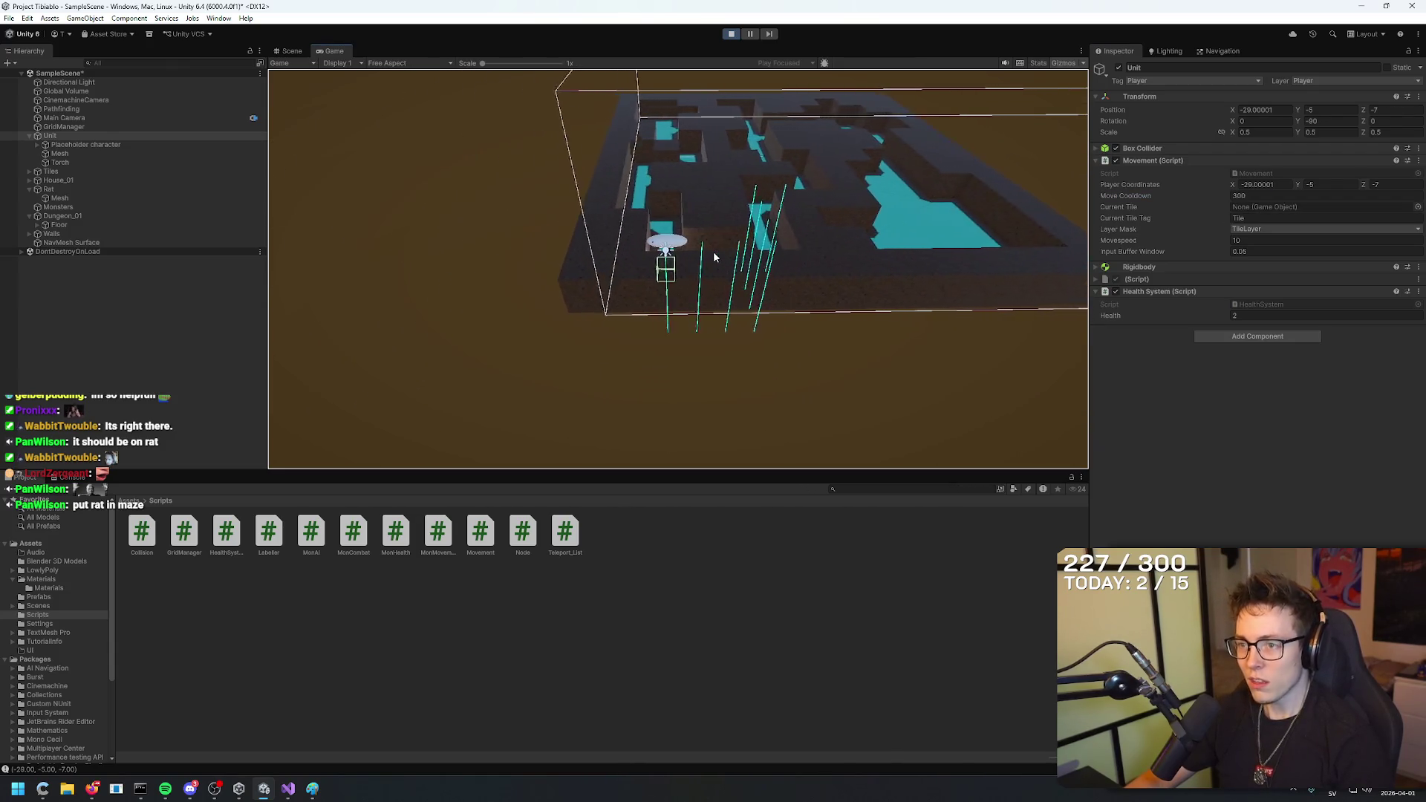
{"action": "key", "text": "w"}
{"action": "key", "text": "w"}
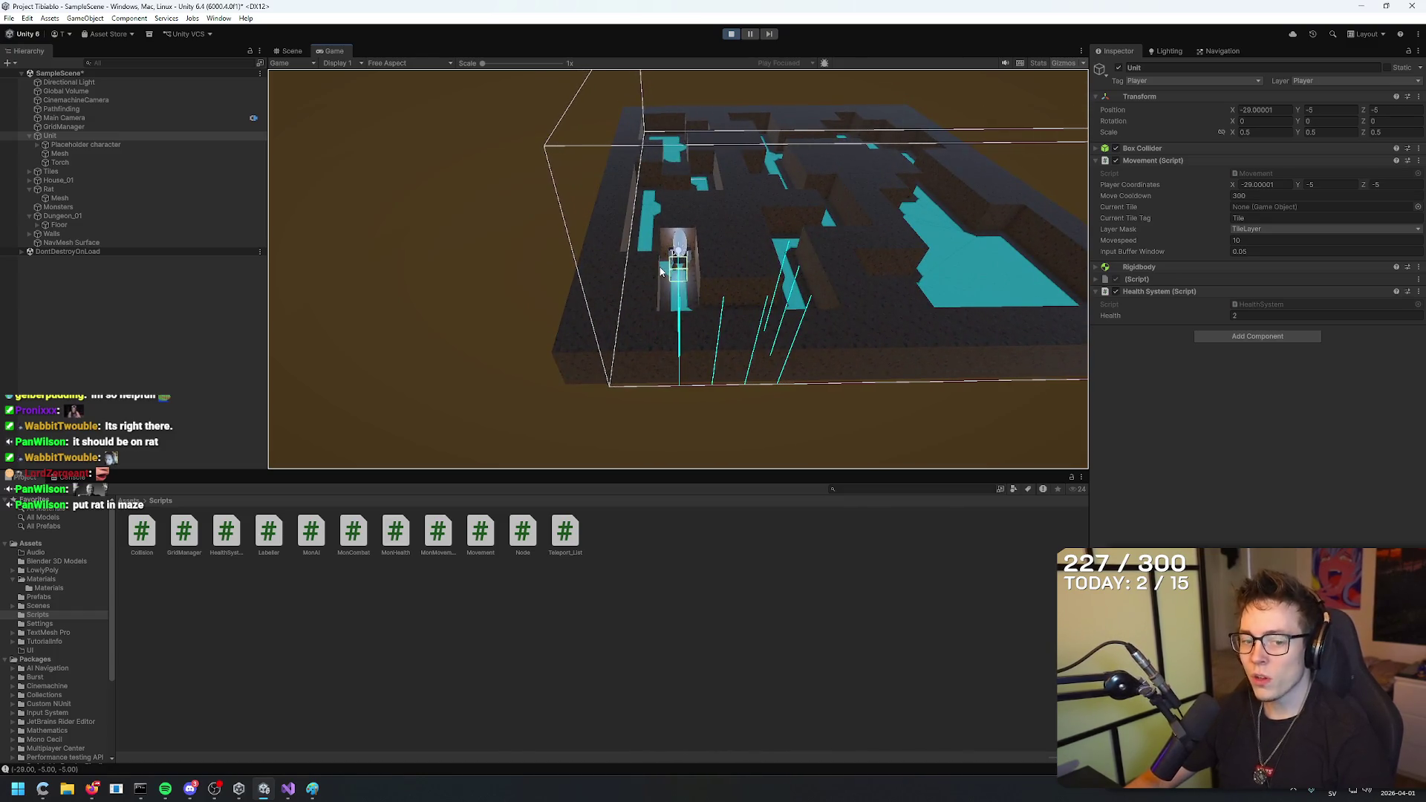
{"action": "key", "text": "a"}
{"action": "key", "text": "w"}
{"action": "key", "text": "w"}
{"action": "key", "text": "w"}
{"action": "key", "text": "a"}
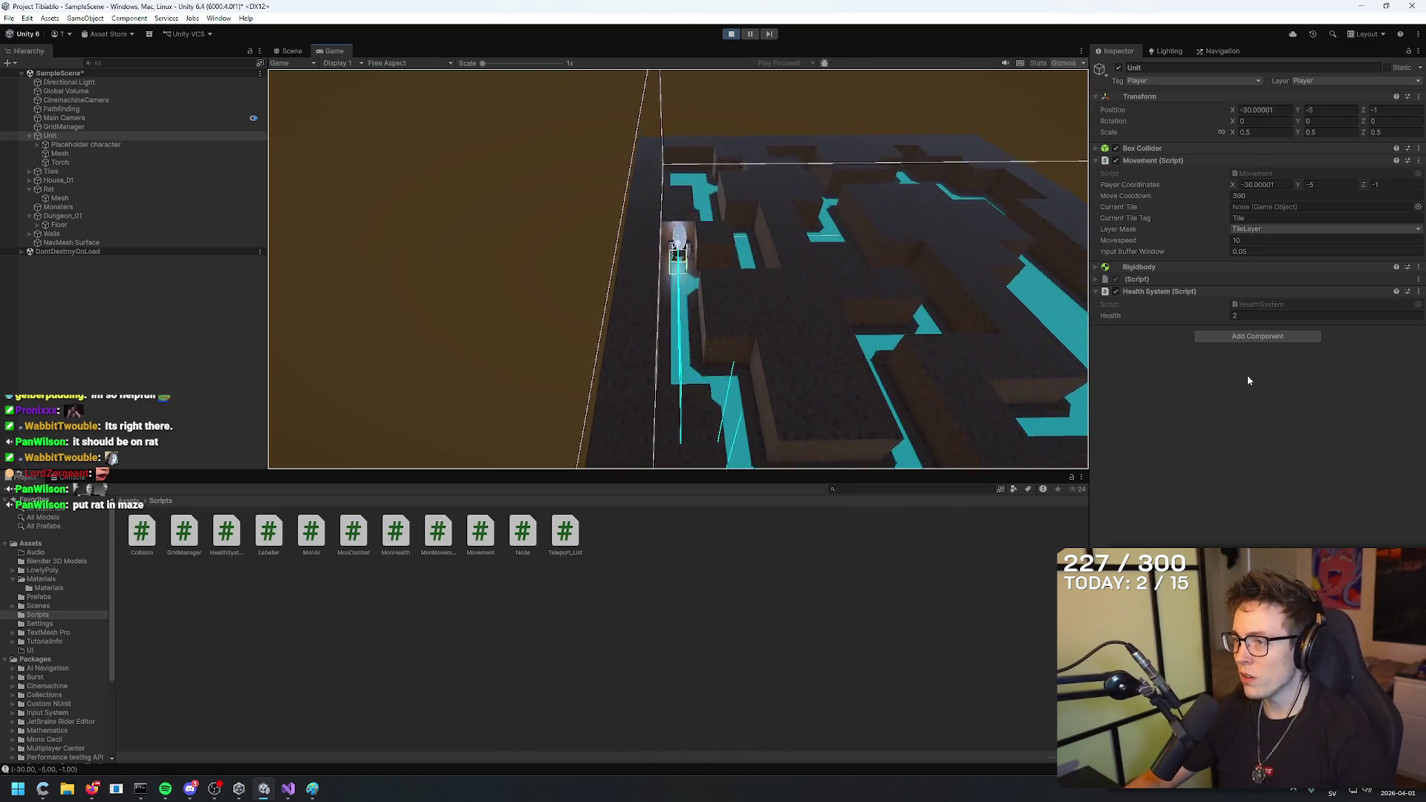
{"action": "key", "text": "w"}
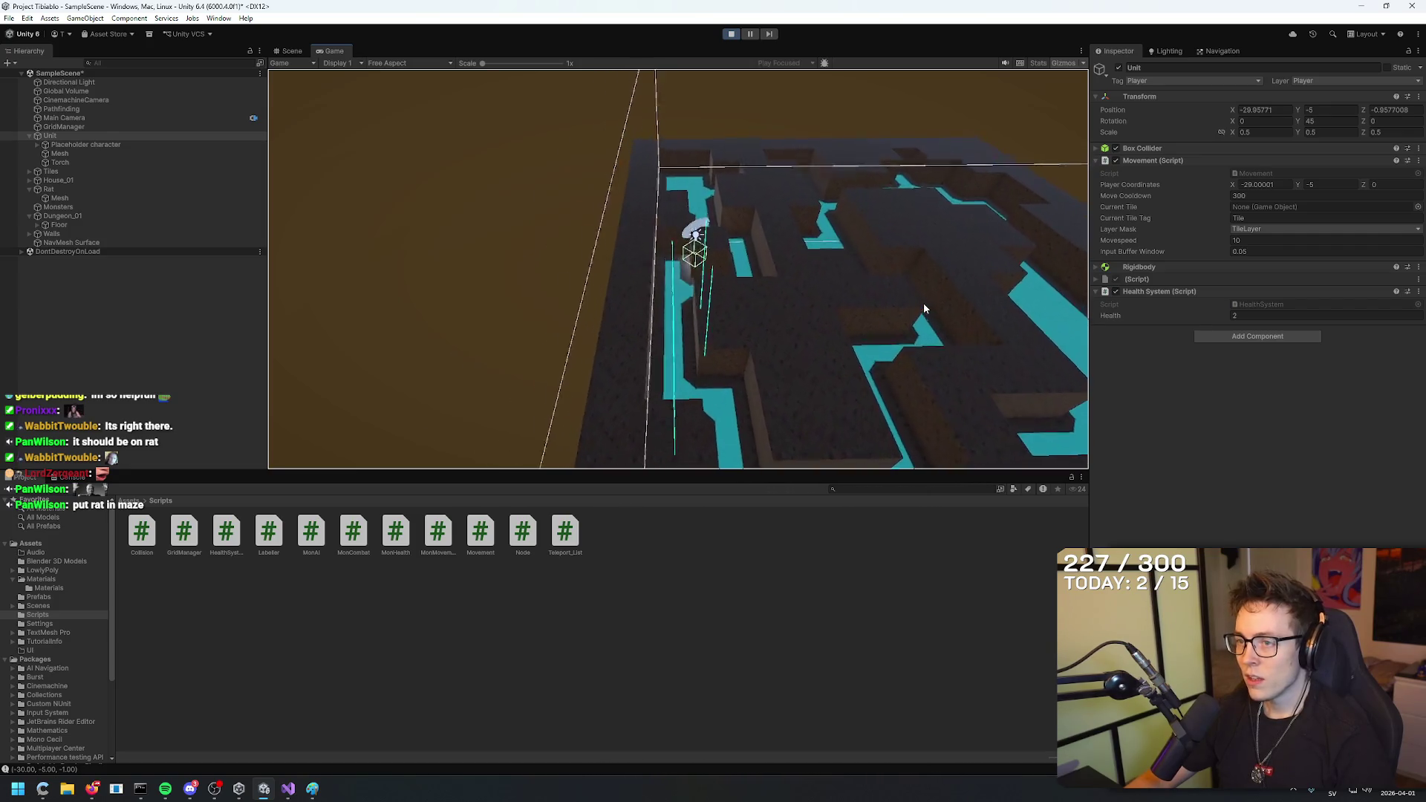
{"action": "key", "text": "d"}
{"action": "key", "text": "w"}
{"action": "key", "text": "w"}
{"action": "key", "text": "w"}
{"action": "key", "text": "s"}
{"action": "key", "text": "s"}
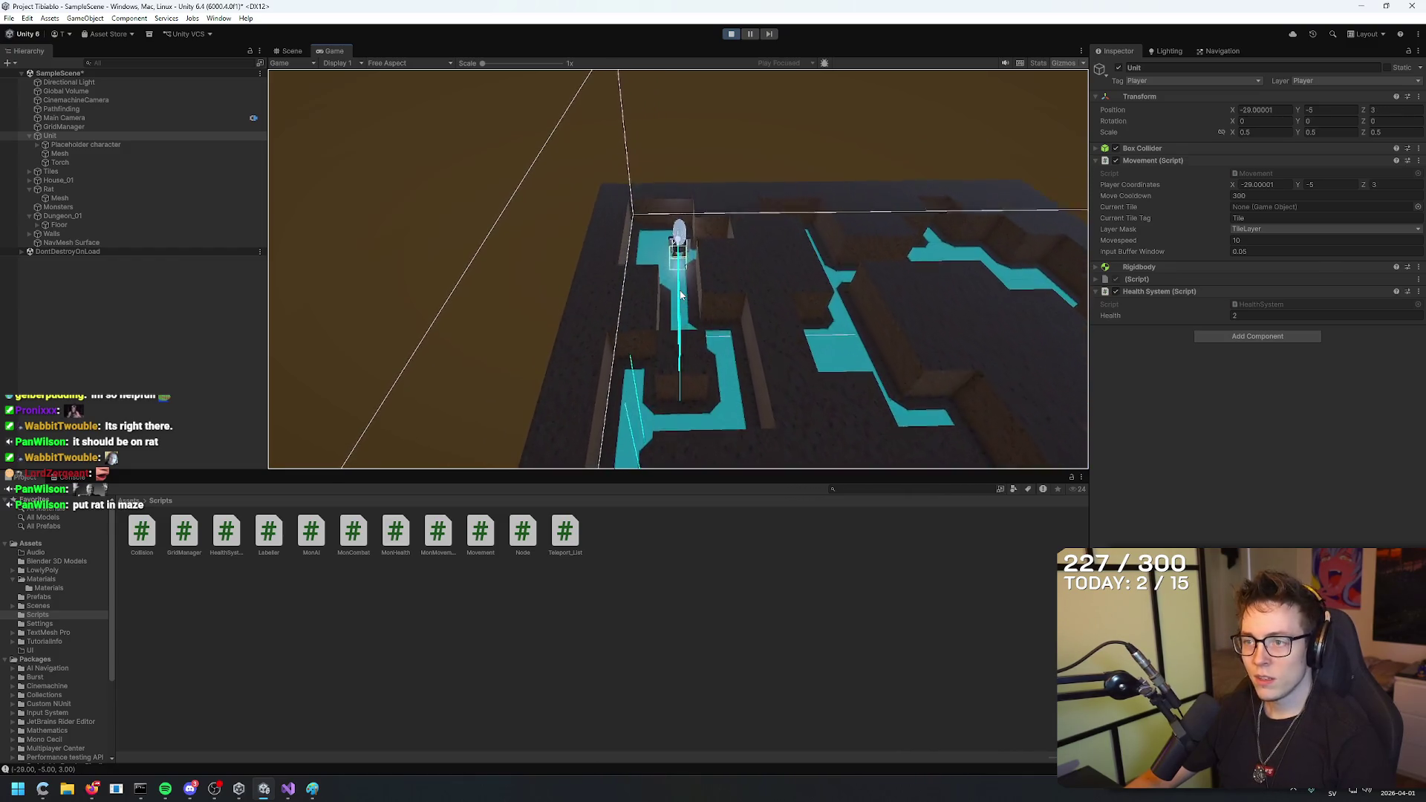
{"action": "left_click", "coordinate": [731, 34]}
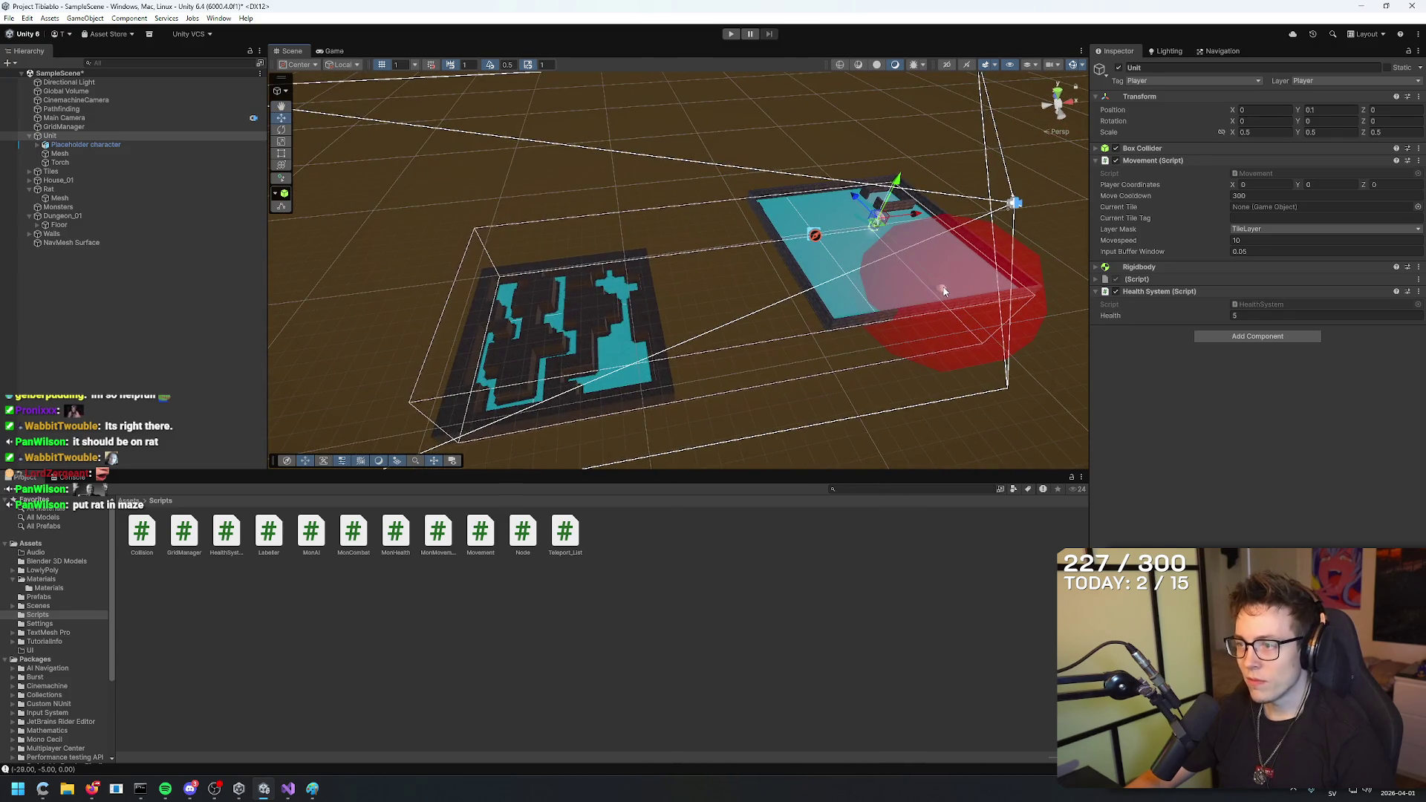
Drag the Rat from its separate room into the maze, placing it at X -18, Z -7.
{"action": "left_click", "coordinate": [943, 291]}
{"action": "mouse_move", "coordinate": [973, 280]}
{"action": "left_mouse_down"}
{"action": "mouse_move", "coordinate": [517, 349]}
{"action": "mouse_move", "coordinate": [519, 188]}
{"action": "left_mouse_up"}
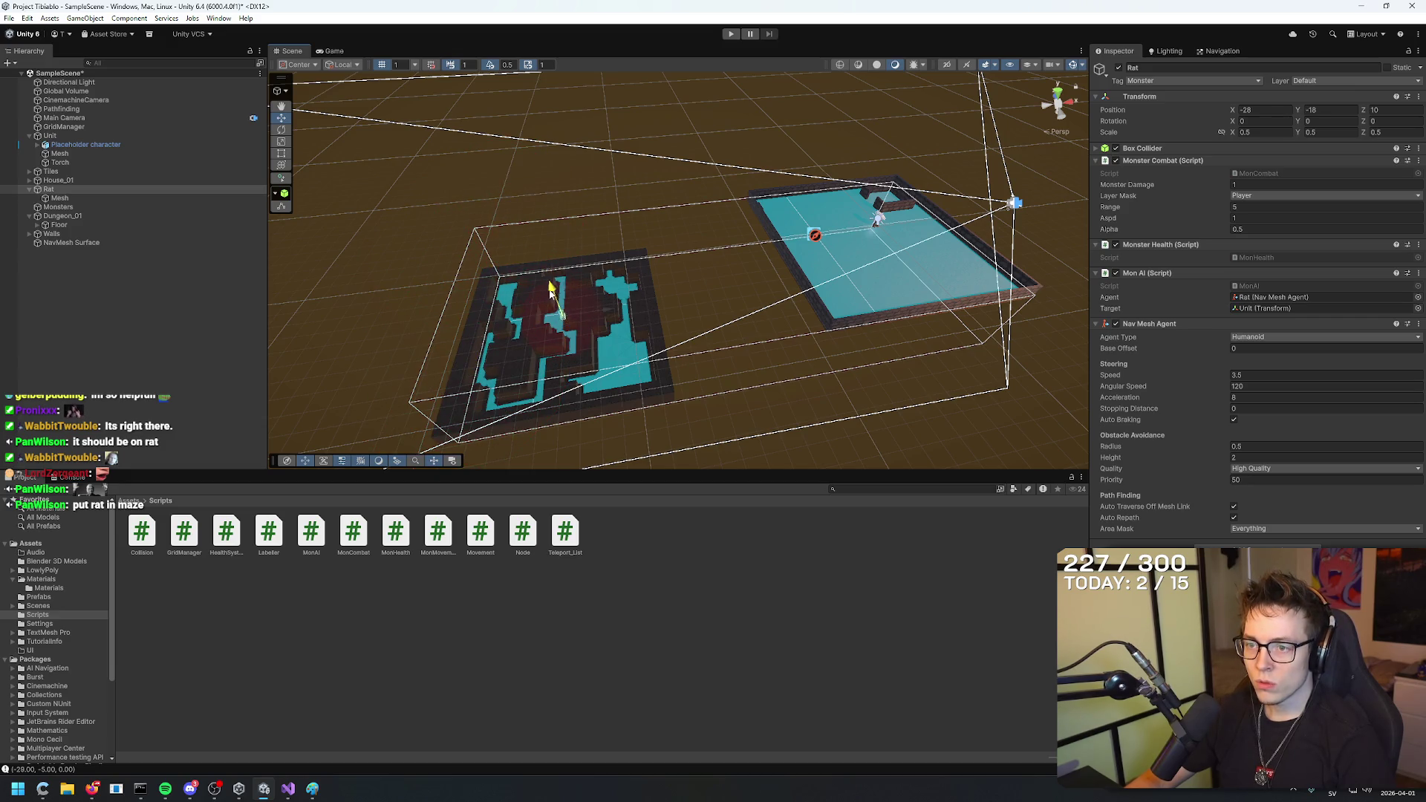
{"action": "scroll", "coordinate": [547, 283], "scroll_direction": "up", "scroll_amount": 5}
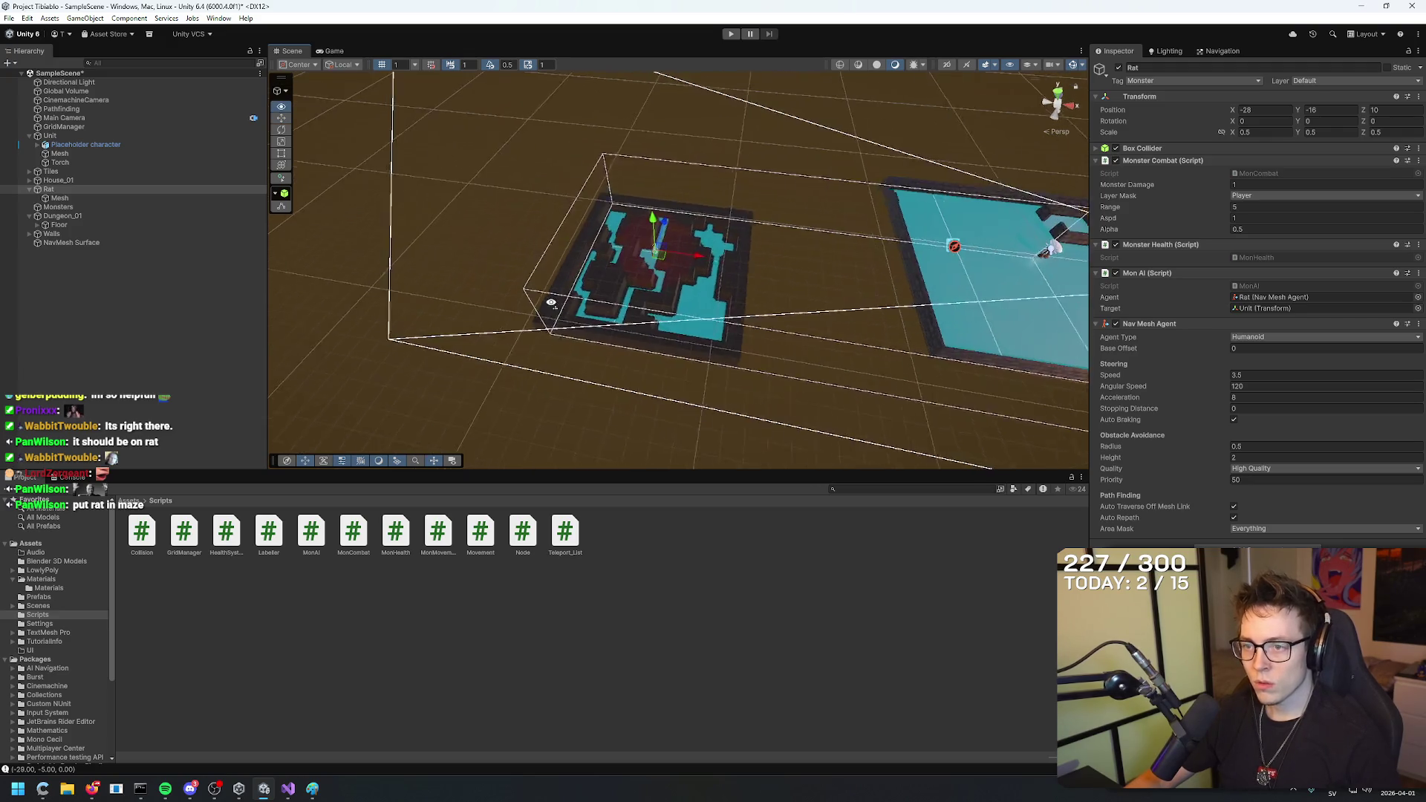
{"action": "mouse_move", "coordinate": [573, 299]}
{"action": "left_mouse_down"}
{"action": "mouse_move", "coordinate": [680, 299]}
{"action": "mouse_move", "coordinate": [617, 319]}
{"action": "mouse_move", "coordinate": [634, 136]}
{"action": "left_mouse_up"}
{"action": "mouse_move", "coordinate": [518, 186]}
{"action": "left_mouse_down"}
{"action": "mouse_move", "coordinate": [873, 202]}
{"action": "mouse_move", "coordinate": [752, 216]}
{"action": "mouse_move", "coordinate": [1013, 212]}
{"action": "mouse_move", "coordinate": [808, 194]}
{"action": "left_mouse_up"}
{"action": "left_click_drag", "start_coordinate": [715, 186], "coordinate": [755, 223]}
{"action": "scroll", "coordinate": [789, 344], "scroll_direction": "up", "scroll_amount": 3}
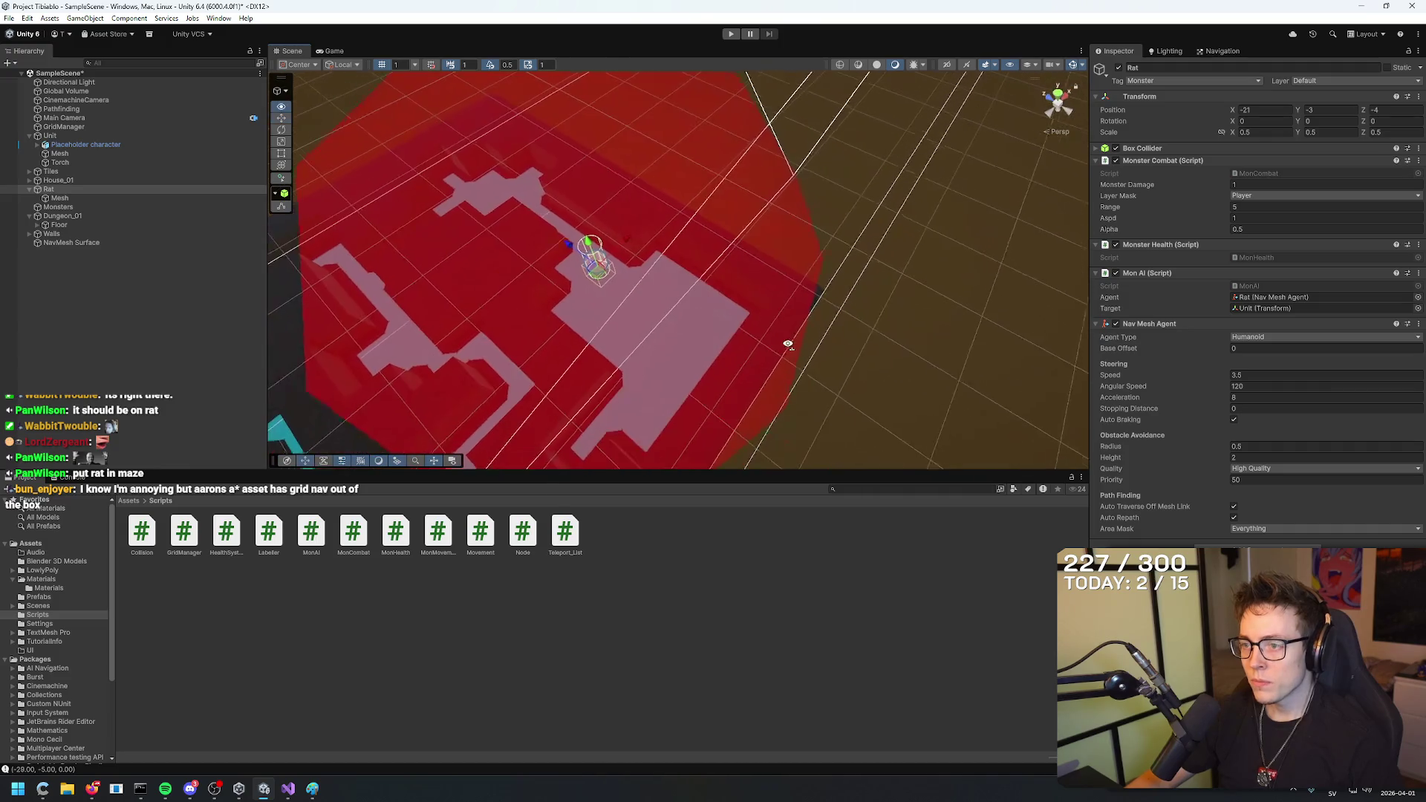
{"action": "left_click_drag", "start_coordinate": [788, 344], "coordinate": [713, 245]}
{"action": "mouse_move", "coordinate": [603, 217]}
{"action": "left_mouse_down"}
{"action": "mouse_move", "coordinate": [658, 266]}
{"action": "mouse_move", "coordinate": [773, 322]}
{"action": "mouse_move", "coordinate": [756, 264]}
{"action": "mouse_move", "coordinate": [528, 220]}
{"action": "mouse_move", "coordinate": [572, 51]}
{"action": "mouse_move", "coordinate": [603, 104]}
{"action": "mouse_move", "coordinate": [486, 186]}
{"action": "left_mouse_up"}
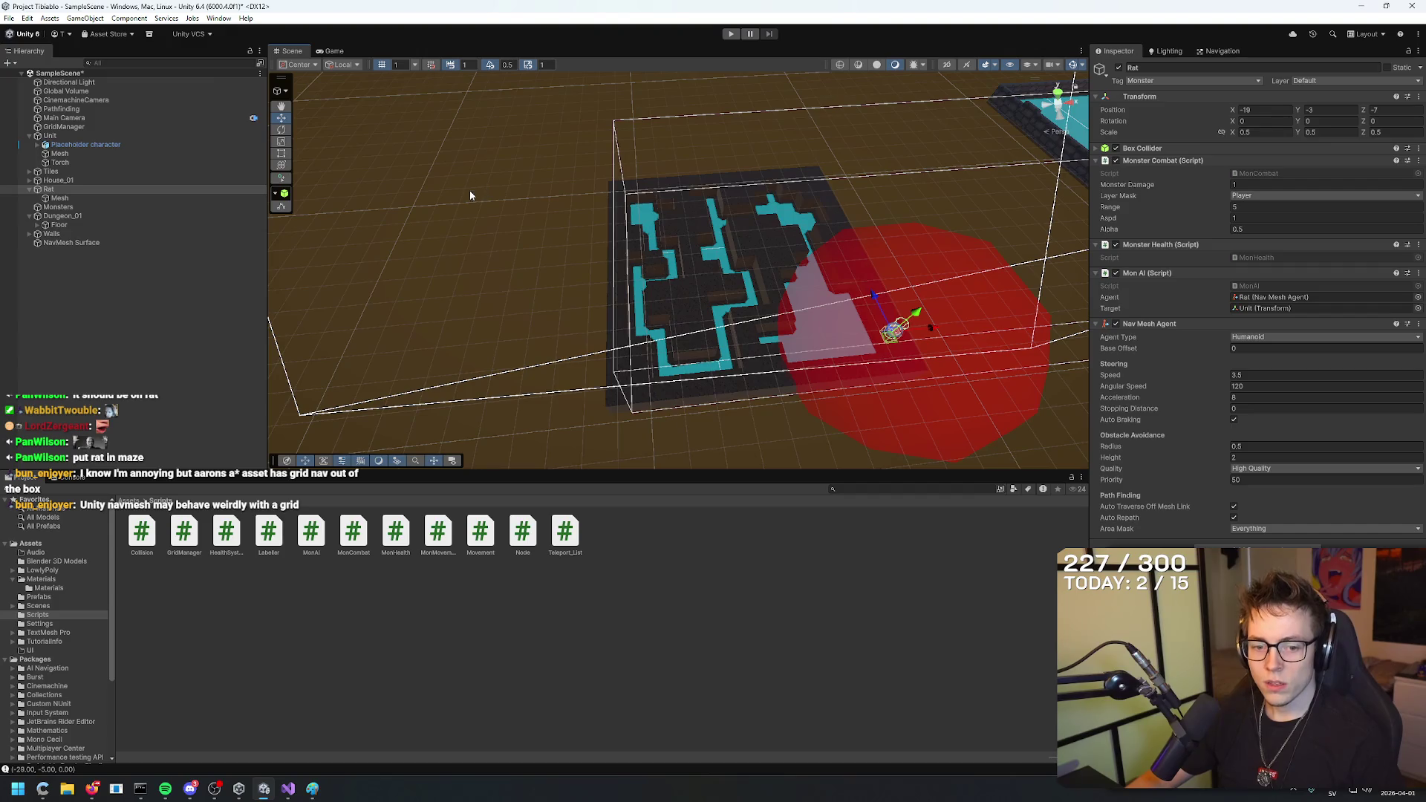
{"action": "left_click", "coordinate": [469, 193]}
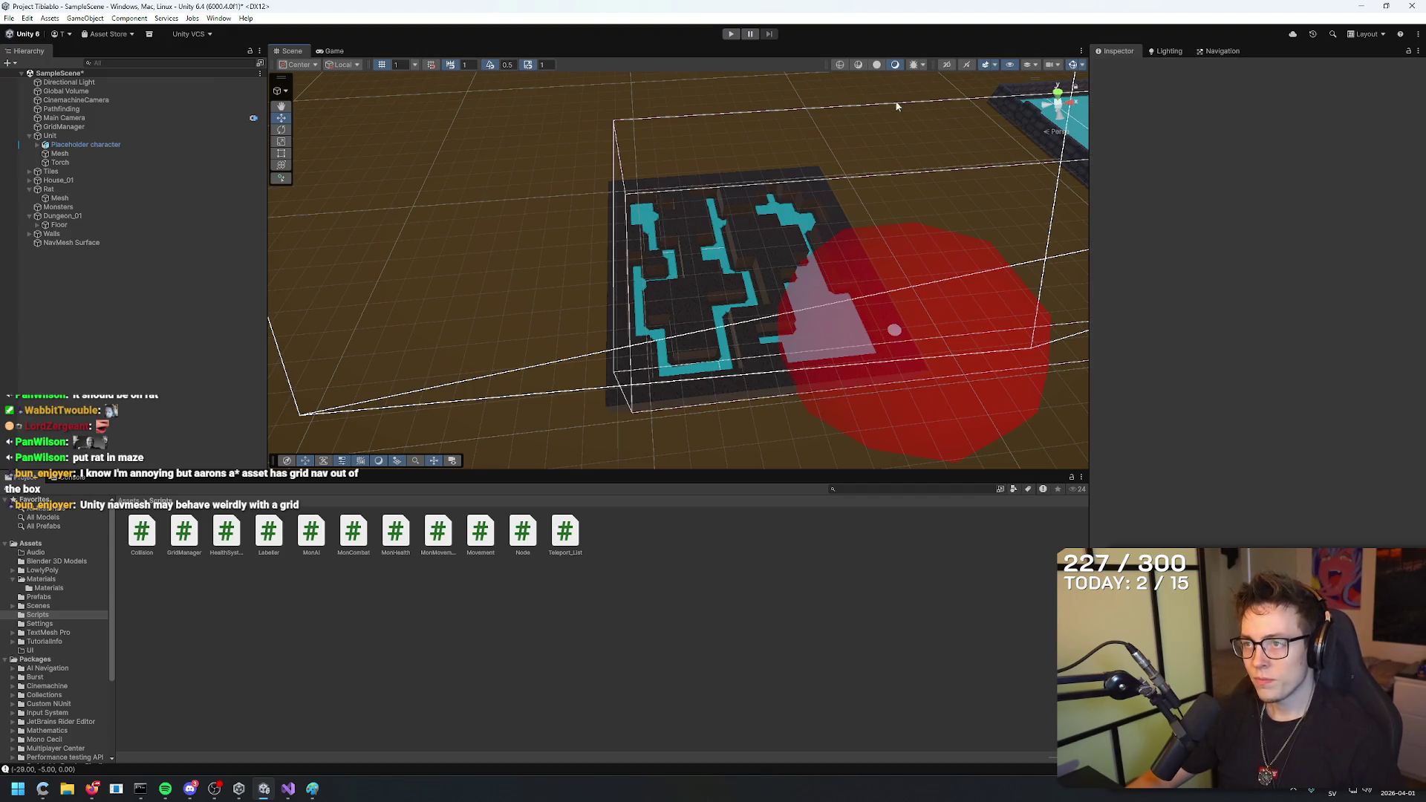
Play the game and watch from the Scene view as the Rat attacks the Unit.
{"action": "left_click", "coordinate": [730, 34]}
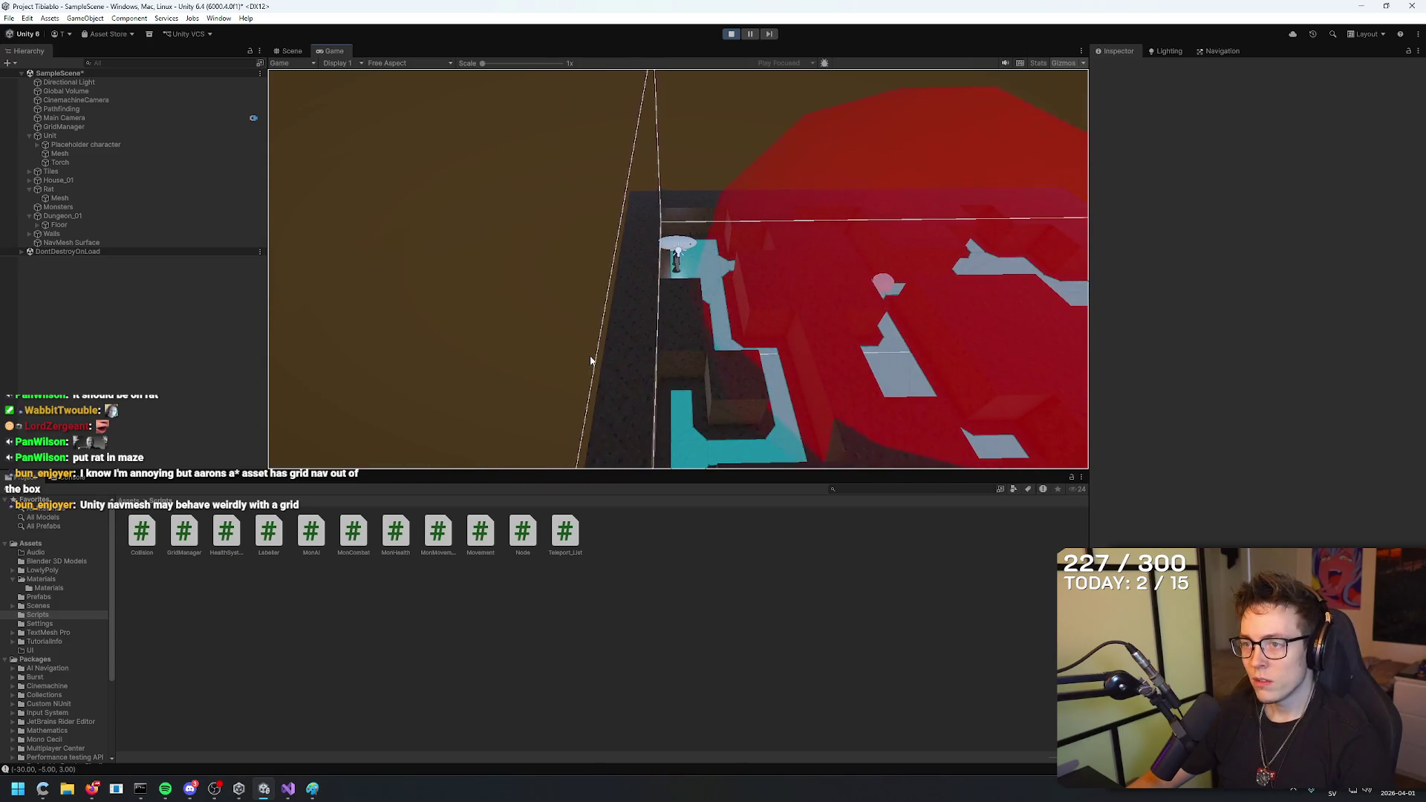
{"action": "left_click", "coordinate": [292, 51]}
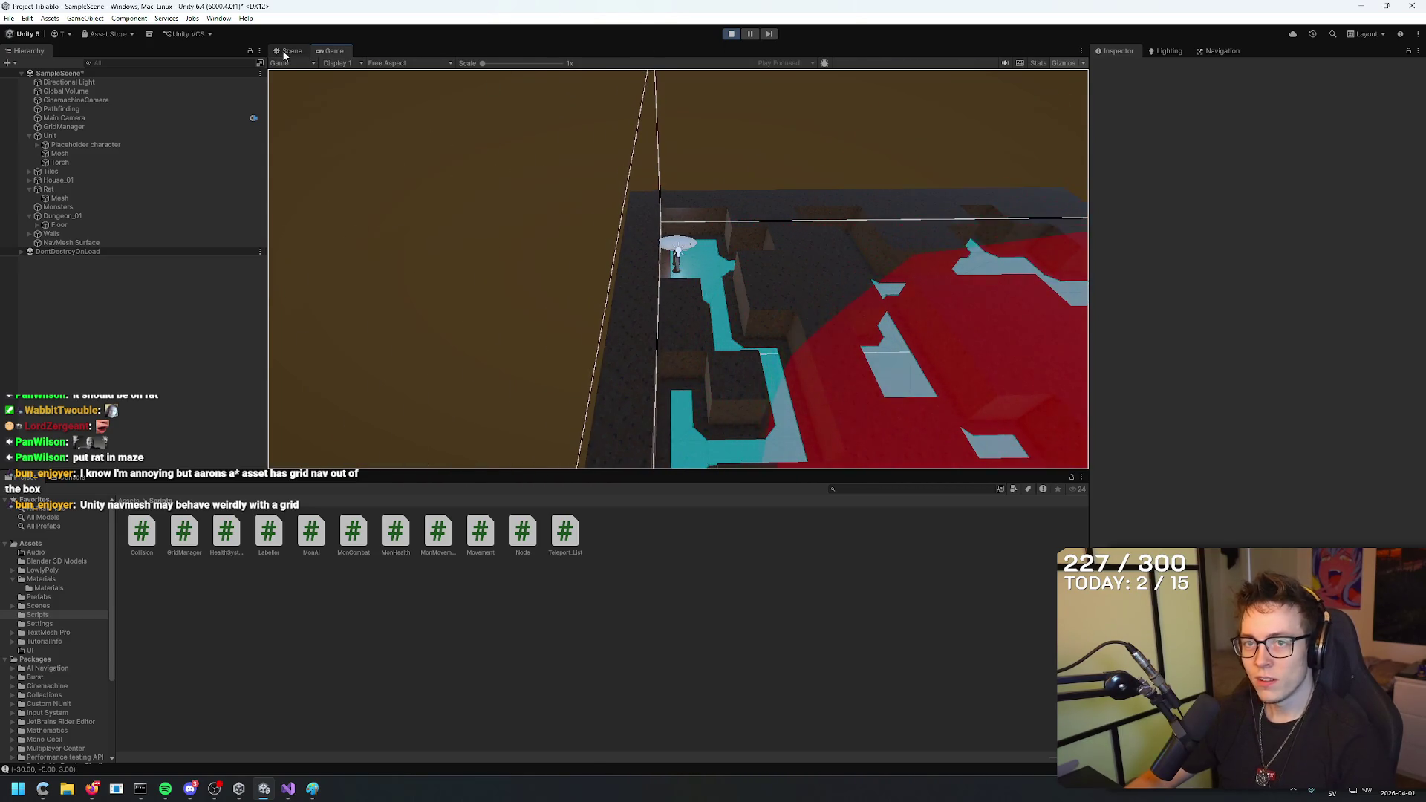
{"action": "scroll", "coordinate": [775, 276], "scroll_direction": "down", "scroll_amount": 5}
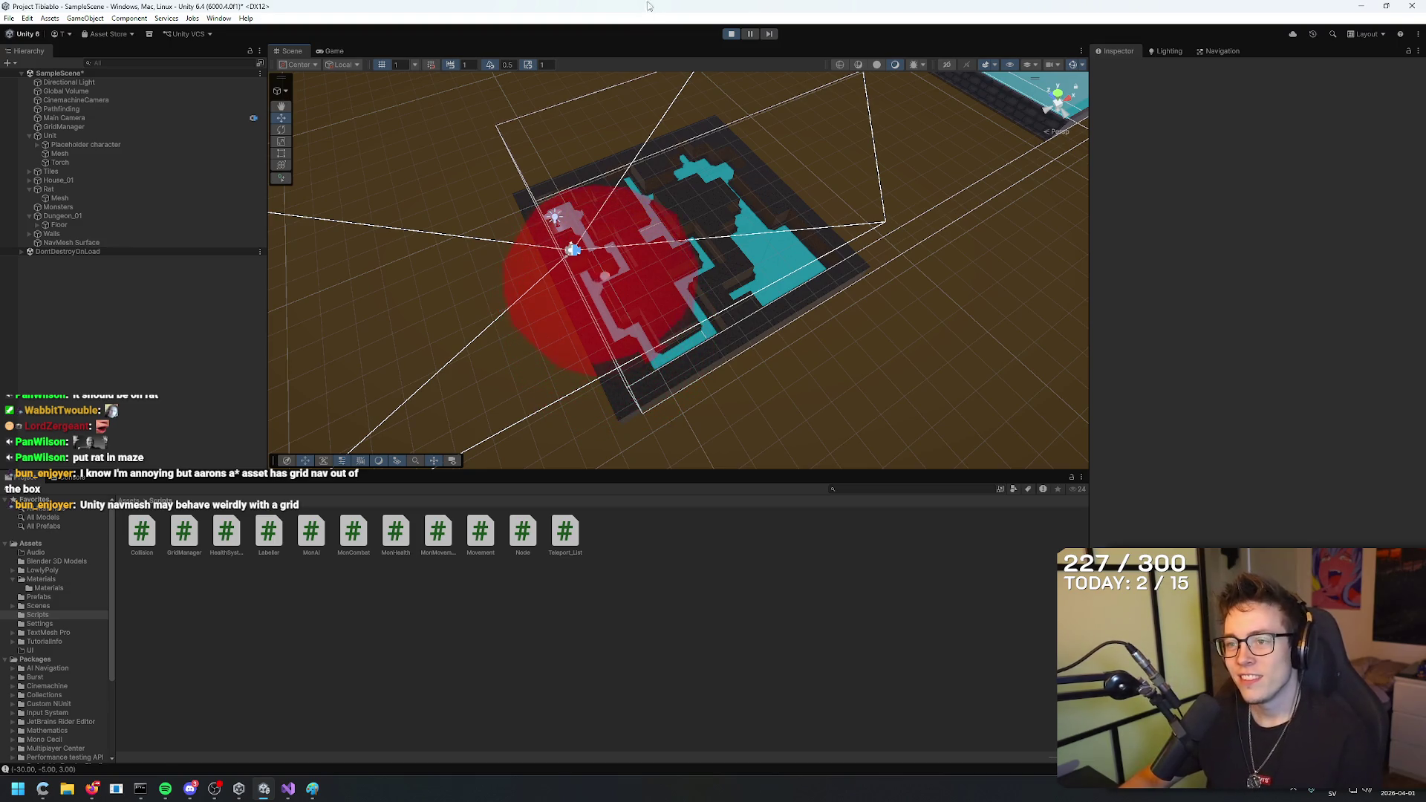
{"action": "left_click_drag", "start_coordinate": [1010, 181], "coordinate": [866, 215]}
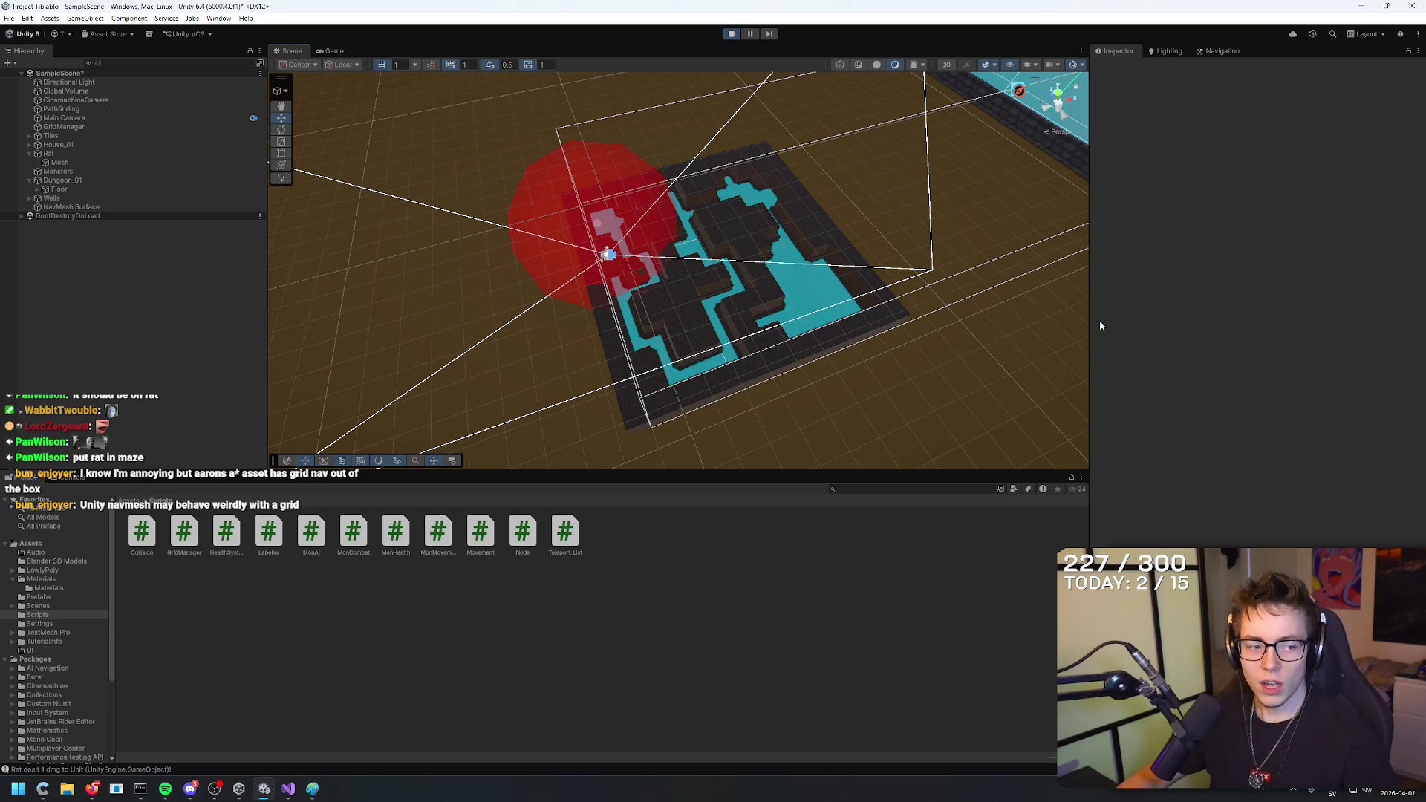
{"action": "mouse_move", "coordinate": [1038, 317]}
{"action": "left_mouse_down"}
{"action": "mouse_move", "coordinate": [876, 268]}
{"action": "mouse_move", "coordinate": [870, 244]}
{"action": "mouse_move", "coordinate": [1008, 337]}
{"action": "mouse_move", "coordinate": [904, 315]}
{"action": "mouse_move", "coordinate": [859, 341]}
{"action": "mouse_move", "coordinate": [852, 324]}
{"action": "mouse_move", "coordinate": [862, 343]}
{"action": "left_mouse_up"}
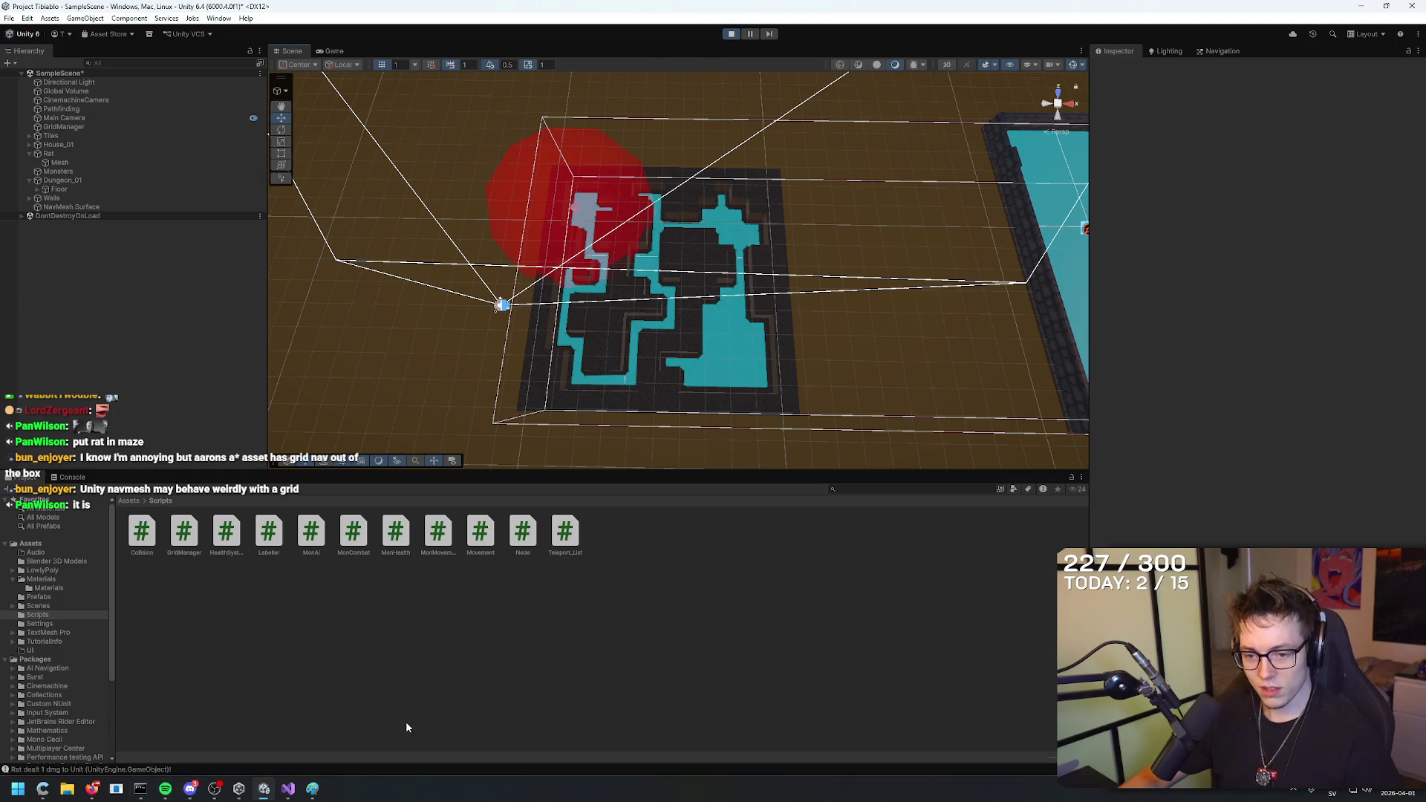
Launch GoXLR from the Start menu and bring up its Mixer page.
{"action": "key", "text": "super"}
{"action": "type", "text": "goxlr"}
{"action": "key", "text": "Return"}
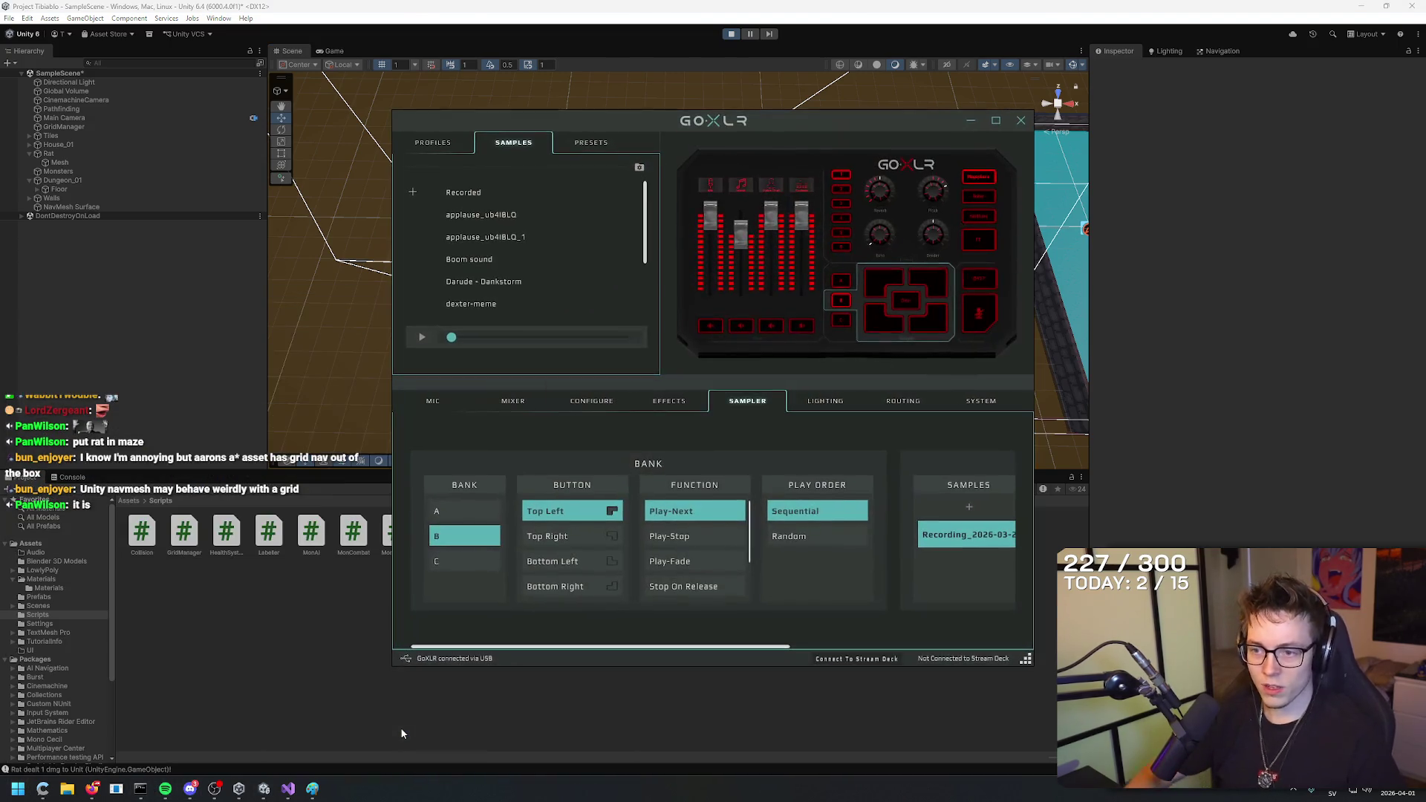
{"action": "mouse_move", "coordinate": [685, 628]}
{"action": "left_mouse_down"}
{"action": "mouse_move", "coordinate": [893, 630]}
{"action": "mouse_move", "coordinate": [555, 629]}
{"action": "left_mouse_up"}
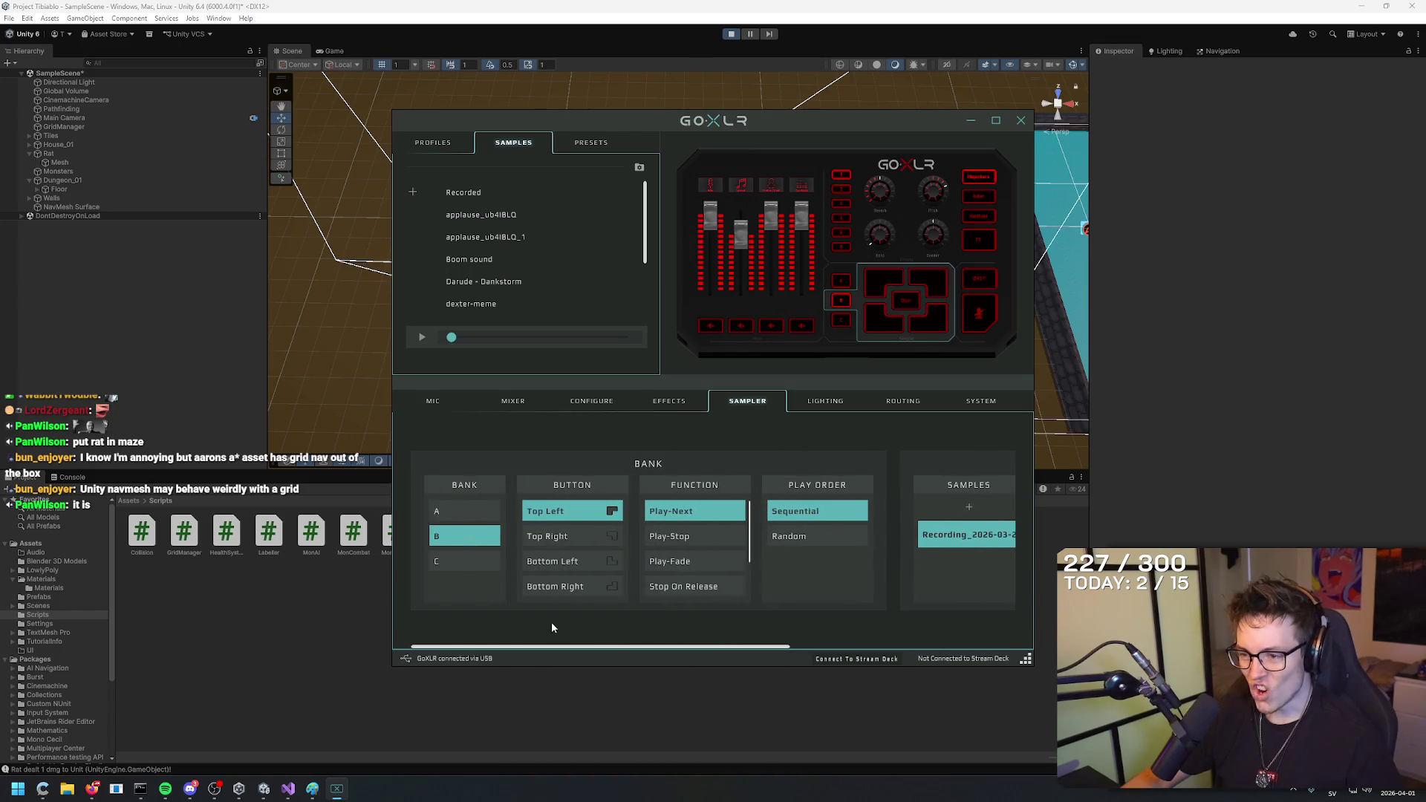
{"action": "left_click", "coordinate": [825, 401]}
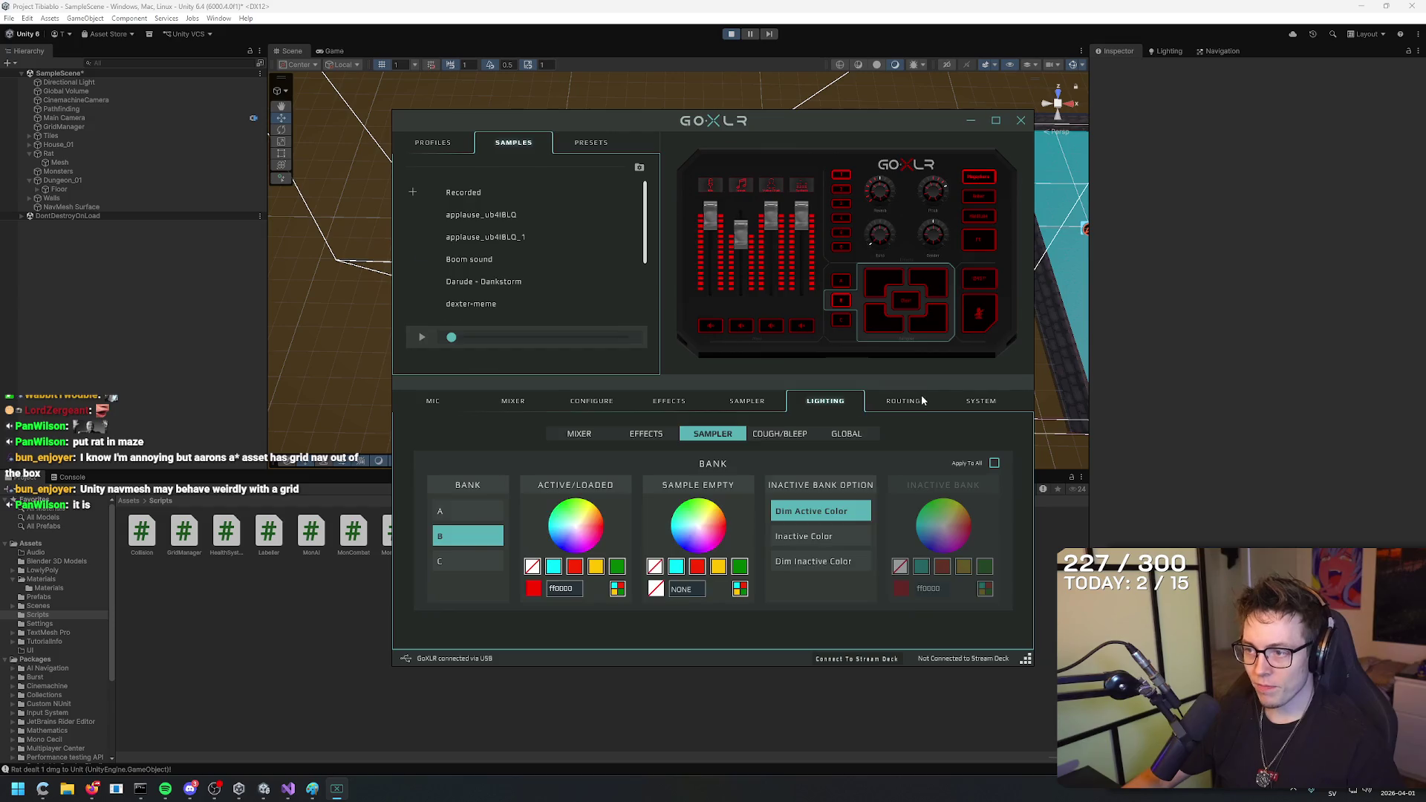
{"action": "left_click", "coordinate": [579, 401]}
{"action": "left_click", "coordinate": [532, 402]}
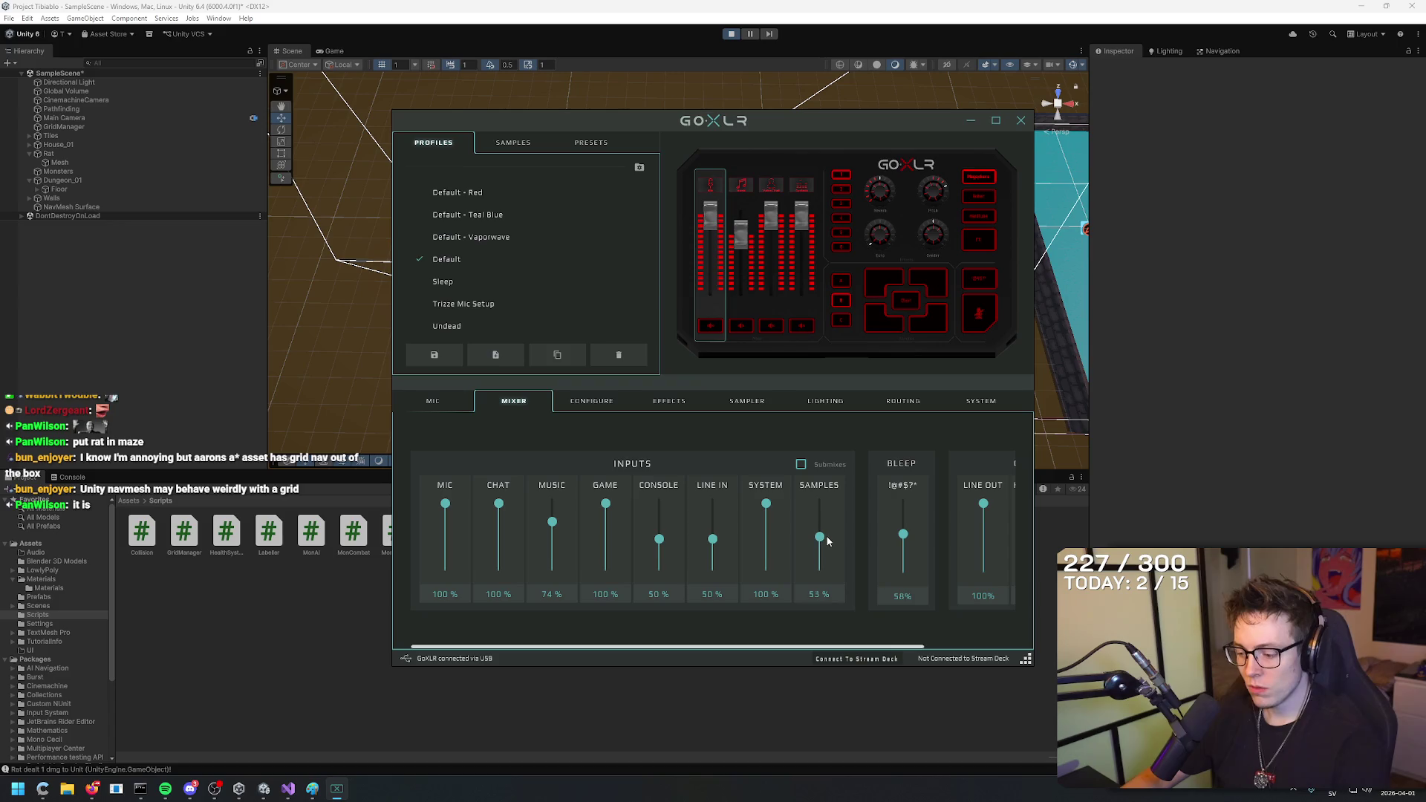
Save the profile, raise Samples volume from 53% to 71%, and show the routing matrix.
{"action": "left_click", "coordinate": [444, 363]}
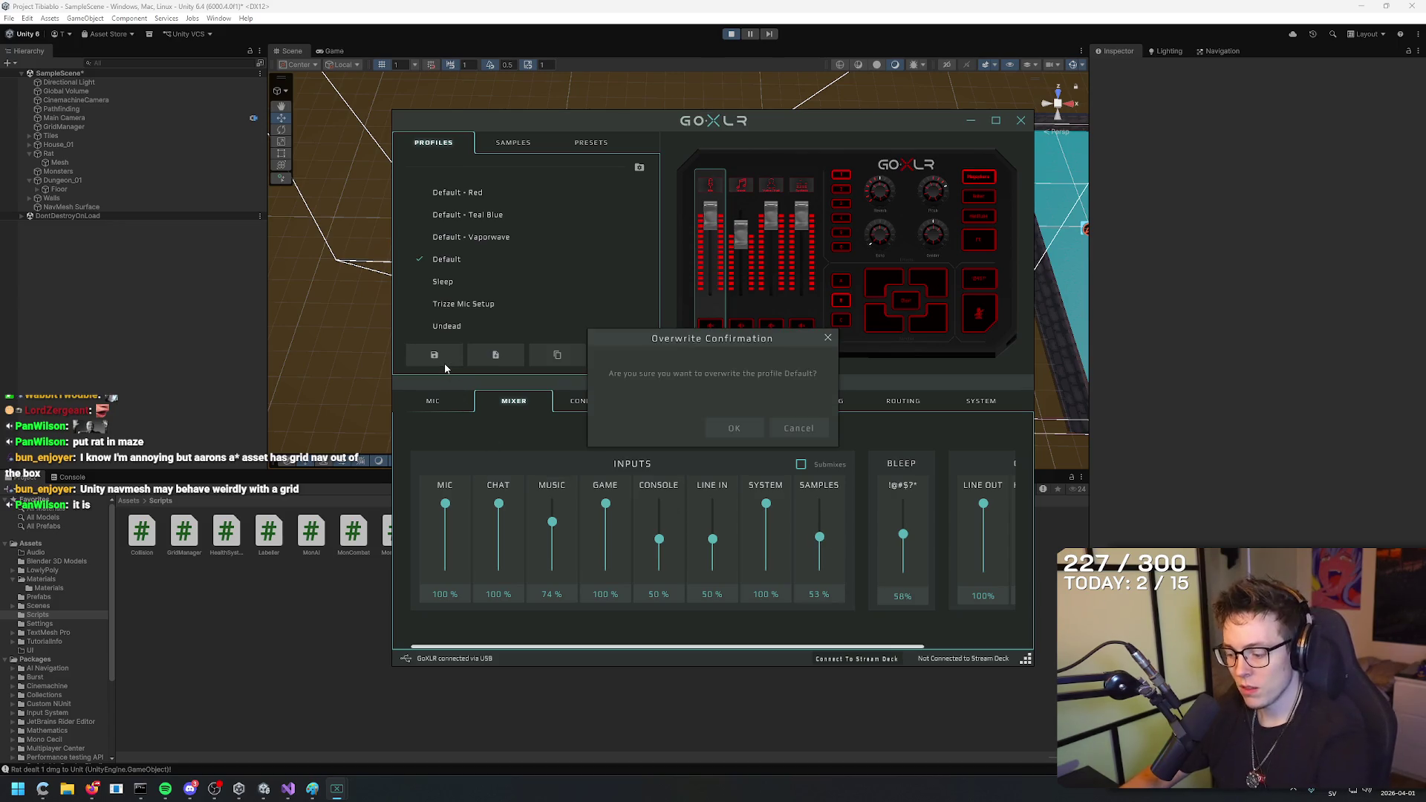
{"action": "left_click", "coordinate": [727, 431]}
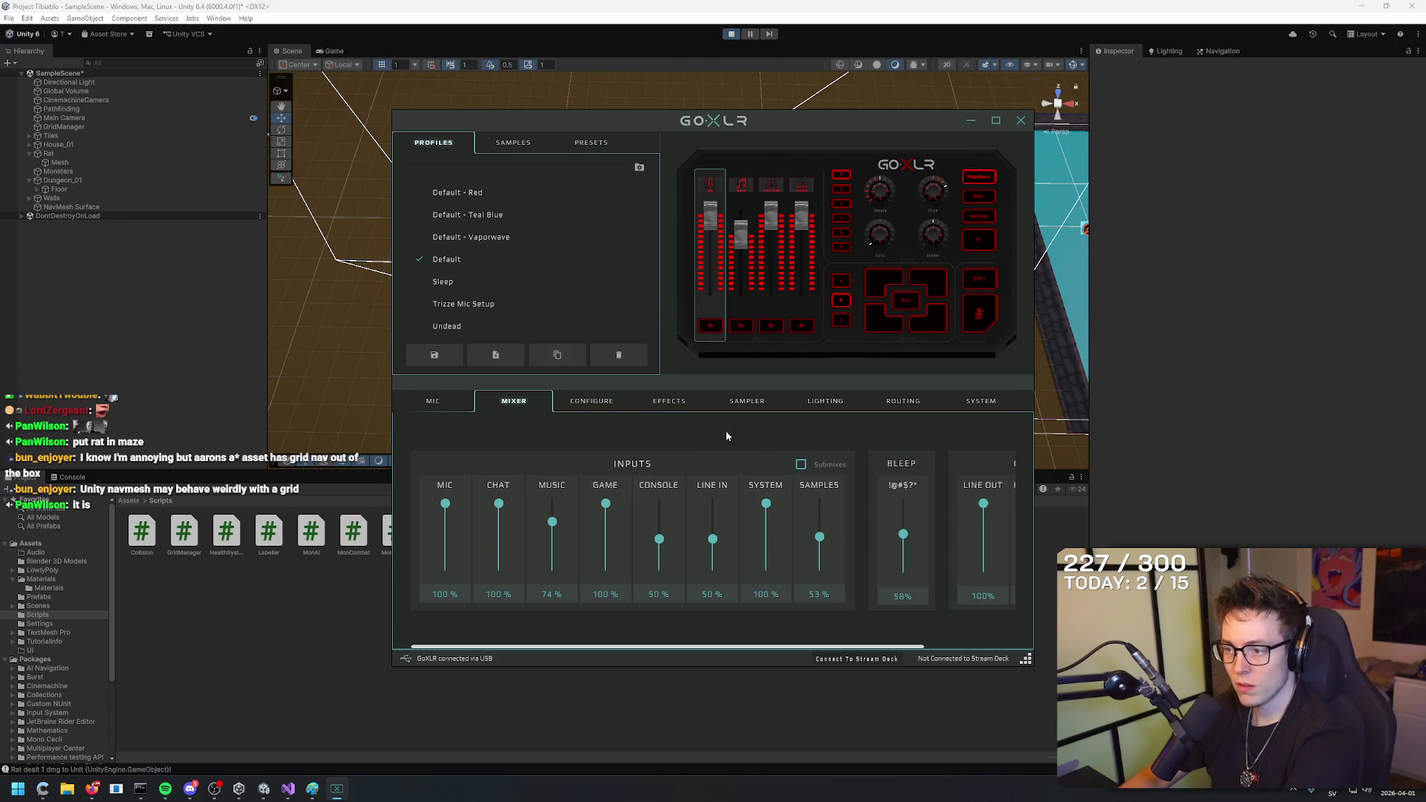
{"action": "left_click_drag", "start_coordinate": [820, 539], "coordinate": [820, 524]}
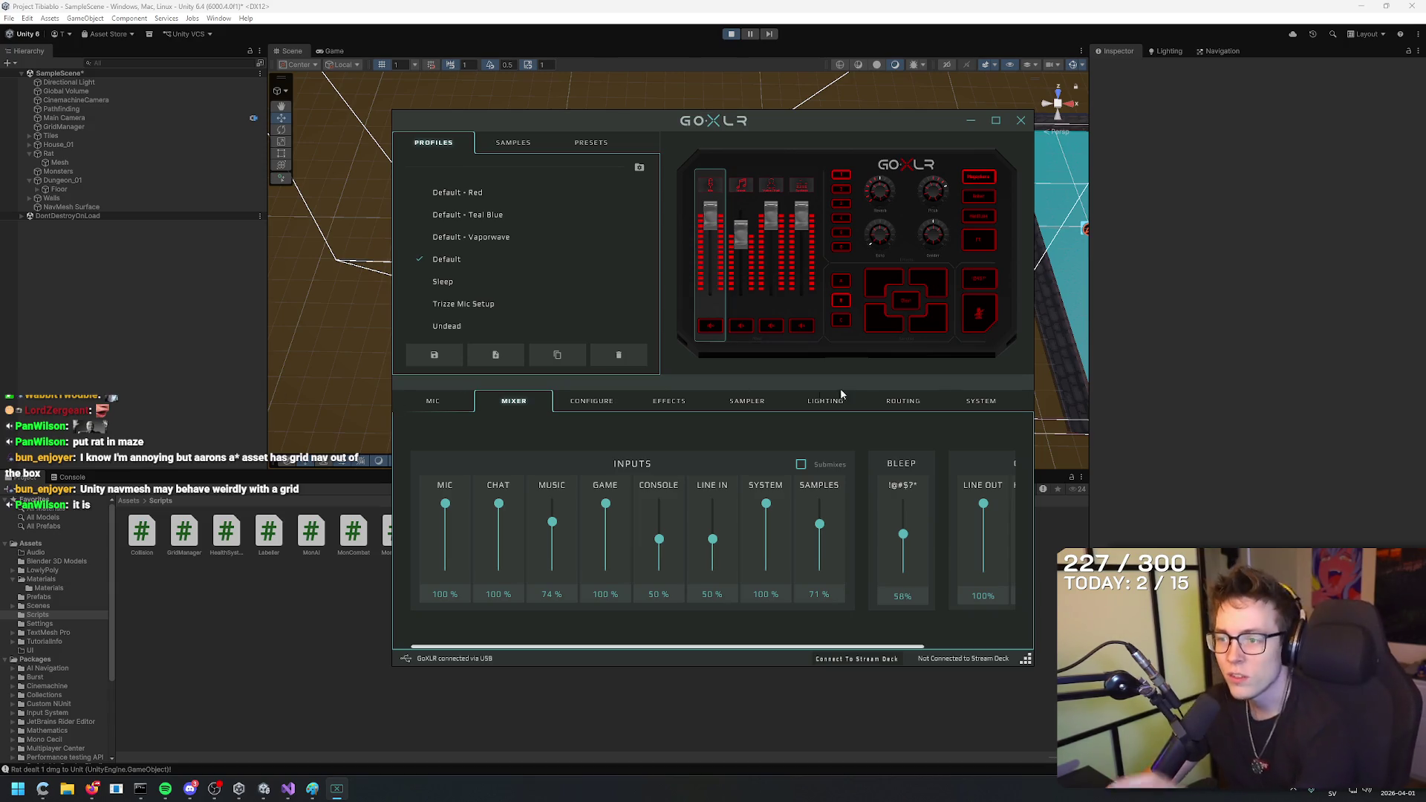
{"action": "left_click", "coordinate": [934, 405]}
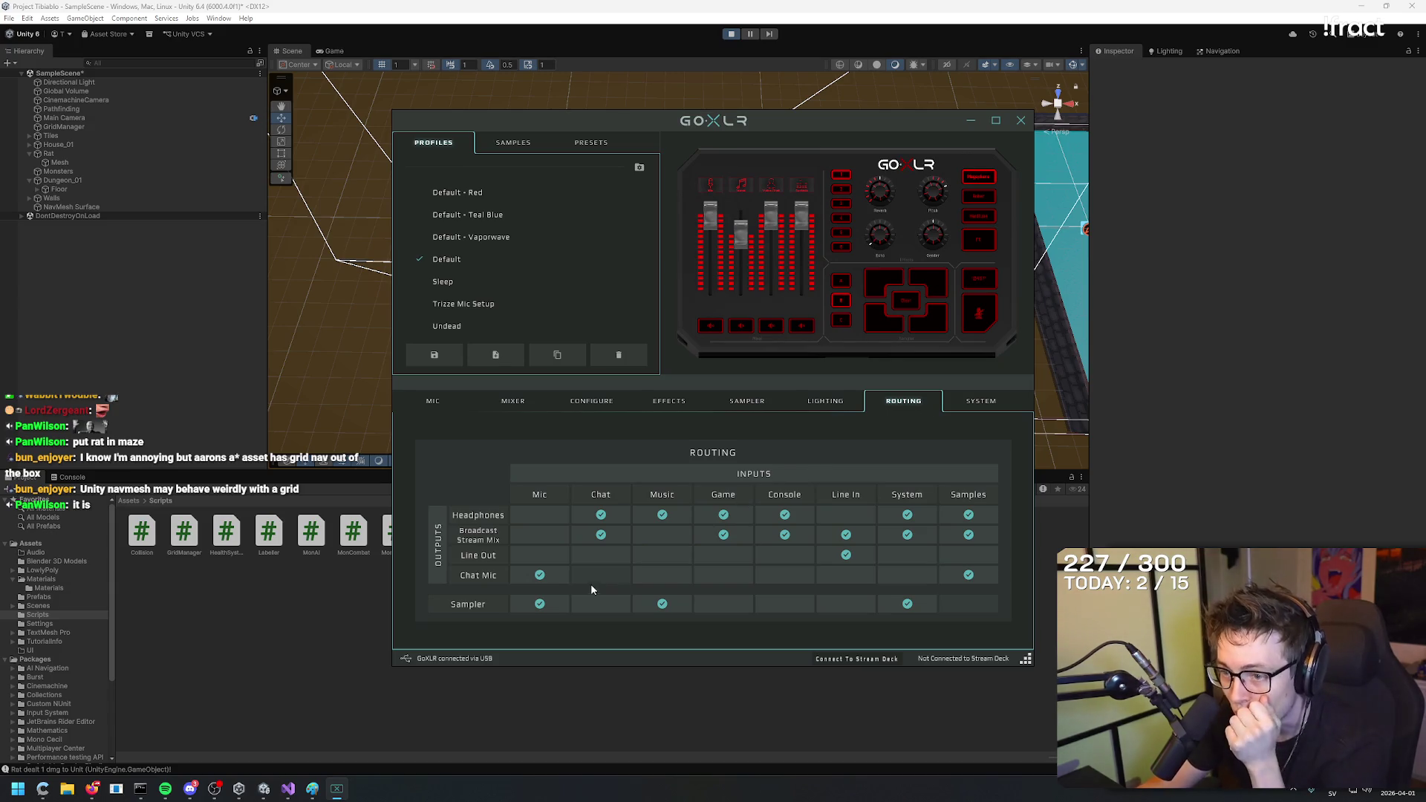
Stop routing Samples to Chat Mic and save the profile over Default.
{"action": "left_click", "coordinate": [968, 576]}
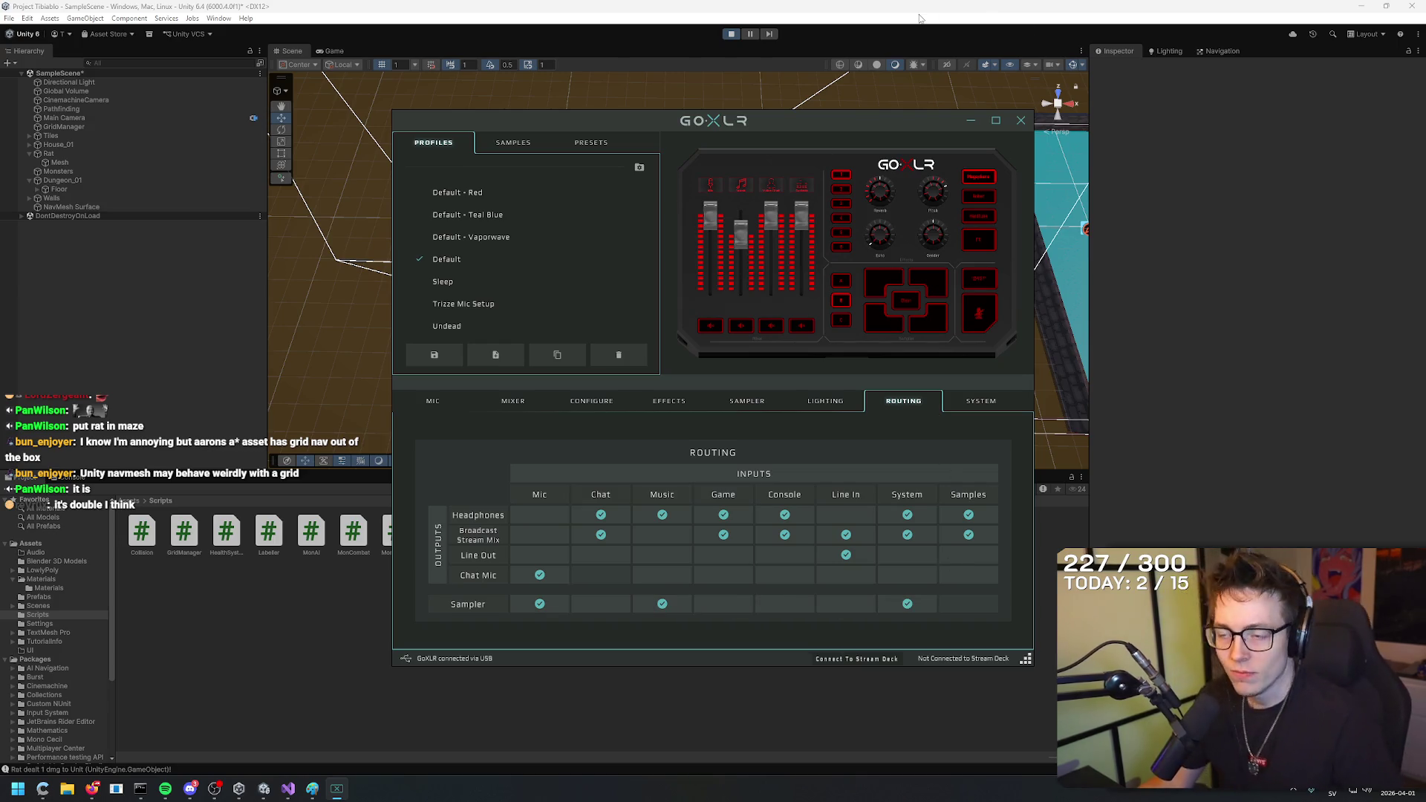
{"action": "left_click", "coordinate": [434, 354]}
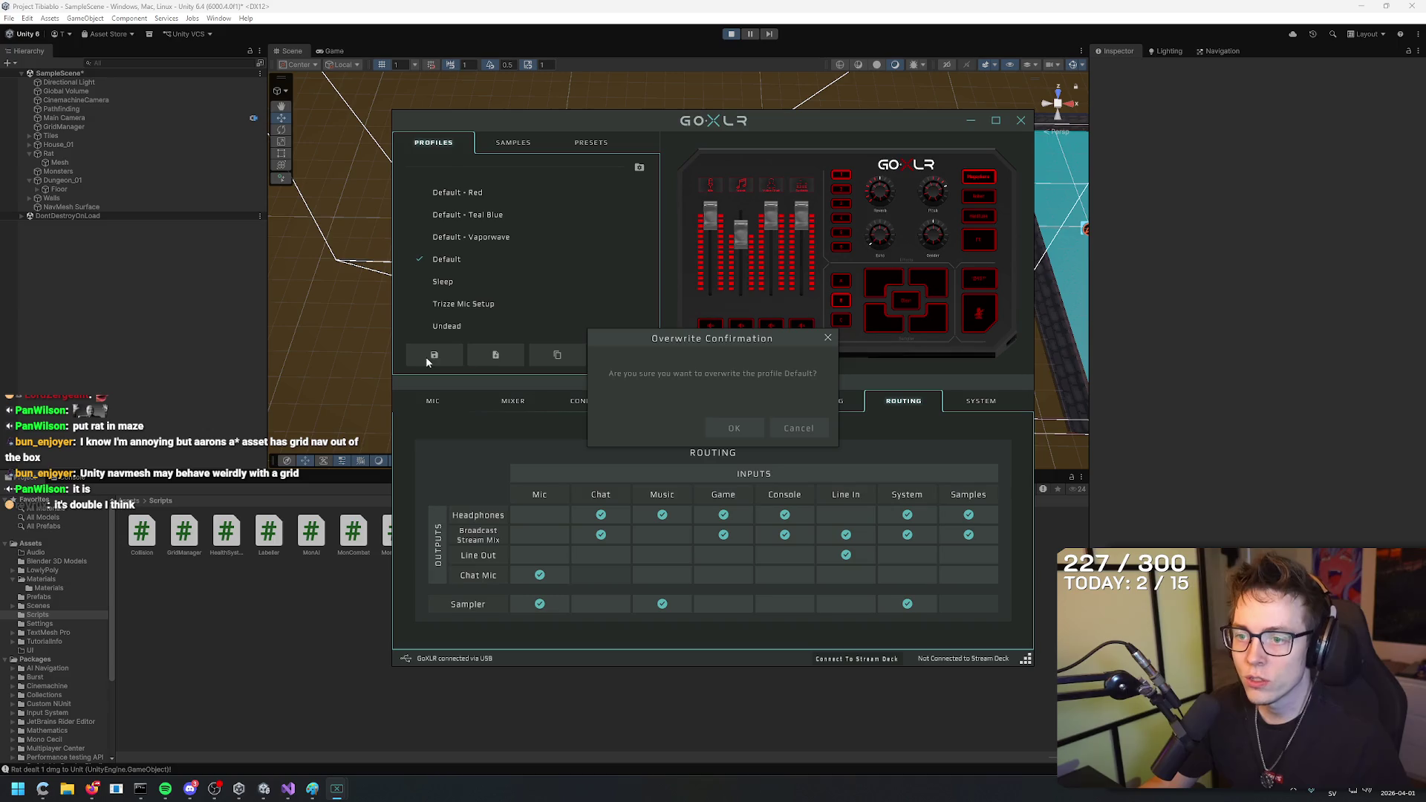
{"action": "left_click", "coordinate": [734, 428]}
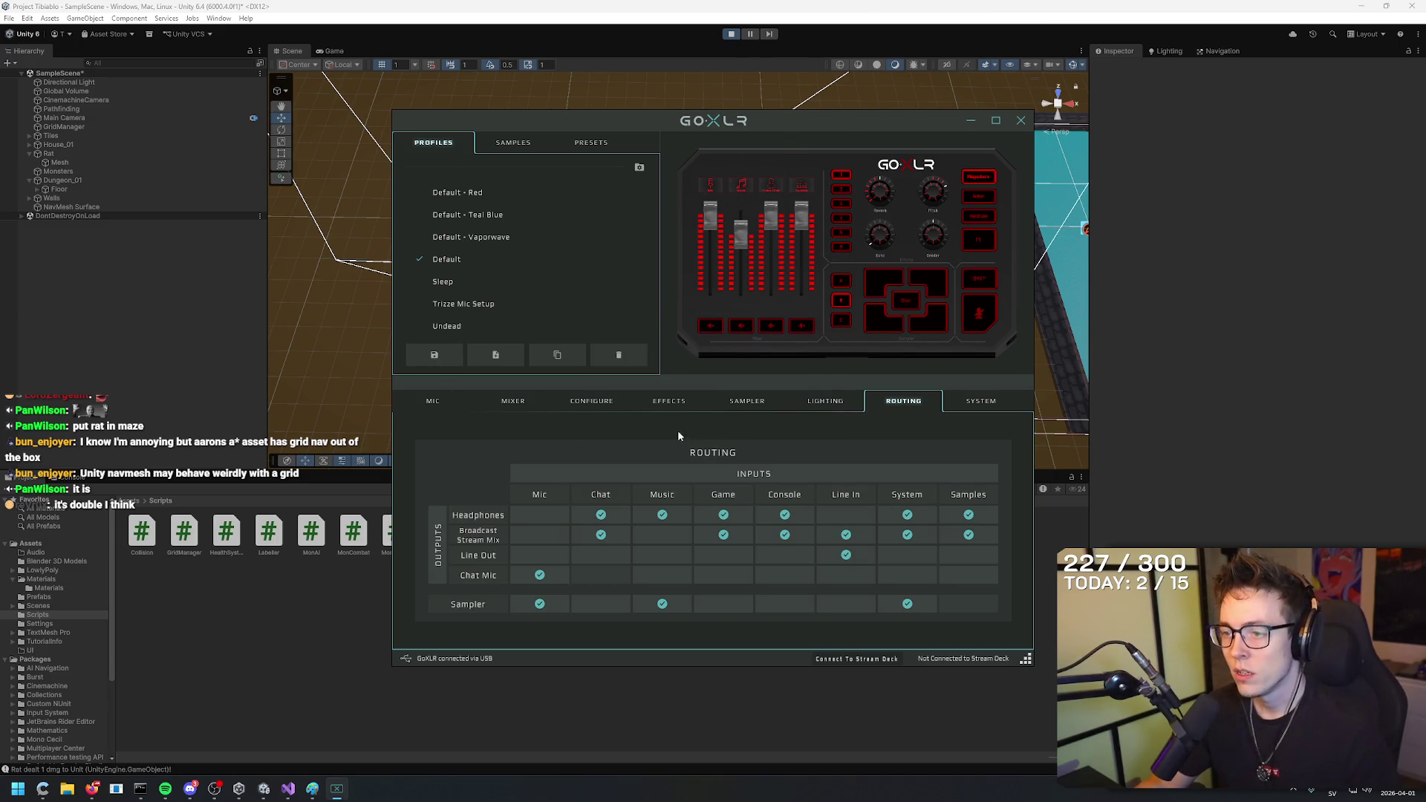
Browse the Effects, Configure, Lighting, Sampler, Routing, Mixer and Mic pages, save, then minimize GoXLR.
{"action": "left_click", "coordinate": [669, 401]}
{"action": "left_click", "coordinate": [610, 403]}
{"action": "left_click", "coordinate": [811, 400]}
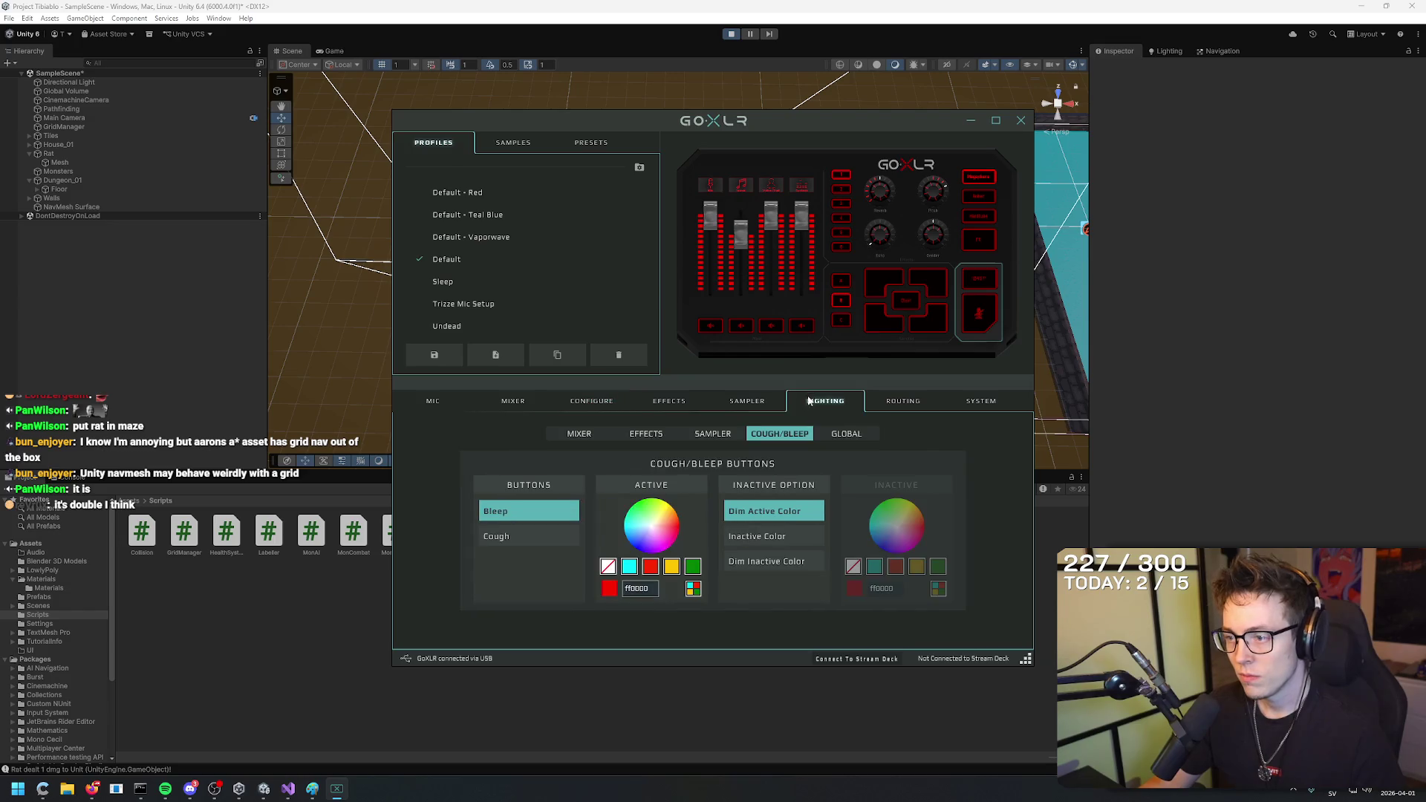
{"action": "left_click", "coordinate": [772, 408]}
{"action": "left_click", "coordinate": [903, 401]}
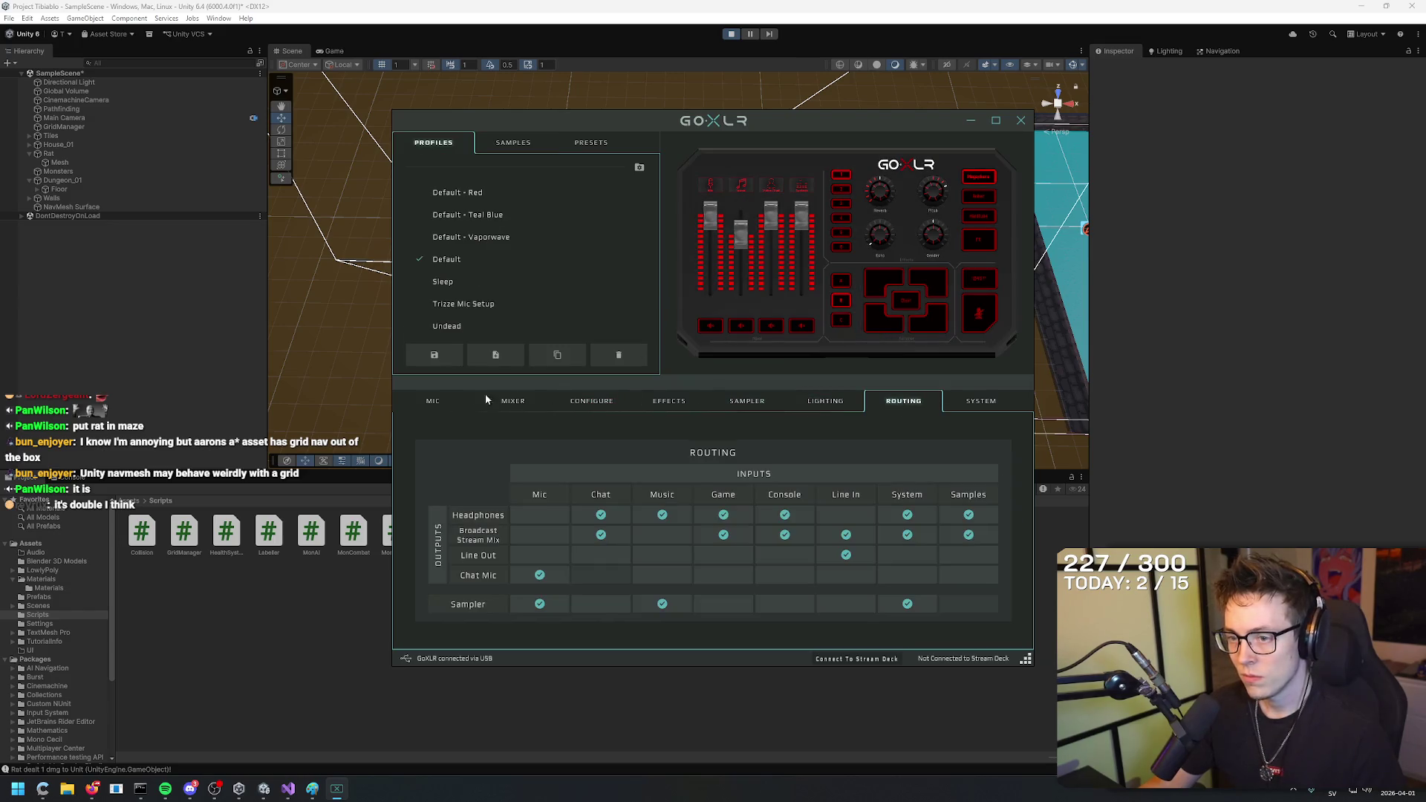
{"action": "left_click", "coordinate": [513, 401]}
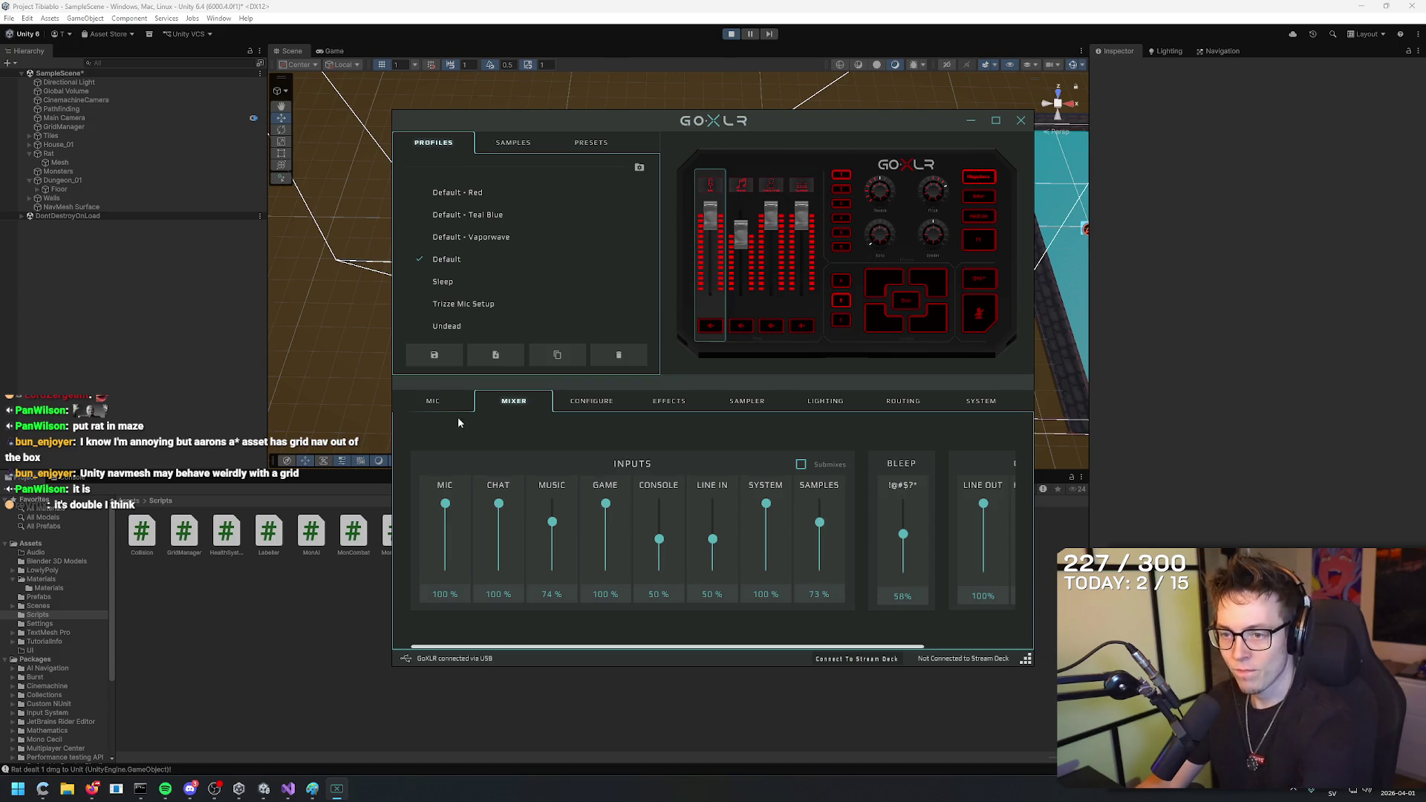
{"action": "left_click", "coordinate": [433, 401]}
{"action": "left_click", "coordinate": [434, 355]}
{"action": "left_click", "coordinate": [734, 425]}
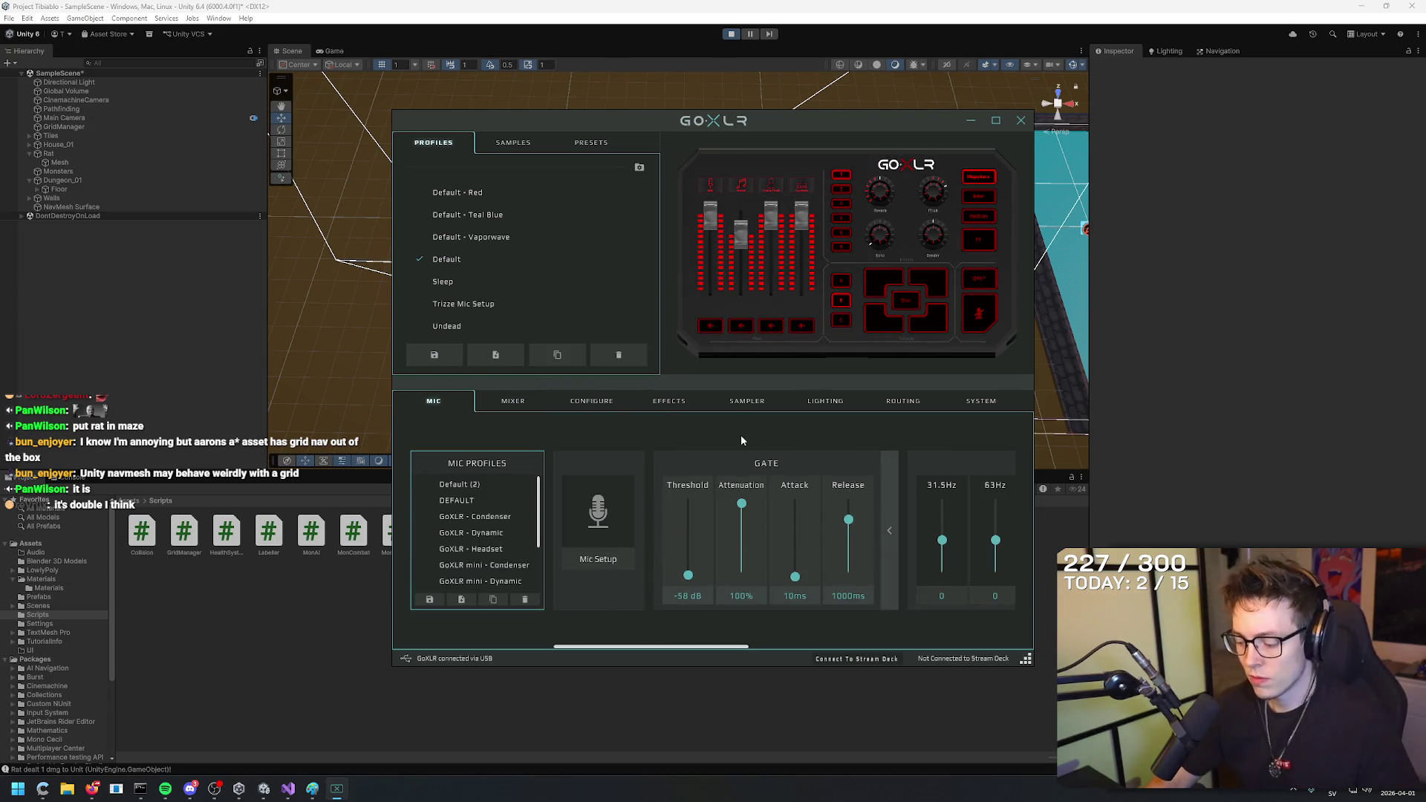
{"action": "left_click", "coordinate": [971, 120]}
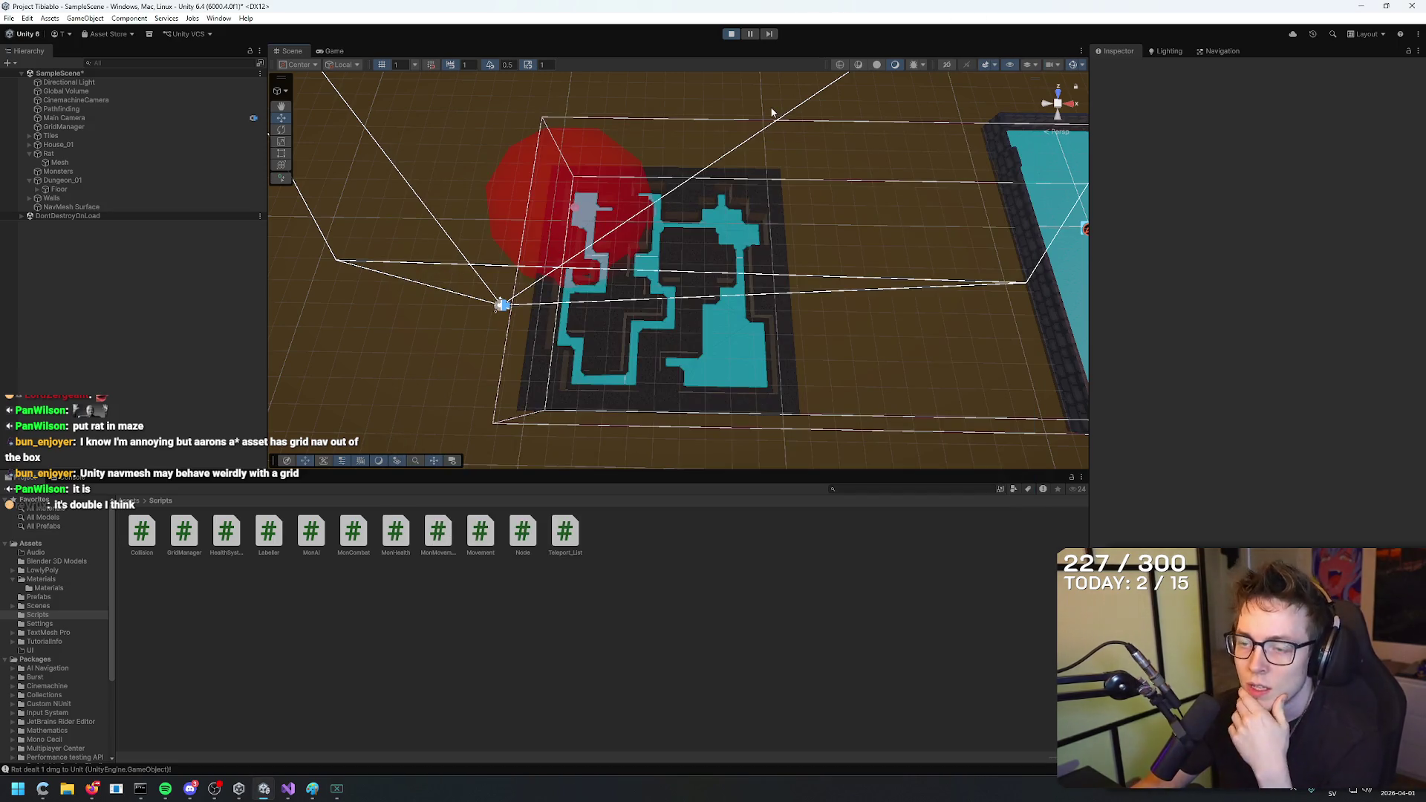
Look over the Navigation agents and areas and the Lighting panel, then stop play mode.
{"action": "mouse_move", "coordinate": [482, 427]}
{"action": "left_mouse_down"}
{"action": "mouse_move", "coordinate": [846, 276]}
{"action": "mouse_move", "coordinate": [955, 292]}
{"action": "mouse_move", "coordinate": [456, 328]}
{"action": "mouse_move", "coordinate": [812, 229]}
{"action": "mouse_move", "coordinate": [1018, 75]}
{"action": "mouse_move", "coordinate": [869, 213]}
{"action": "mouse_move", "coordinate": [787, 245]}
{"action": "mouse_move", "coordinate": [907, 306]}
{"action": "mouse_move", "coordinate": [732, 244]}
{"action": "mouse_move", "coordinate": [854, 186]}
{"action": "mouse_move", "coordinate": [1209, 82]}
{"action": "left_mouse_up"}
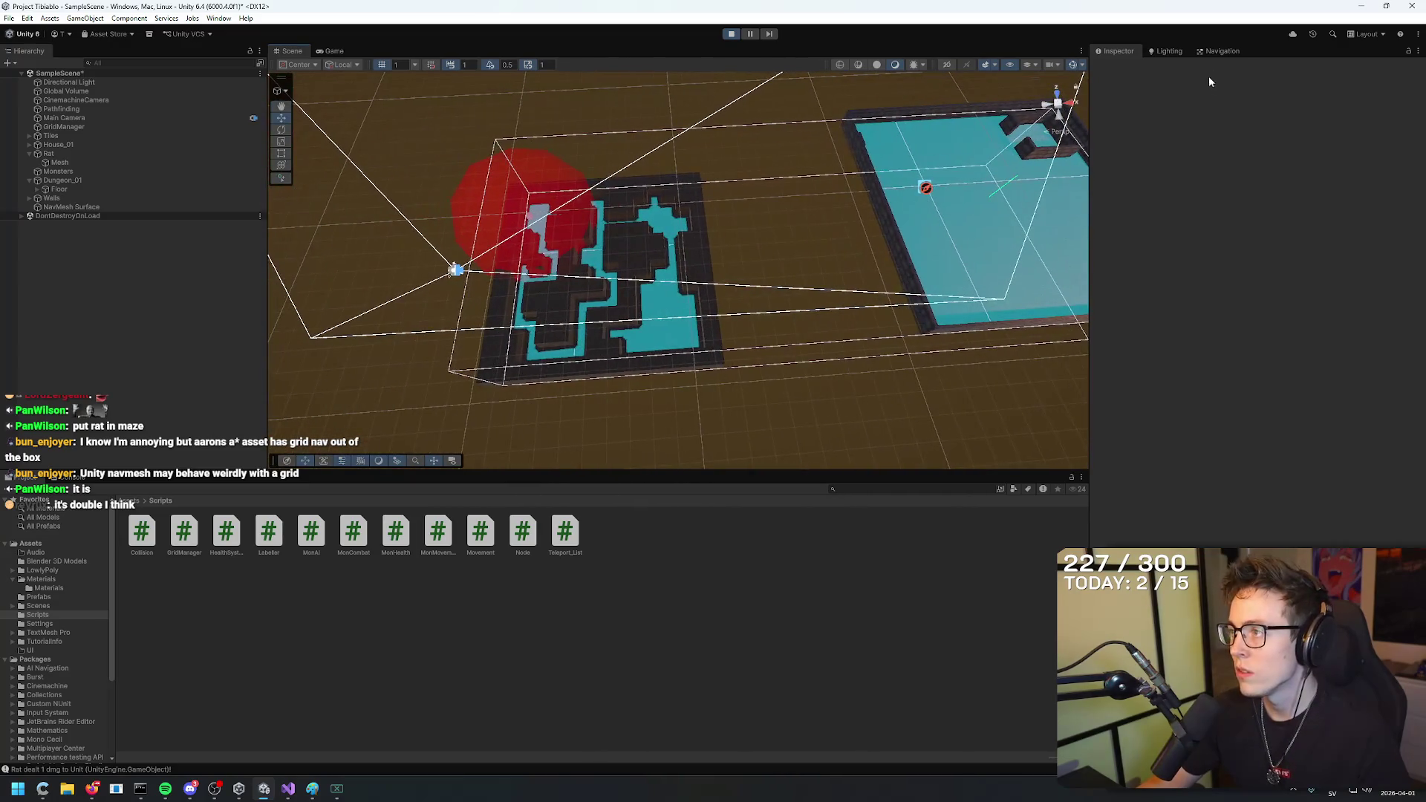
{"action": "left_click", "coordinate": [1217, 50]}
{"action": "left_click", "coordinate": [1272, 68]}
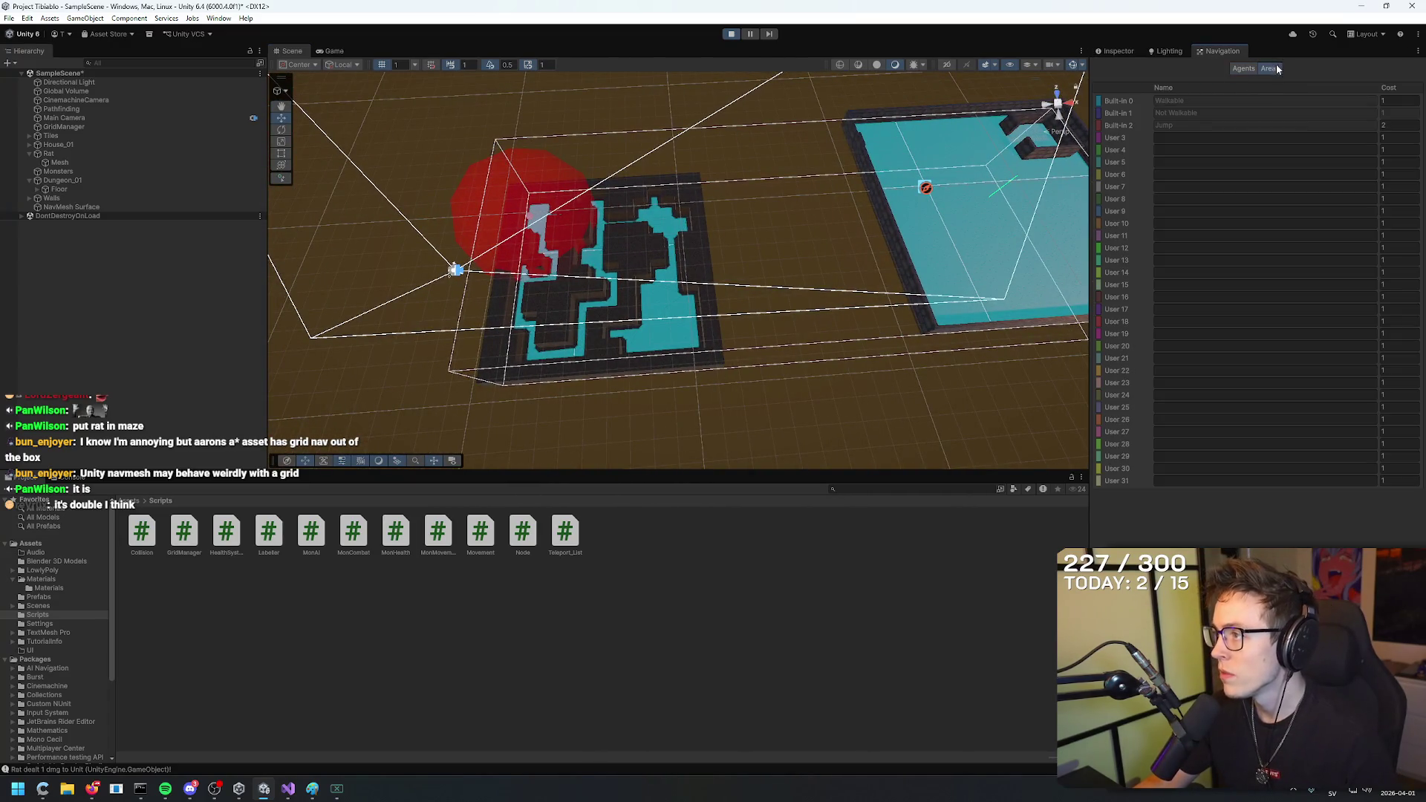
{"action": "left_click", "coordinate": [1233, 70]}
{"action": "left_click", "coordinate": [1154, 49]}
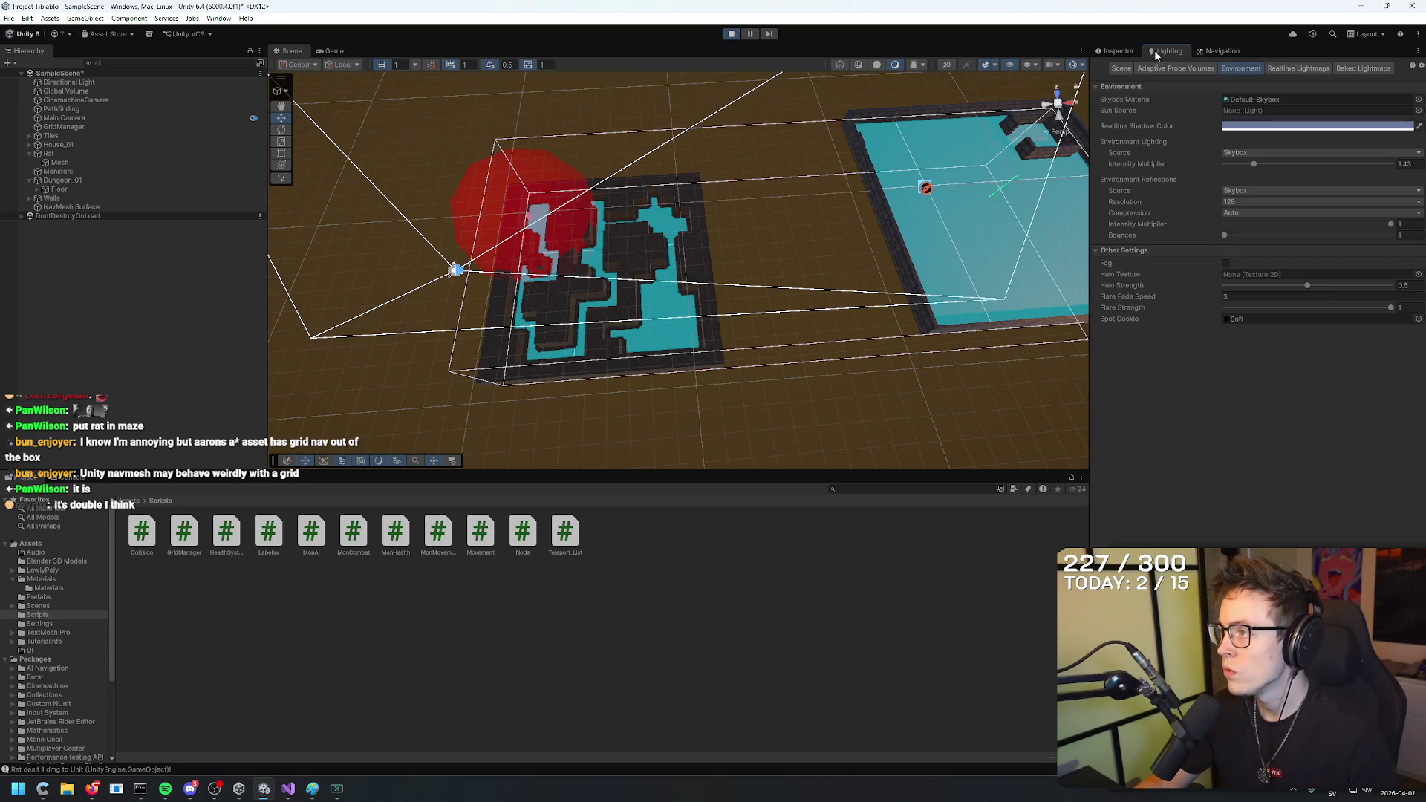
{"action": "left_click", "coordinate": [730, 33]}
Select NavMesh Surface and toggle its scene visibility off and back on in the Hierarchy.
{"action": "mouse_move", "coordinate": [735, 111]}
{"action": "left_mouse_down"}
{"action": "mouse_move", "coordinate": [763, 132]}
{"action": "mouse_move", "coordinate": [804, 133]}
{"action": "left_mouse_up"}
{"action": "scroll", "coordinate": [802, 137], "scroll_direction": "down", "scroll_amount": 5}
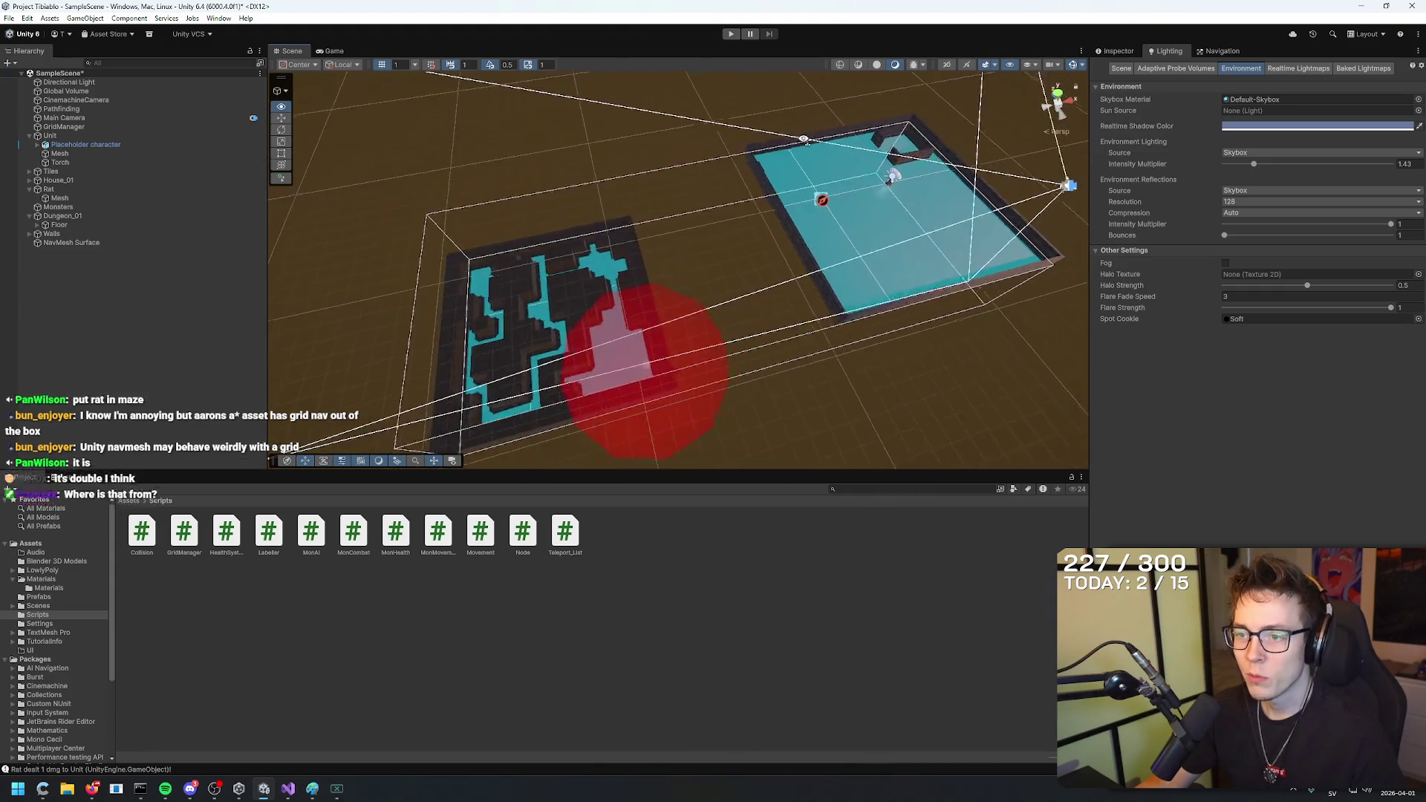
{"action": "scroll", "coordinate": [802, 143], "scroll_direction": "up", "scroll_amount": 2}
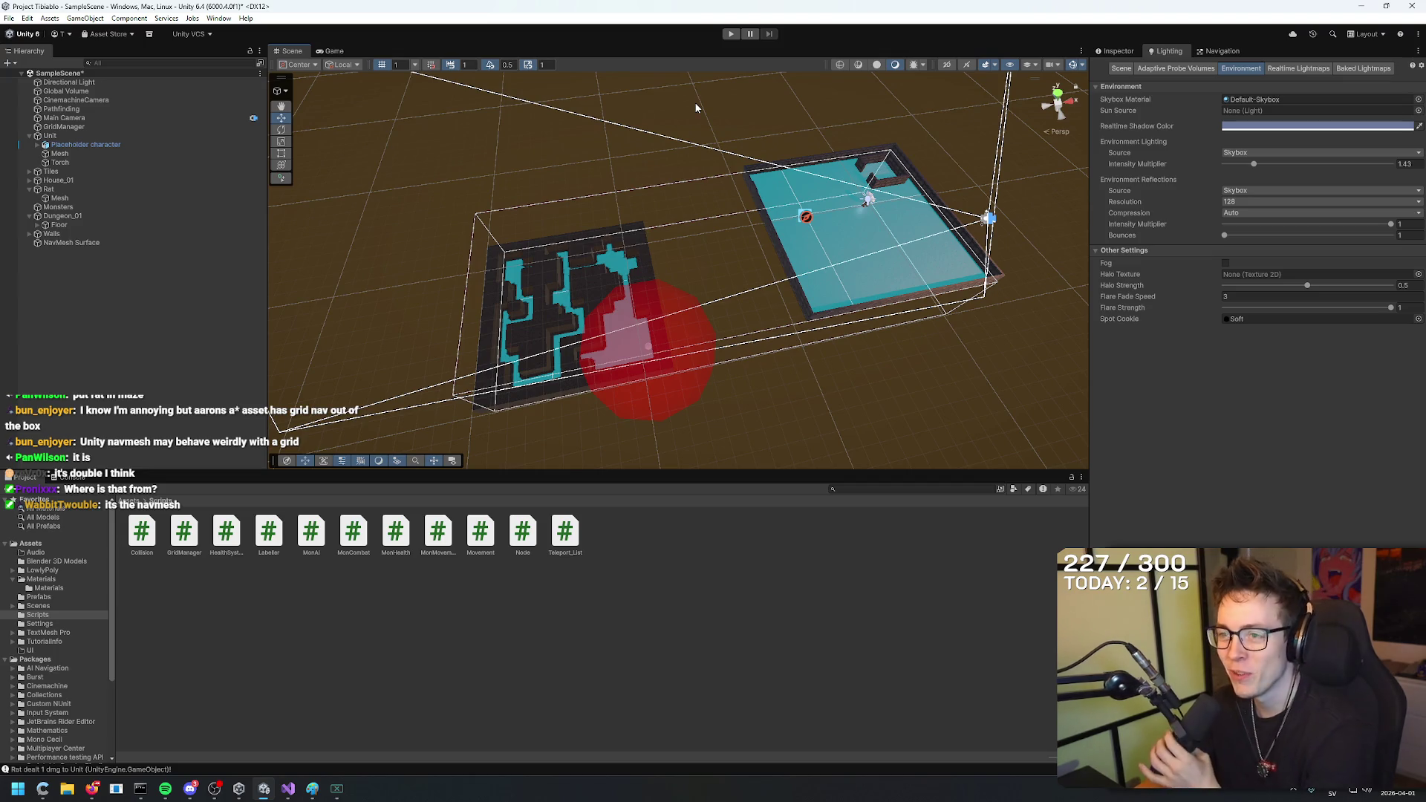
{"action": "left_click", "coordinate": [1288, 145]}
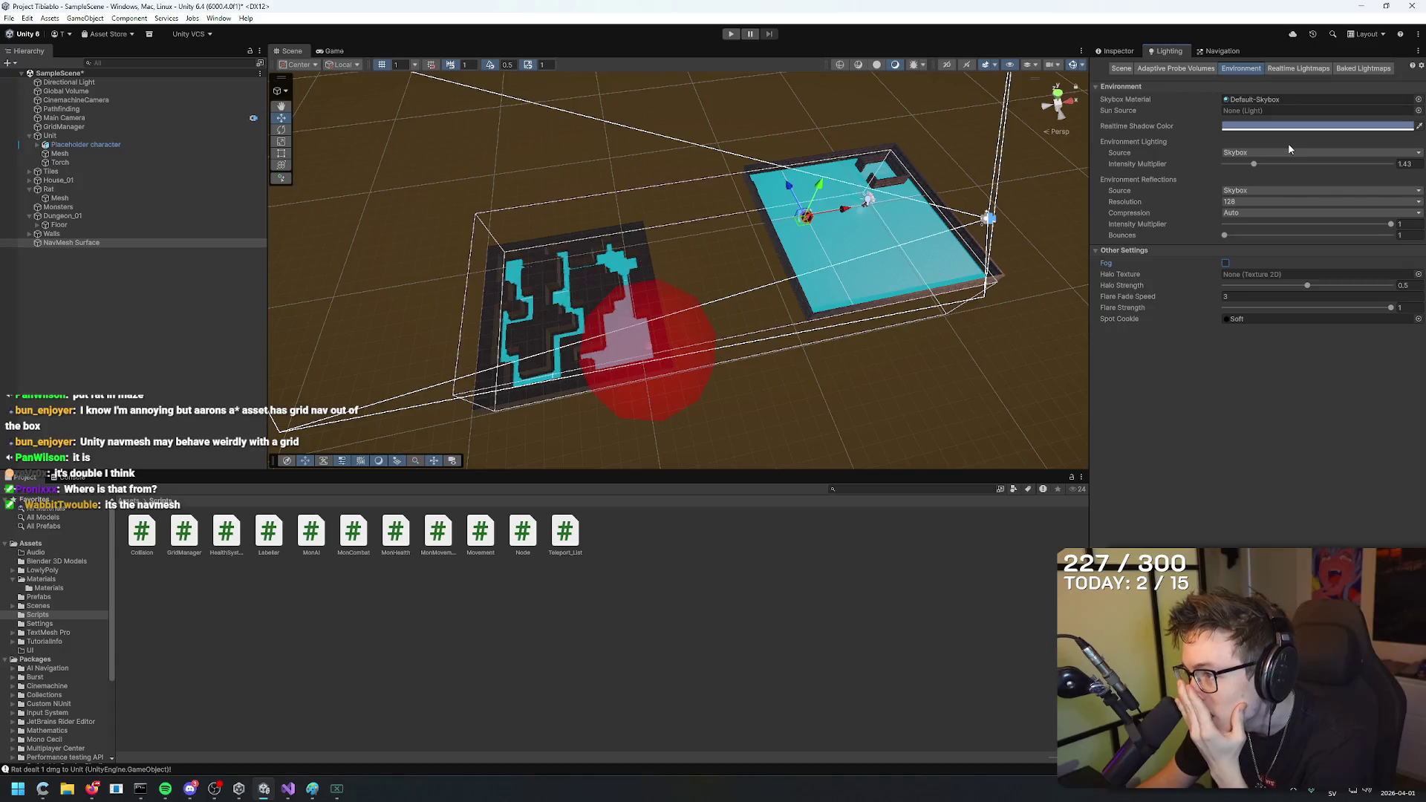
{"action": "left_click", "coordinate": [1120, 69]}
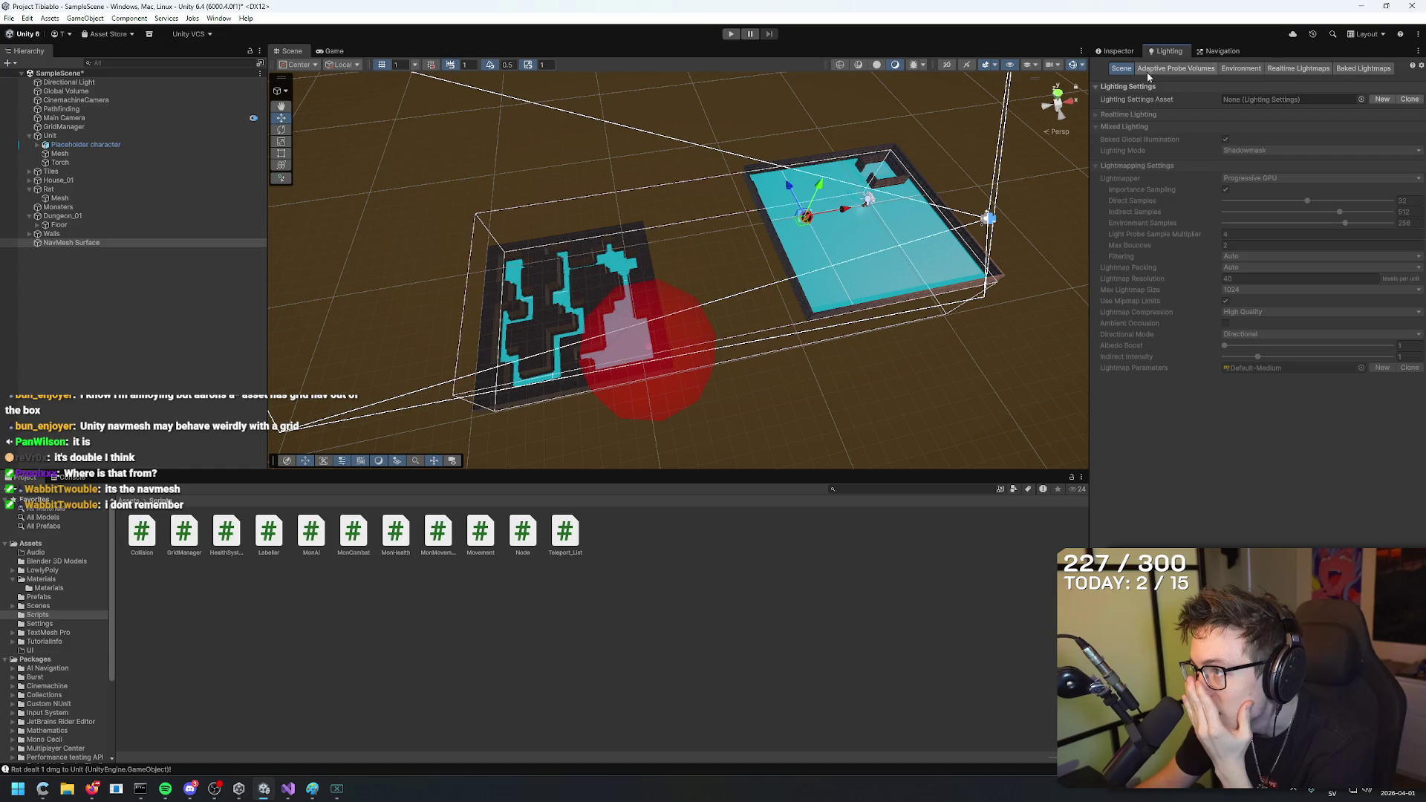
{"action": "left_click", "coordinate": [95, 244]}
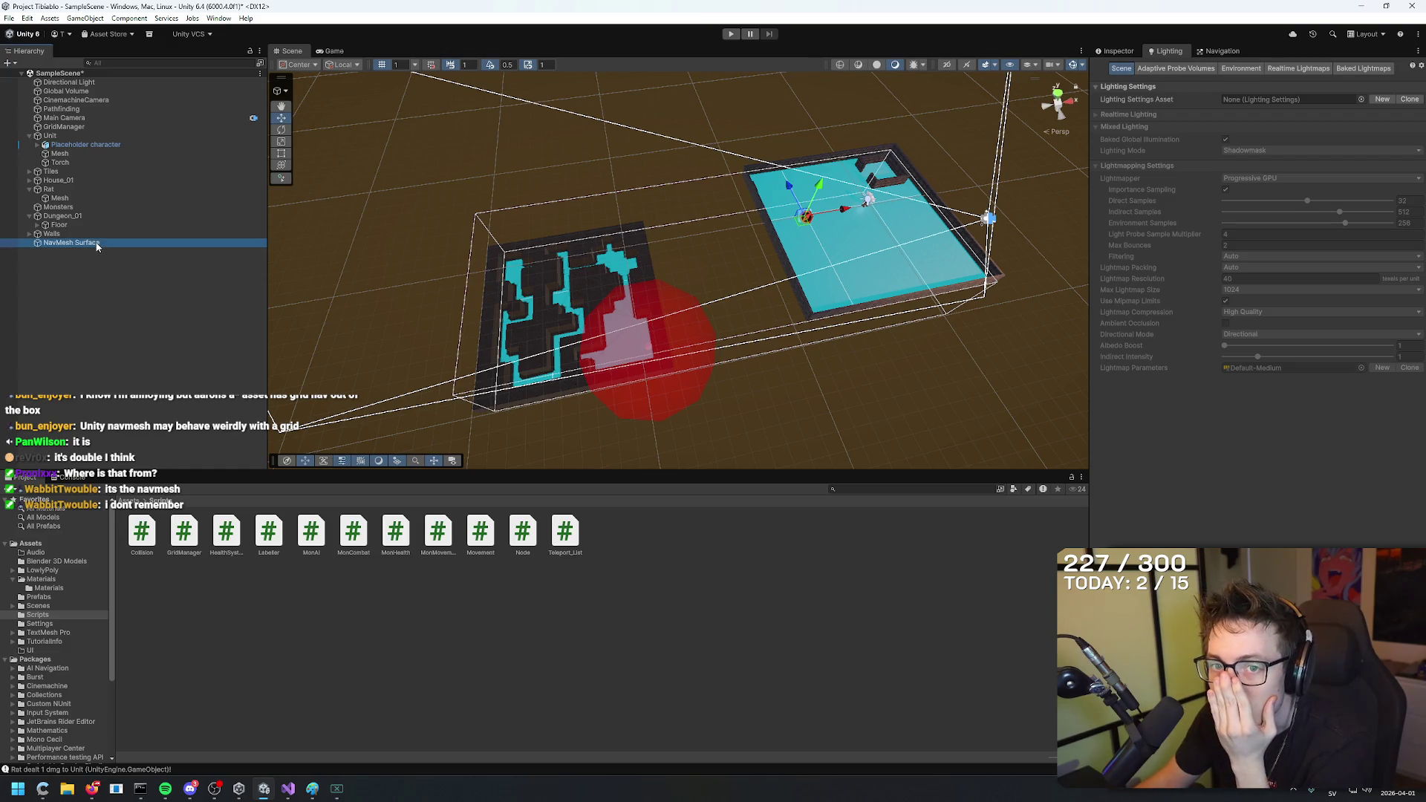
{"action": "left_click", "coordinate": [5, 244]}
{"action": "left_click", "coordinate": [6, 245]}
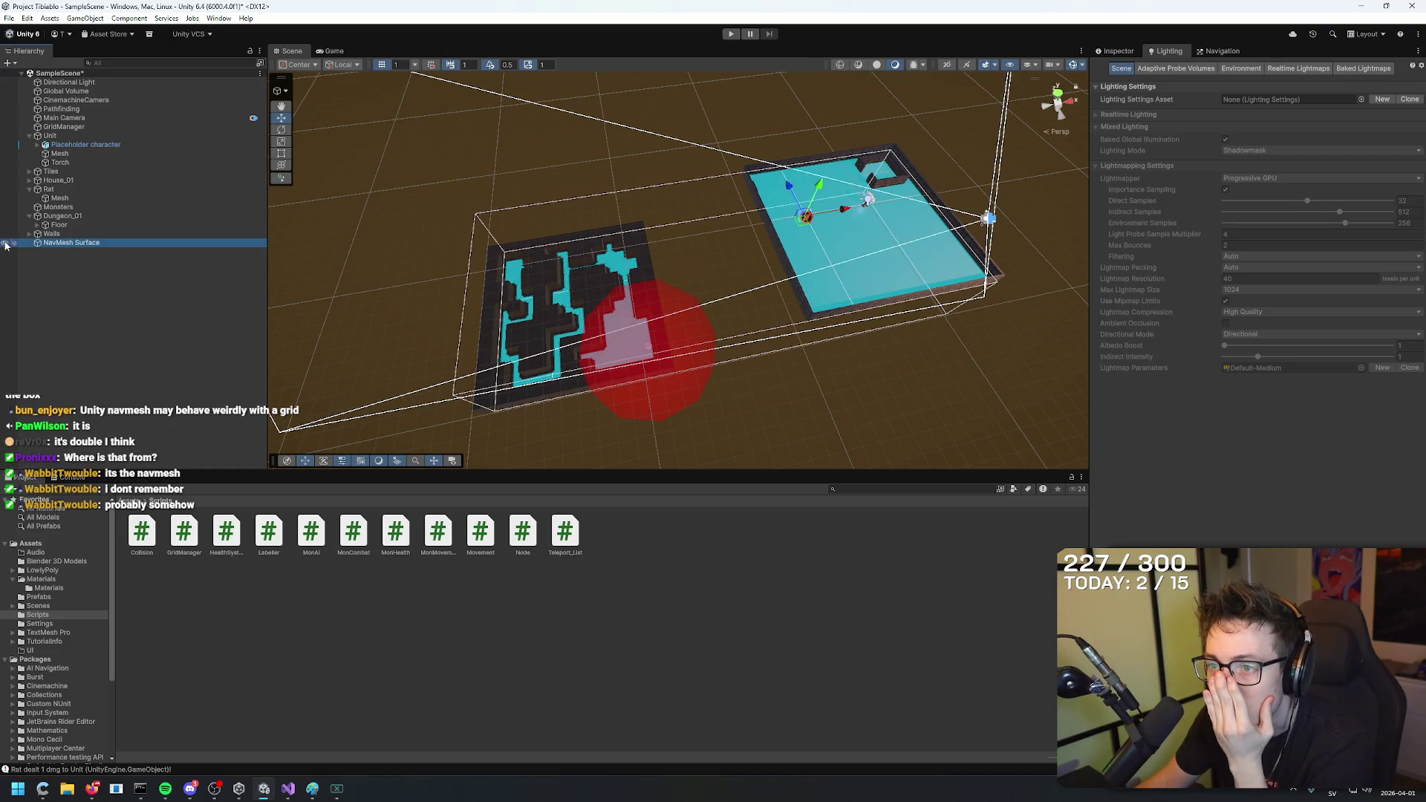
{"action": "left_click", "coordinate": [1177, 325]}
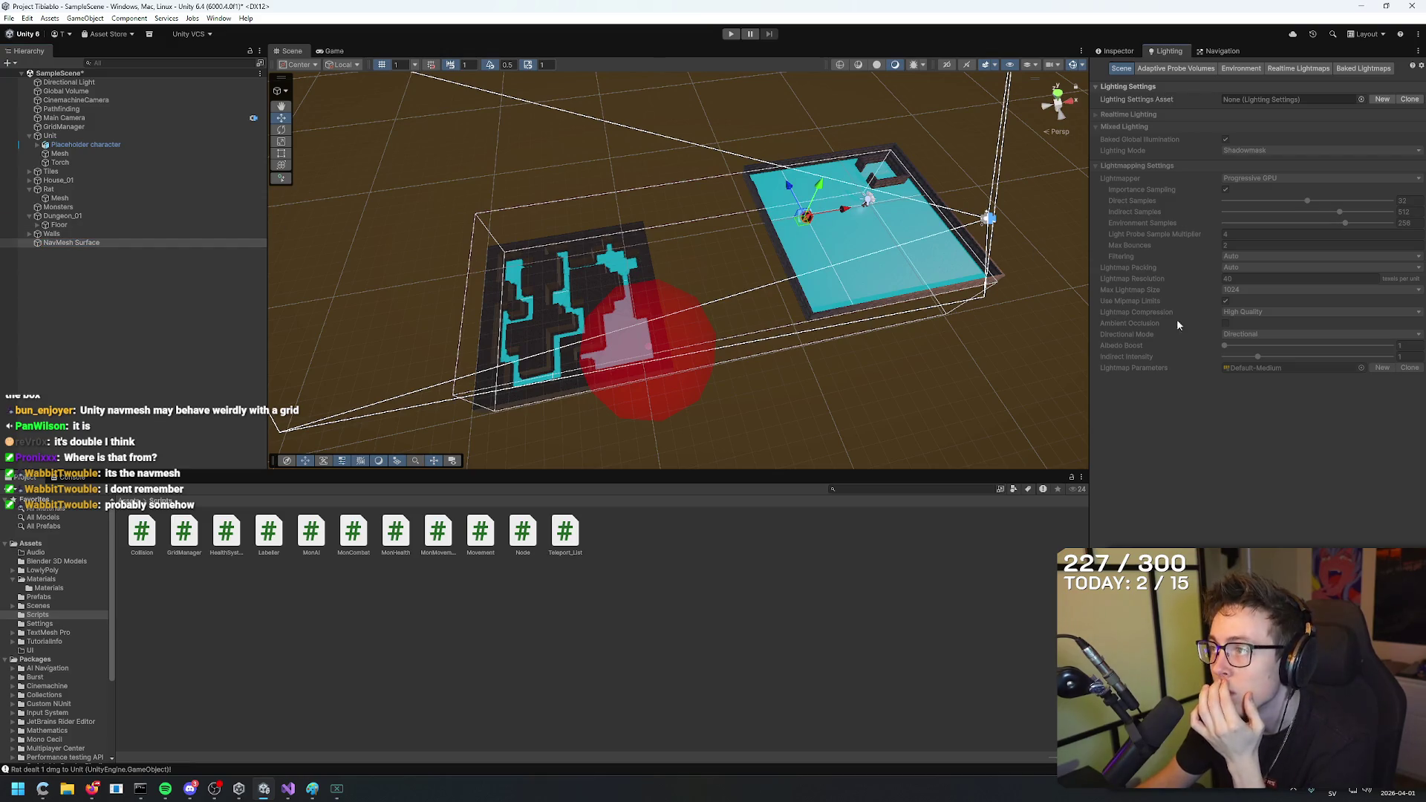
Show the Humanoid agent settings: radius 0.25, height 1, step height 0.001.
{"action": "left_click", "coordinate": [1222, 50]}
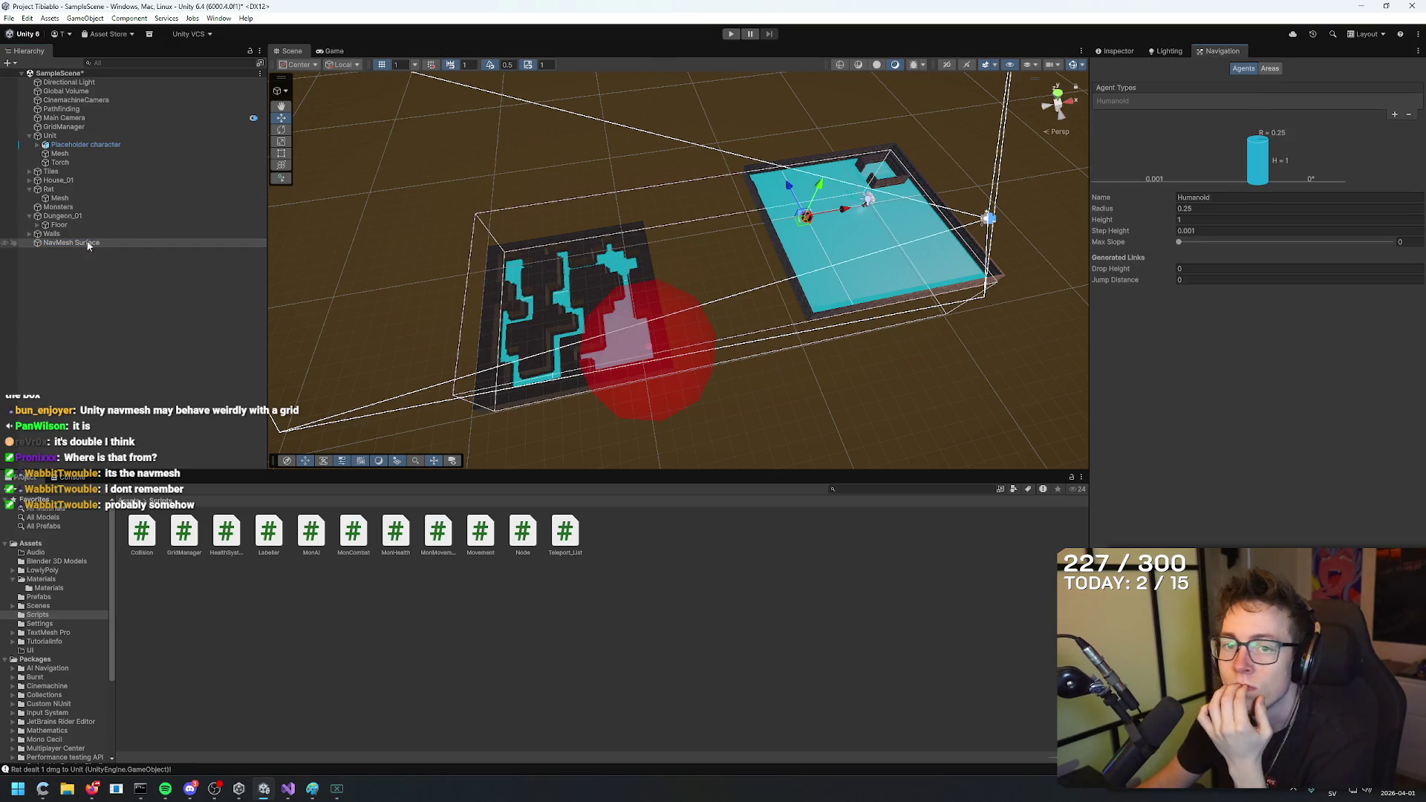
{"action": "left_click", "coordinate": [471, 149]}
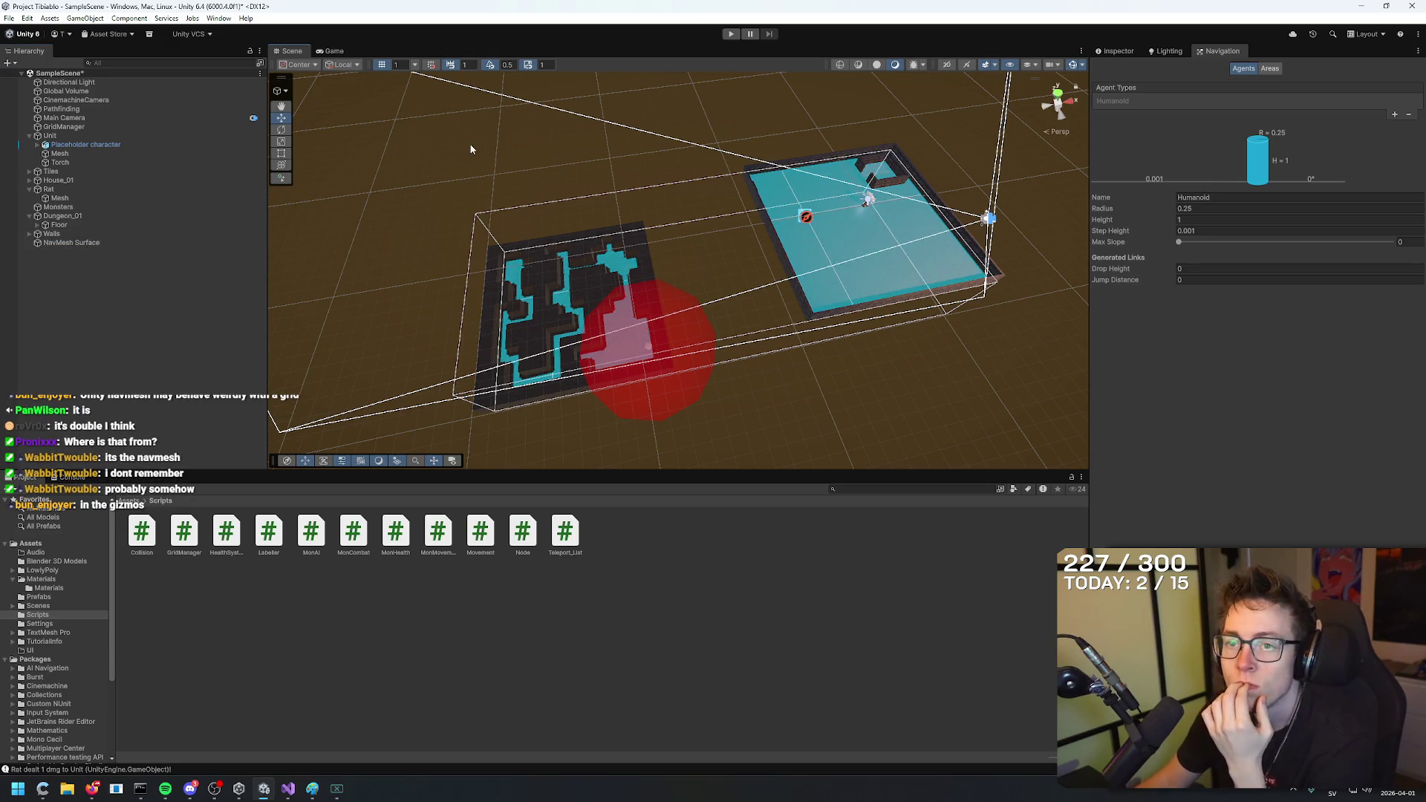
{"action": "left_click", "coordinate": [1166, 51]}
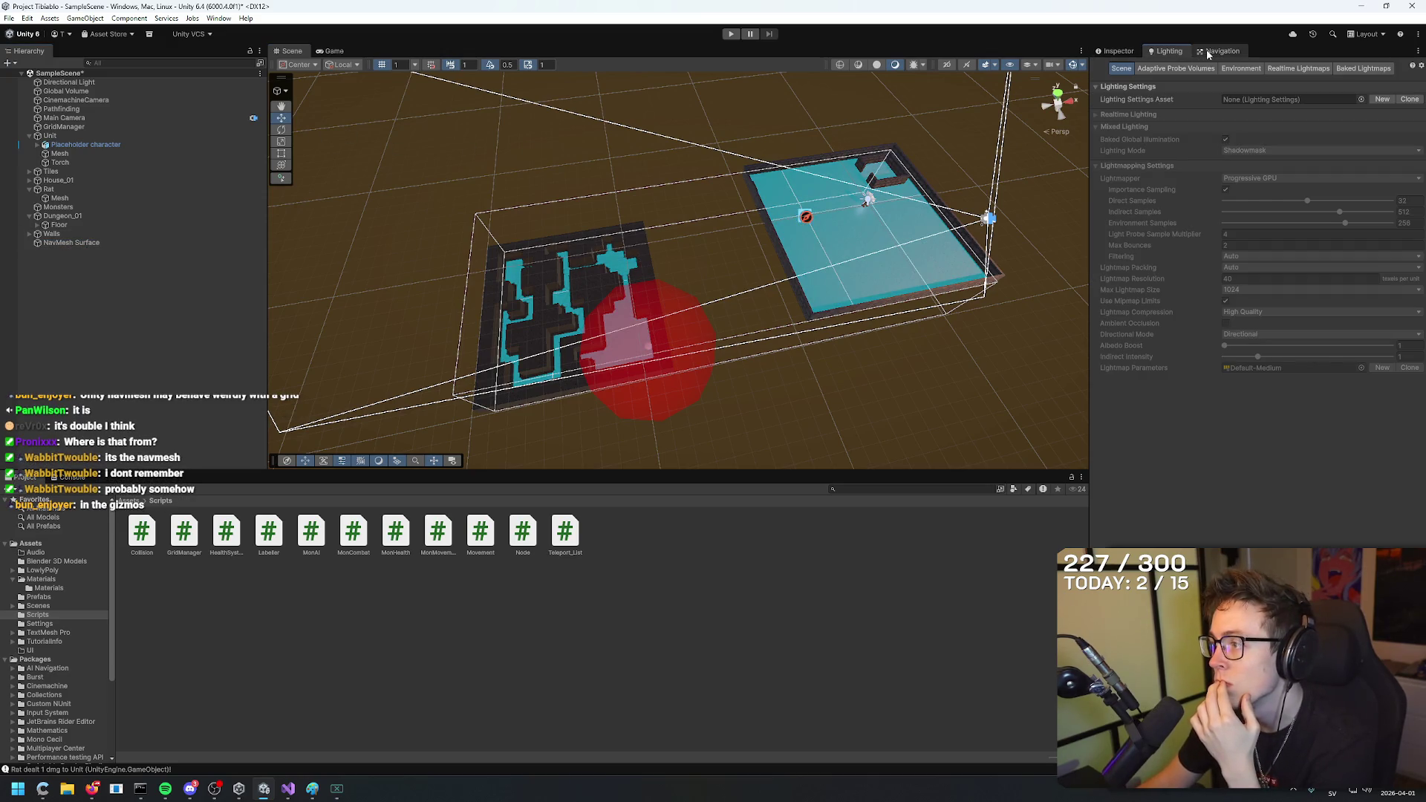
{"action": "left_click", "coordinate": [1210, 52]}
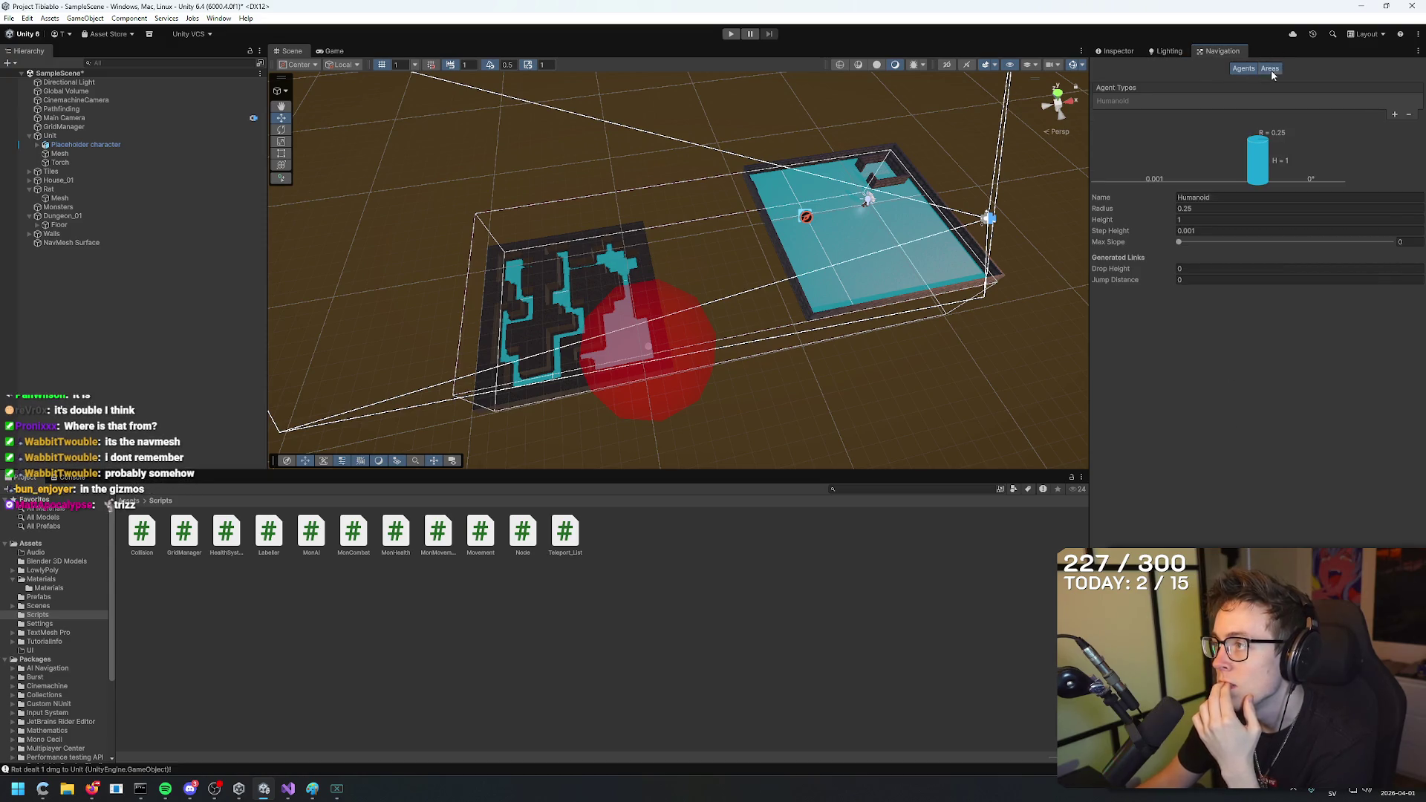
{"action": "left_click", "coordinate": [1269, 69]}
{"action": "left_click", "coordinate": [1242, 68]}
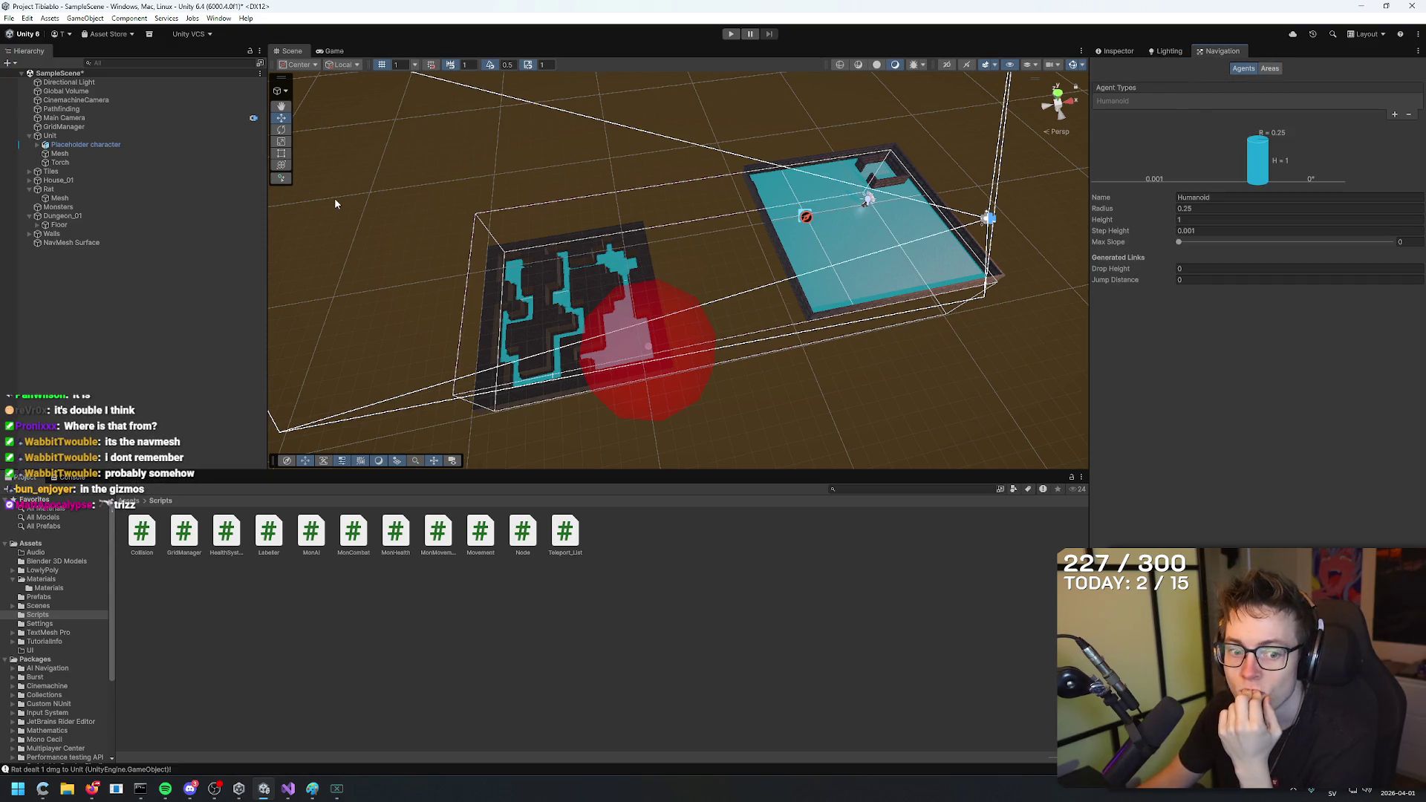
{"action": "left_click", "coordinate": [1082, 64]}
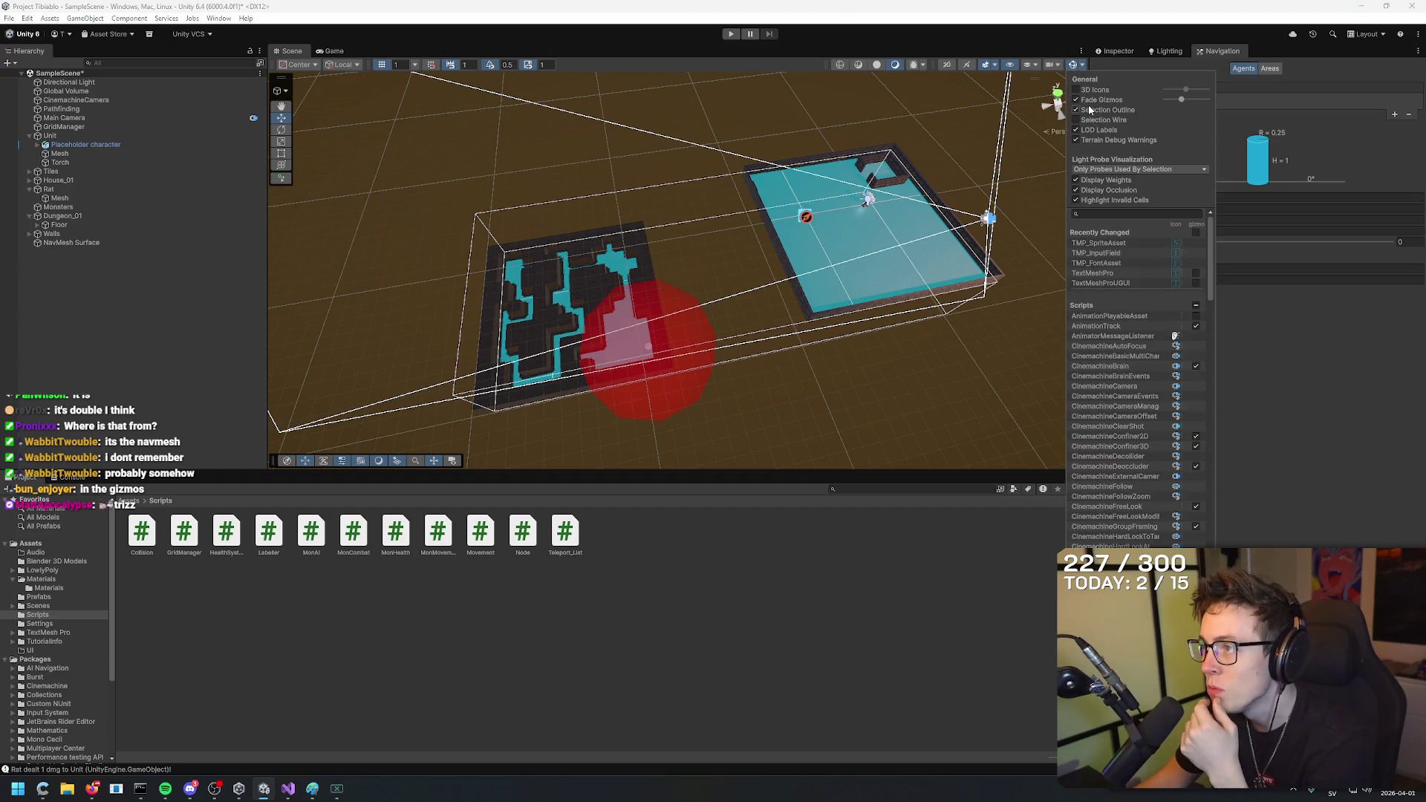
{"action": "scroll", "coordinate": [1167, 376], "scroll_direction": "down", "scroll_amount": 10}
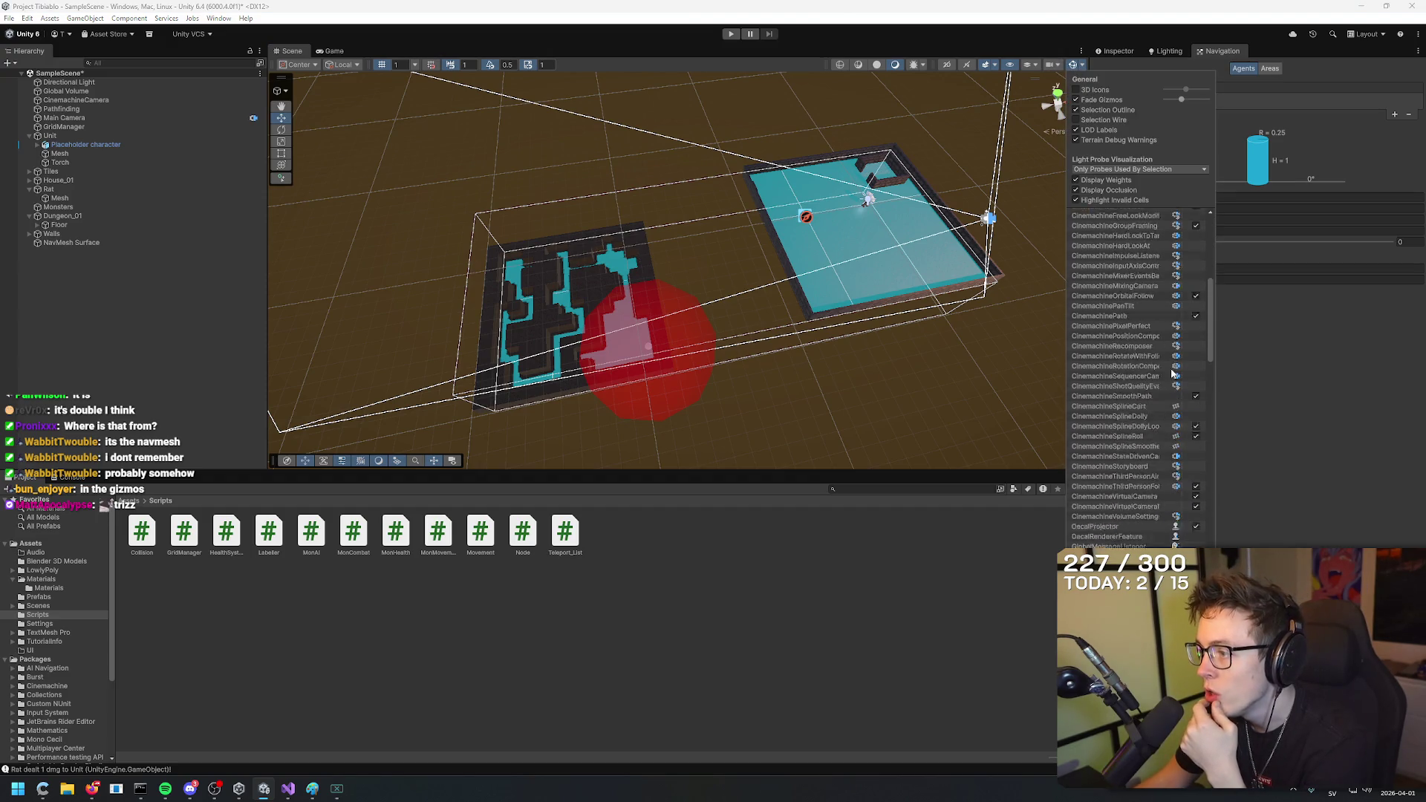
{"action": "mouse_move", "coordinate": [1212, 368]}
{"action": "left_mouse_down"}
{"action": "mouse_move", "coordinate": [1223, 545]}
{"action": "mouse_move", "coordinate": [1203, 229]}
{"action": "left_mouse_up"}
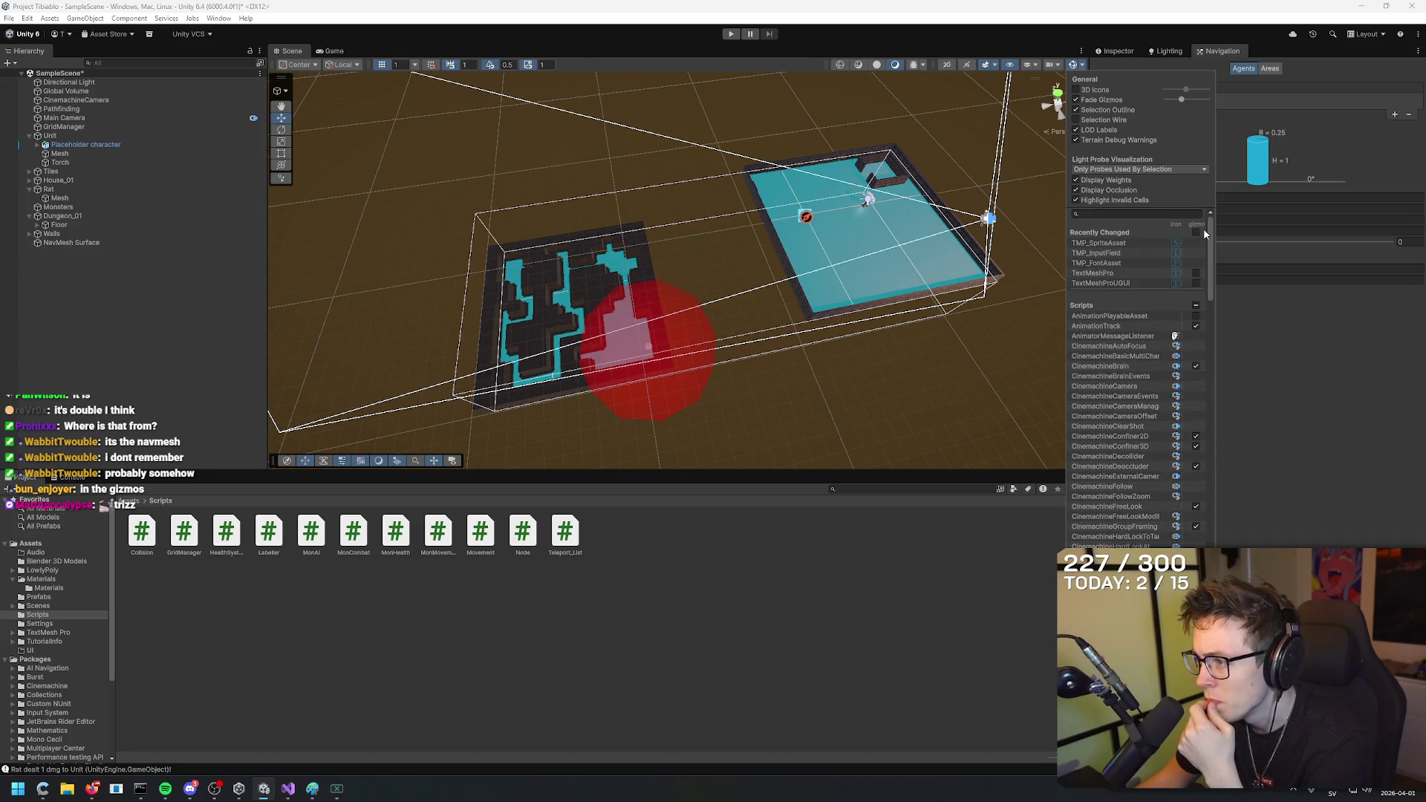
{"action": "scroll", "coordinate": [1141, 395], "scroll_direction": "down", "scroll_amount": 10}
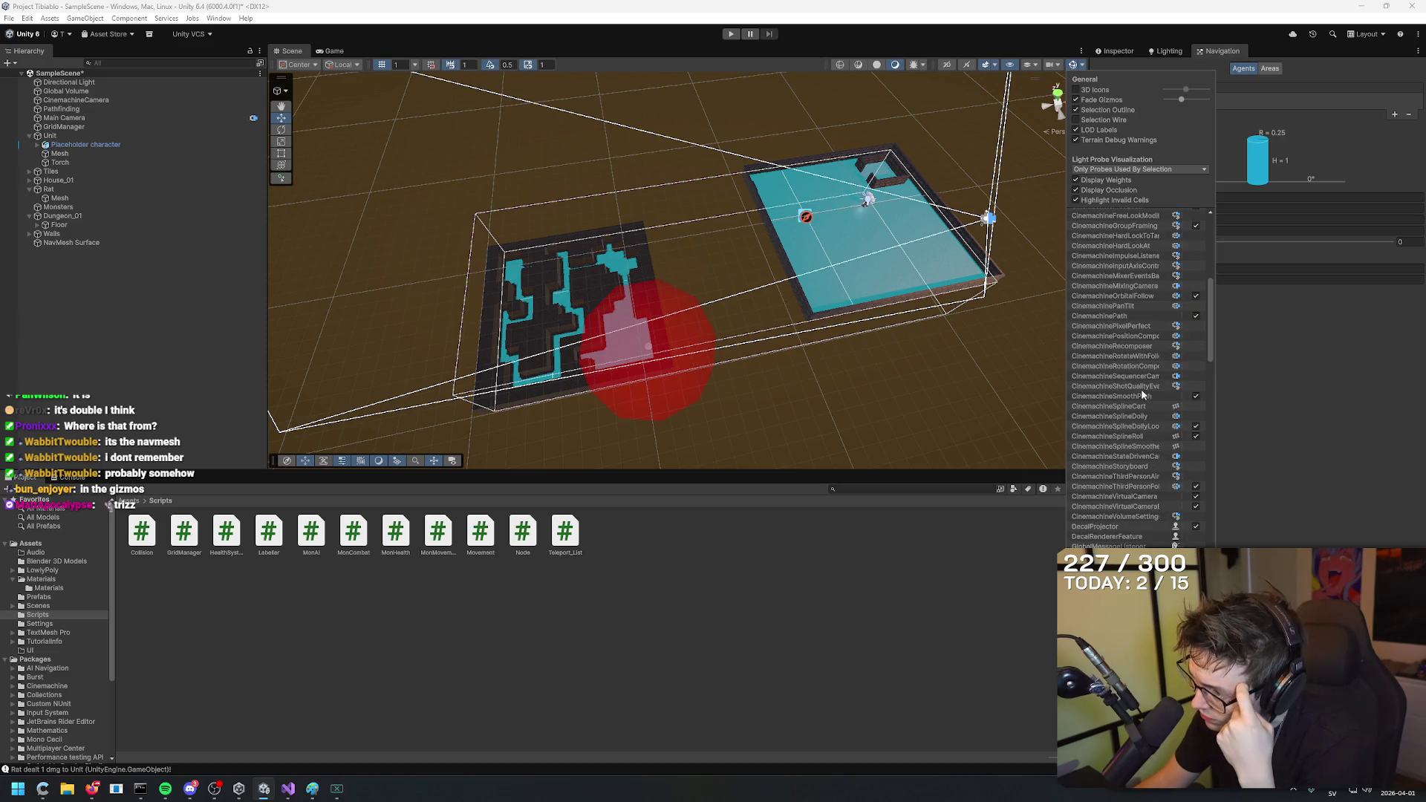
{"action": "scroll", "coordinate": [1142, 393], "scroll_direction": "down", "scroll_amount": 7}
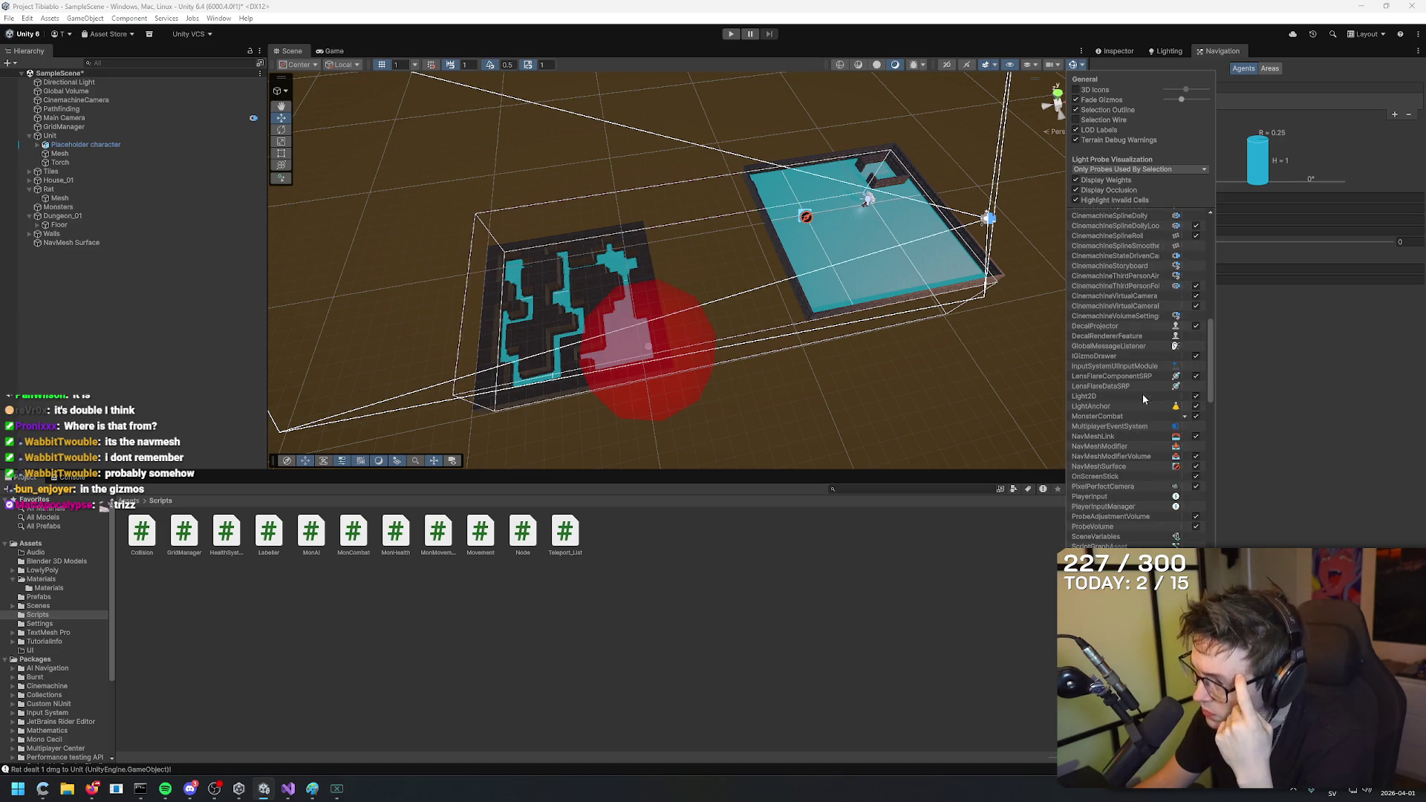
{"action": "left_click", "coordinate": [1194, 436]}
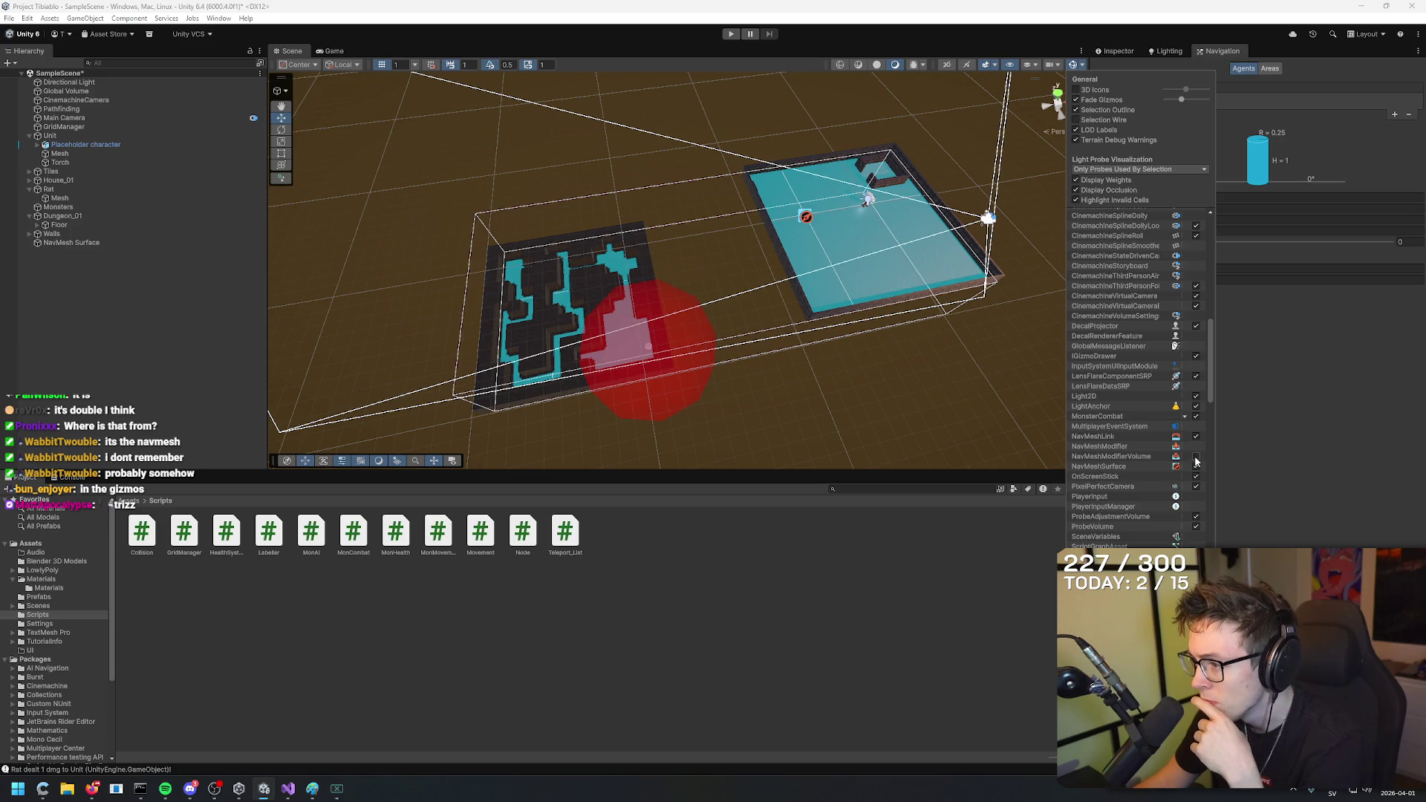
{"action": "left_click", "coordinate": [1196, 467]}
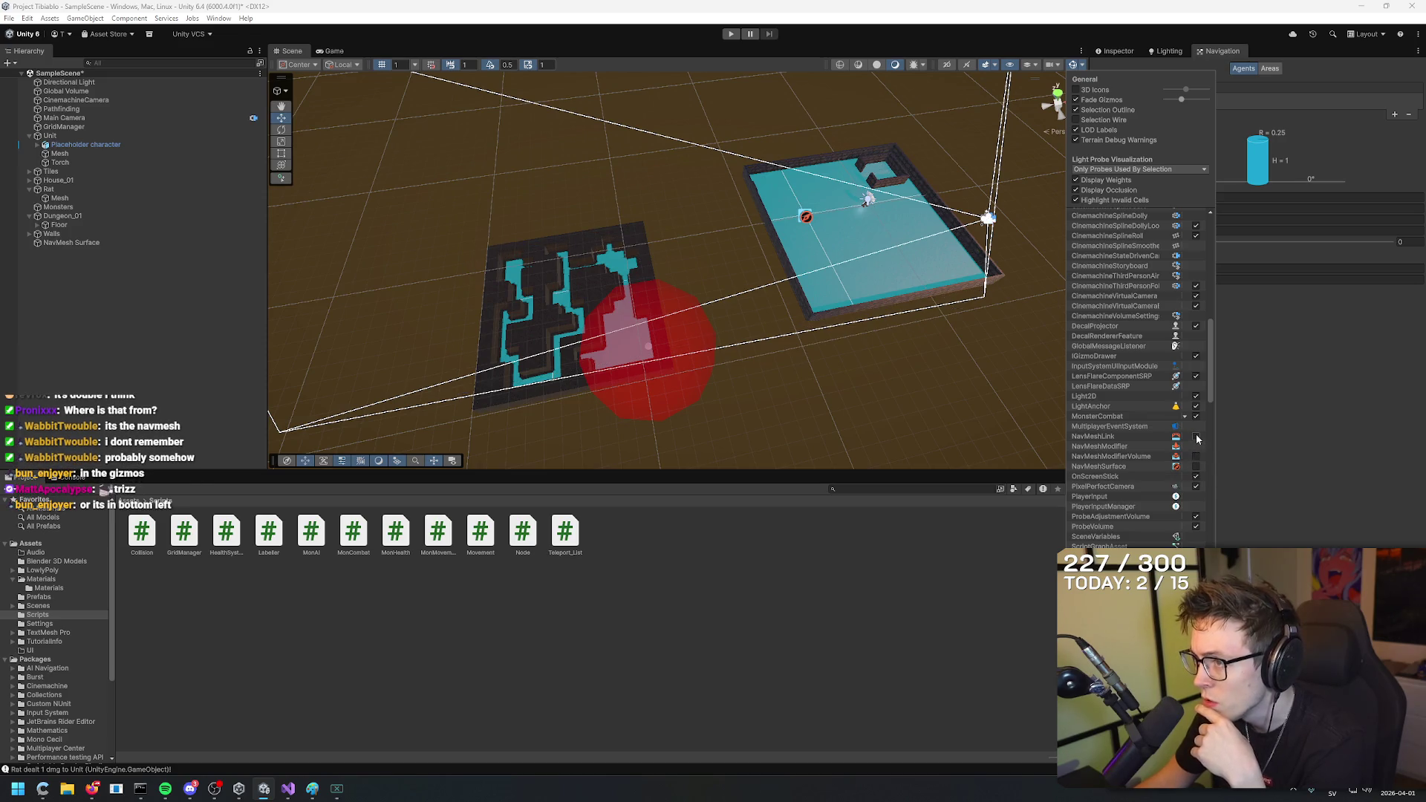
{"action": "left_click", "coordinate": [1196, 462]}
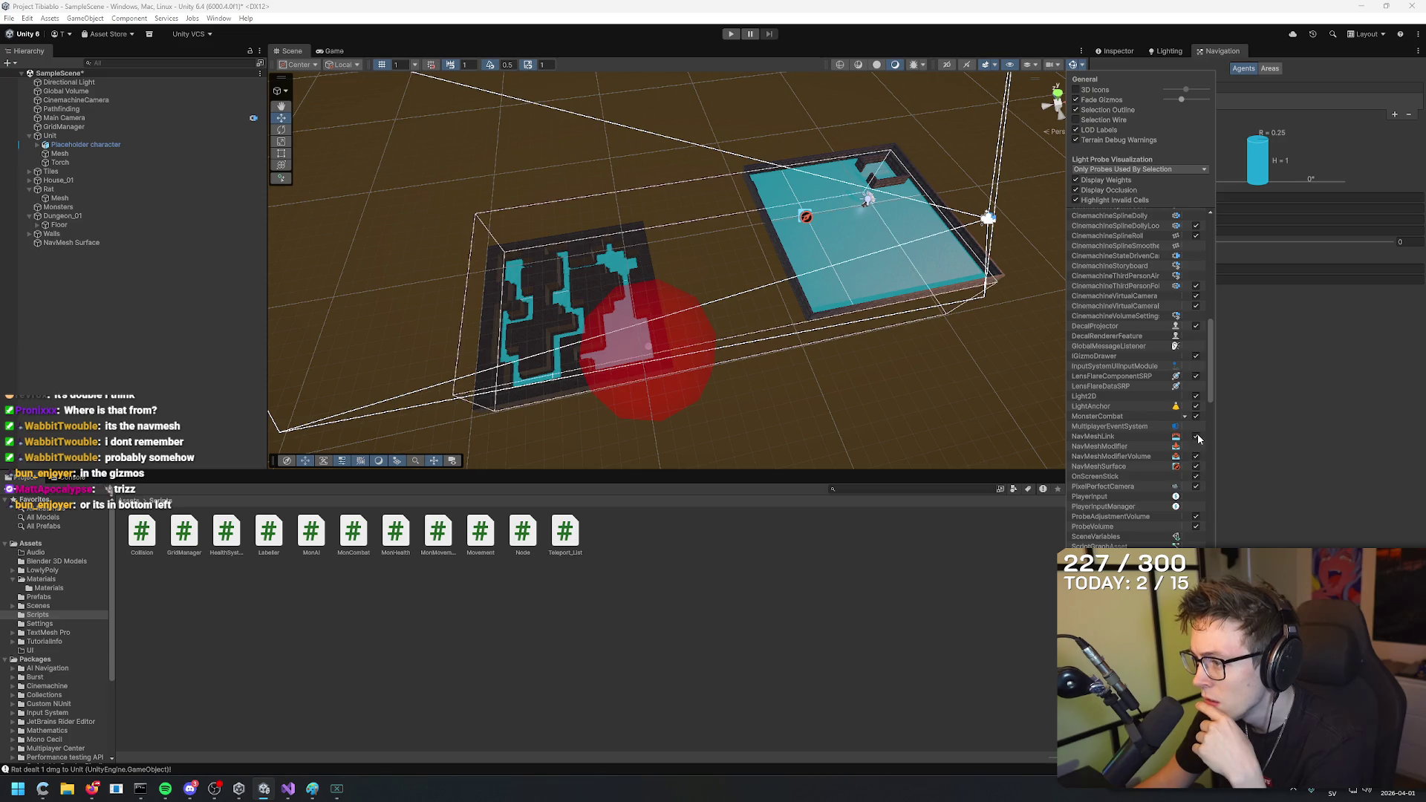
{"action": "left_click", "coordinate": [1196, 437]}
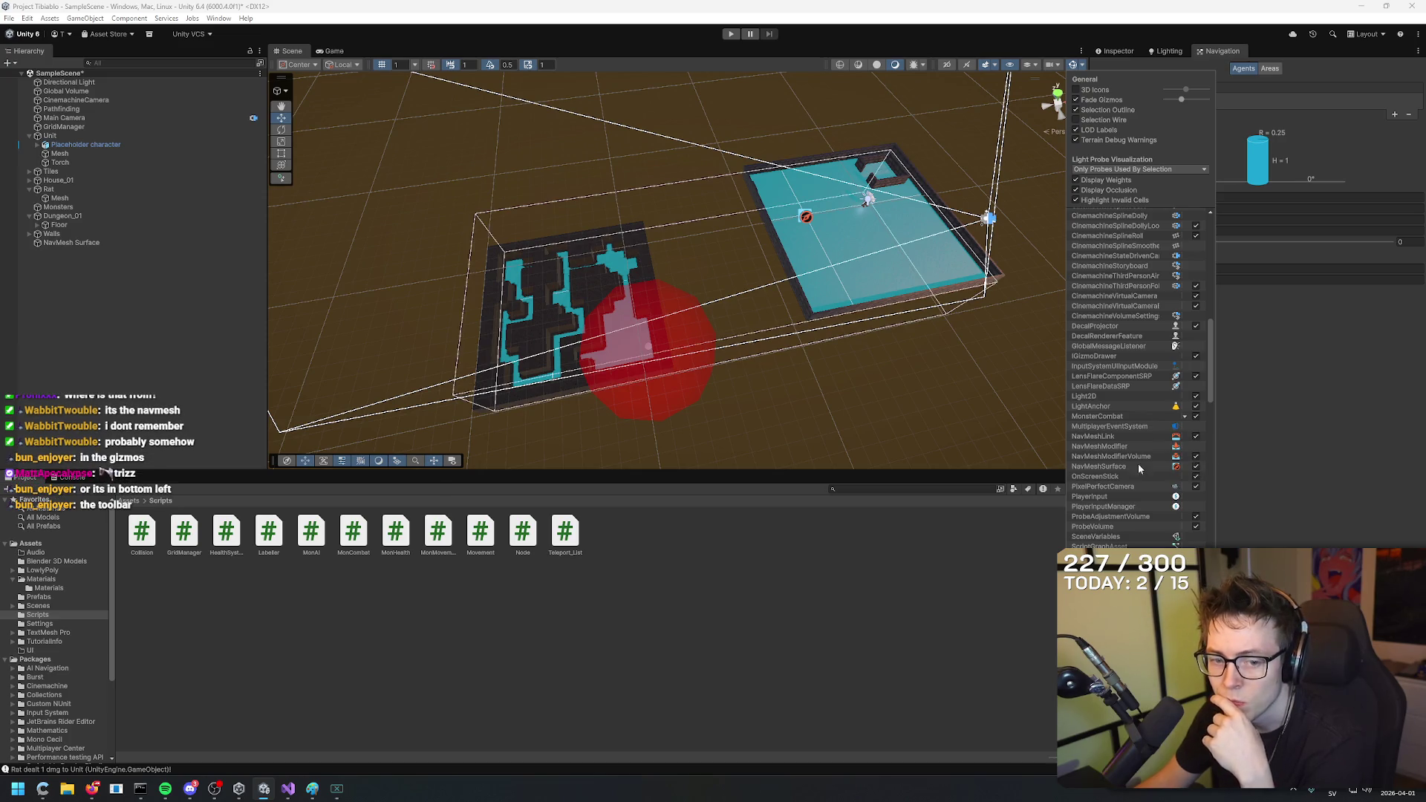
{"action": "left_click", "coordinate": [399, 463]}
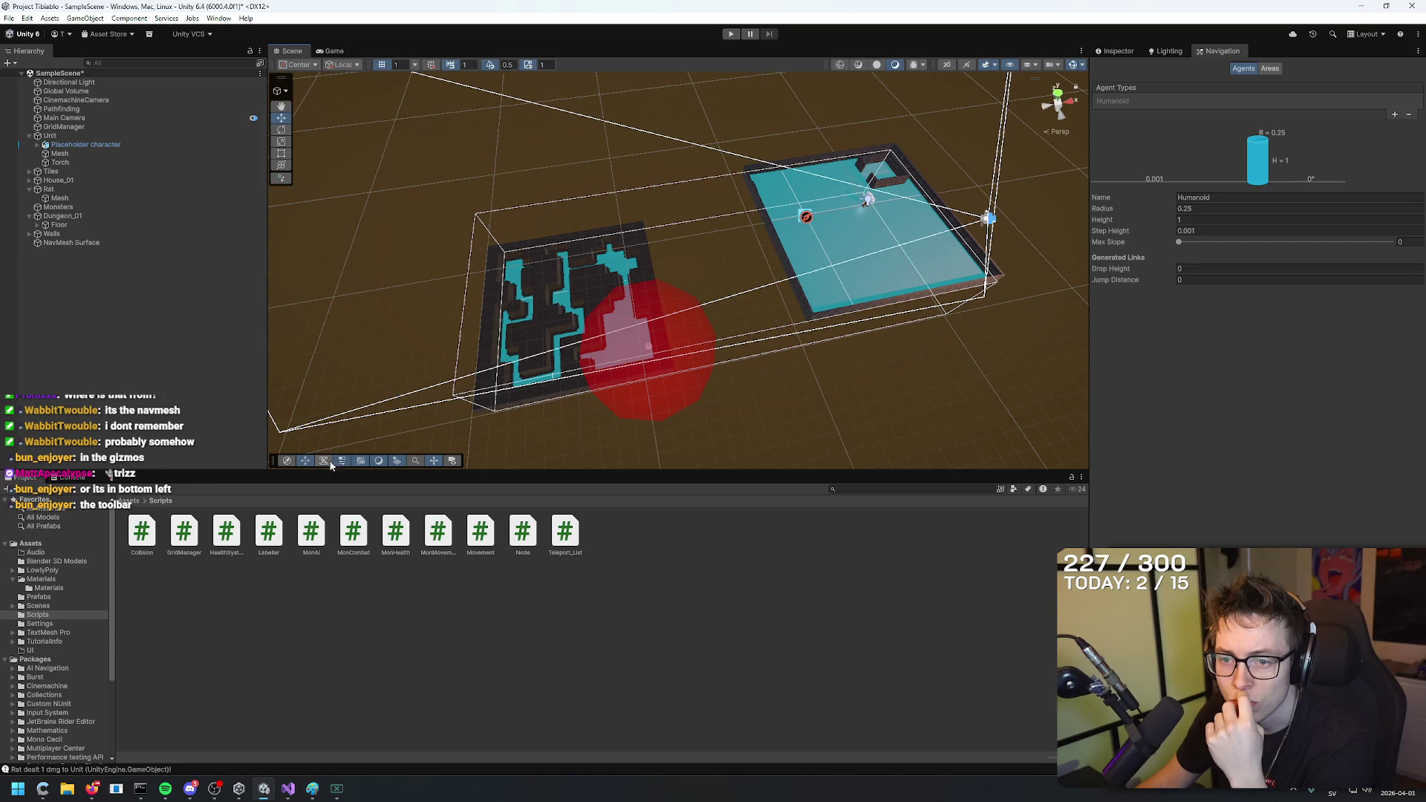
Select and frame NavMesh Surface, then uncheck its component to hide the cyan navmesh.
{"action": "left_click", "coordinate": [306, 460]}
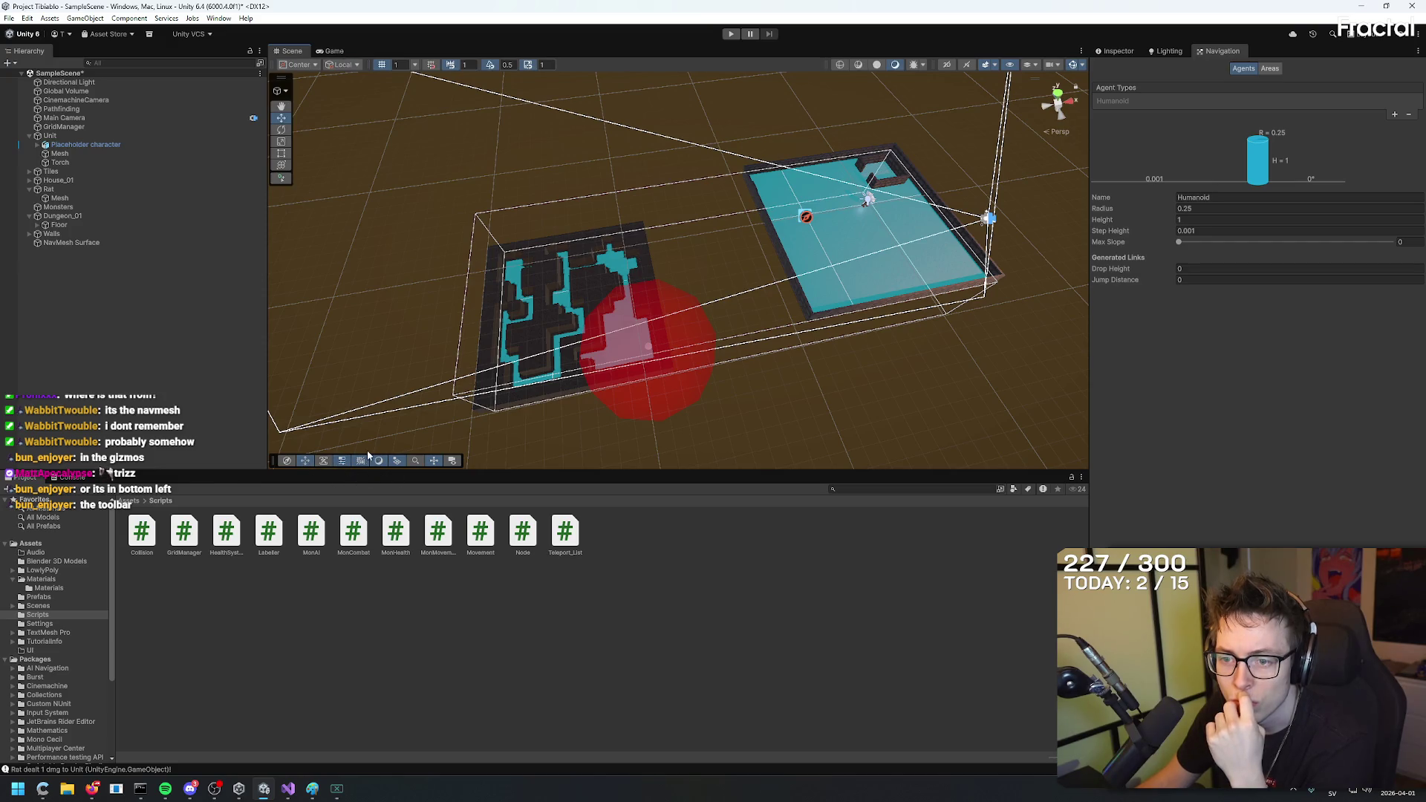
{"action": "left_click", "coordinate": [80, 243]}
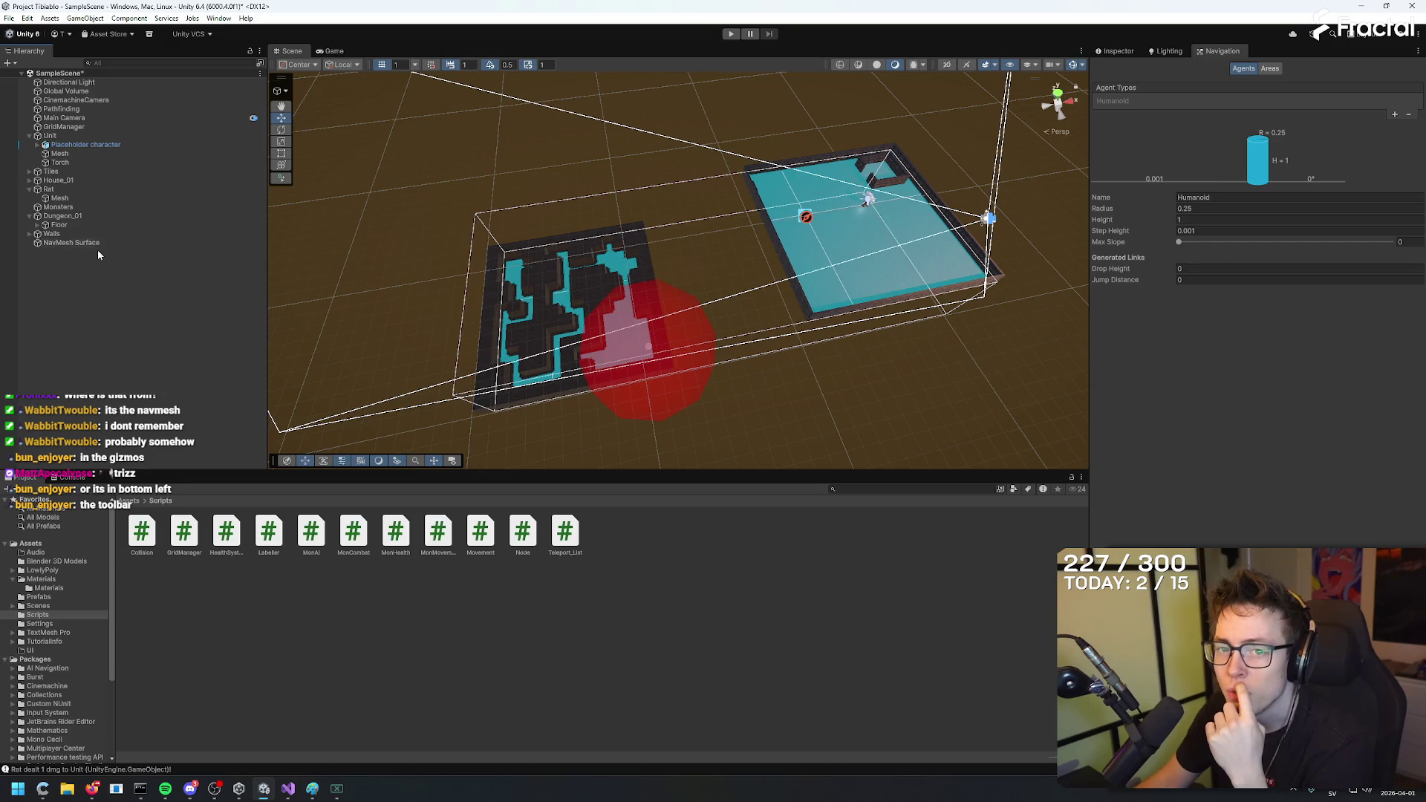
{"action": "double_click", "coordinate": [93, 244]}
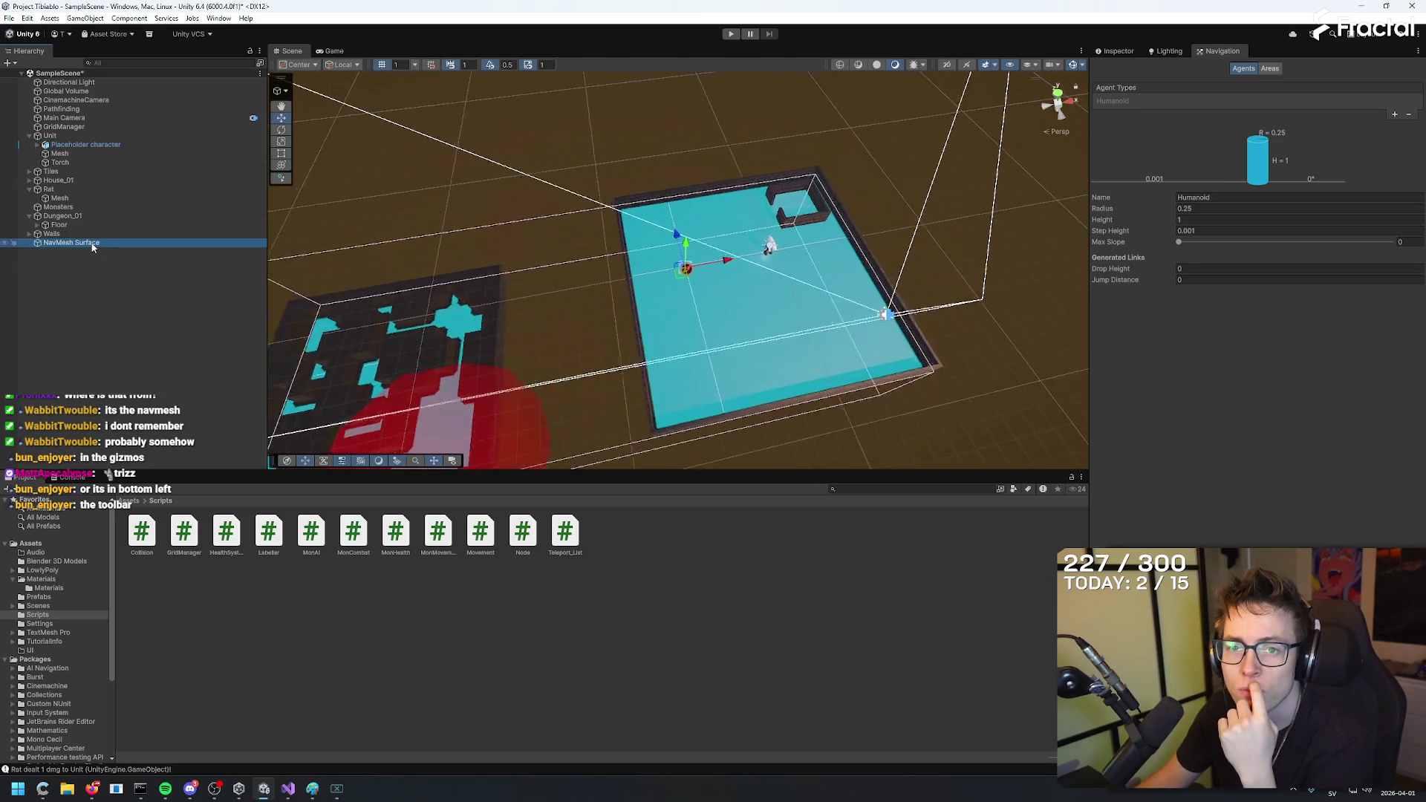
{"action": "left_click", "coordinate": [1115, 51]}
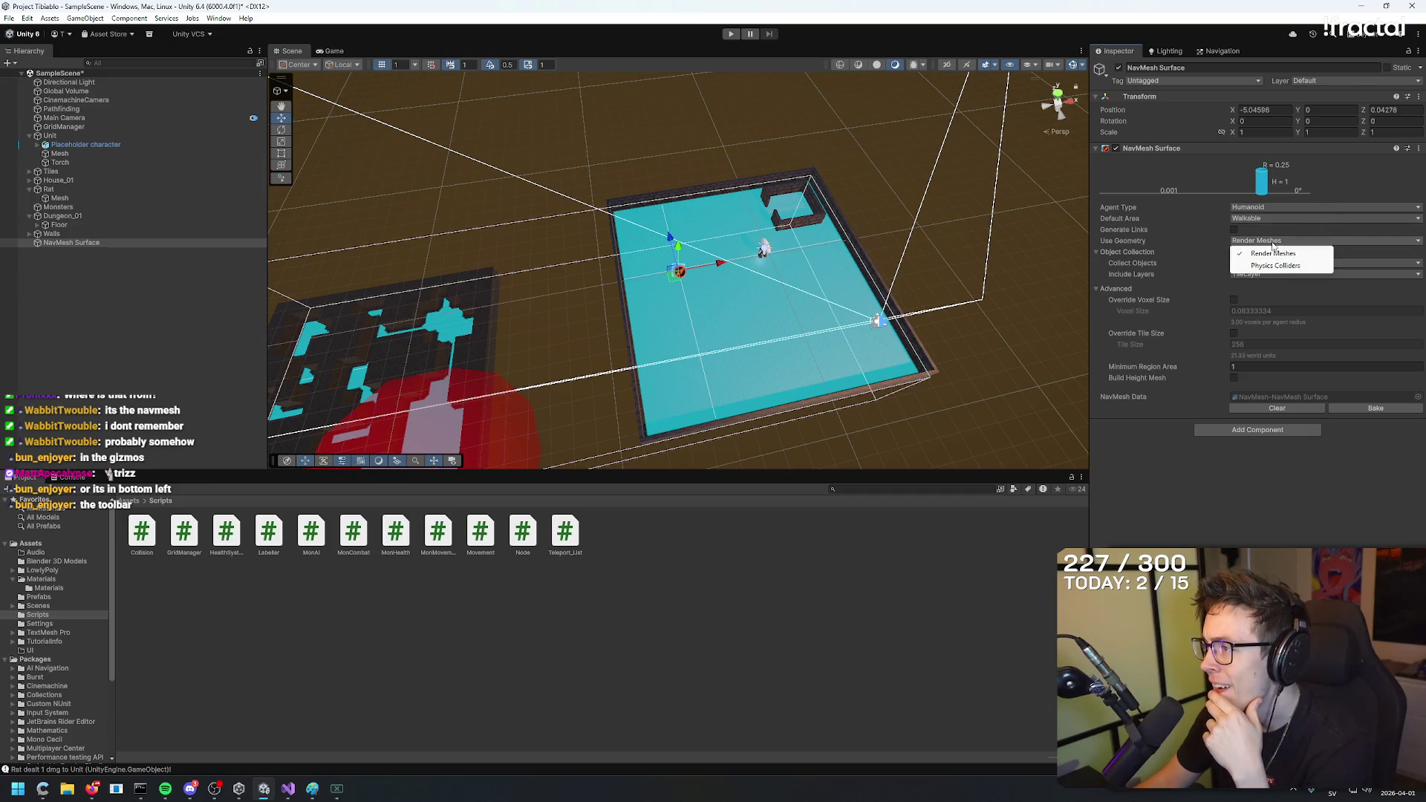
{"action": "left_click", "coordinate": [1271, 303]}
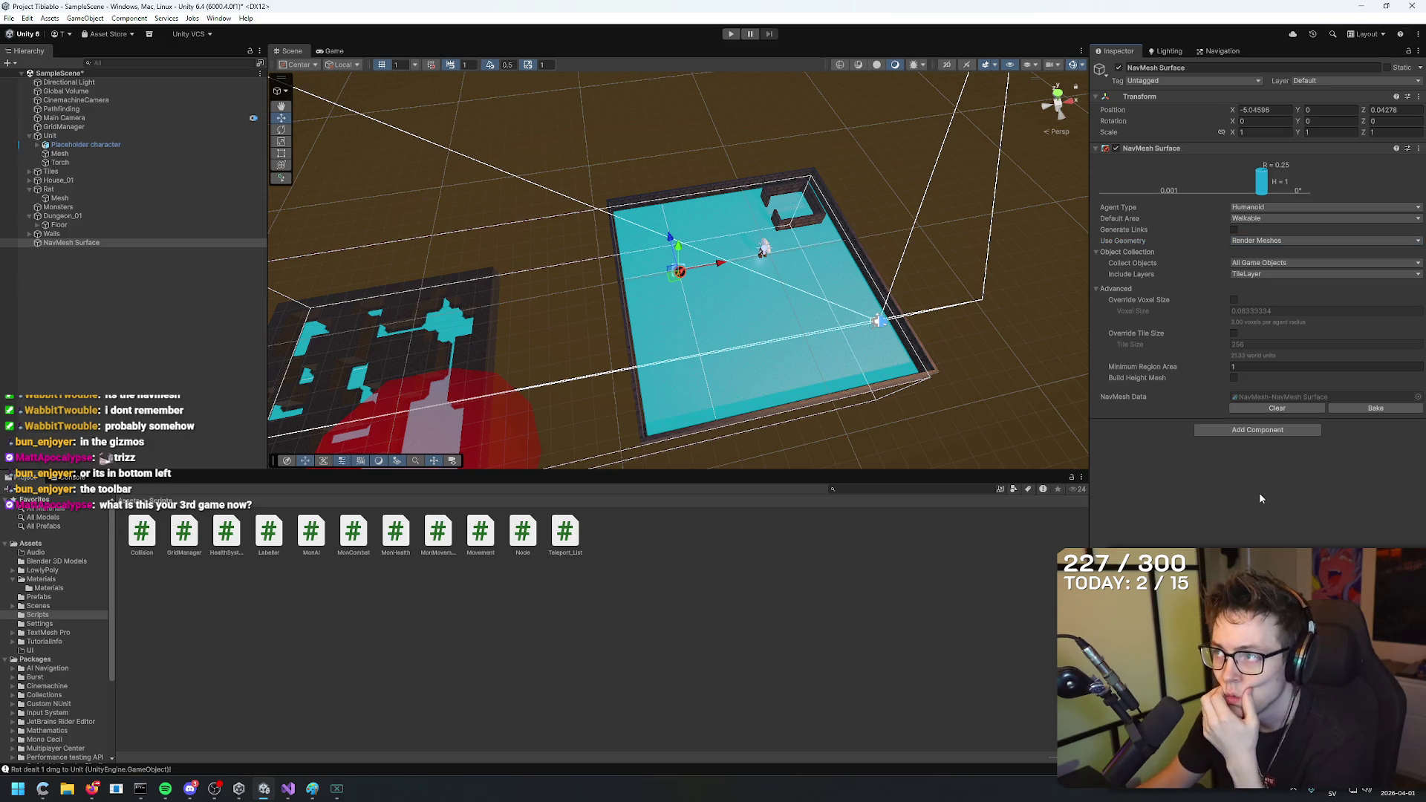
{"action": "left_click", "coordinate": [1115, 148]}
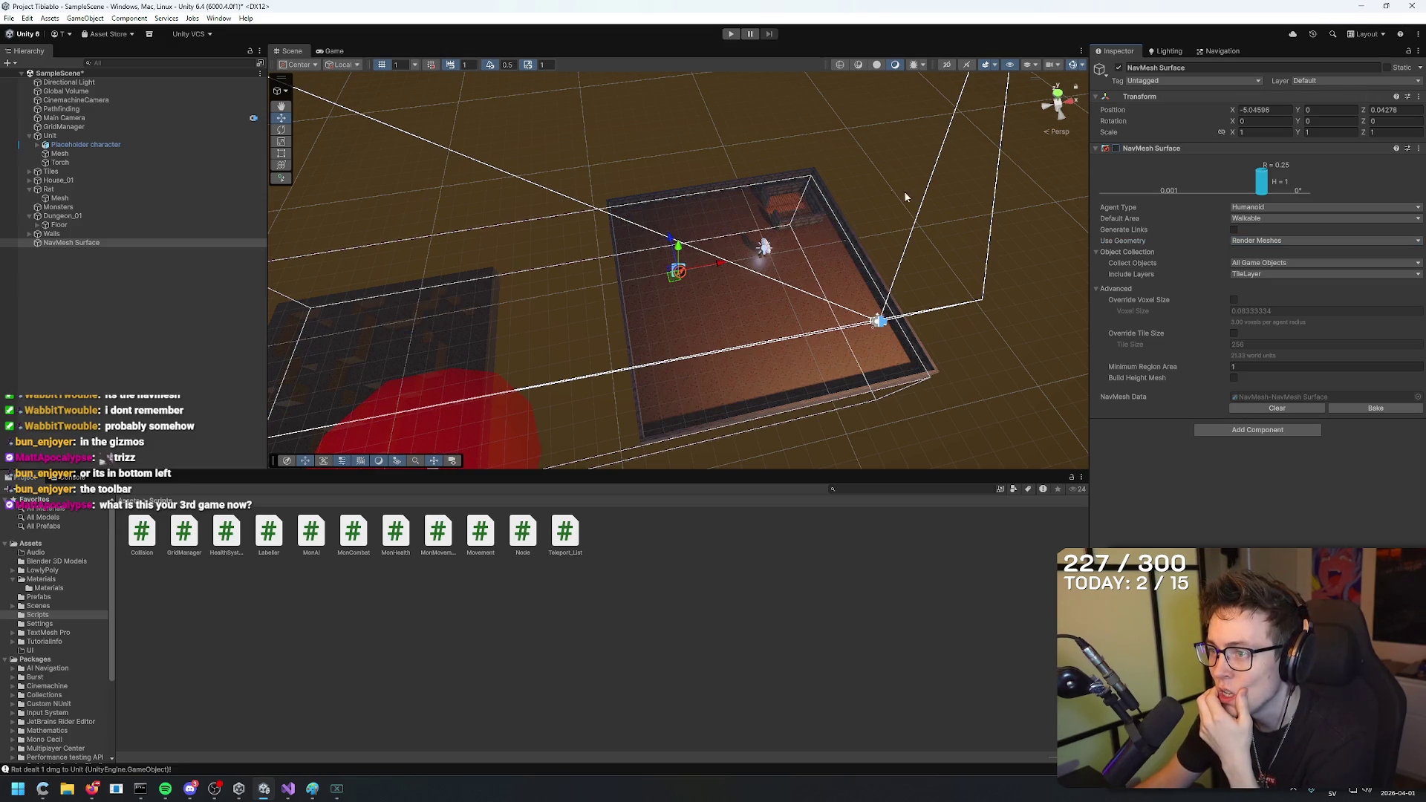
{"action": "left_click", "coordinate": [727, 33]}
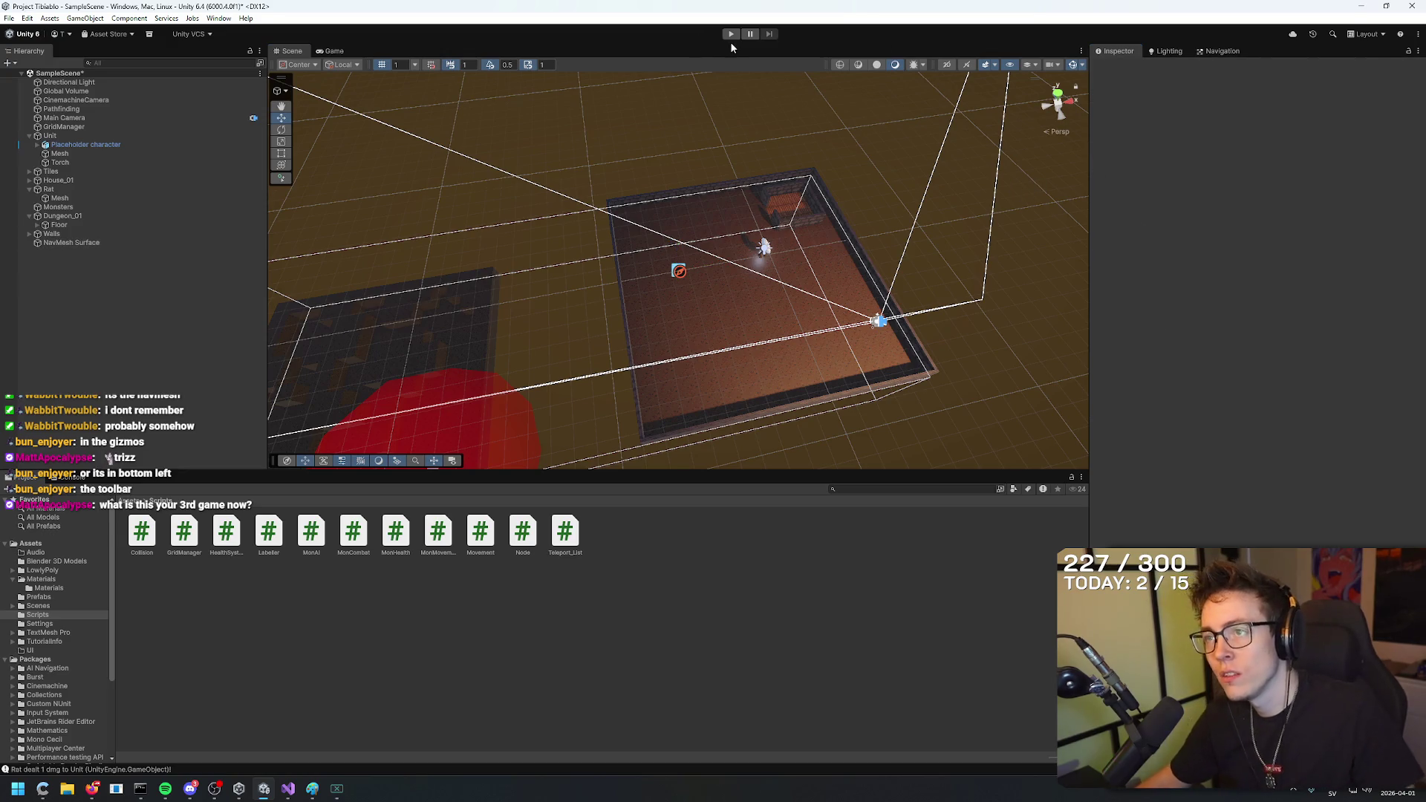
Start play mode, then switch to the Scene tab and orbit over the dungeon rooms.
{"action": "left_click", "coordinate": [728, 34]}
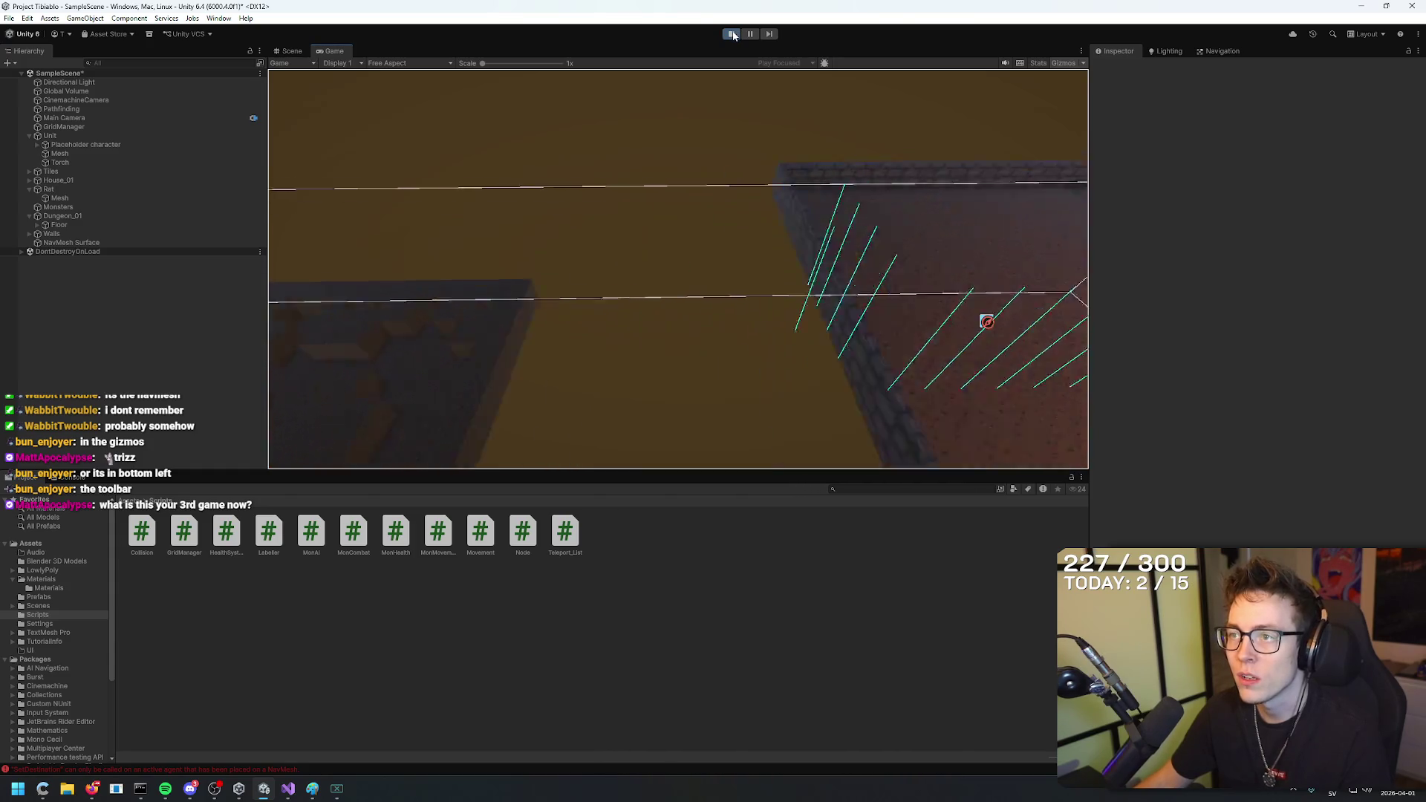
{"action": "left_click", "coordinate": [733, 35]}
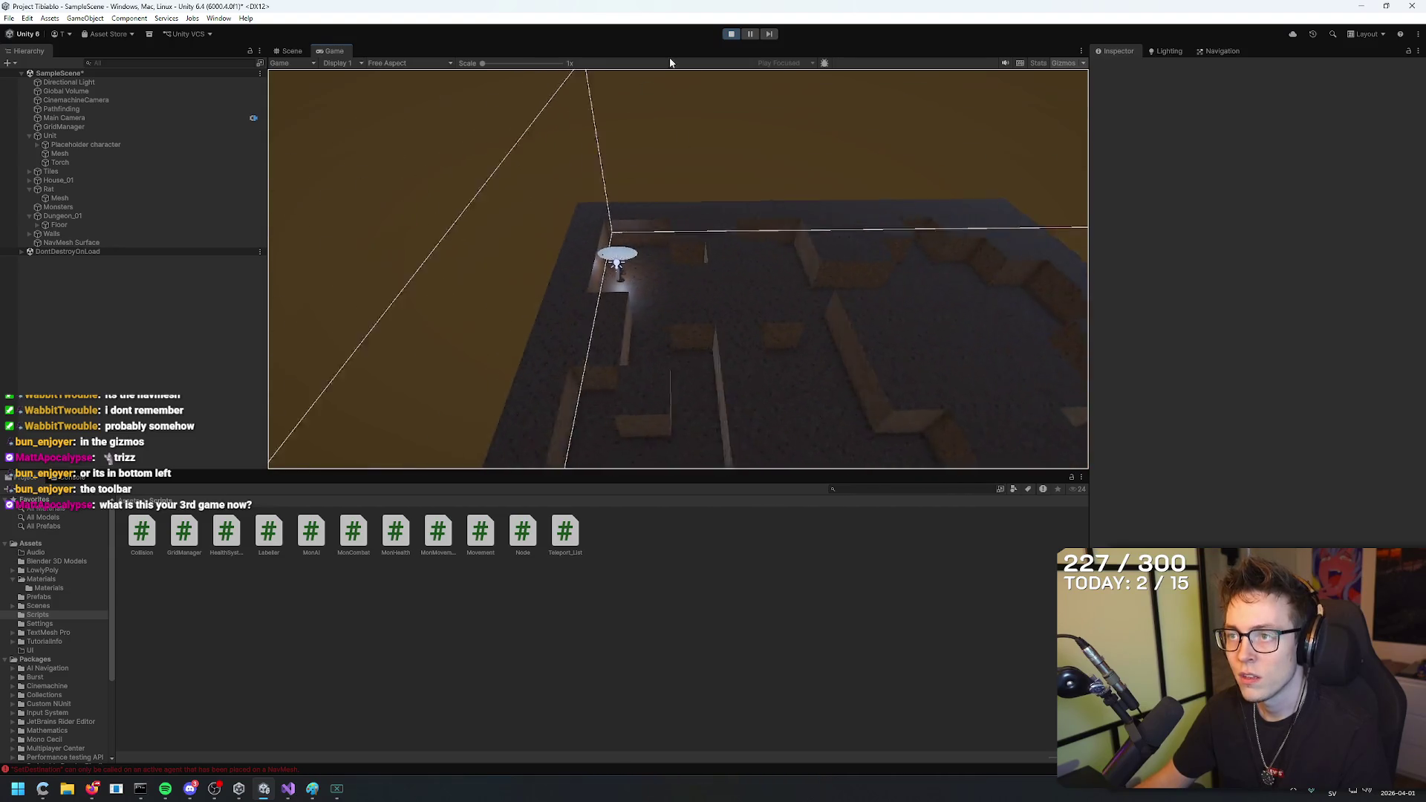
{"action": "left_click", "coordinate": [291, 51]}
{"action": "mouse_move", "coordinate": [582, 224]}
{"action": "left_mouse_down"}
{"action": "mouse_move", "coordinate": [455, 163]}
{"action": "mouse_move", "coordinate": [639, 182]}
{"action": "left_mouse_up"}
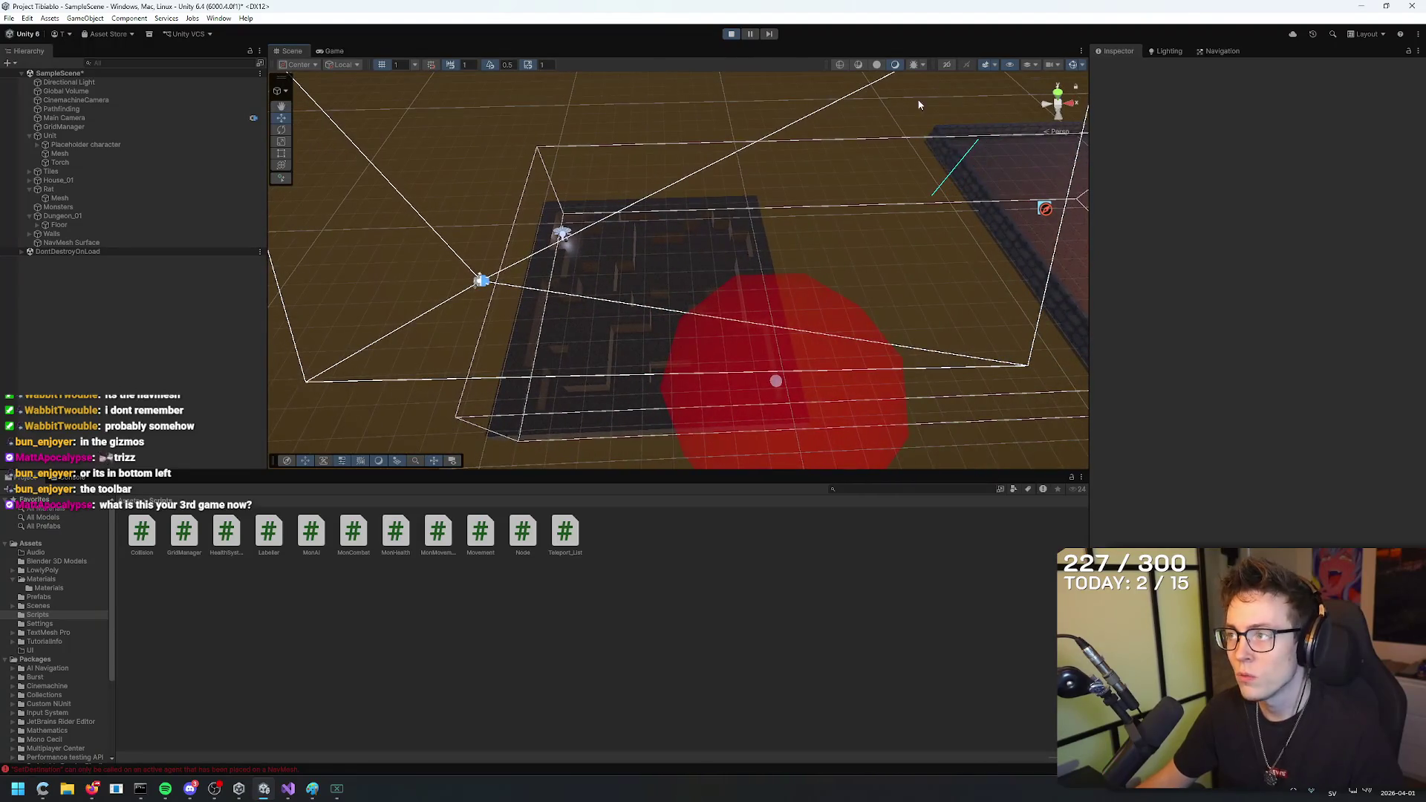
{"action": "left_click", "coordinate": [74, 243]}
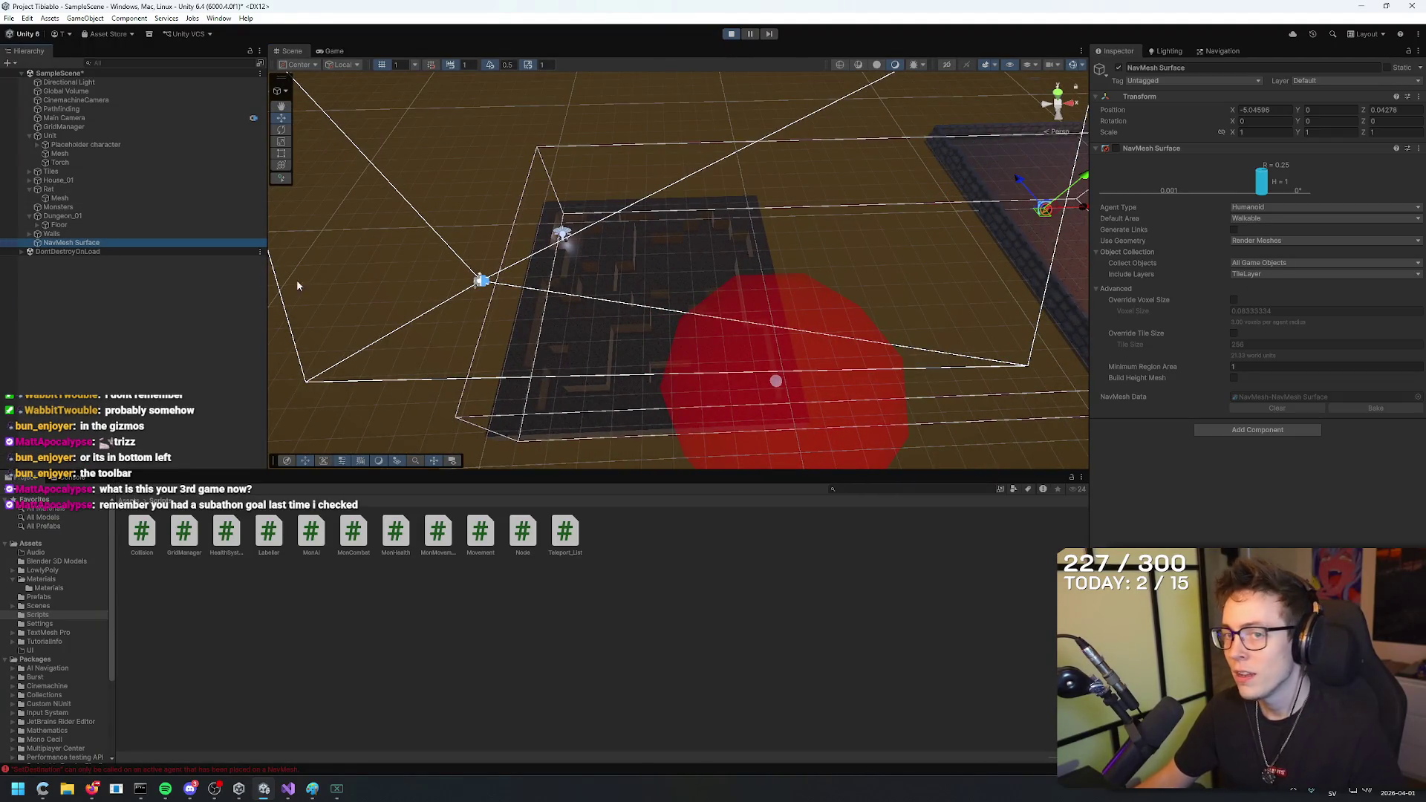
Re-enable the NavMesh Surface component and check its Use Geometry option without changing it.
{"action": "left_click", "coordinate": [1116, 148]}
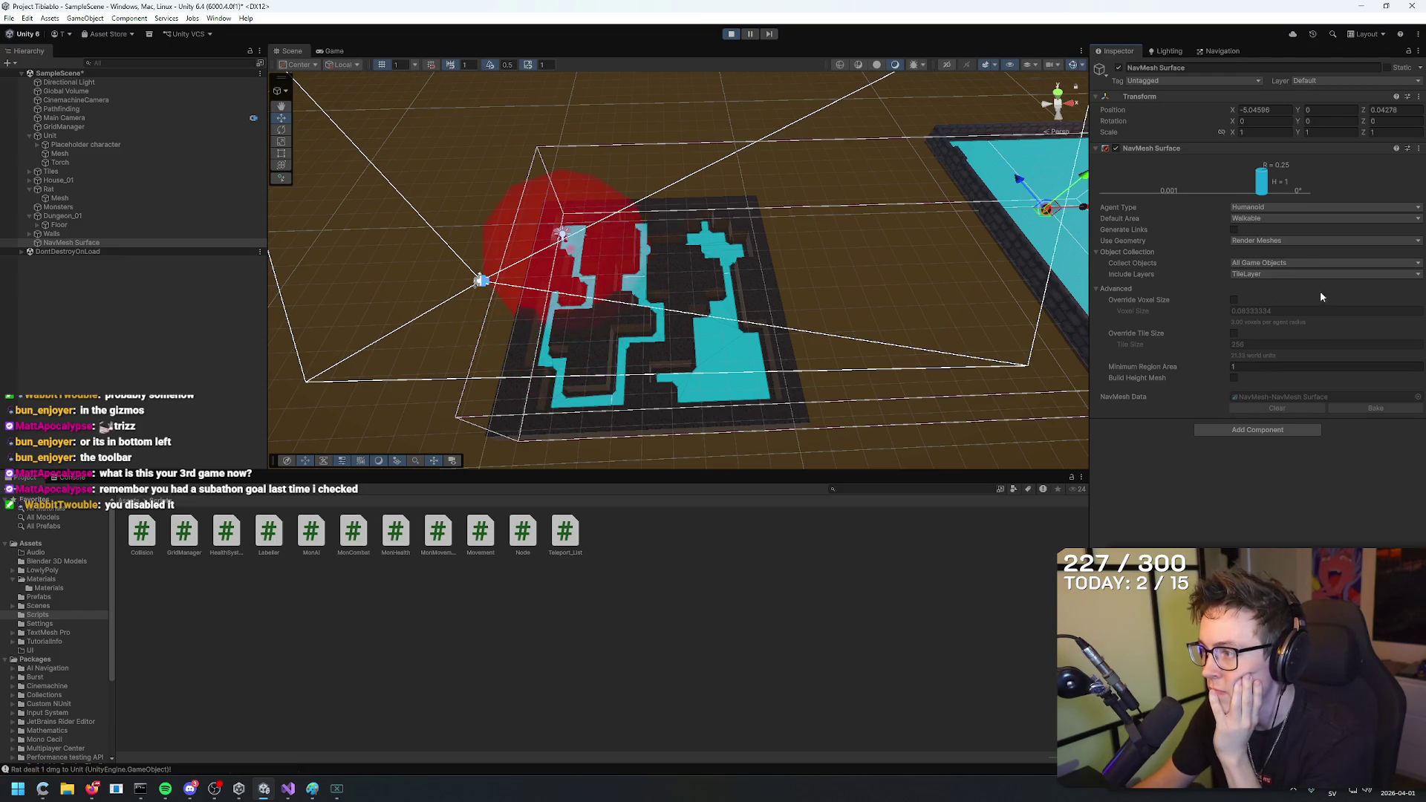
{"action": "left_click", "coordinate": [1299, 239]}
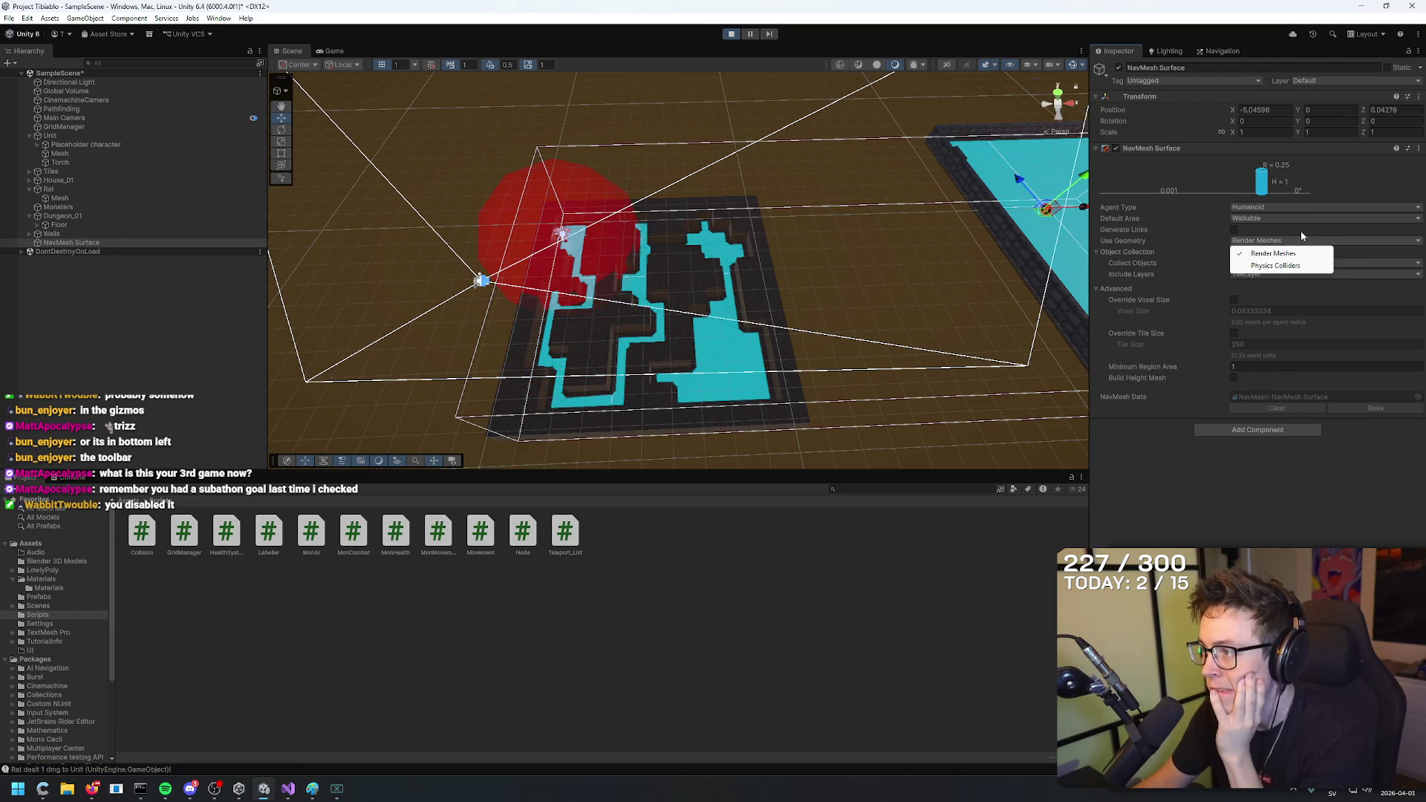
{"action": "left_click", "coordinate": [1300, 230]}
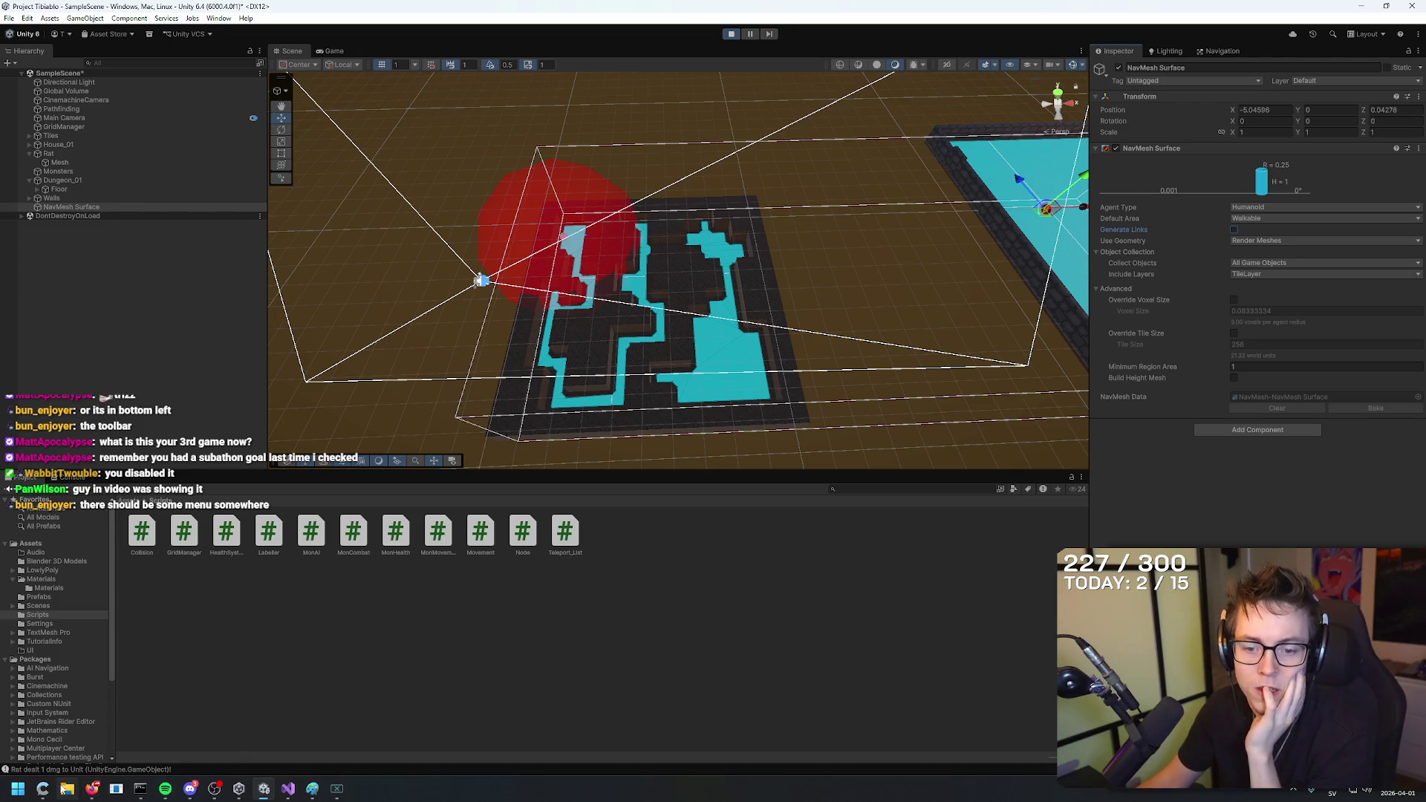
{"action": "mouse_move", "coordinate": [90, 791]}
{"action": "left_click", "coordinate": [174, 731]}
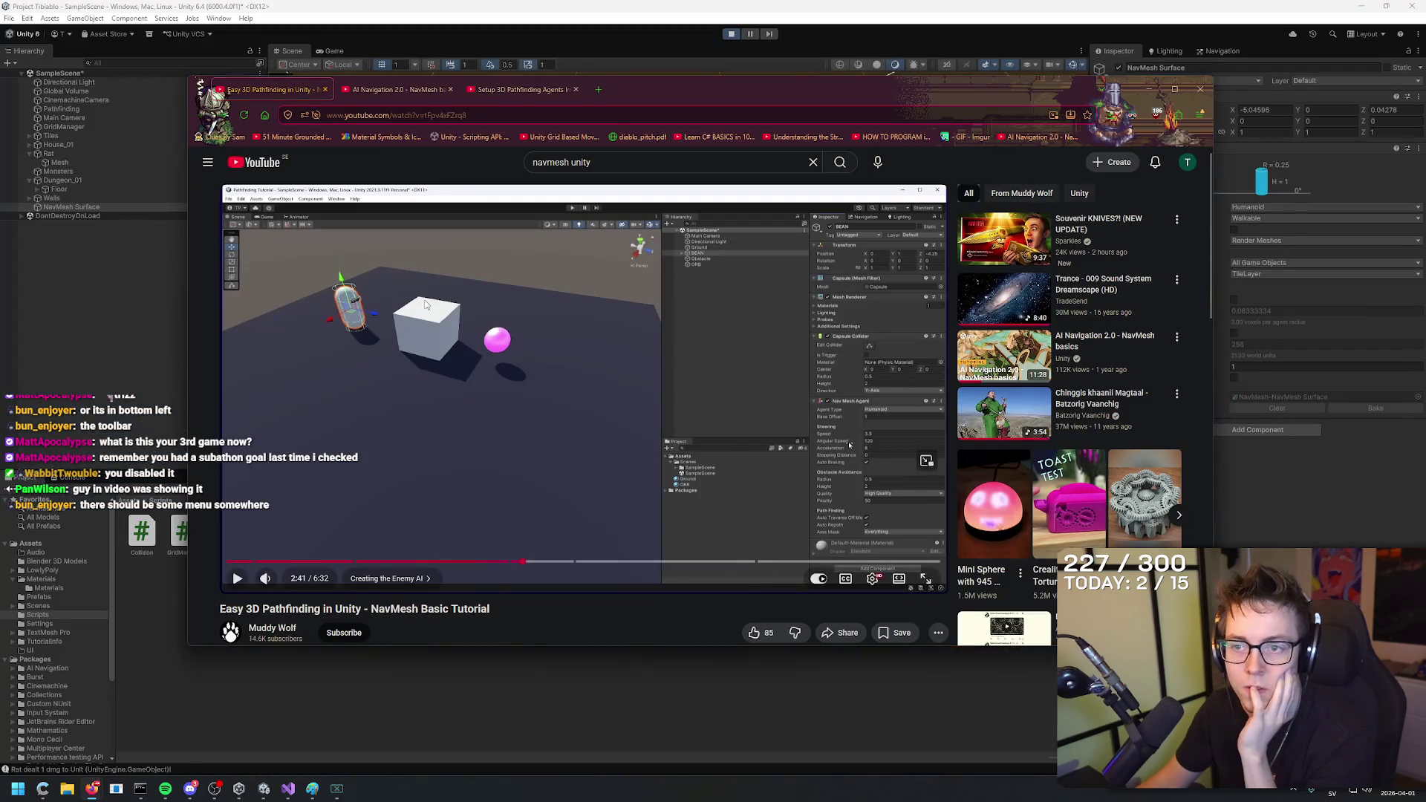
View the AI Navigation 2.0 tutorial, then return to Unity and right-click in the Scene view.
{"action": "left_click", "coordinate": [407, 91]}
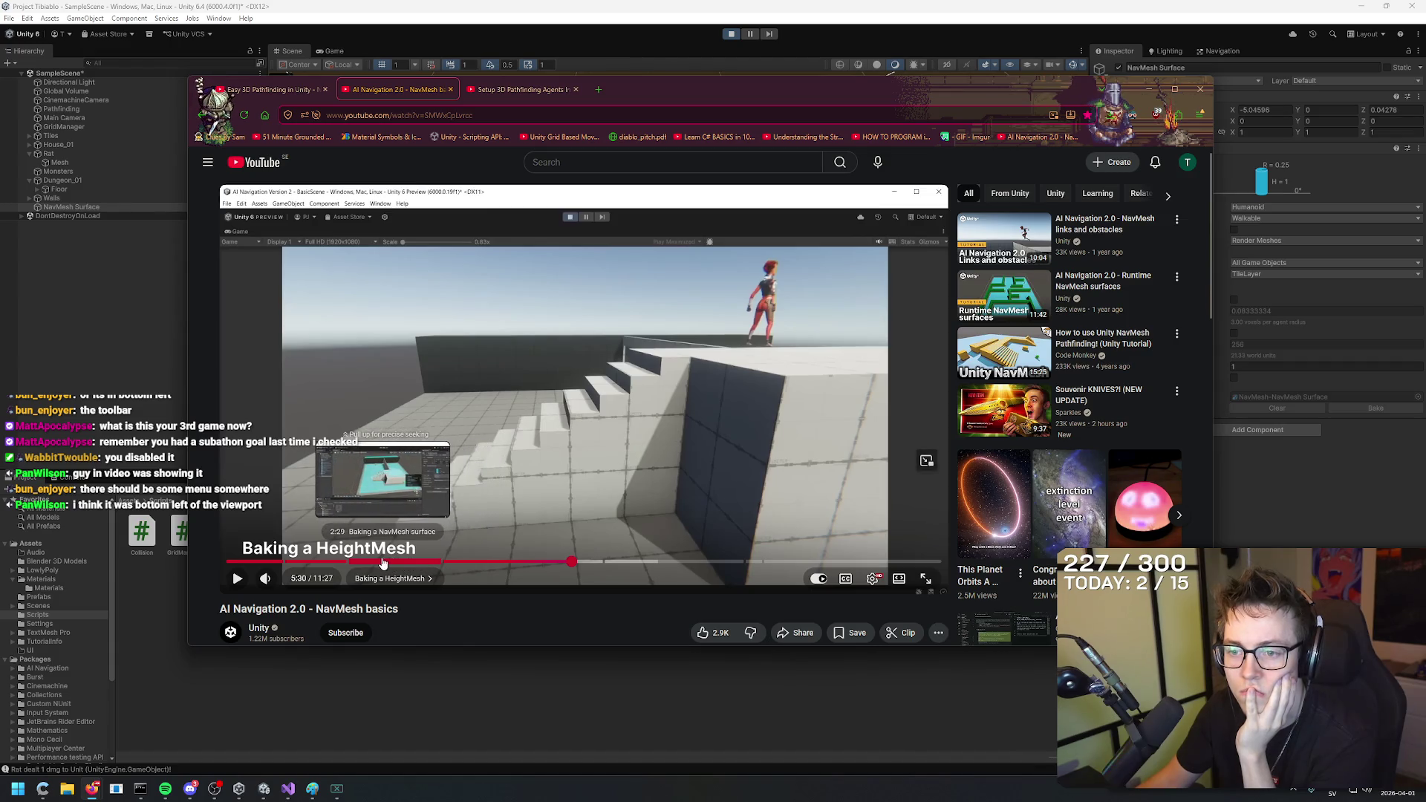
{"action": "left_click", "coordinate": [288, 787]}
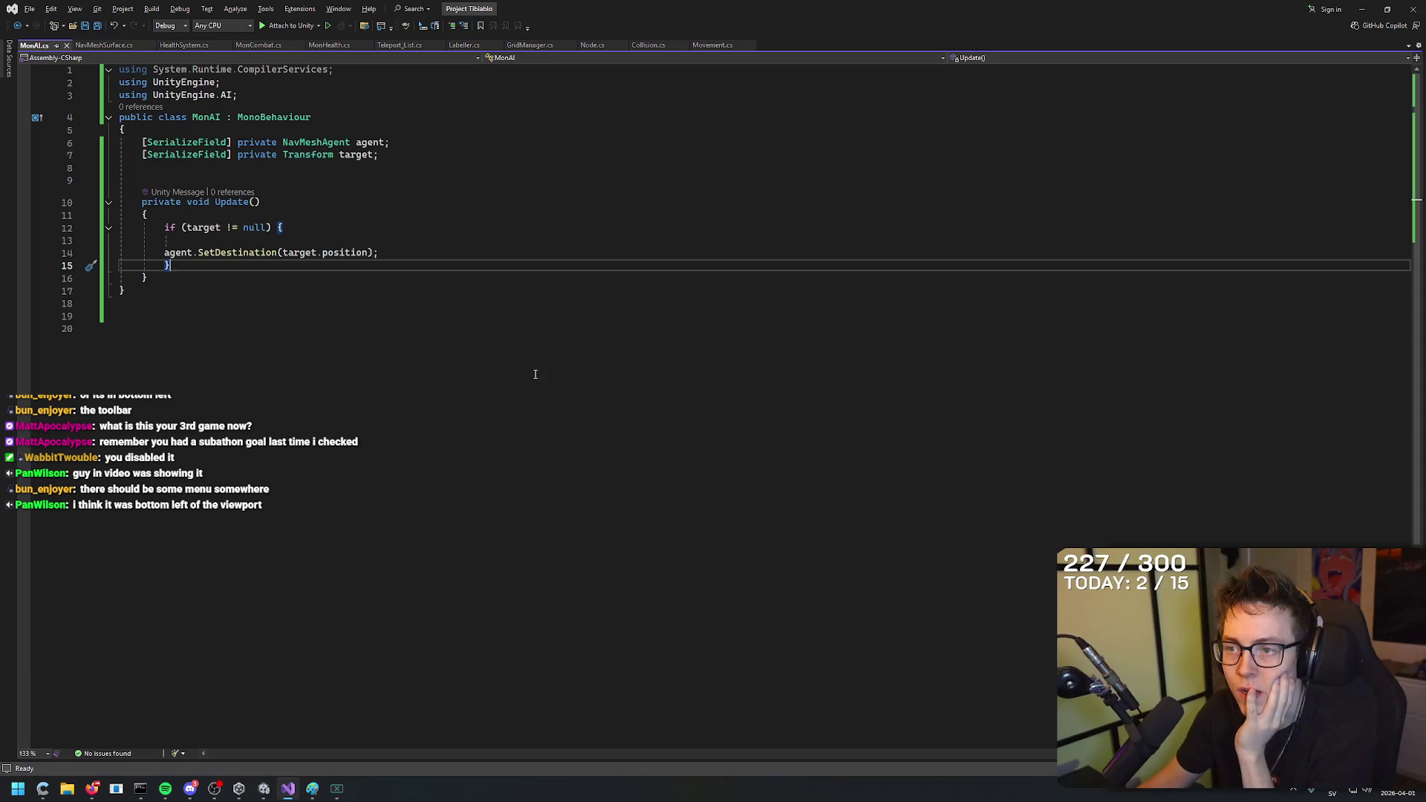
{"action": "left_click", "coordinate": [264, 788]}
{"action": "right_click", "coordinate": [567, 281]}
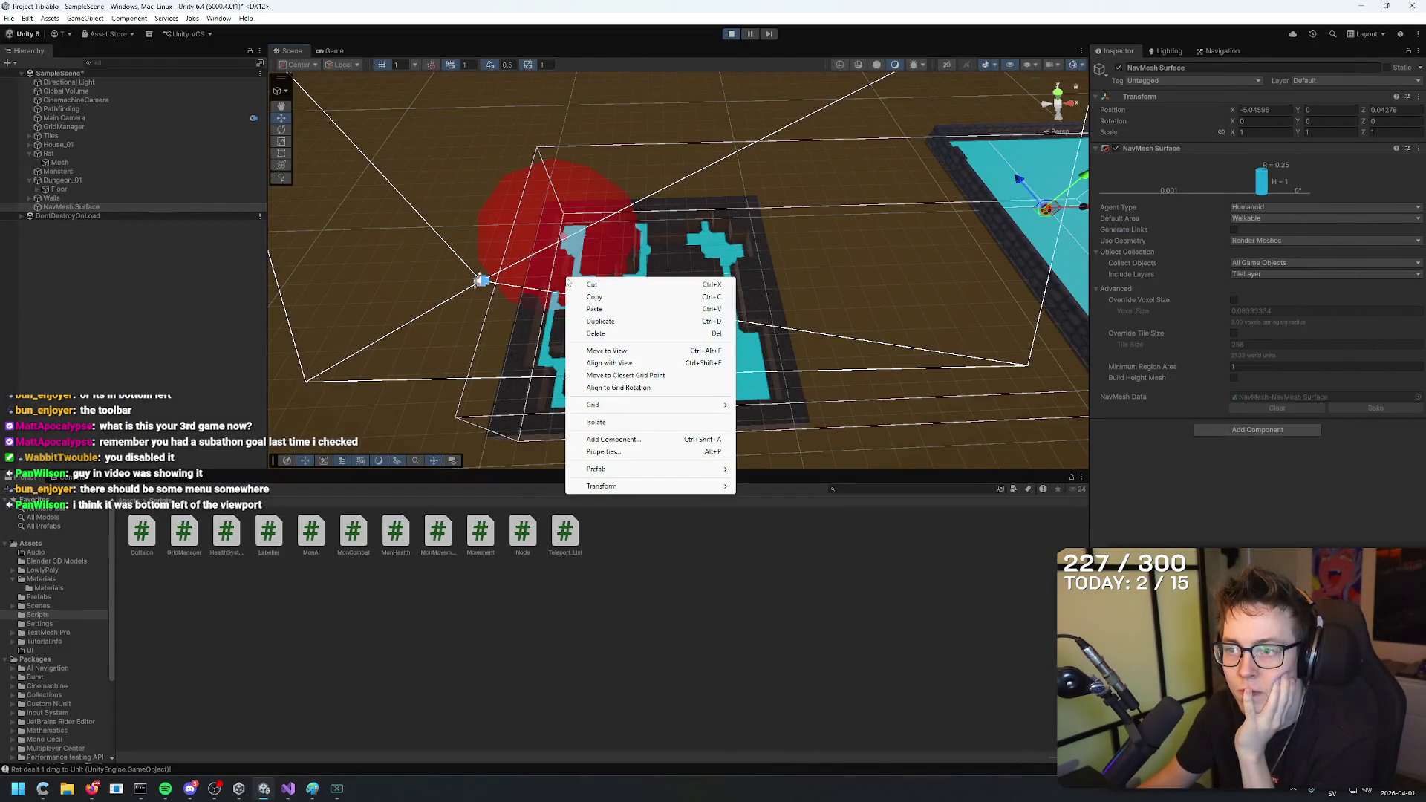
Add a second NavMesh Surface through GameObject > AI, then delete the extra object.
{"action": "left_click", "coordinate": [715, 592]}
{"action": "left_click", "coordinate": [85, 18]}
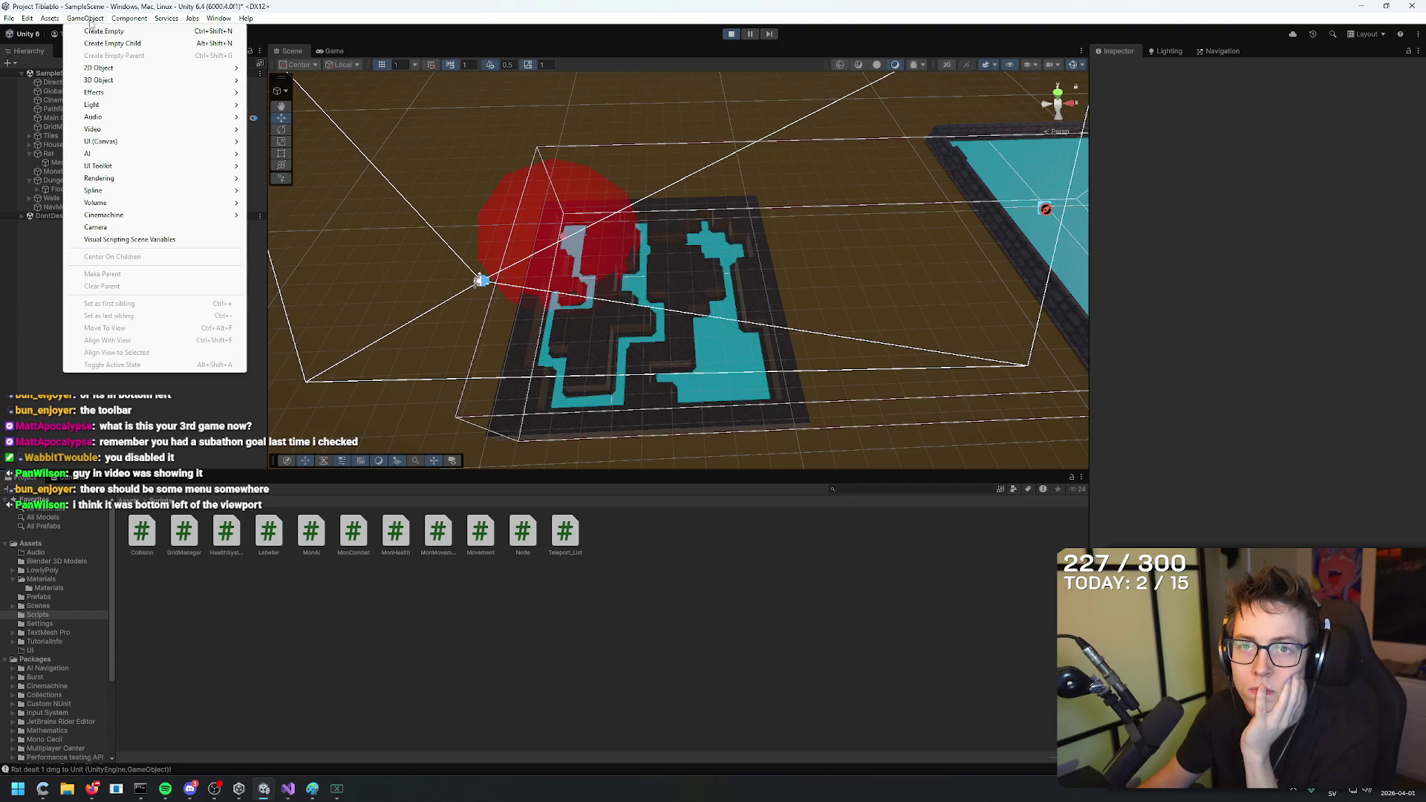
{"action": "mouse_move", "coordinate": [234, 154]}
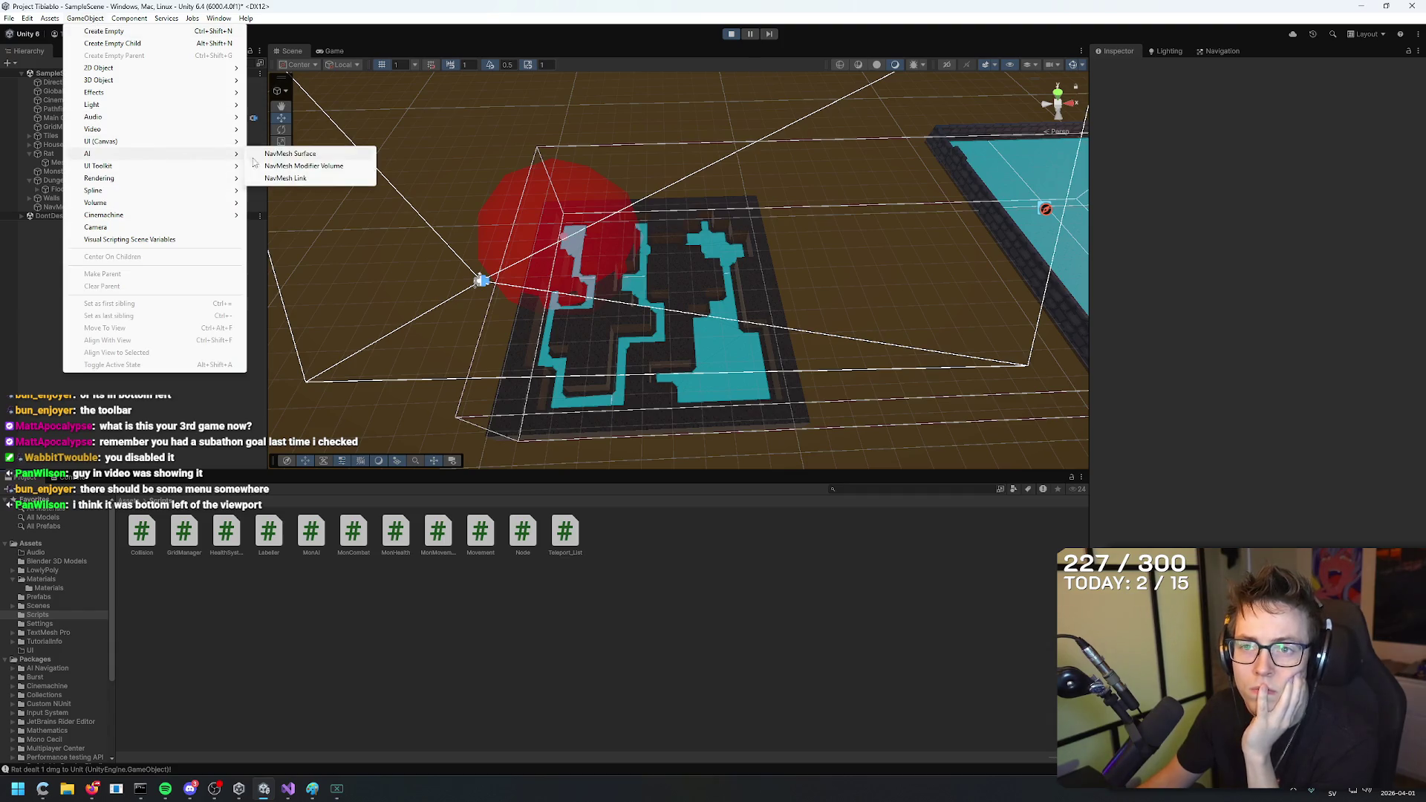
{"action": "left_click", "coordinate": [315, 154]}
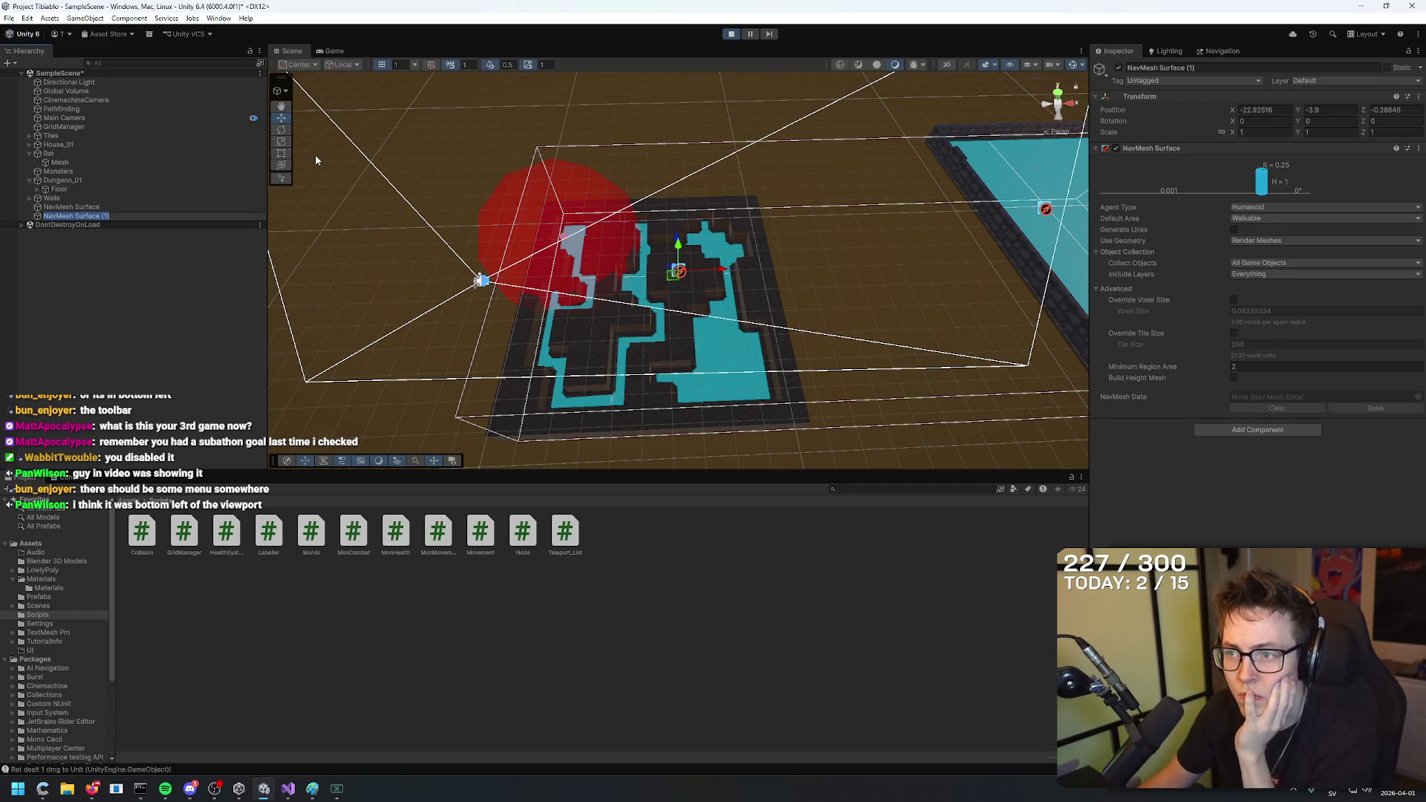
{"action": "key", "text": "Delete"}
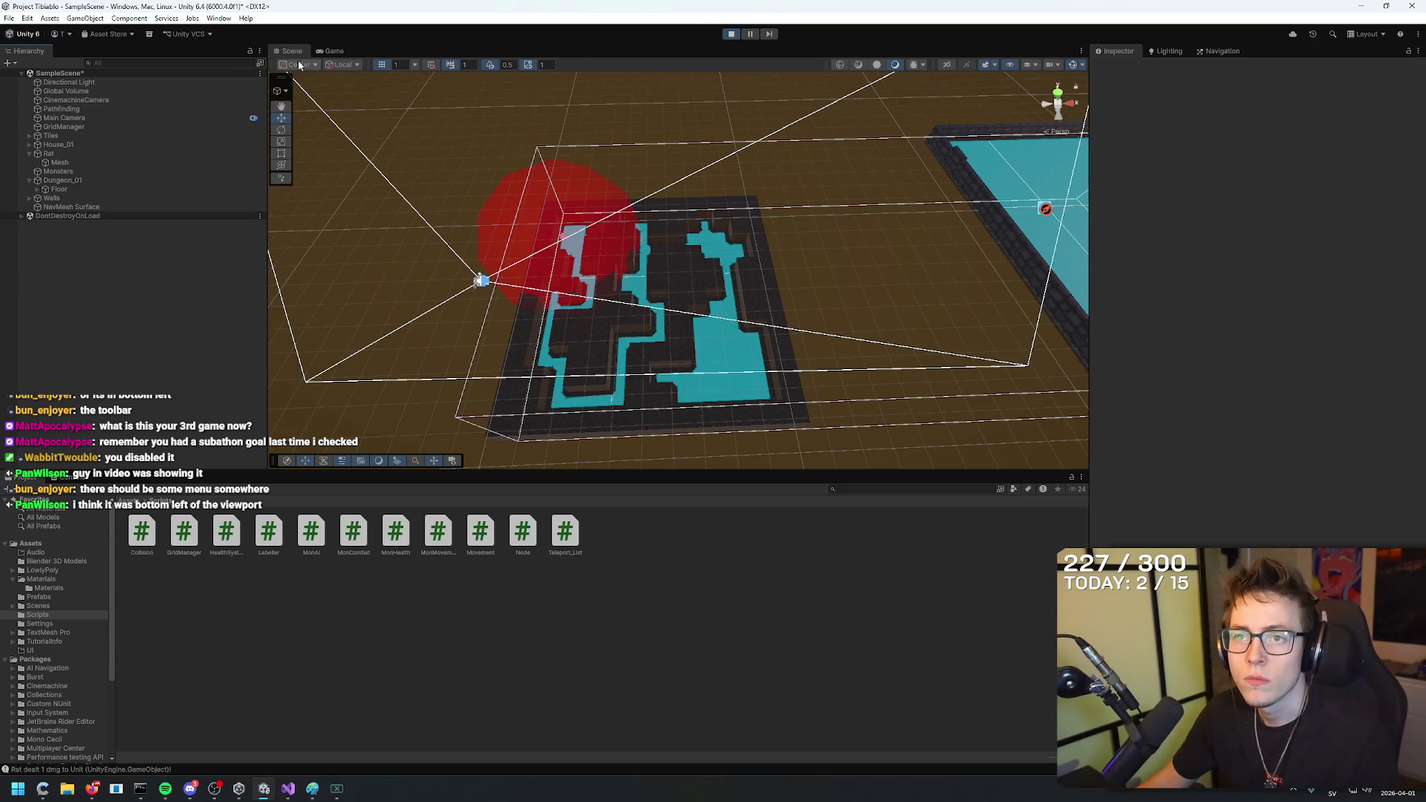
Bring the AI Navigation tutorial in Firefox back to the front and resume playback.
{"action": "key", "text": "alt+Tab"}
{"action": "left_click", "coordinate": [560, 380]}
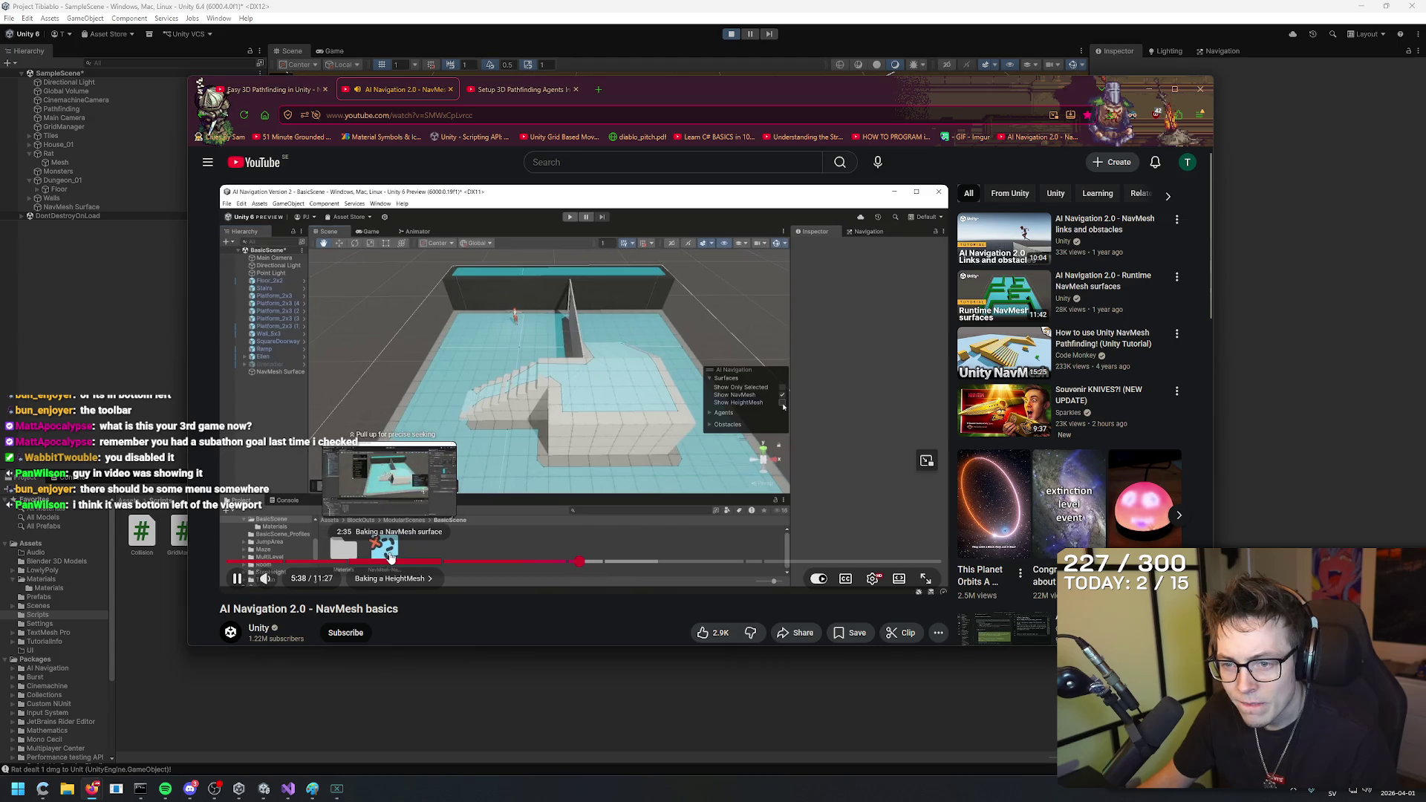
Rewind the tutorial to about 1:56 in Baking a NavMesh surface, watch at 2x, then pause.
{"action": "left_click", "coordinate": [387, 562]}
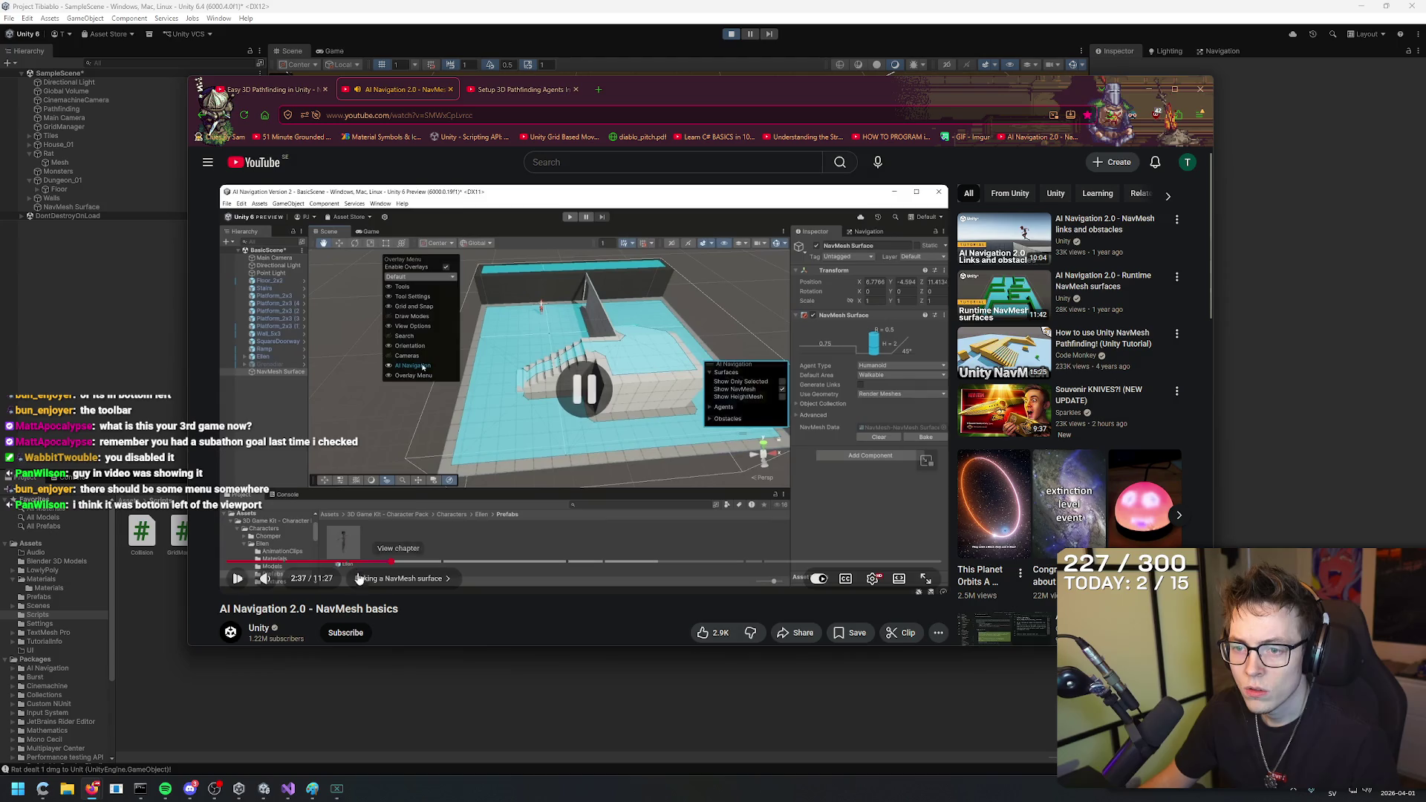
{"action": "left_click_drag", "start_coordinate": [345, 563], "coordinate": [364, 572]}
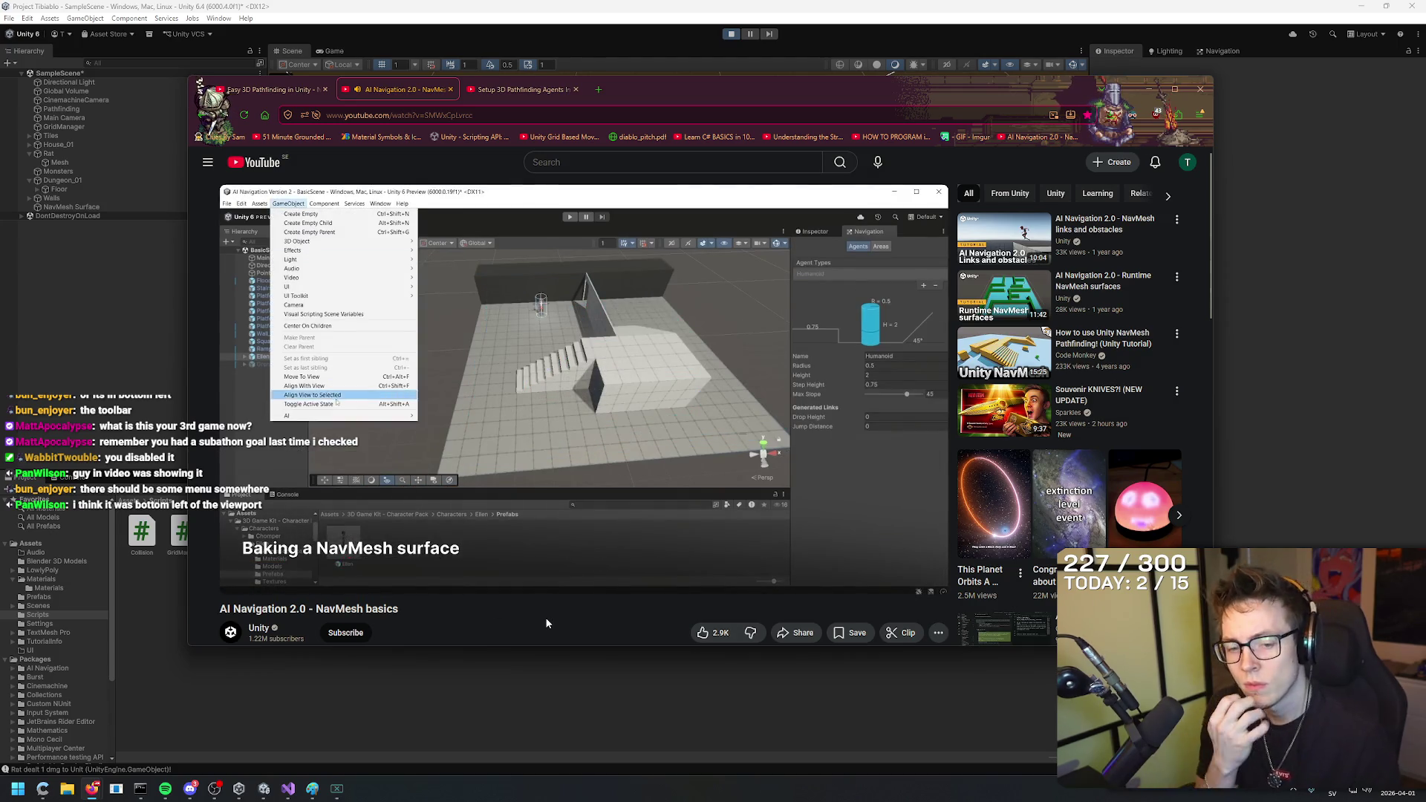
{"action": "key", "text": "shift+period"}
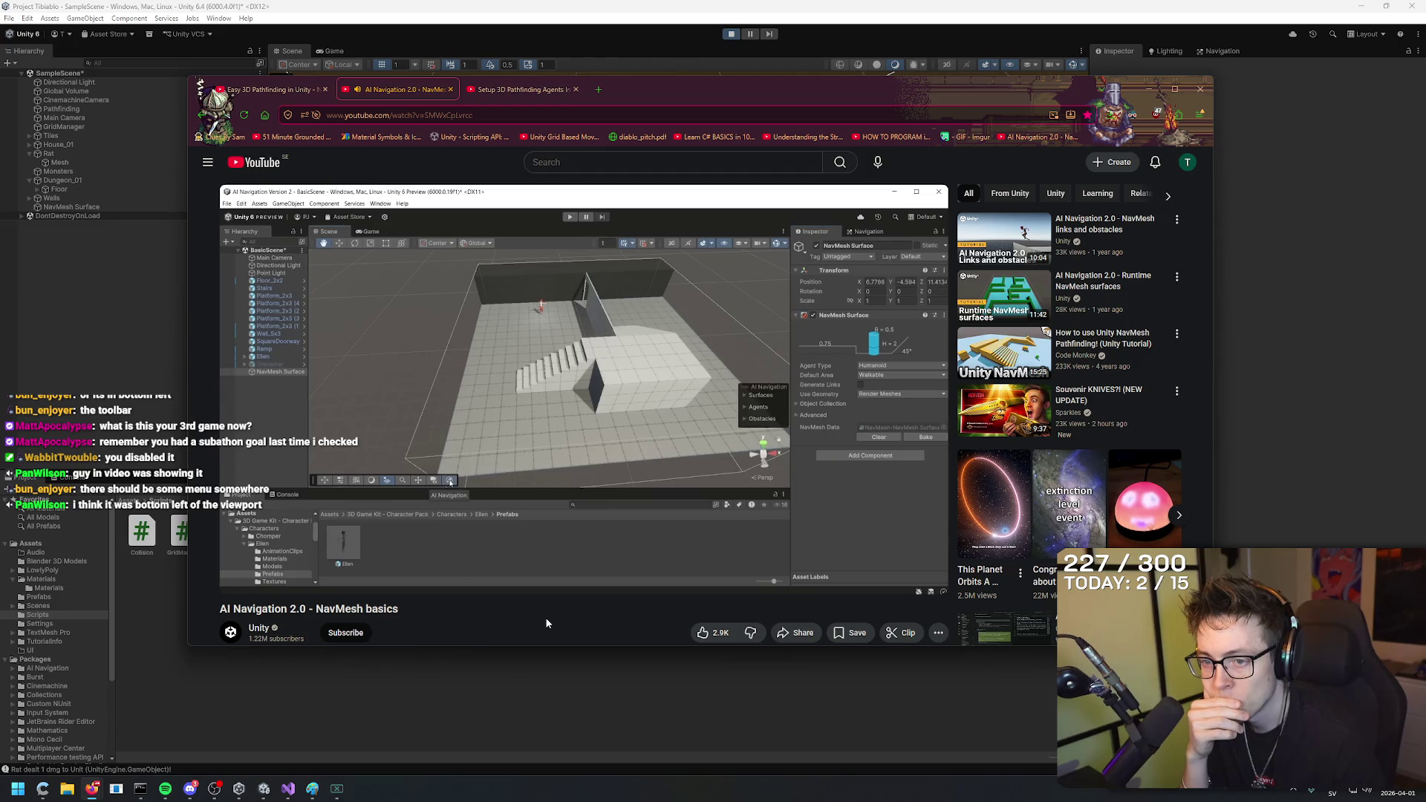
{"action": "key", "text": "space"}
{"action": "key", "text": "alt+Tab"}
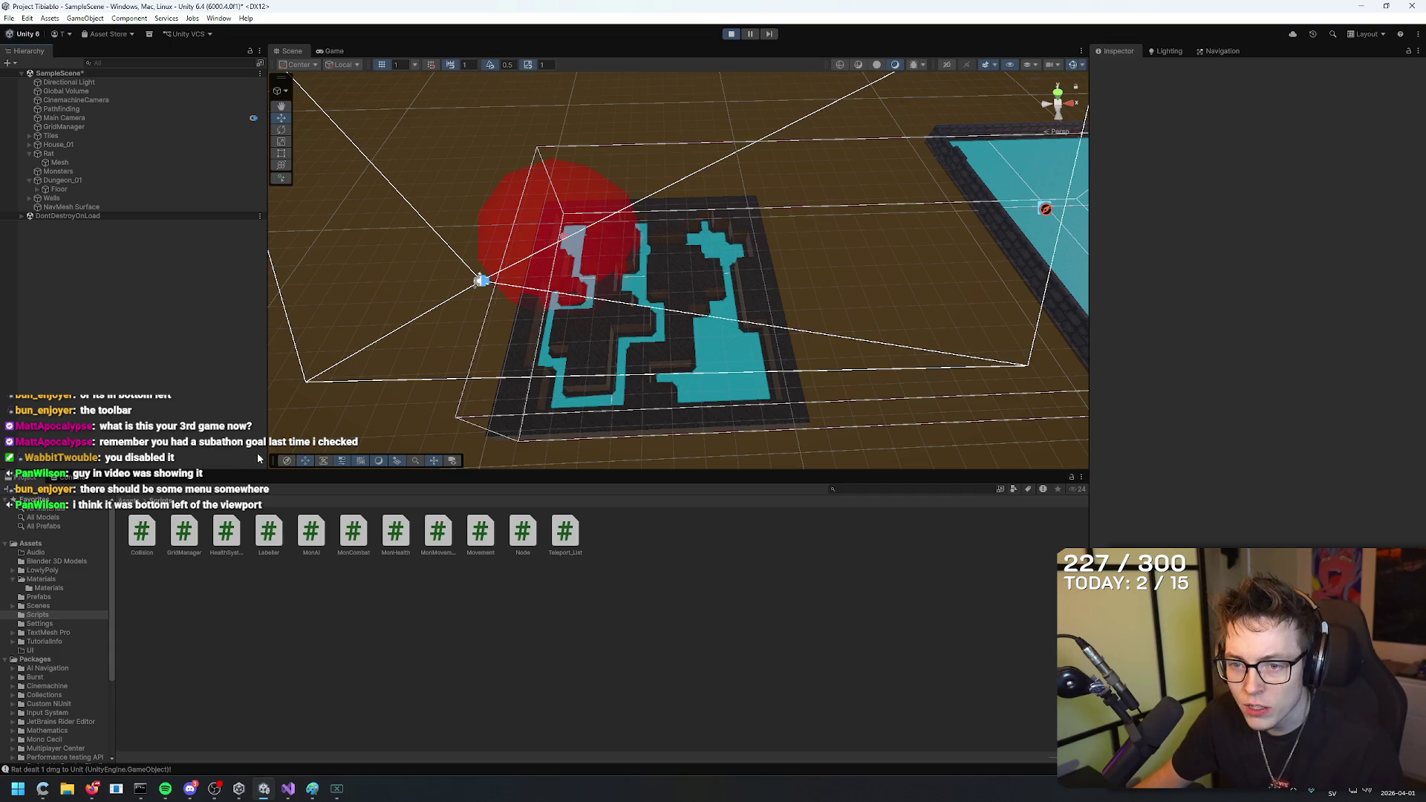
Turn on the AI Navigation overlay, hide the navmesh display and enable Show Path Polygons.
{"action": "key", "text": "grave"}
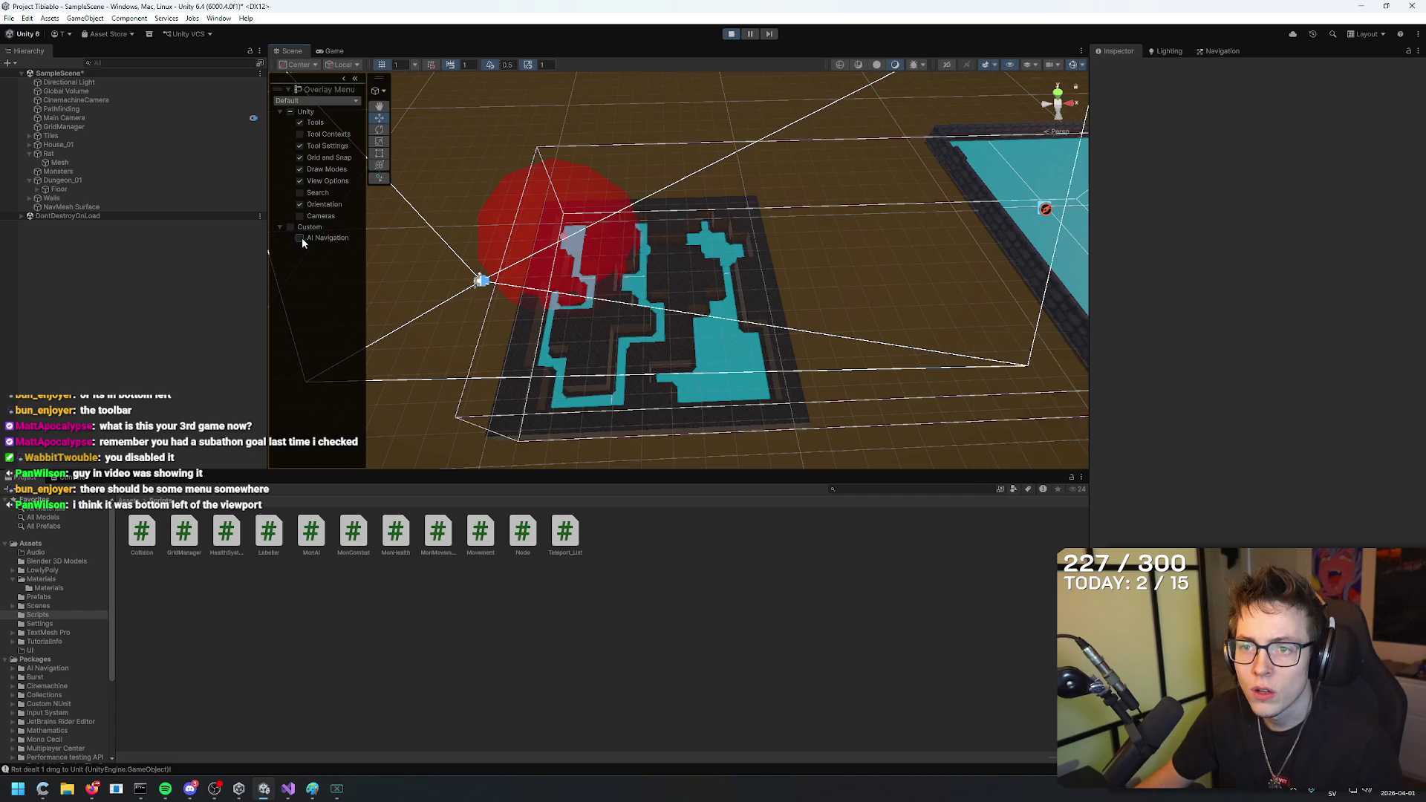
{"action": "left_click", "coordinate": [300, 238]}
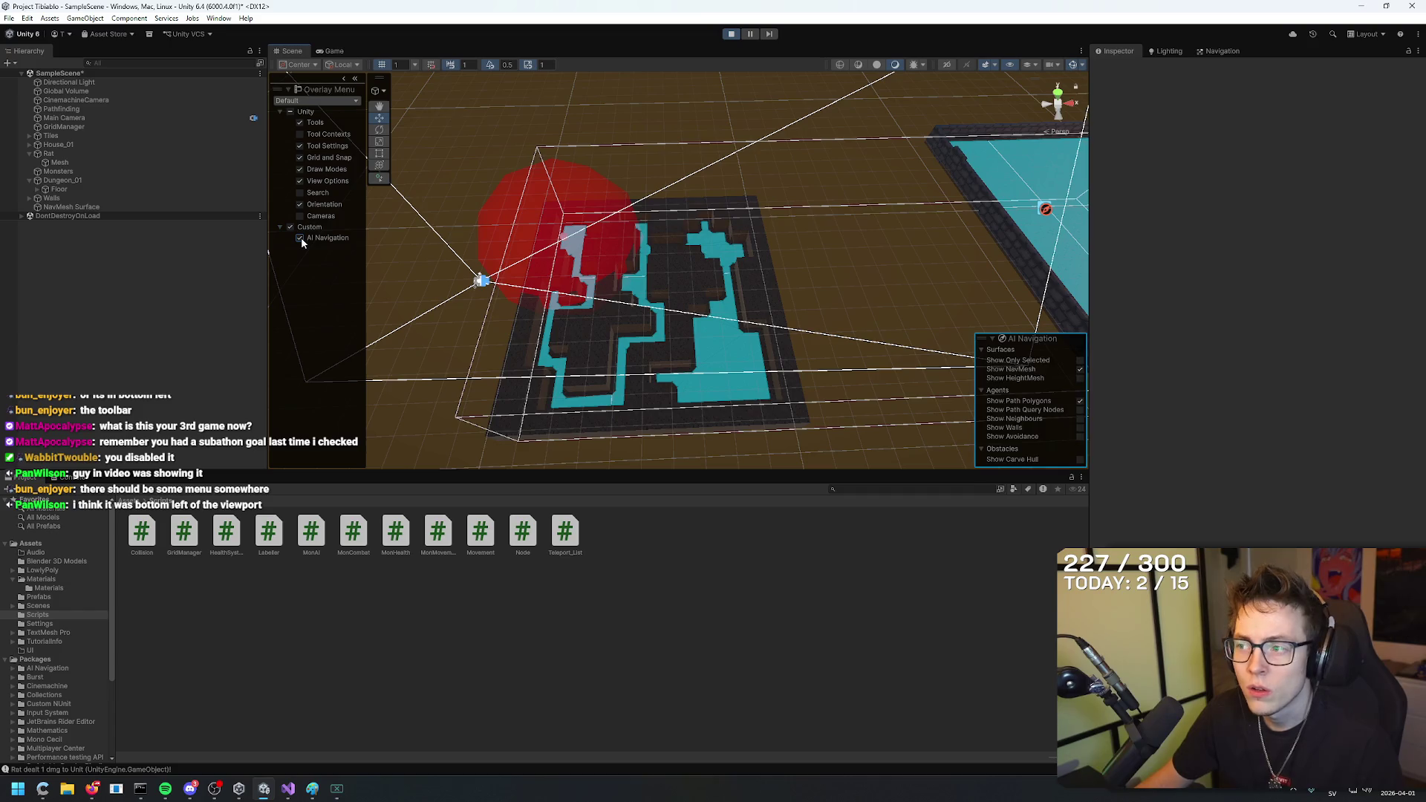
{"action": "left_click", "coordinate": [1080, 370]}
{"action": "mouse_move", "coordinate": [817, 282]}
{"action": "left_mouse_down"}
{"action": "mouse_move", "coordinate": [754, 312]}
{"action": "mouse_move", "coordinate": [861, 240]}
{"action": "mouse_move", "coordinate": [842, 256]}
{"action": "left_mouse_up"}
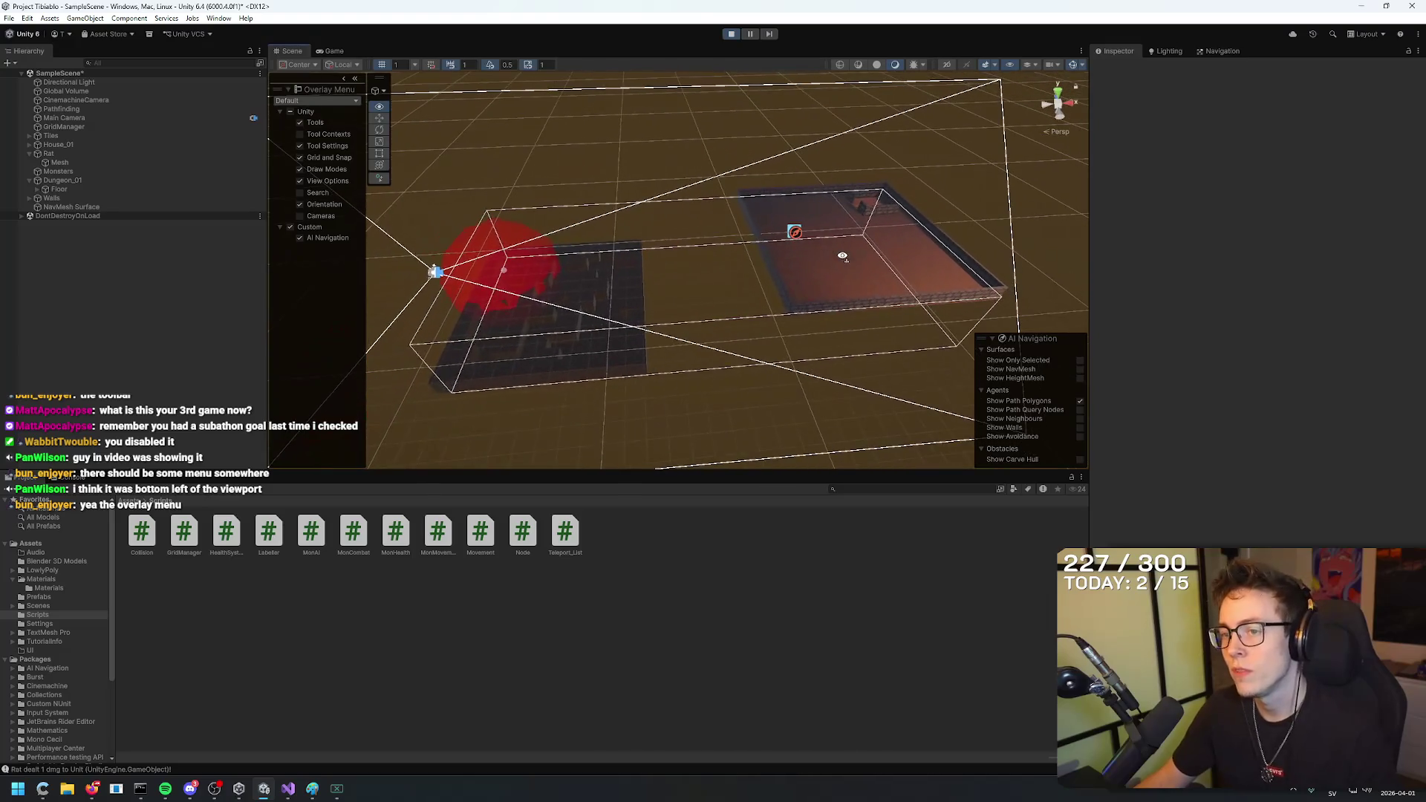
{"action": "left_click", "coordinate": [1080, 402]}
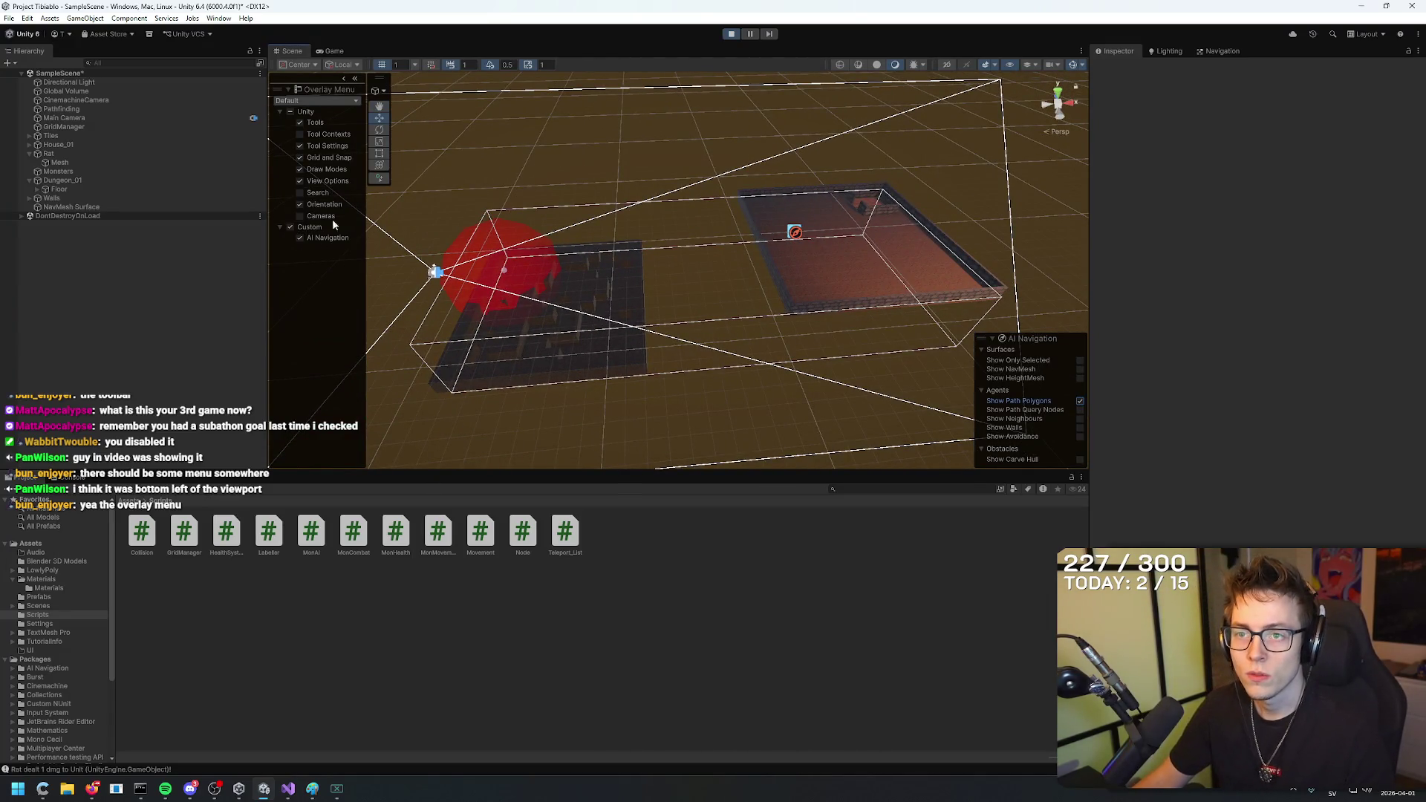
Switch off the AI Navigation overlay and orbit around the level.
{"action": "left_click", "coordinate": [300, 239]}
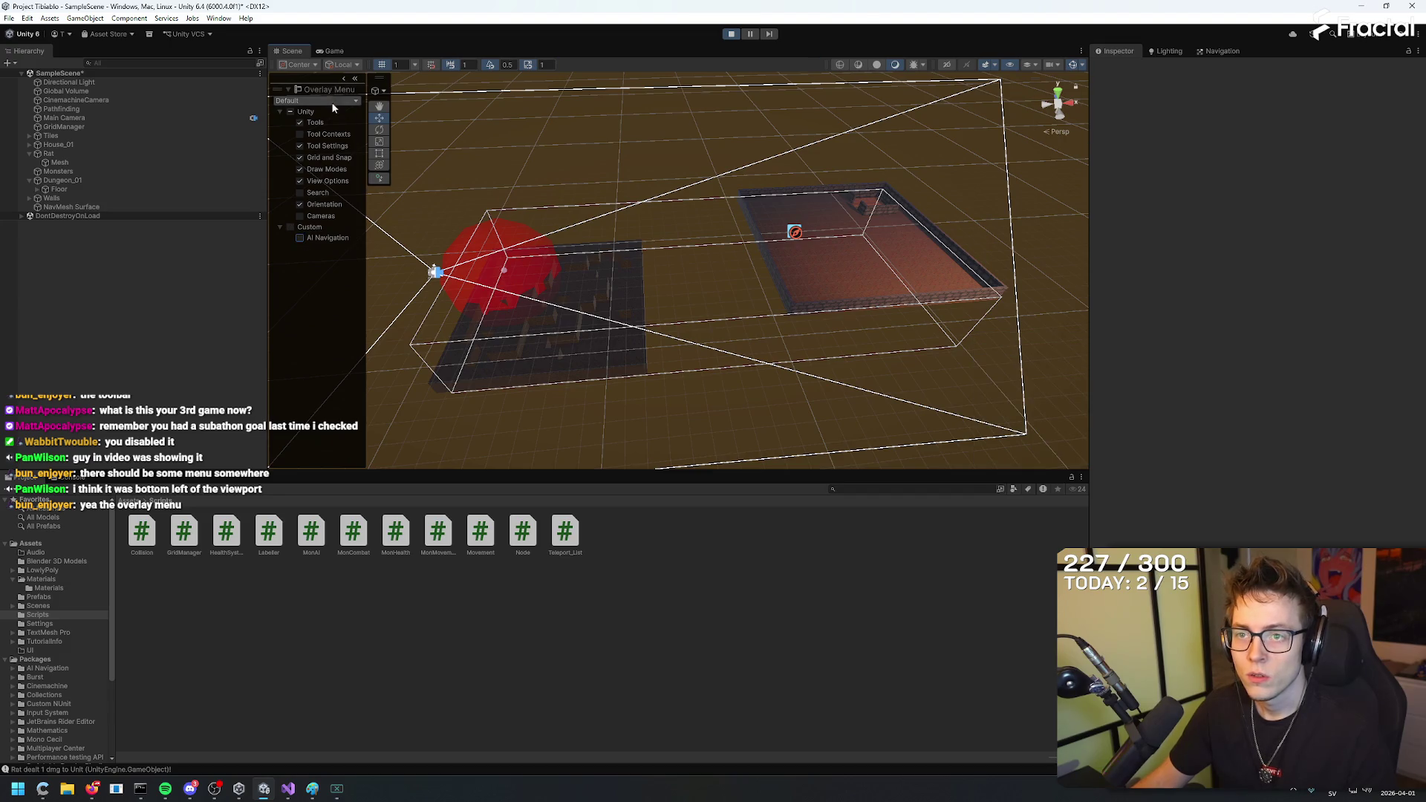
{"action": "left_click", "coordinate": [347, 83]}
{"action": "mouse_move", "coordinate": [551, 153]}
{"action": "left_mouse_down"}
{"action": "mouse_move", "coordinate": [736, 160]}
{"action": "mouse_move", "coordinate": [835, 106]}
{"action": "mouse_move", "coordinate": [1379, 202]}
{"action": "mouse_move", "coordinate": [1365, 92]}
{"action": "mouse_move", "coordinate": [1413, 86]}
{"action": "mouse_move", "coordinate": [789, 270]}
{"action": "mouse_move", "coordinate": [516, 210]}
{"action": "mouse_move", "coordinate": [446, 185]}
{"action": "mouse_move", "coordinate": [441, 165]}
{"action": "left_mouse_up"}
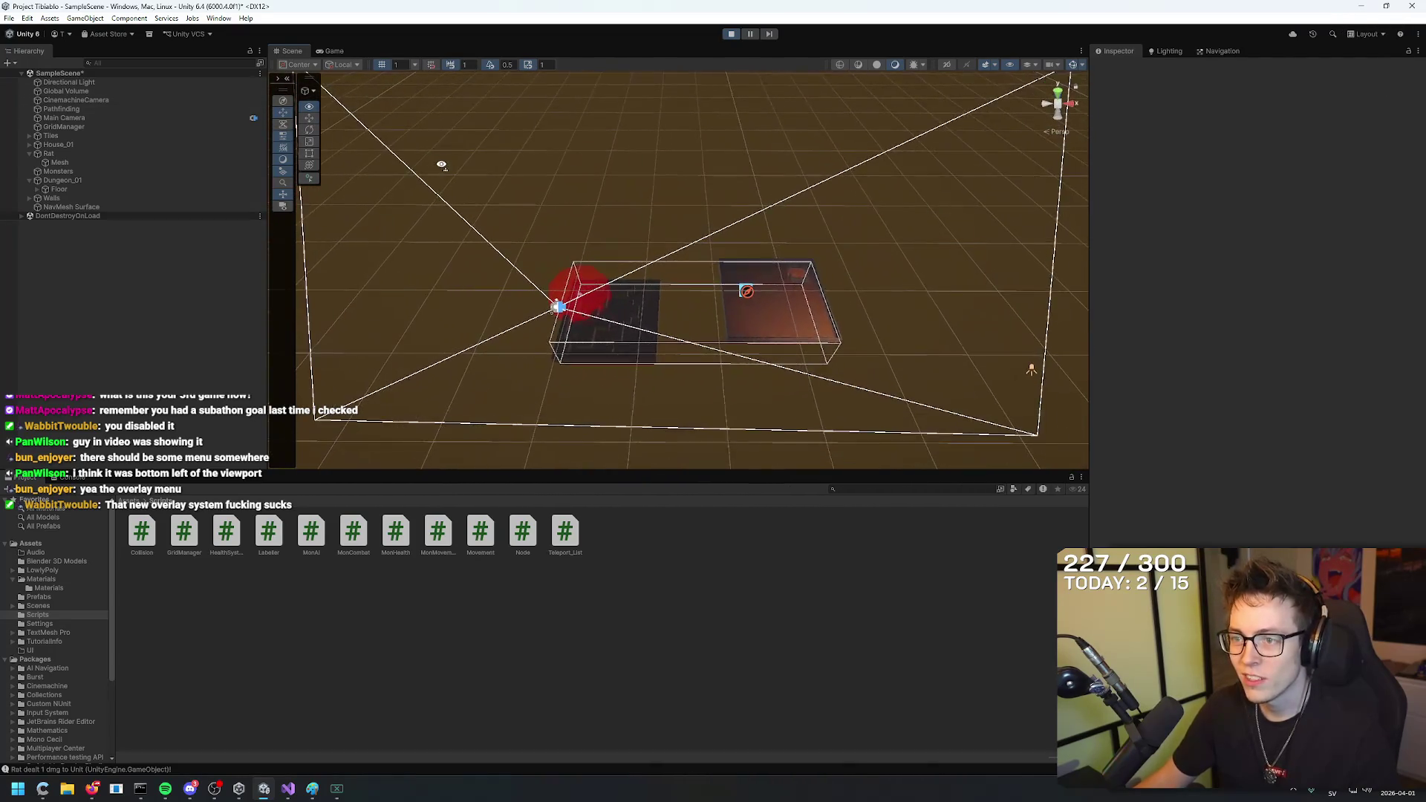
{"action": "left_click", "coordinate": [109, 117]}
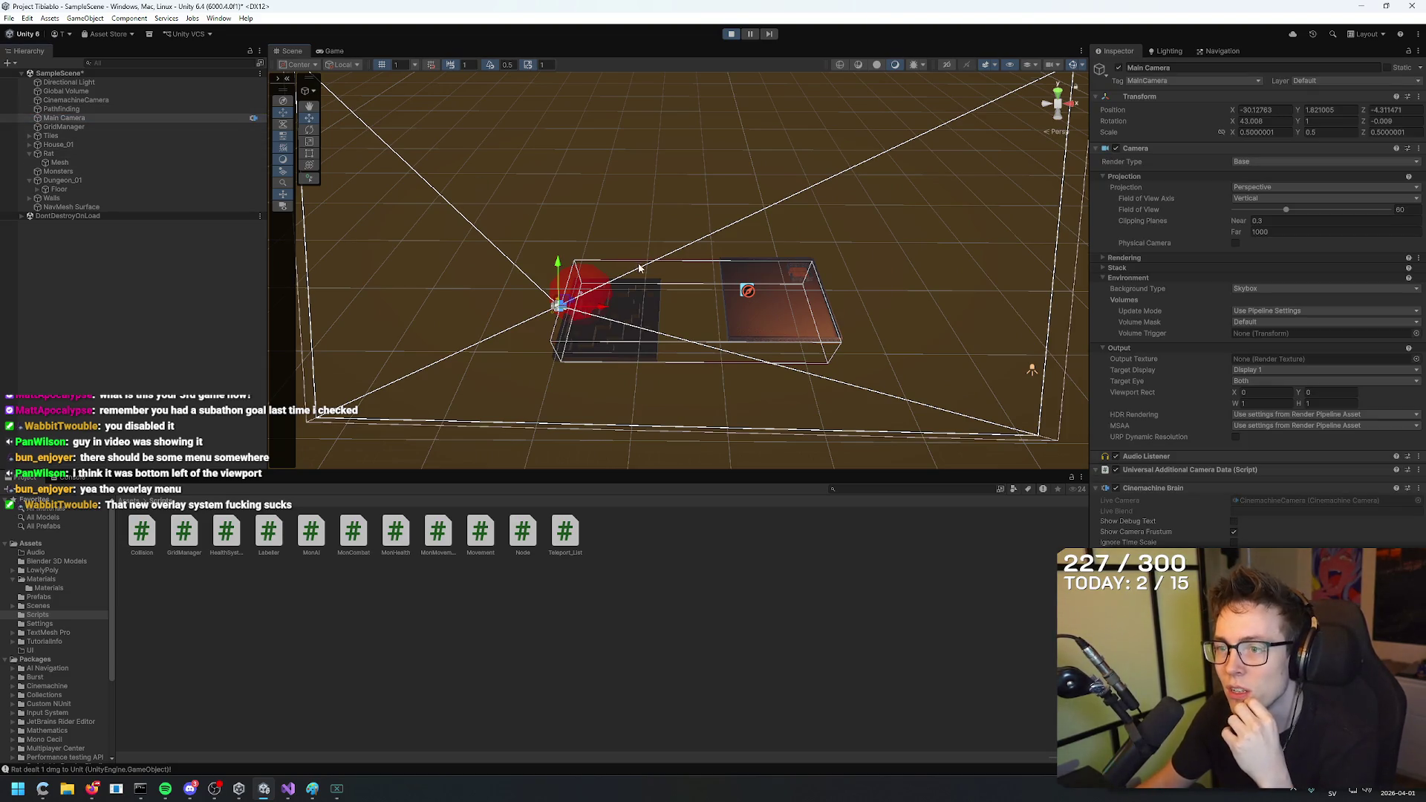
{"action": "mouse_move", "coordinate": [638, 267]}
{"action": "left_mouse_down"}
{"action": "mouse_move", "coordinate": [446, 280]}
{"action": "mouse_move", "coordinate": [202, 248]}
{"action": "mouse_move", "coordinate": [1327, 202]}
{"action": "mouse_move", "coordinate": [1022, 222]}
{"action": "mouse_move", "coordinate": [834, 280]}
{"action": "mouse_move", "coordinate": [944, 254]}
{"action": "left_mouse_up"}
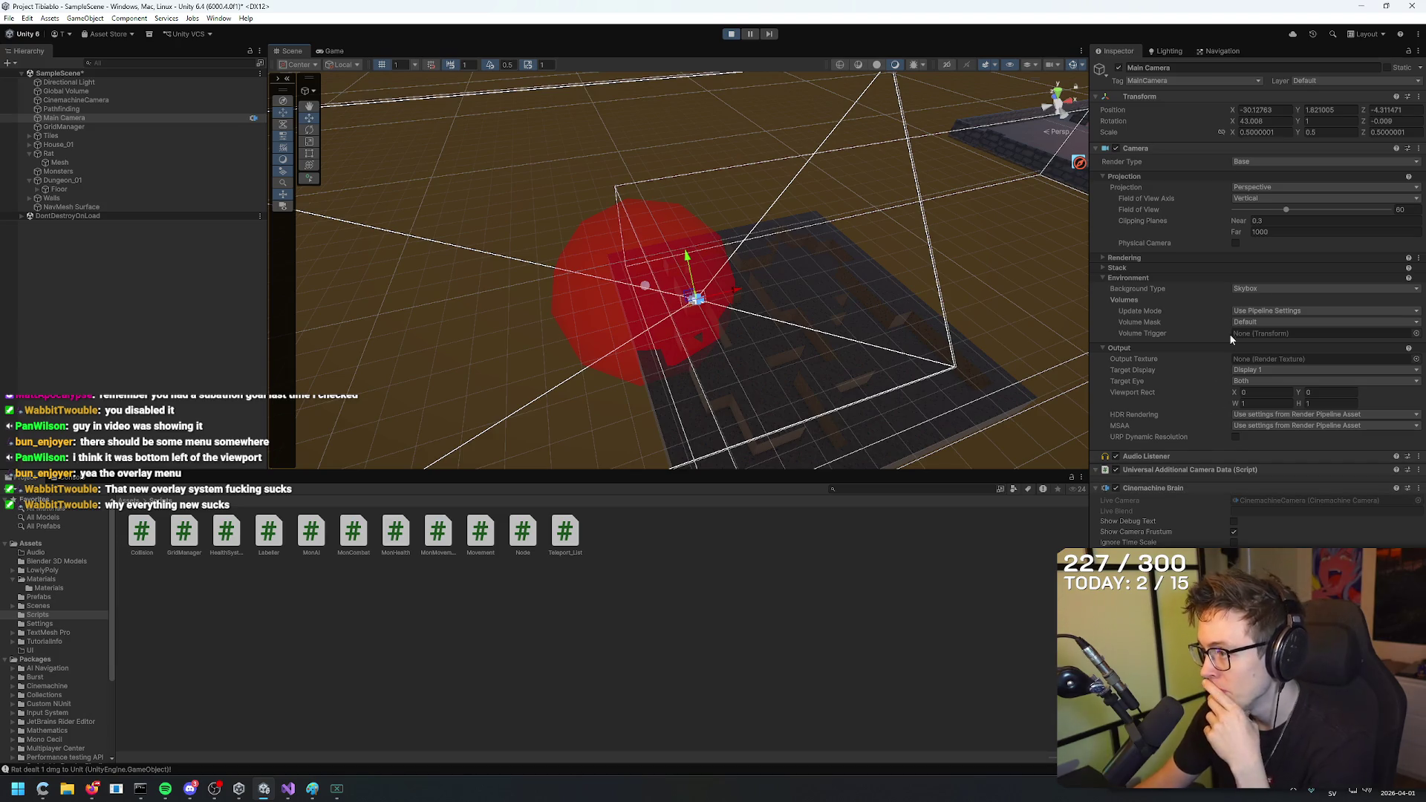
{"action": "left_click", "coordinate": [936, 114]}
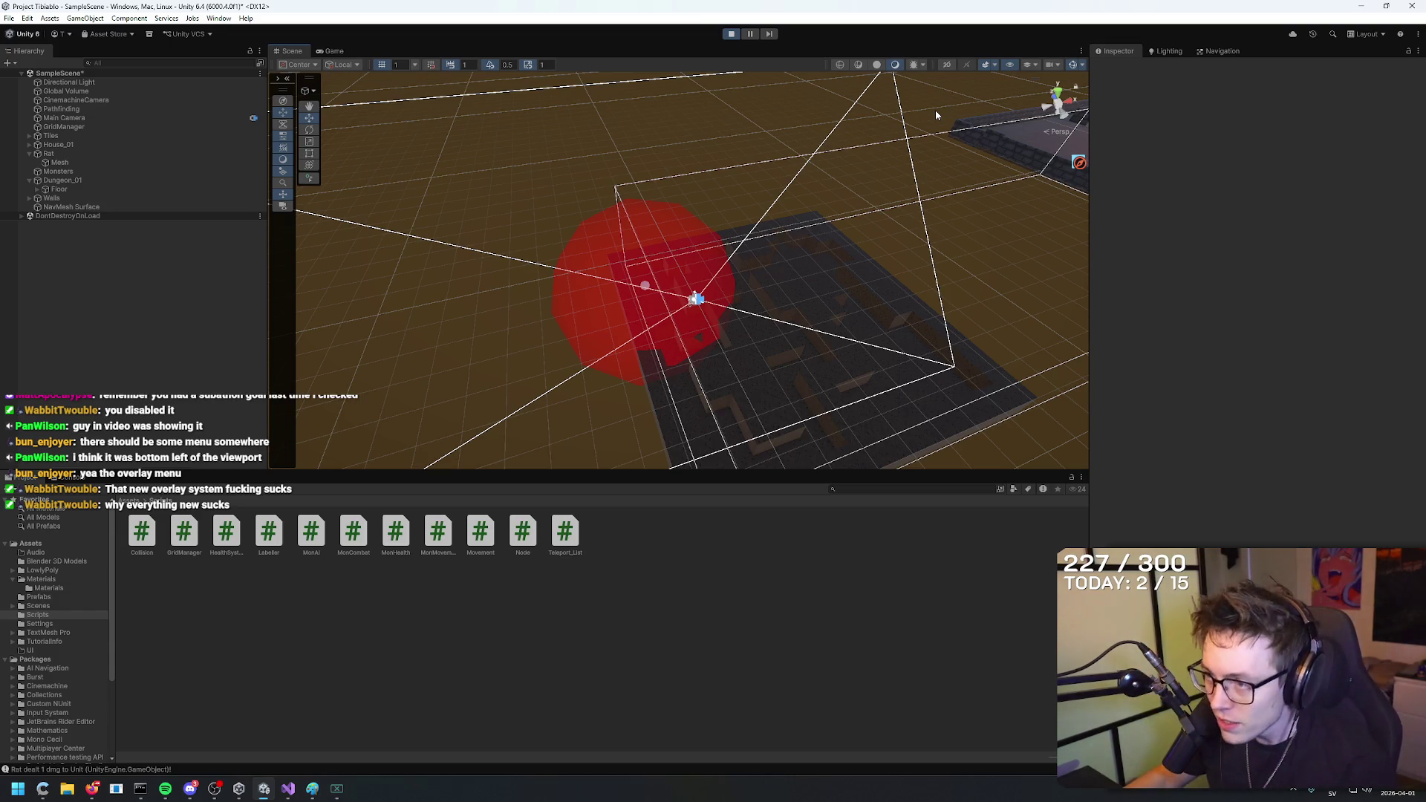
{"action": "mouse_move", "coordinate": [808, 335]}
{"action": "left_mouse_down"}
{"action": "mouse_move", "coordinate": [916, 280]}
{"action": "mouse_move", "coordinate": [786, 318]}
{"action": "mouse_move", "coordinate": [779, 292]}
{"action": "left_mouse_up"}
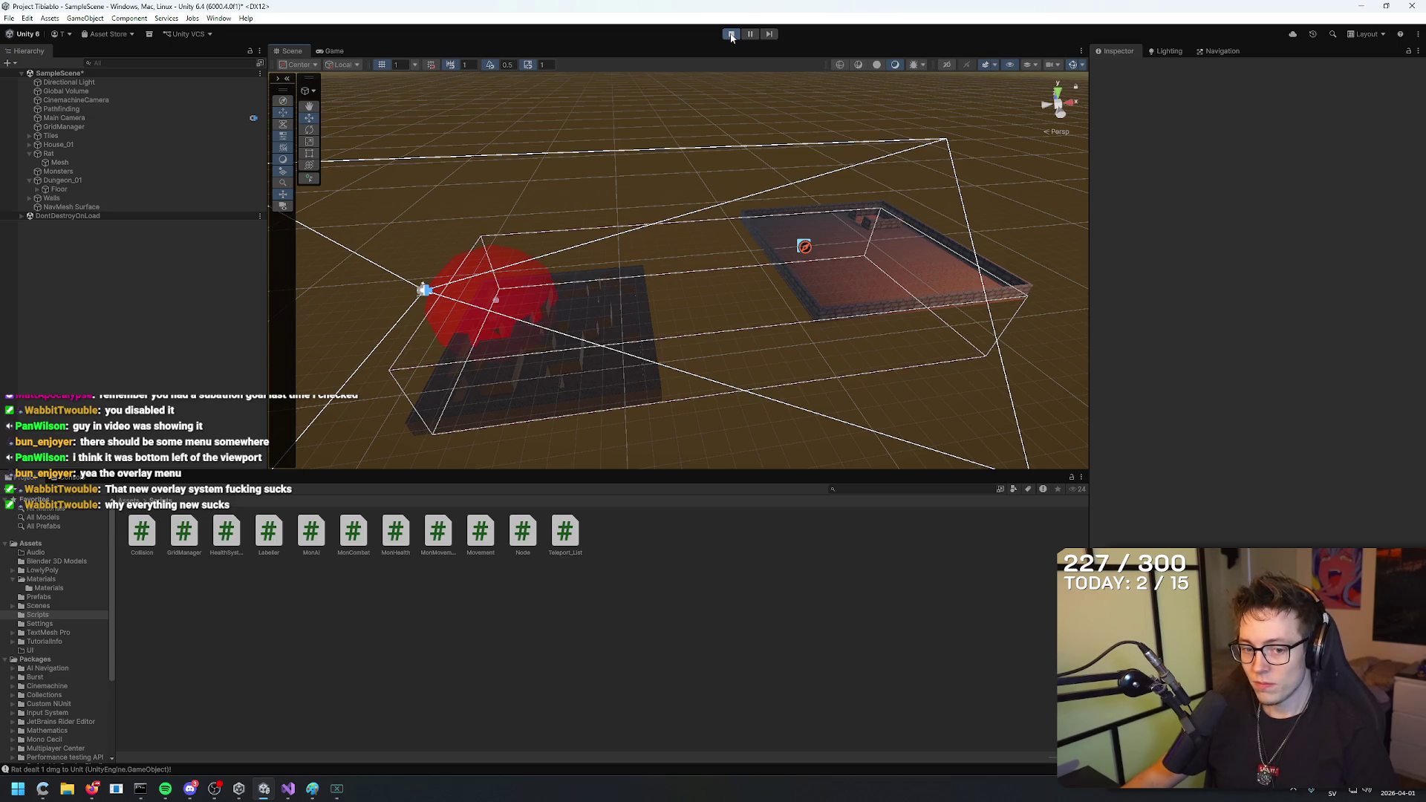
{"action": "mouse_move", "coordinate": [742, 97]}
{"action": "left_mouse_down"}
{"action": "mouse_move", "coordinate": [783, 213]}
{"action": "mouse_move", "coordinate": [528, 322]}
{"action": "mouse_move", "coordinate": [586, 210]}
{"action": "mouse_move", "coordinate": [449, 278]}
{"action": "mouse_move", "coordinate": [687, 214]}
{"action": "mouse_move", "coordinate": [681, 155]}
{"action": "left_mouse_up"}
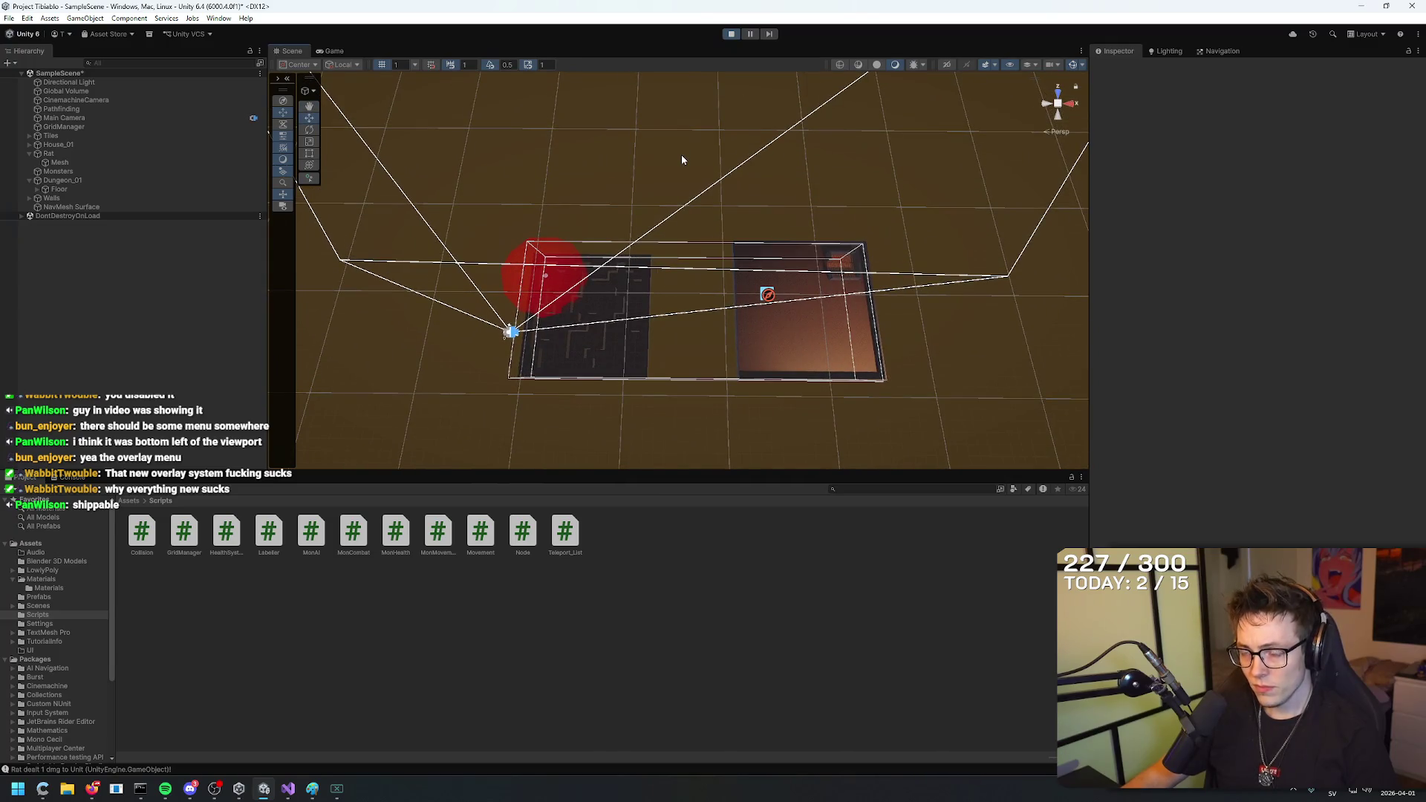
{"action": "left_click", "coordinate": [288, 789]}
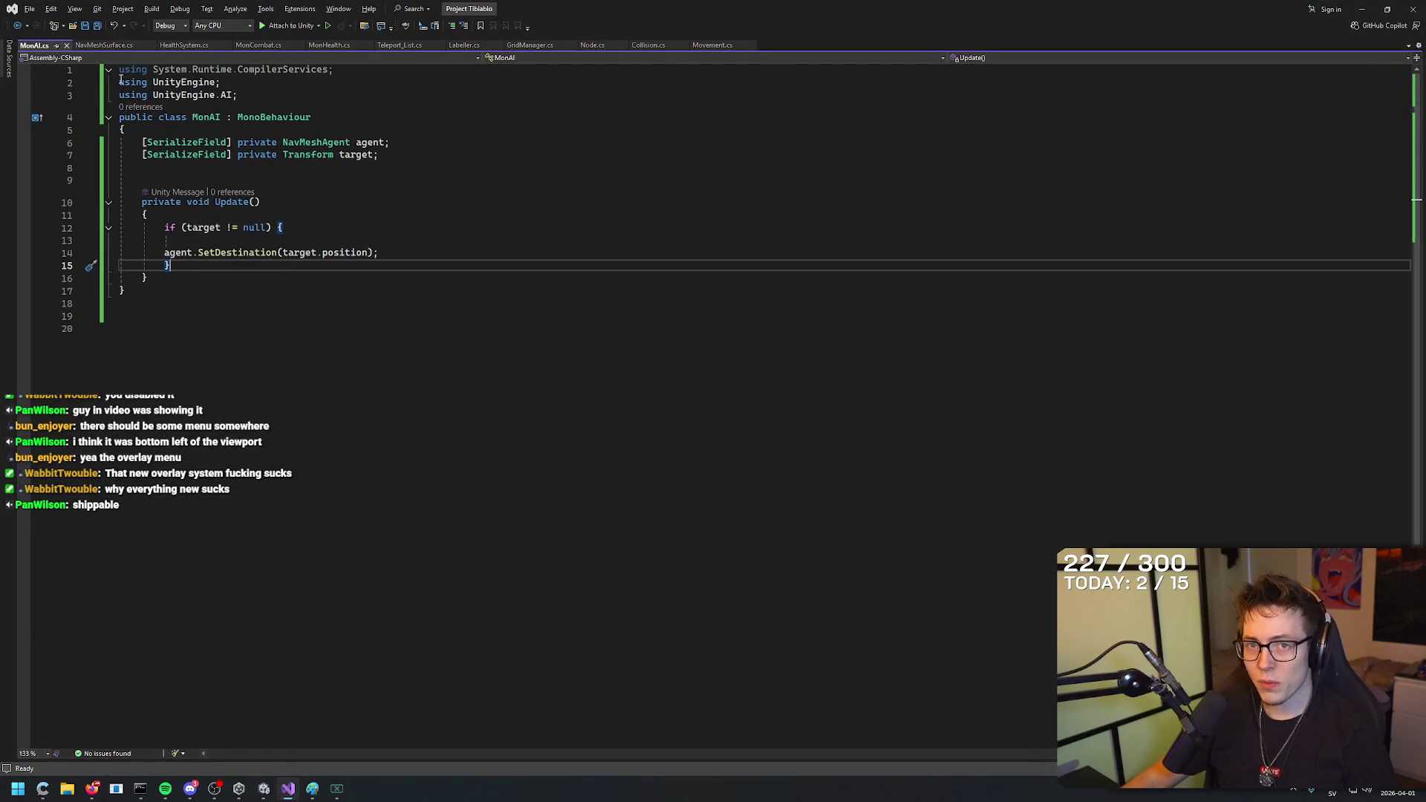
Open HealthSystem.cs, then review the MonsterCombat field declarations on lines 8–11.
{"action": "left_click", "coordinate": [182, 46]}
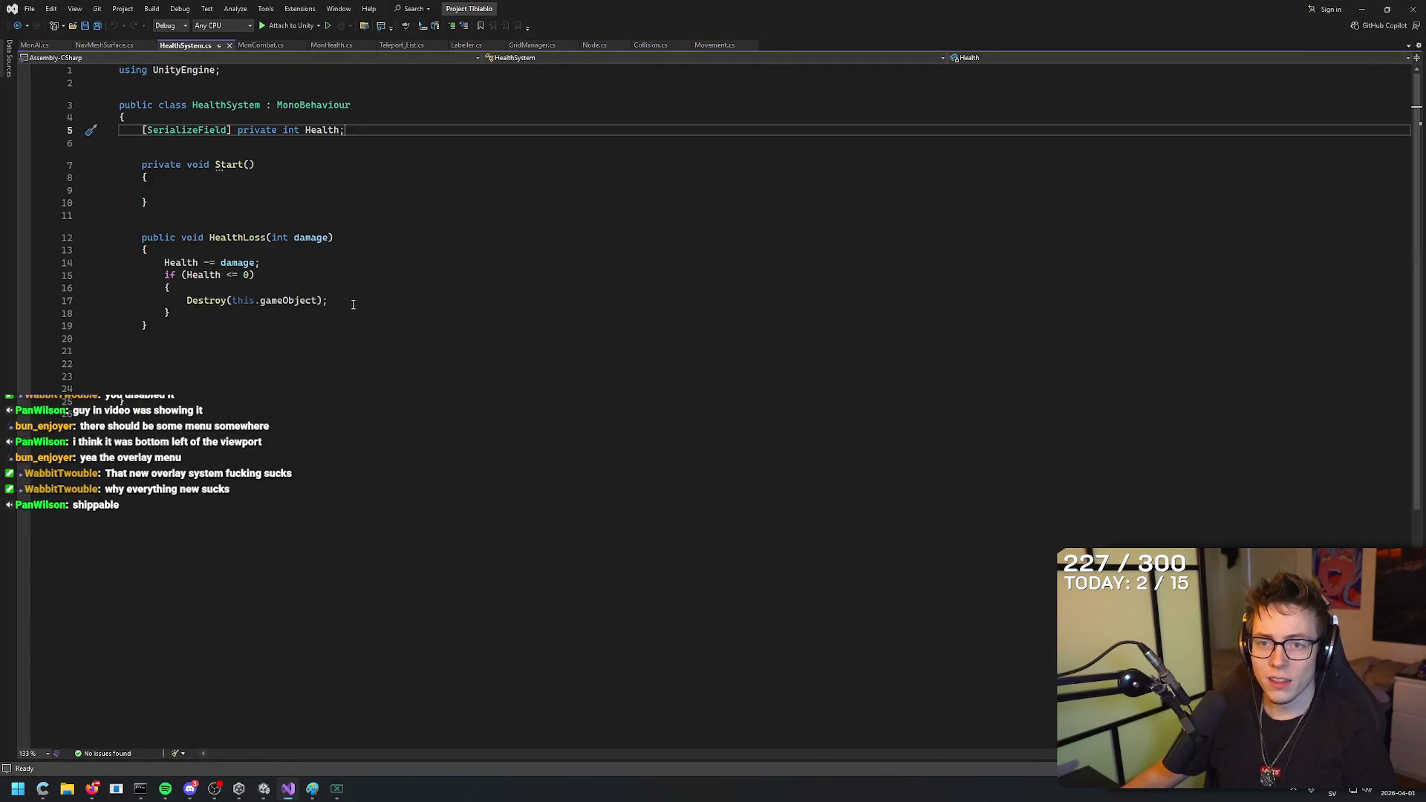
{"action": "left_click", "coordinate": [354, 251]}
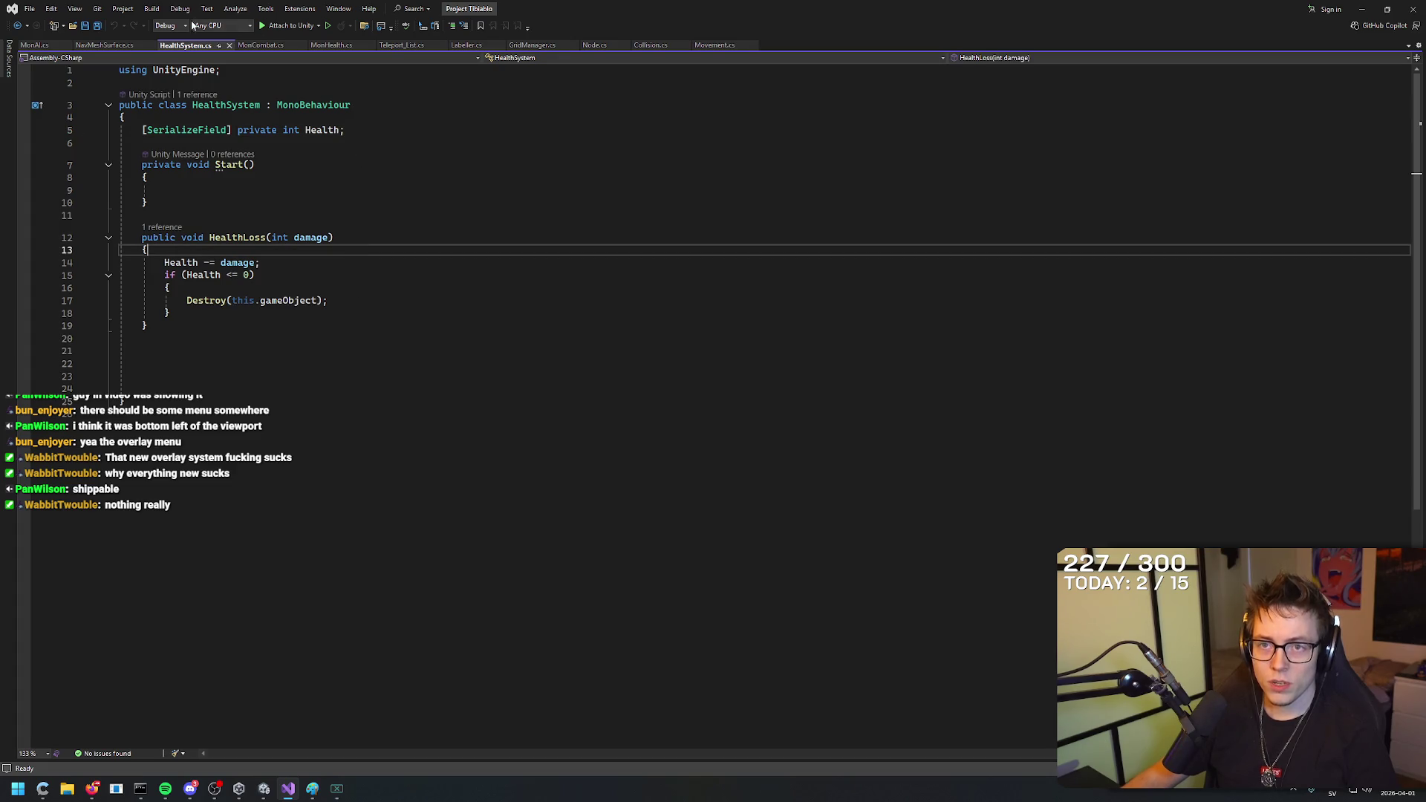
{"action": "left_click", "coordinate": [248, 45]}
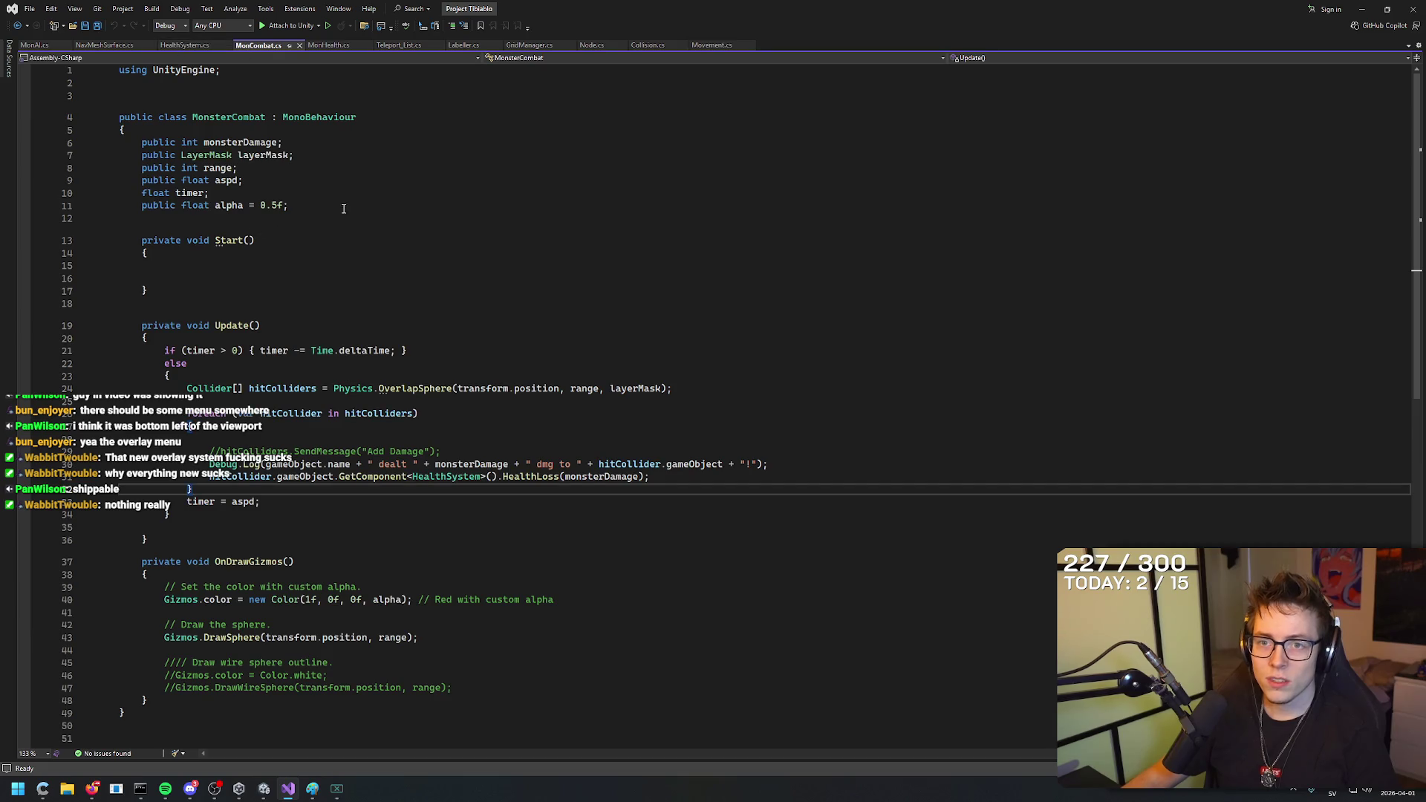
{"action": "mouse_move", "coordinate": [344, 208]}
{"action": "left_mouse_down"}
{"action": "mouse_move", "coordinate": [141, 182]}
{"action": "mouse_move", "coordinate": [141, 168]}
{"action": "left_mouse_up"}
{"action": "left_click", "coordinate": [245, 168]}
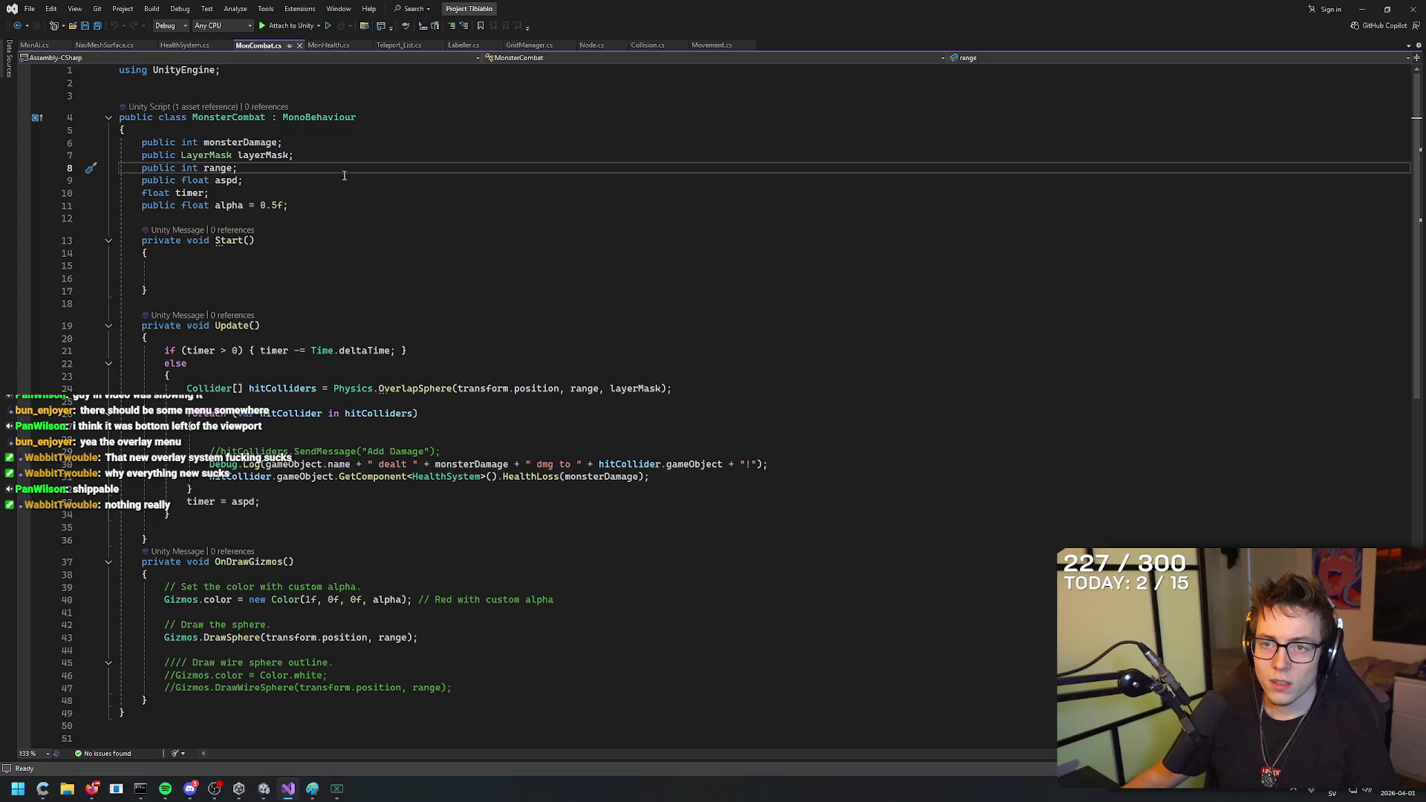
Return to HealthSystem.cs and place the caret on blank line 6 below Health.
{"action": "left_click", "coordinate": [186, 46]}
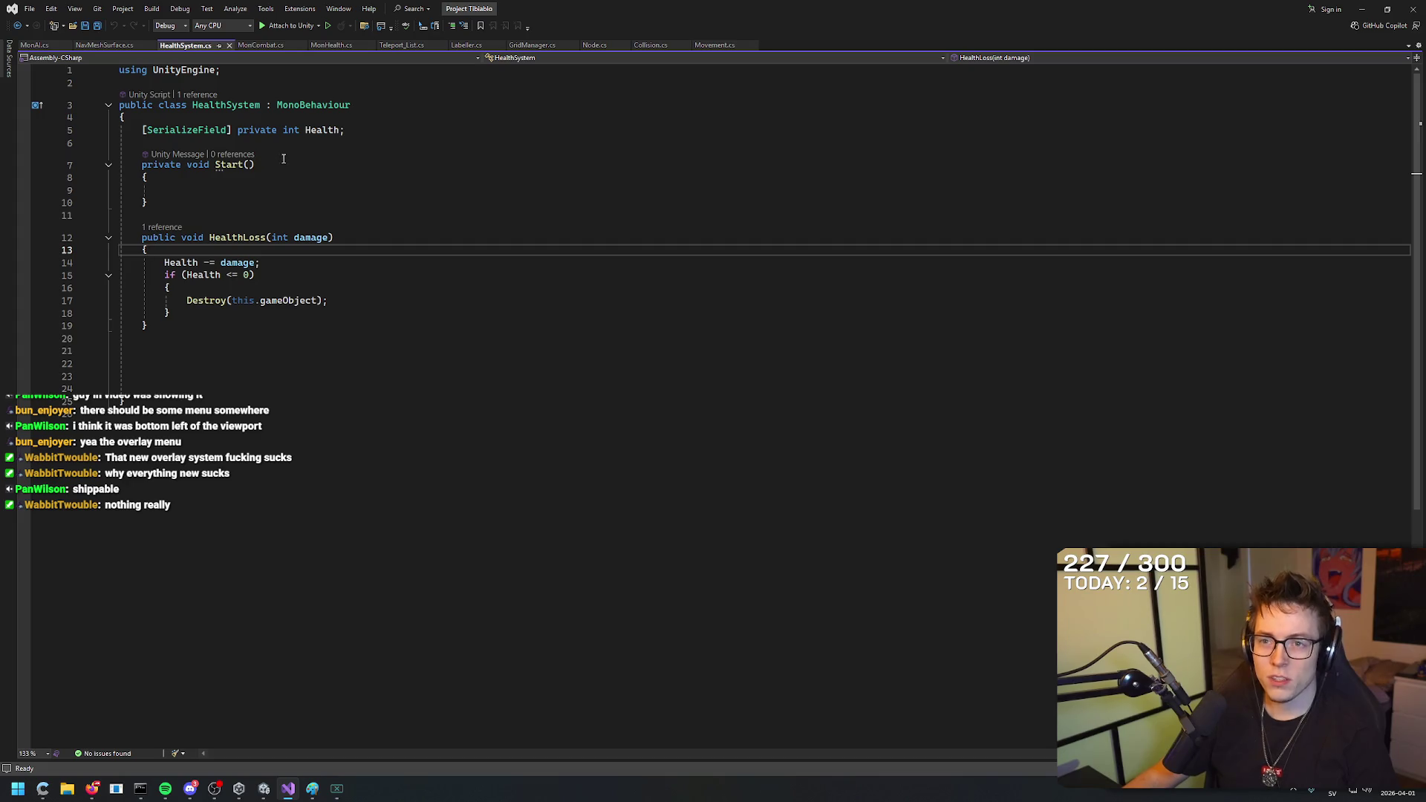
{"action": "left_click", "coordinate": [286, 164]}
{"action": "key", "text": "Down"}
{"action": "key", "text": "Down"}
{"action": "key", "text": "Down"}
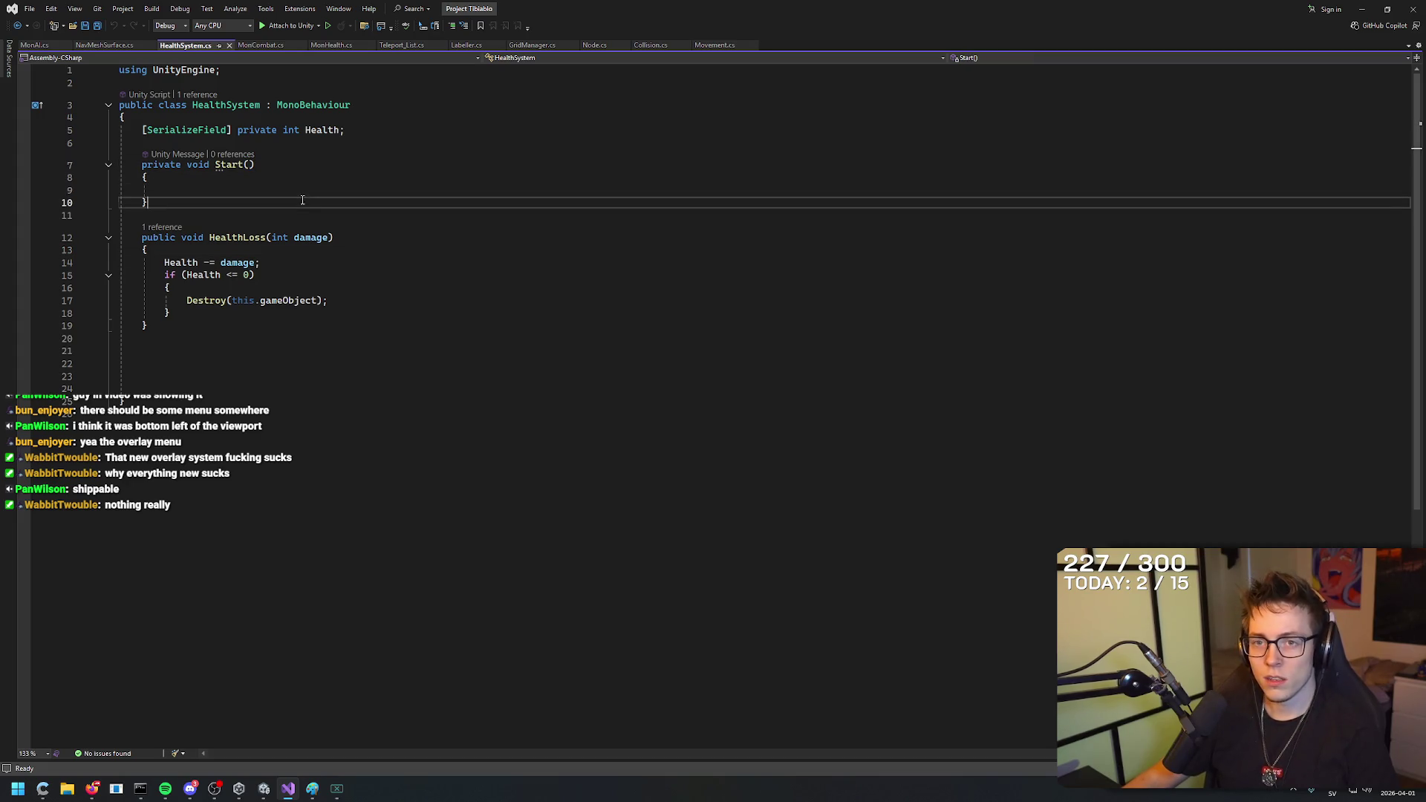
{"action": "key", "text": "Up"}
{"action": "key", "text": "Up"}
{"action": "key", "text": "Down"}
{"action": "left_click", "coordinate": [393, 142]}
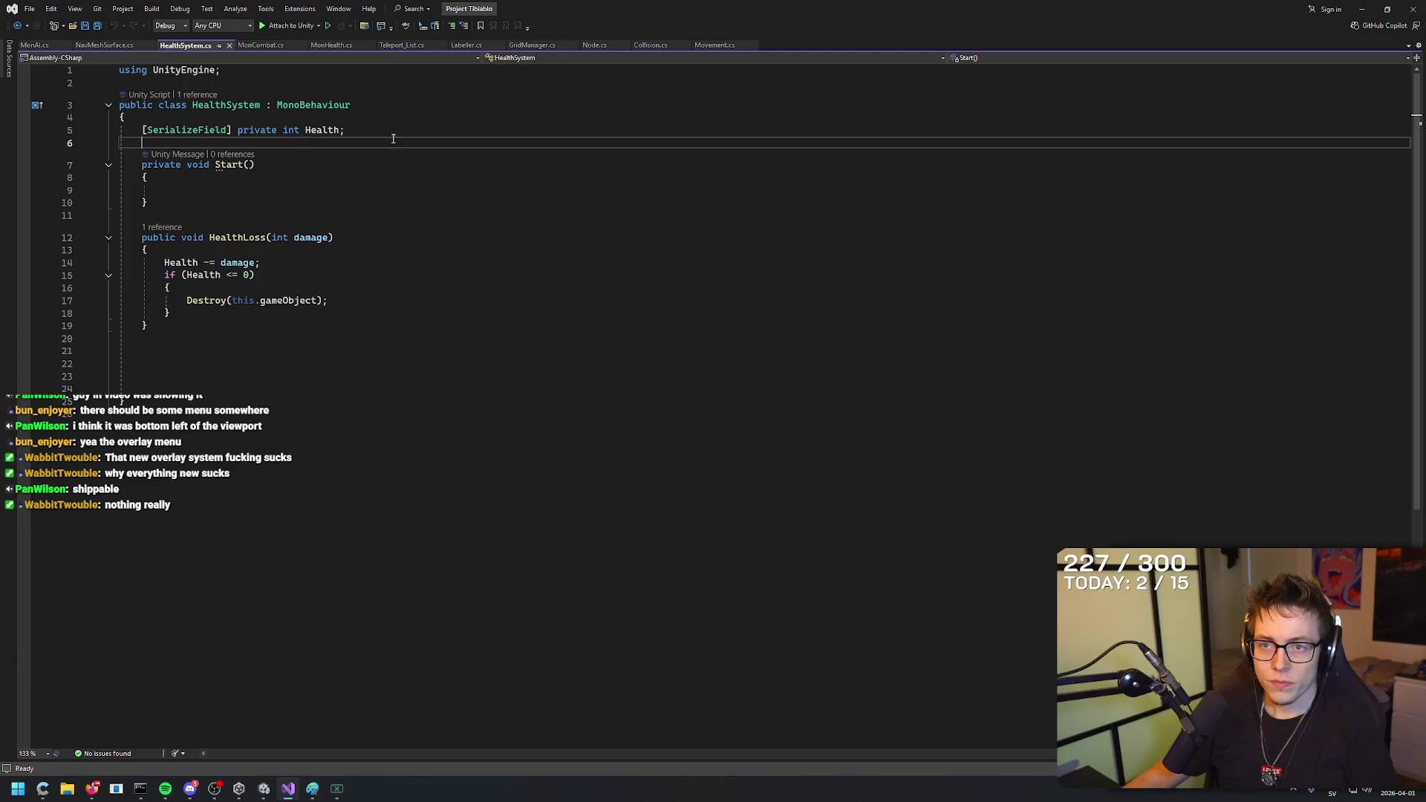
Type [SerializeField] private float healthRegen; on line 6 below Health.
{"action": "type", "text": "[Serializ"}
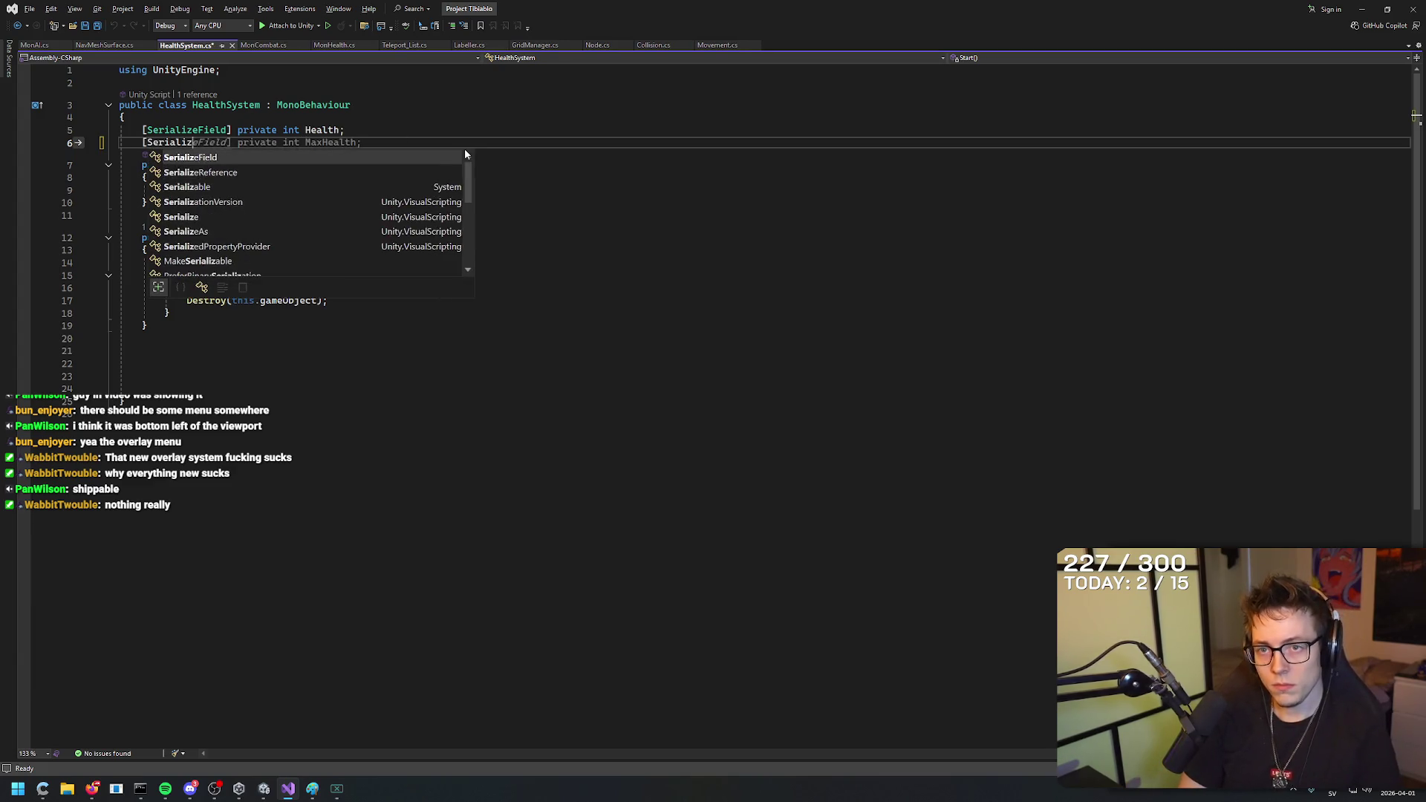
{"action": "key", "text": "Tab"}
{"action": "type", "text": "] pr"}
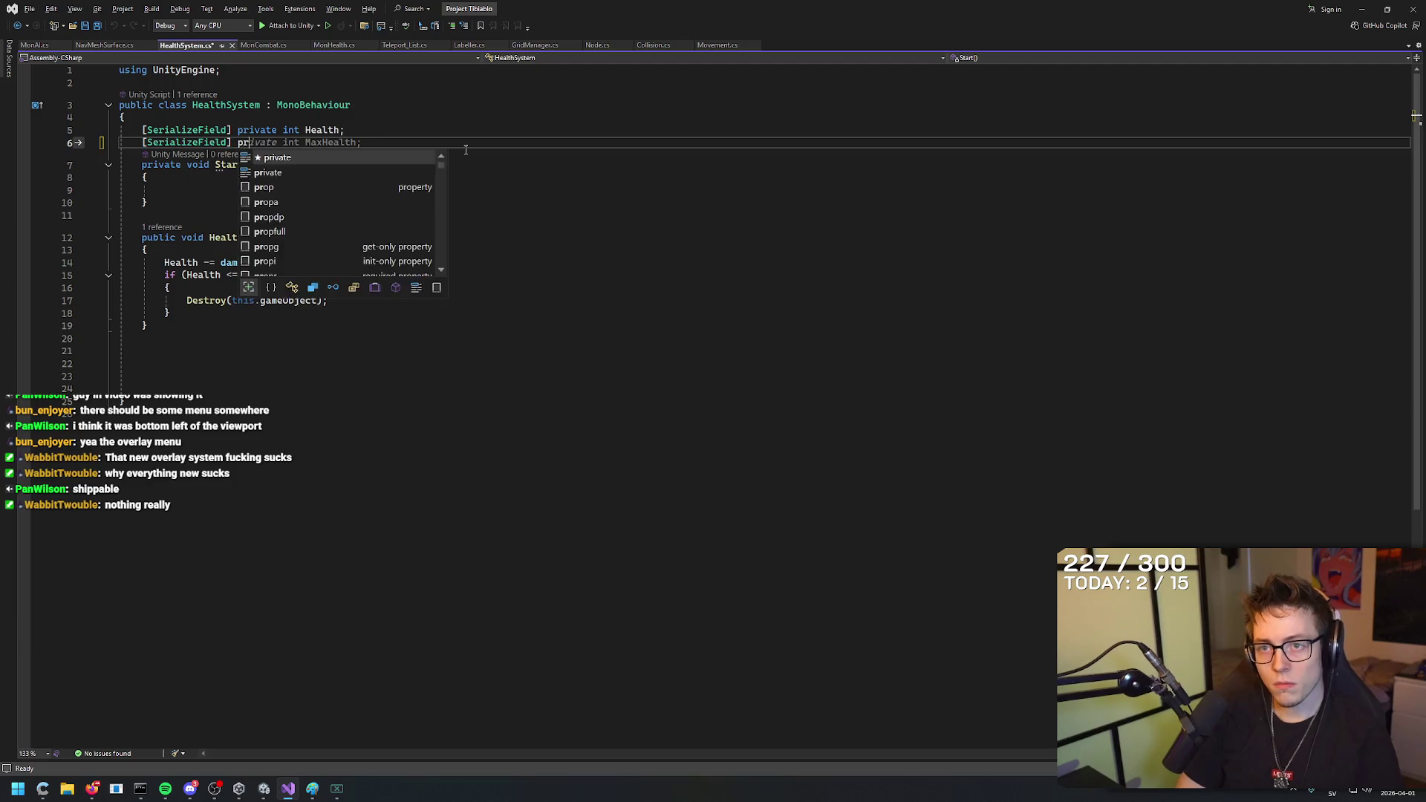
{"action": "key", "text": "Tab"}
{"action": "type", "text": "int"}
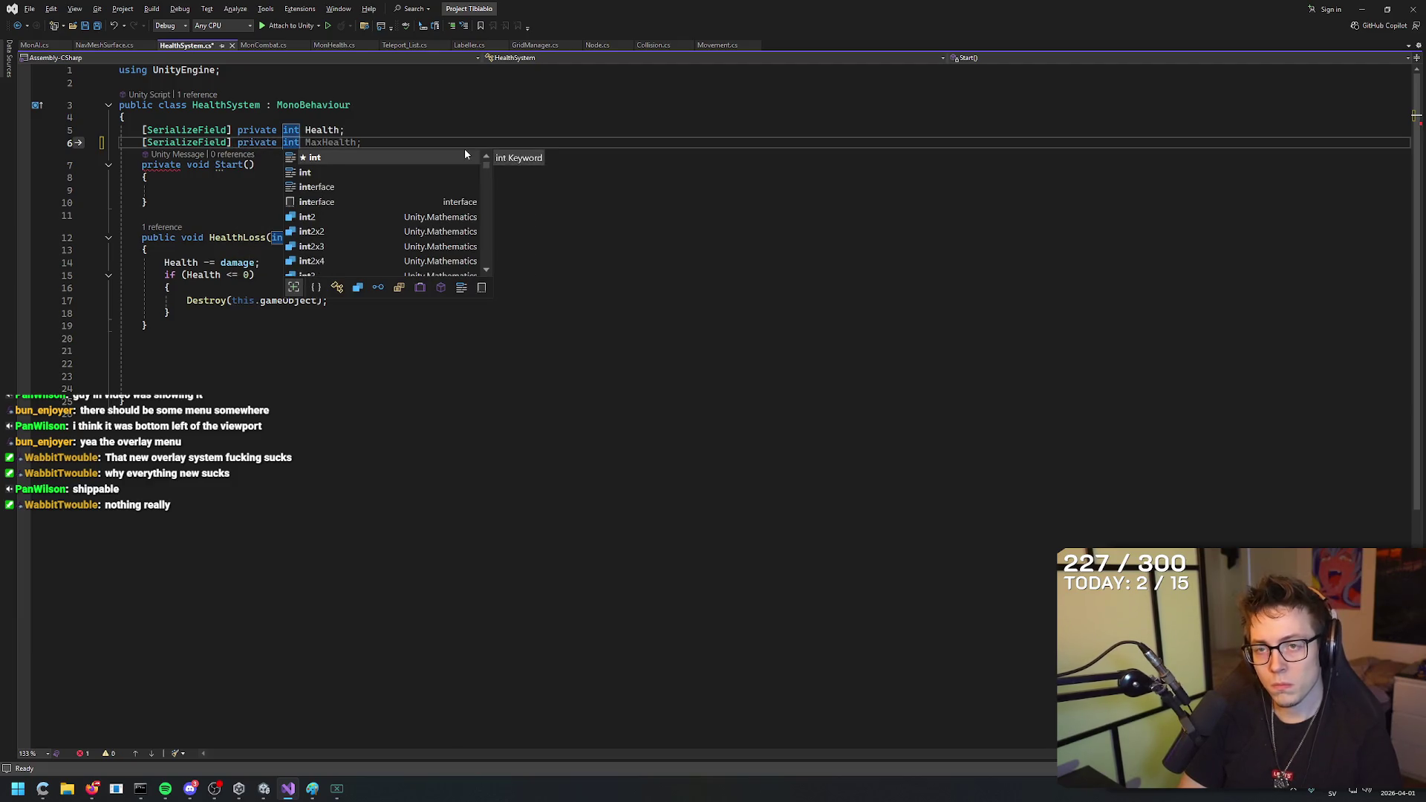
{"action": "key", "text": "BackSpace"}
{"action": "key", "text": "BackSpace"}
{"action": "key", "text": "BackSpace"}
{"action": "type", "text": "float "}
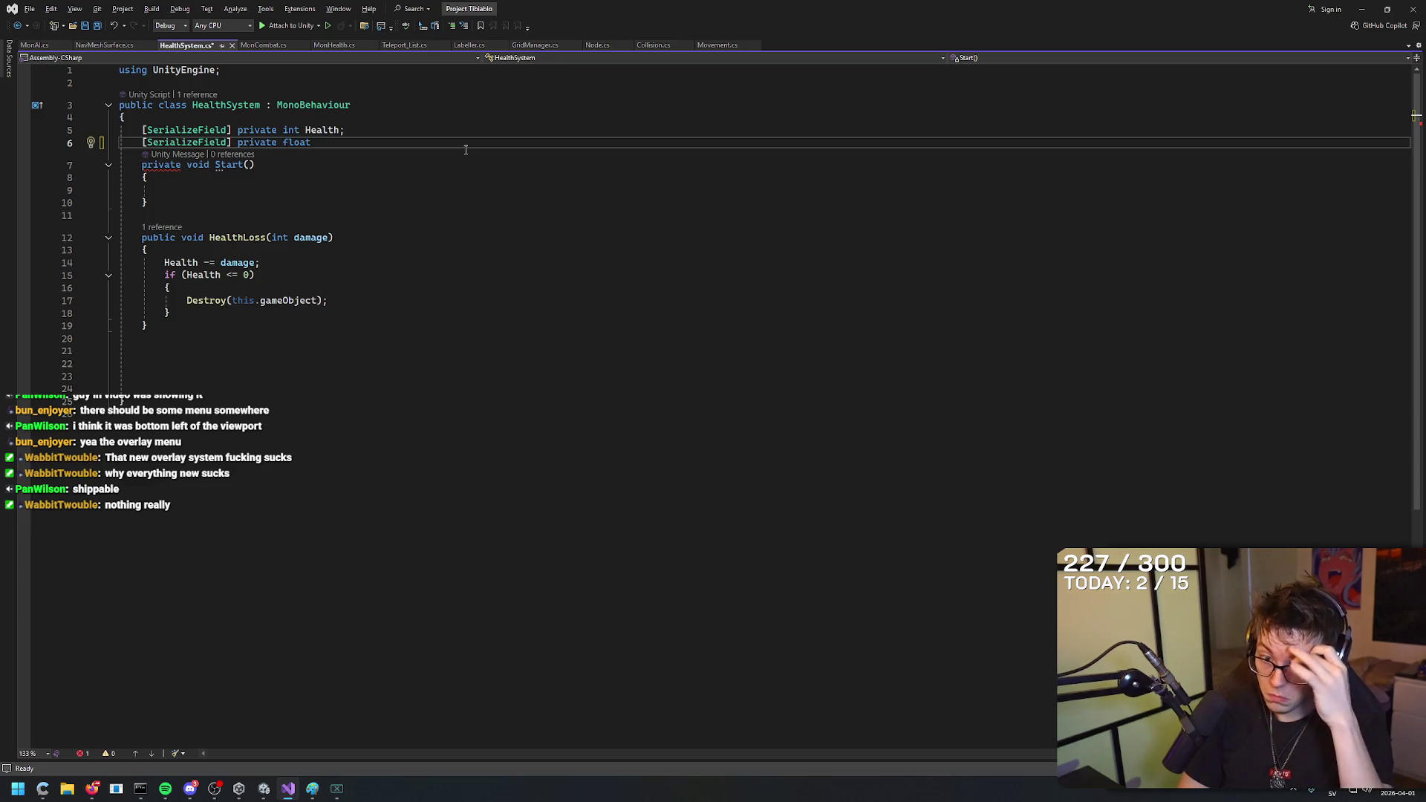
{"action": "type", "text": "healthRegen;"}
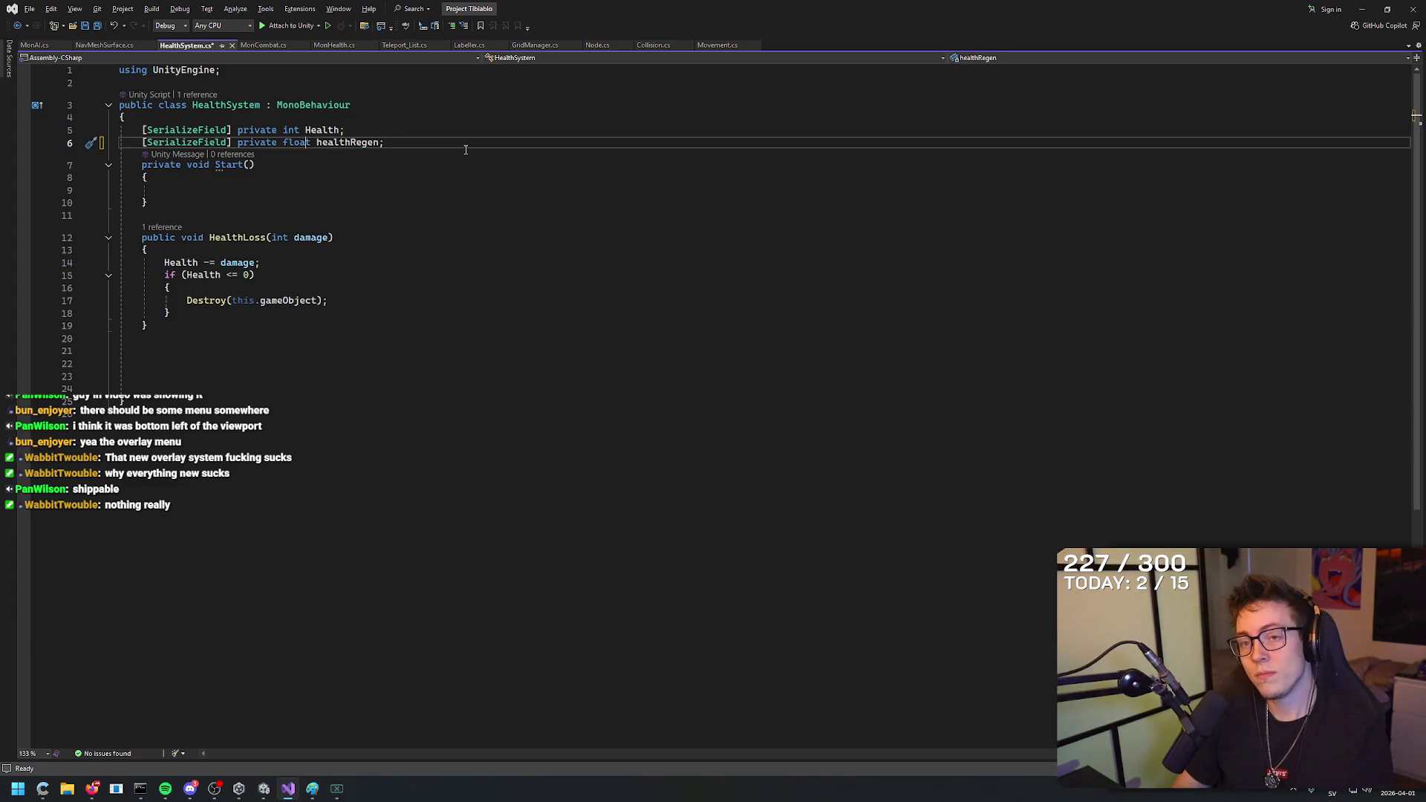
Change healthRegen's type from float to int.
{"action": "key", "text": "ctrl+Left"}
{"action": "key", "text": "ctrl+Left"}
{"action": "key", "text": "ctrl+Left"}
{"action": "key", "text": "ctrl+shift+Right"}
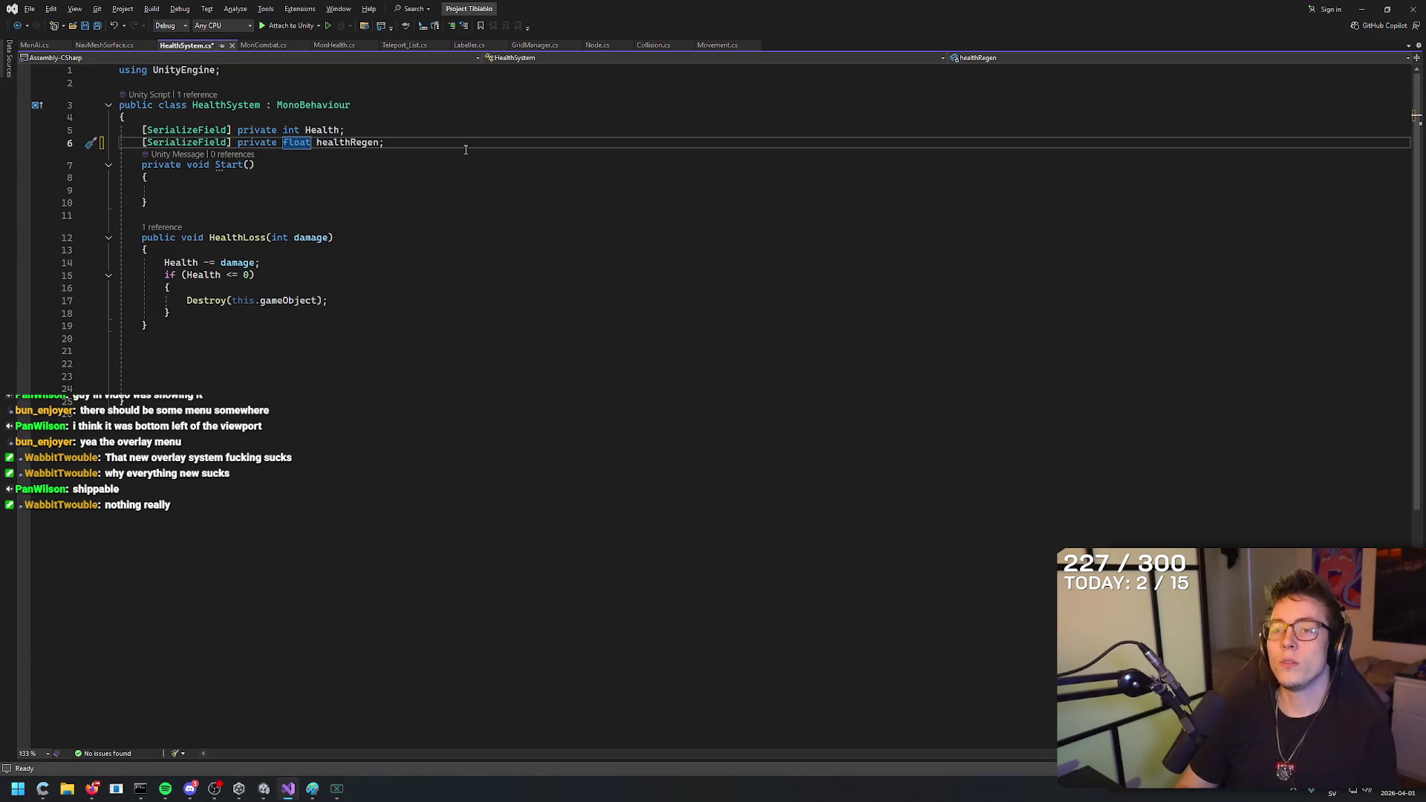
{"action": "key", "text": "Right"}
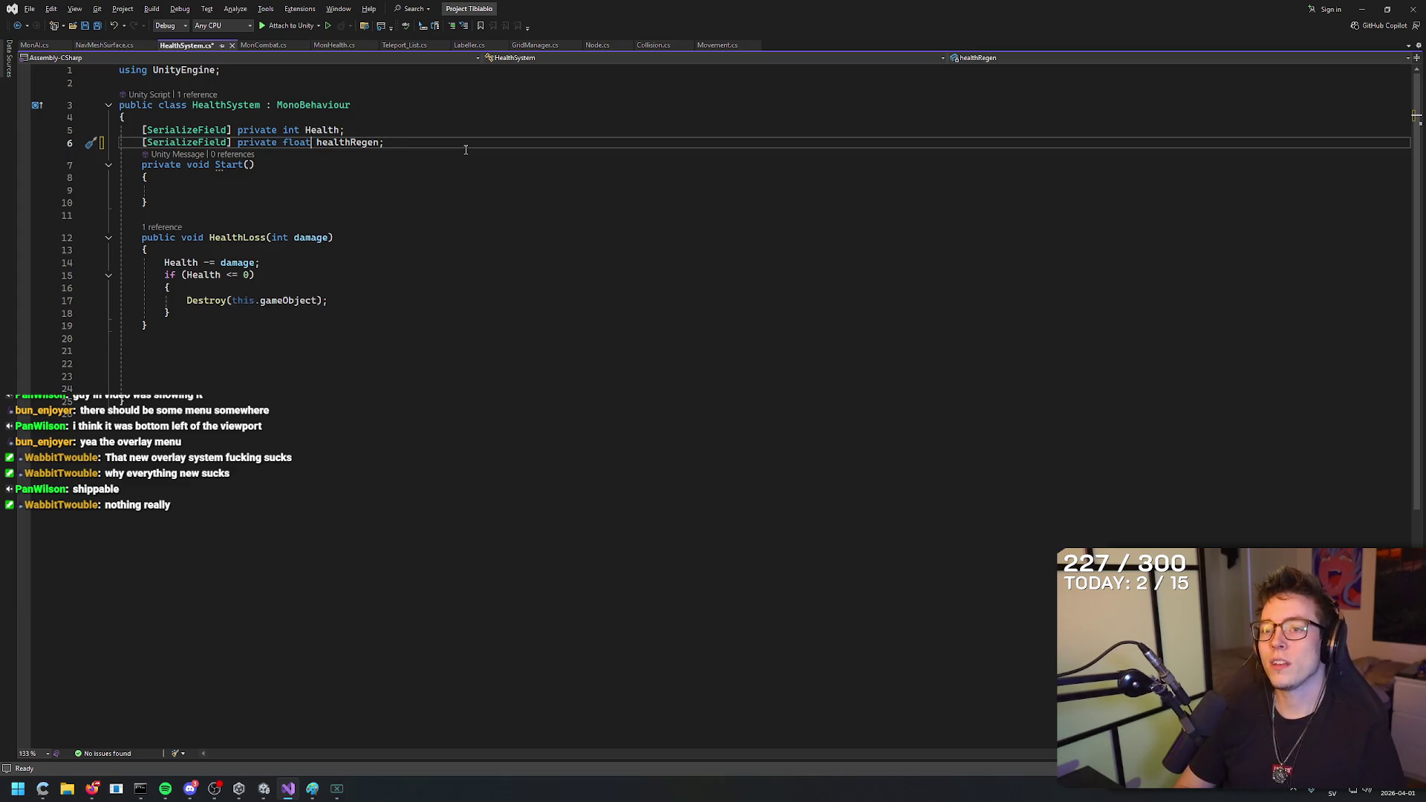
{"action": "key", "text": "BackSpace"}
{"action": "key", "text": "BackSpace"}
{"action": "key", "text": "BackSpace"}
{"action": "type", "text": "int"}
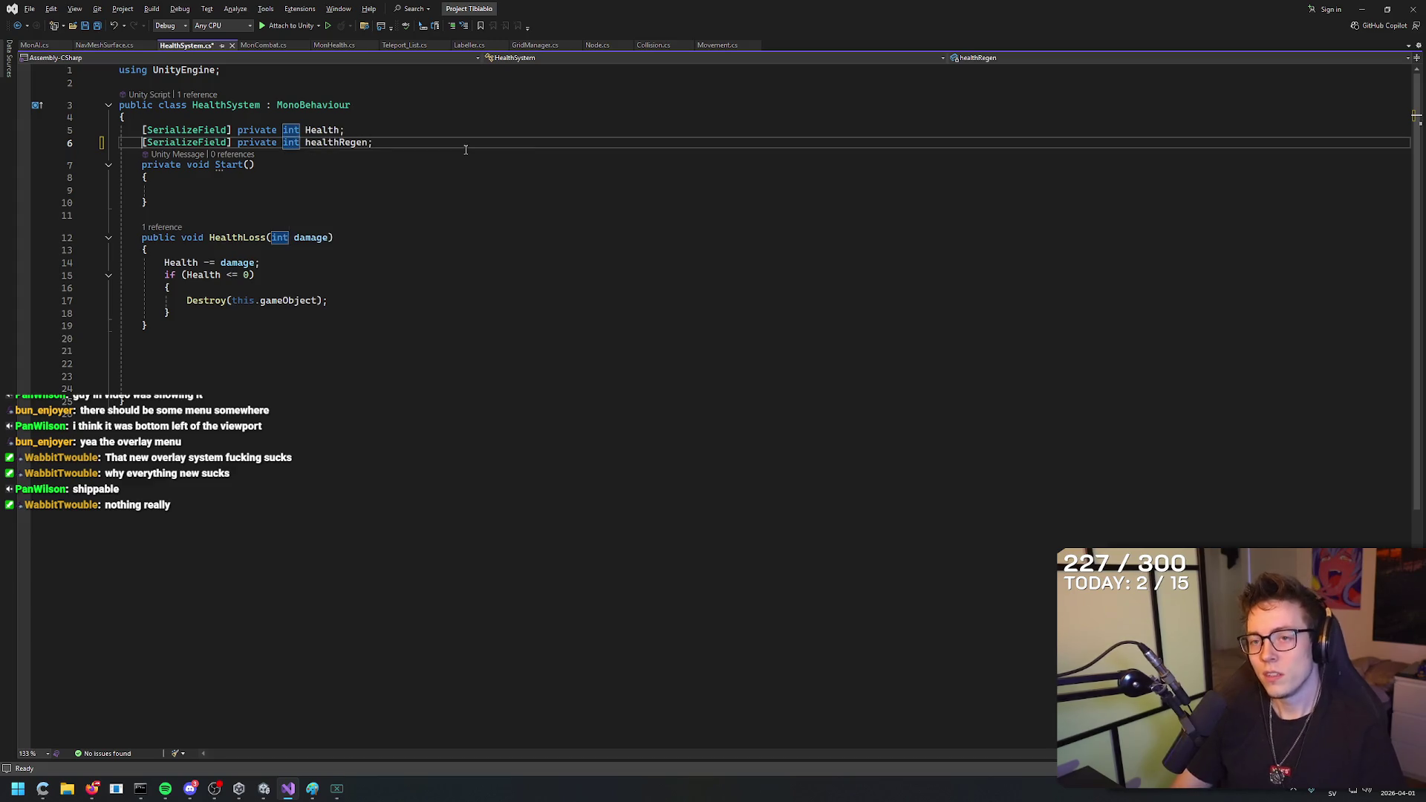
Move the caret to the empty line after the Start method.
{"action": "key", "text": "End"}
{"action": "key", "text": "Down"}
{"action": "key", "text": "Down"}
{"action": "key", "text": "Down"}
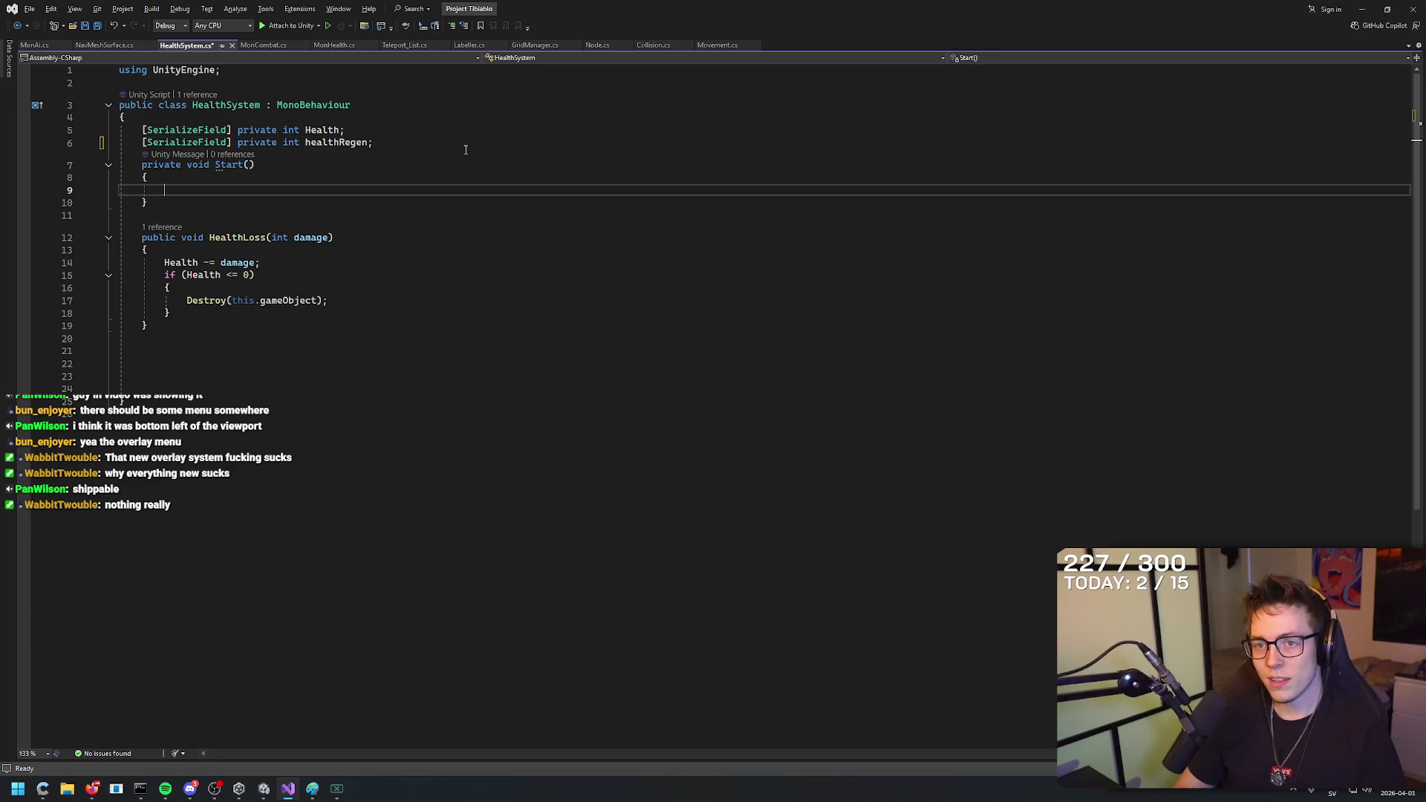
{"action": "key", "text": "Up"}
{"action": "key", "text": "Up"}
{"action": "key", "text": "Up"}
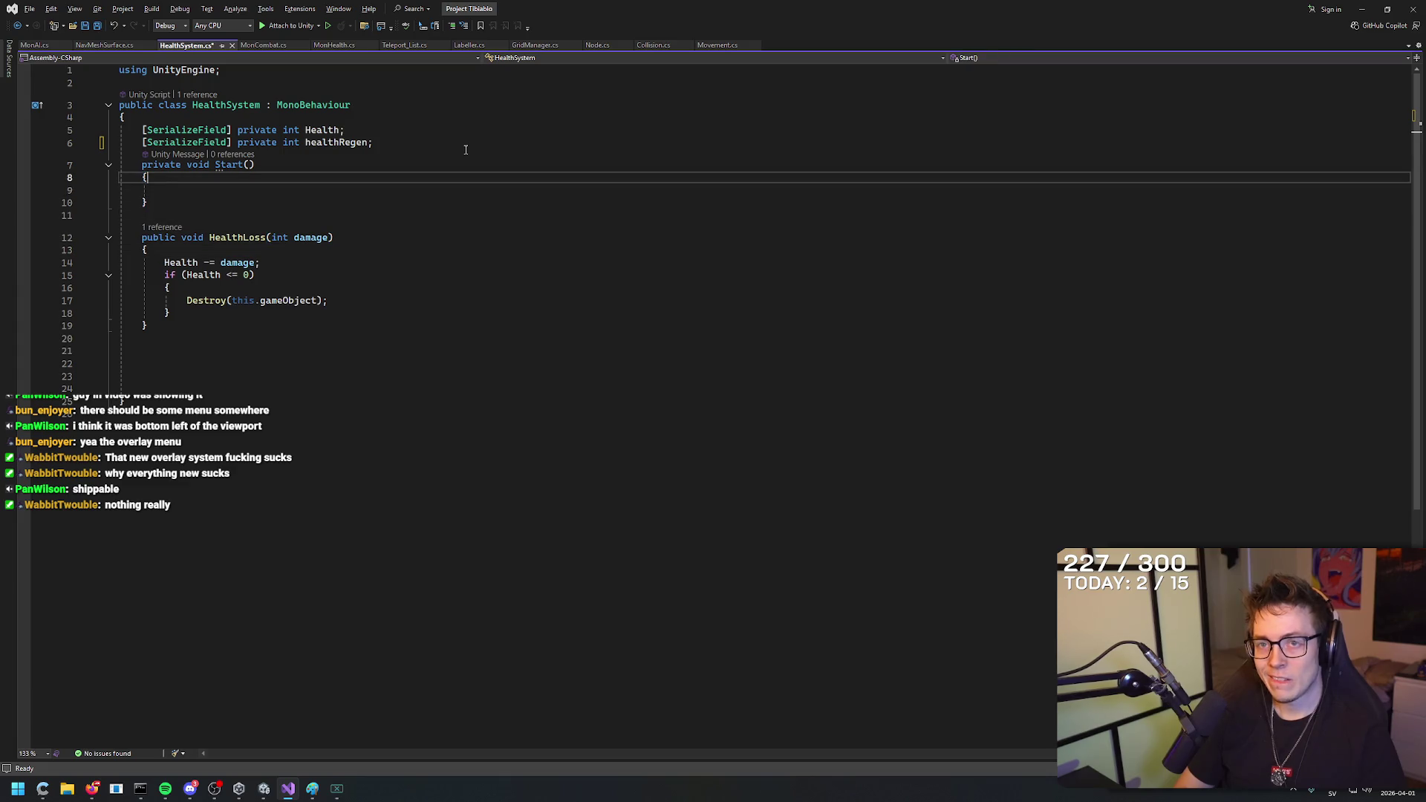
{"action": "key", "text": "Down"}
{"action": "key", "text": "Down"}
{"action": "key", "text": "Down"}
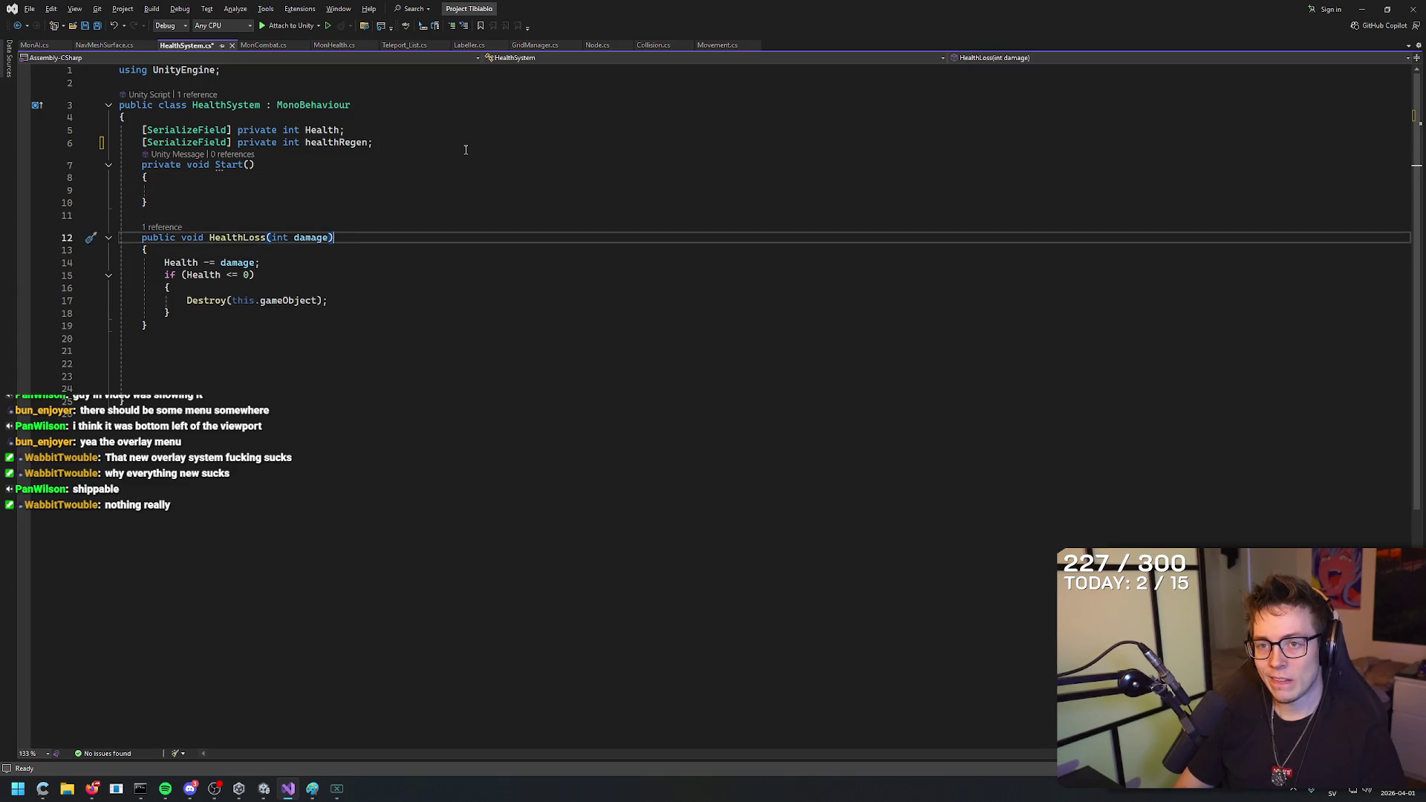
{"action": "key", "text": "Up"}
{"action": "key", "text": "Up"}
{"action": "key", "text": "Down"}
{"action": "key", "text": "Down"}
{"action": "key", "text": "Up"}
{"action": "key", "text": "Up"}
{"action": "key", "text": "Down"}
{"action": "key", "text": "Down"}
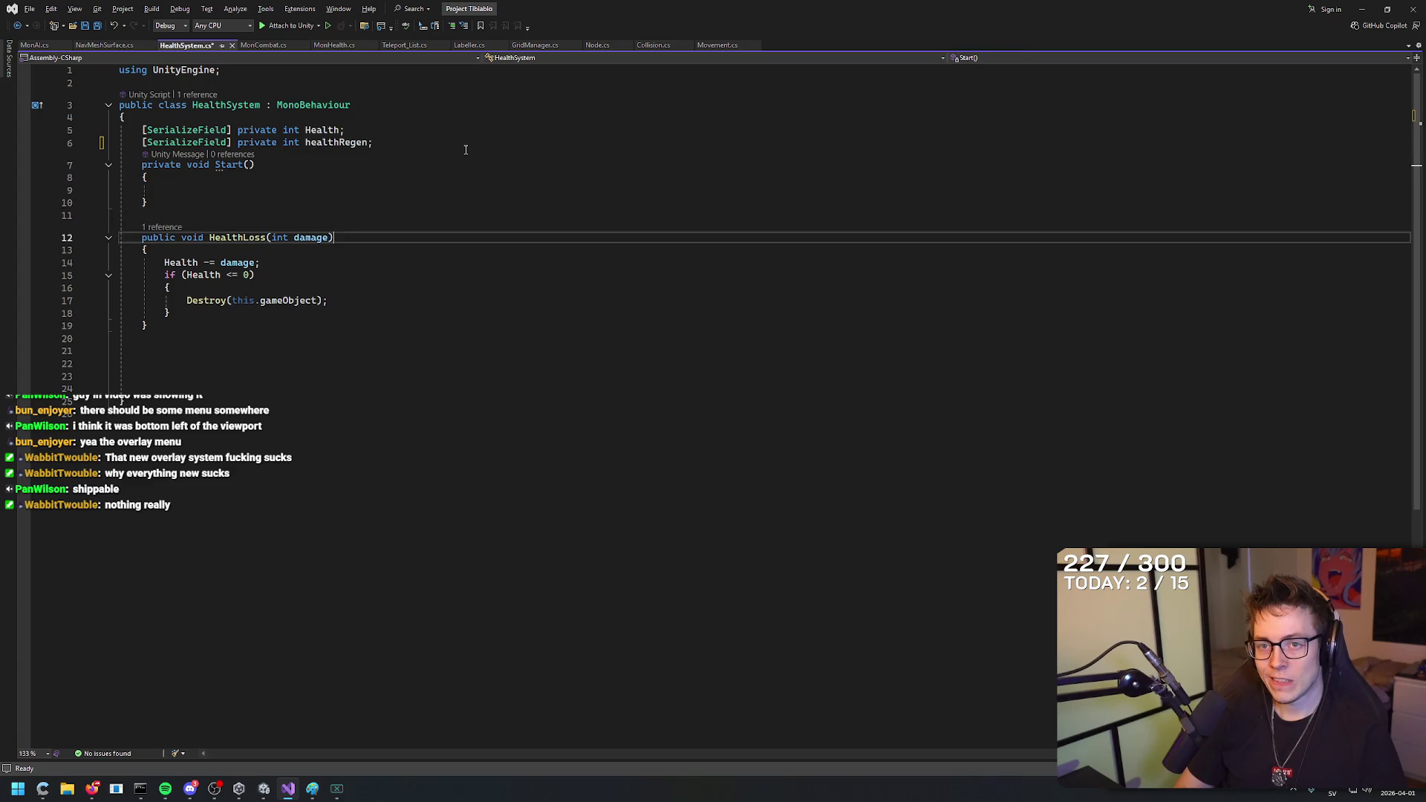
{"action": "key", "text": "Up"}
{"action": "key", "text": "Up"}
{"action": "key", "text": "Down"}
{"action": "key", "text": "Down"}
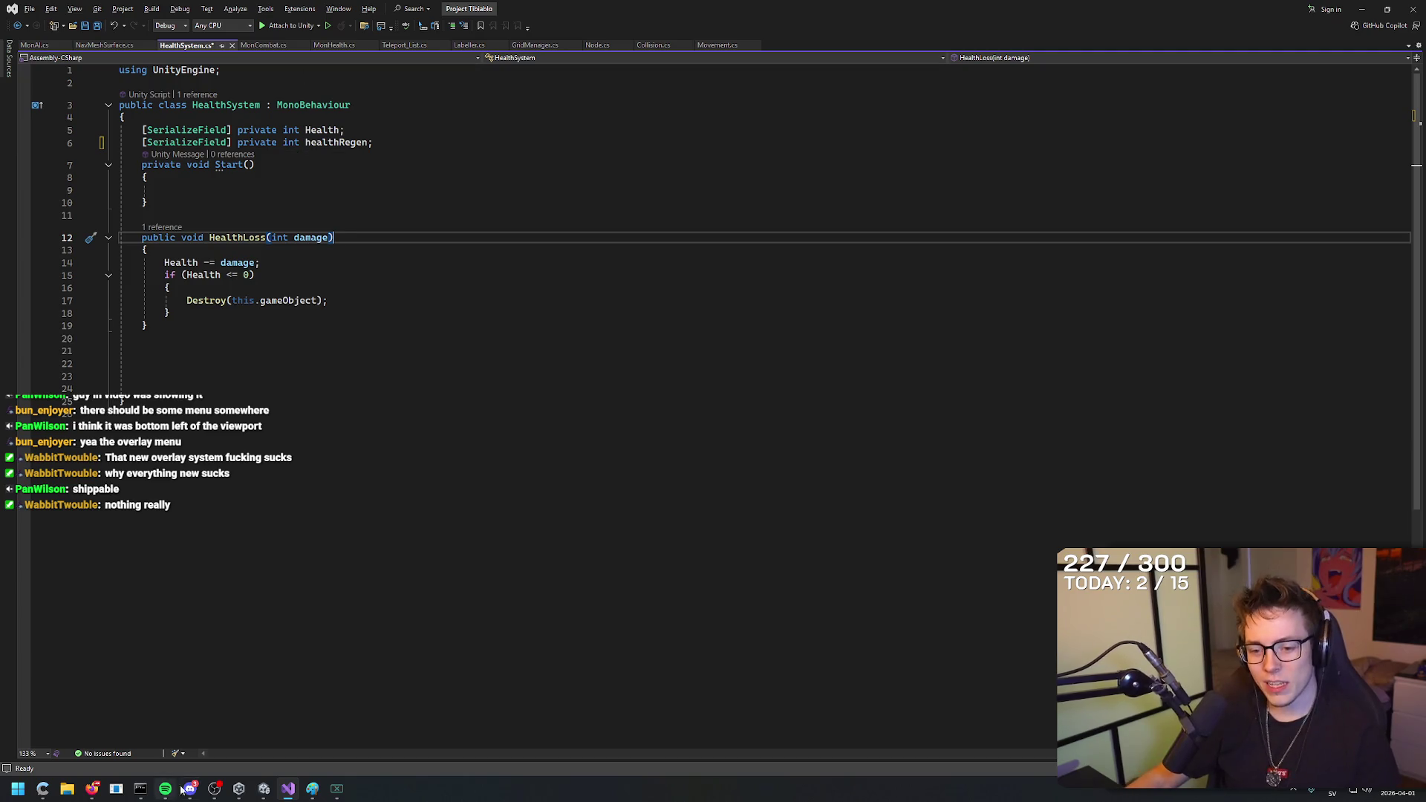
{"action": "mouse_move", "coordinate": [191, 793]}
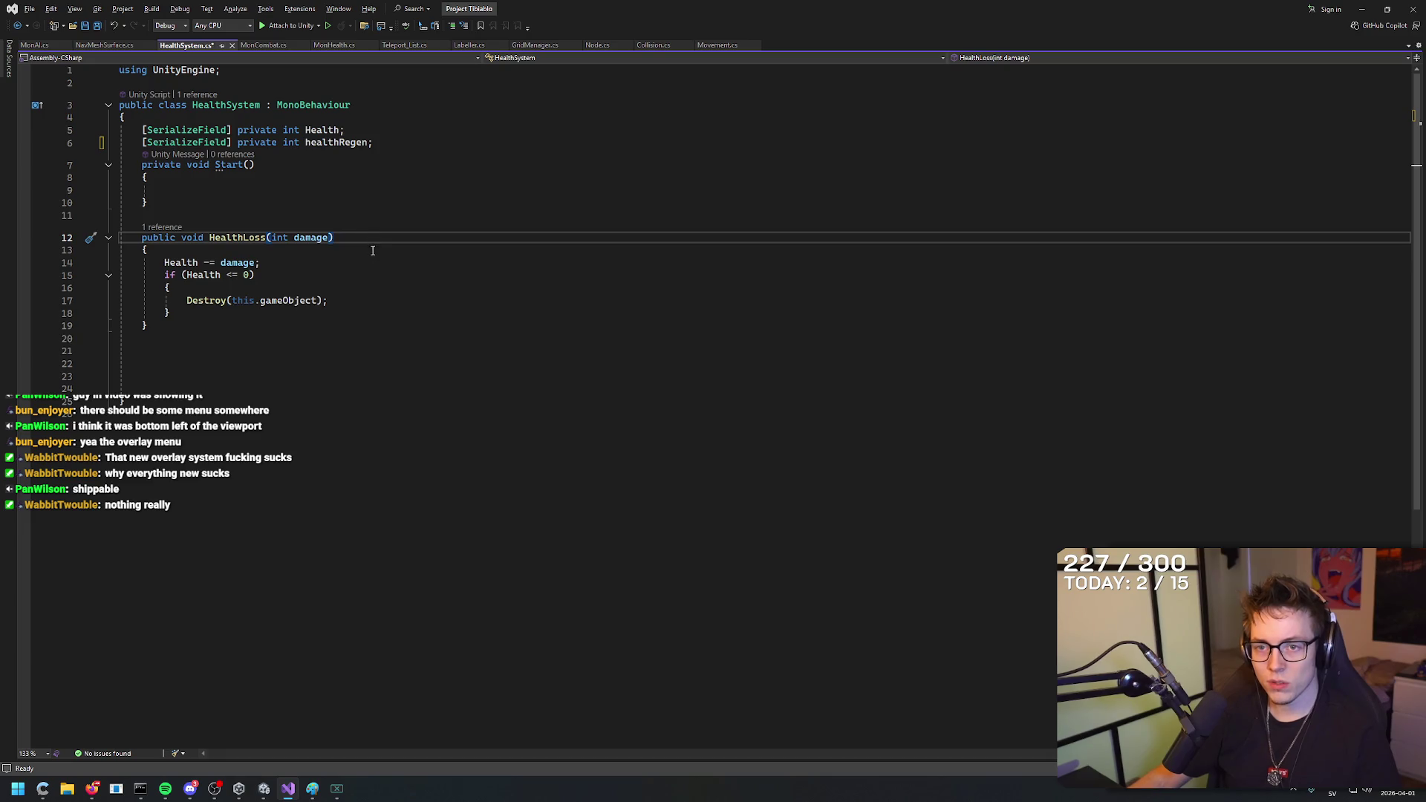
{"action": "left_click", "coordinate": [370, 213]}
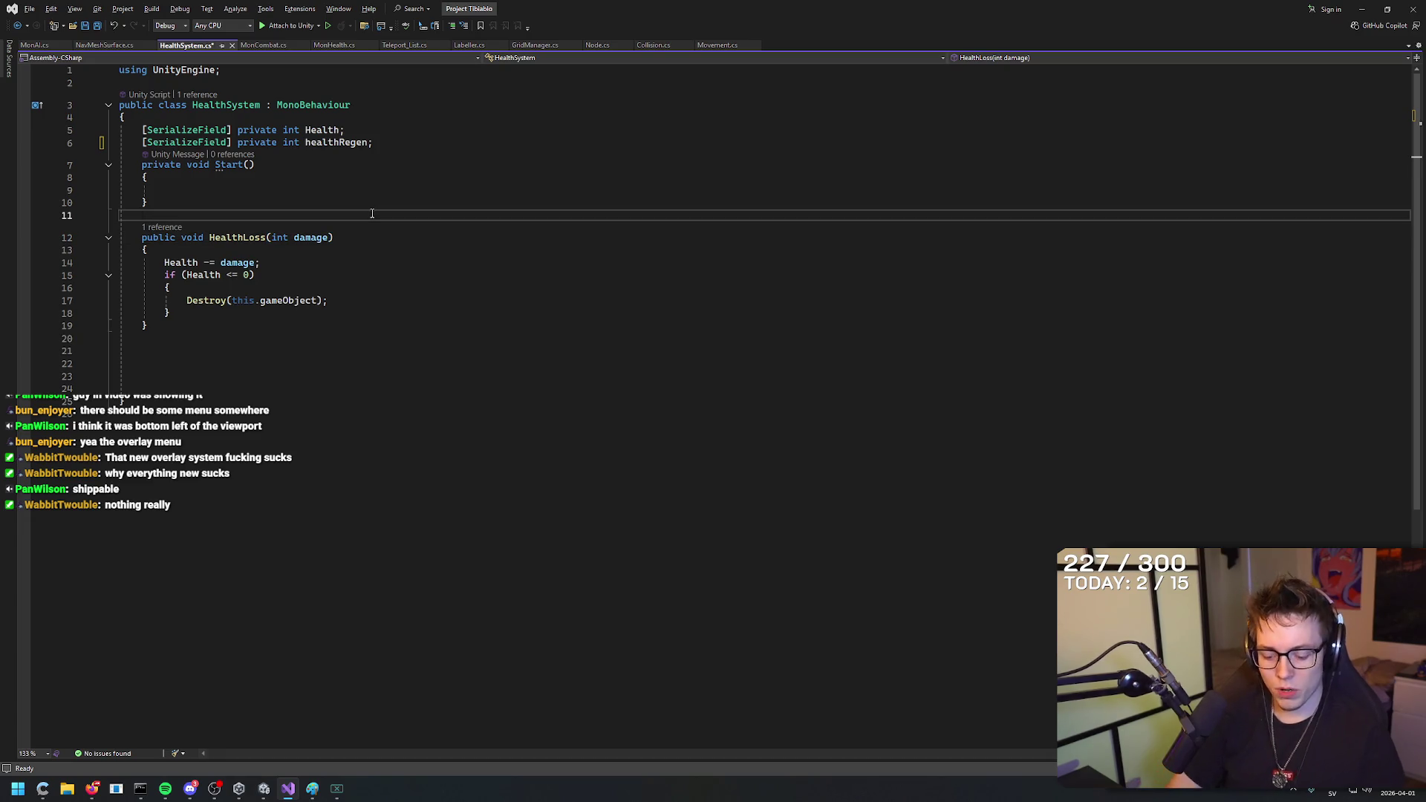
Create an empty private void Update method after Start.
{"action": "type", "text": "private void Update"}
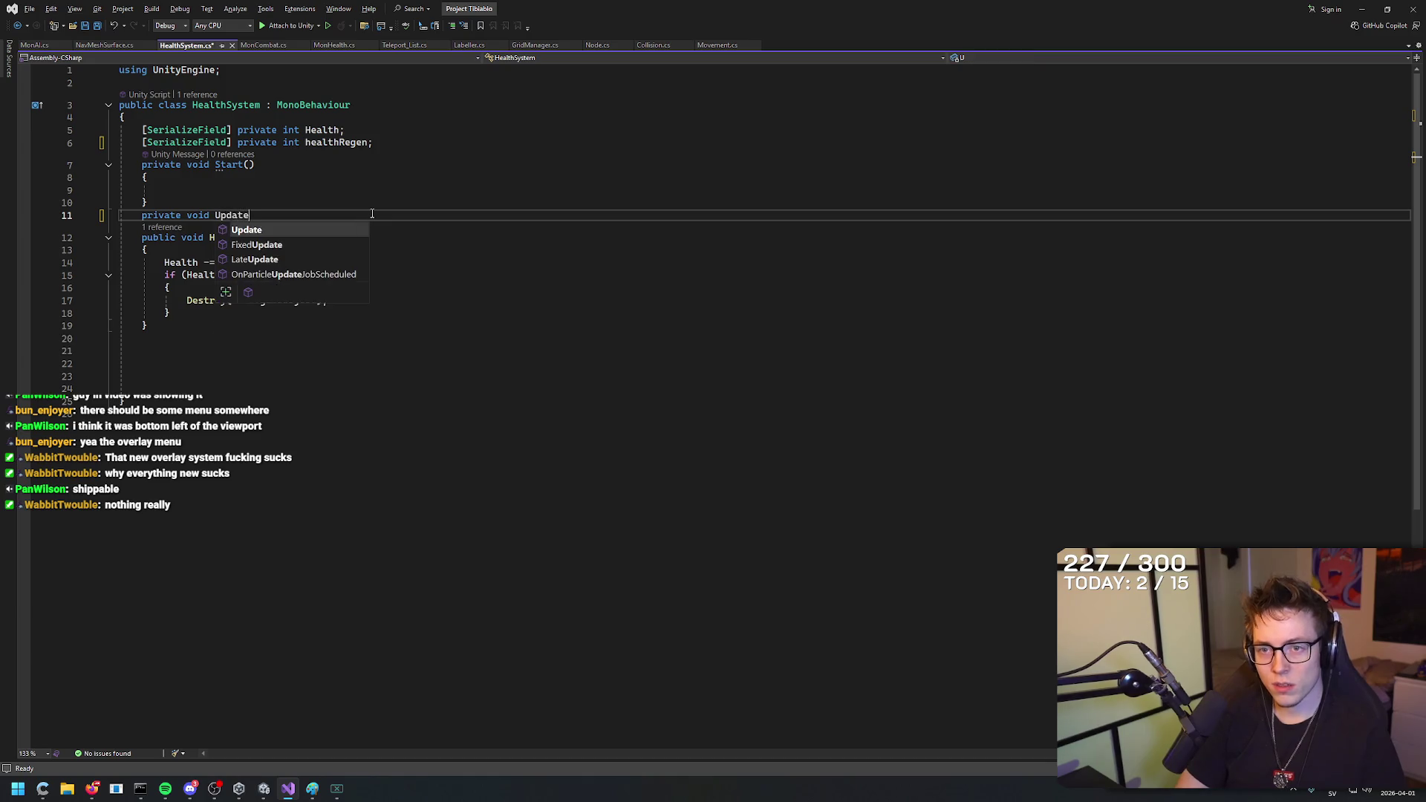
{"action": "key", "text": "Tab"}
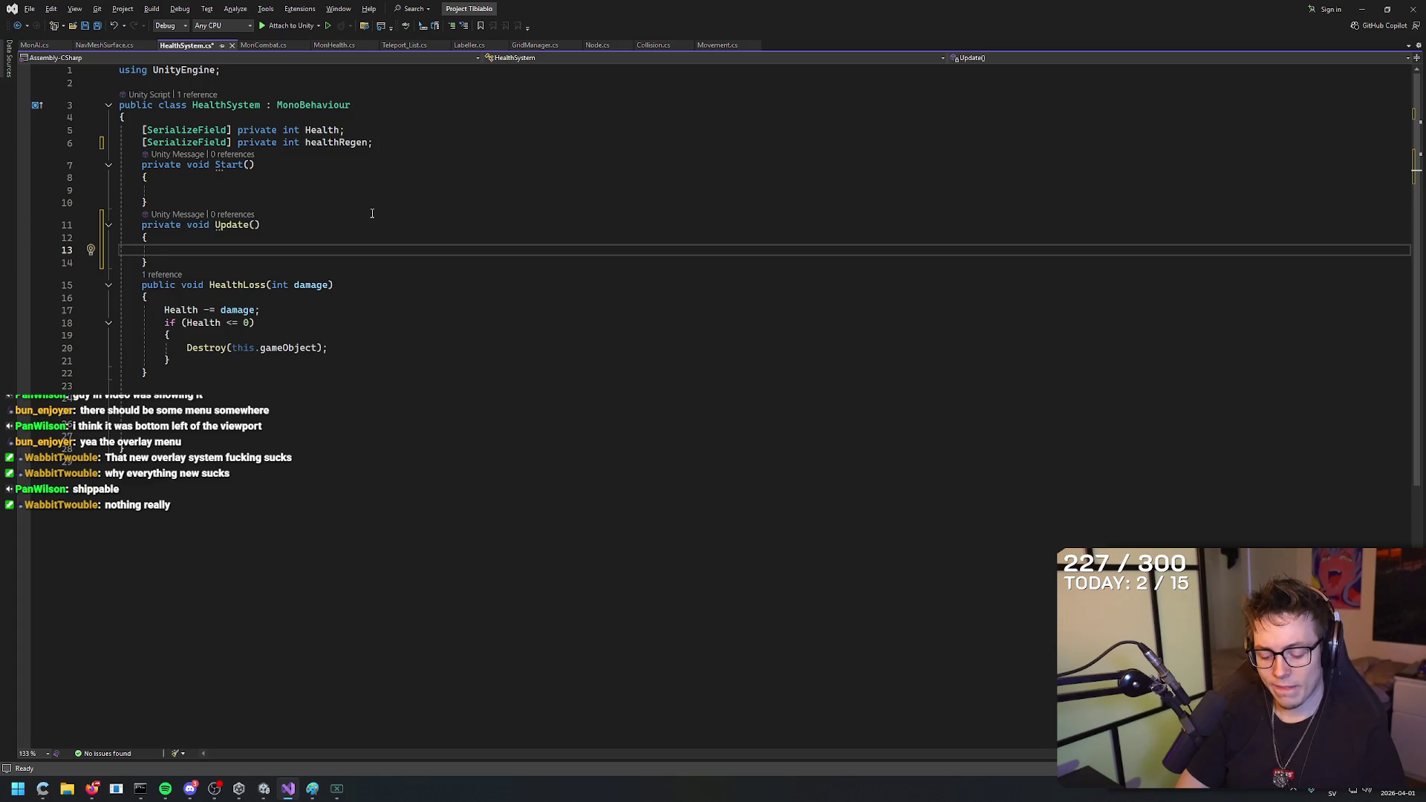
{"action": "left_click", "coordinate": [263, 46]}
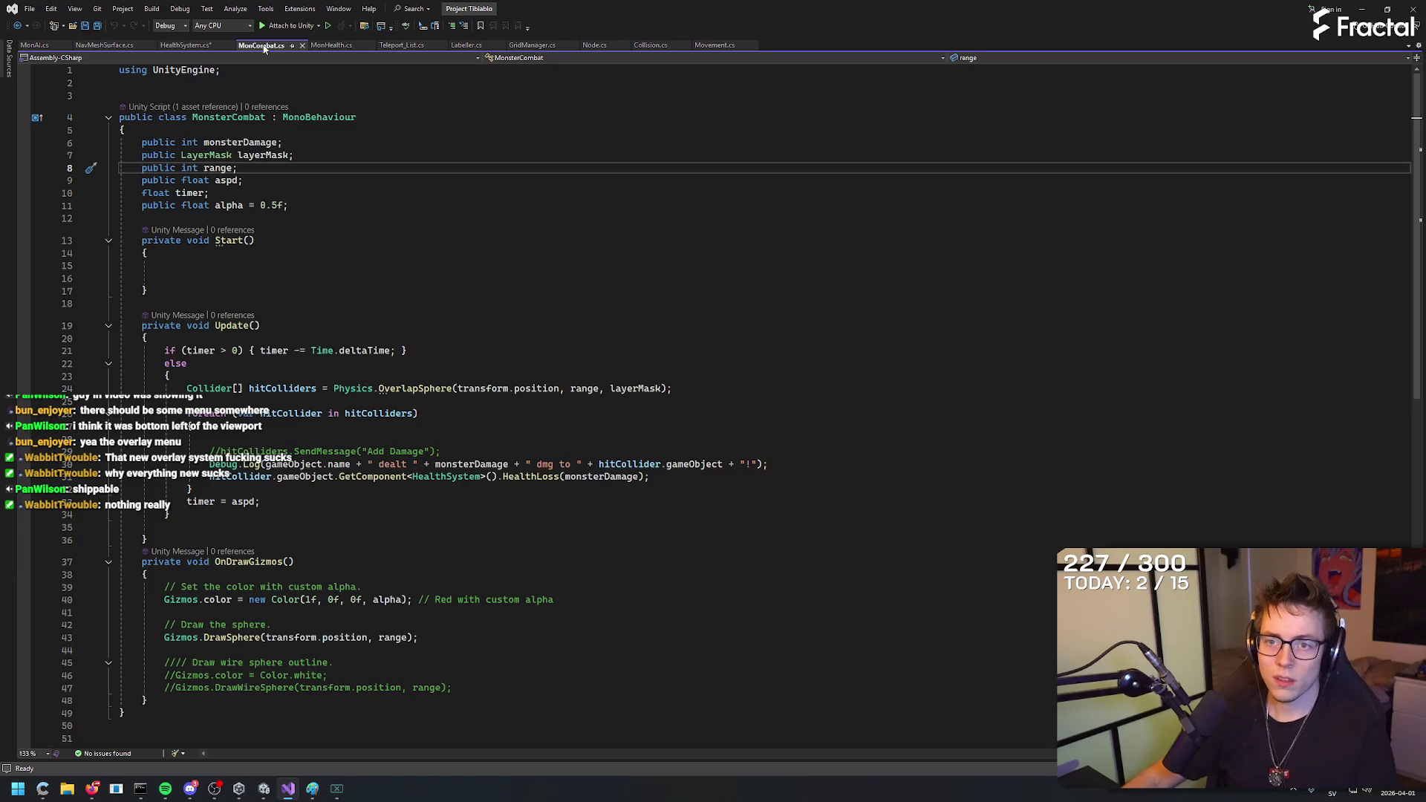
{"action": "left_click", "coordinate": [185, 46]}
Add float timer; below healthRegen, comparing with MonsterCombat's timer and aspd fields.
{"action": "left_click", "coordinate": [421, 143]}
{"action": "key", "text": "Return"}
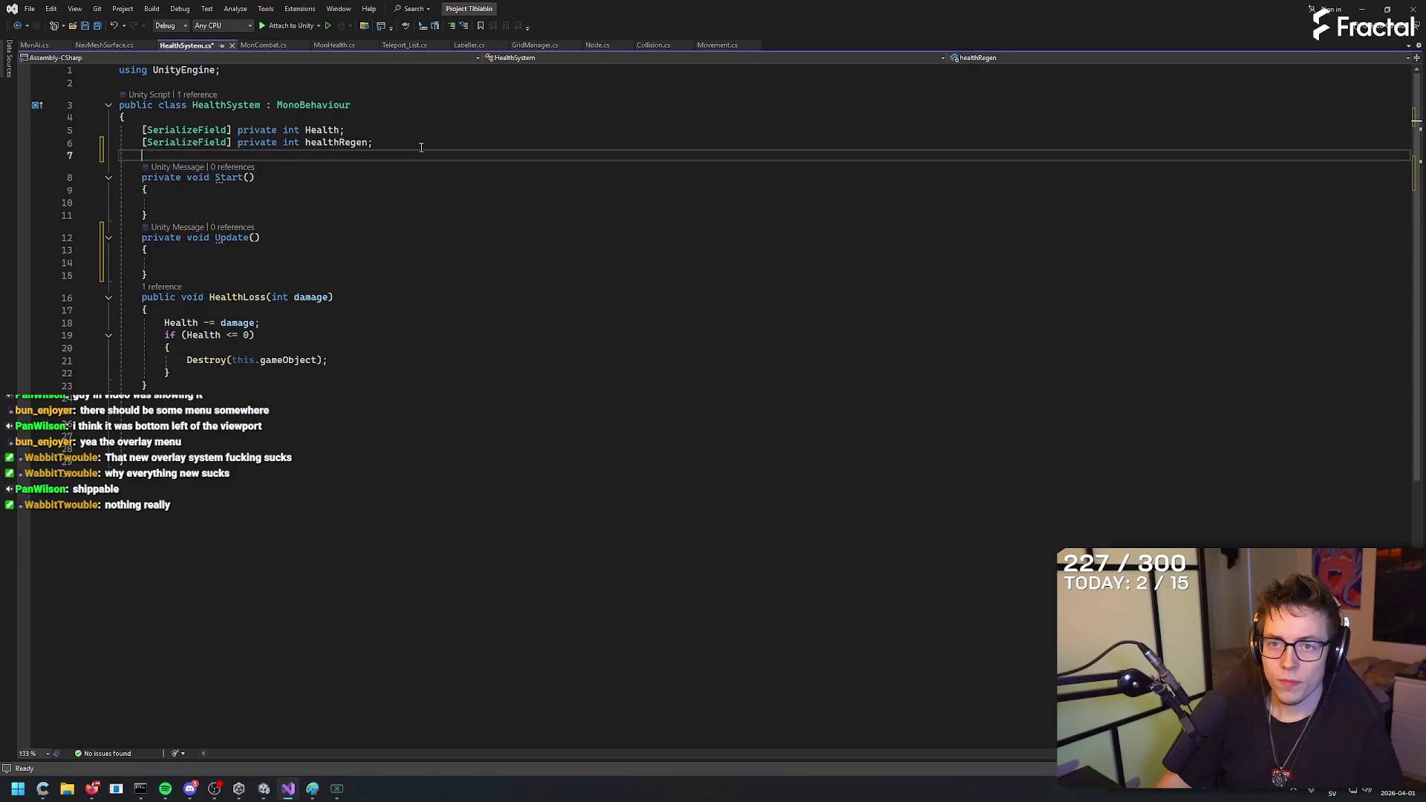
{"action": "type", "text": "float timer;"}
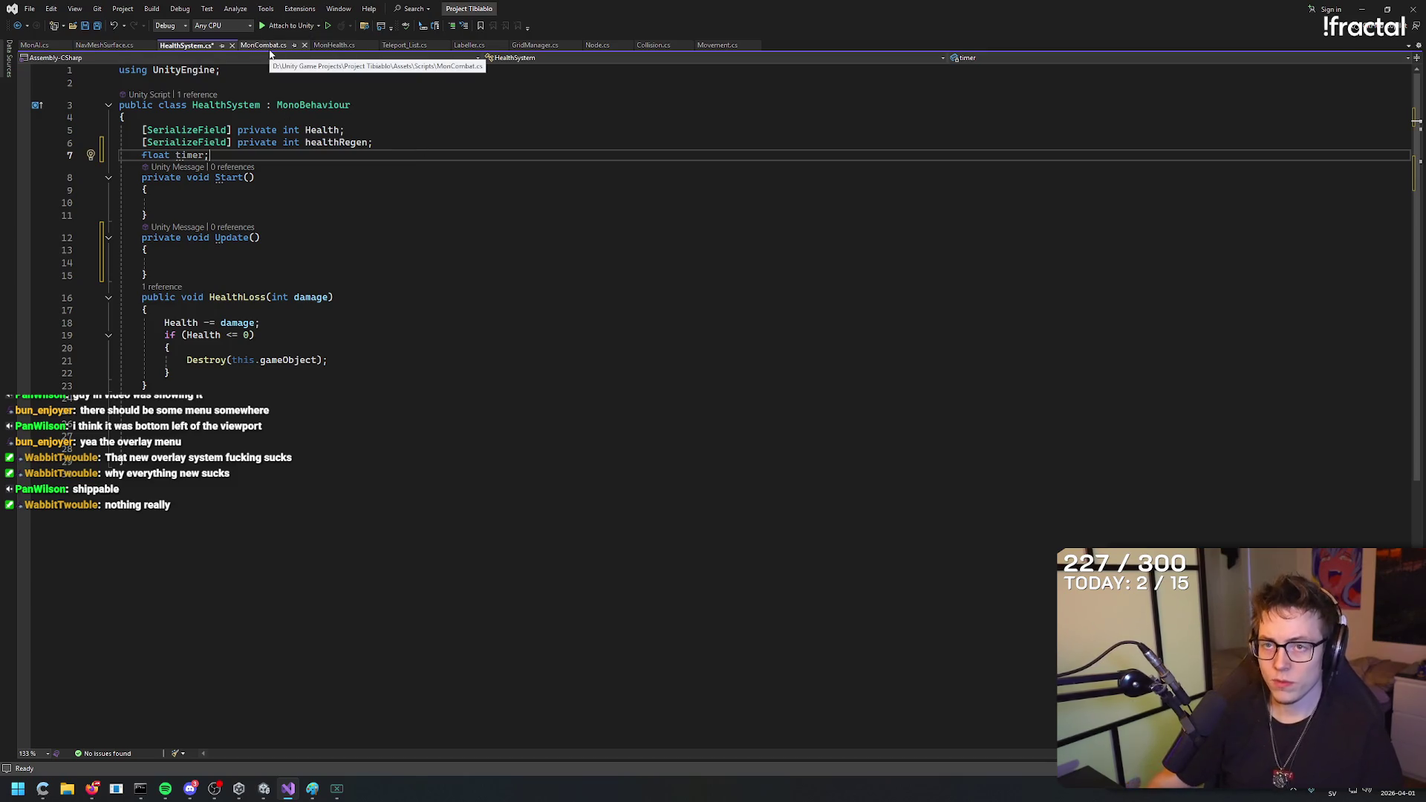
{"action": "left_click", "coordinate": [265, 46]}
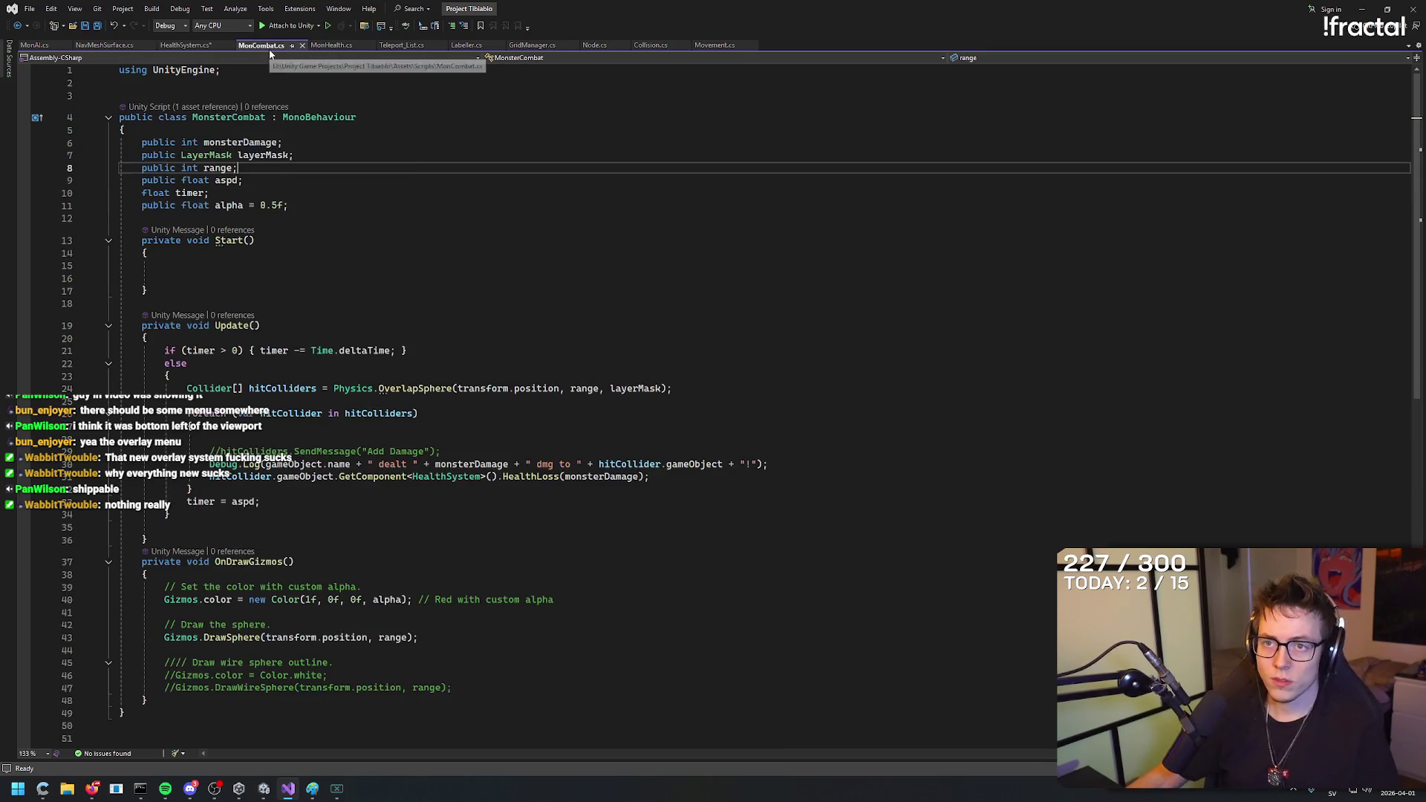
{"action": "left_click", "coordinate": [291, 177]}
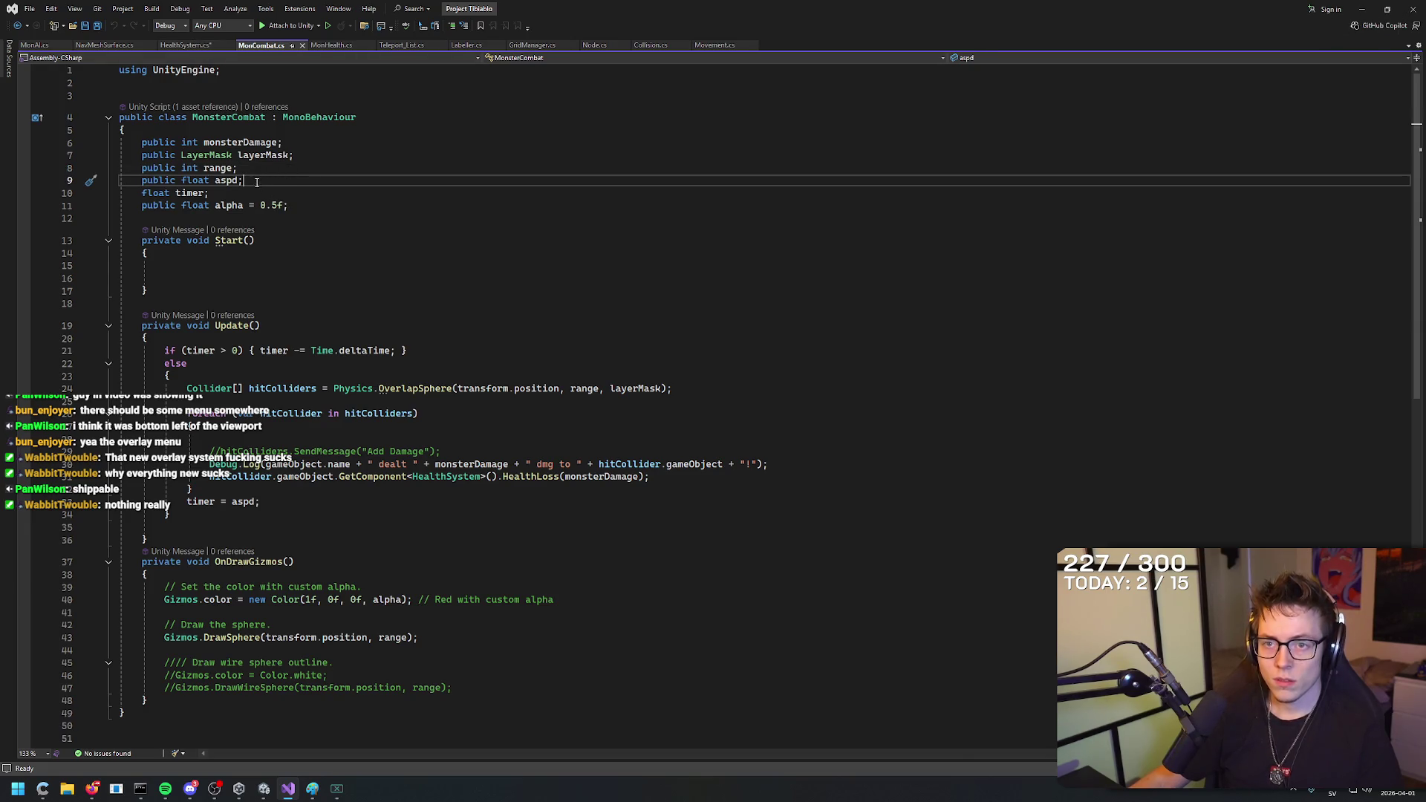
{"action": "left_click", "coordinate": [222, 45]}
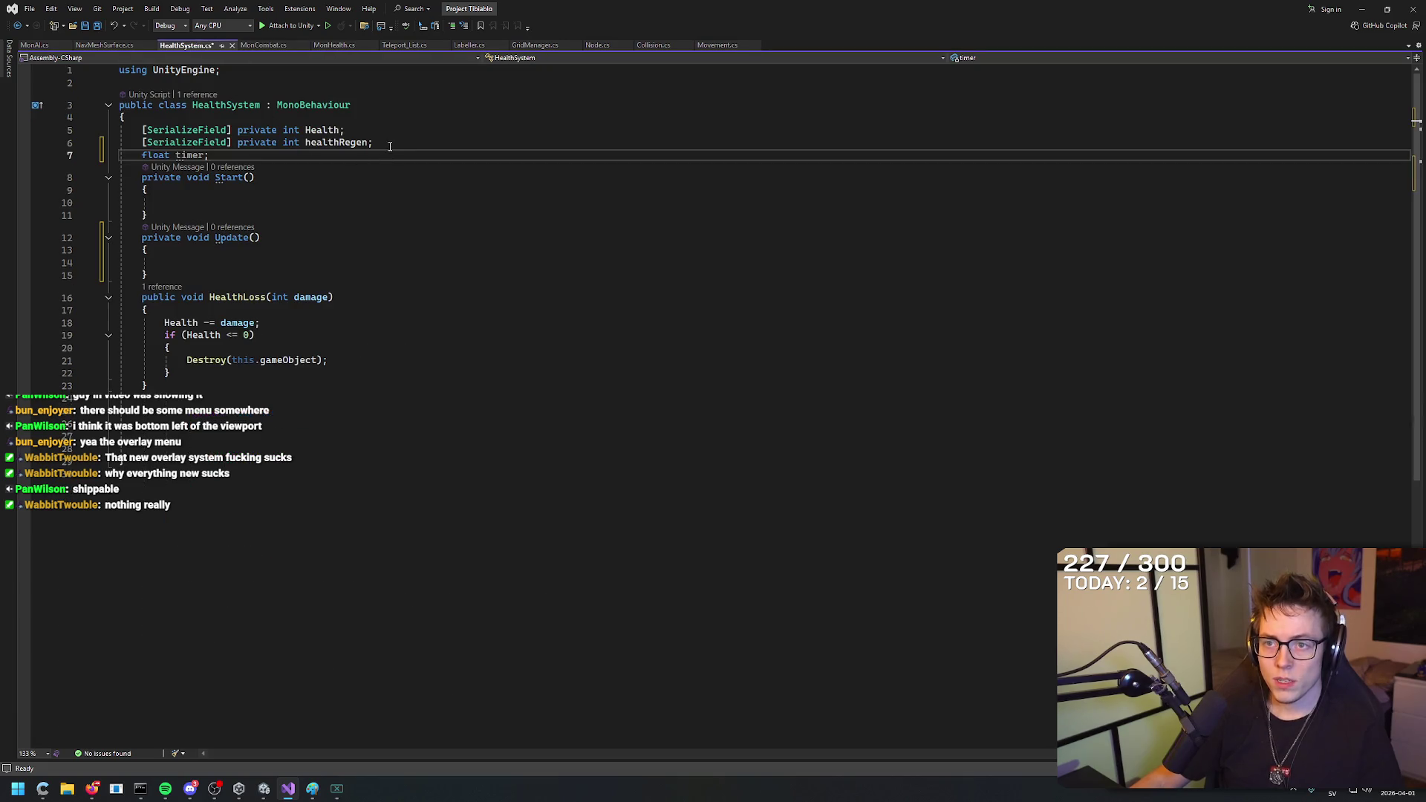
Delete the accidental duplicate healthRegen declaration and the leftover empty line.
{"action": "mouse_move", "coordinate": [389, 146]}
{"action": "left_mouse_down"}
{"action": "mouse_move", "coordinate": [129, 143]}
{"action": "mouse_move", "coordinate": [403, 143]}
{"action": "mouse_move", "coordinate": [244, 144]}
{"action": "left_mouse_up"}
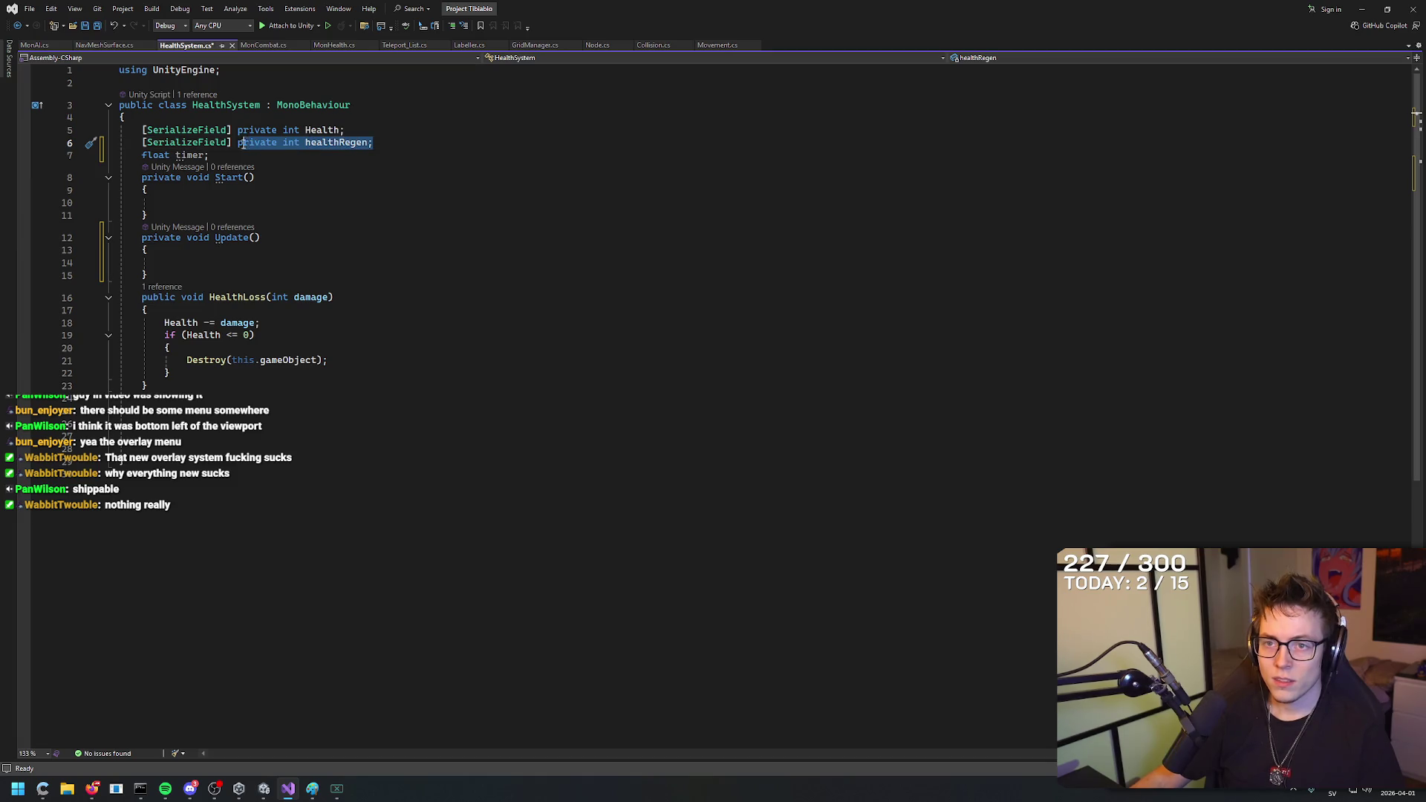
{"action": "left_click", "coordinate": [415, 148]}
{"action": "type", "text": "int healthRegen;"}
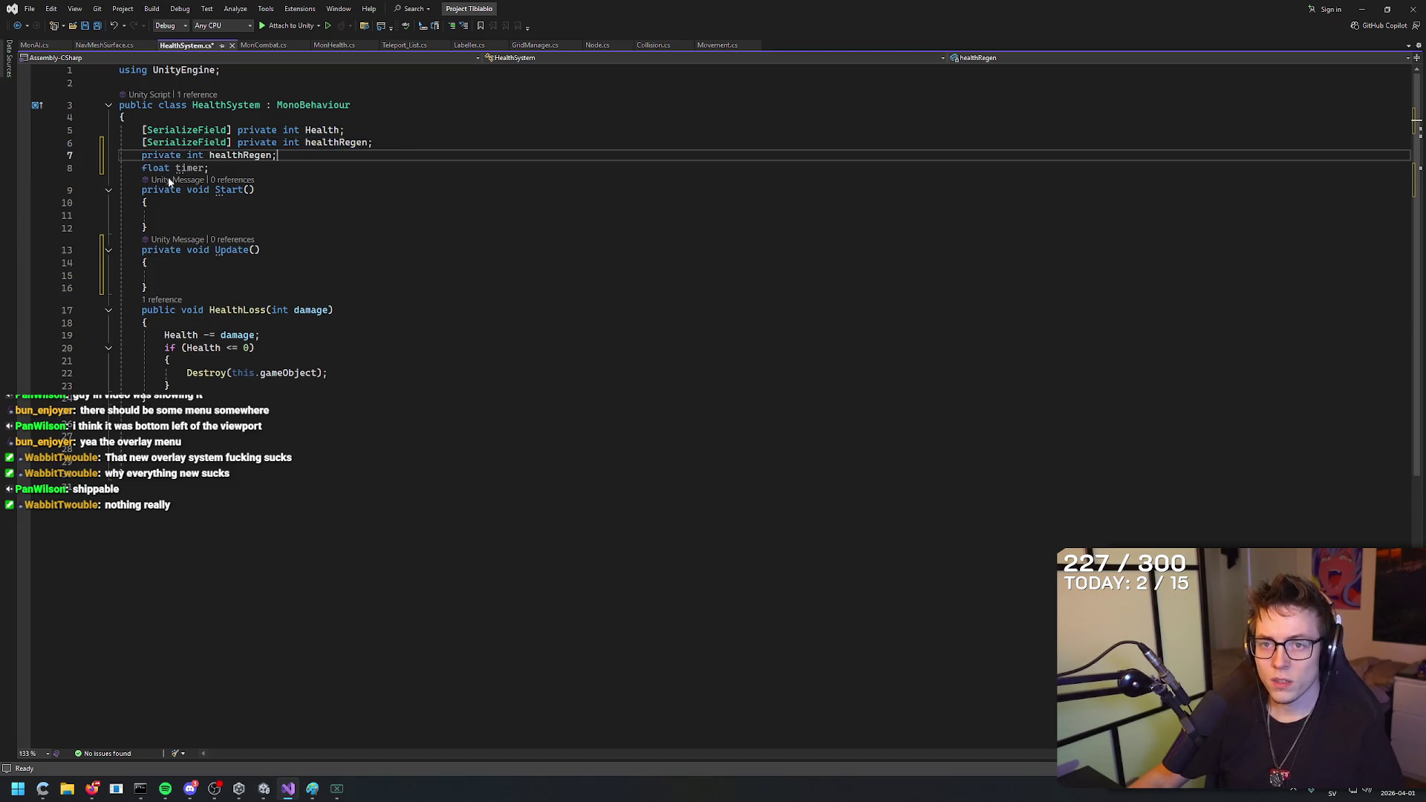
{"action": "key", "text": "Delete"}
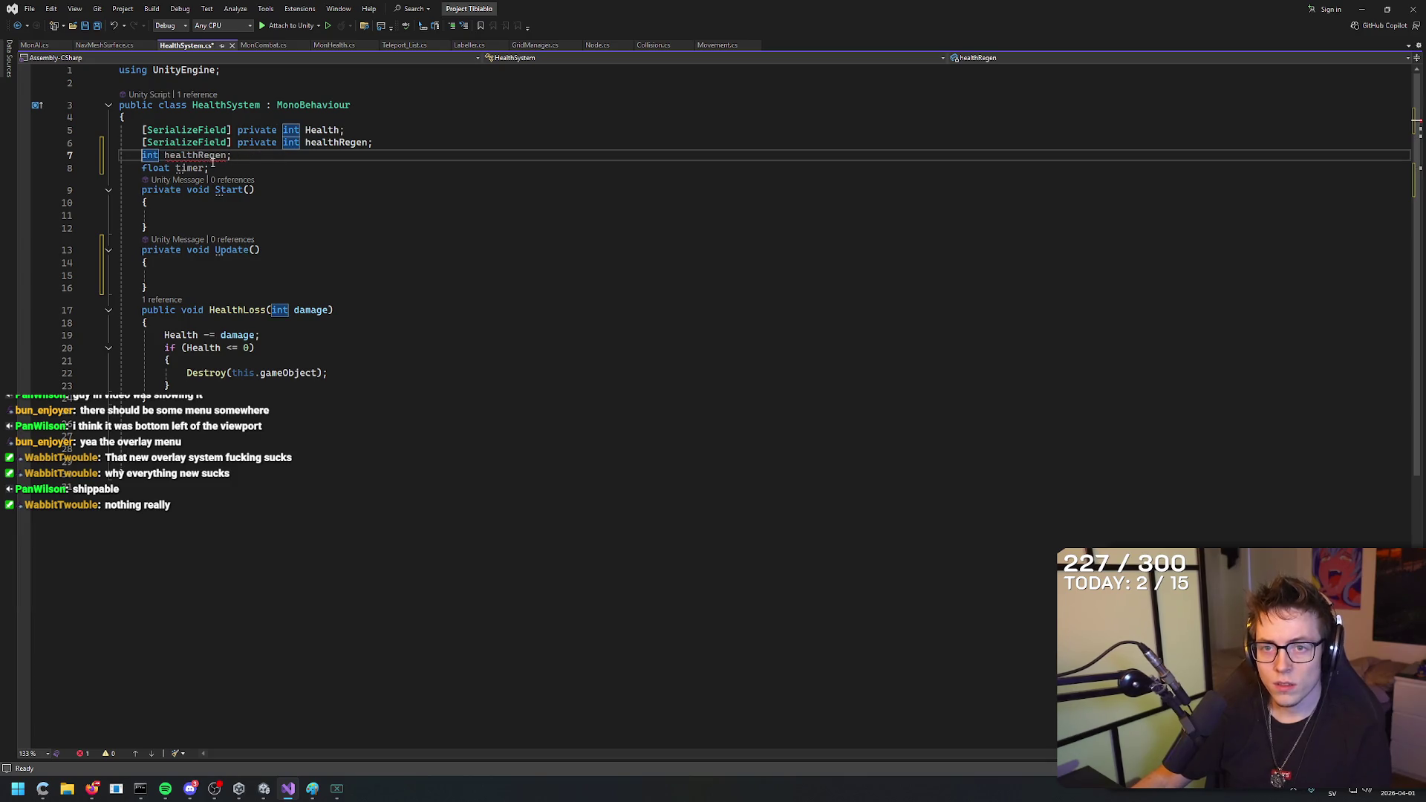
{"action": "left_click", "coordinate": [235, 155]}
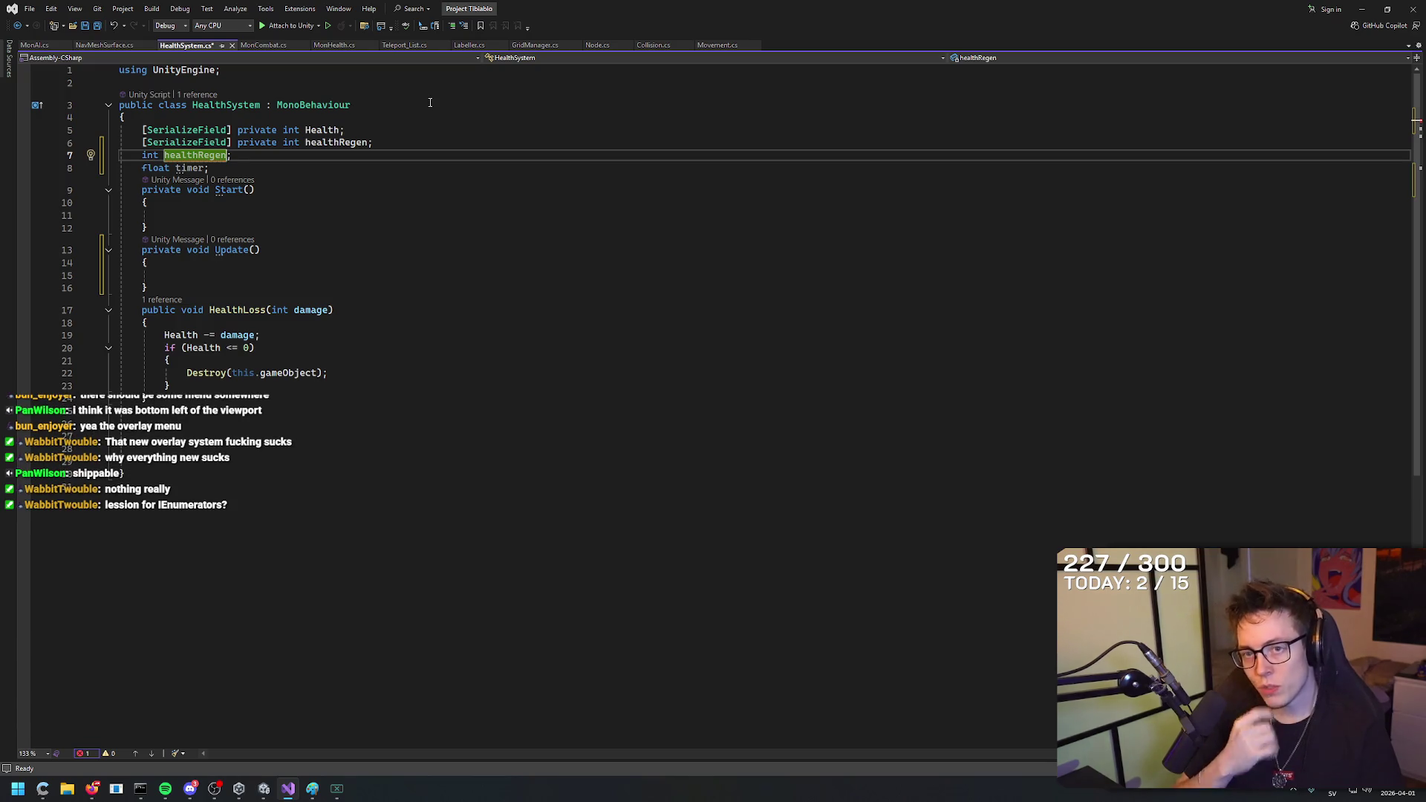
{"action": "key", "text": "shift+Home"}
{"action": "key", "text": "BackSpace"}
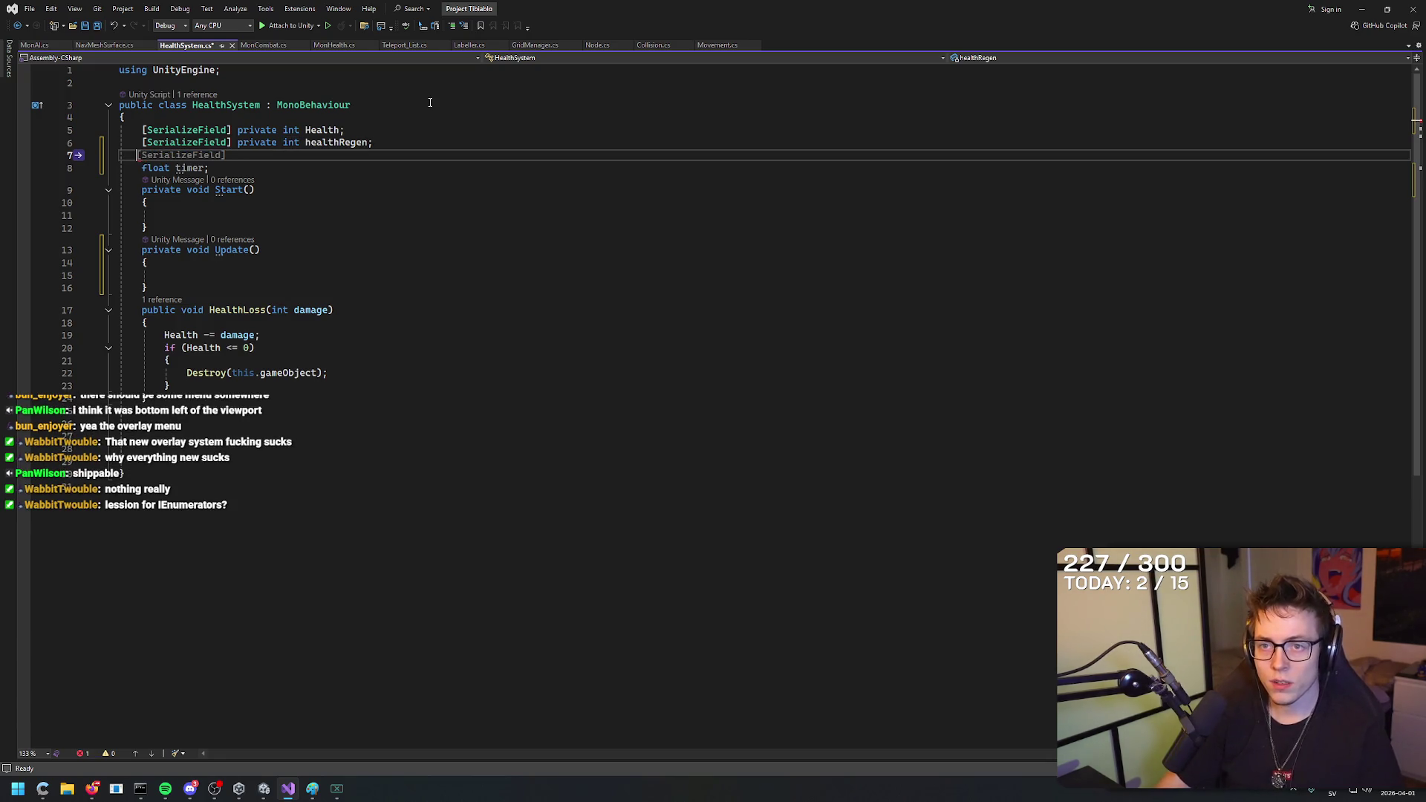
{"action": "key", "text": "BackSpace"}
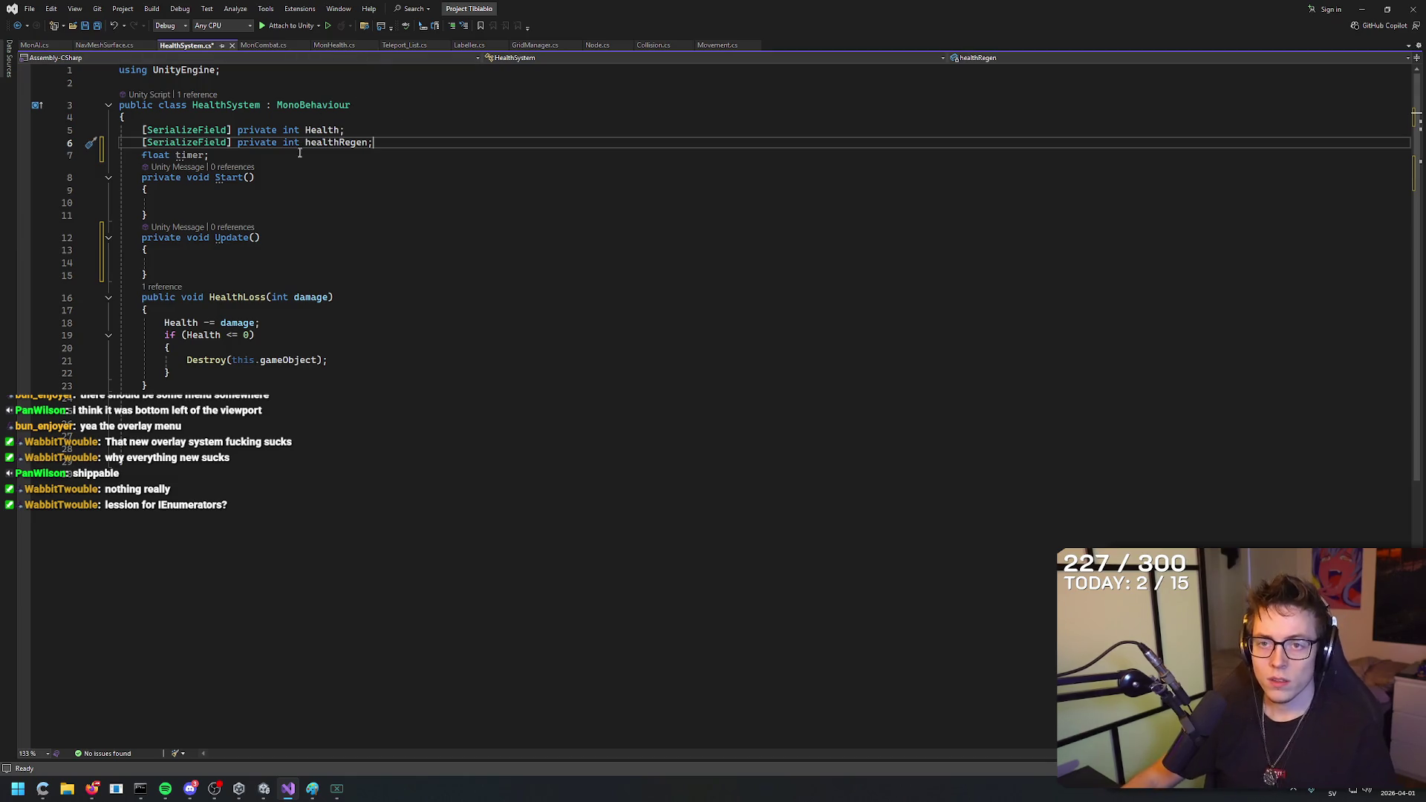
{"action": "key", "text": "Down"}
{"action": "key", "text": "Down"}
{"action": "key", "text": "Down"}
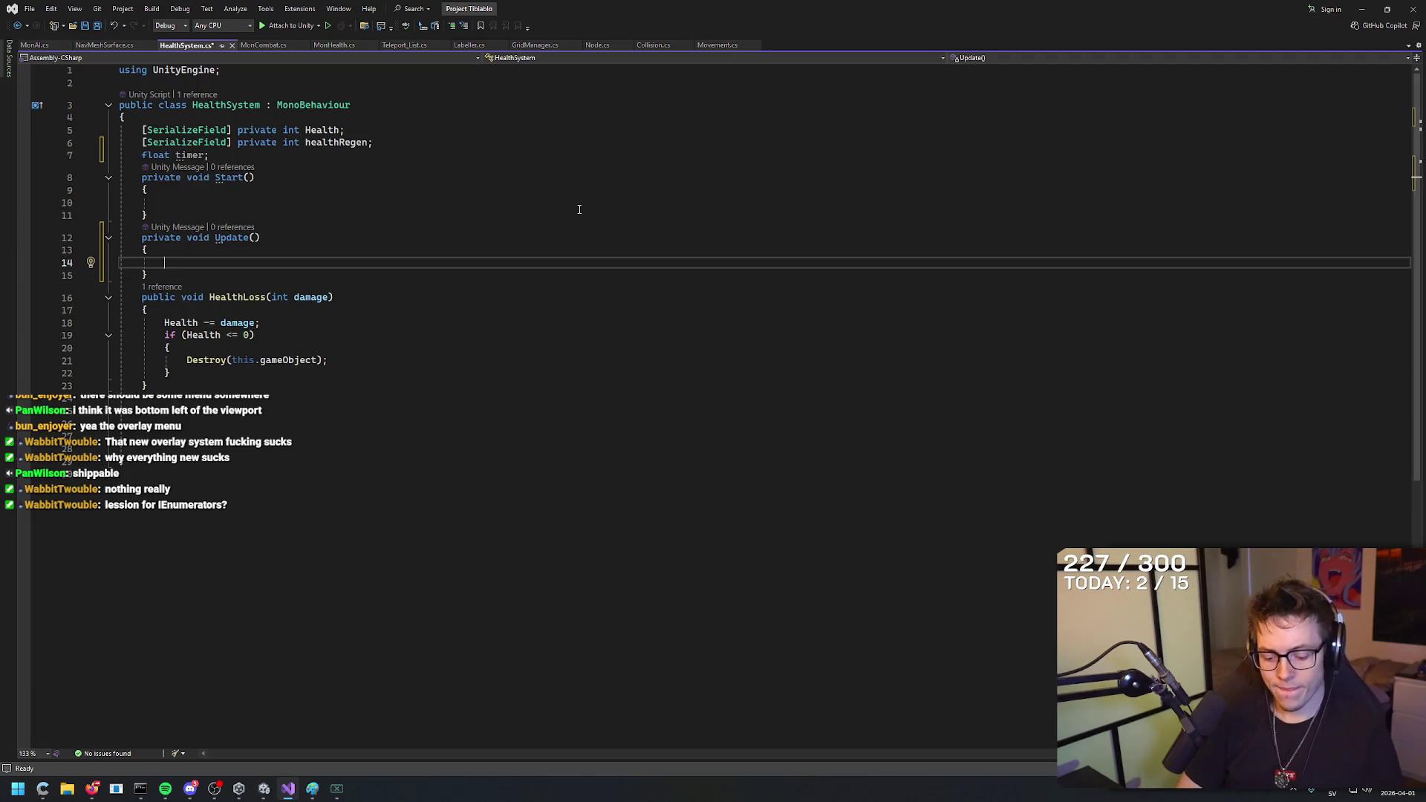
Start an if (timer condition in Update, consulting MonsterCombat's timer check.
{"action": "type", "text": "if ("}
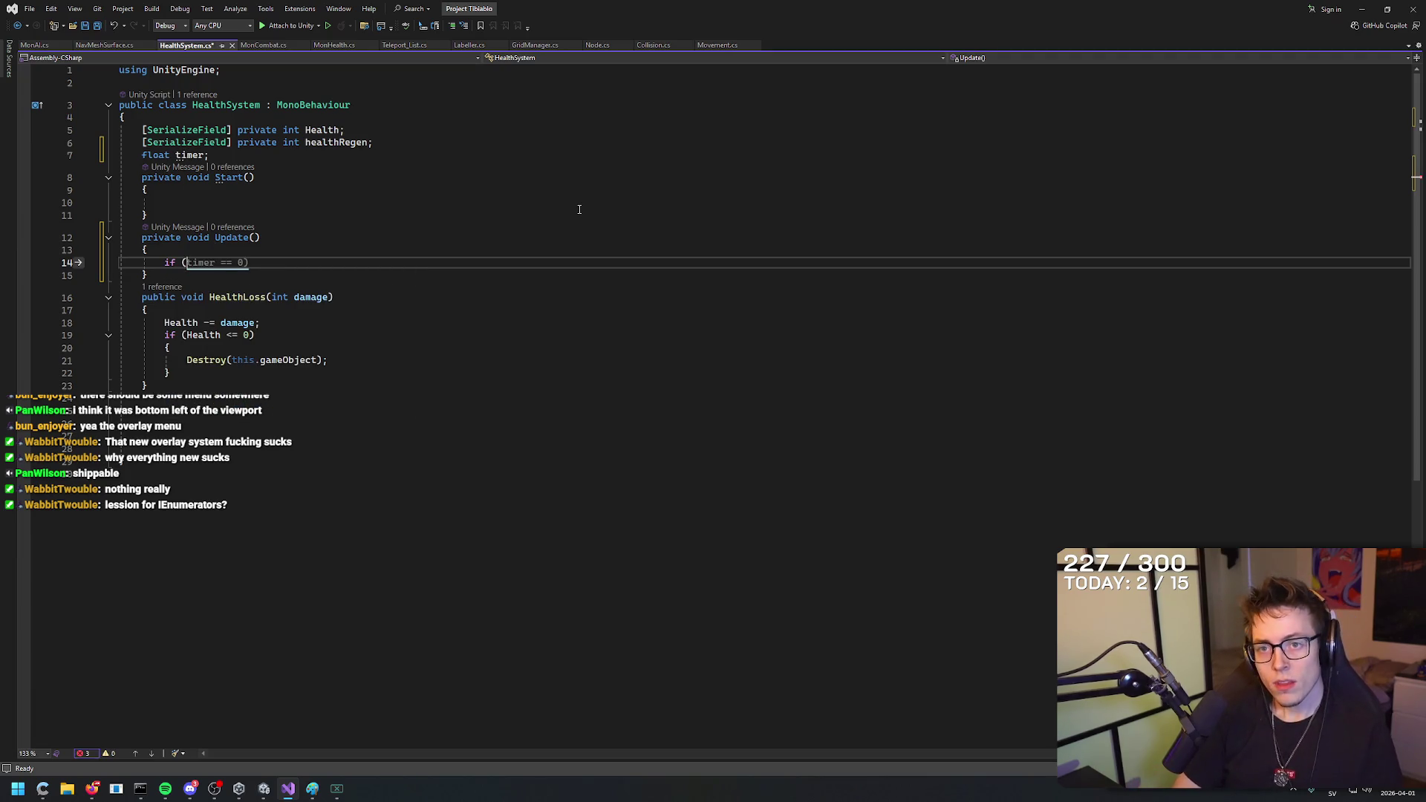
{"action": "type", "text": "timer"}
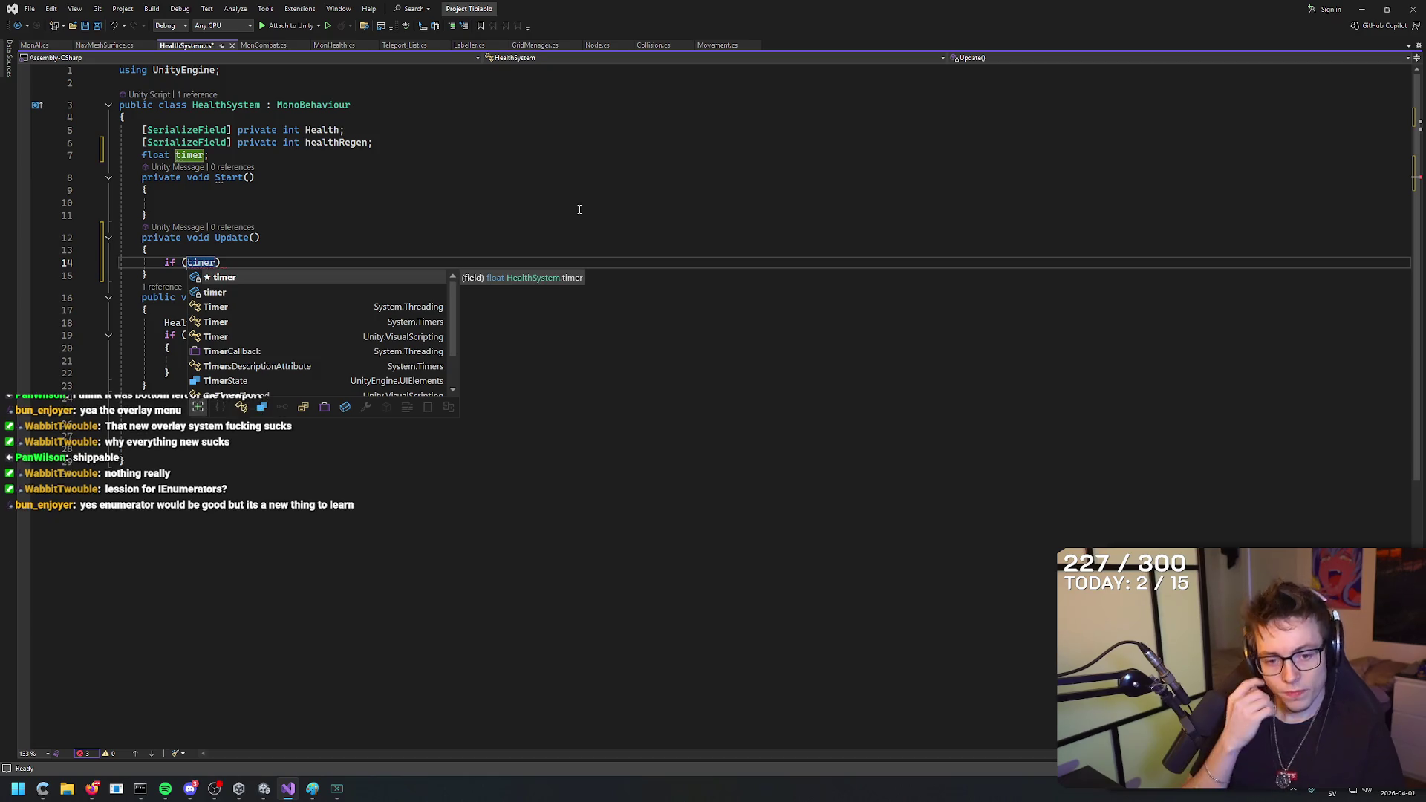
{"action": "left_click", "coordinate": [575, 176]}
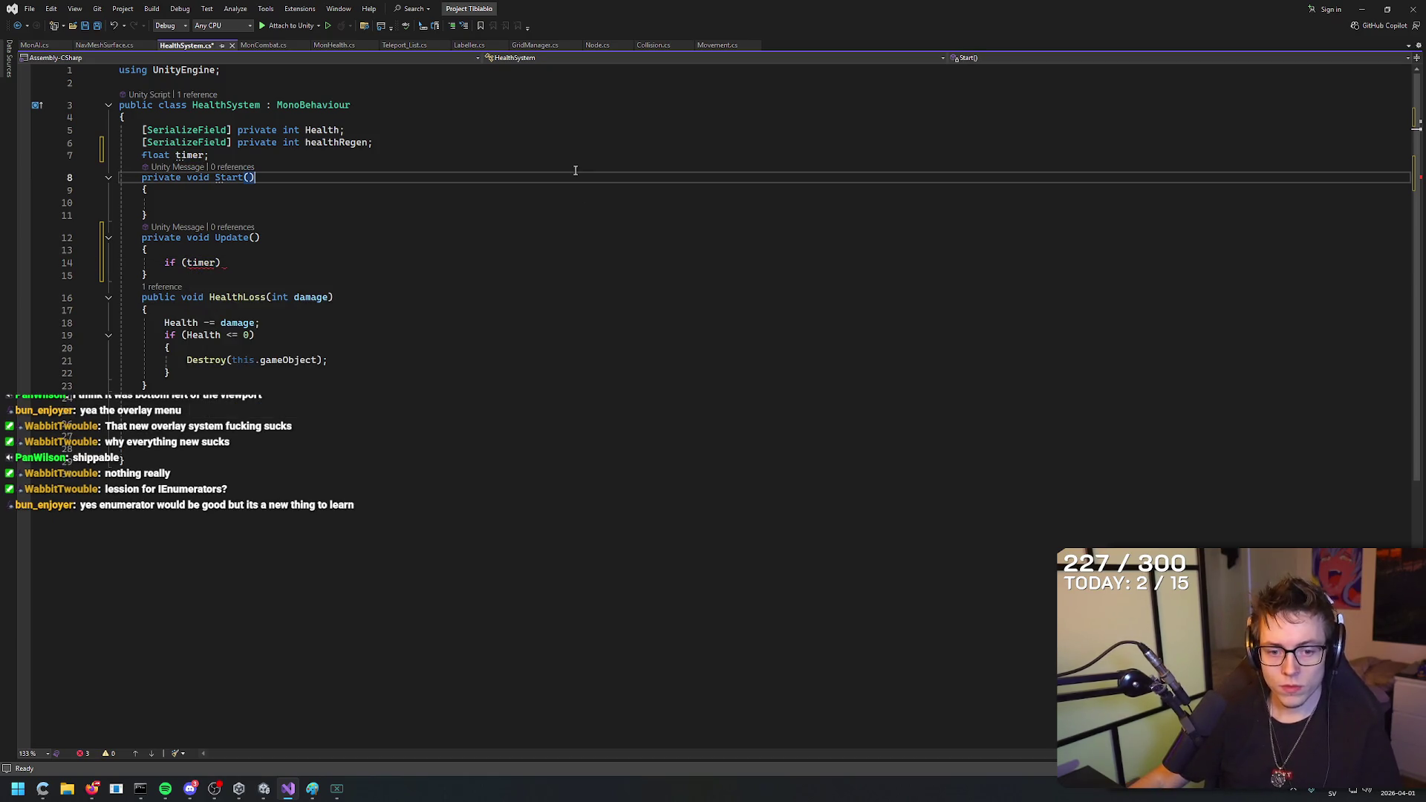
{"action": "left_click", "coordinate": [269, 46]}
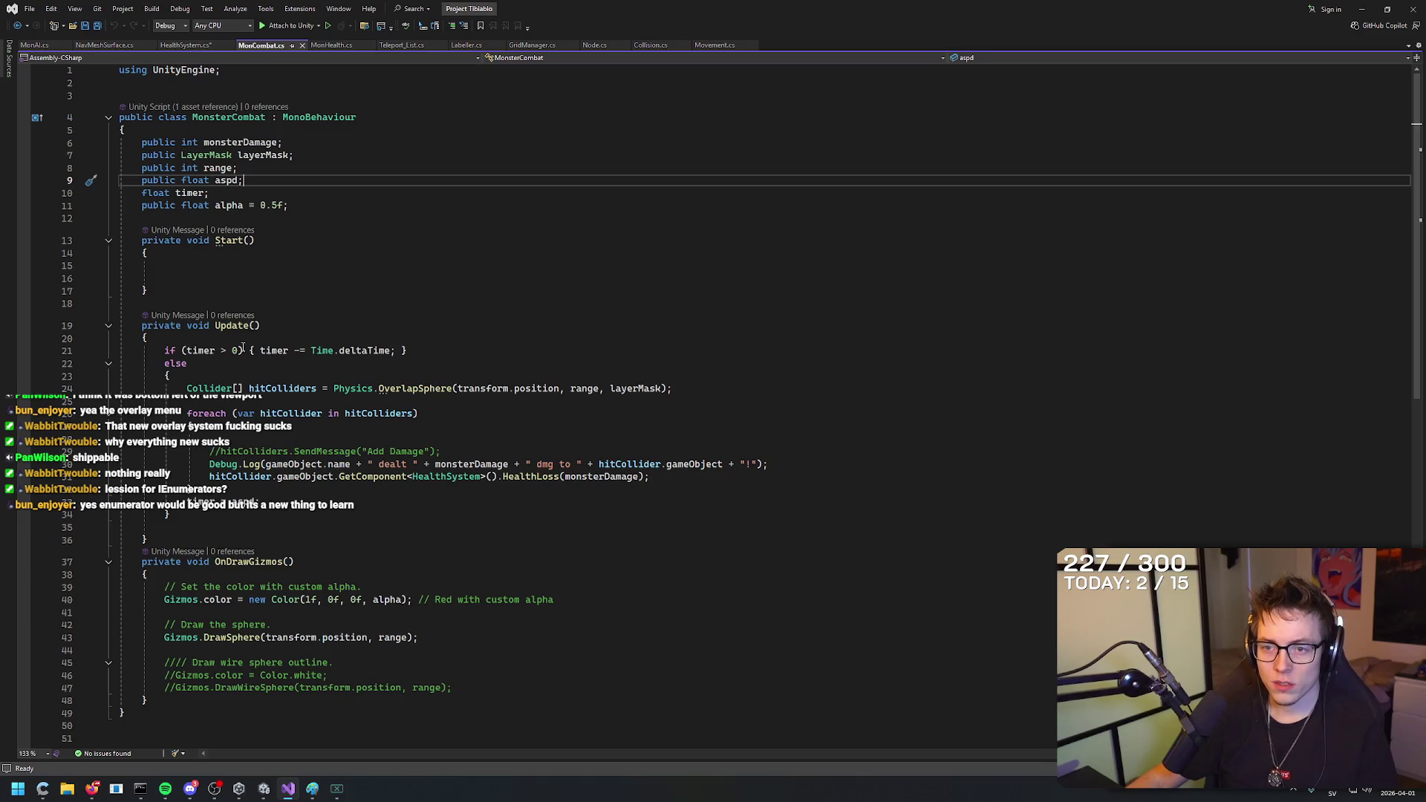
{"action": "left_click", "coordinate": [185, 46]}
{"action": "left_click", "coordinate": [232, 307]}
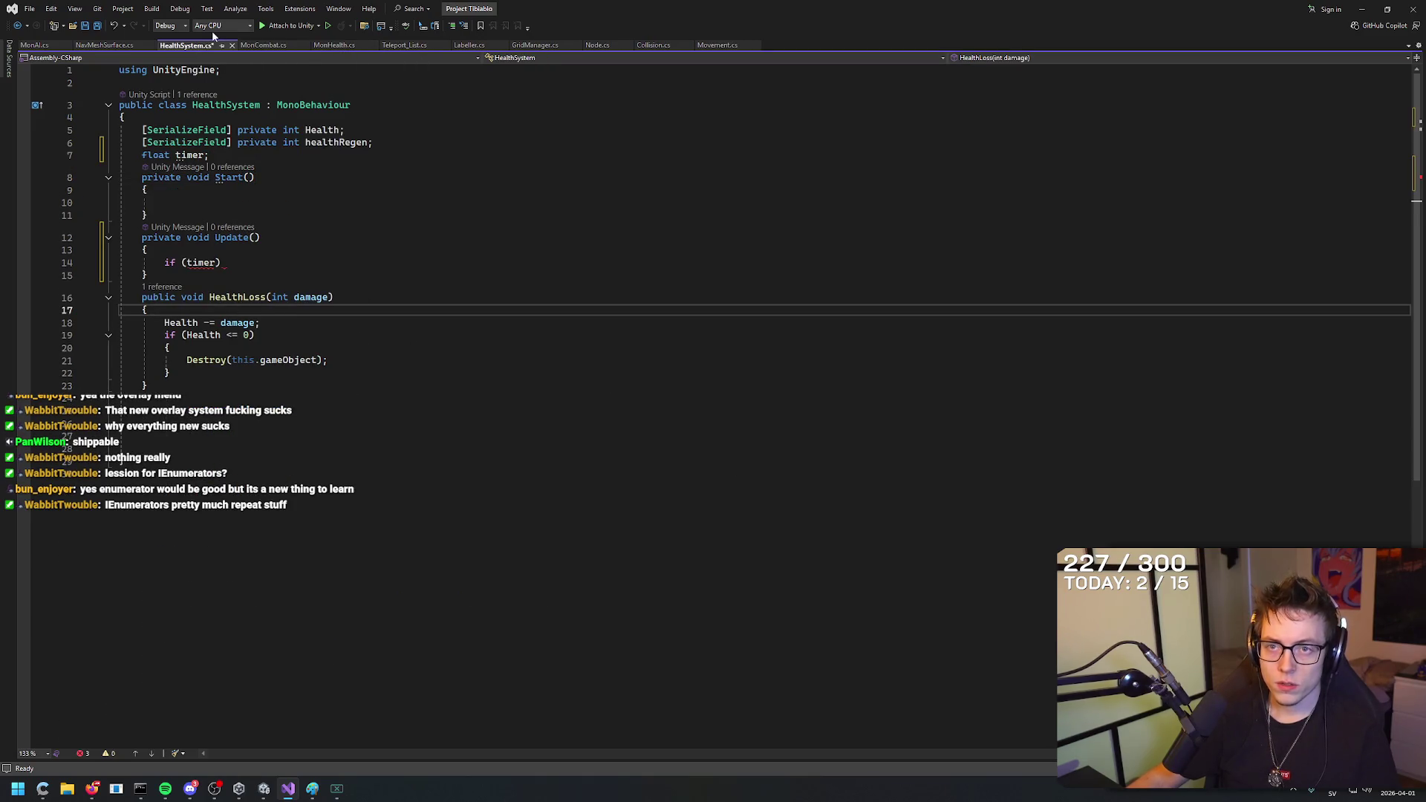
Add the greater-than comparison to the timer condition.
{"action": "left_click", "coordinate": [262, 45]}
{"action": "left_click", "coordinate": [186, 45]}
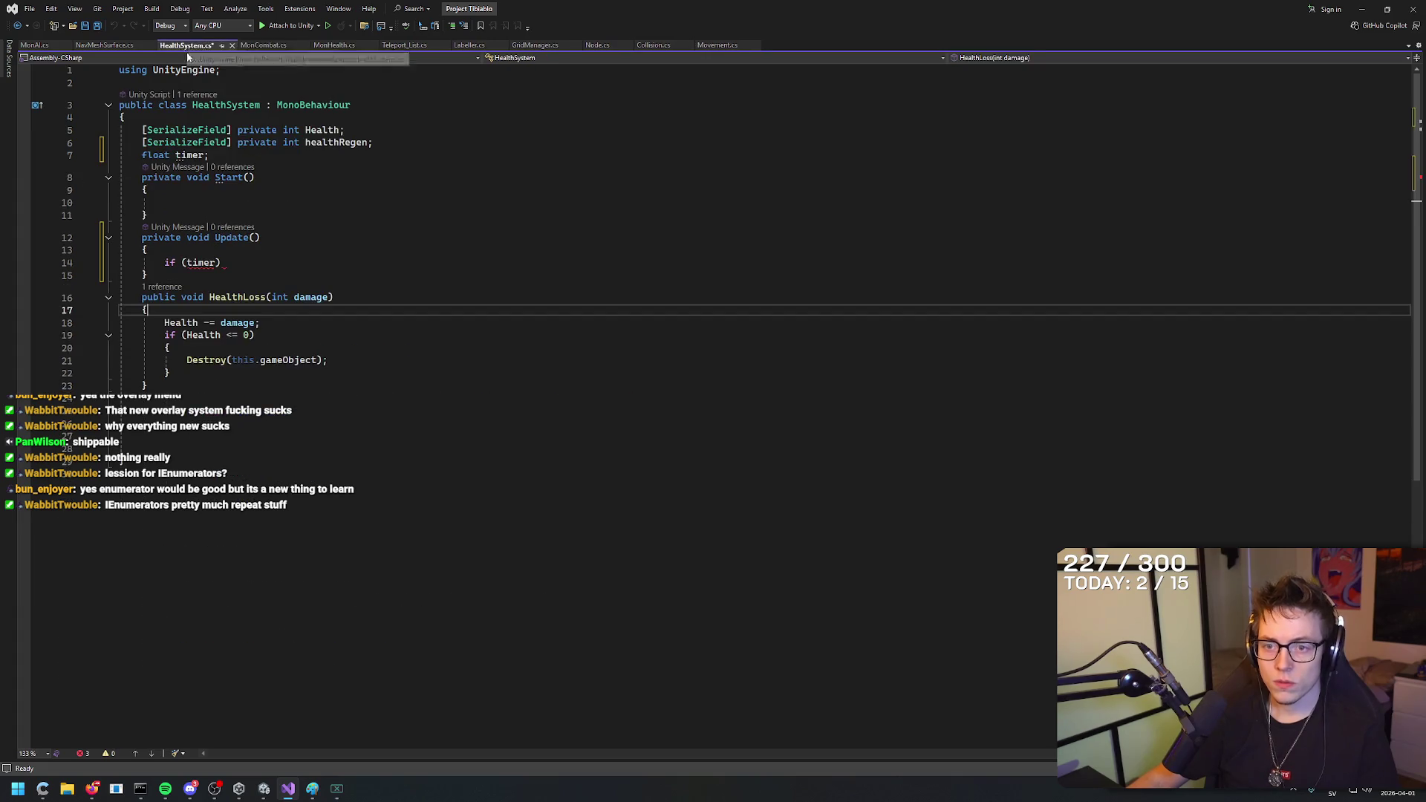
{"action": "left_click", "coordinate": [305, 263]}
{"action": "key", "text": "Left"}
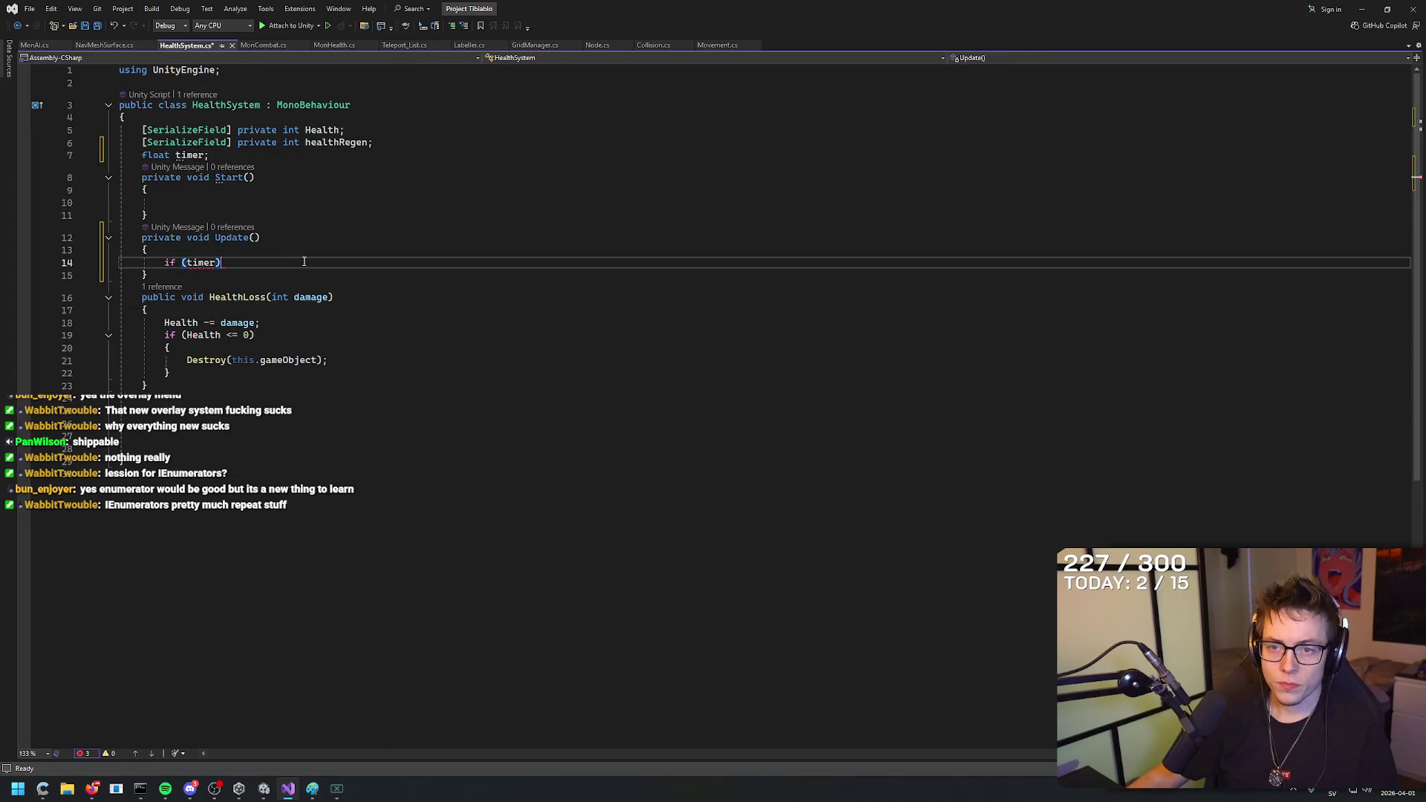
{"action": "type", "text": ">"}
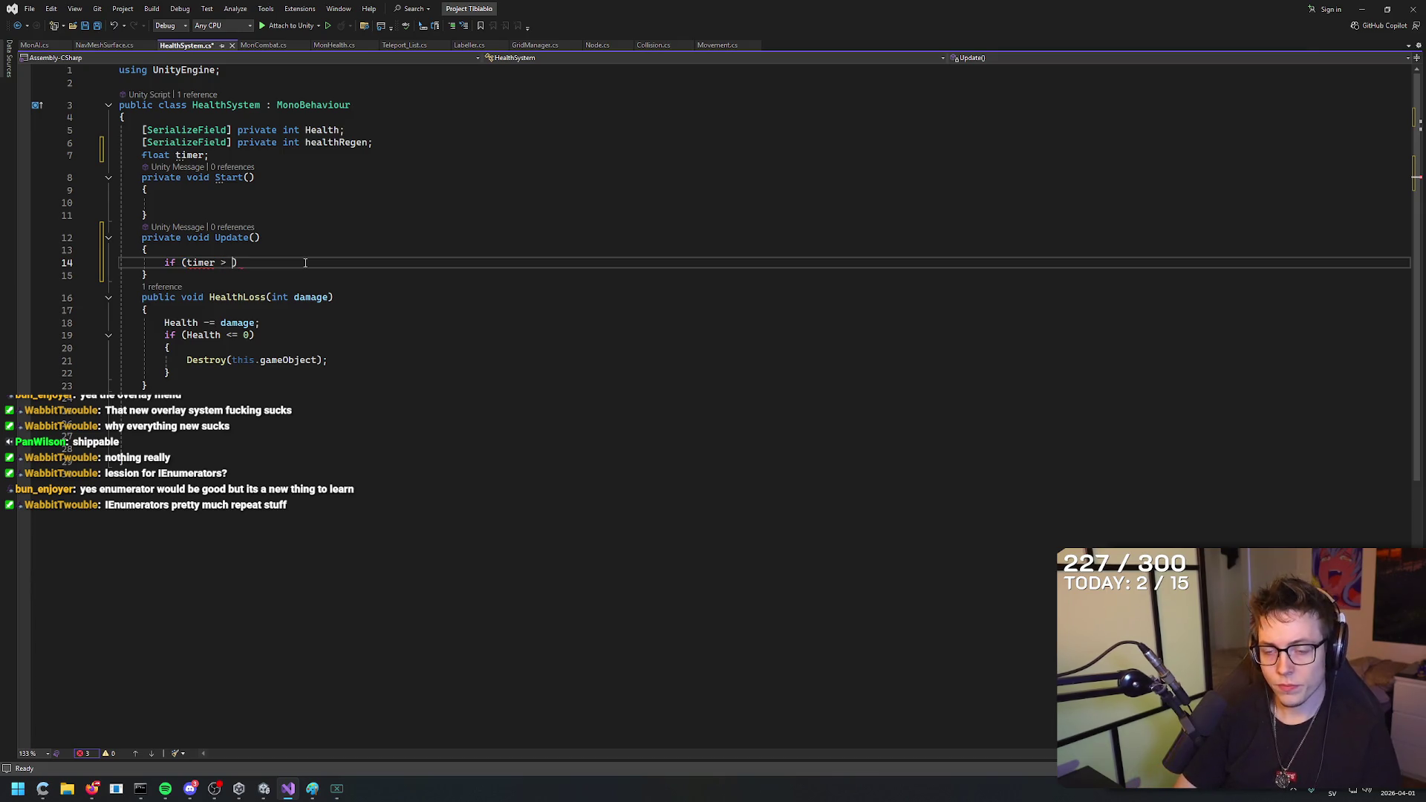
Replace the extra braces so the line reads if (timer > 0) {.
{"action": "left_click", "coordinate": [104, 45]}
{"action": "left_click", "coordinate": [185, 45]}
{"action": "left_click", "coordinate": [263, 45]}
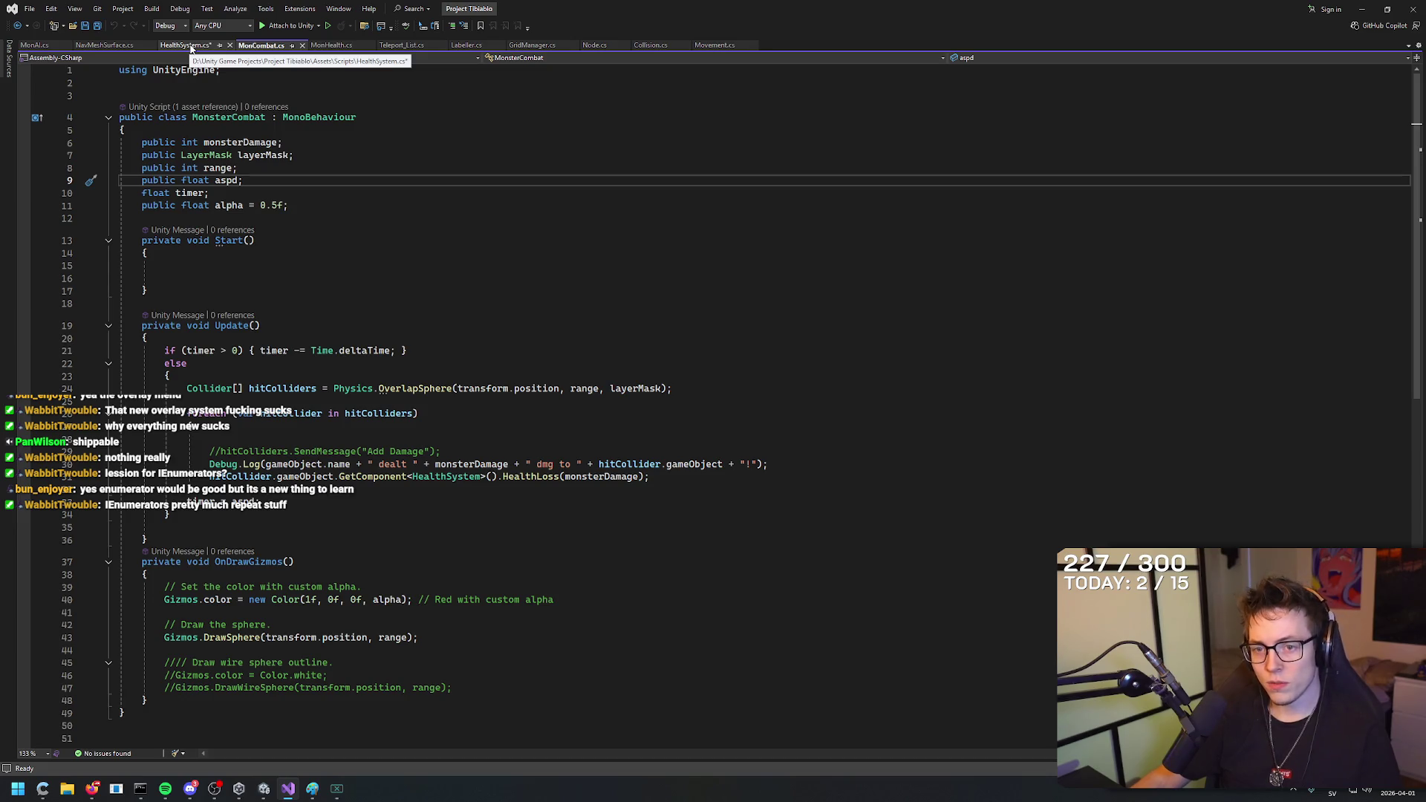
{"action": "left_click", "coordinate": [190, 46]}
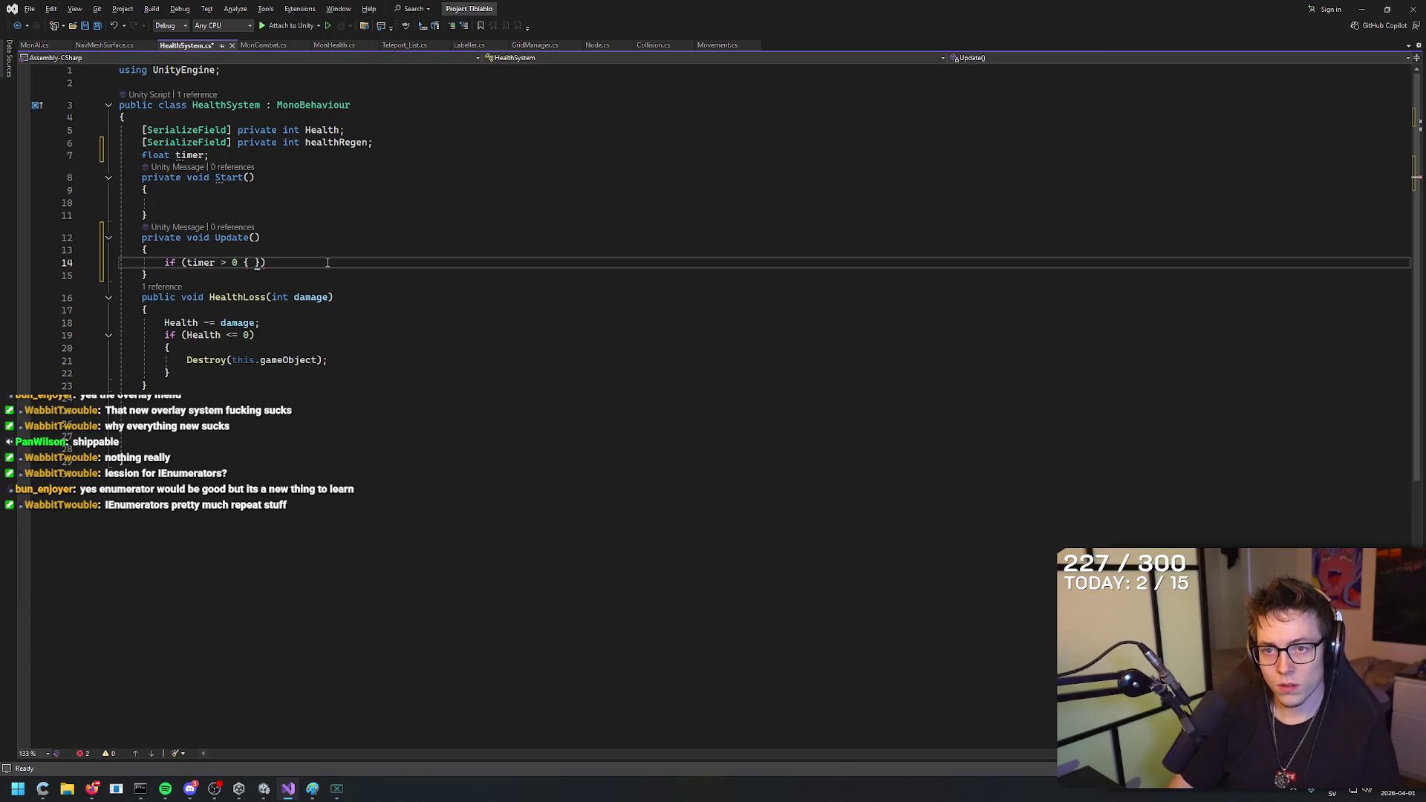
{"action": "key", "text": "BackSpace"}
{"action": "key", "text": "BackSpace"}
{"action": "key", "text": "BackSpace"}
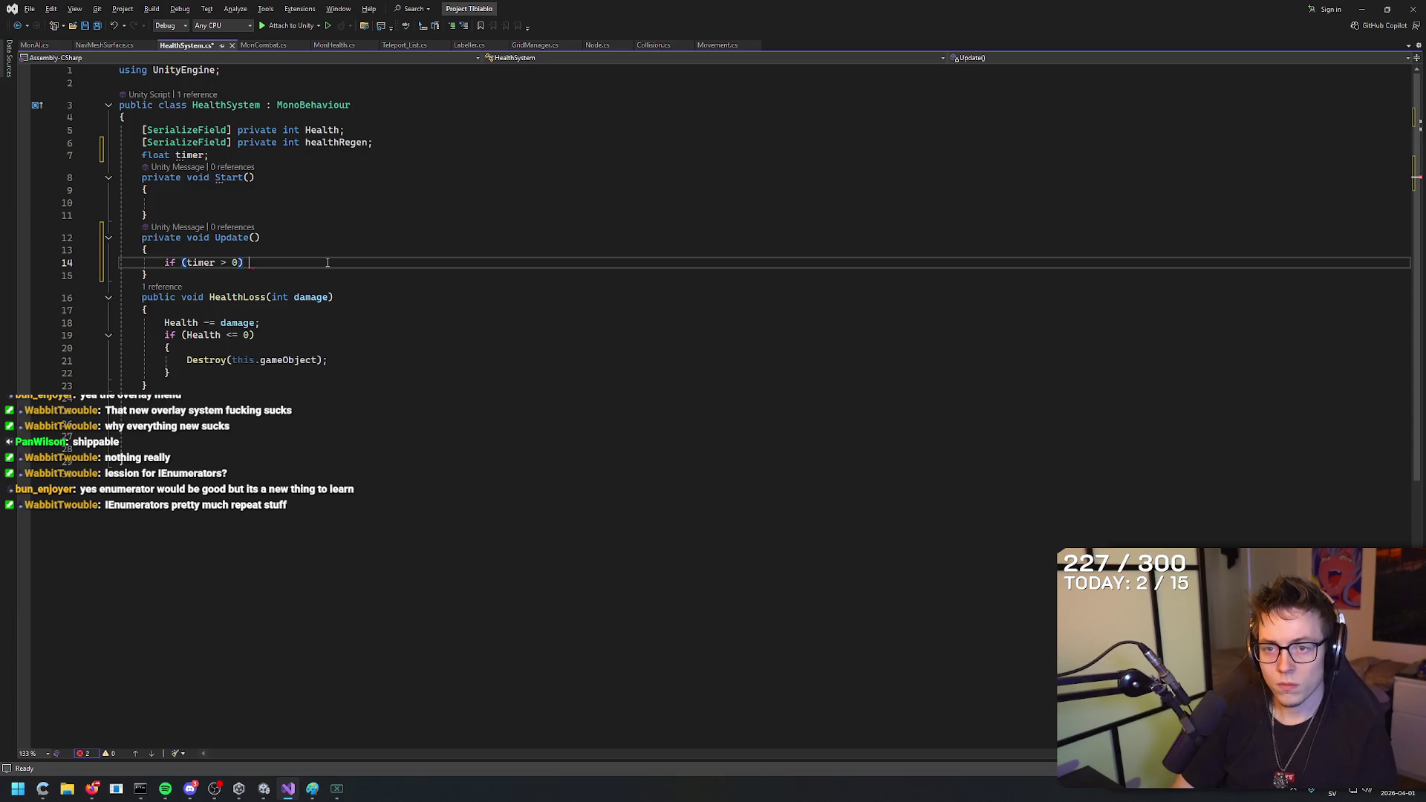
{"action": "type", "text": "{"}
{"action": "key", "text": "alt+Tab"}
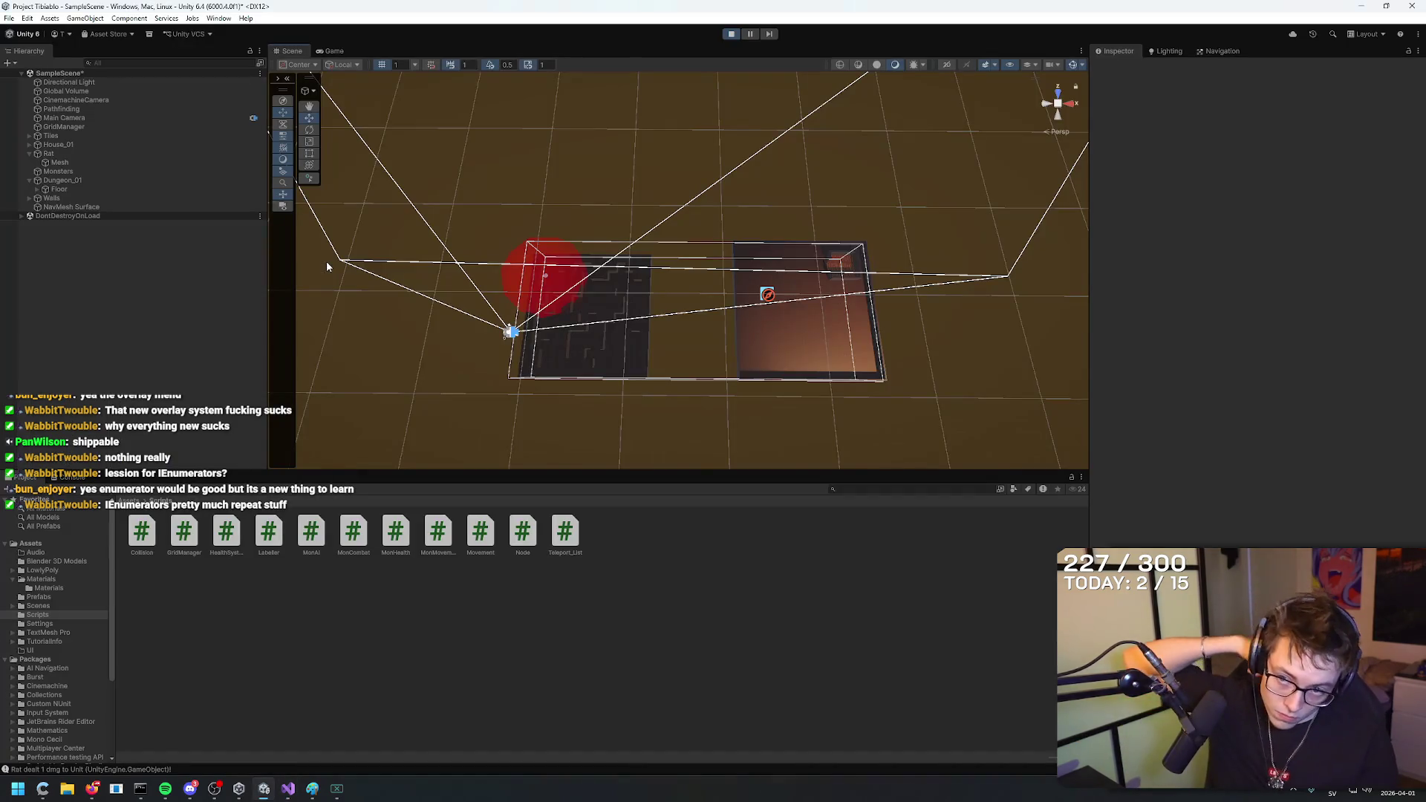
Glance at the YouTube tutorial, then return to the HealthSystem script.
{"action": "key", "text": "alt+Tab"}
{"action": "key", "text": "alt+Tab"}
{"action": "key", "text": "Tab"}
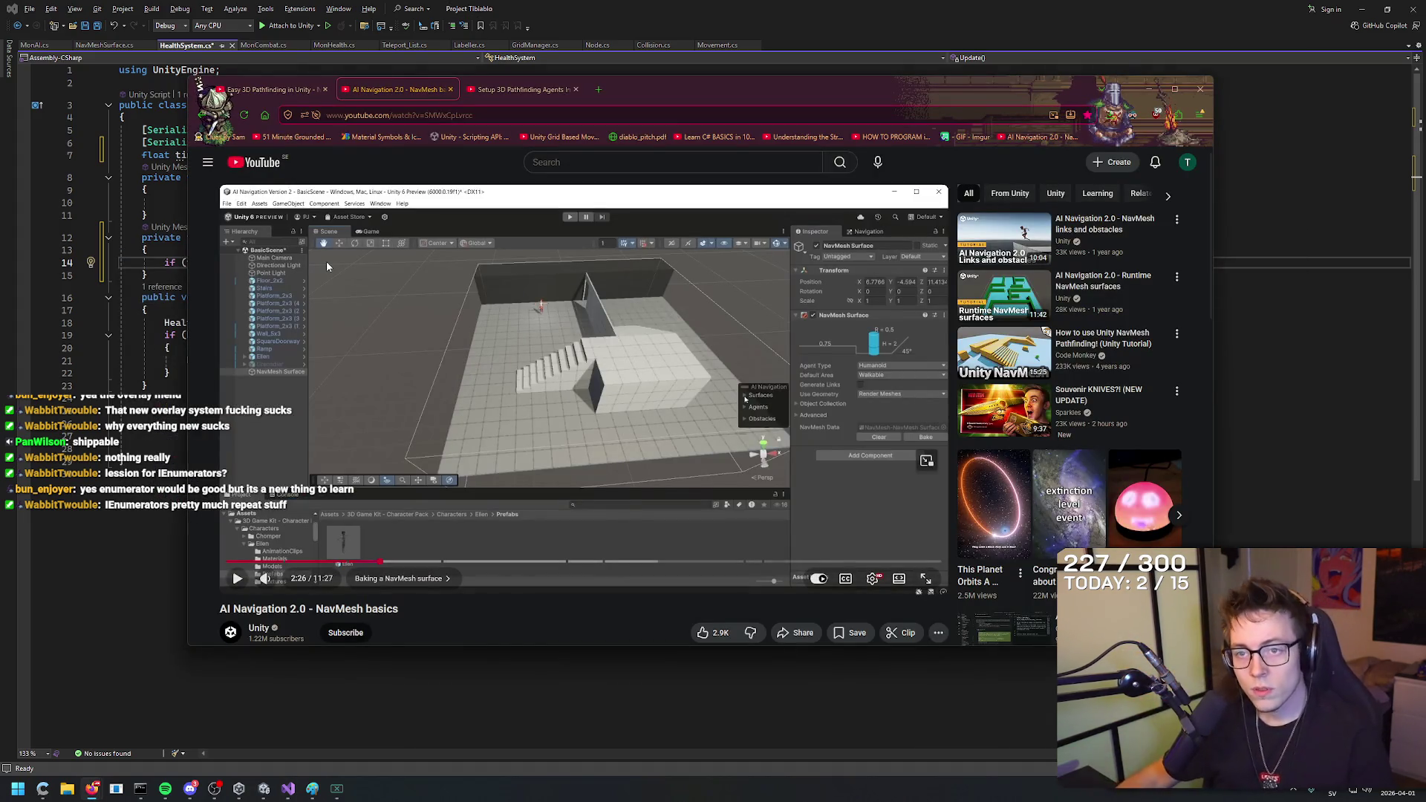
{"action": "key", "text": "alt+Tab"}
{"action": "left_click", "coordinate": [260, 45]}
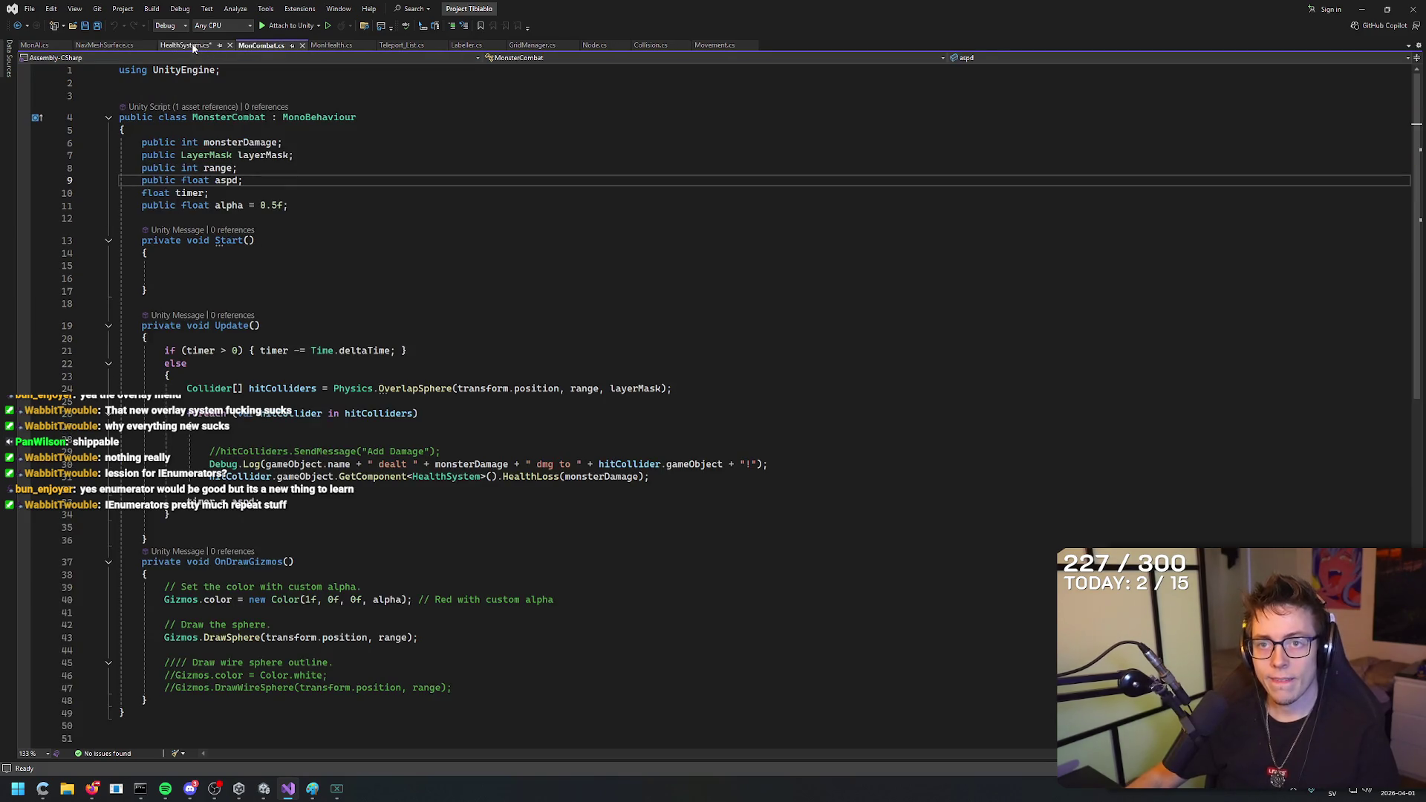
{"action": "left_click", "coordinate": [194, 46]}
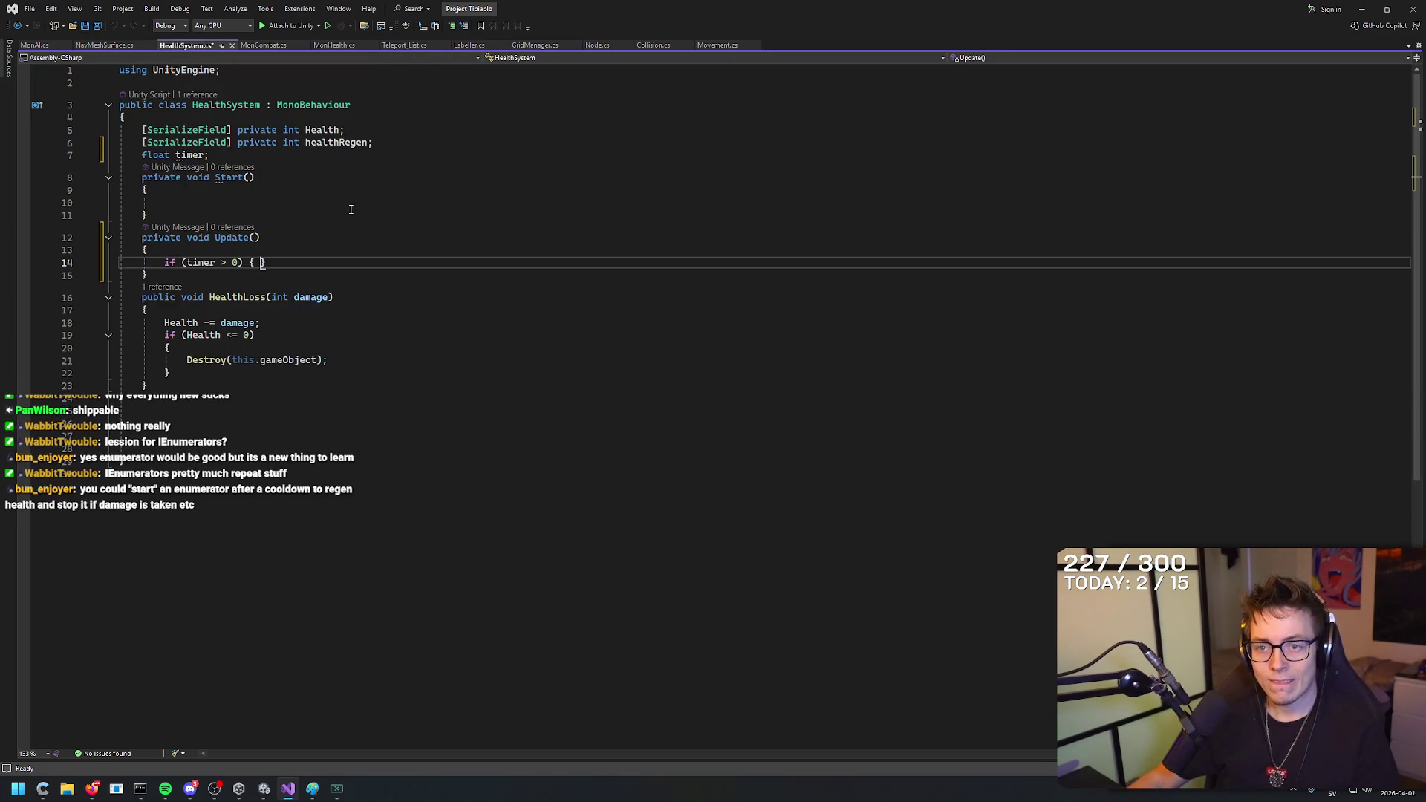
Type timer -= inside the if (timer > 0) block, comparing with MonsterCombat.
{"action": "type", "text": "timer -"}
{"action": "key", "text": "alt+Tab"}
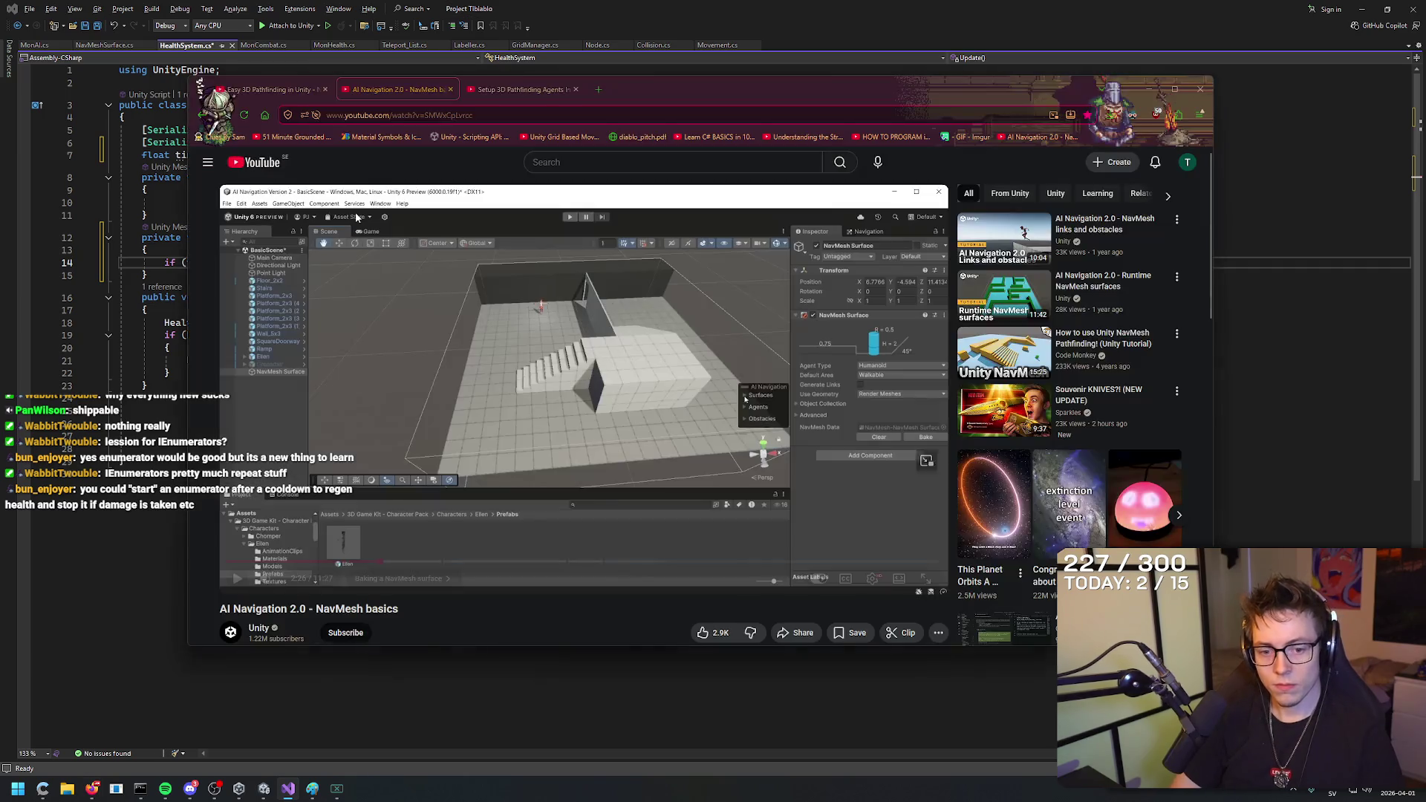
{"action": "key", "text": "alt+Tab"}
{"action": "type", "text": "="}
{"action": "left_click", "coordinate": [104, 46]}
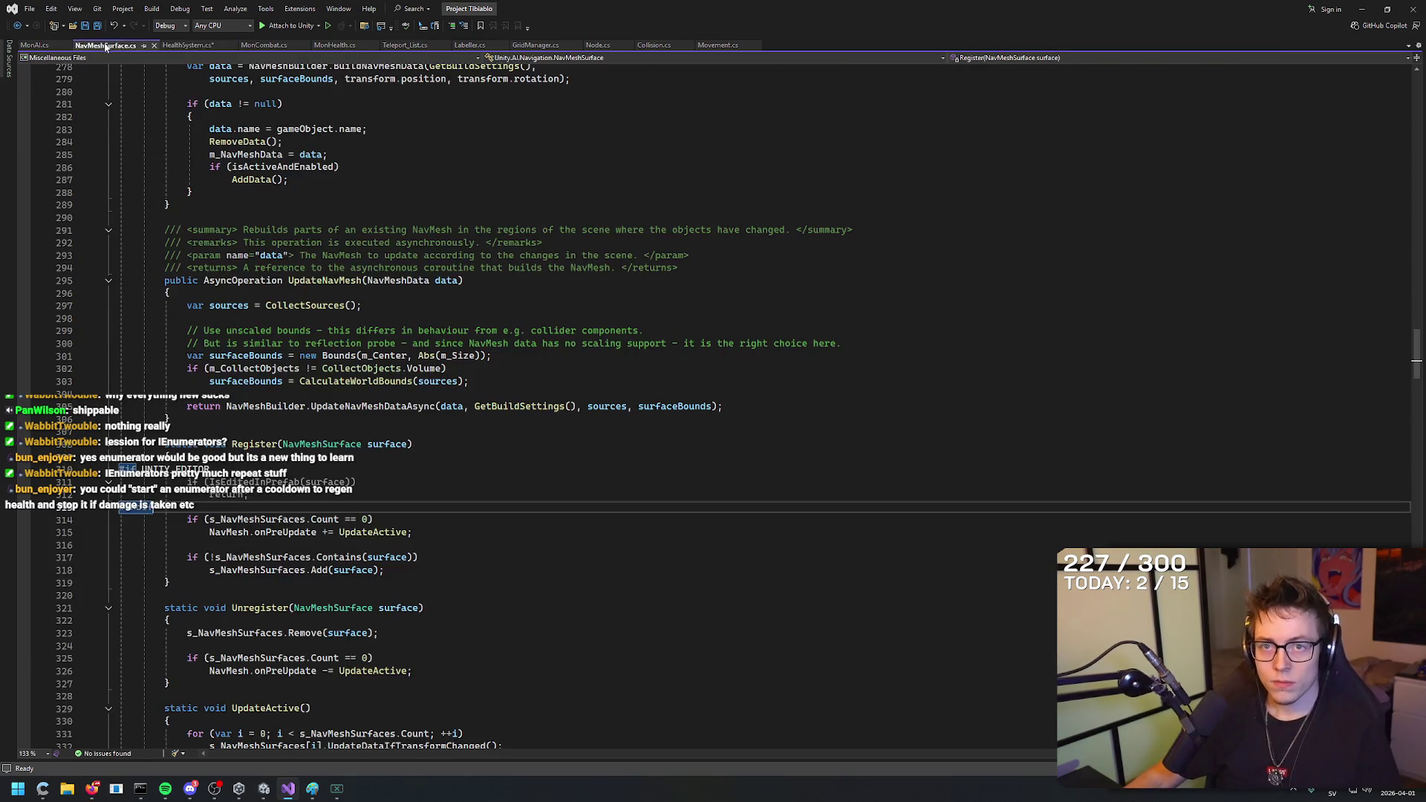
{"action": "left_click", "coordinate": [263, 45]}
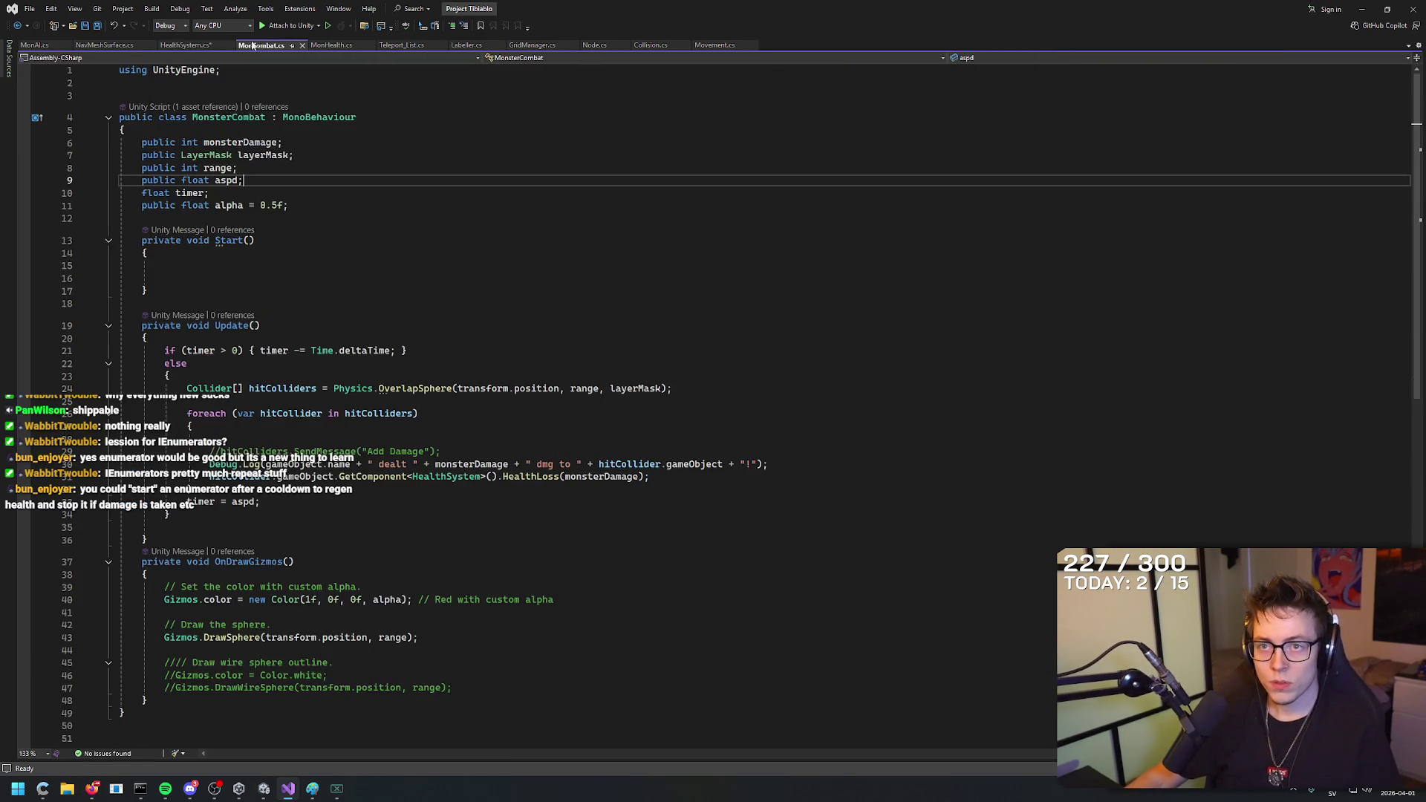
{"action": "left_click", "coordinate": [194, 45]}
Complete line 14 as timer -= Time.deltaTime and start a new line.
{"action": "type", "text": "Time.deltaTi"}
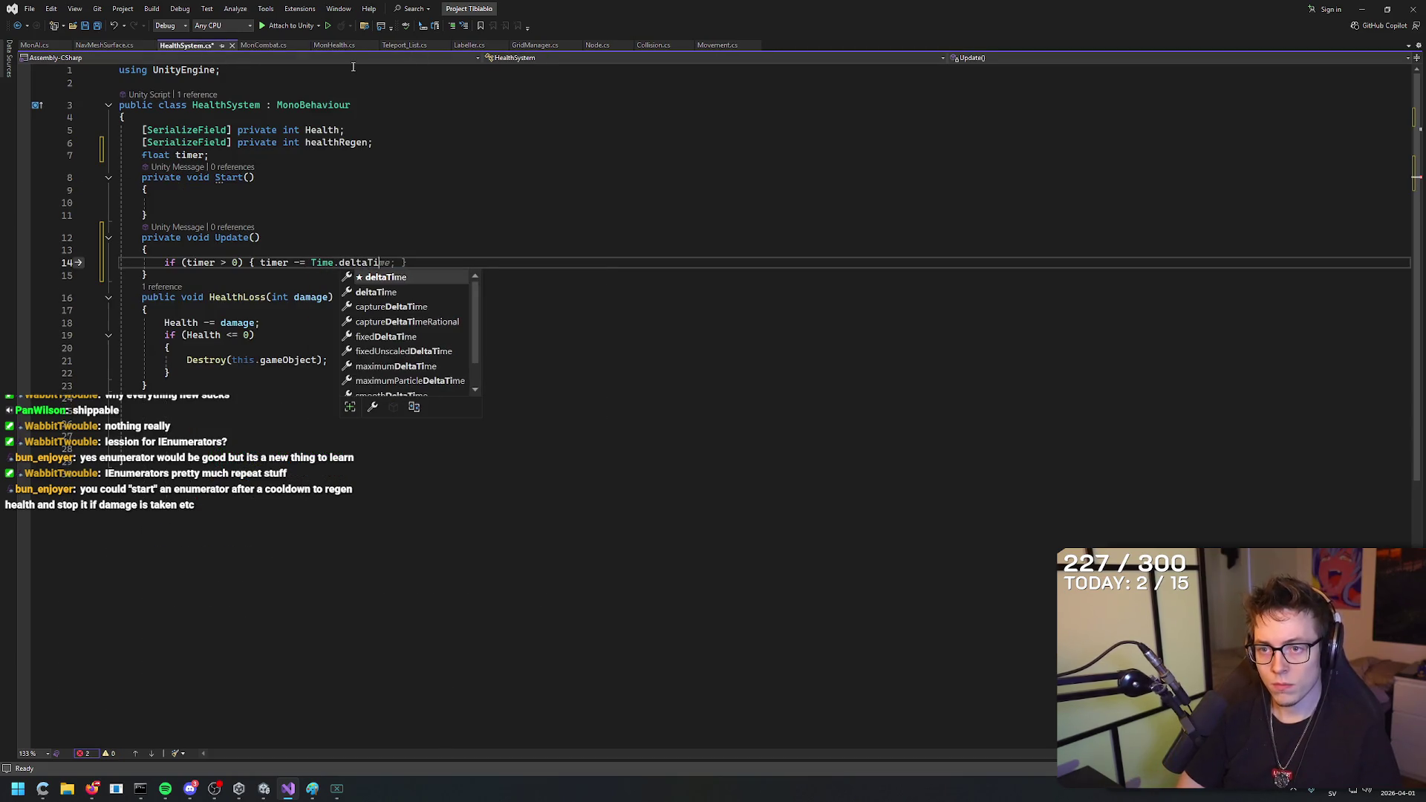
{"action": "key", "text": "Tab"}
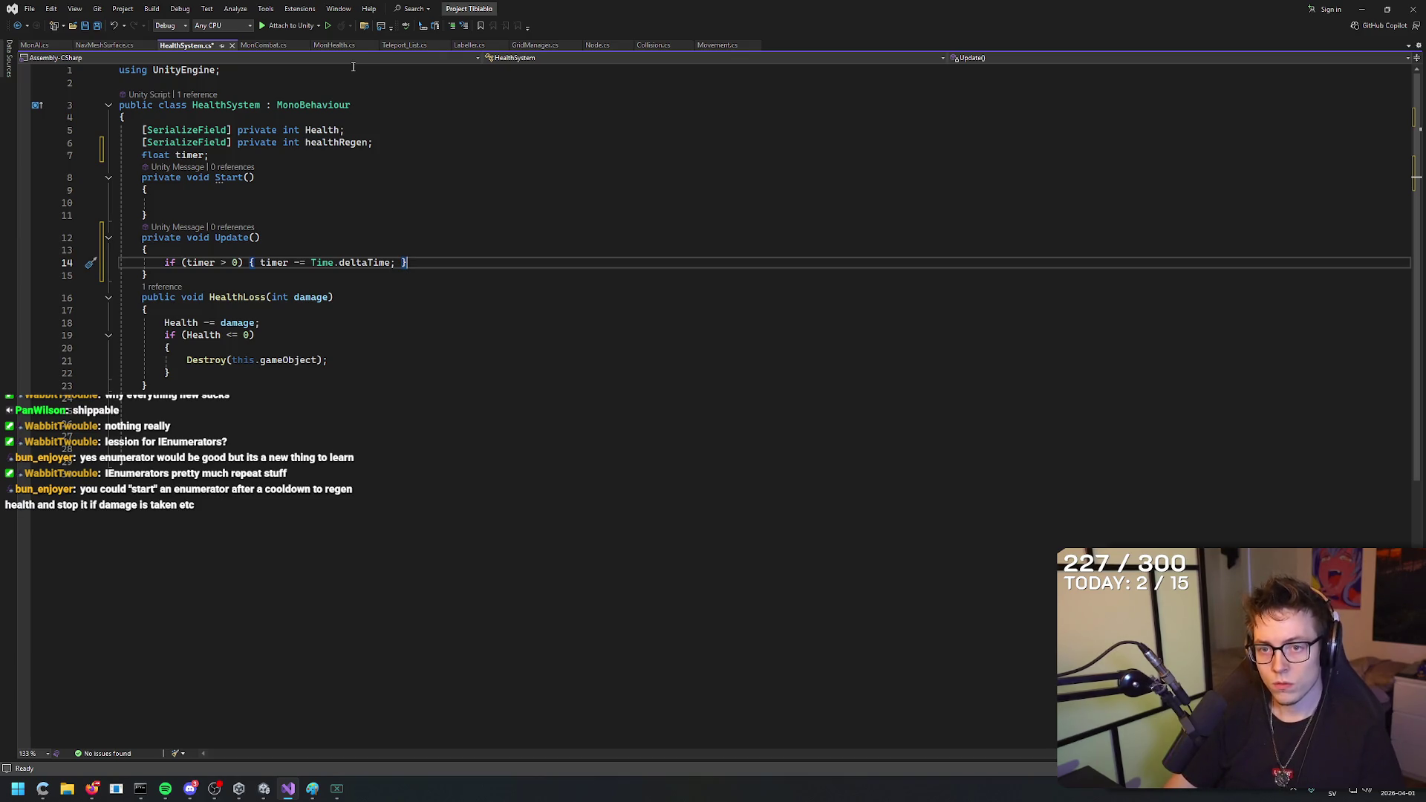
{"action": "key", "text": "Return"}
Add else { Health += healthRegen } below, checking MonsterCombat's timer code.
{"action": "type", "text": "else"}
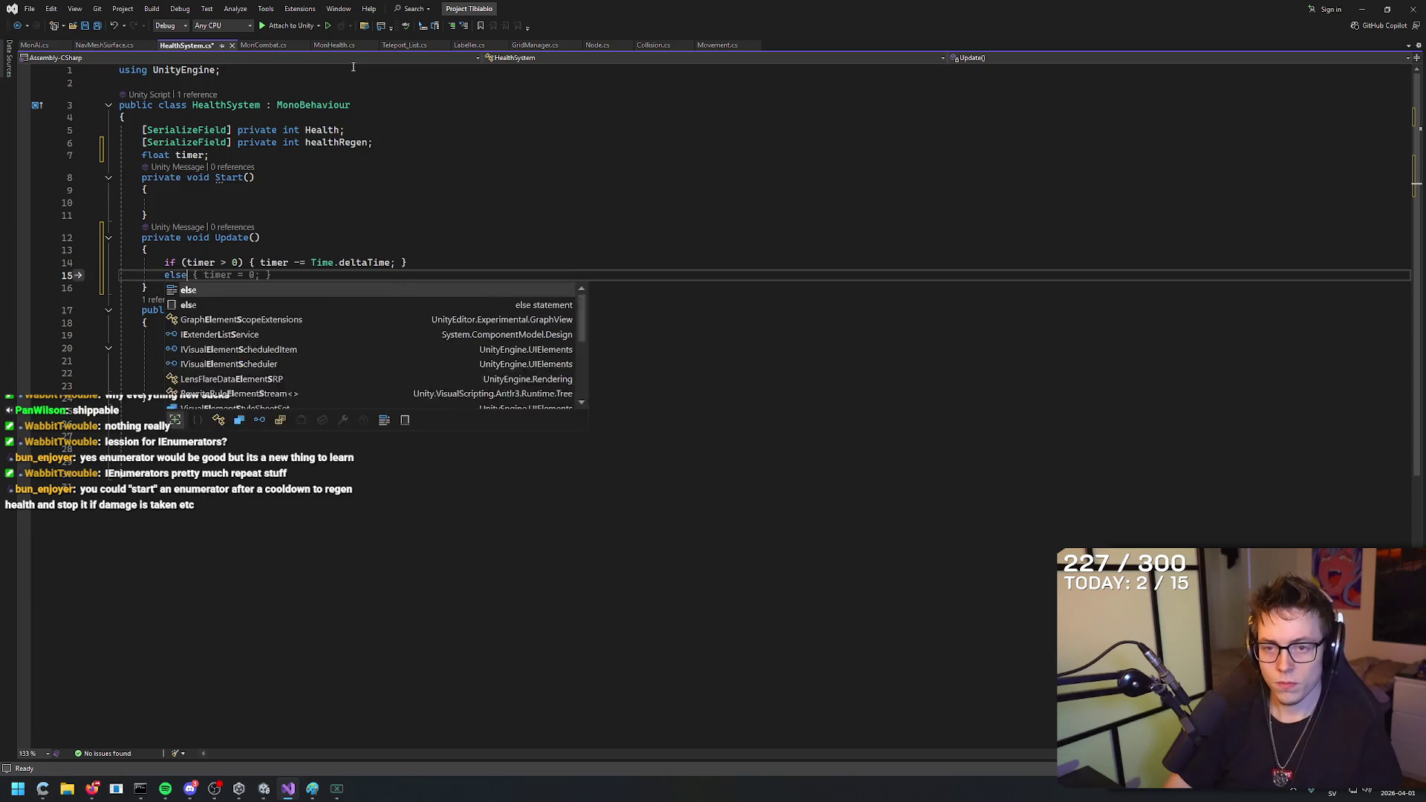
{"action": "type", "text": " { "}
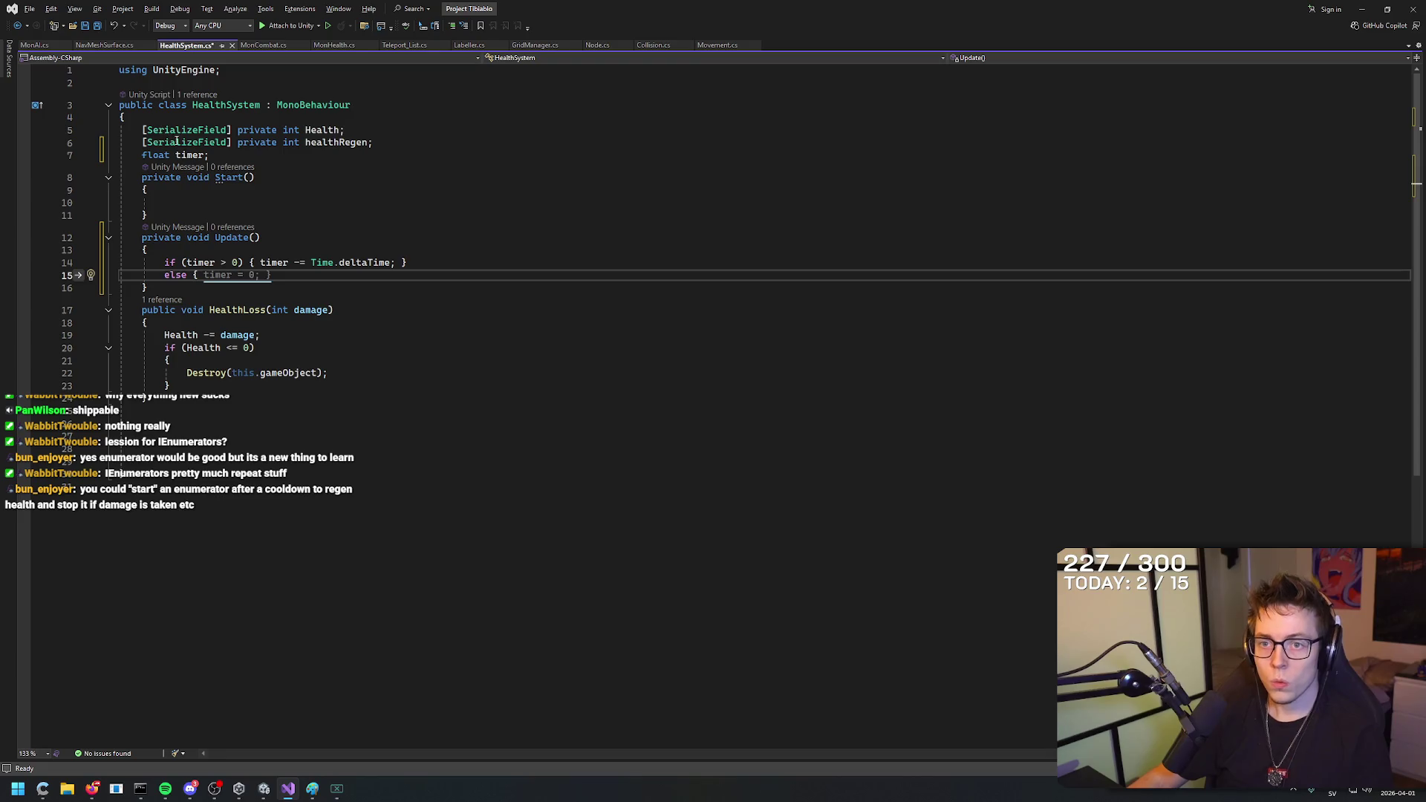
{"action": "type", "text": "Health +"}
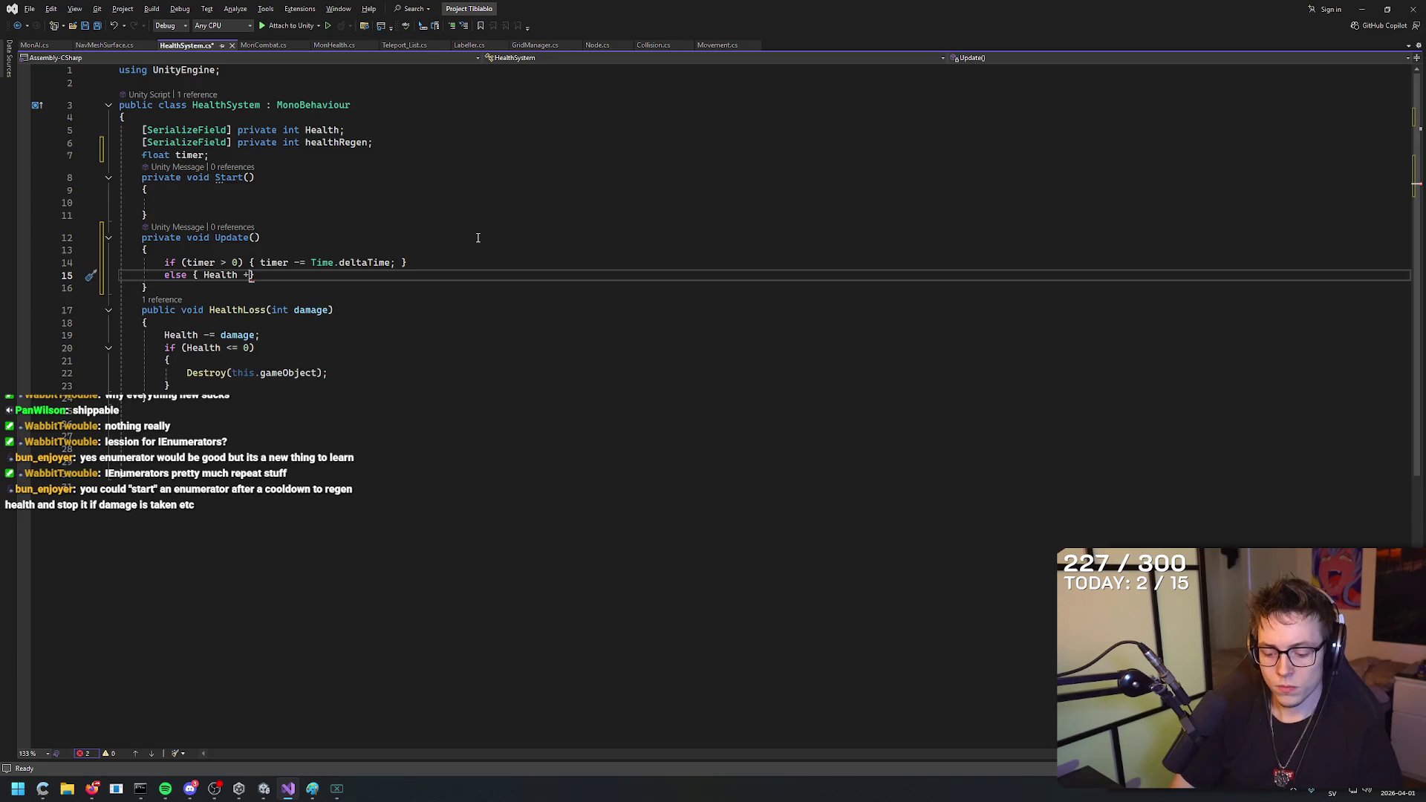
{"action": "type", "text": "= he"}
{"action": "type", "text": "althRegen"}
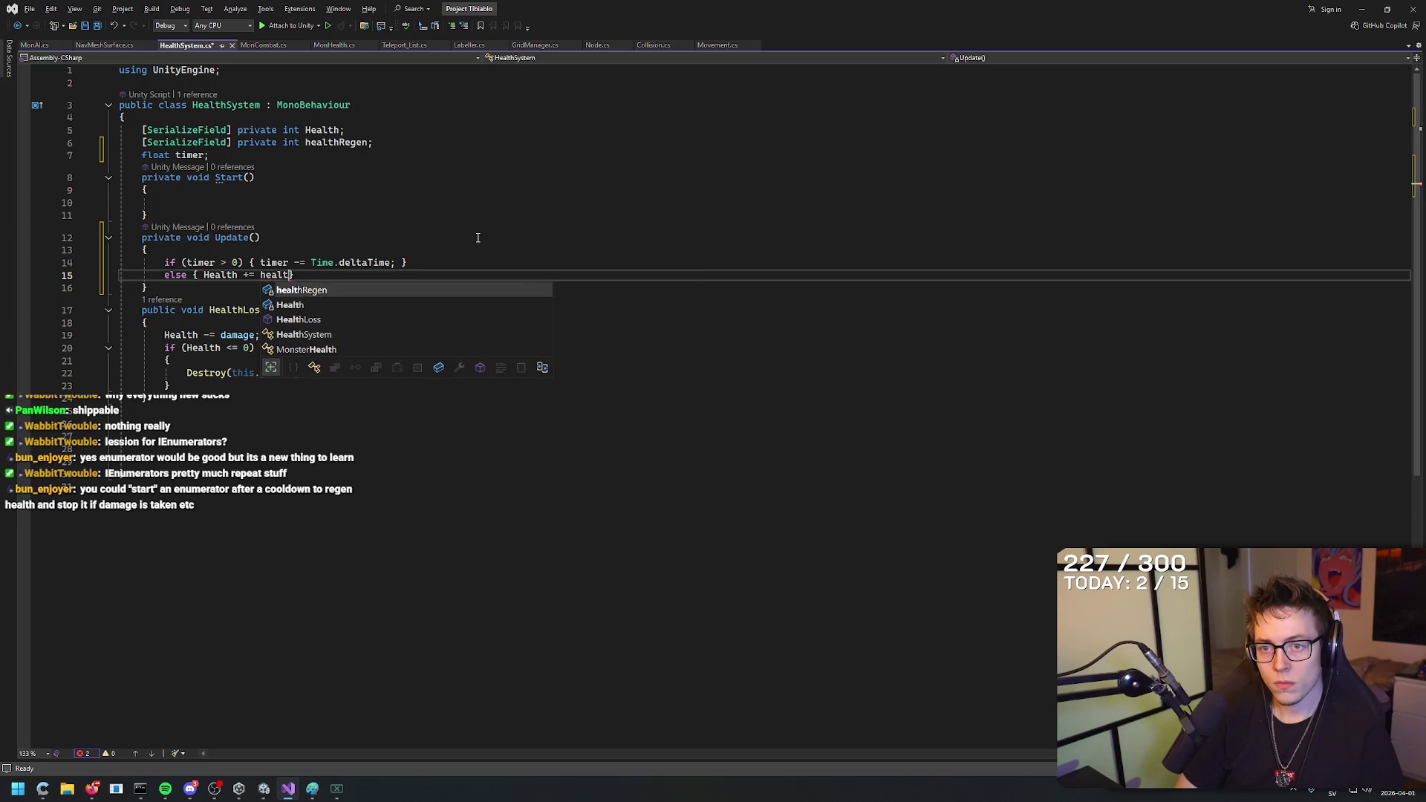
{"action": "type", "text": "}"}
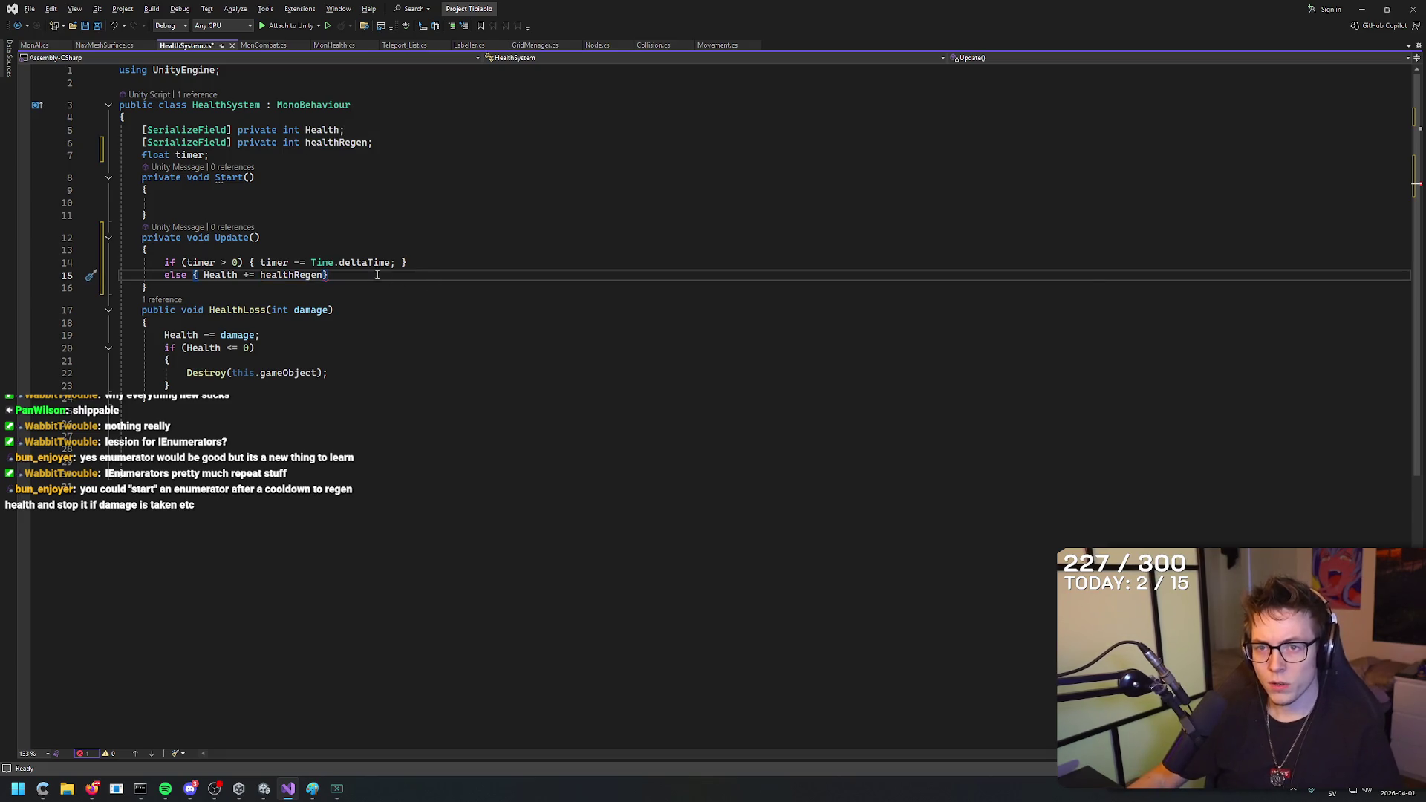
{"action": "key", "text": "Up"}
{"action": "key", "text": "Up"}
{"action": "key", "text": "Up"}
{"action": "key", "text": "Down"}
{"action": "key", "text": "Down"}
{"action": "key", "text": "Down"}
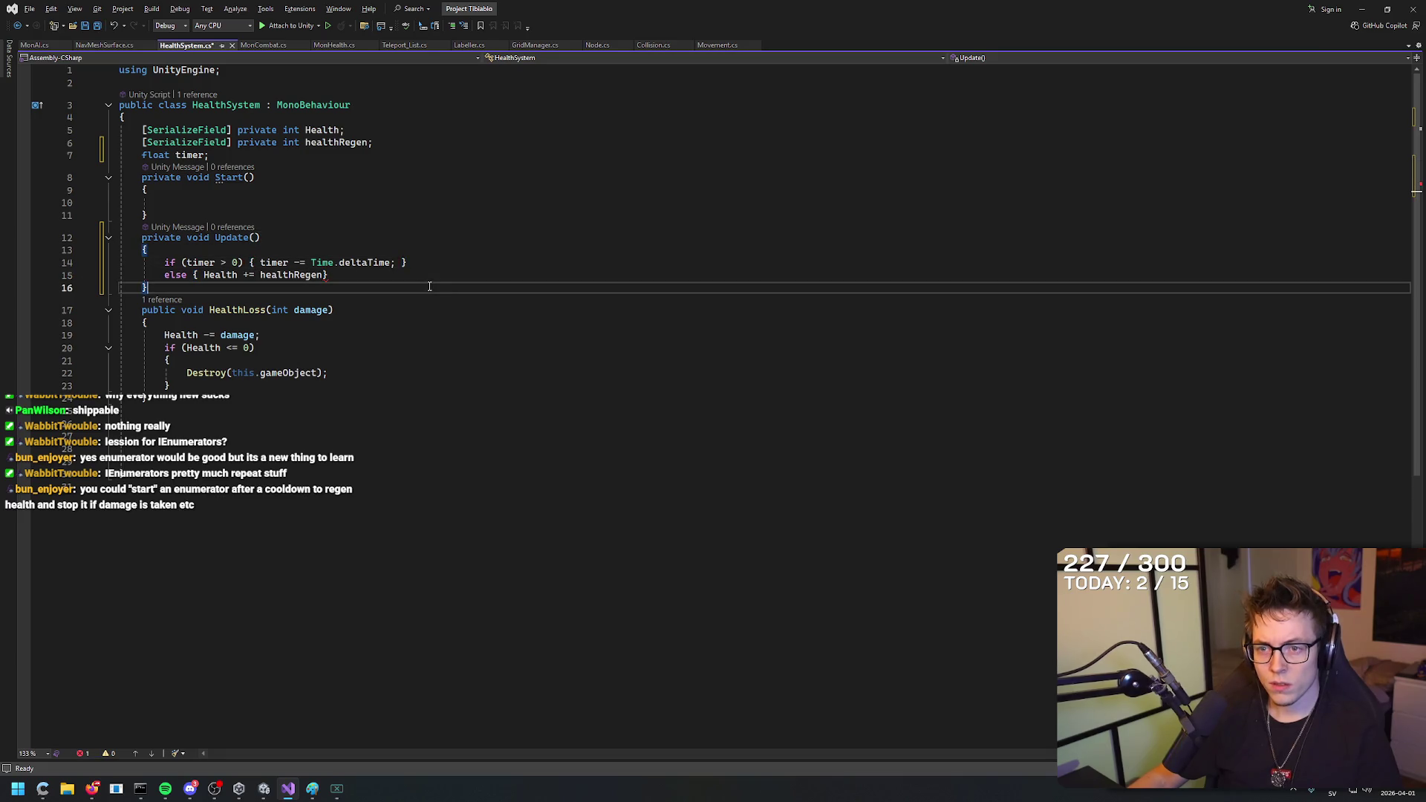
{"action": "key", "text": "Left"}
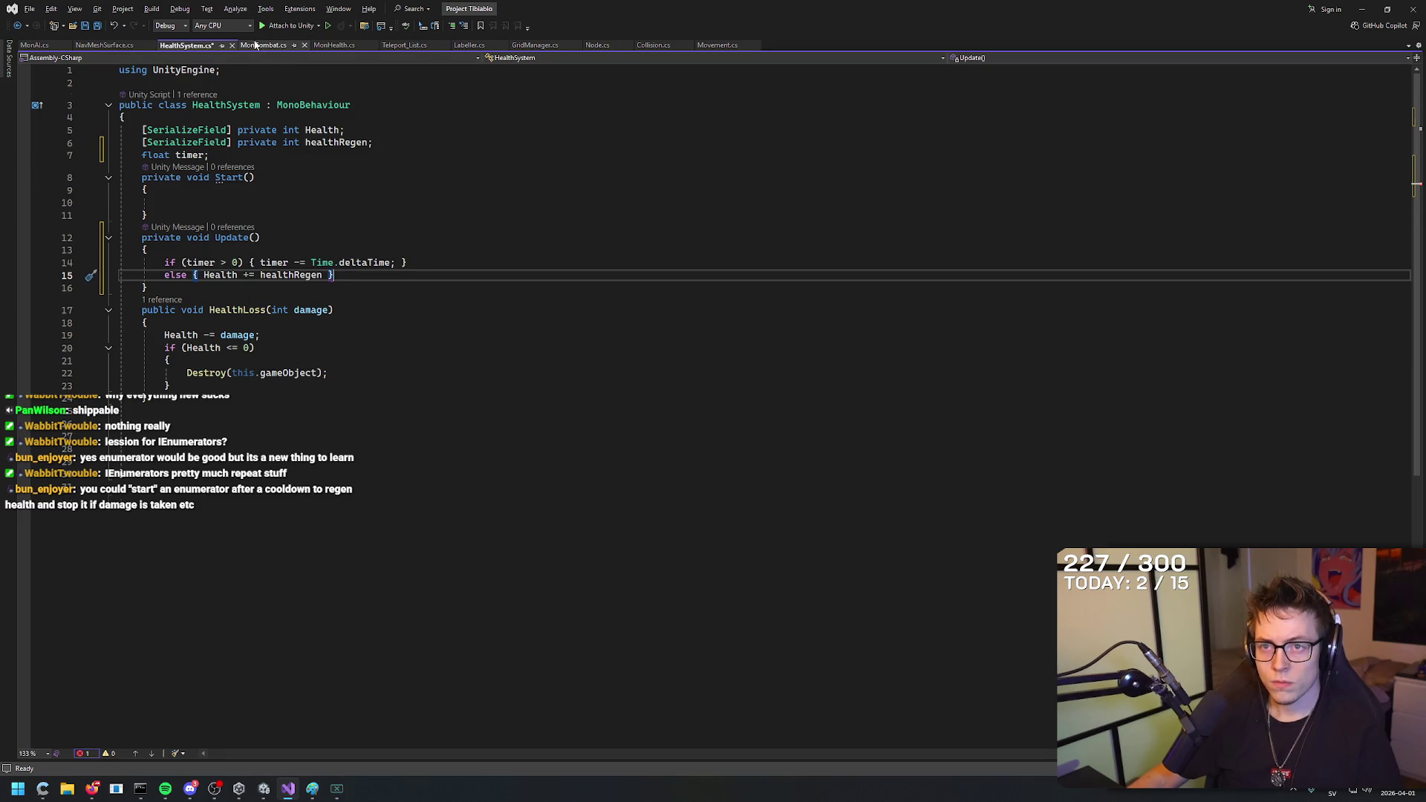
{"action": "left_click", "coordinate": [260, 46]}
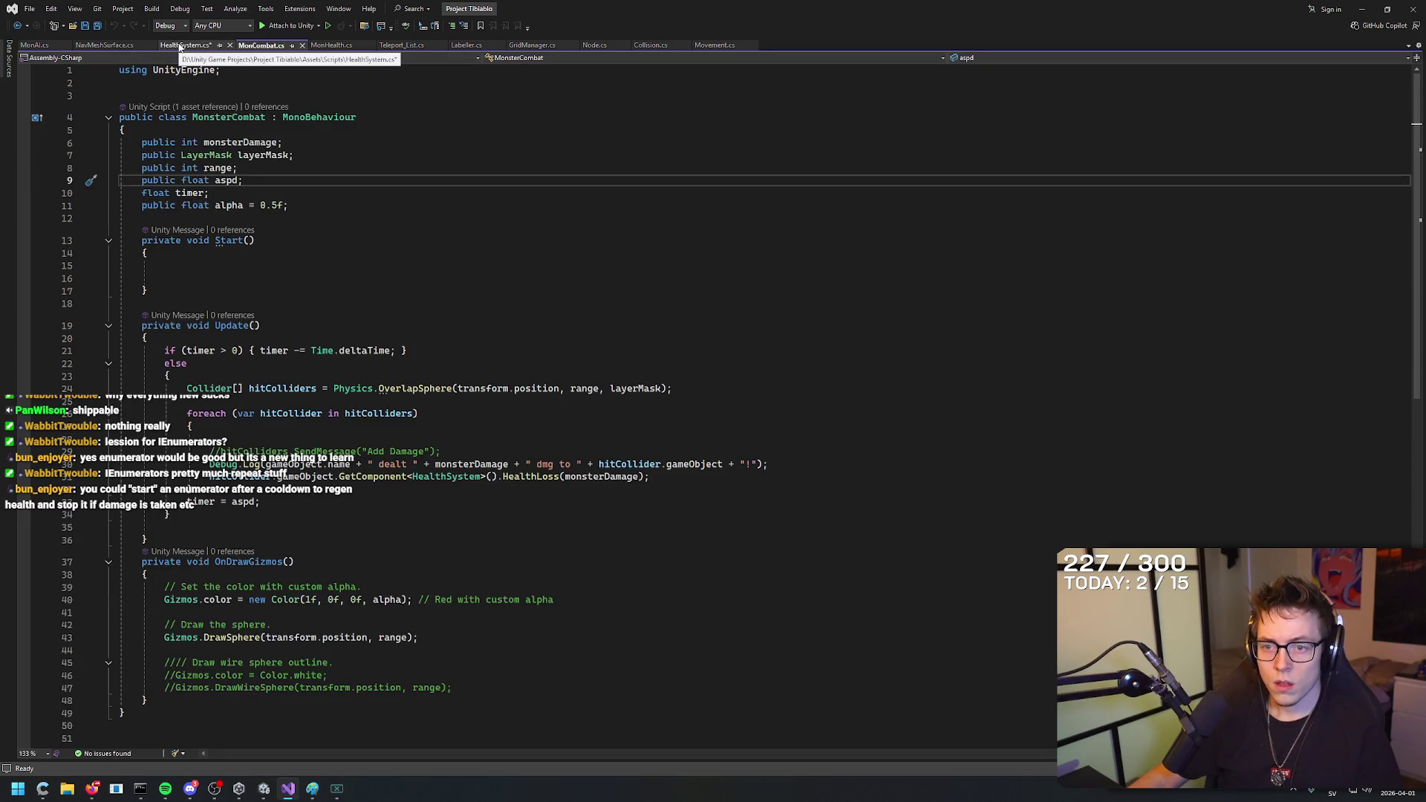
{"action": "left_click", "coordinate": [179, 45]}
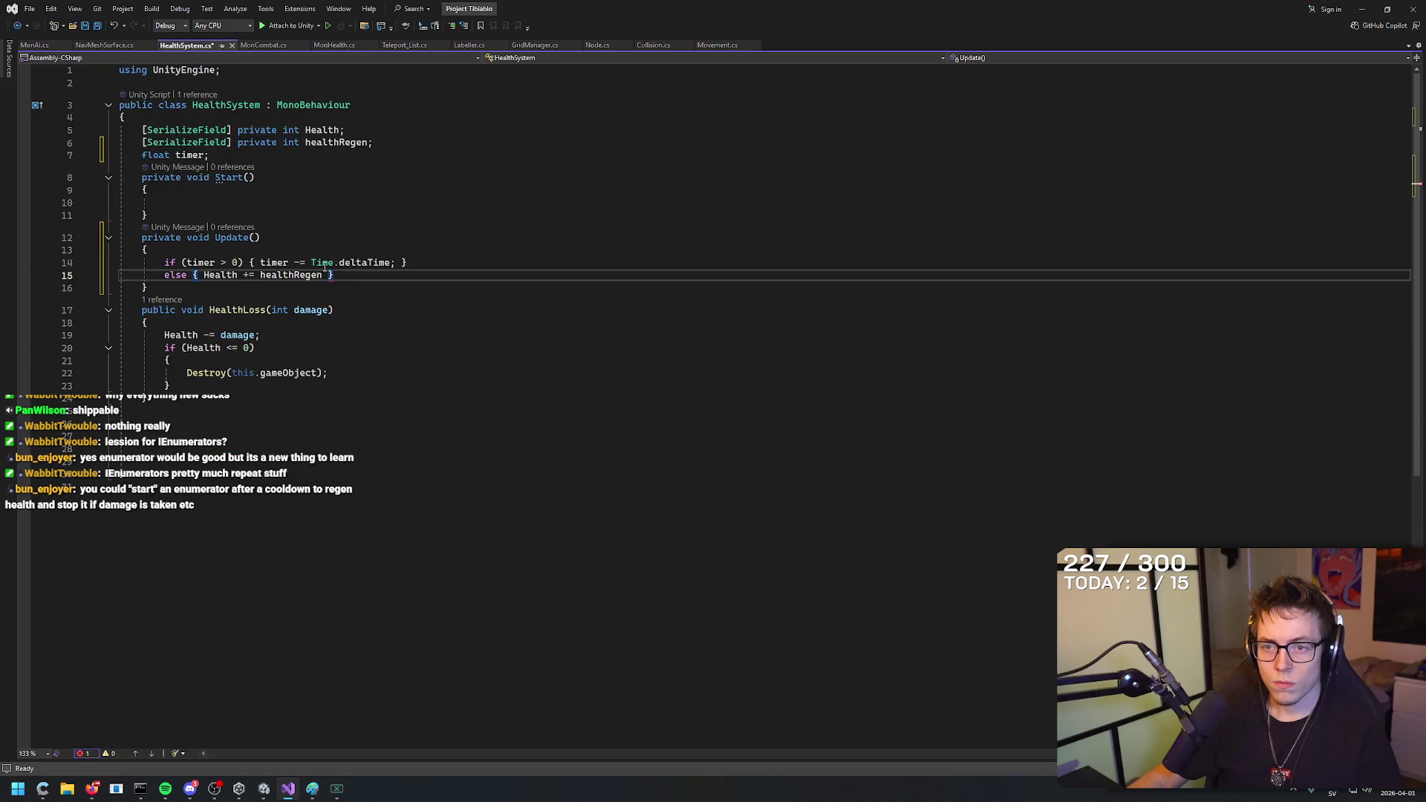
{"action": "key", "text": "ctrl+Tab"}
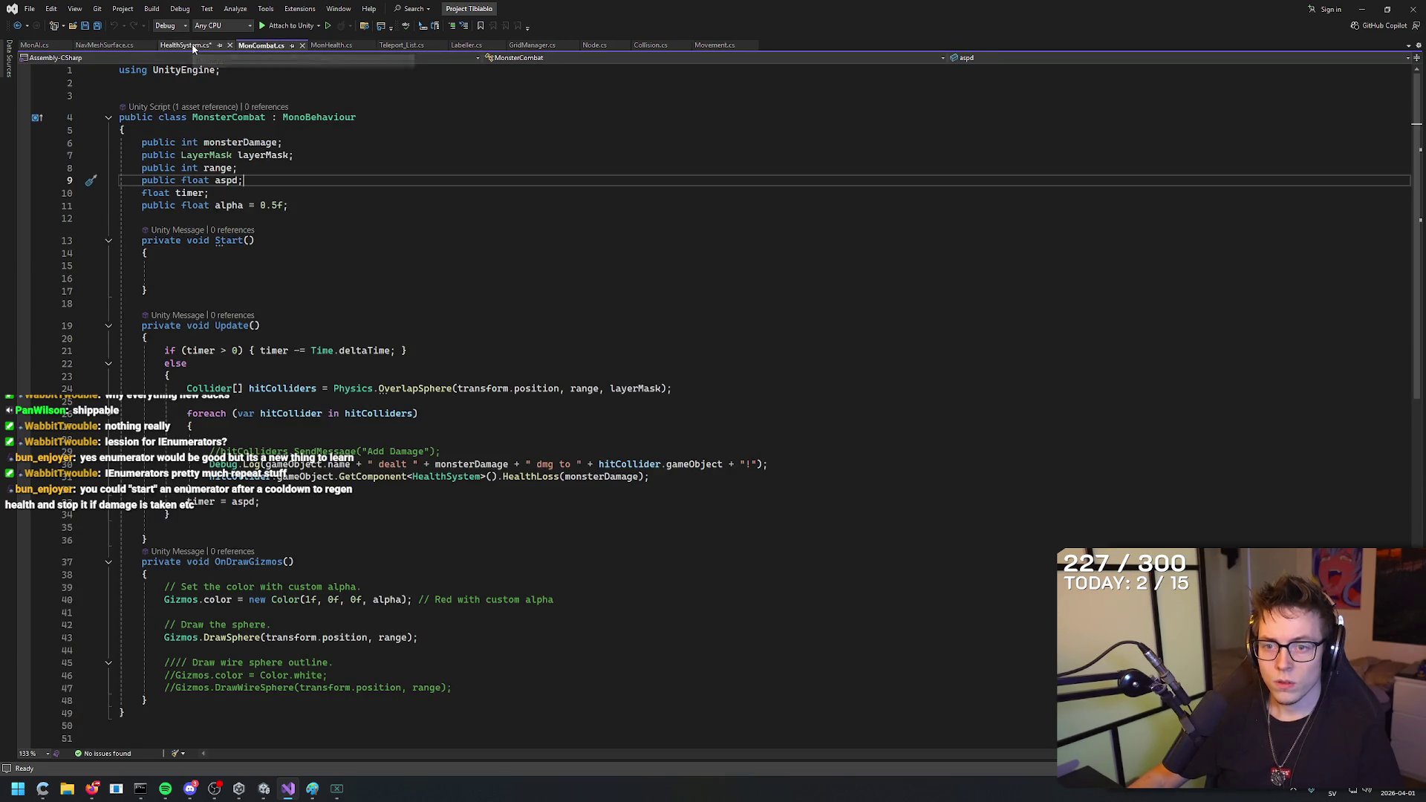
{"action": "left_click", "coordinate": [195, 49]}
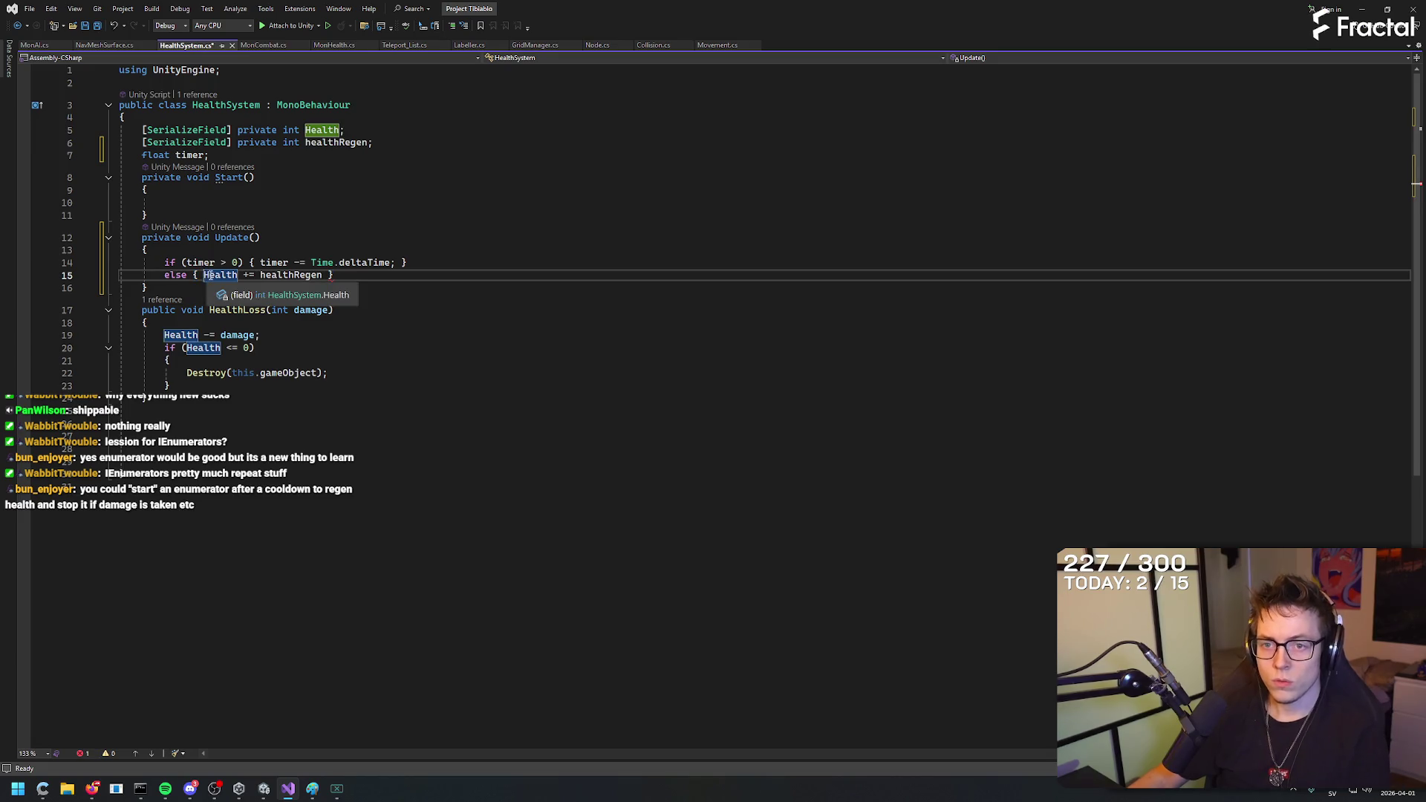
Put the else braces on separate lines and end Health += healthRegen with a semicolon.
{"action": "key", "text": "Return"}
{"action": "key", "text": "End"}
{"action": "key", "text": "Left"}
{"action": "key", "text": "Return"}
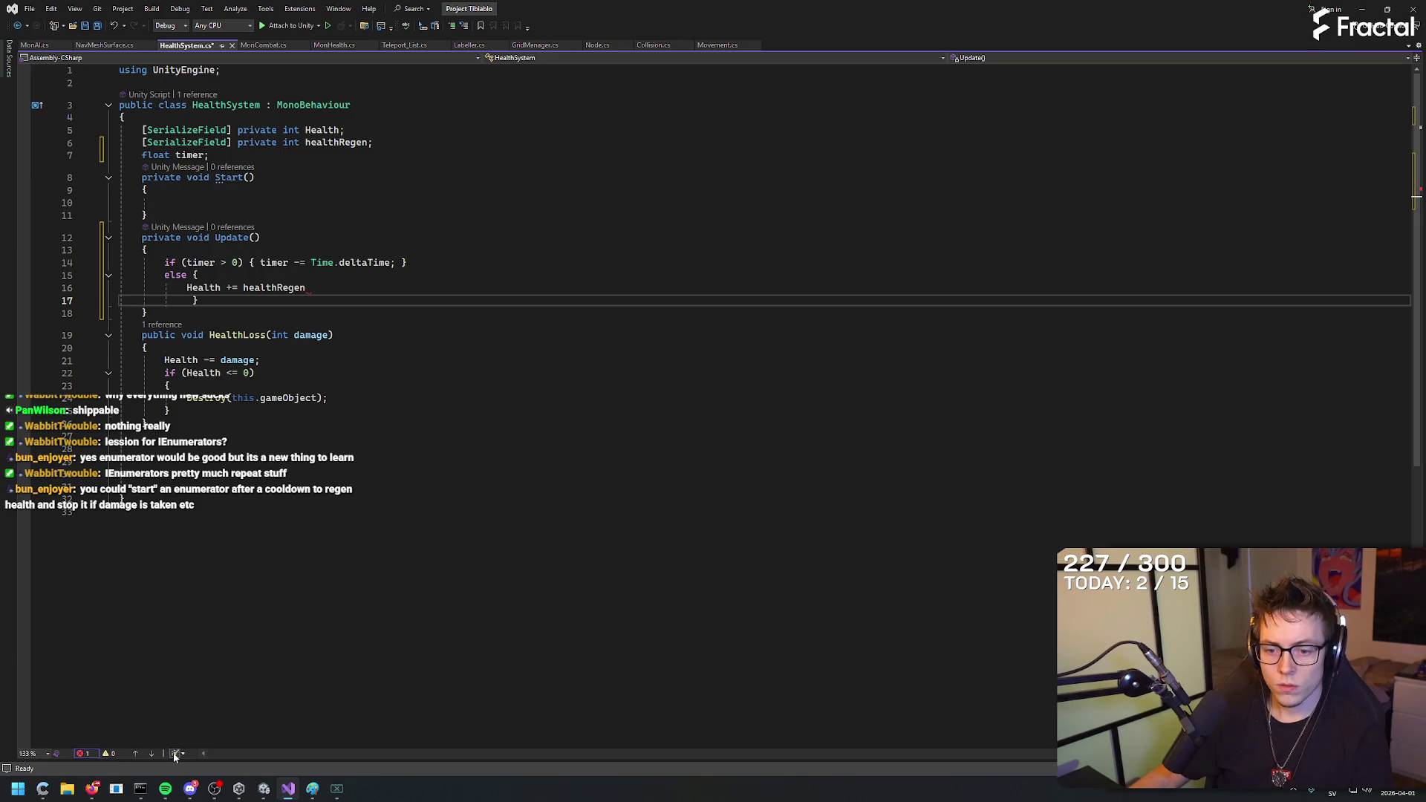
{"action": "key", "text": "ctrl+k"}
{"action": "key", "text": "ctrl+d"}
{"action": "left_click", "coordinate": [344, 298]}
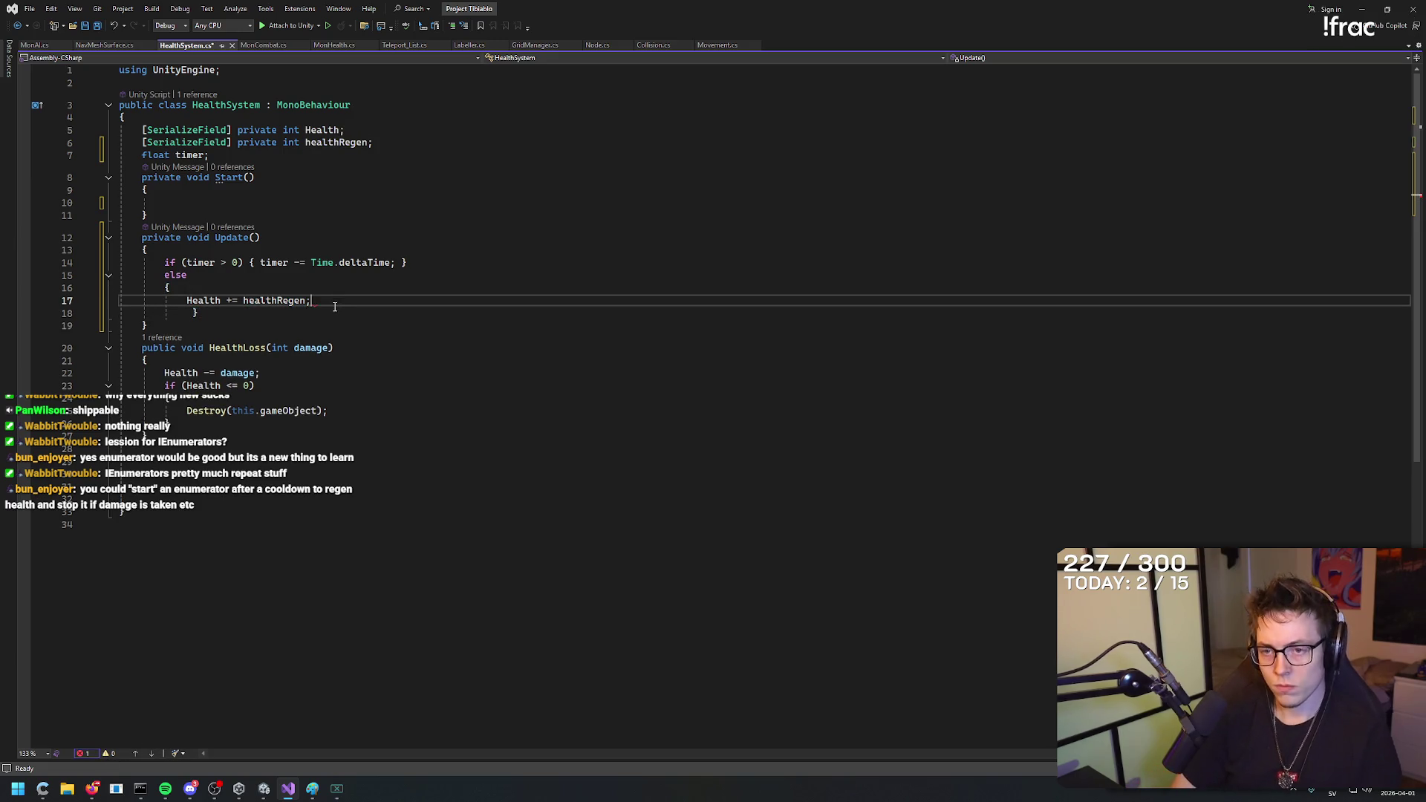
{"action": "type", "text": ";"}
{"action": "key", "text": "Return"}
{"action": "key", "text": "Down"}
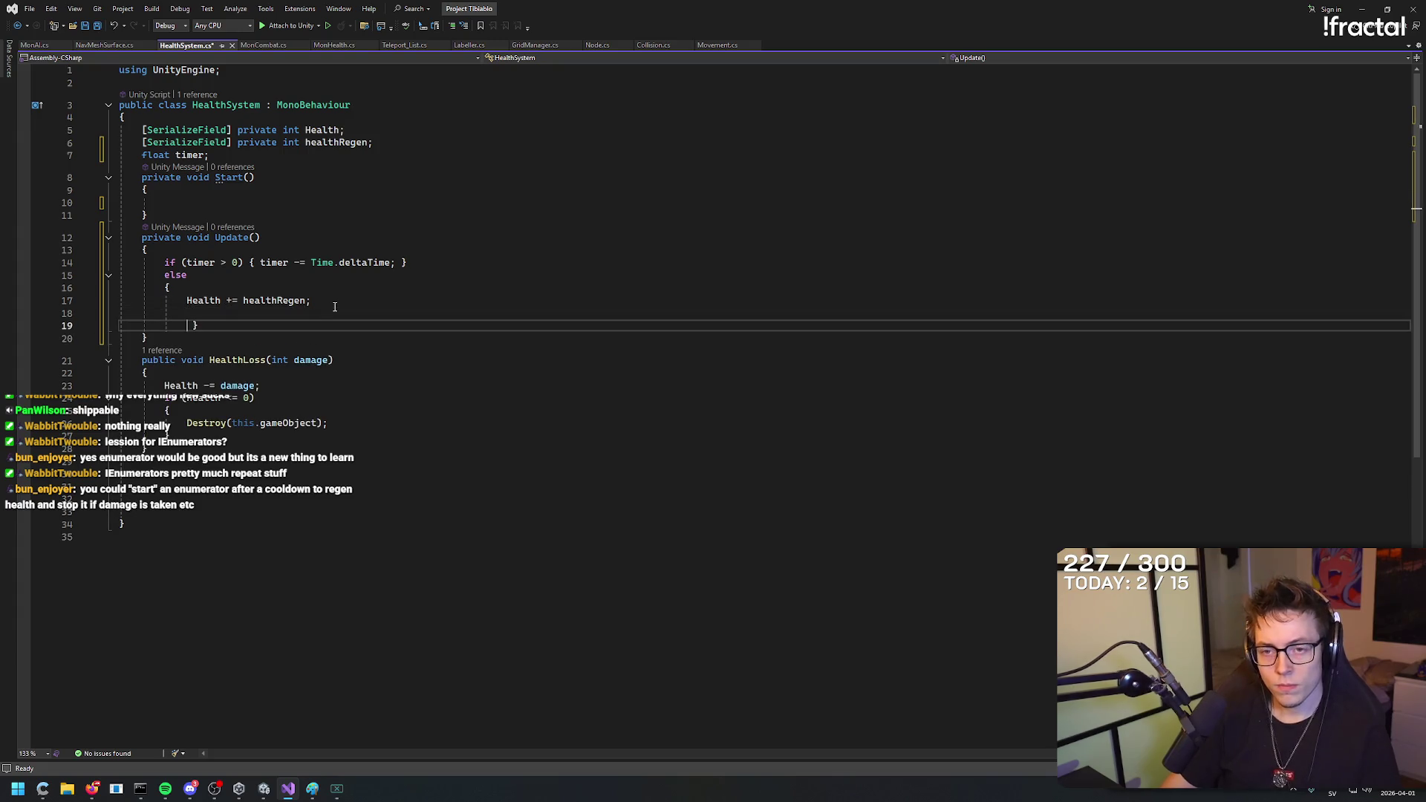
{"action": "key", "text": "Up"}
{"action": "key", "text": "Up"}
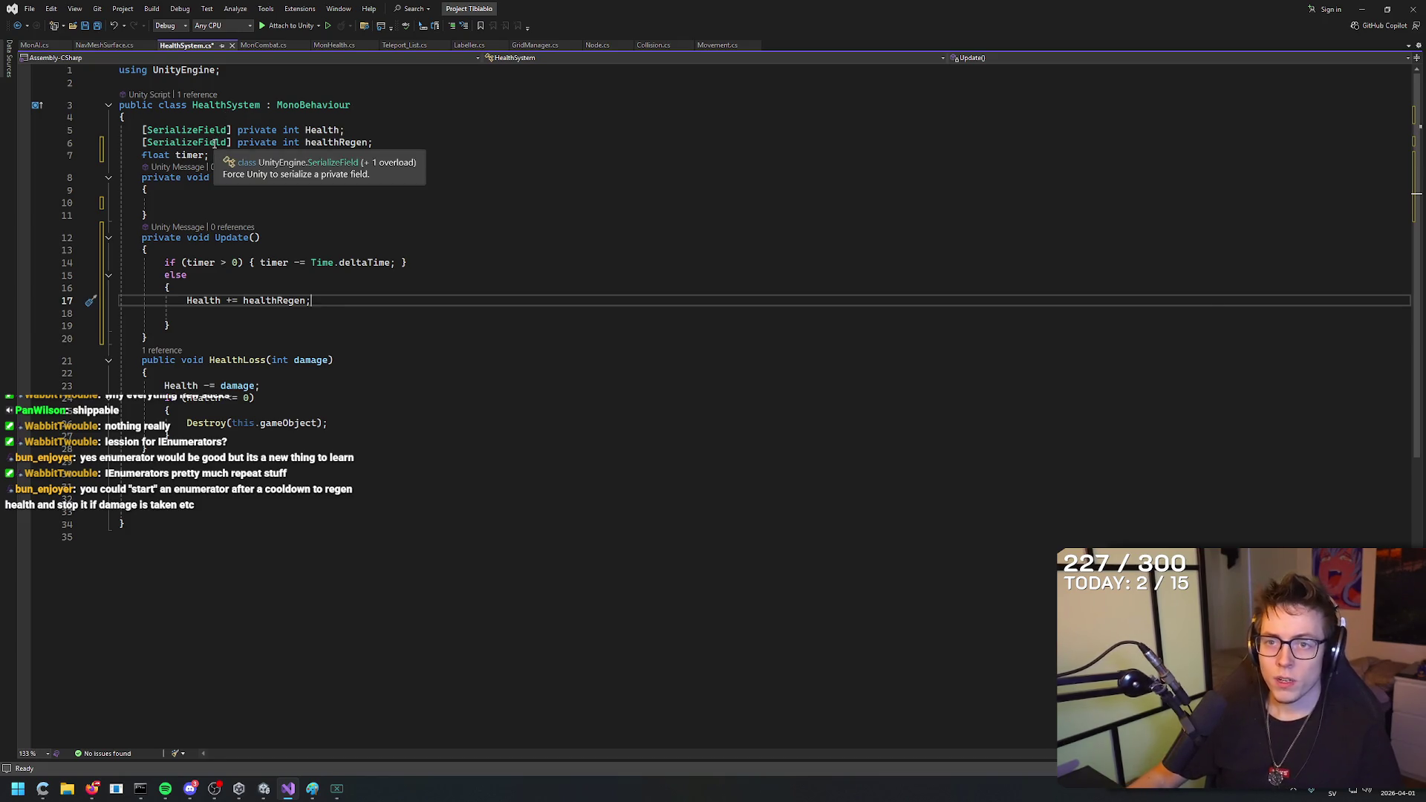
{"action": "key", "text": "alt+Tab"}
{"action": "key", "text": "alt+Tab"}
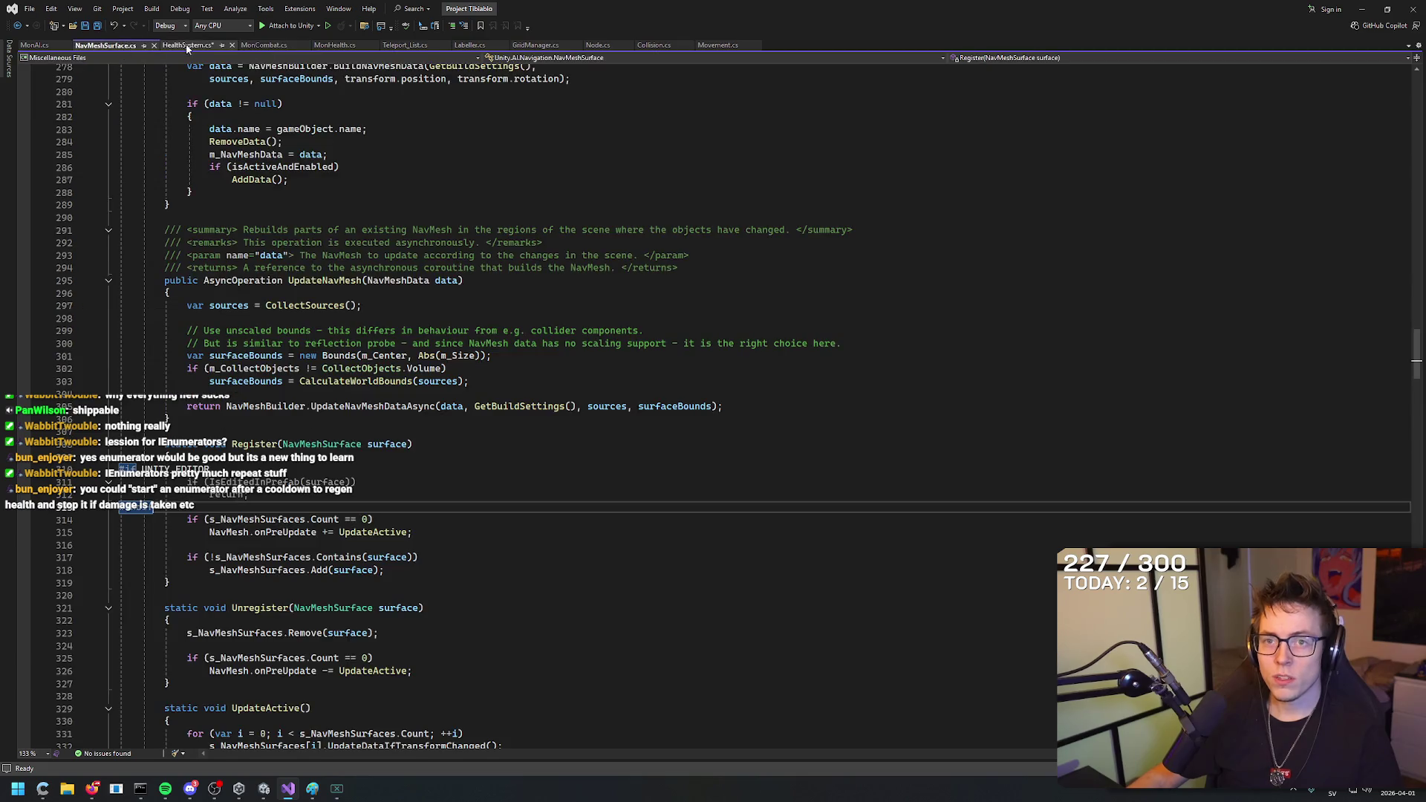
Bring HealthSystem.cs back up and put the cursor at the end of the healthRegen declaration.
{"action": "left_click", "coordinate": [260, 45]}
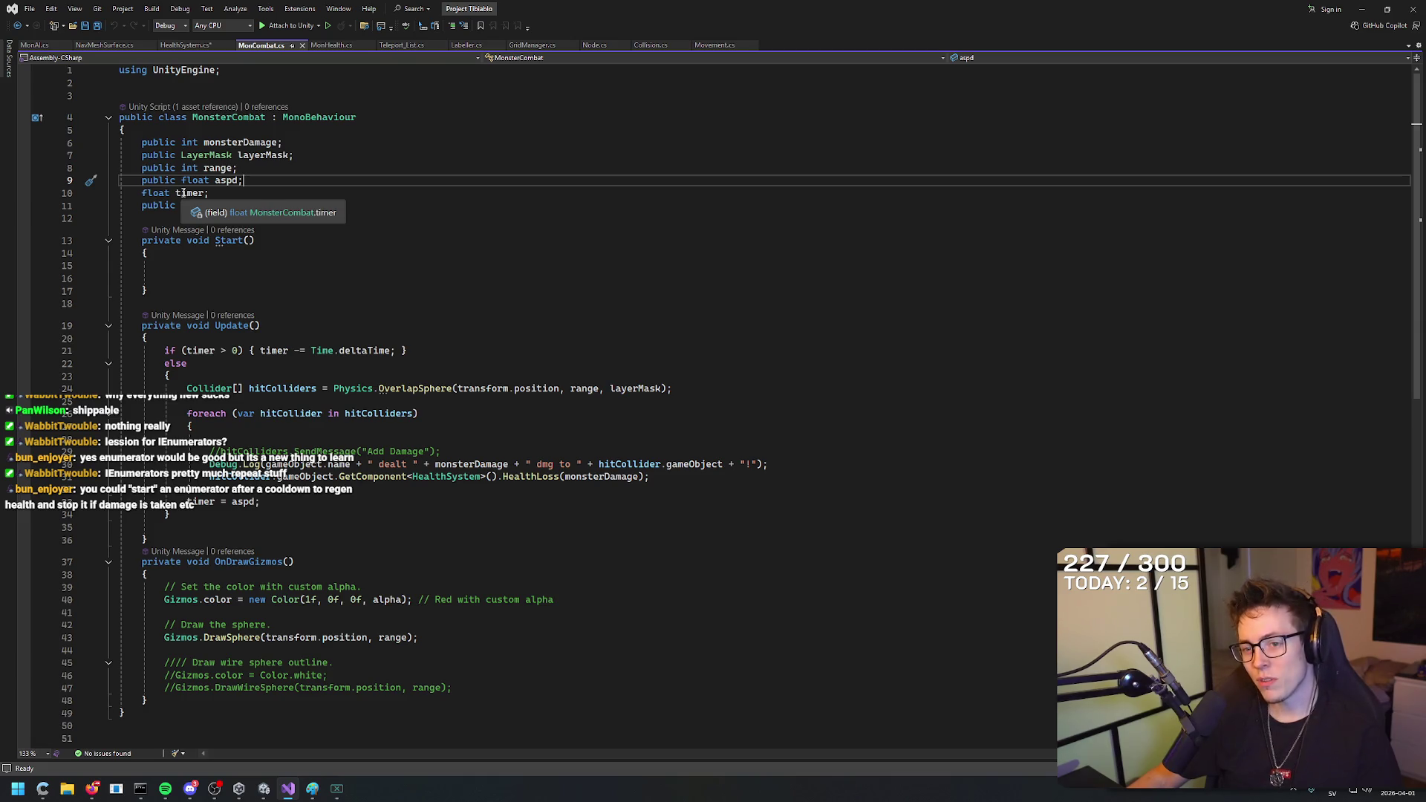
{"action": "left_click", "coordinate": [195, 47]}
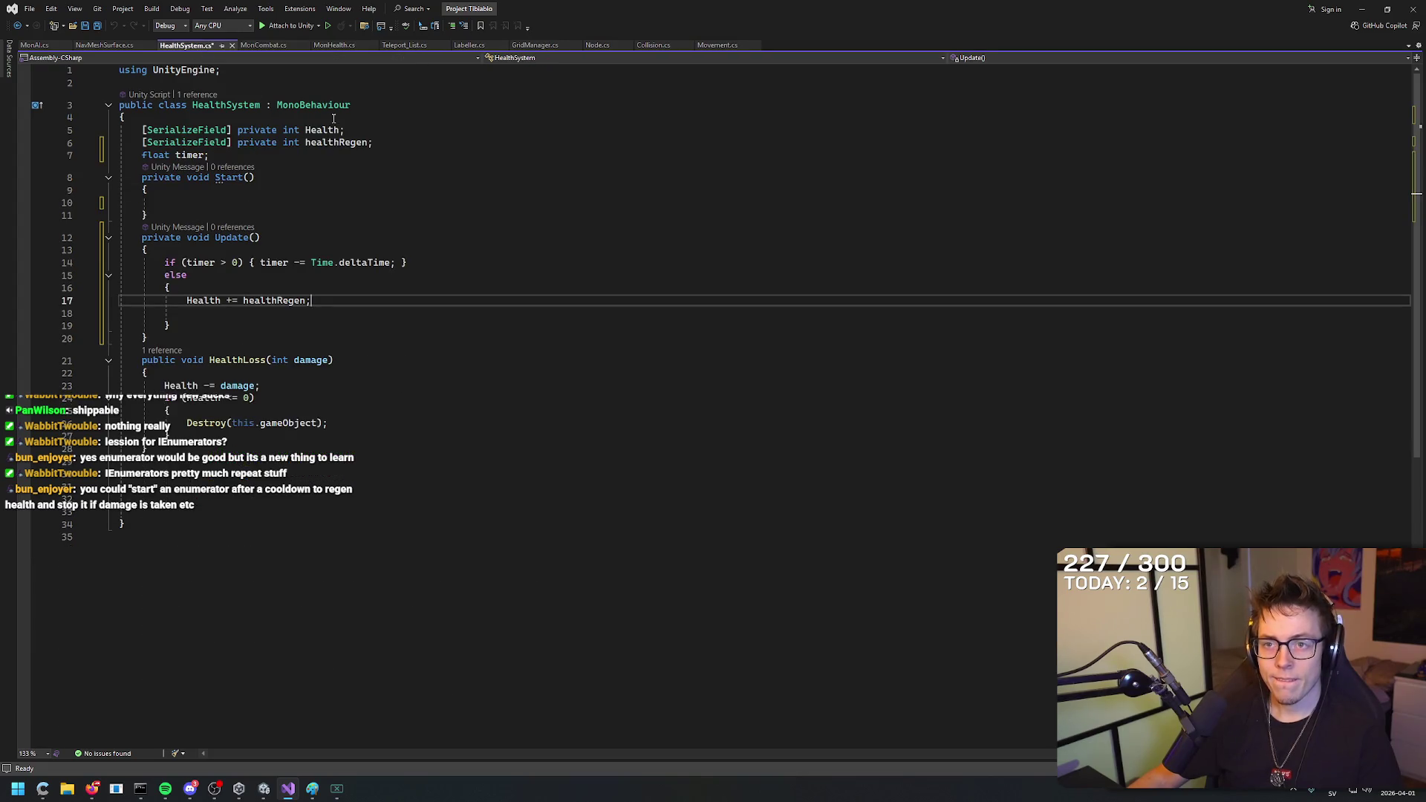
{"action": "left_click", "coordinate": [382, 143]}
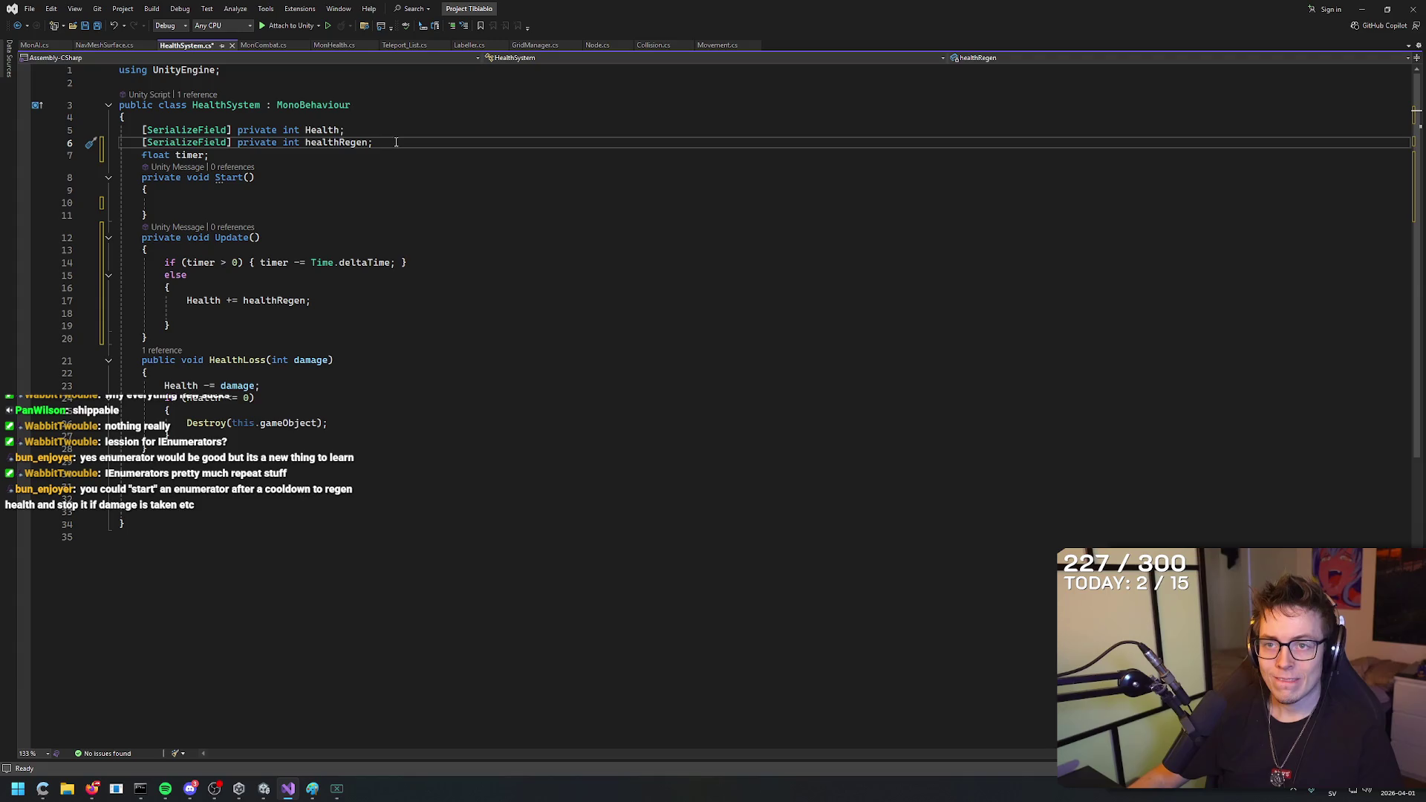
Add the field 'private int regenTimer = 5;' on a new line below healthRegen.
{"action": "key", "text": "shift+Home"}
{"action": "key", "text": "shift+Home"}
{"action": "key", "text": "End"}
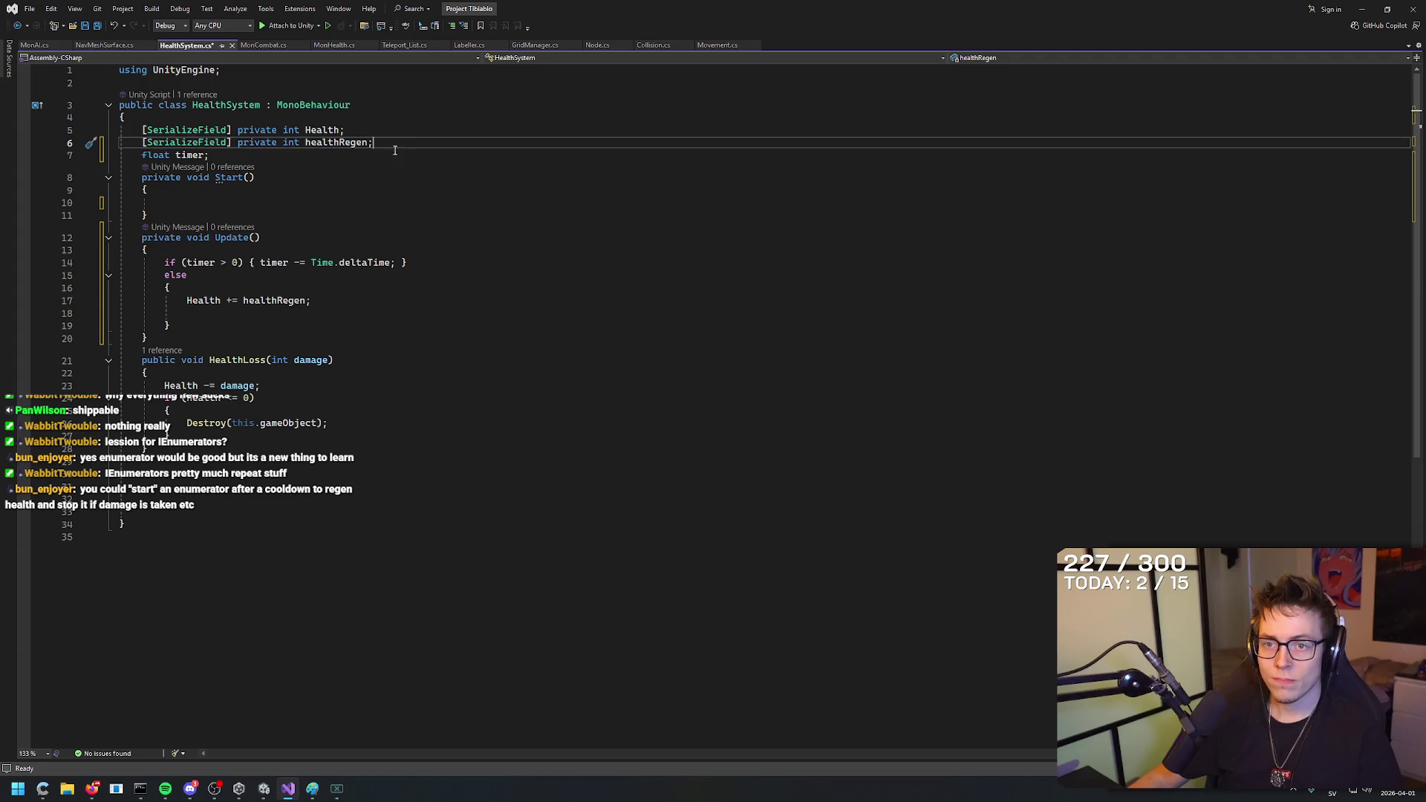
{"action": "key", "text": "Return"}
{"action": "type", "text": "private int"}
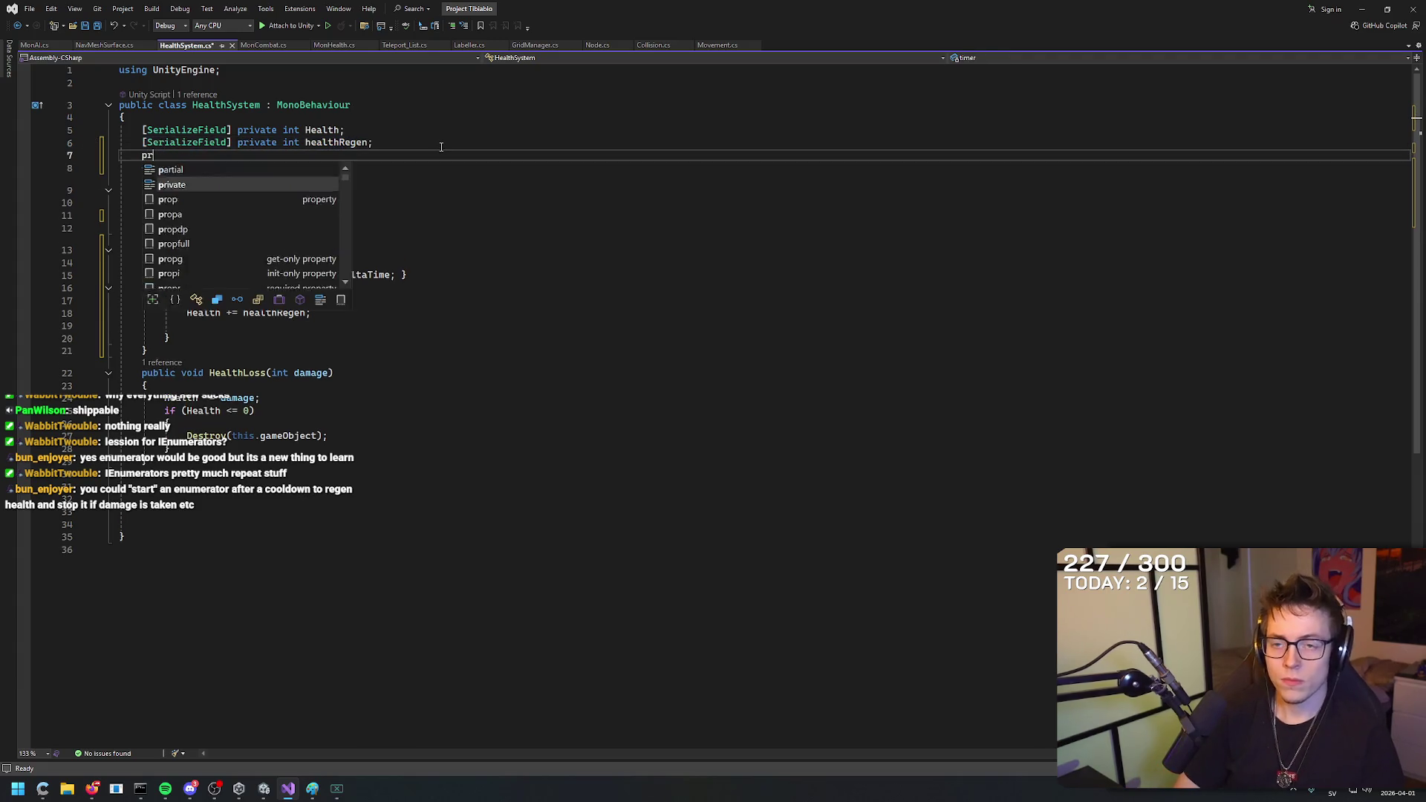
{"action": "key", "text": "BackSpace"}
{"action": "key", "text": "BackSpace"}
{"action": "key", "text": "BackSpace"}
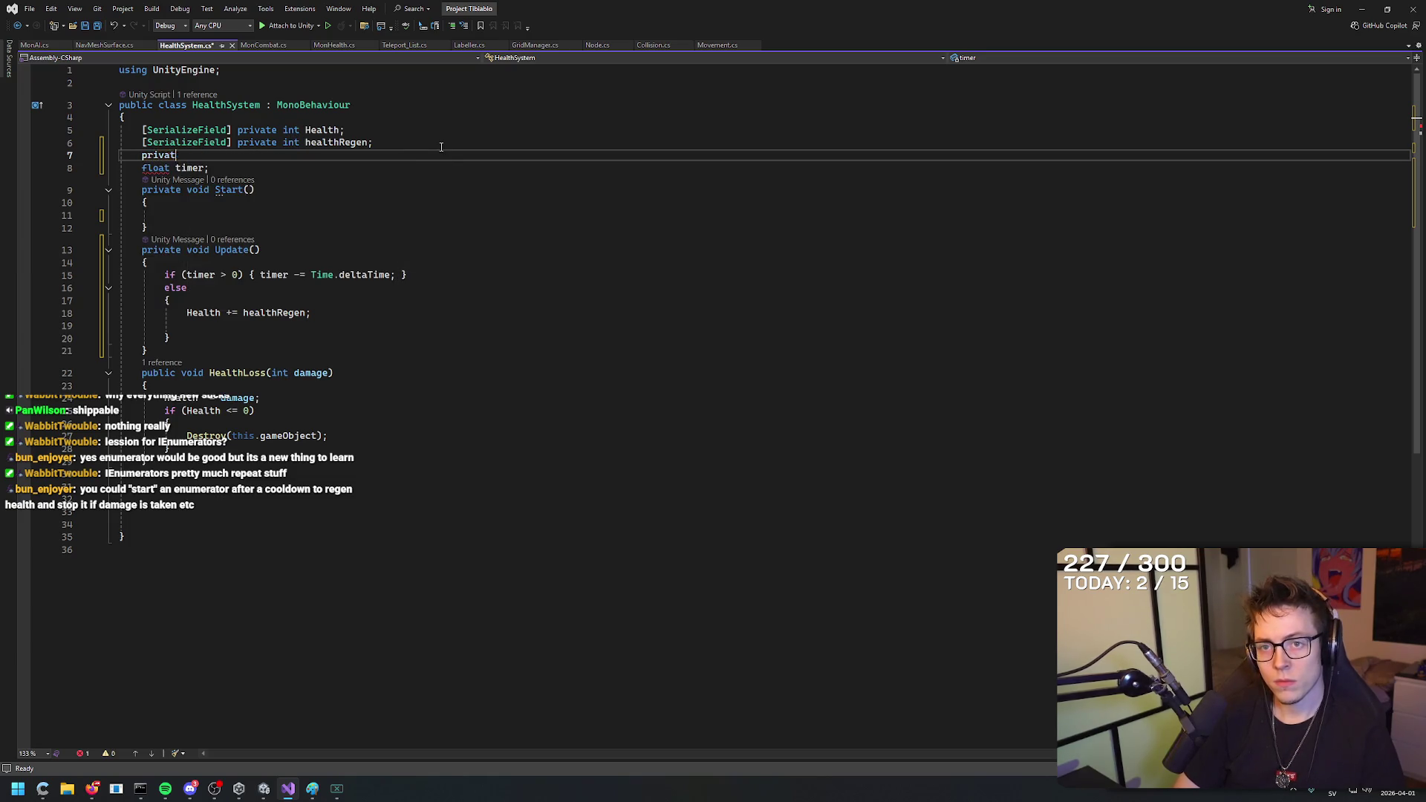
{"action": "type", "text": "priv"}
{"action": "key", "text": "Tab"}
{"action": "type", "text": "int"}
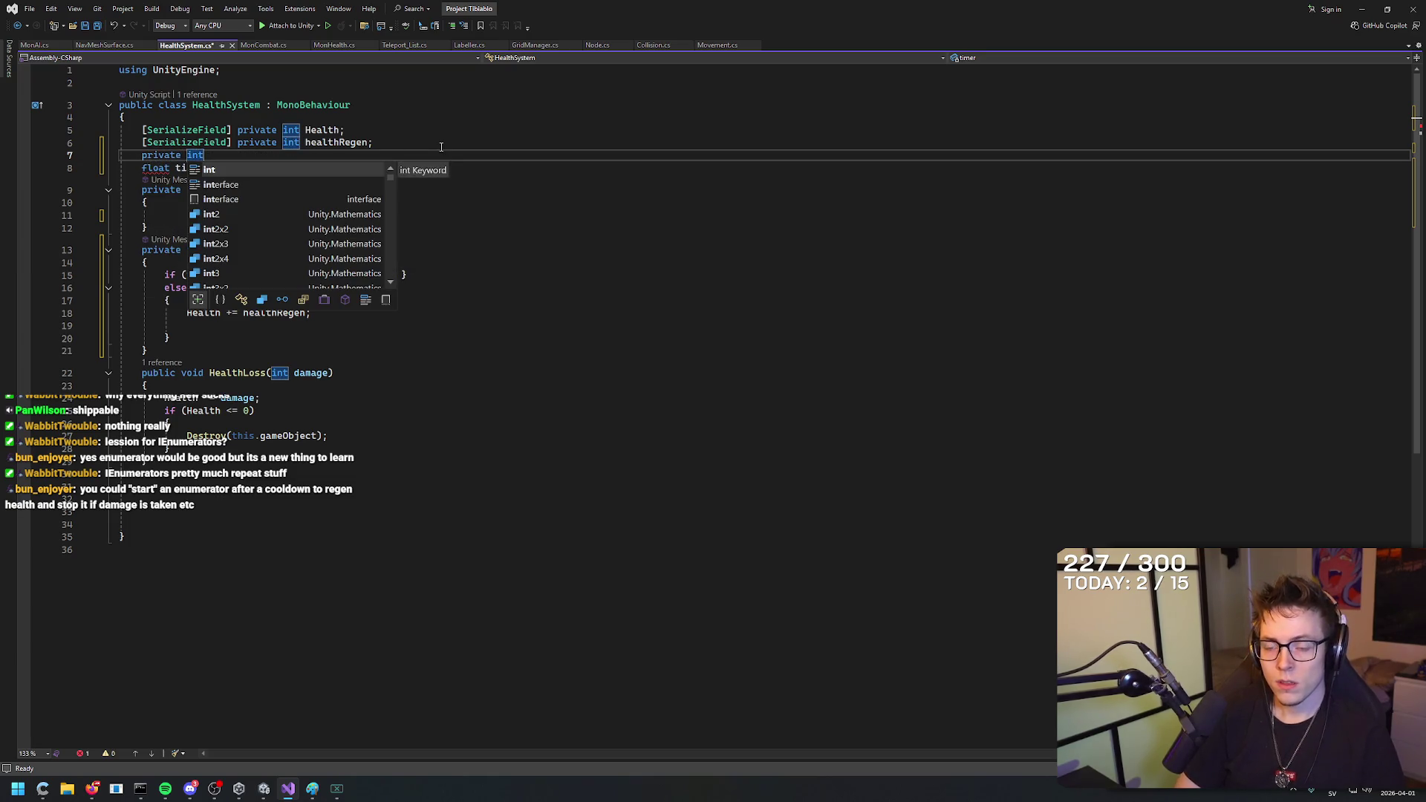
{"action": "key", "text": "BackSpace"}
{"action": "key", "text": "BackSpace"}
{"action": "type", "text": "regen"}
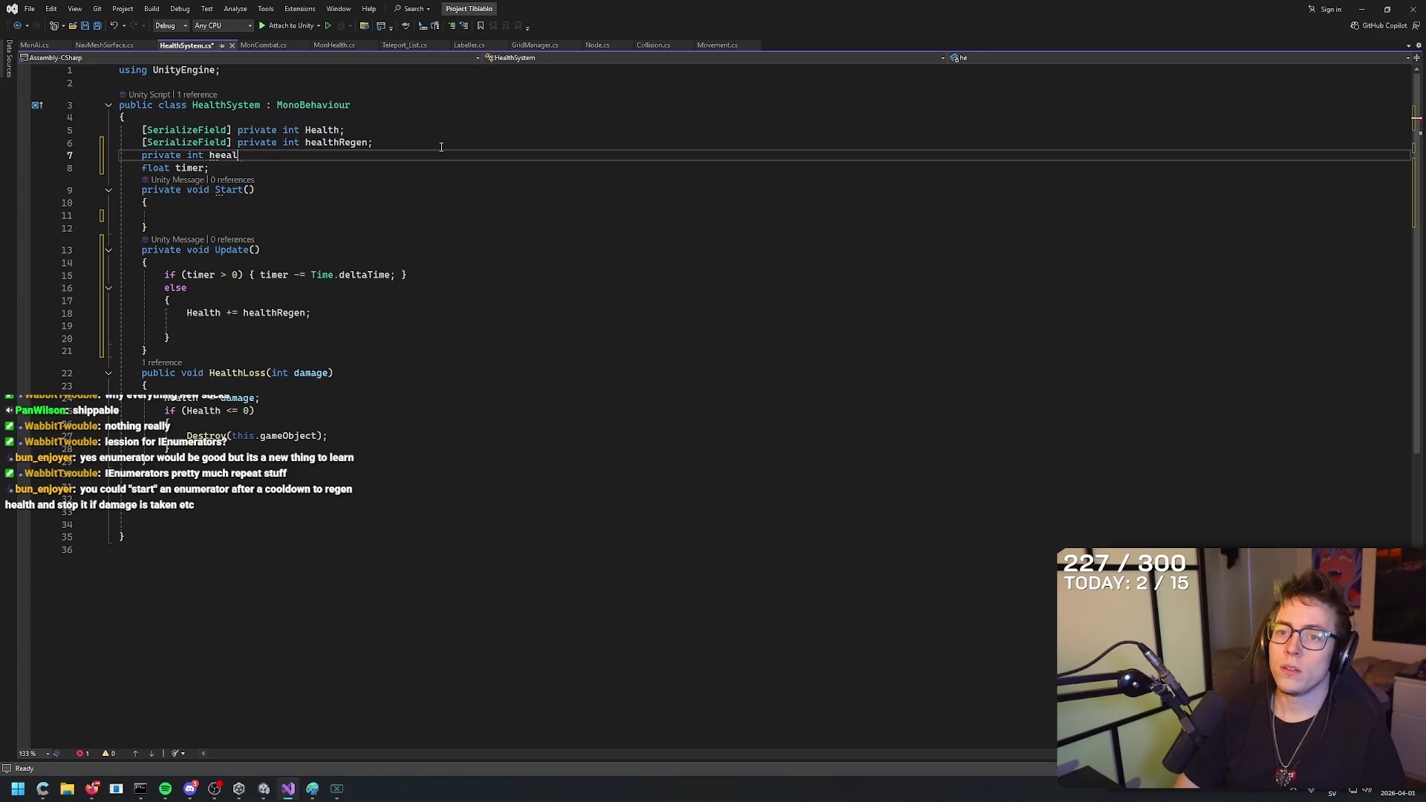
{"action": "type", "text": "Timer;"}
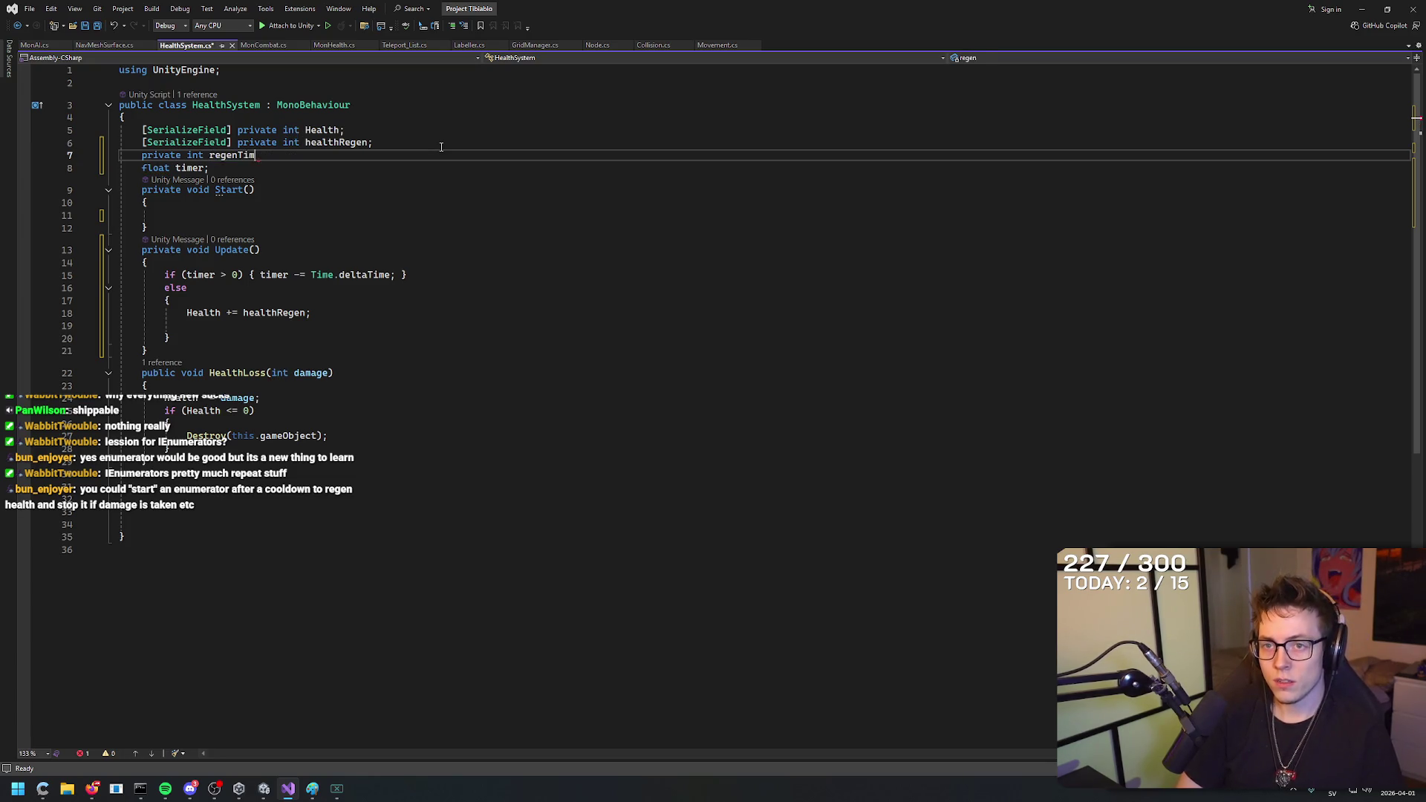
{"action": "key", "text": "Left"}
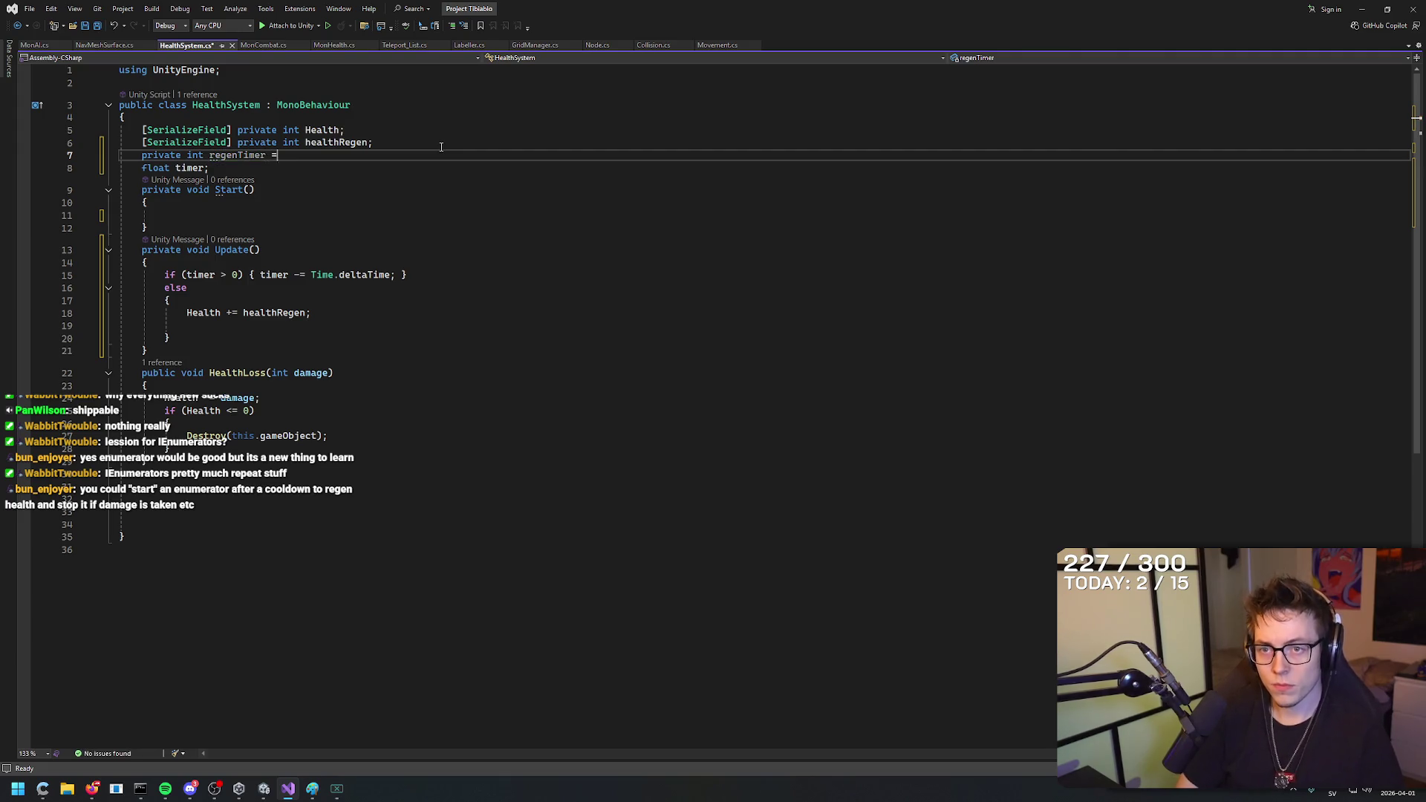
{"action": "type", "text": "= 0"}
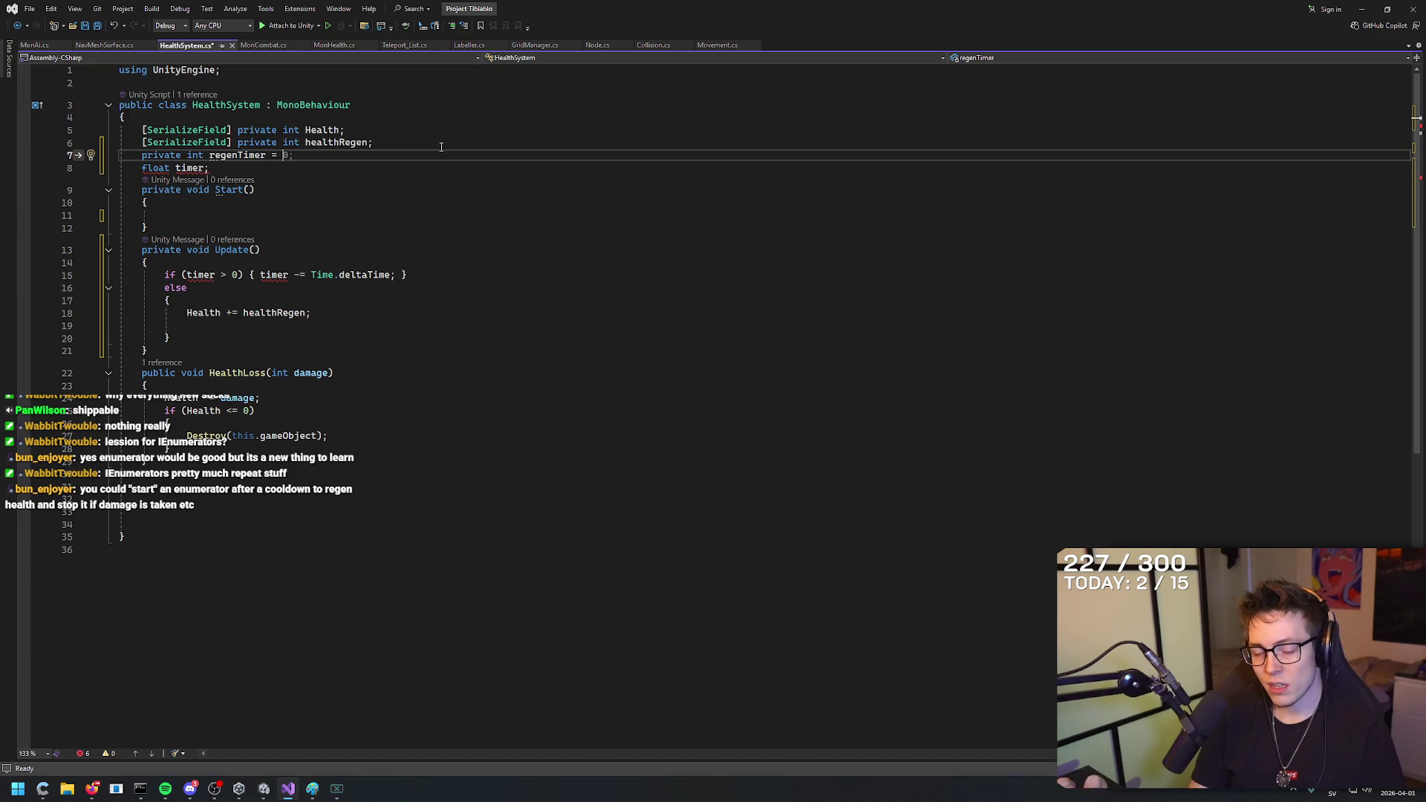
{"action": "type", "text": "5"}
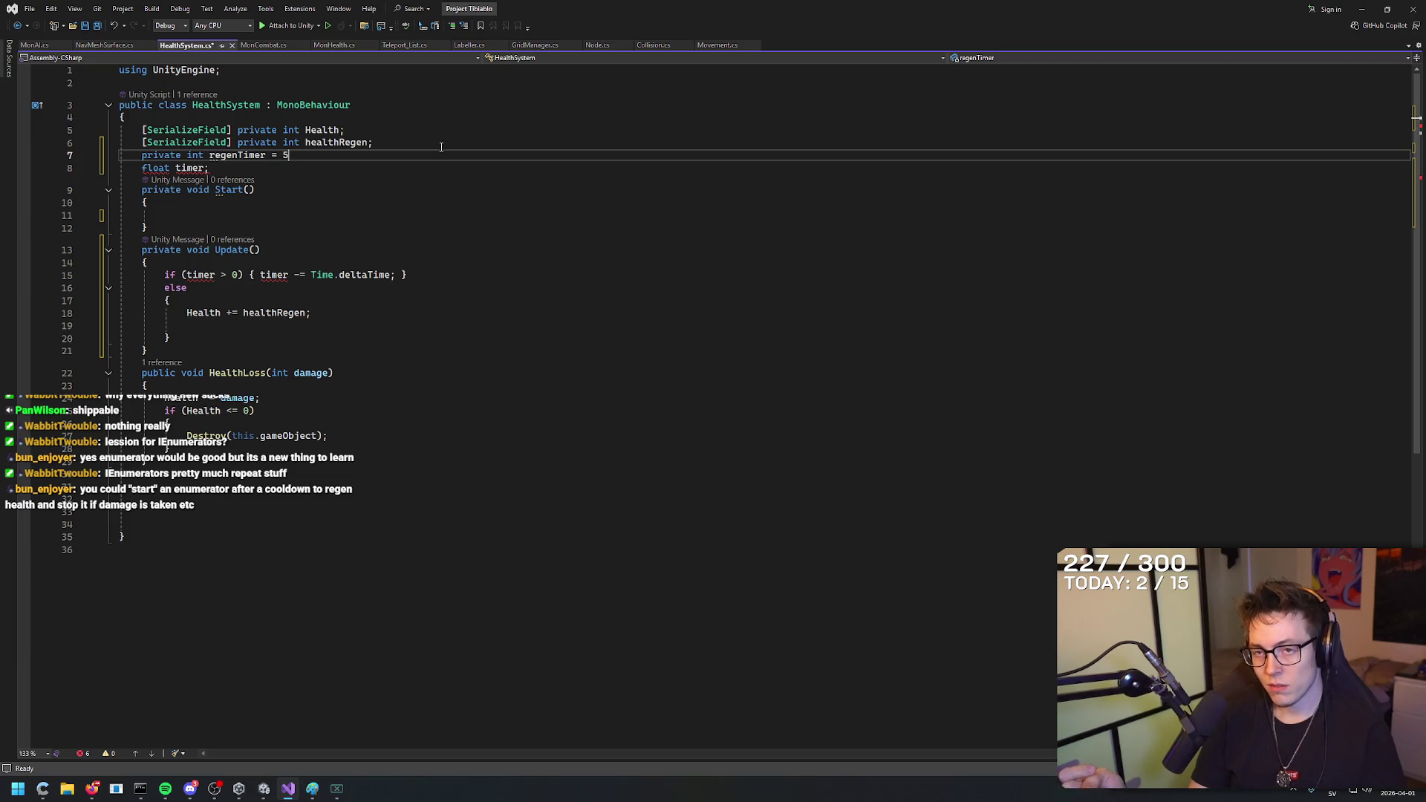
{"action": "type", "text": ";"}
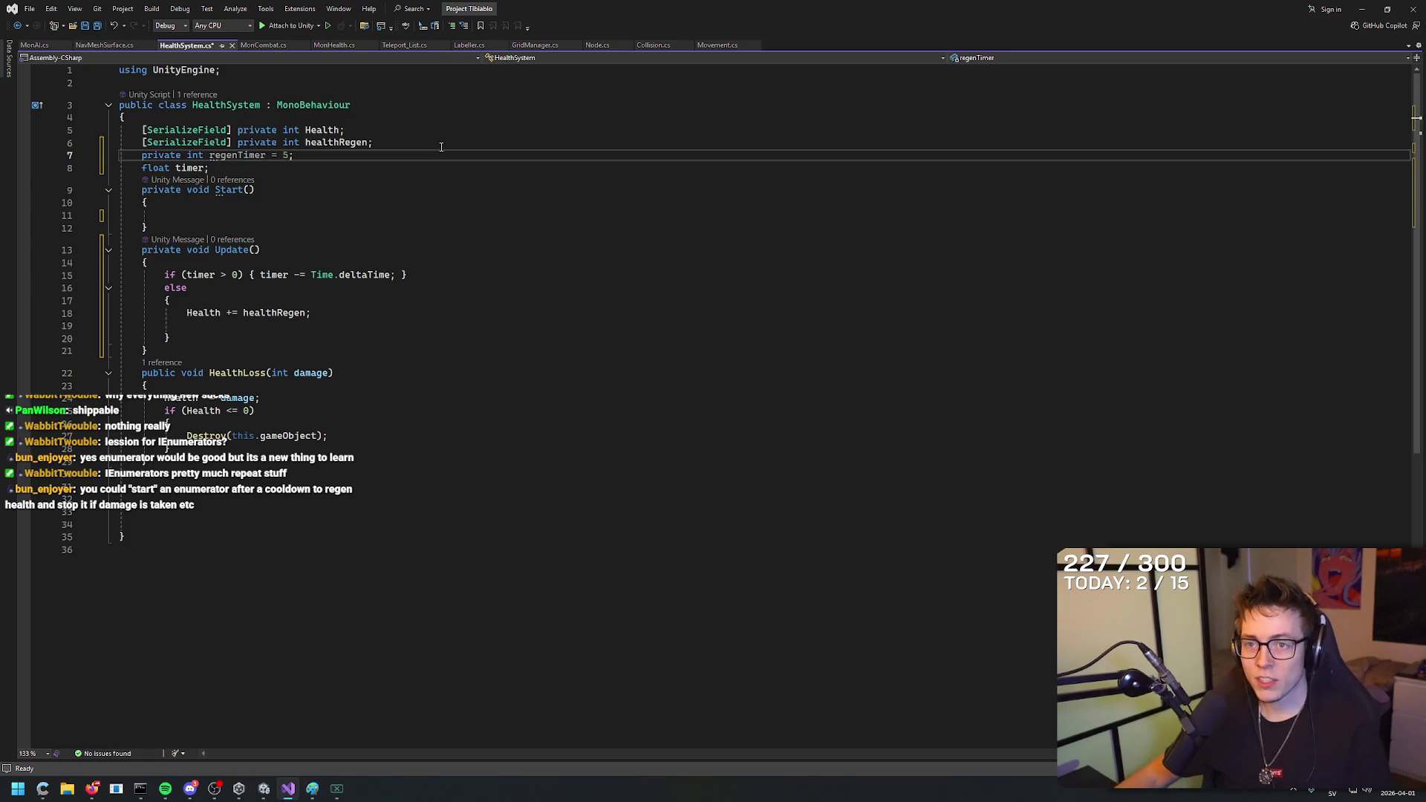
Save HealthSystem.cs and check the regenTimer declaration beneath healthRegen.
{"action": "key", "text": "ctrl+s"}
{"action": "left_click", "coordinate": [478, 145]}
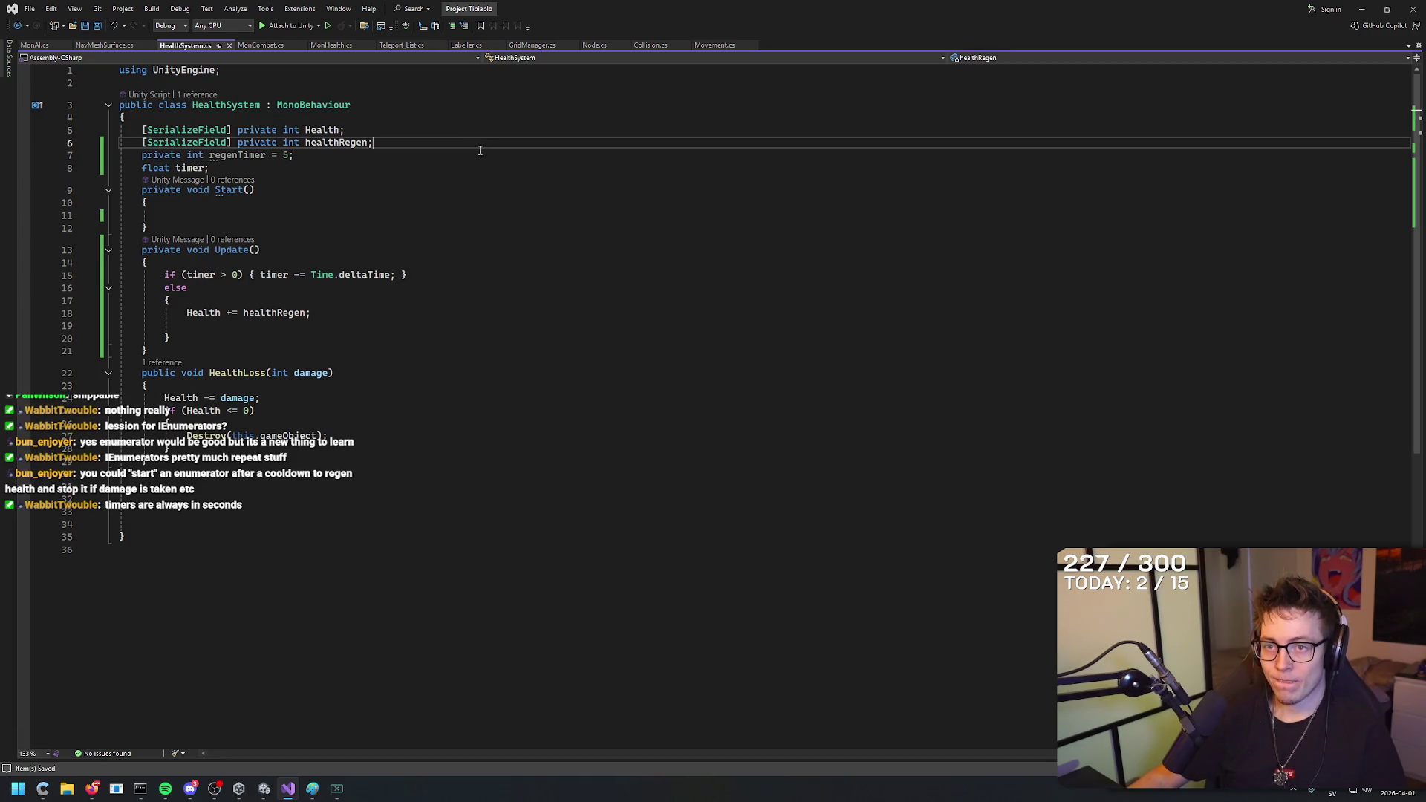
{"action": "key", "text": "Down"}
{"action": "key", "text": "Down"}
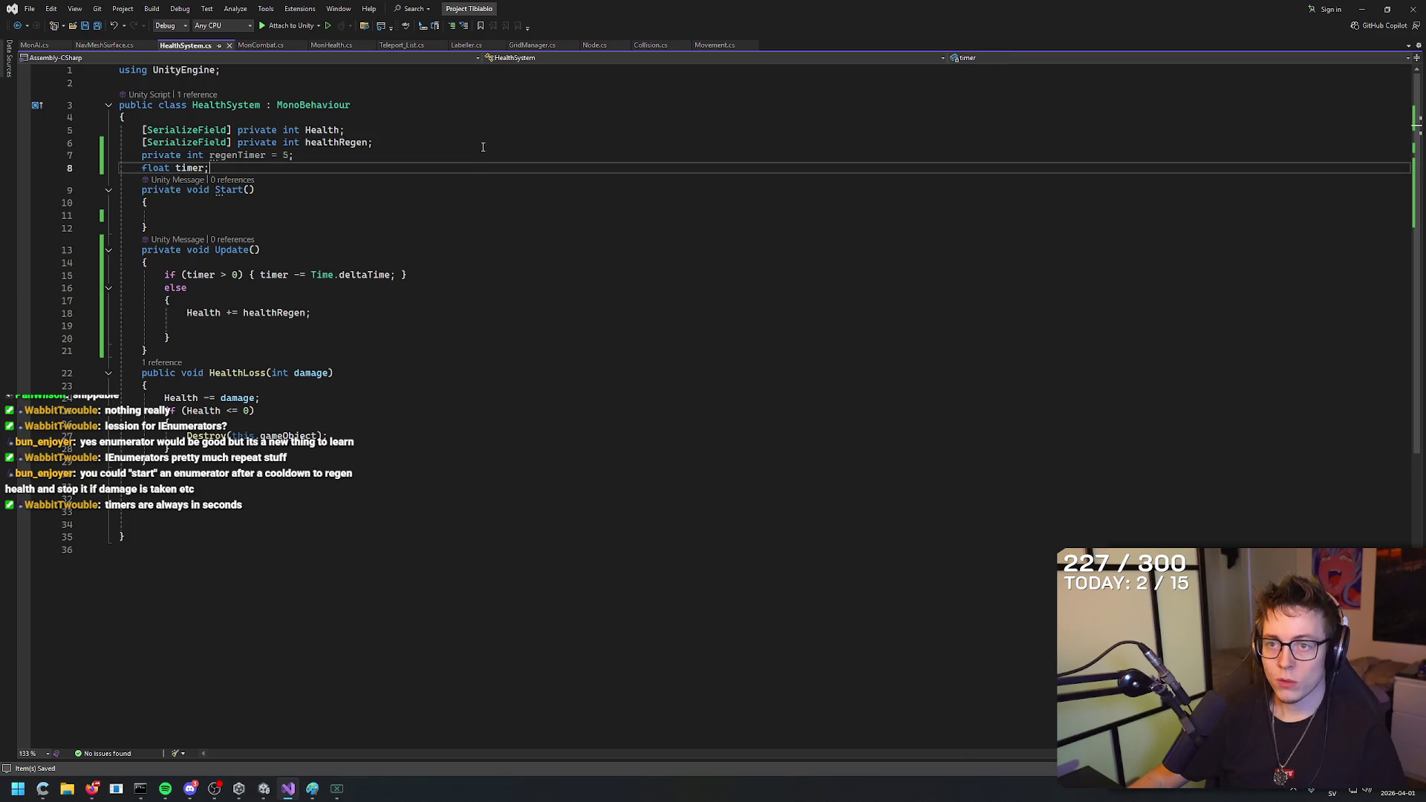
{"action": "left_click", "coordinate": [480, 144]}
{"action": "key", "text": "Down"}
{"action": "key", "text": "Down"}
{"action": "left_click", "coordinate": [482, 140]}
{"action": "key", "text": "Down"}
{"action": "key", "text": "Down"}
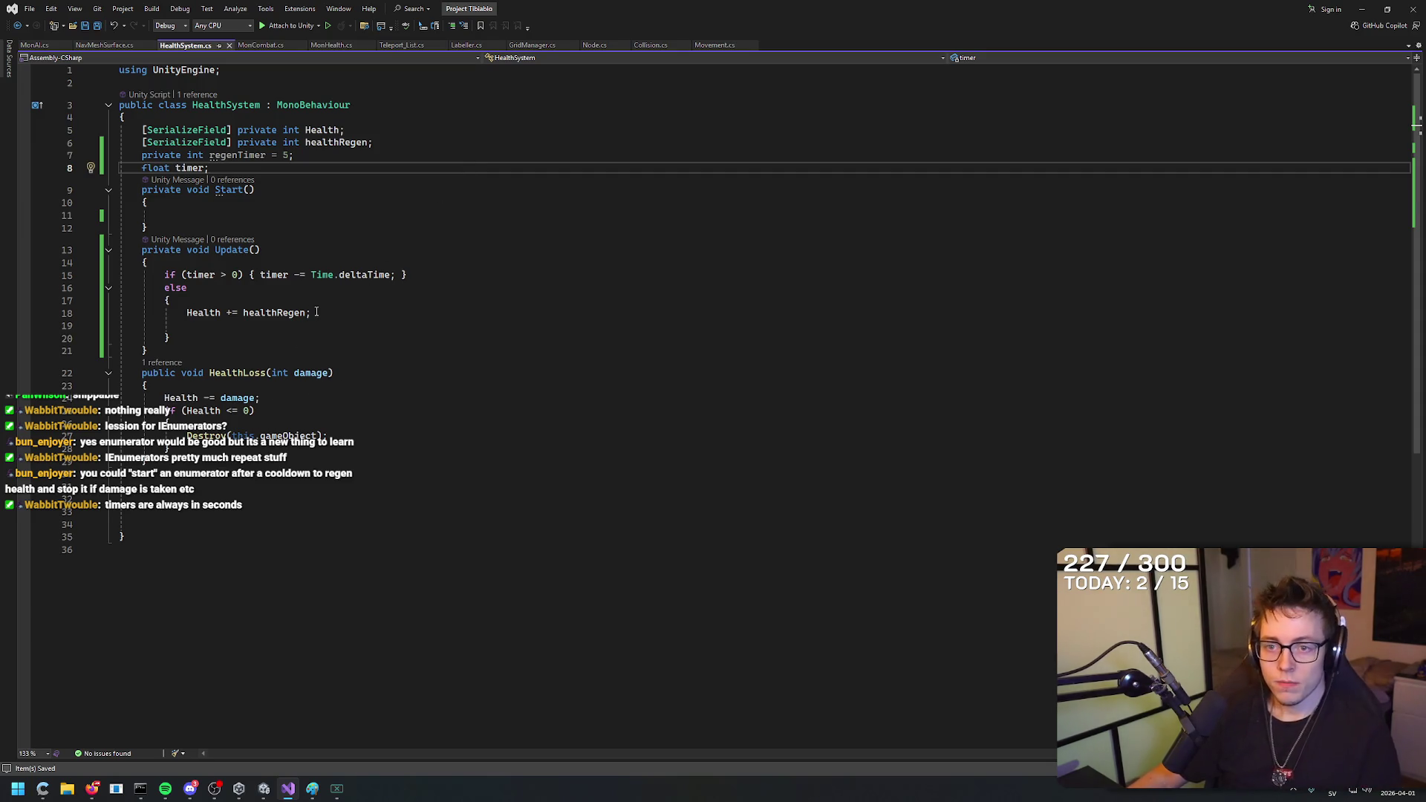
Below 'Health += healthRegen;' begin a Debug.Log("Player has regenerated" statement.
{"action": "left_click", "coordinate": [357, 313]}
{"action": "key", "text": "Return"}
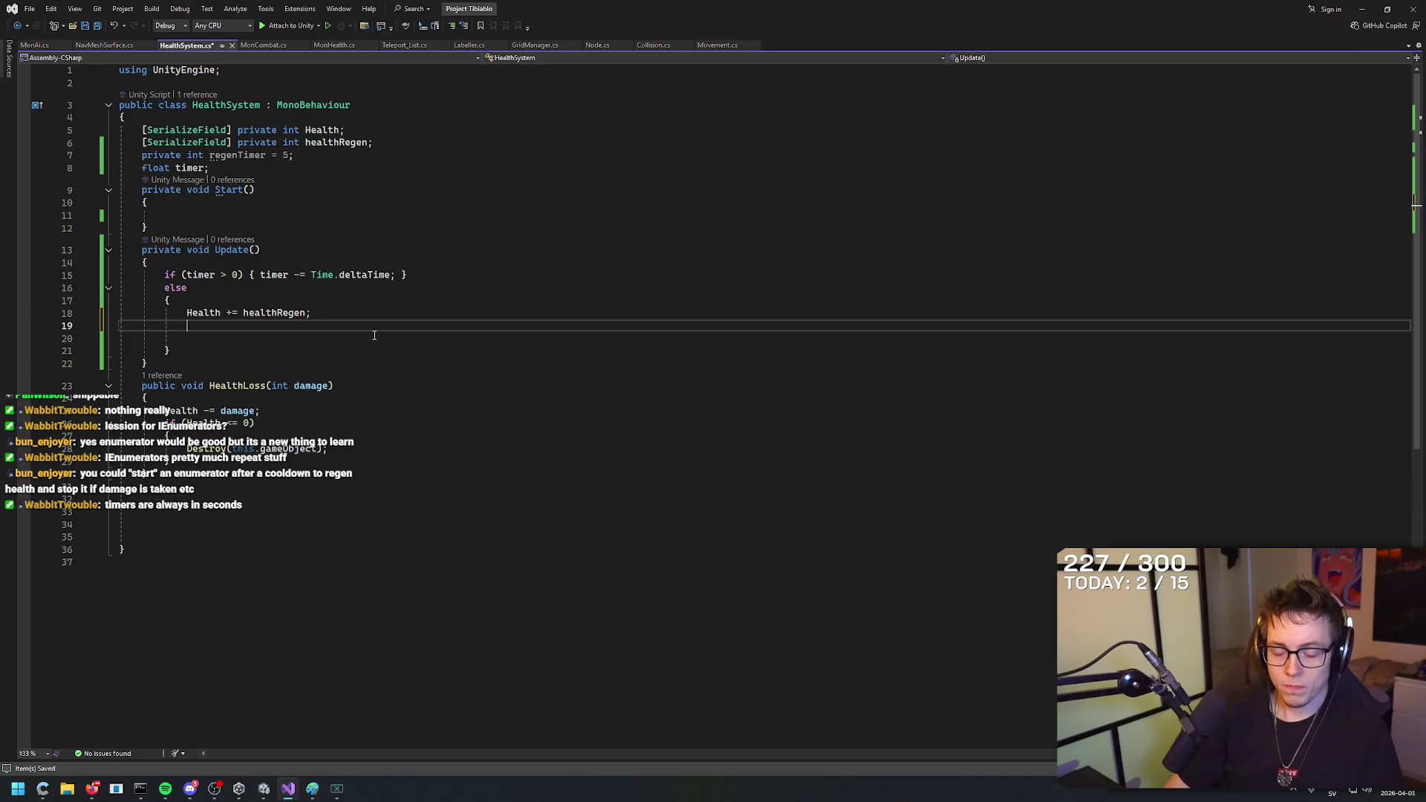
{"action": "type", "text": "Debug"}
{"action": "key", "text": "BackSpace"}
{"action": "key", "text": "BackSpace"}
{"action": "key", "text": "BackSpace"}
{"action": "type", "text": "Deb"}
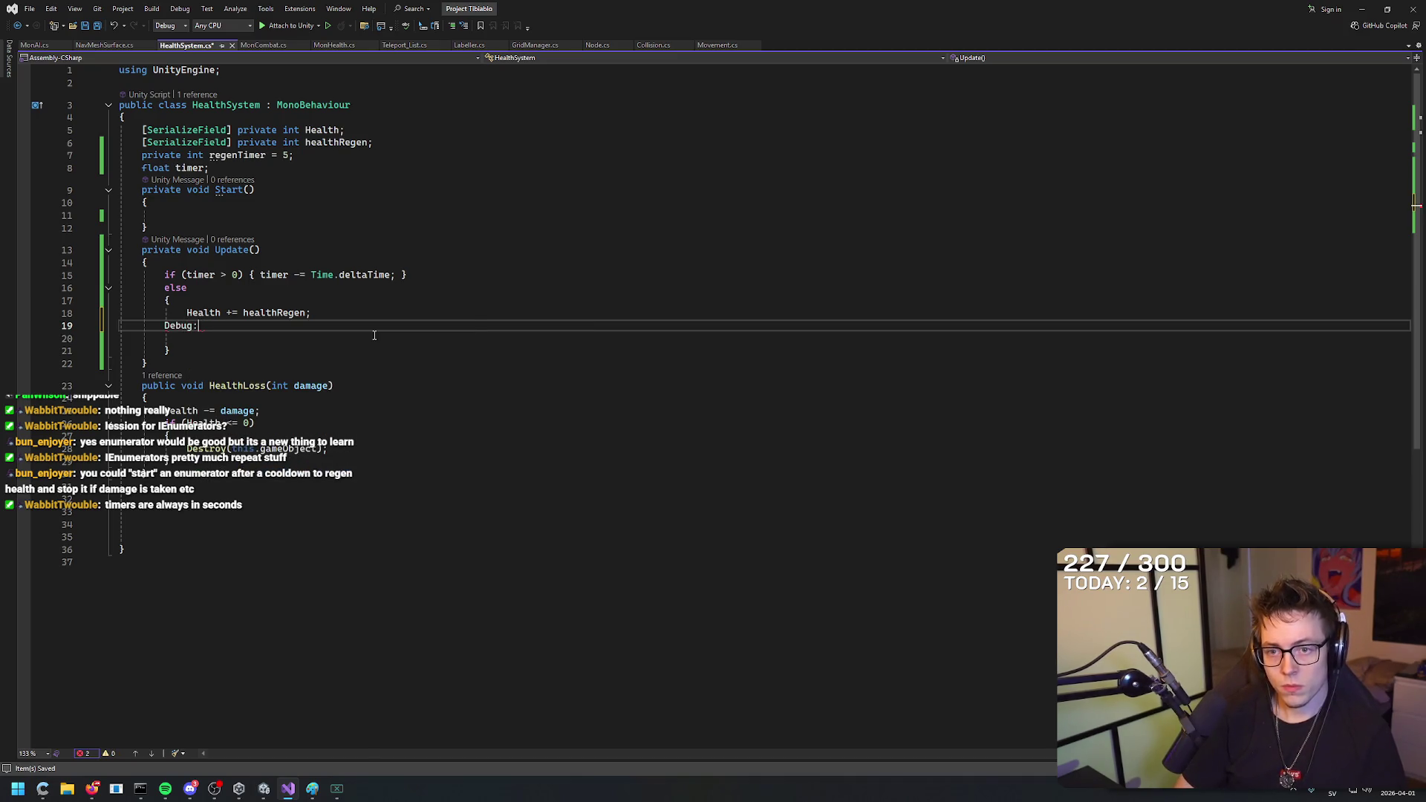
{"action": "key", "text": "BackSpace"}
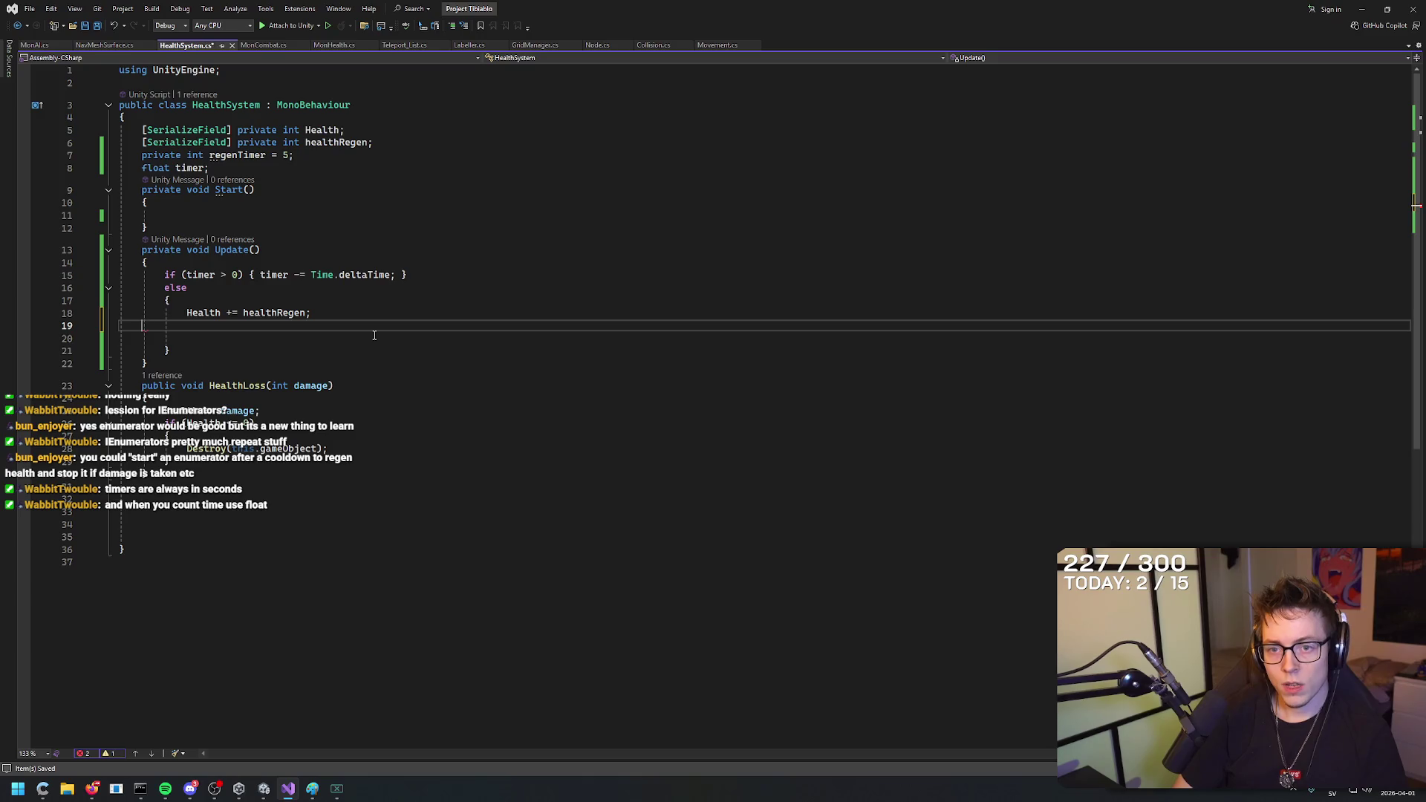
{"action": "type", "text": "Say"}
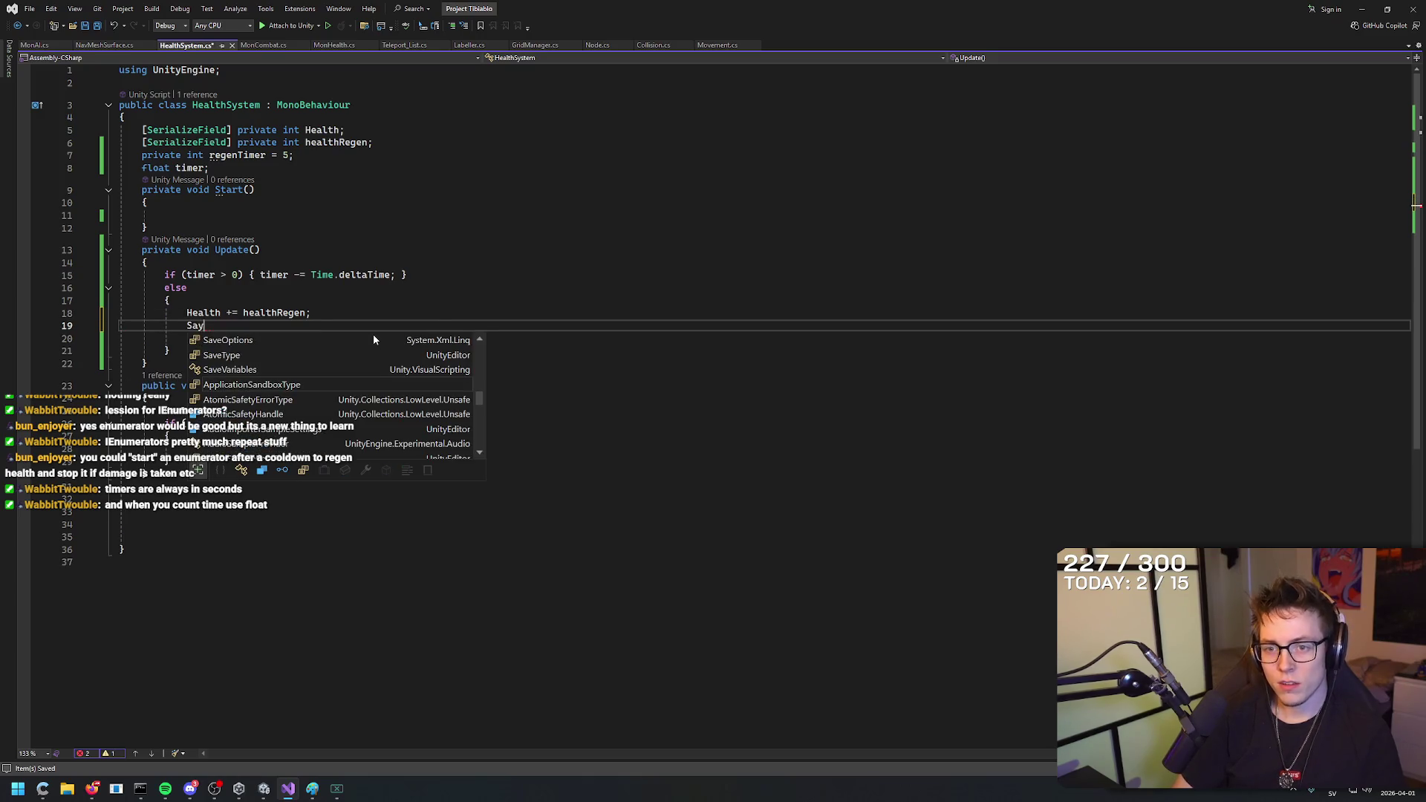
{"action": "key", "text": "BackSpace"}
{"action": "key", "text": "BackSpace"}
{"action": "key", "text": "BackSpace"}
{"action": "type", "text": "Debu"}
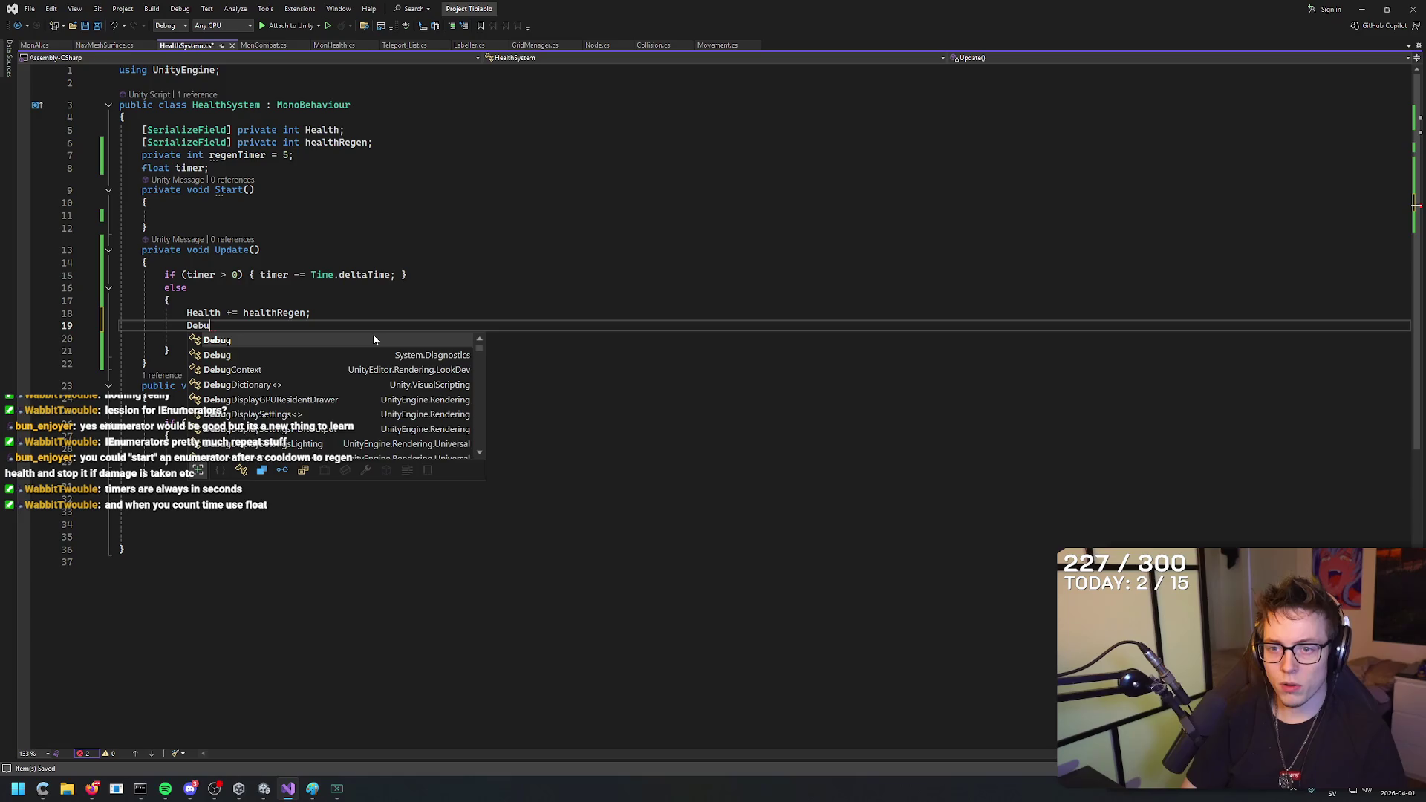
{"action": "type", "text": "g.Log("}
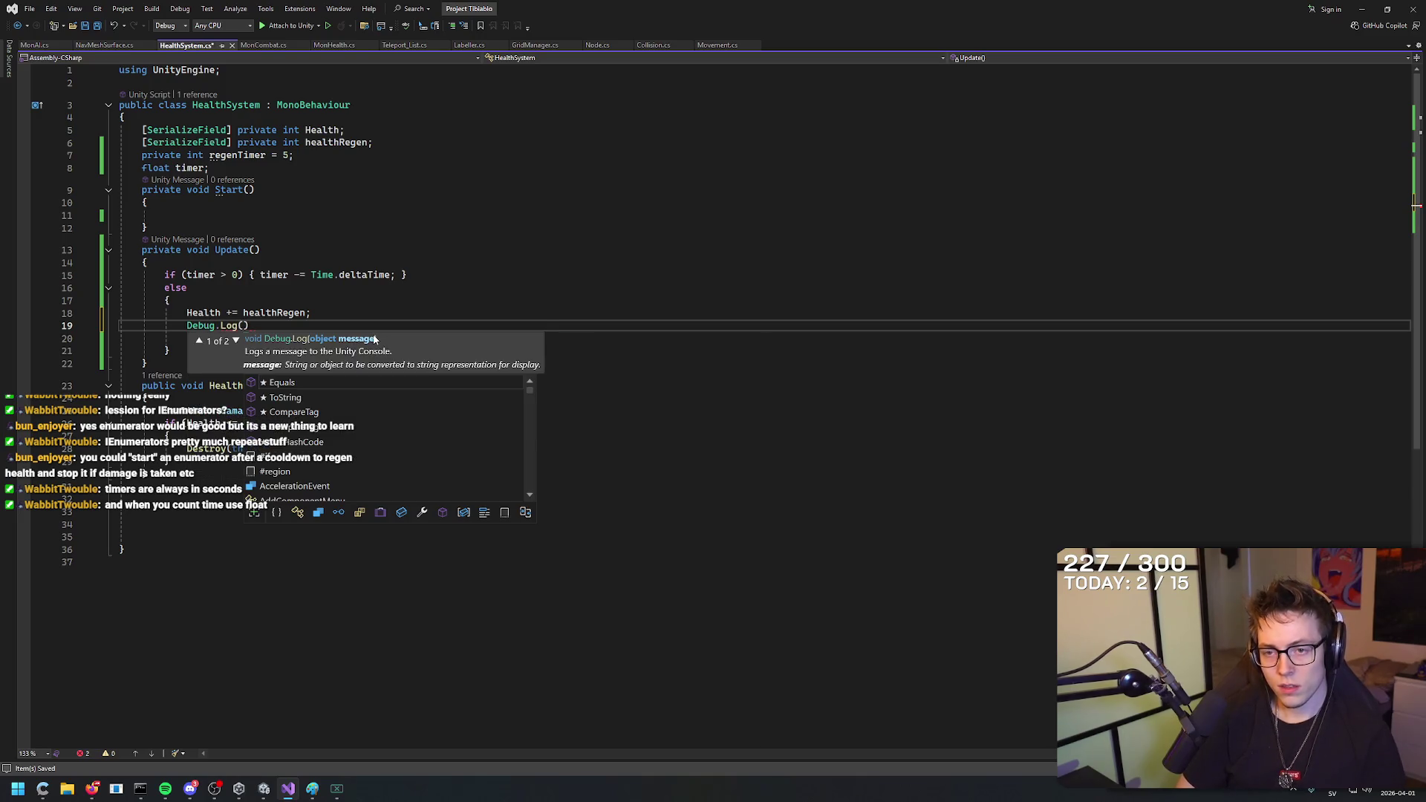
{"action": "type", "text": "\""}
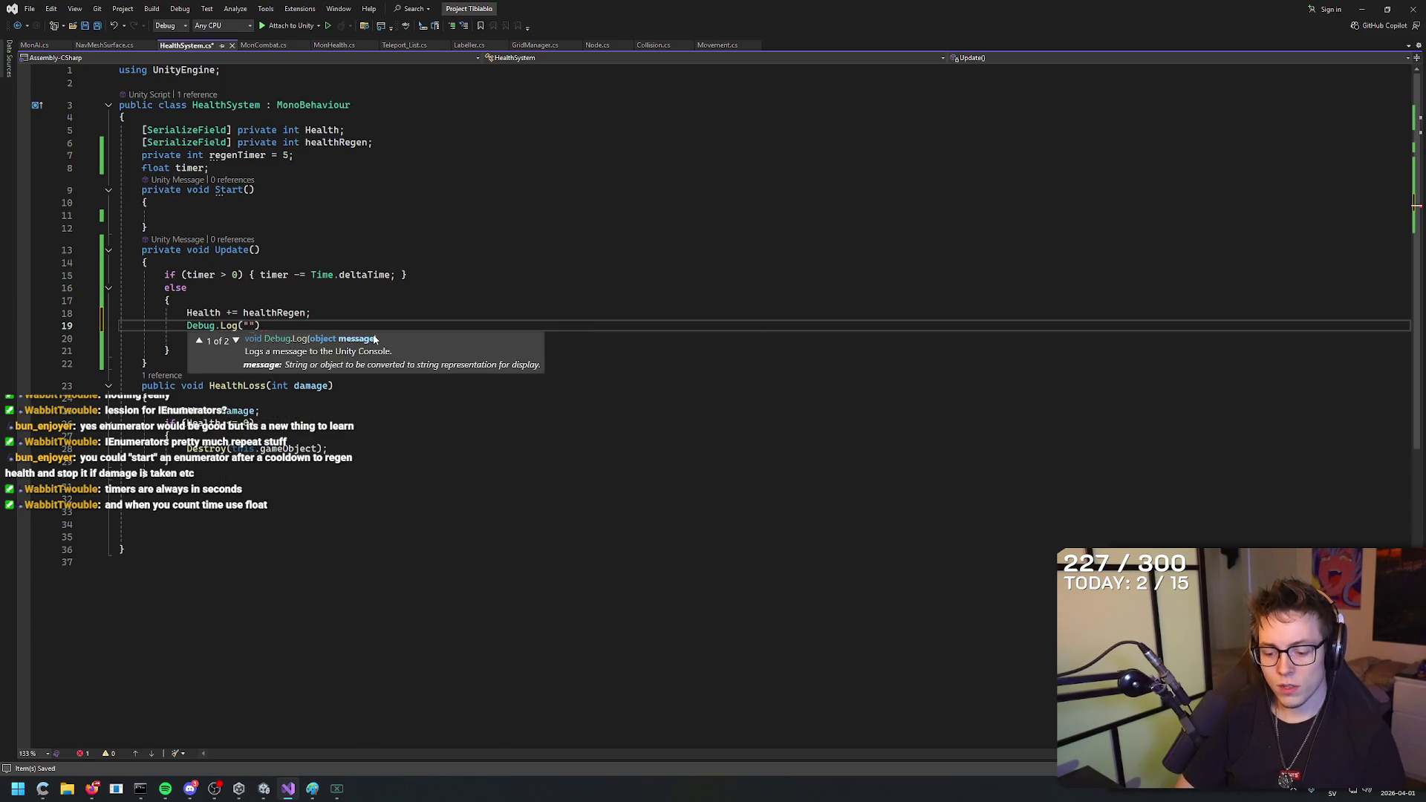
{"action": "type", "text": "Player ha"}
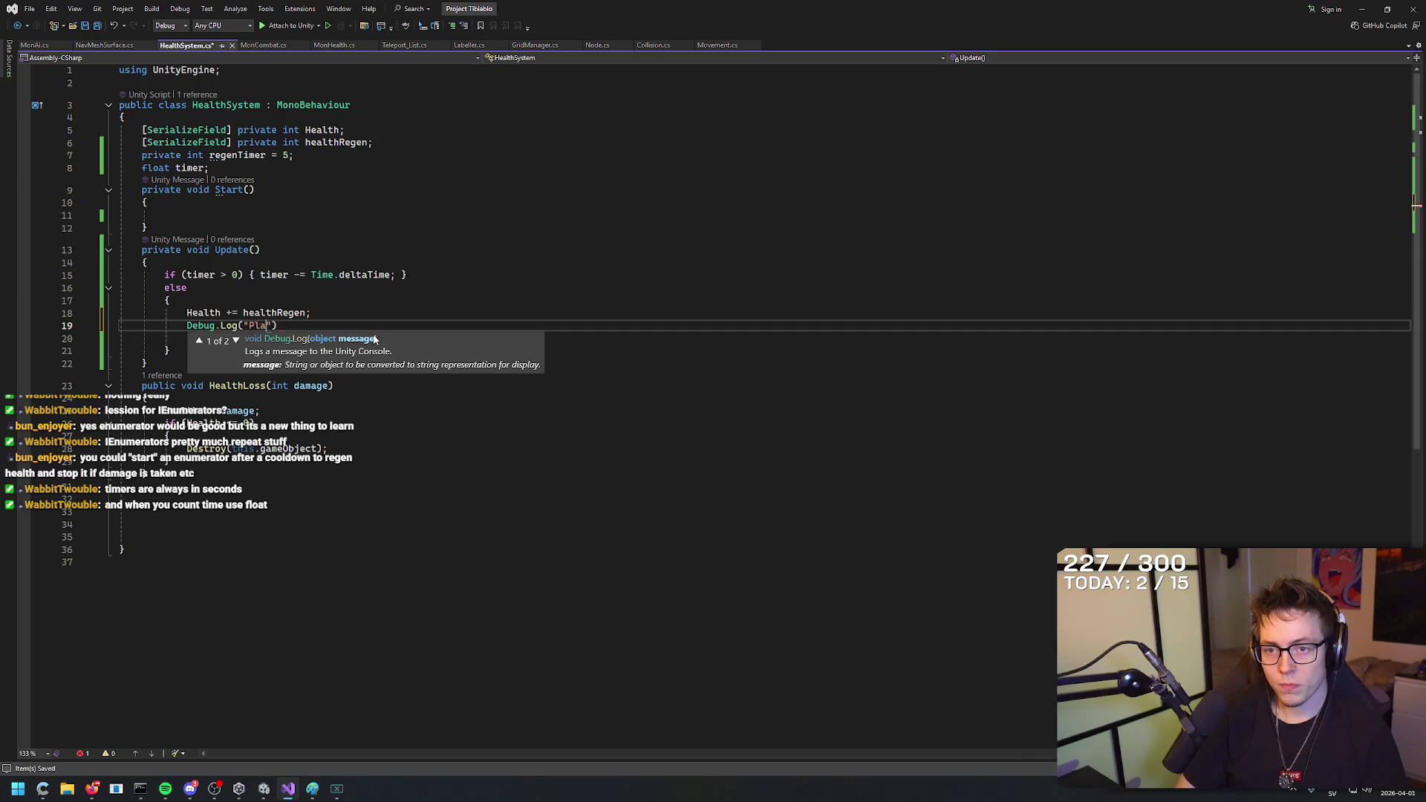
{"action": "type", "text": "regenerated"}
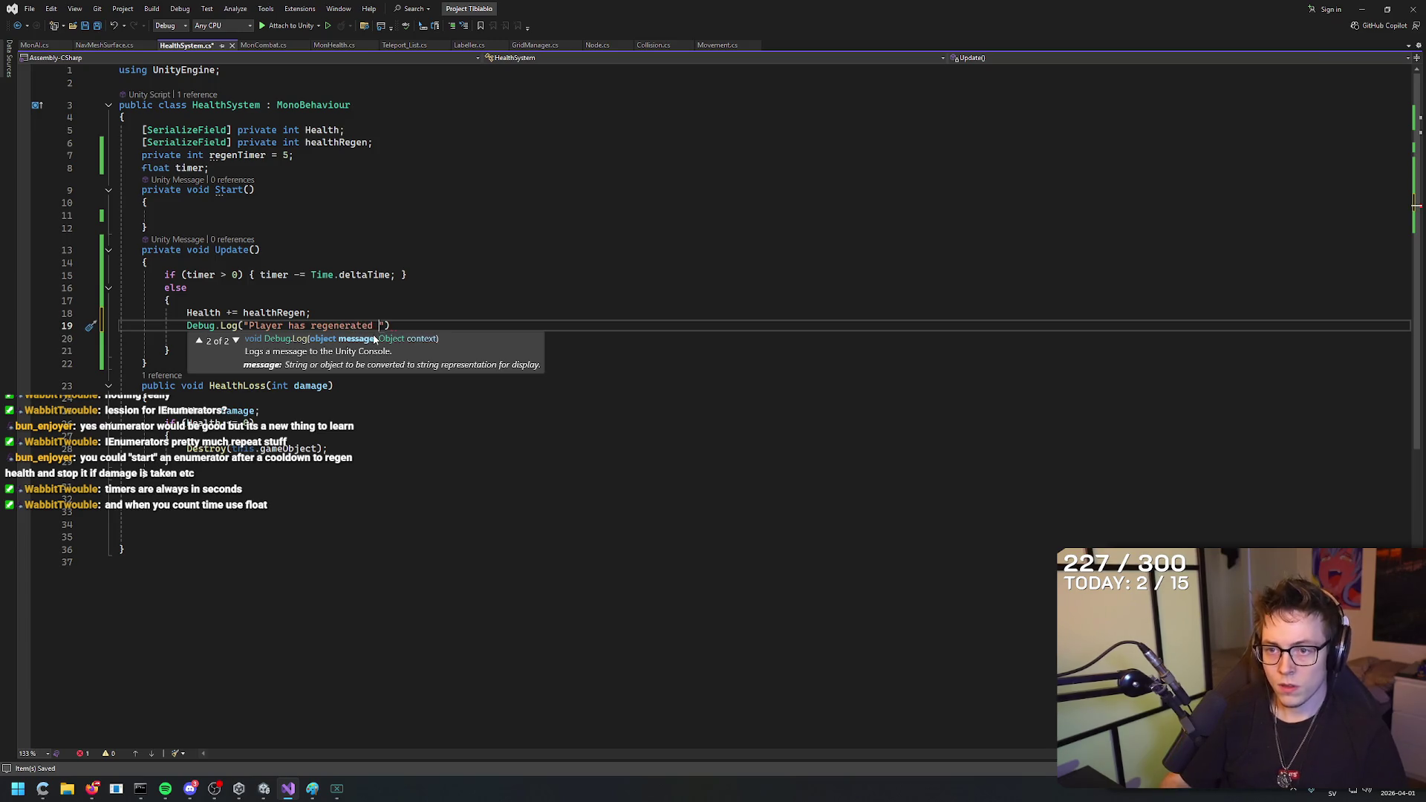
Finish the log message with + Health + " hp!" and a semicolon, then save.
{"action": "left_click", "coordinate": [386, 325]}
{"action": "type", "text": "+ "}
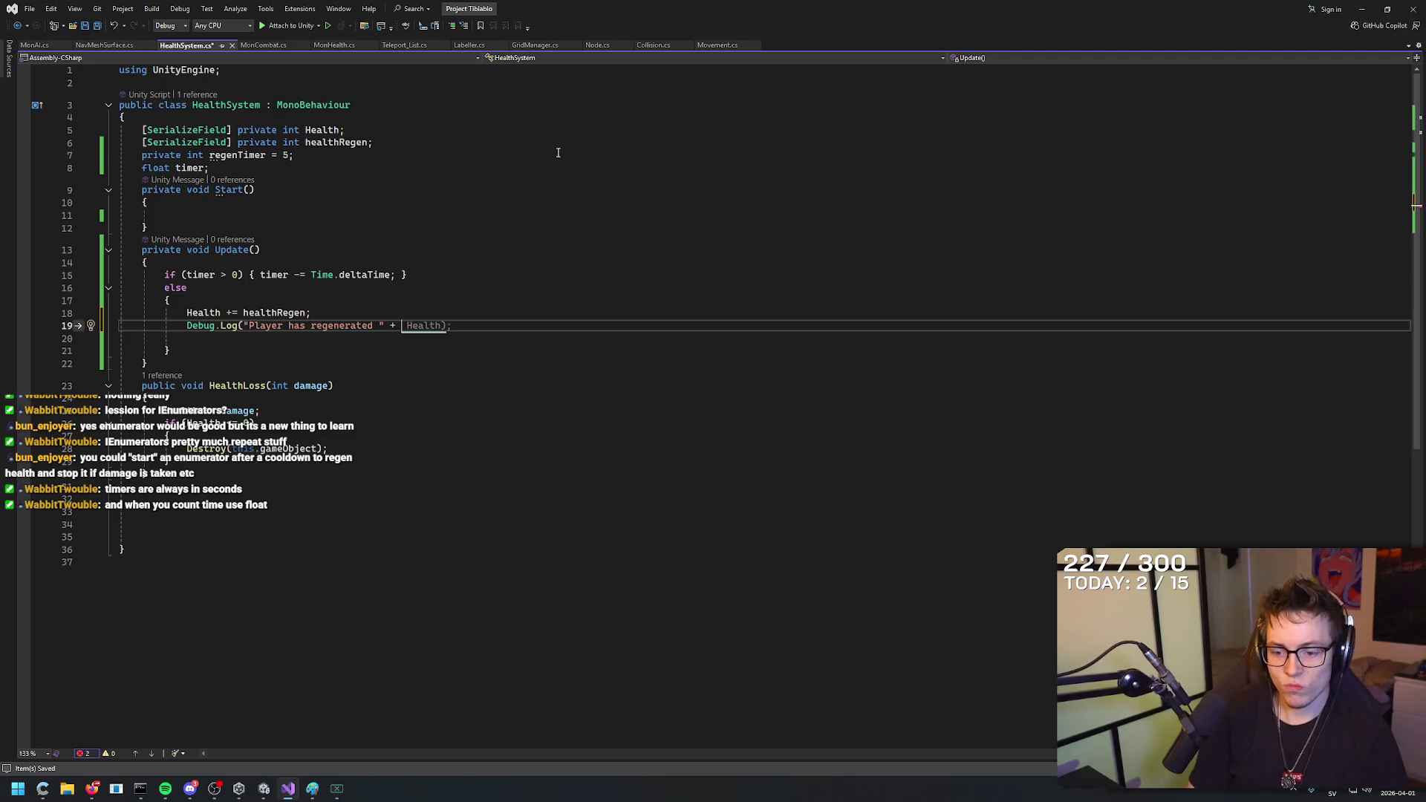
{"action": "type", "text": "Health "}
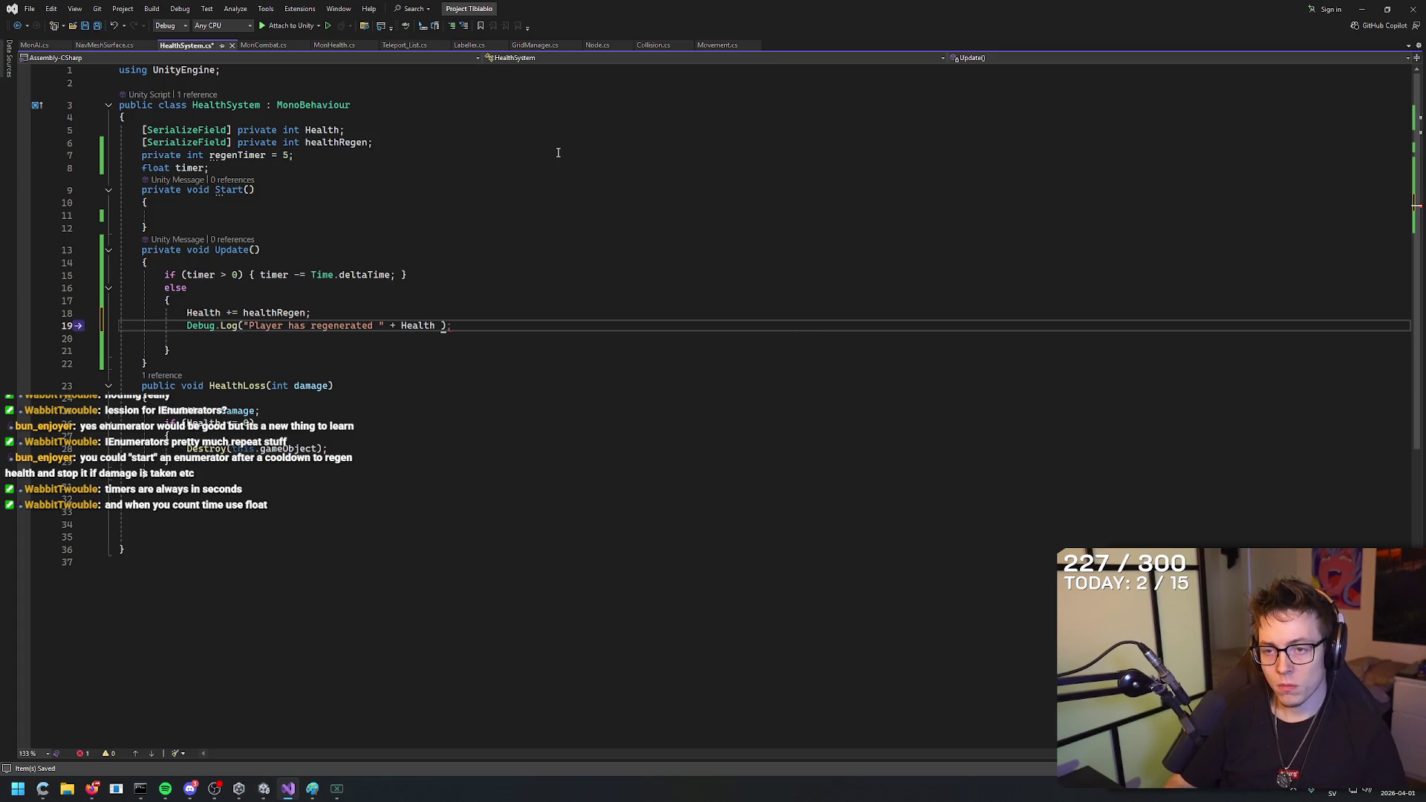
{"action": "type", "text": "+ \" hp!"}
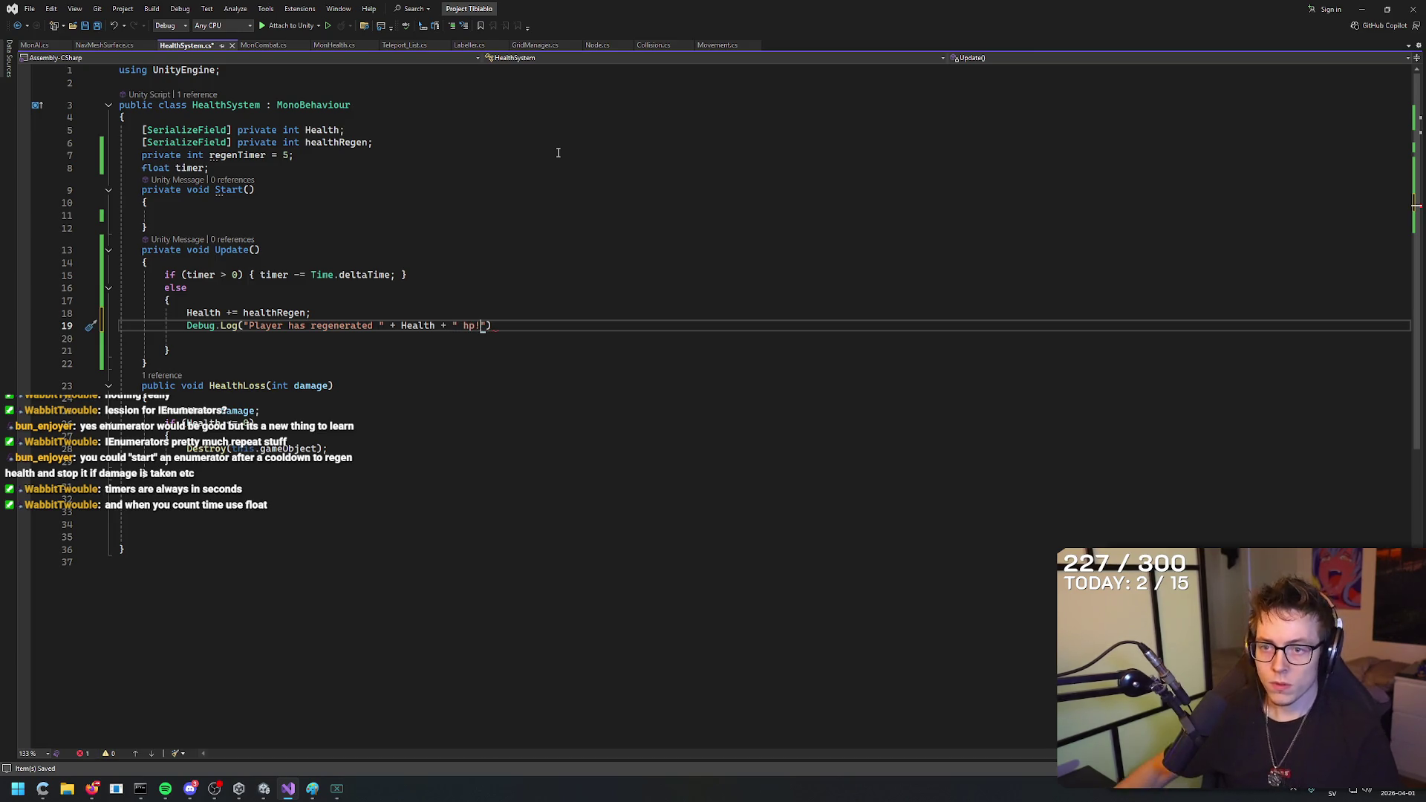
{"action": "left_click", "coordinate": [577, 327]}
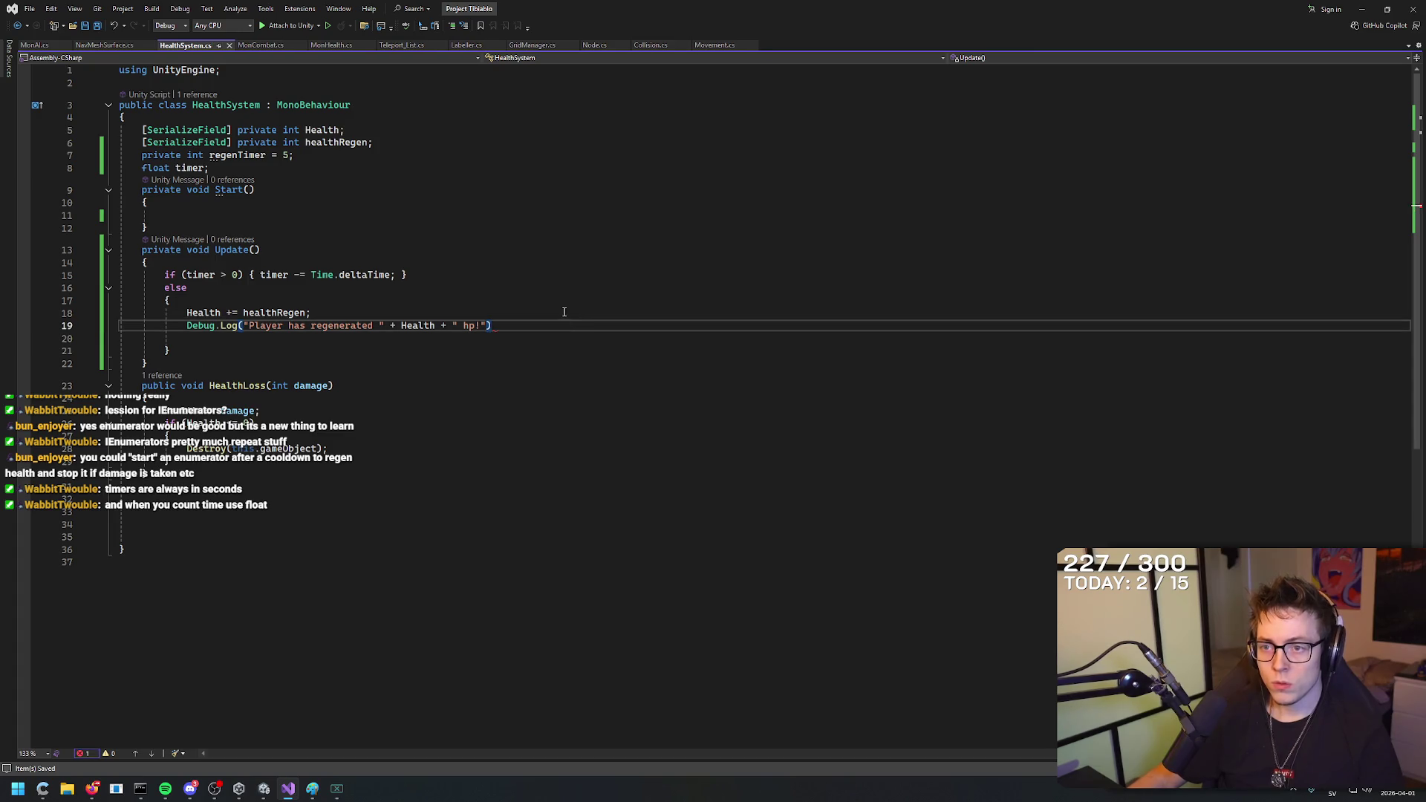
{"action": "type", "text": ";"}
{"action": "key", "text": "ctrl+s"}
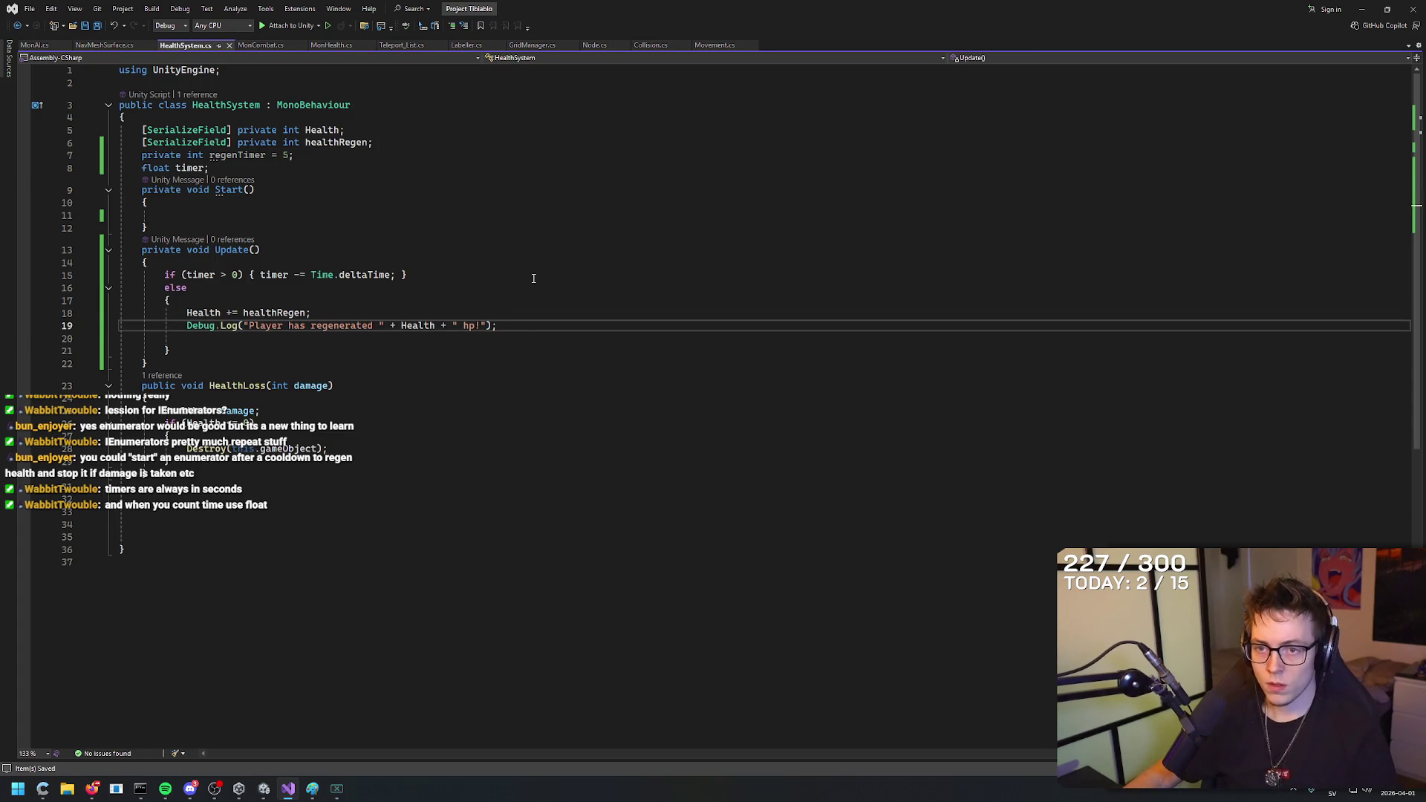
Review the timer check, else branch and Update method, then switch away from Visual Studio.
{"action": "left_click", "coordinate": [531, 274]}
{"action": "left_click", "coordinate": [531, 287]}
{"action": "left_click", "coordinate": [533, 312]}
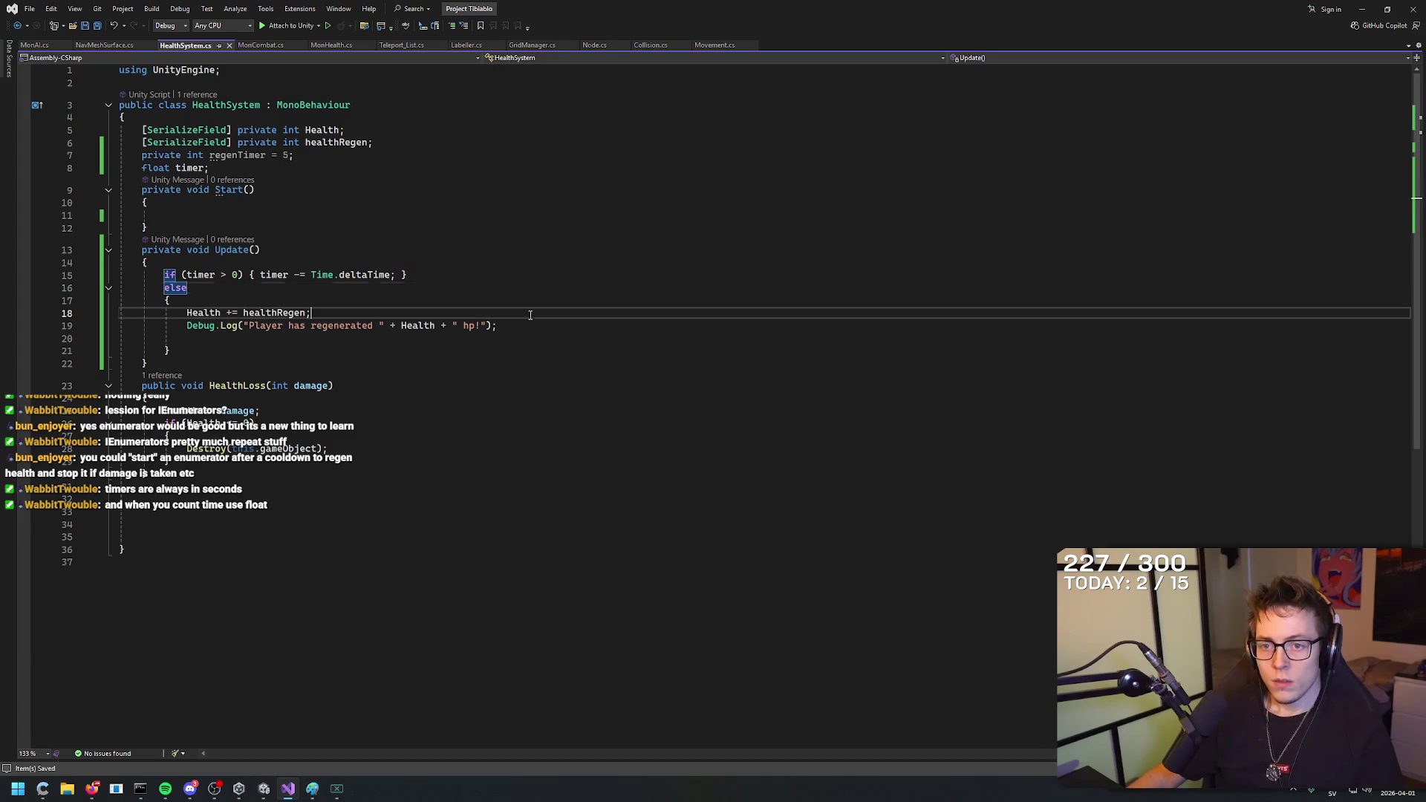
{"action": "left_click", "coordinate": [534, 325]}
{"action": "left_click", "coordinate": [580, 245]}
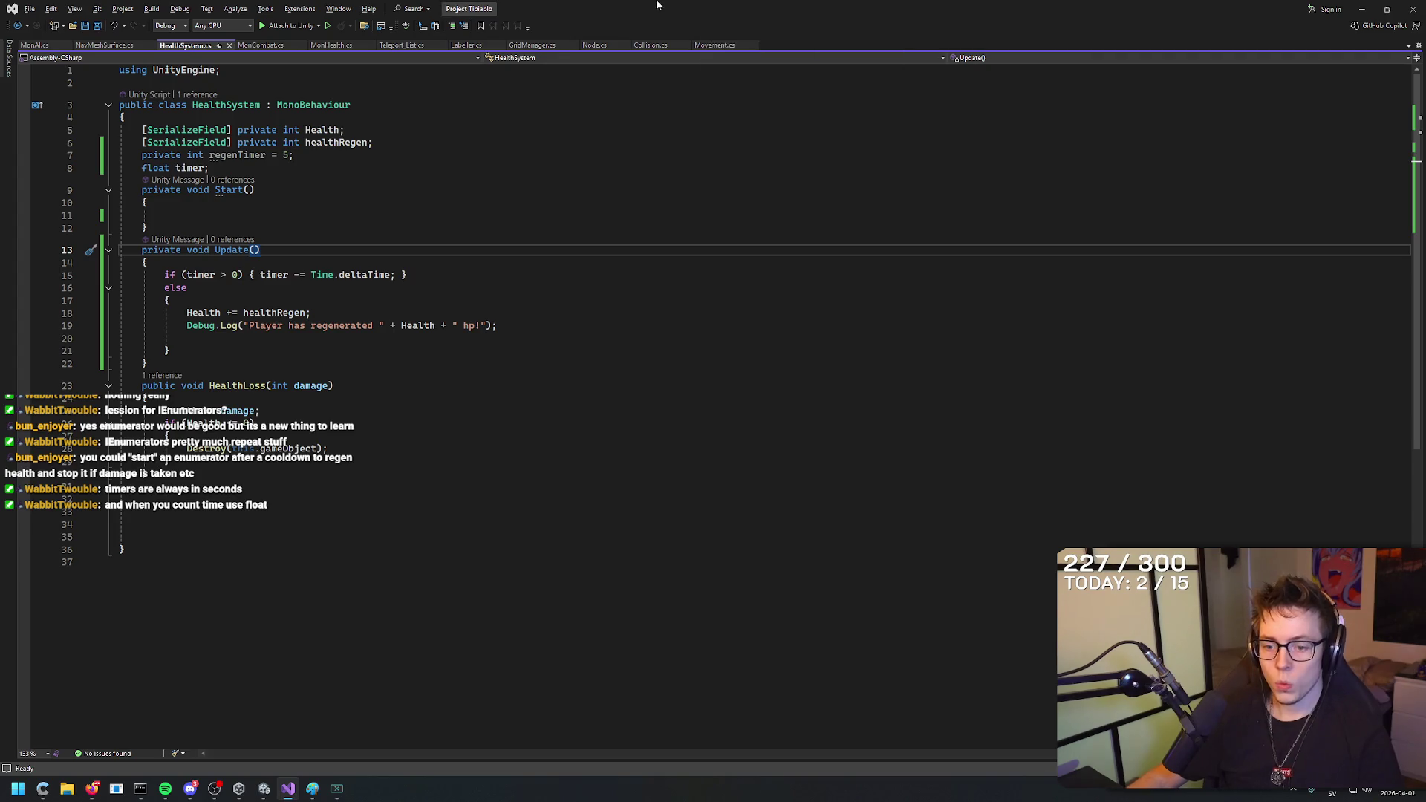
{"action": "left_click", "coordinate": [192, 783]}
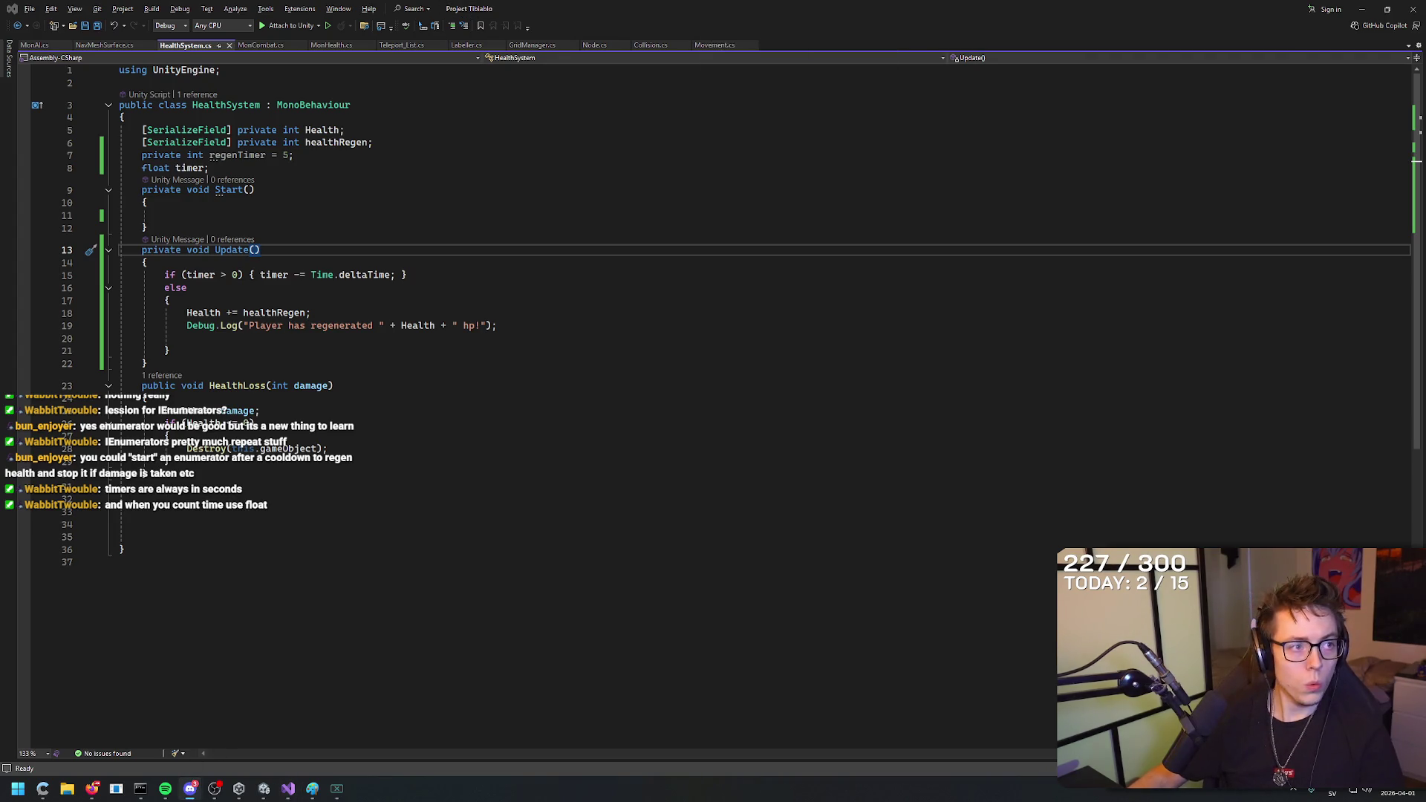
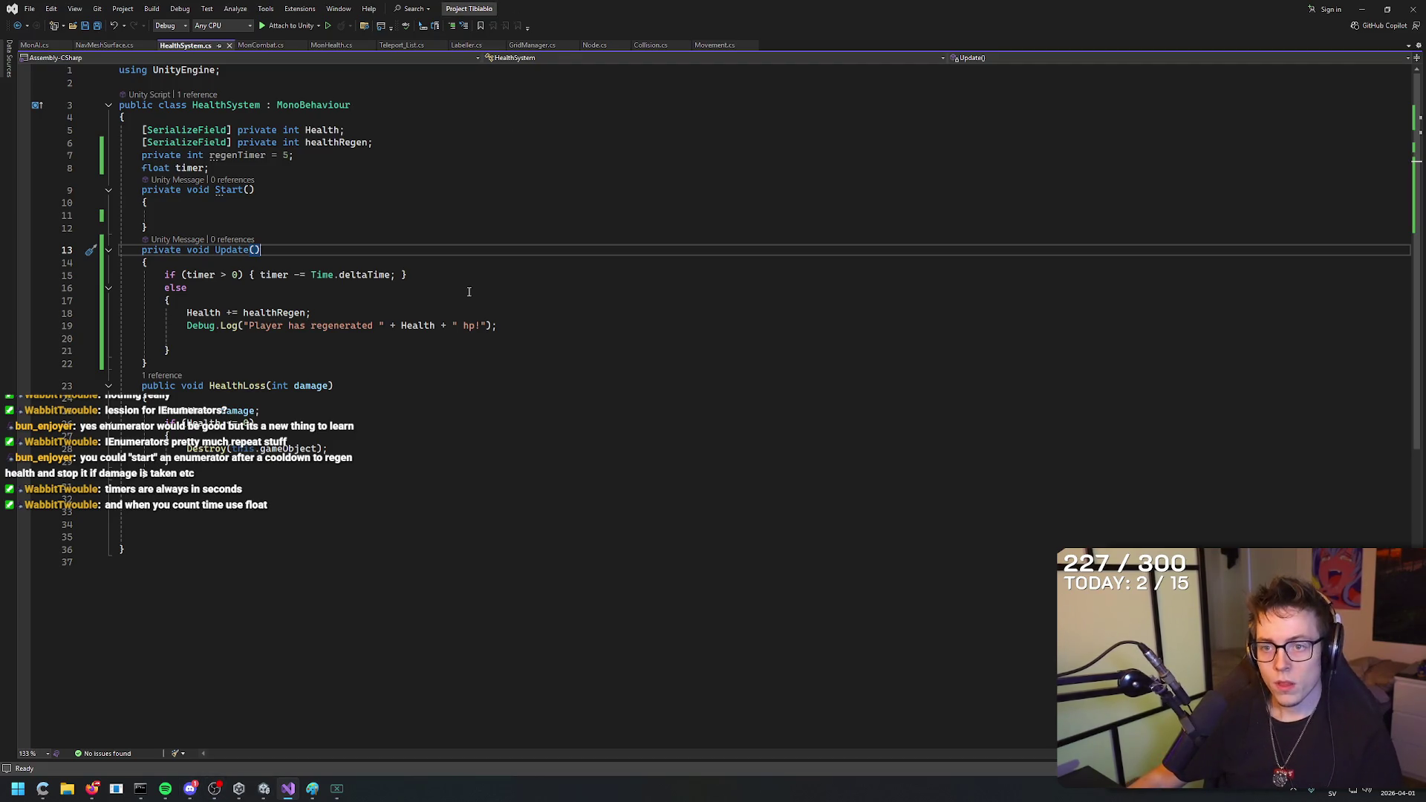
Save HealthSystem.cs and extend the line 15 timer condition to timer > 0 && Health < Health.
{"action": "left_click", "coordinate": [692, 166]}
{"action": "key", "text": "ctrl+s"}
{"action": "mouse_move", "coordinate": [214, 792]}
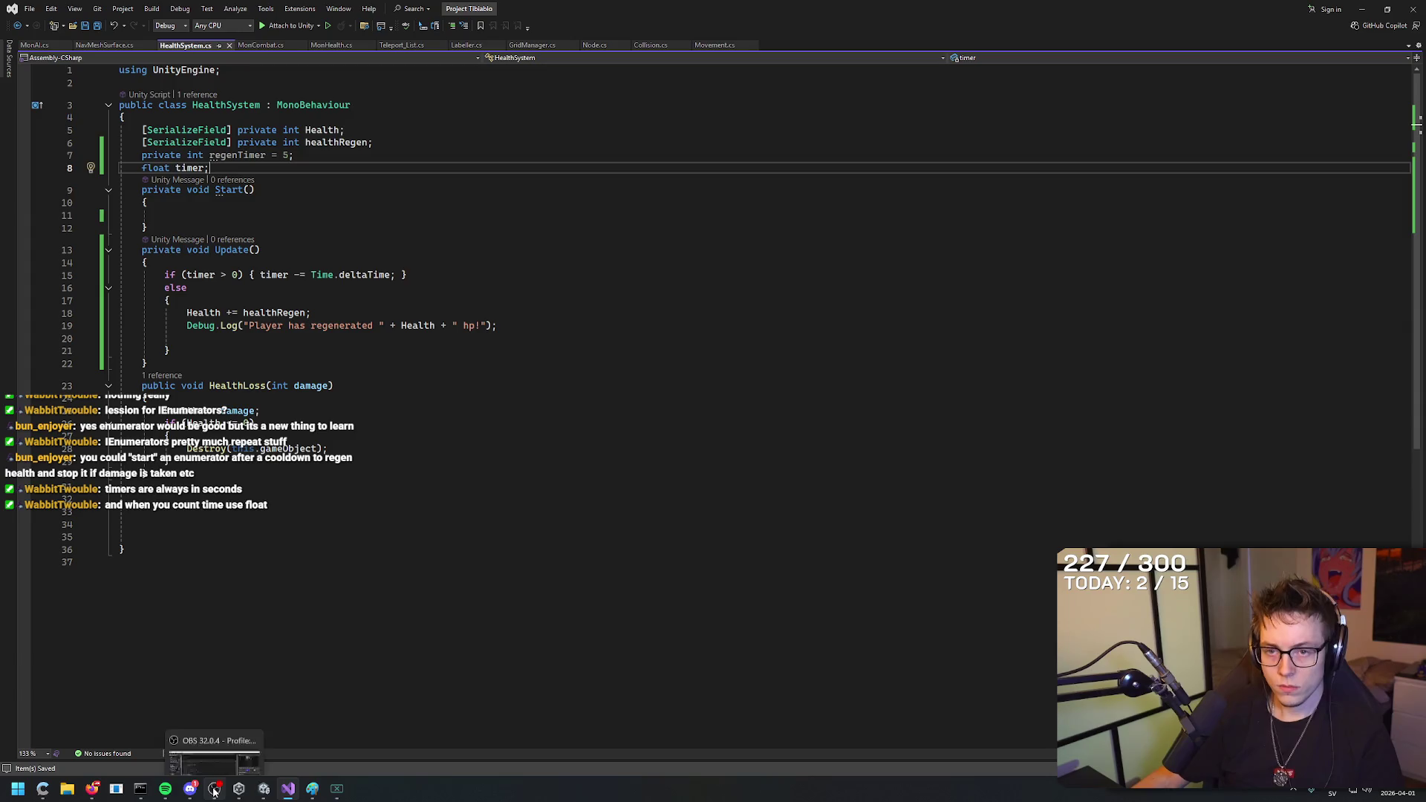
{"action": "left_click", "coordinate": [306, 312]}
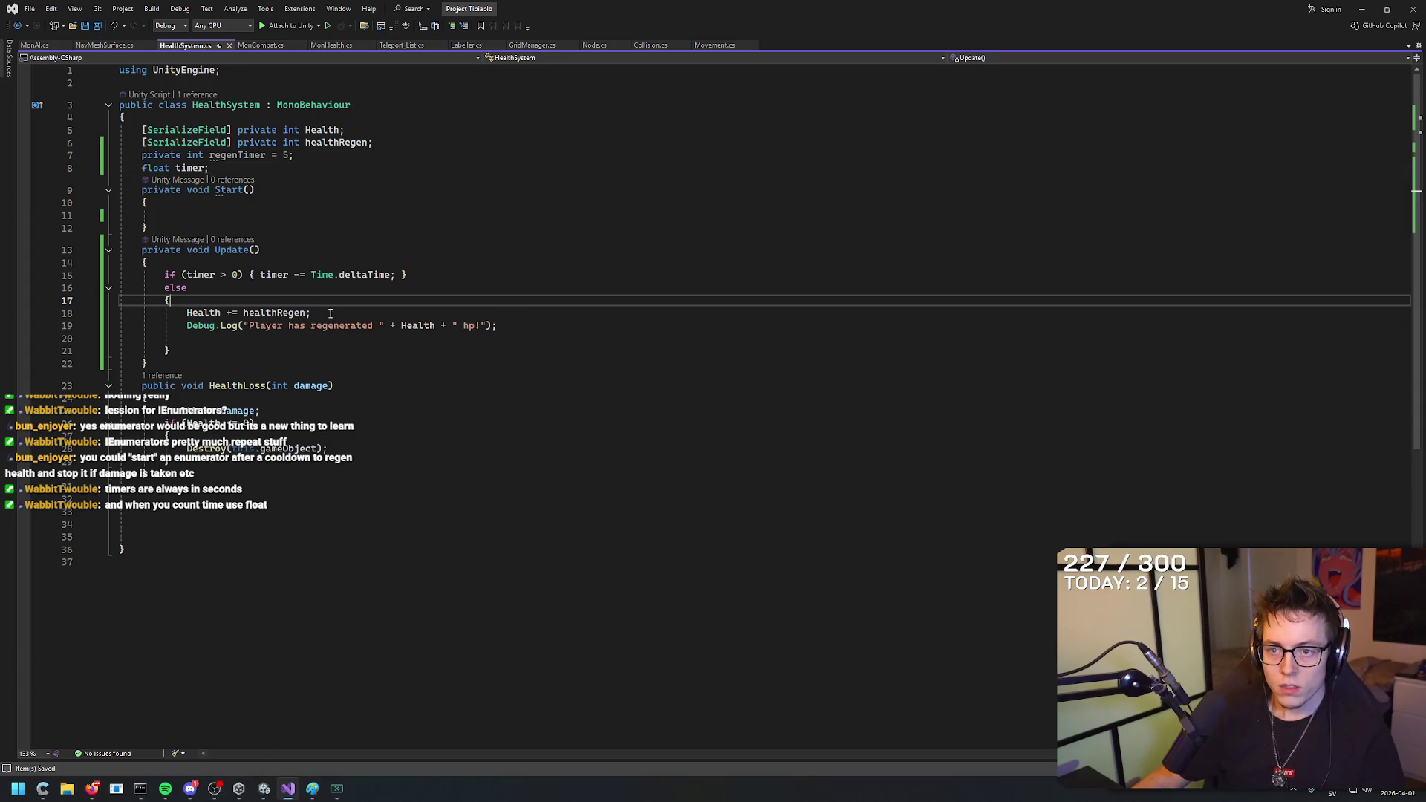
{"action": "left_click", "coordinate": [237, 275]}
{"action": "type", "text": "&& "}
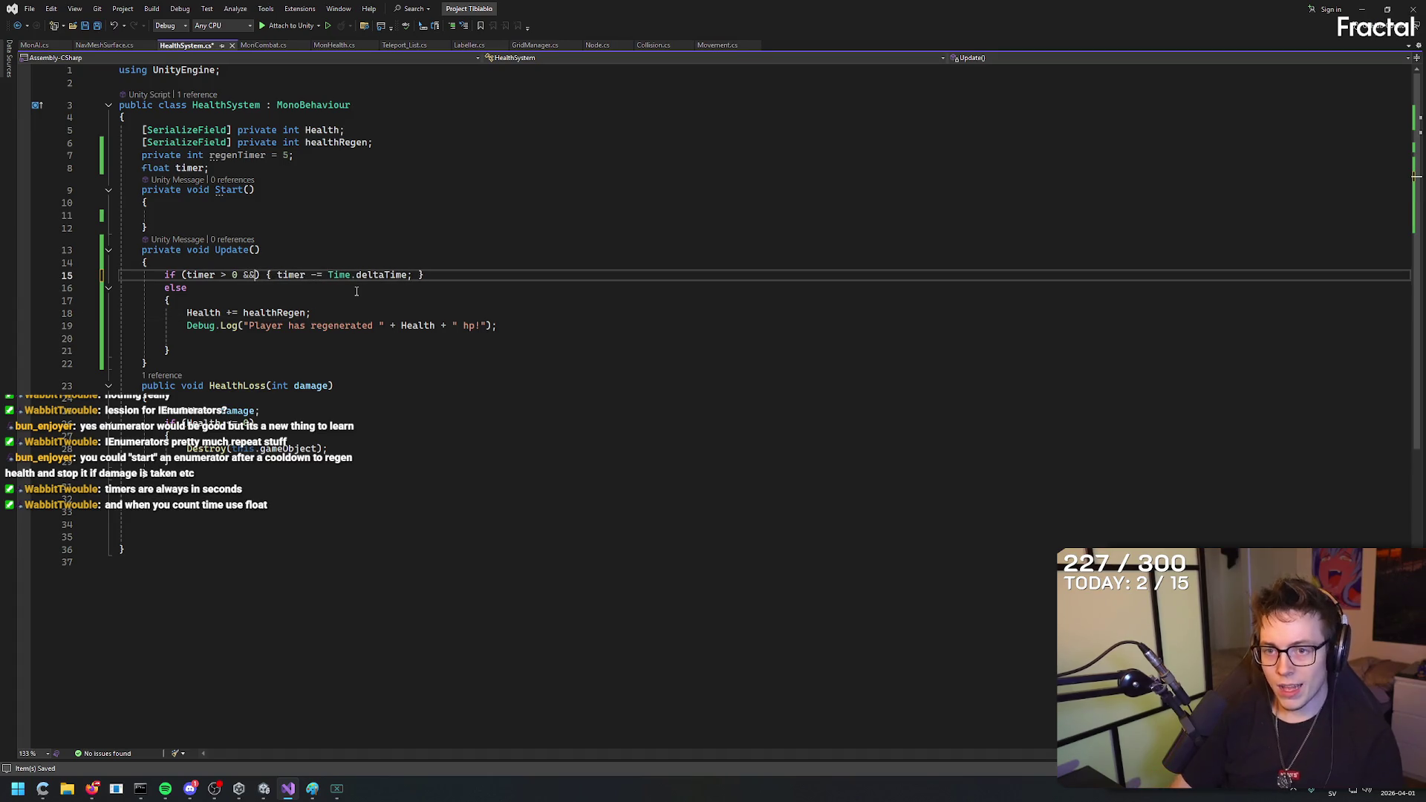
{"action": "type", "text": "Health "}
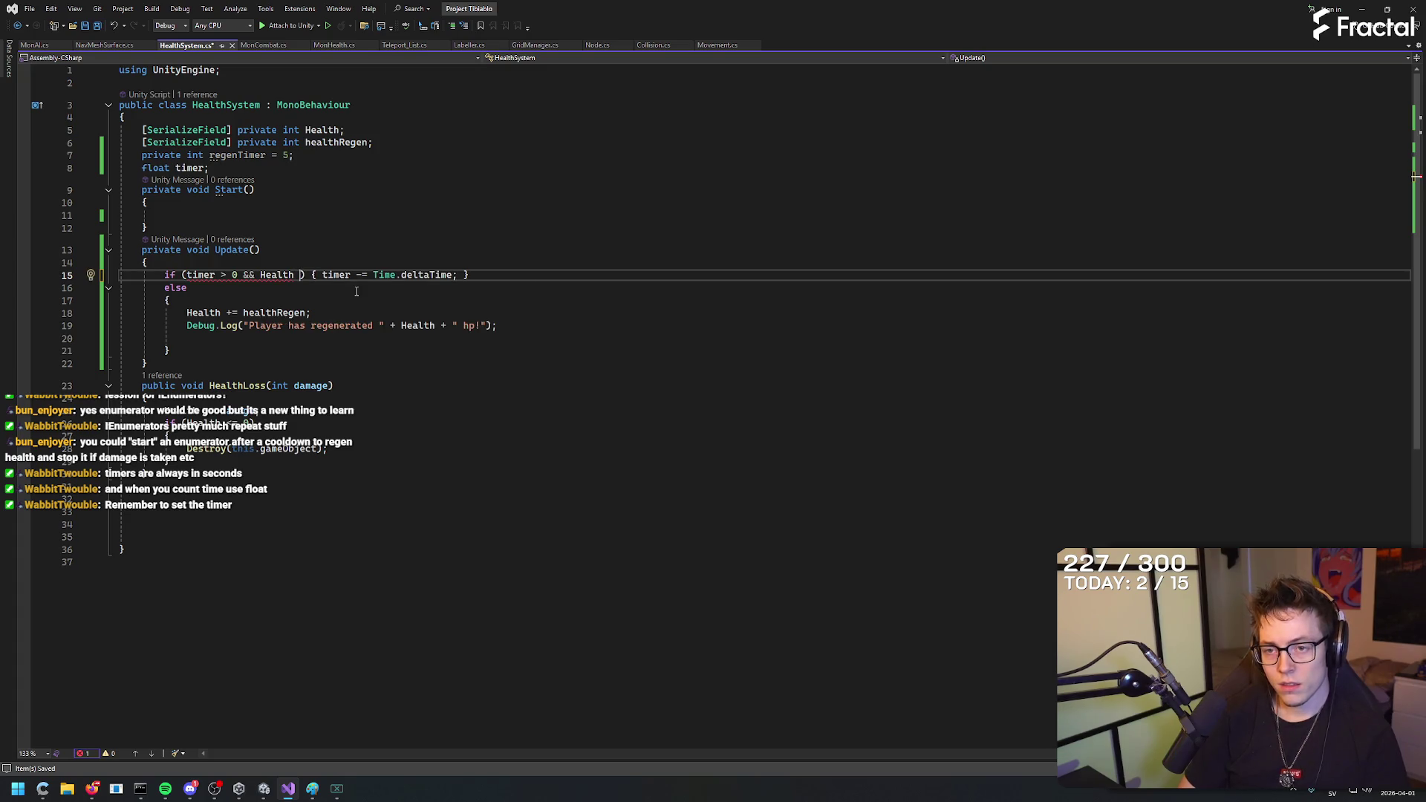
{"action": "type", "text": "!= Healt"}
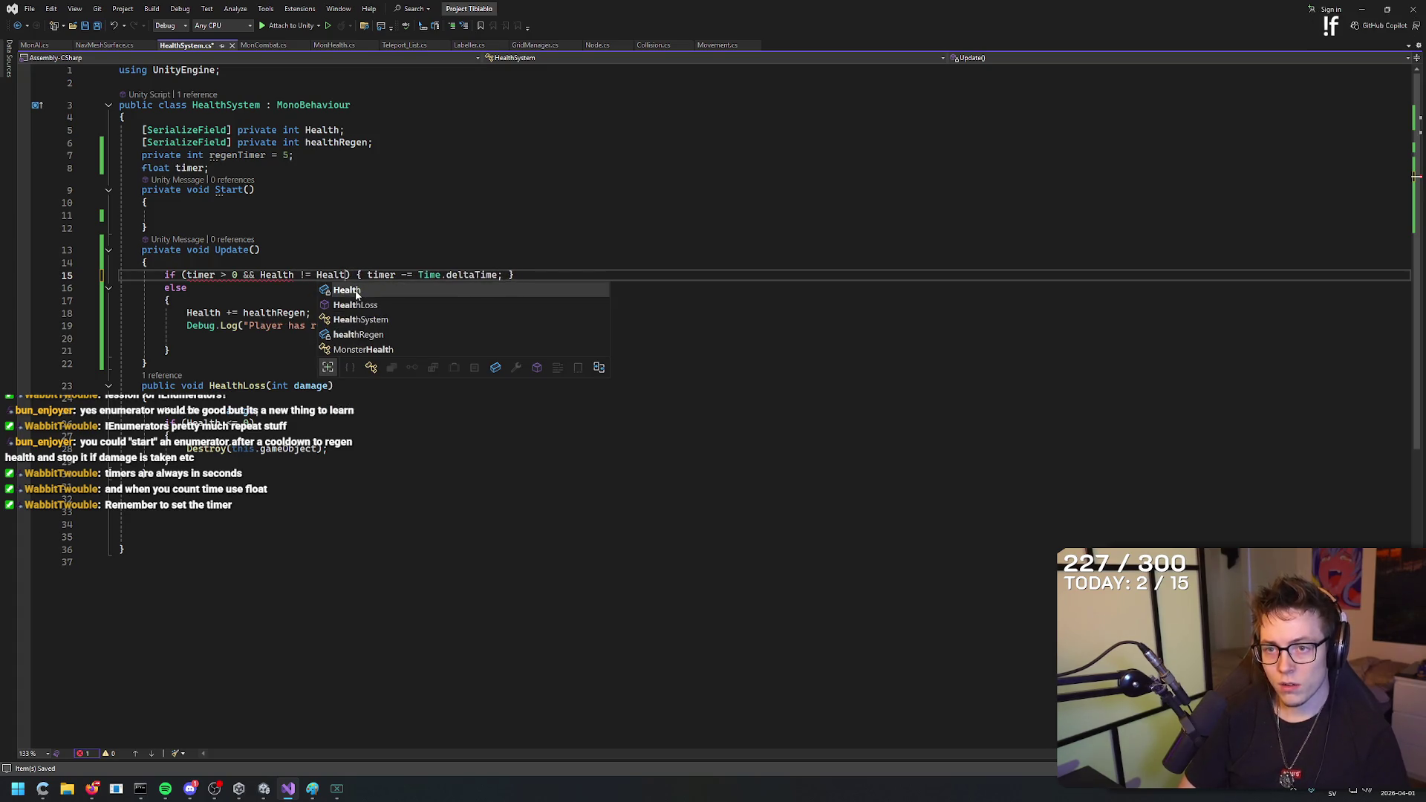
{"action": "key", "text": "BackSpace"}
{"action": "key", "text": "BackSpace"}
{"action": "key", "text": "BackSpace"}
{"action": "type", "text": "< "}
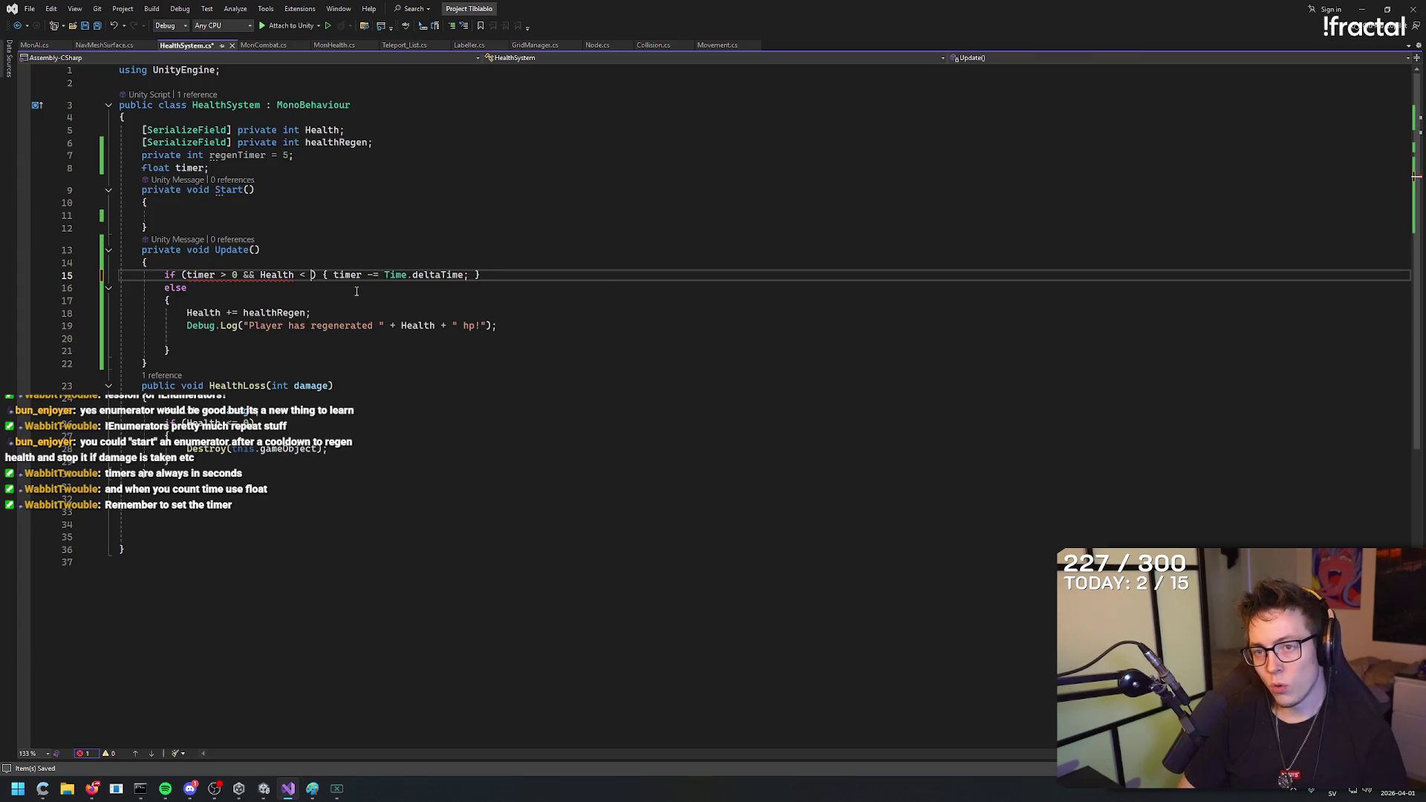
{"action": "type", "text": "Health"}
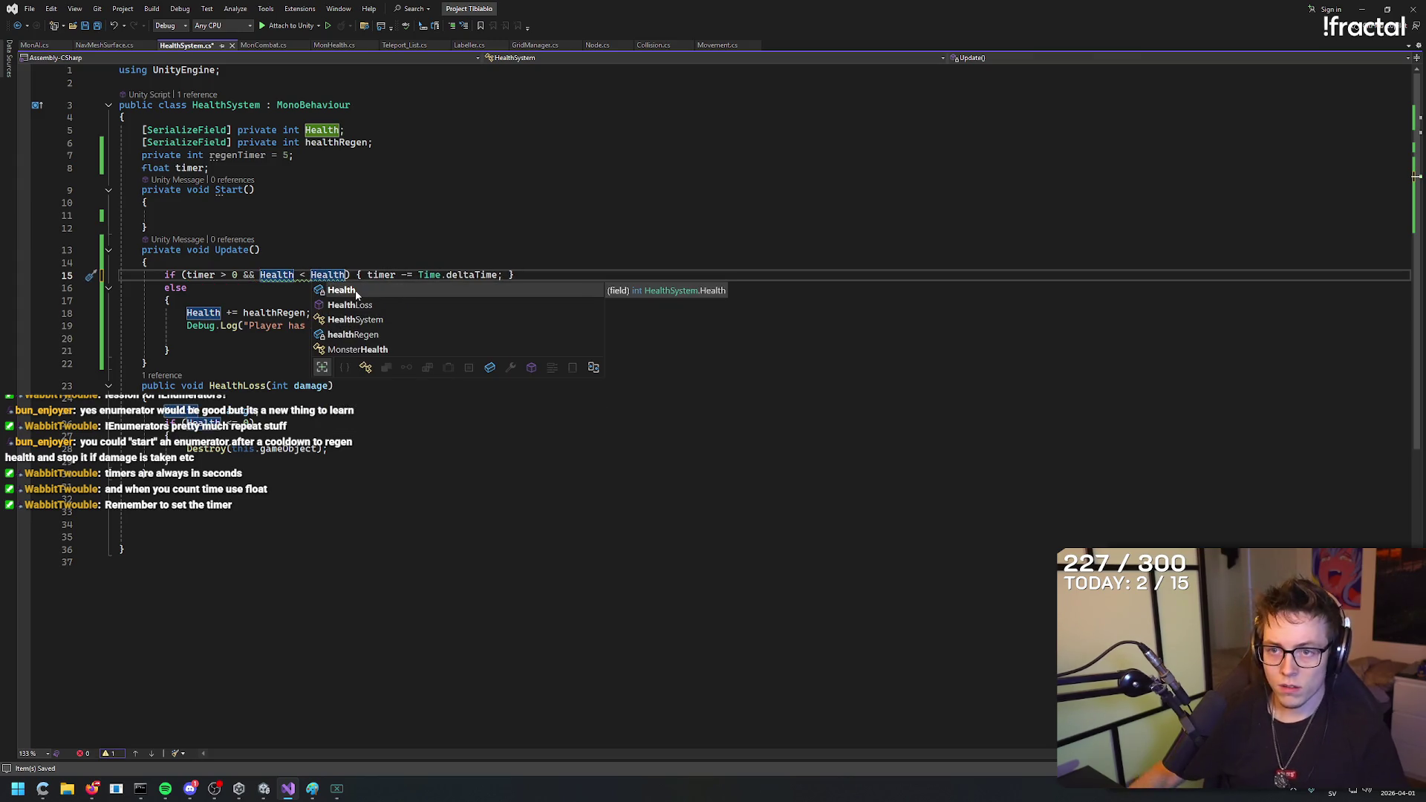
{"action": "key", "text": "Escape"}
{"action": "key", "text": "Up"}
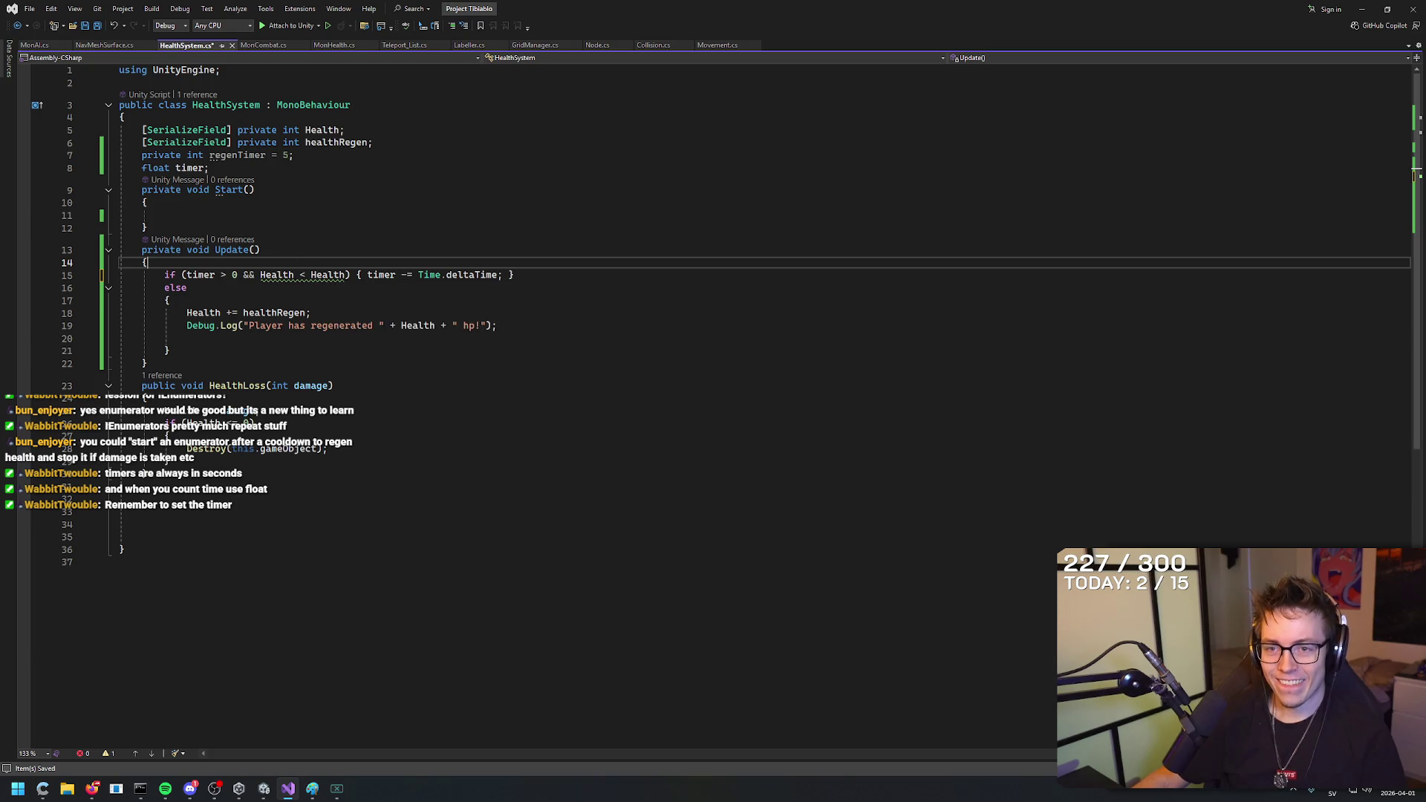
{"action": "key", "text": "alt+Tab"}
{"action": "mouse_move", "coordinate": [310, 274]}
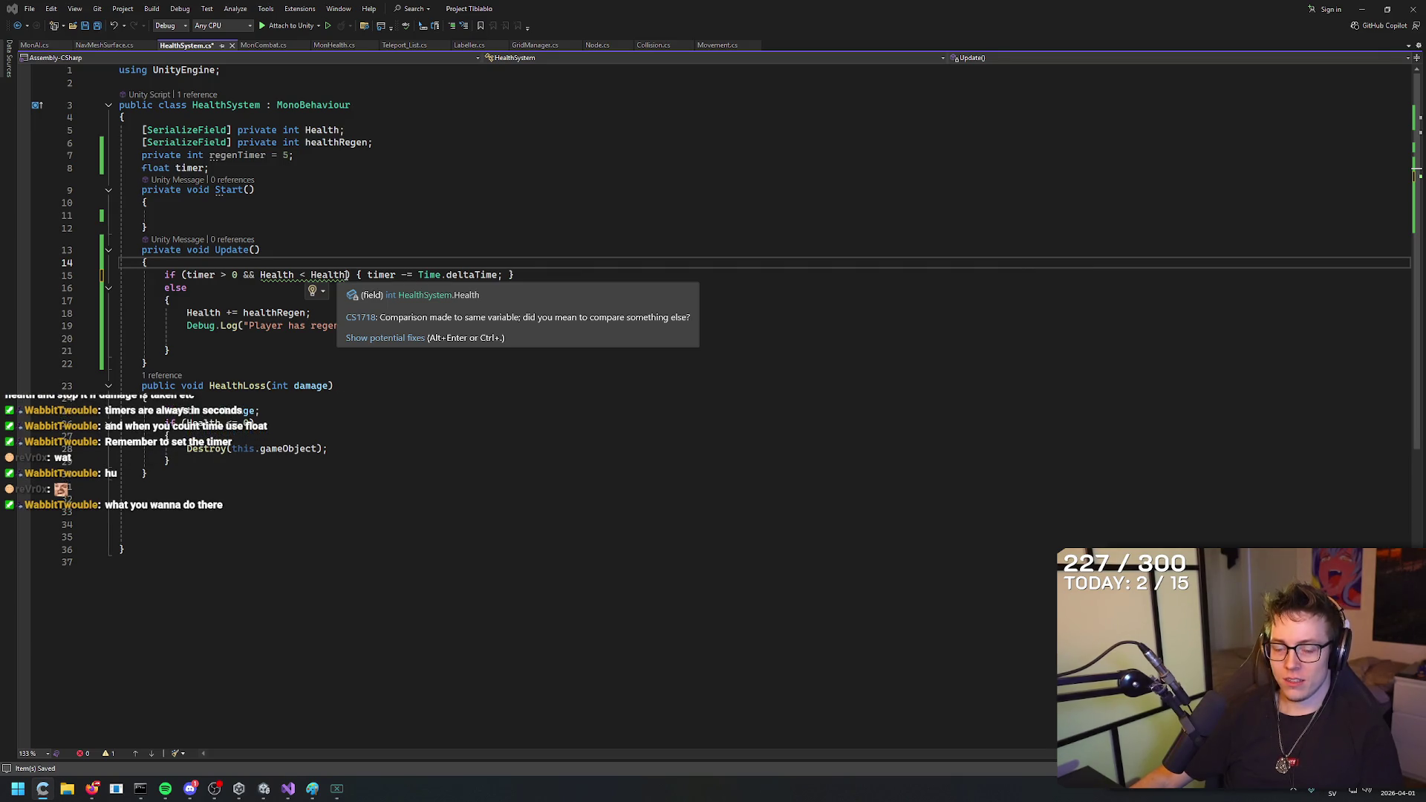
Rewrite the second timer check as (Health / Health != 1) and save HealthSystem.cs.
{"action": "left_click", "coordinate": [568, 274]}
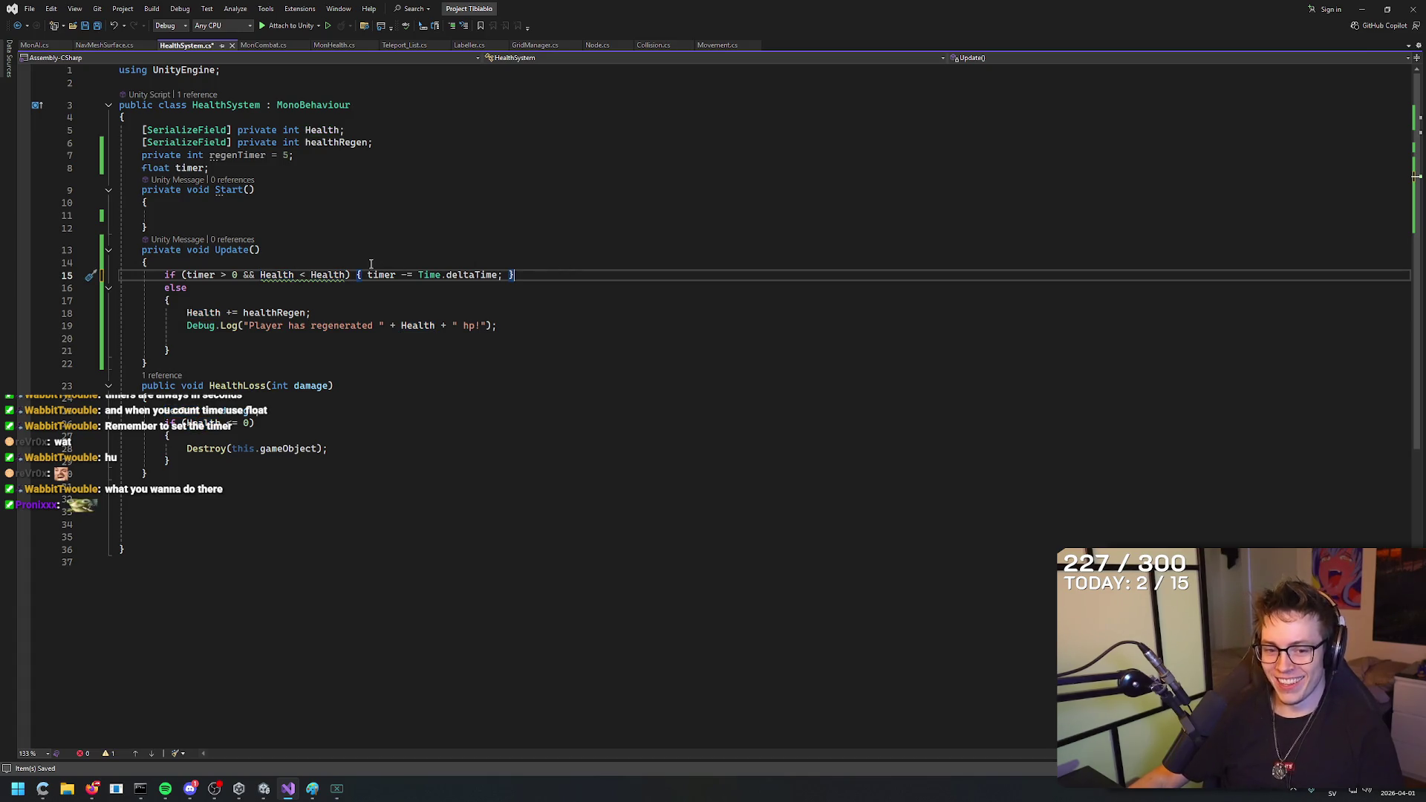
{"action": "mouse_move", "coordinate": [345, 274]}
{"action": "left_mouse_down"}
{"action": "mouse_move", "coordinate": [260, 275]}
{"action": "mouse_move", "coordinate": [300, 275]}
{"action": "left_mouse_up"}
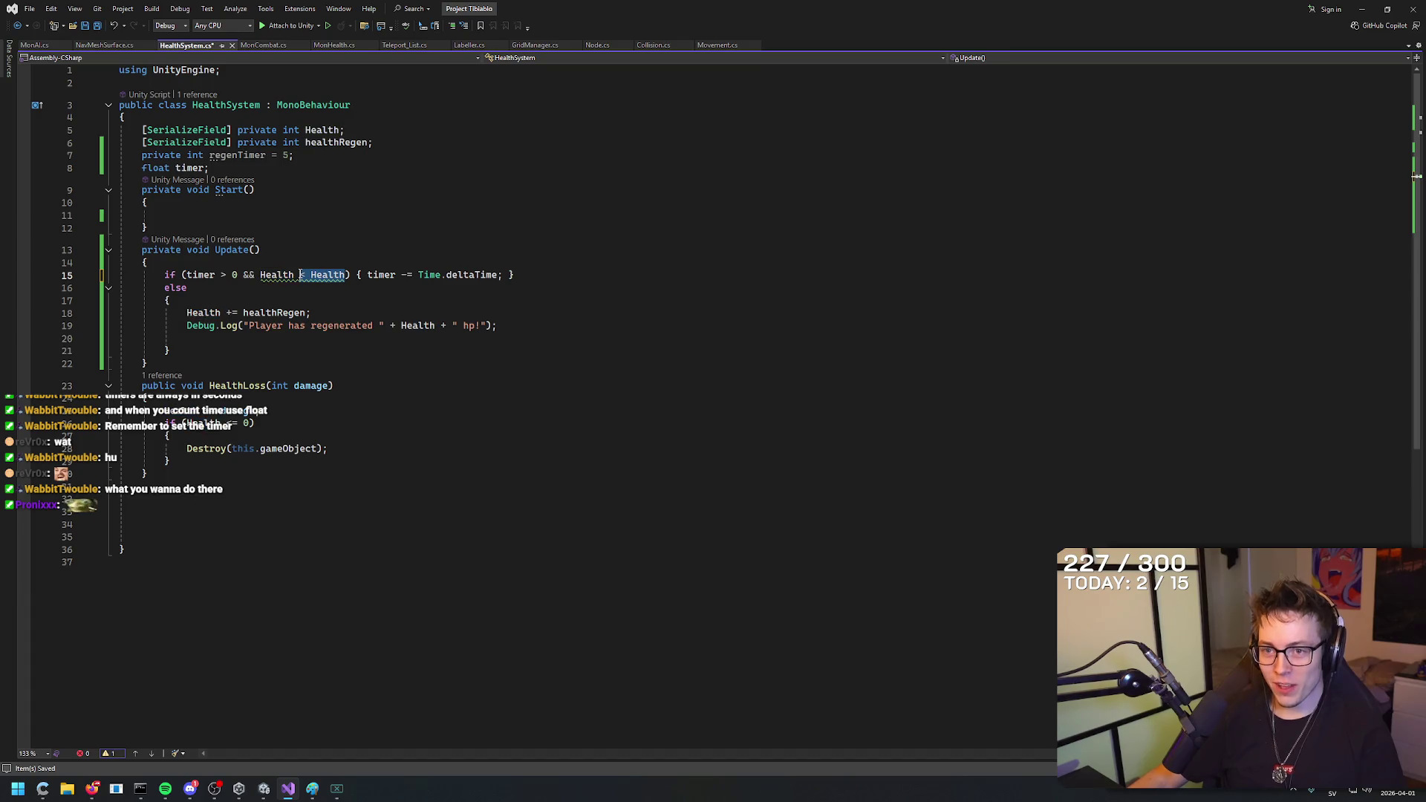
{"action": "type", "text": "/ Health "}
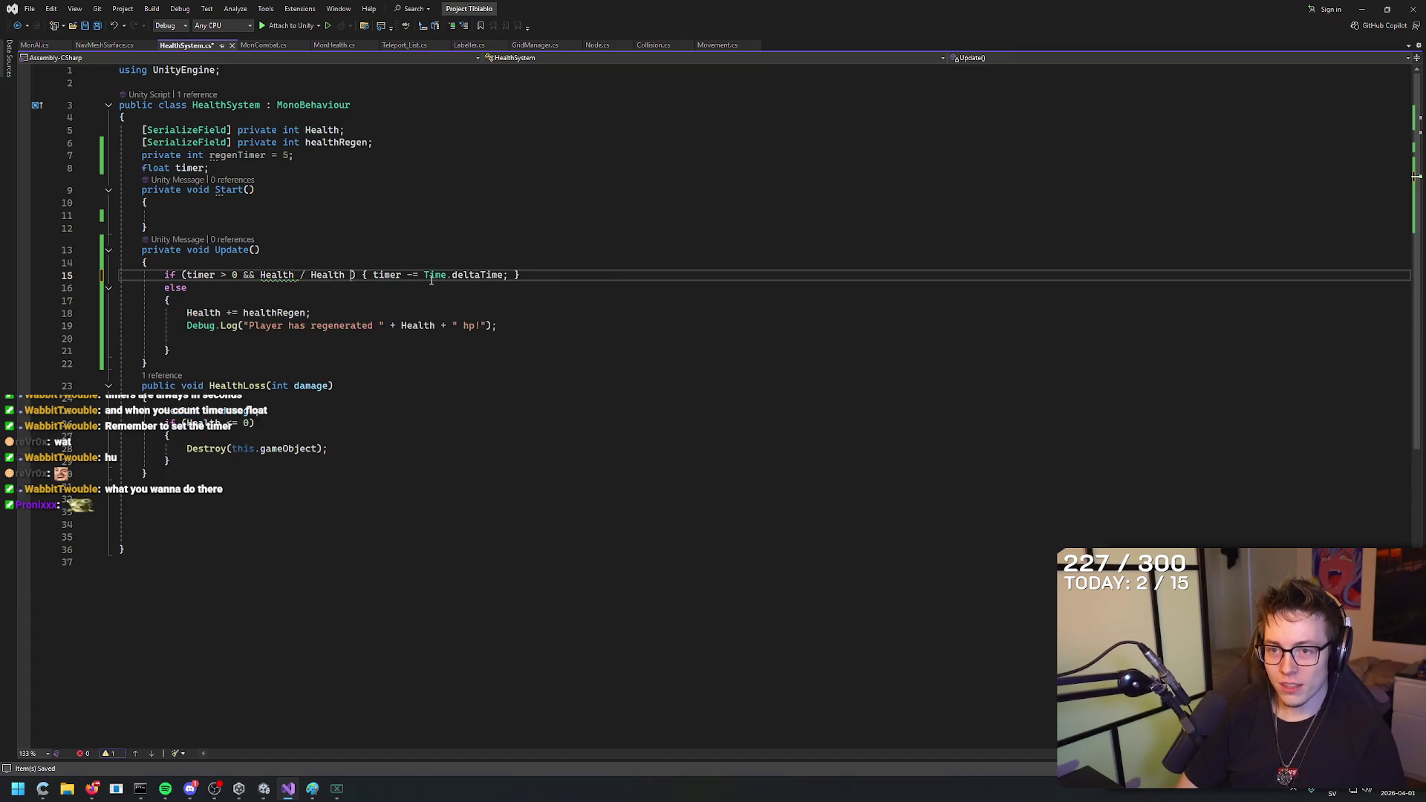
{"action": "type", "text": "!= 1"}
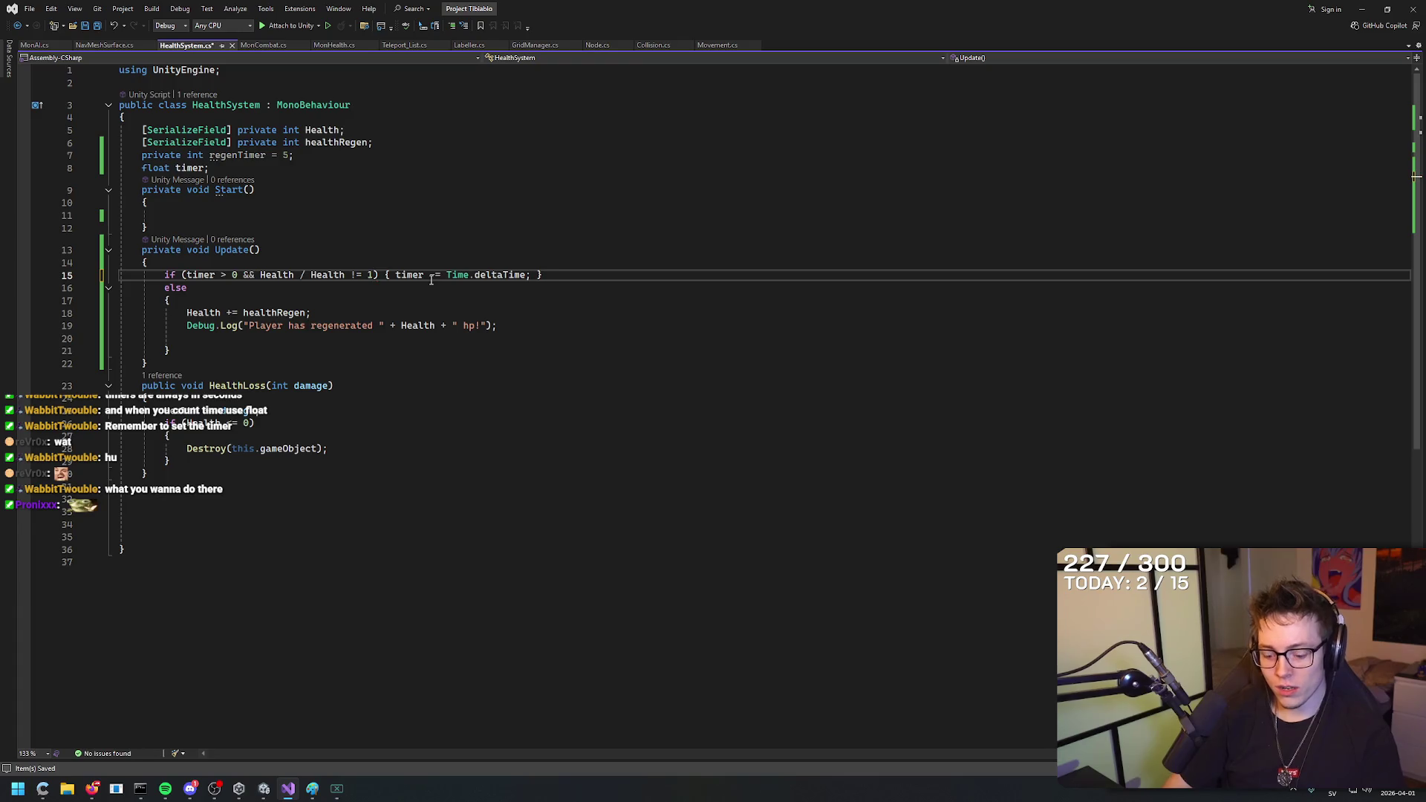
{"action": "type", "text": ")"}
{"action": "key", "text": "ctrl+Left"}
{"action": "key", "text": "ctrl+Left"}
{"action": "key", "text": "ctrl+Left"}
{"action": "type", "text": "("}
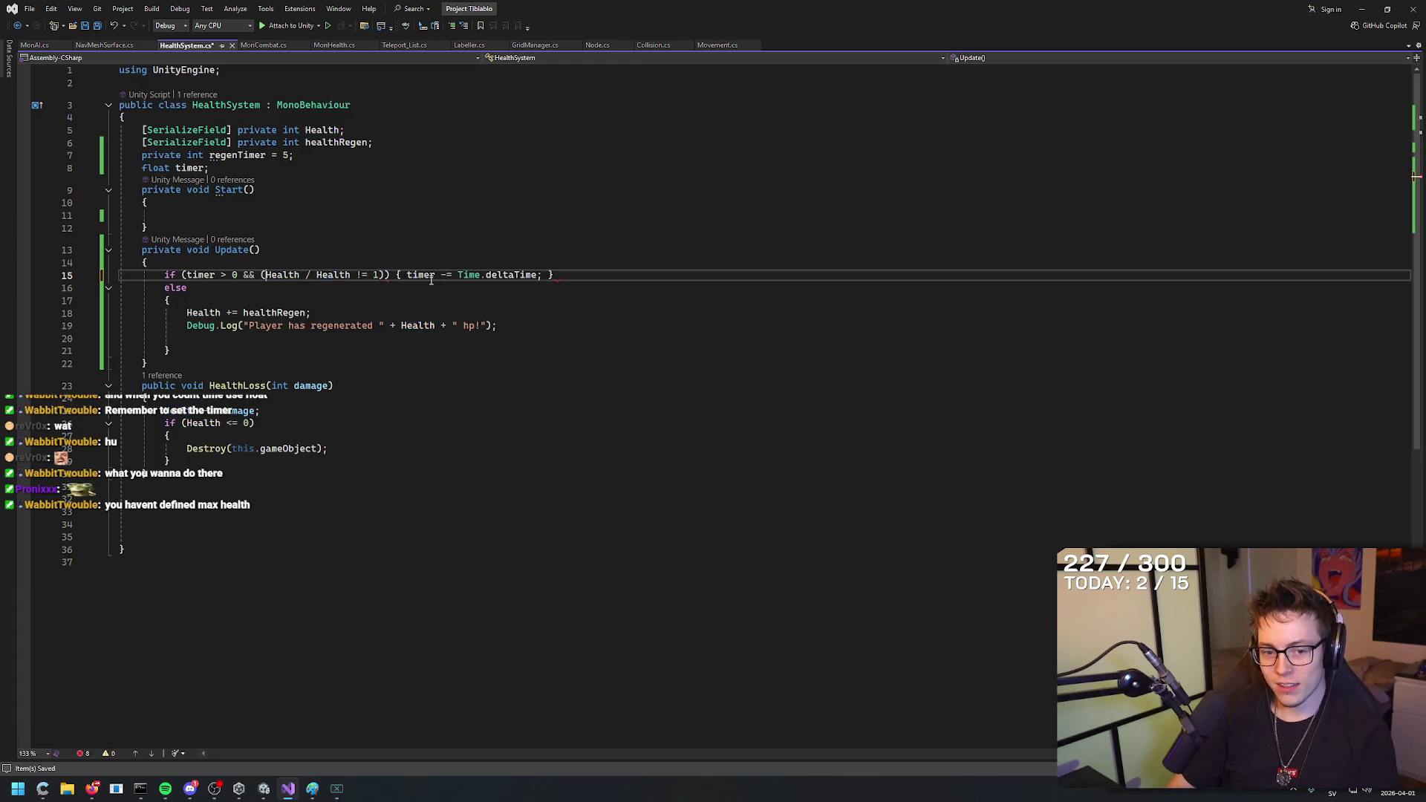
{"action": "key", "text": "End"}
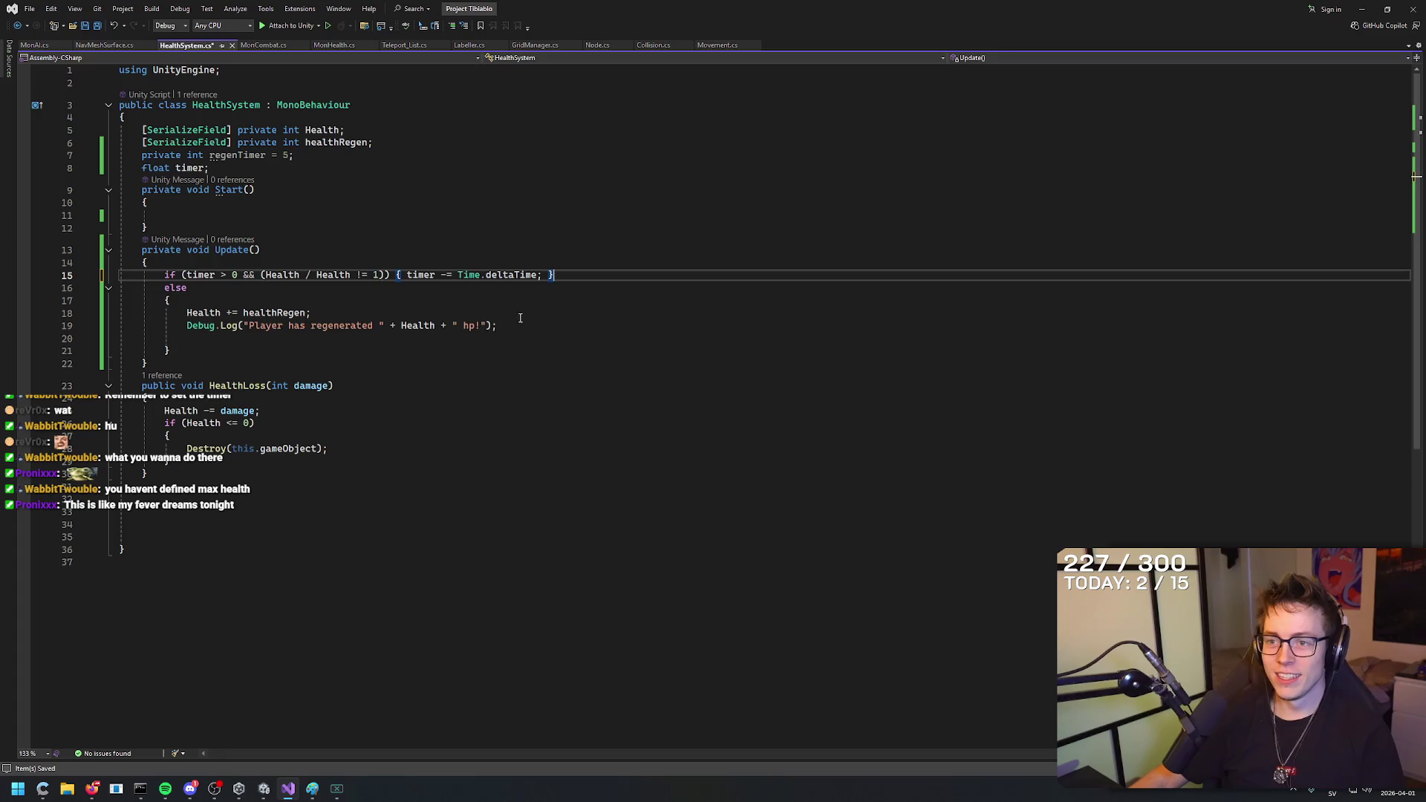
{"action": "key", "text": "Down"}
{"action": "key", "text": "Down"}
{"action": "key", "text": "Down"}
{"action": "left_click", "coordinate": [534, 338]}
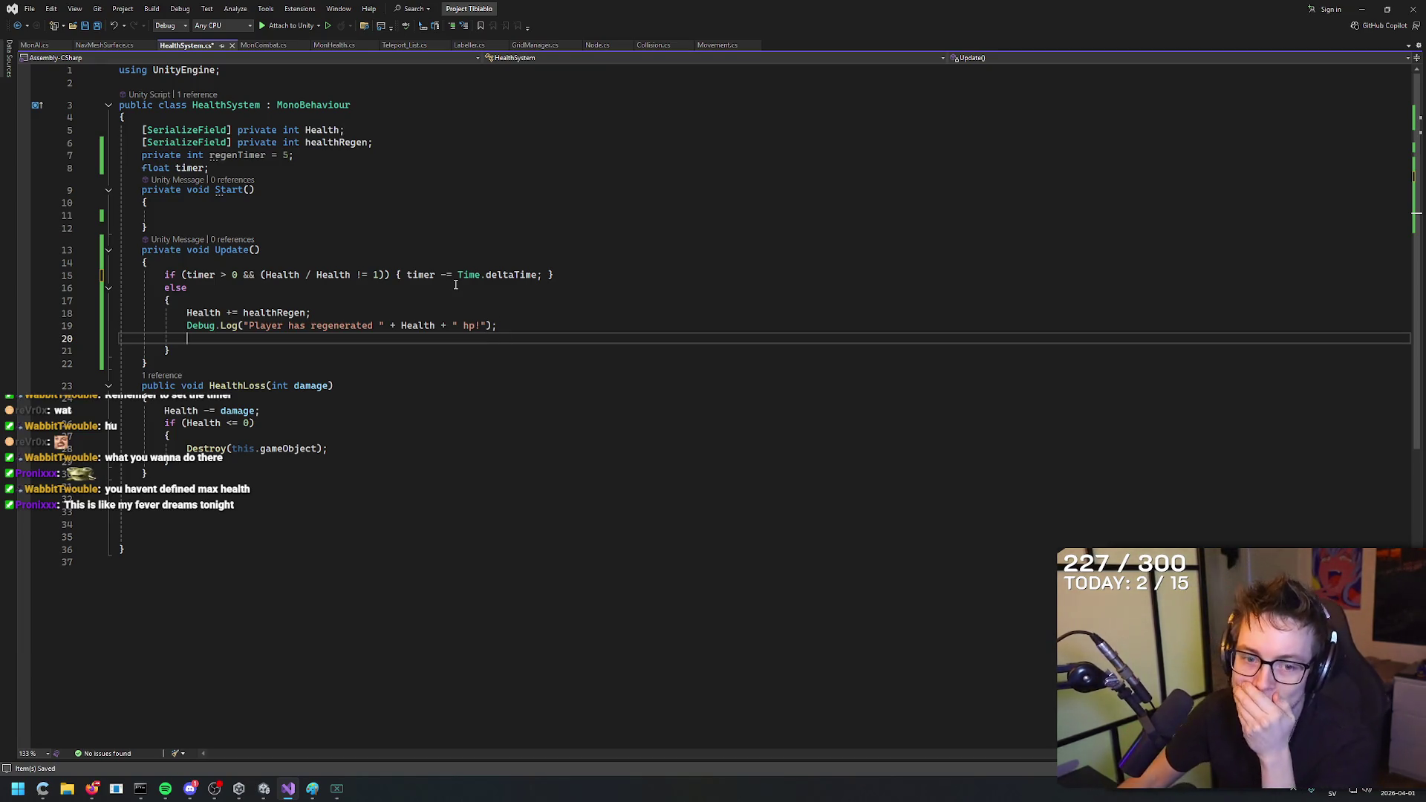
{"action": "left_click", "coordinate": [381, 275]}
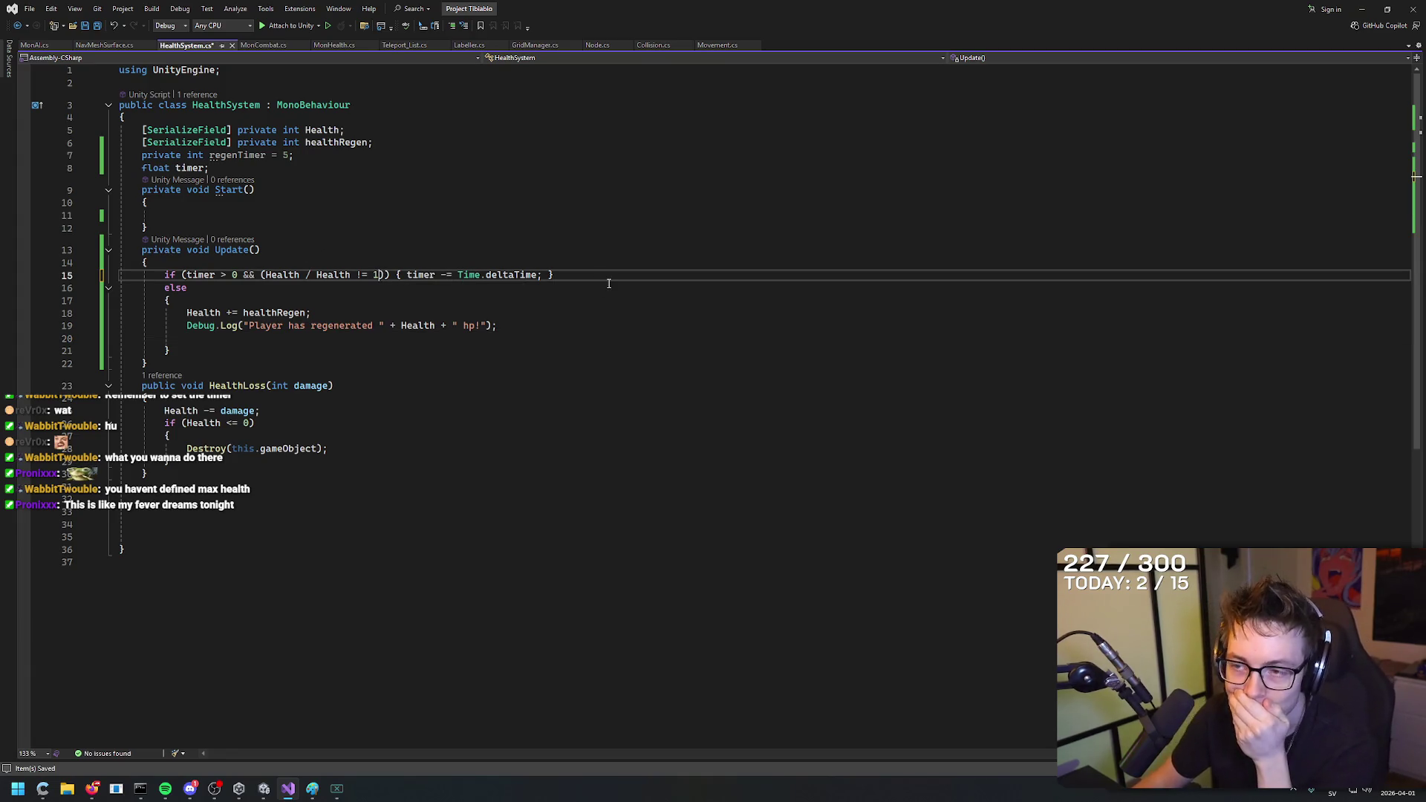
{"action": "left_click", "coordinate": [609, 281]}
{"action": "key", "text": "ctrl+s"}
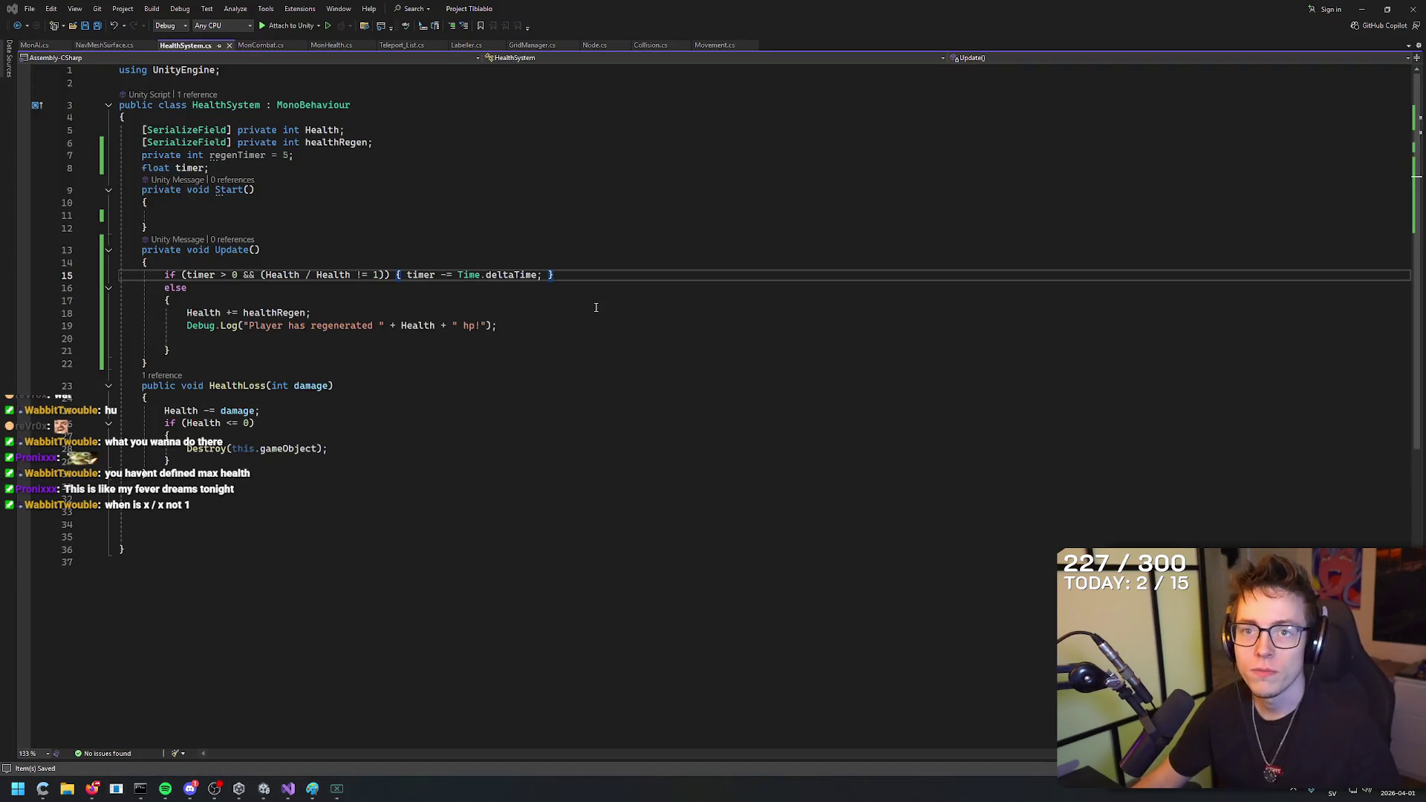
{"action": "key", "text": "alt+Tab"}
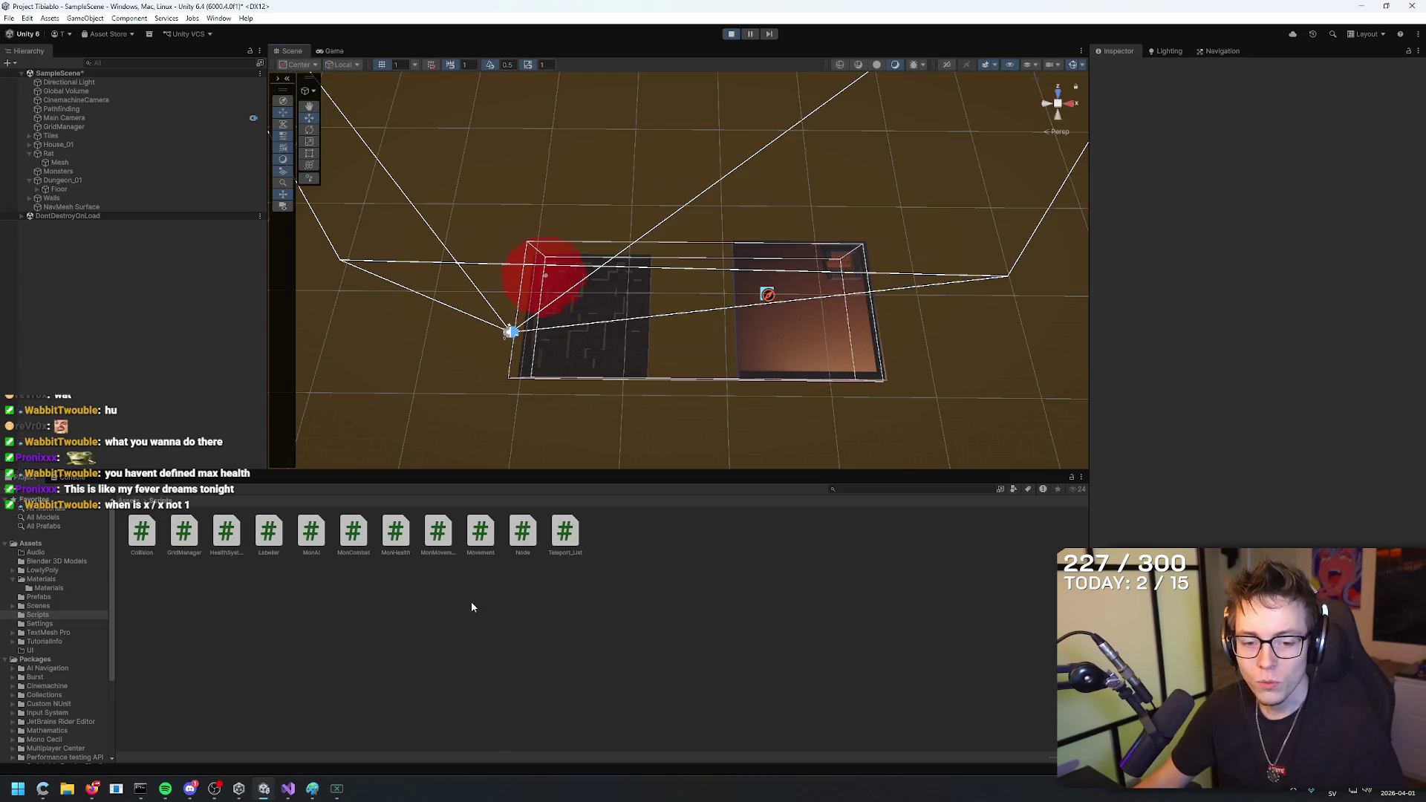
{"action": "mouse_move", "coordinate": [284, 793]}
{"action": "left_click", "coordinate": [285, 740]}
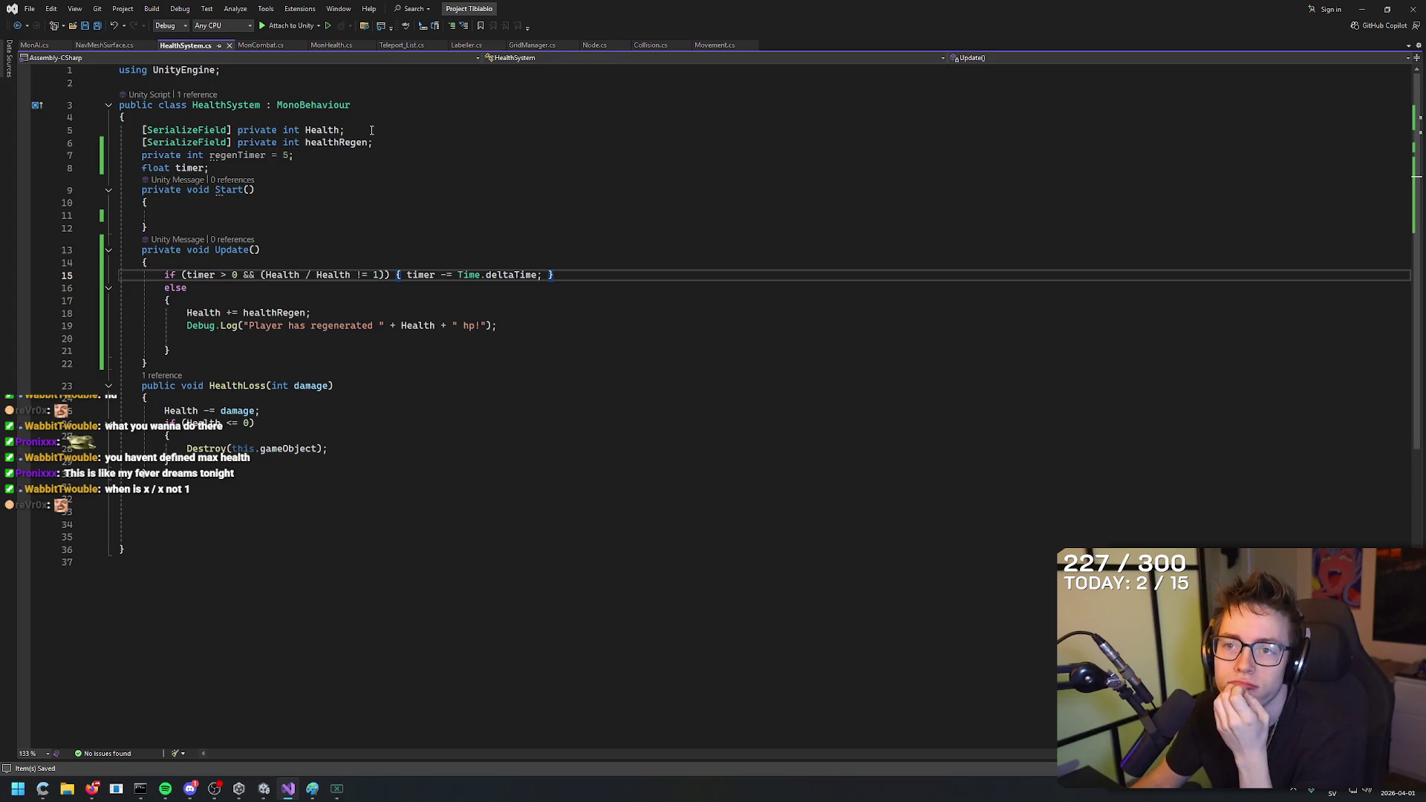
Declare a new int field maxHealth below the Health field.
{"action": "left_click", "coordinate": [372, 130]}
{"action": "key", "text": "Home"}
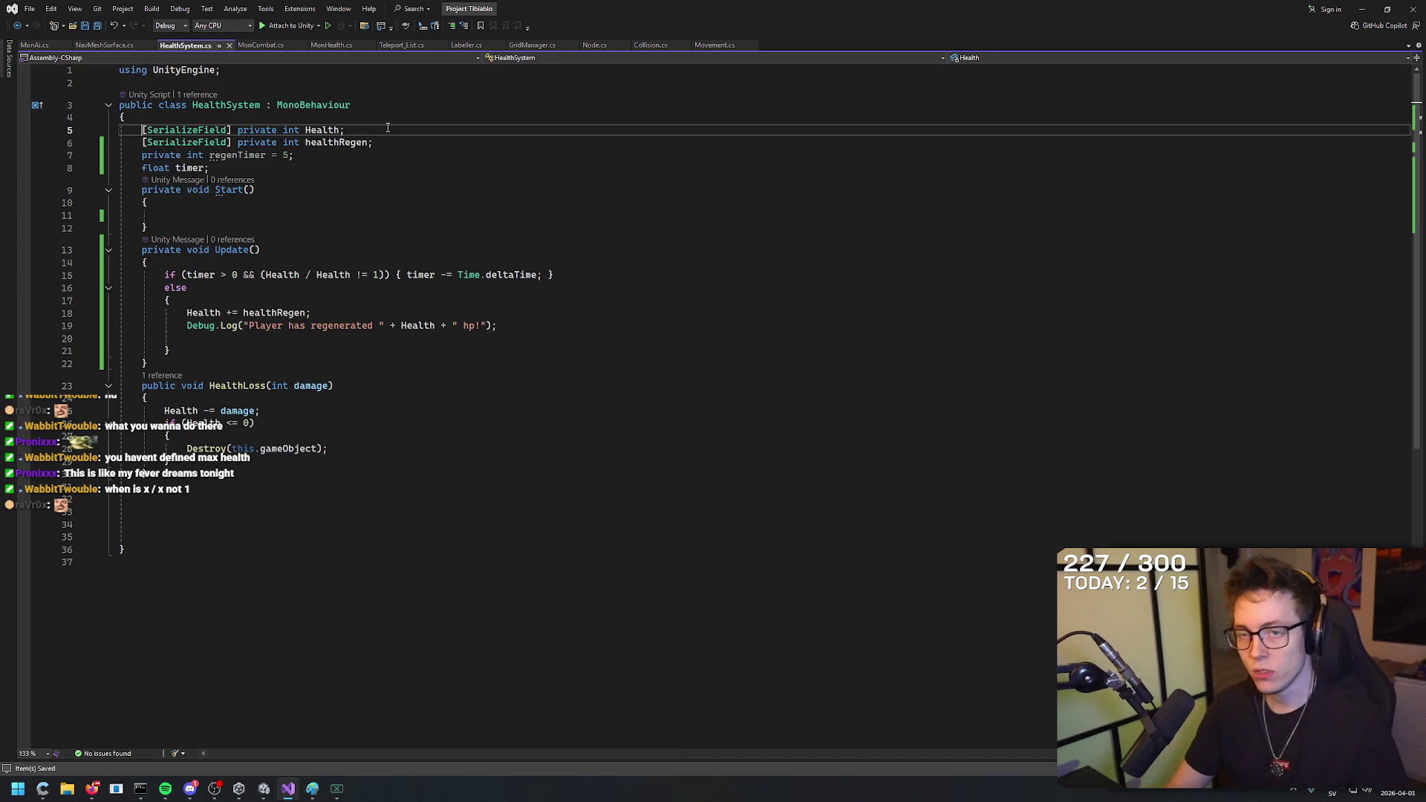
{"action": "key", "text": "End"}
{"action": "key", "text": "Return"}
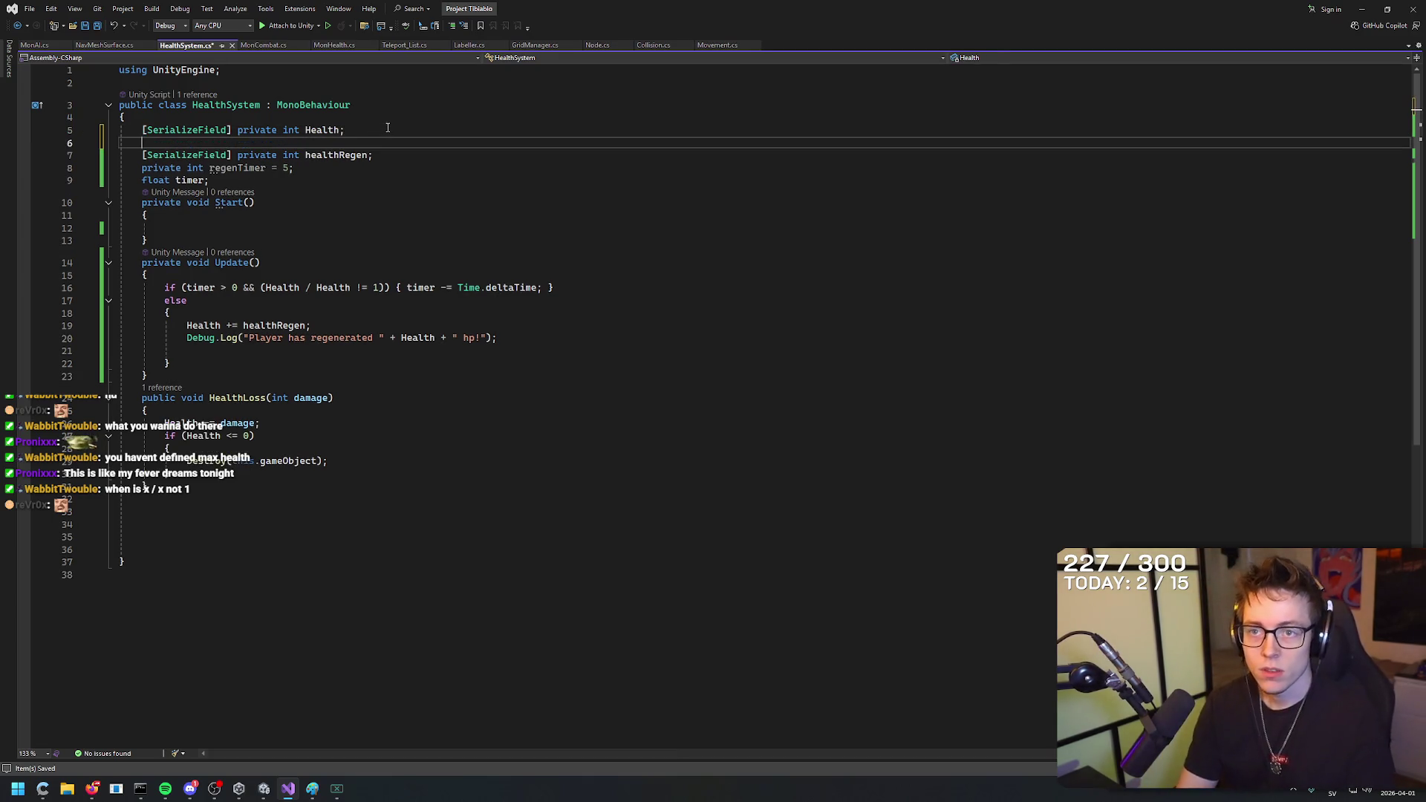
{"action": "type", "text": "private int max"}
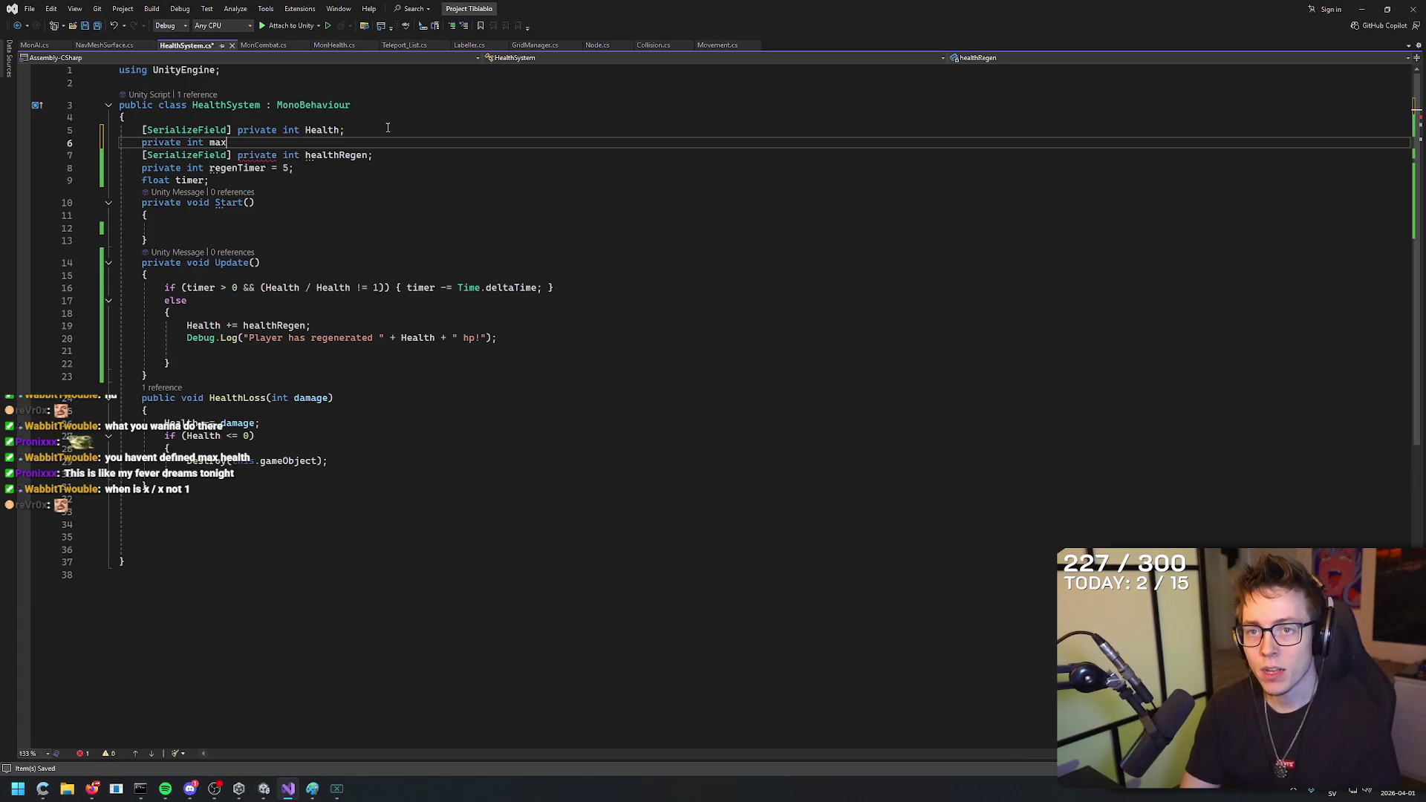
{"action": "type", "text": "HGealalth;"}
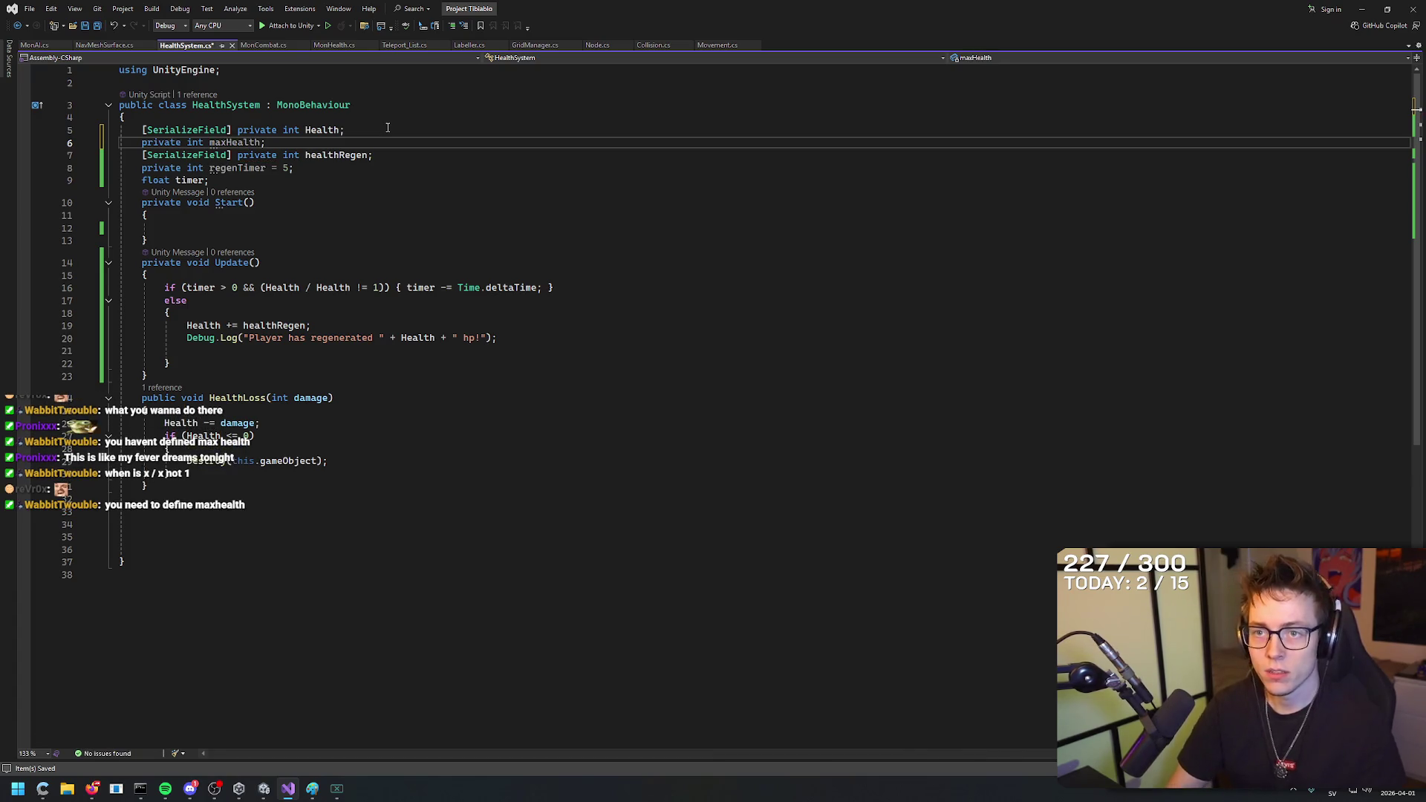
{"action": "left_click", "coordinate": [405, 273]}
Assign maxHealth = Health inside the Start method.
{"action": "left_click", "coordinate": [404, 228]}
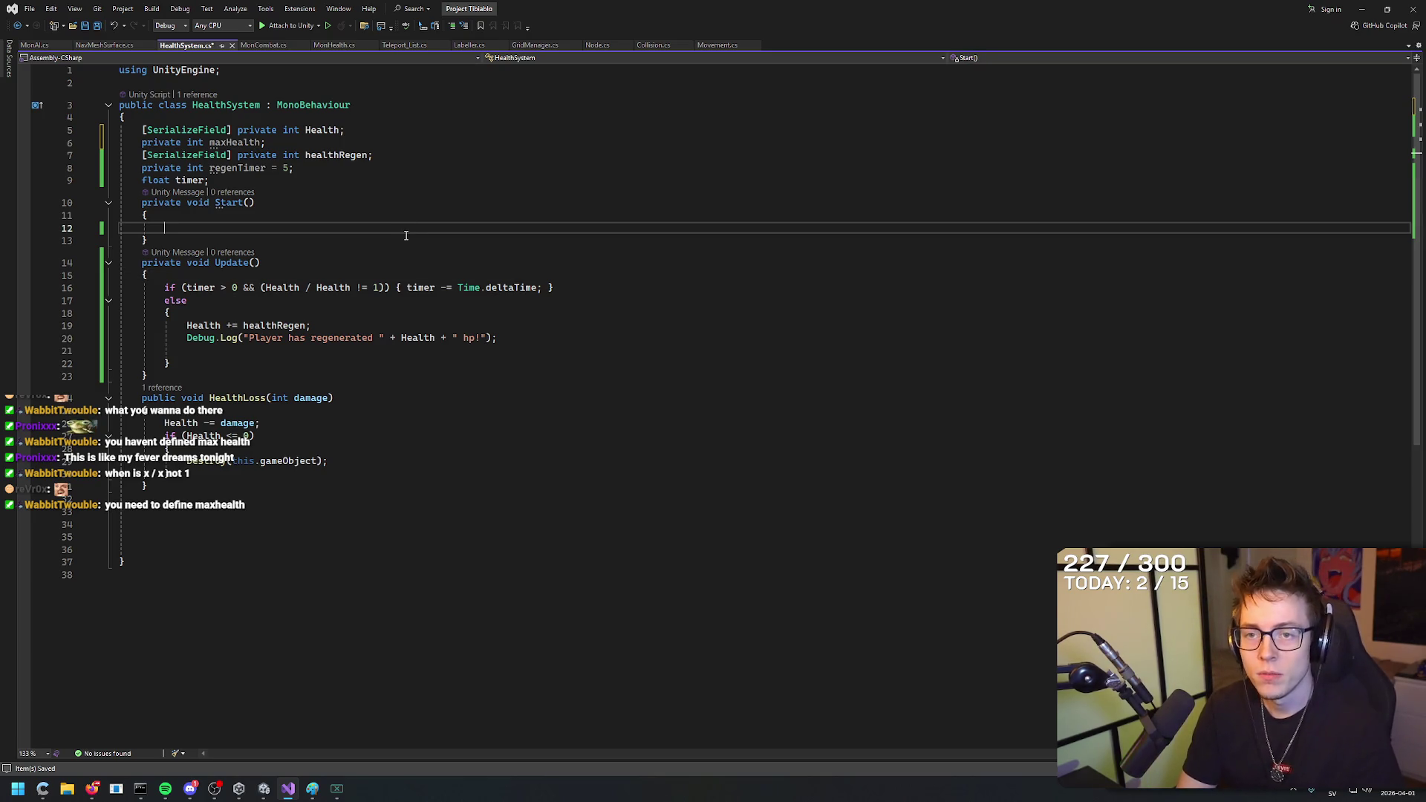
{"action": "type", "text": "maxHealth = "}
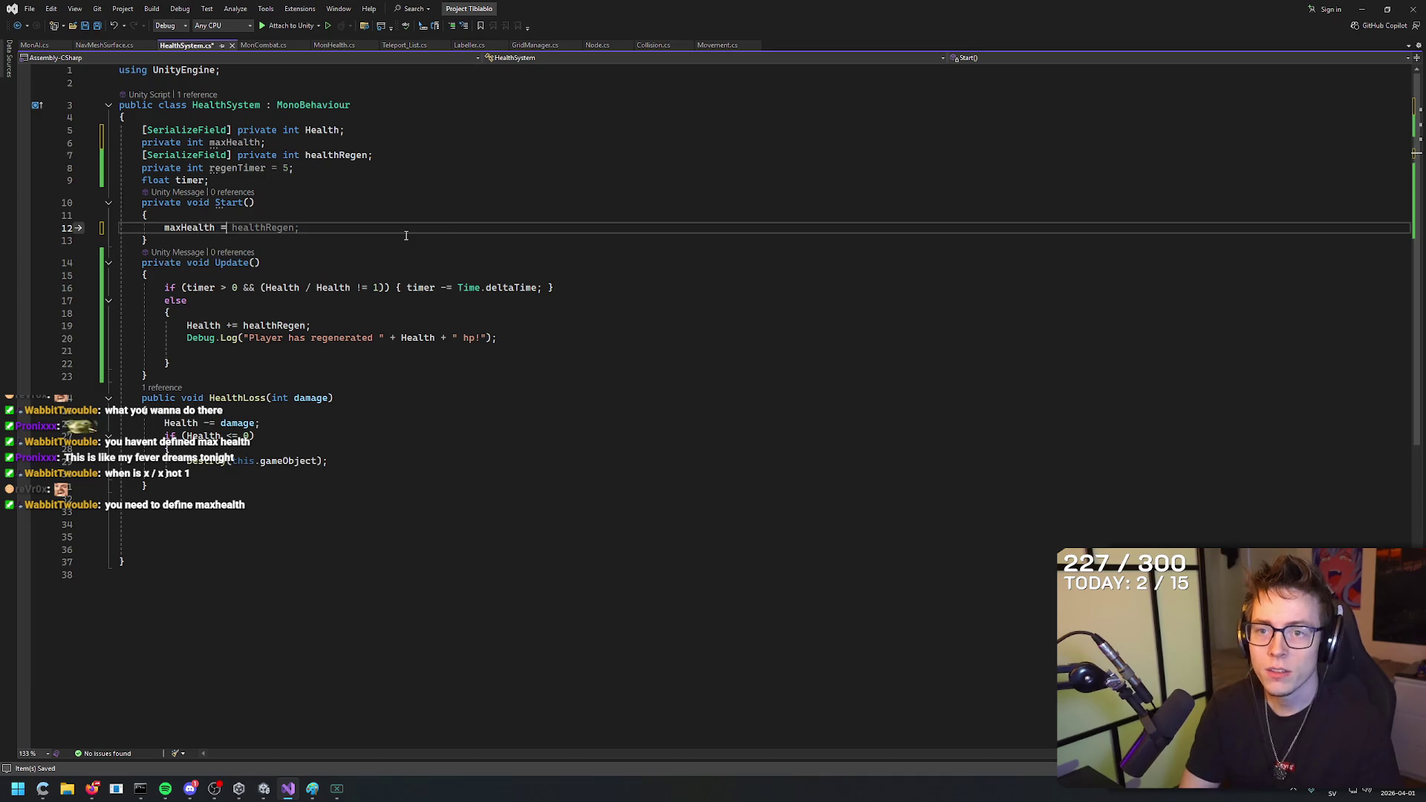
{"action": "type", "text": "Health;"}
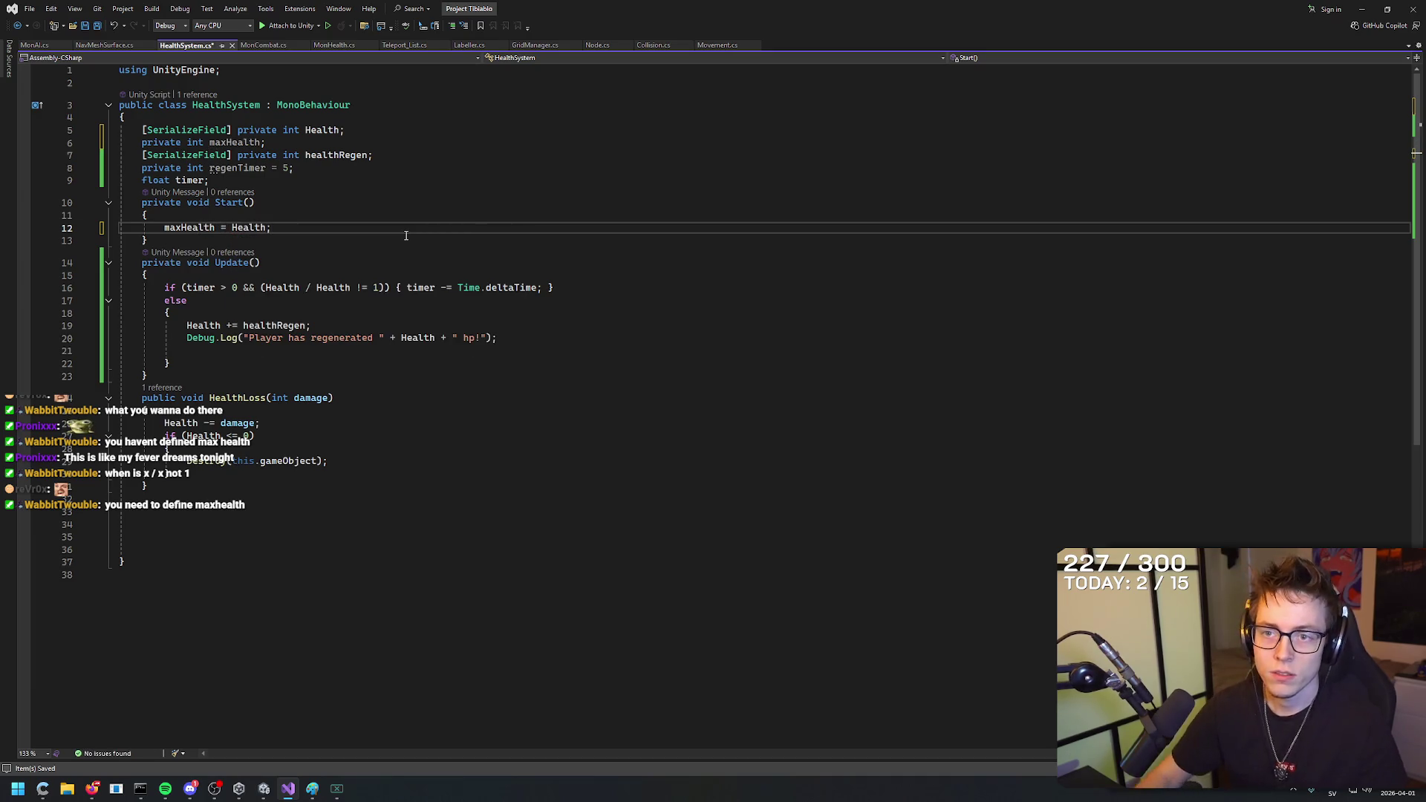
{"action": "left_click", "coordinate": [408, 245]}
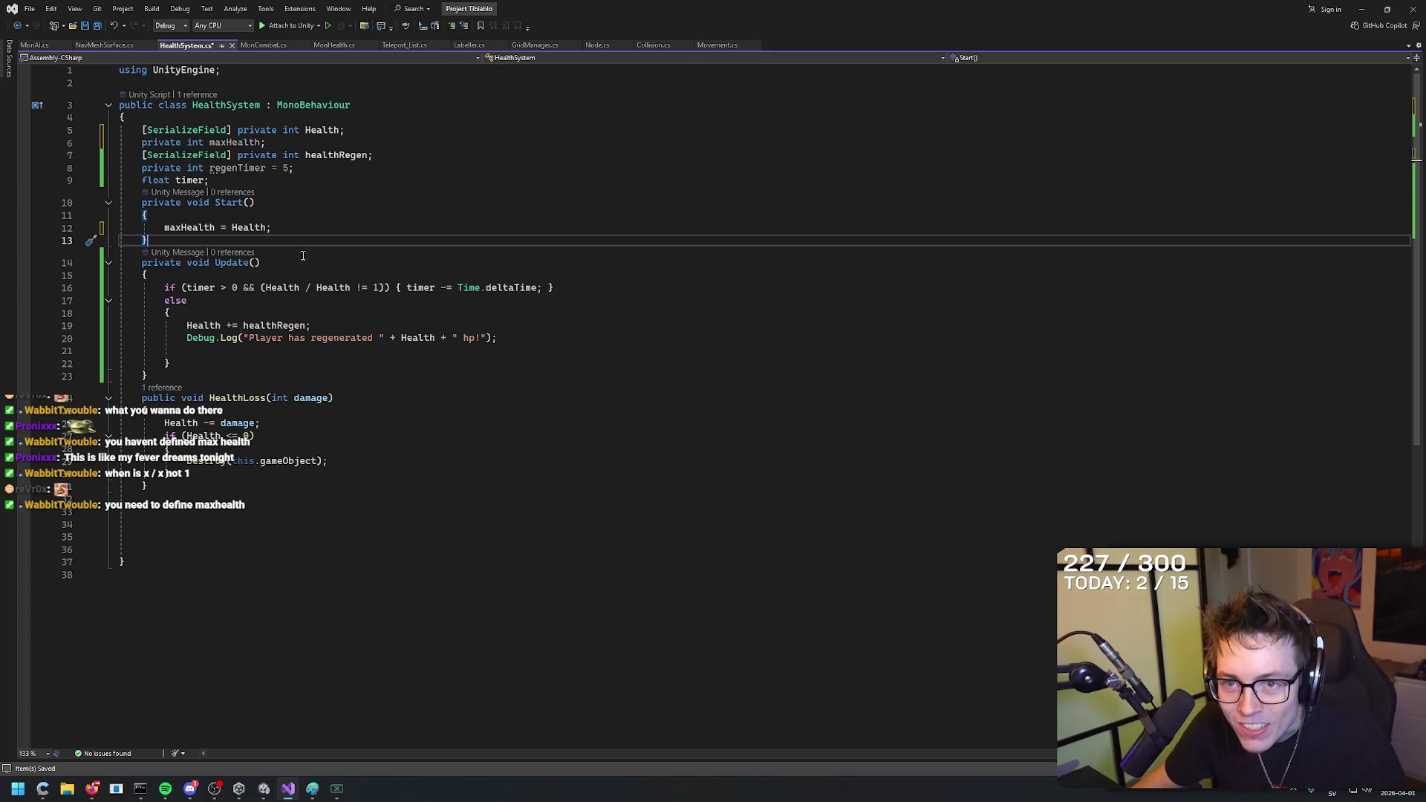
{"action": "key", "text": "Down"}
{"action": "key", "text": "Down"}
{"action": "left_click", "coordinate": [271, 228]}
{"action": "key", "text": "shift+Home"}
{"action": "key", "text": "shift+Home"}
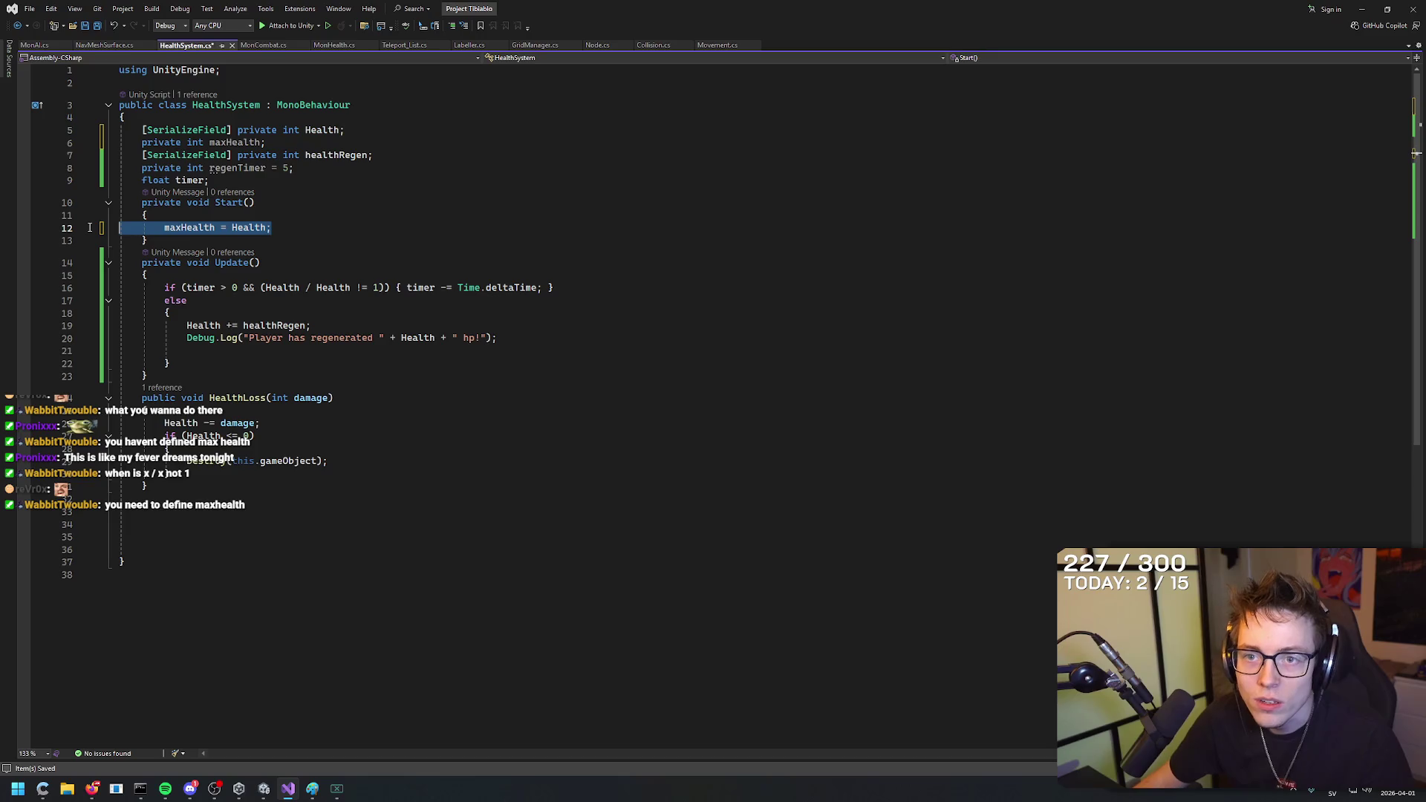
{"action": "key", "text": "shift+Left"}
{"action": "key", "text": "Right"}
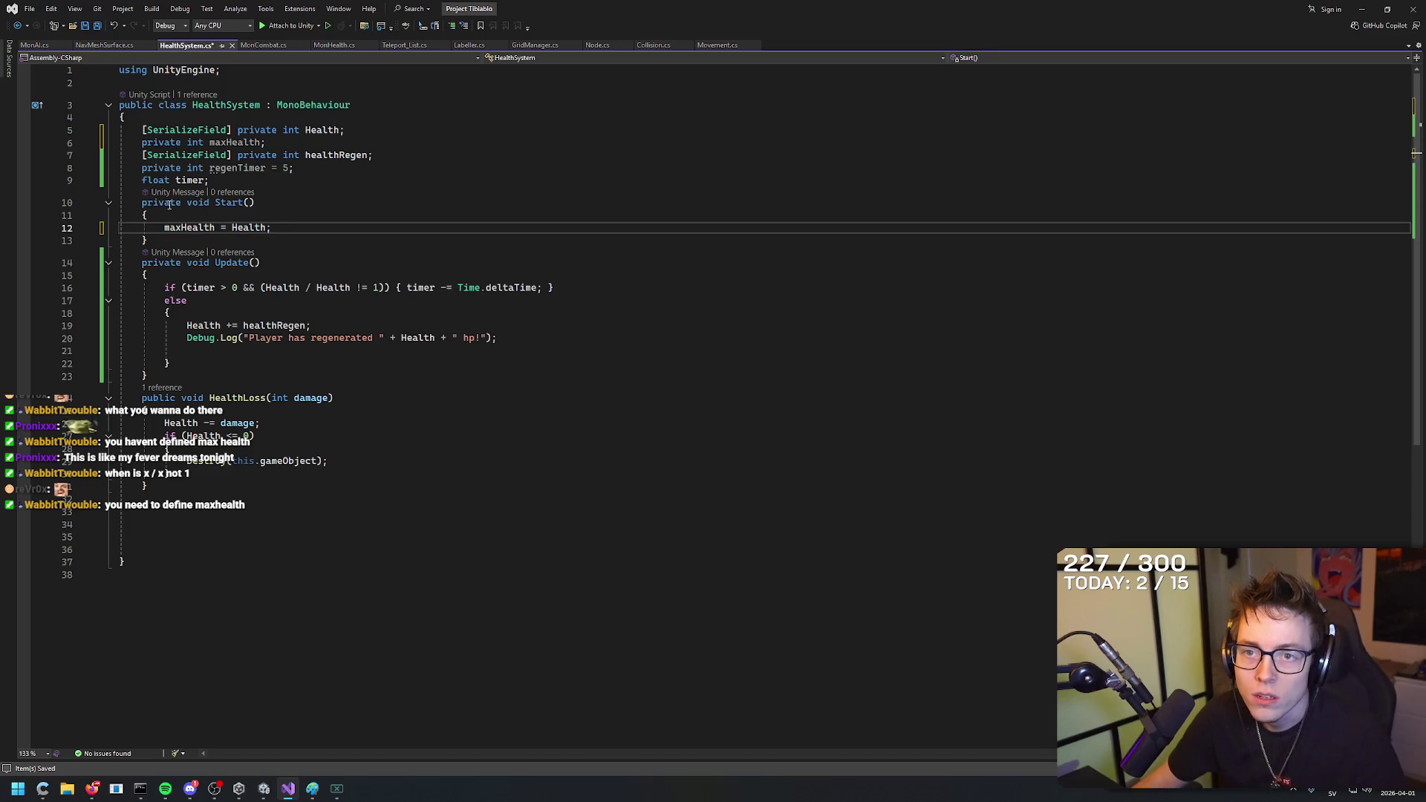
Change the maxHealth field's access modifier from private to public.
{"action": "double_click", "coordinate": [170, 205]}
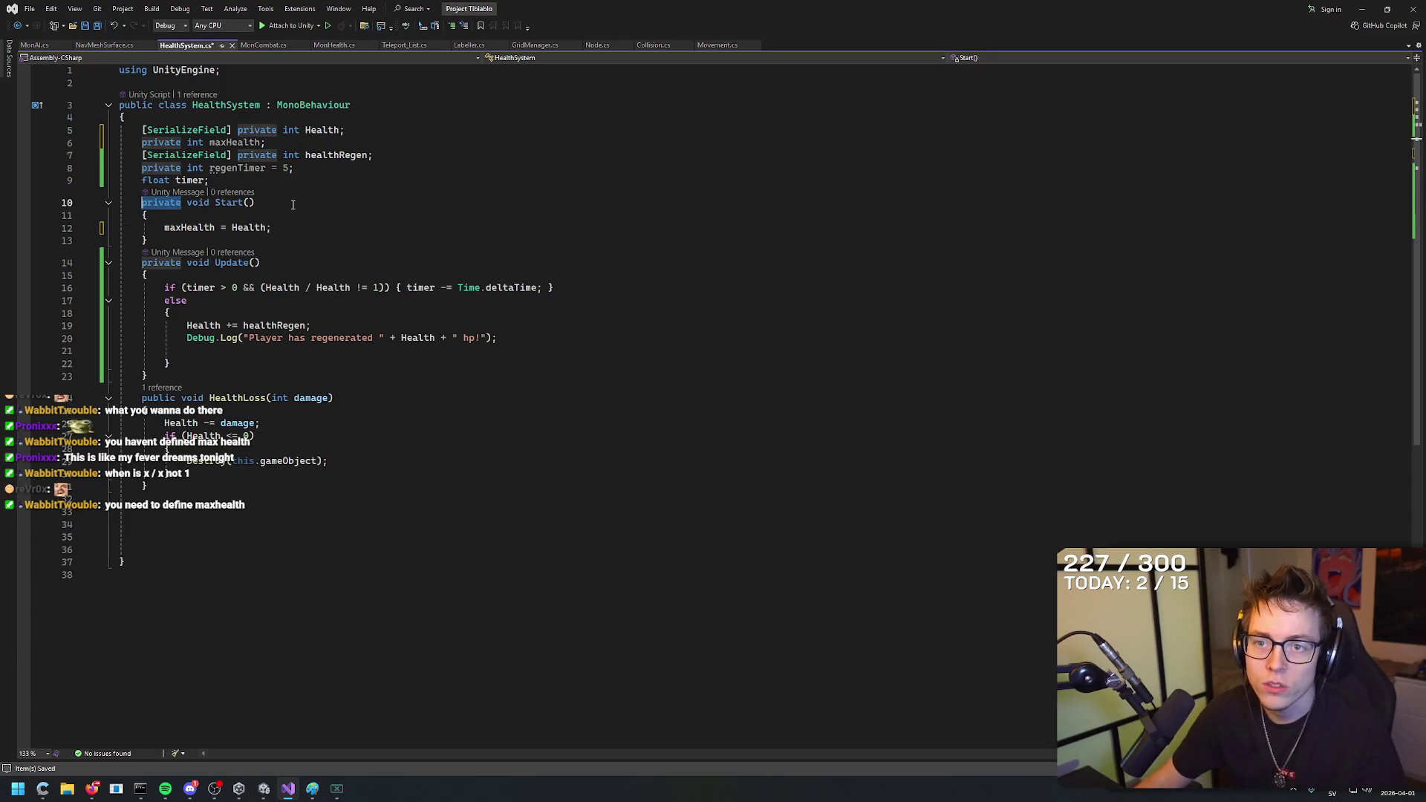
{"action": "left_click", "coordinate": [275, 130]}
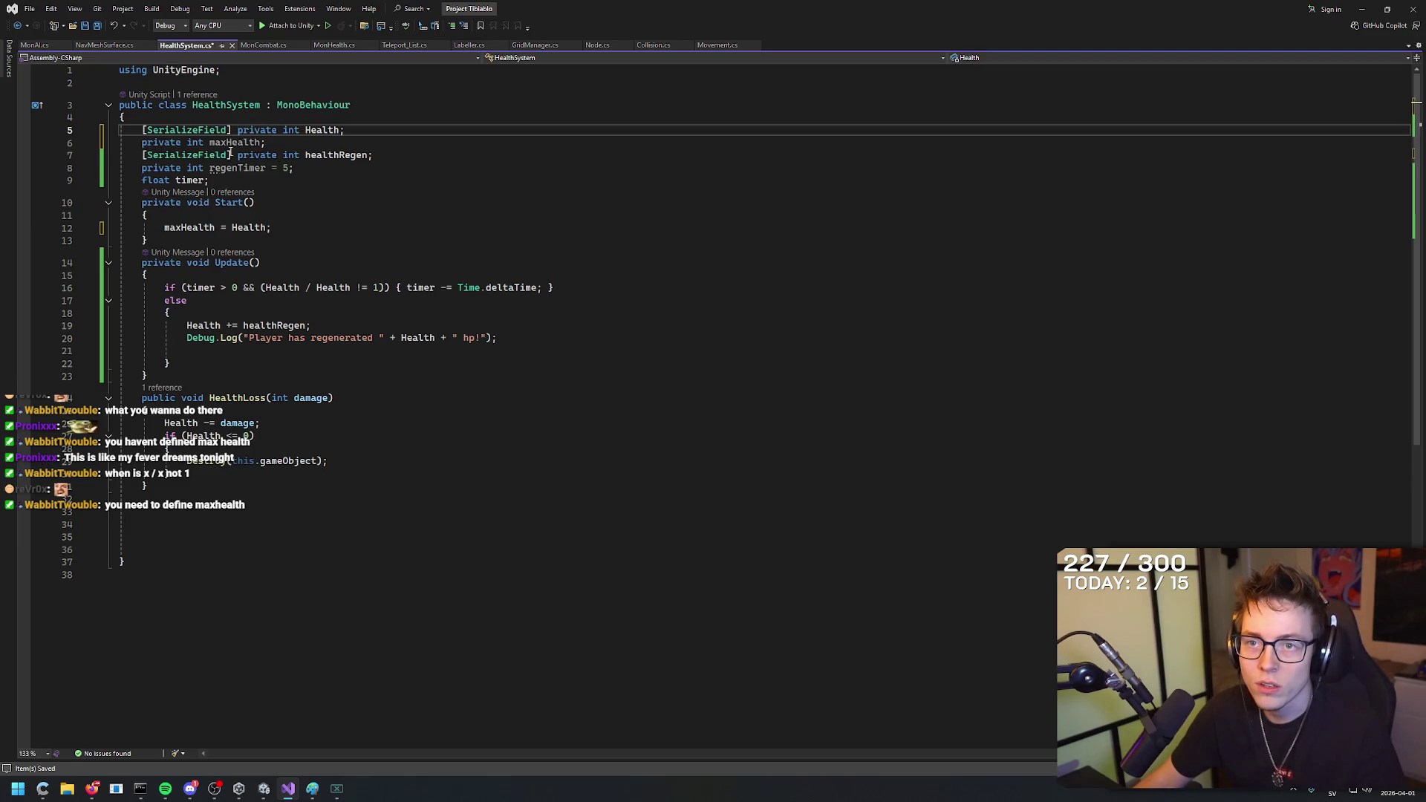
{"action": "left_click_drag", "start_coordinate": [180, 142], "coordinate": [143, 142]}
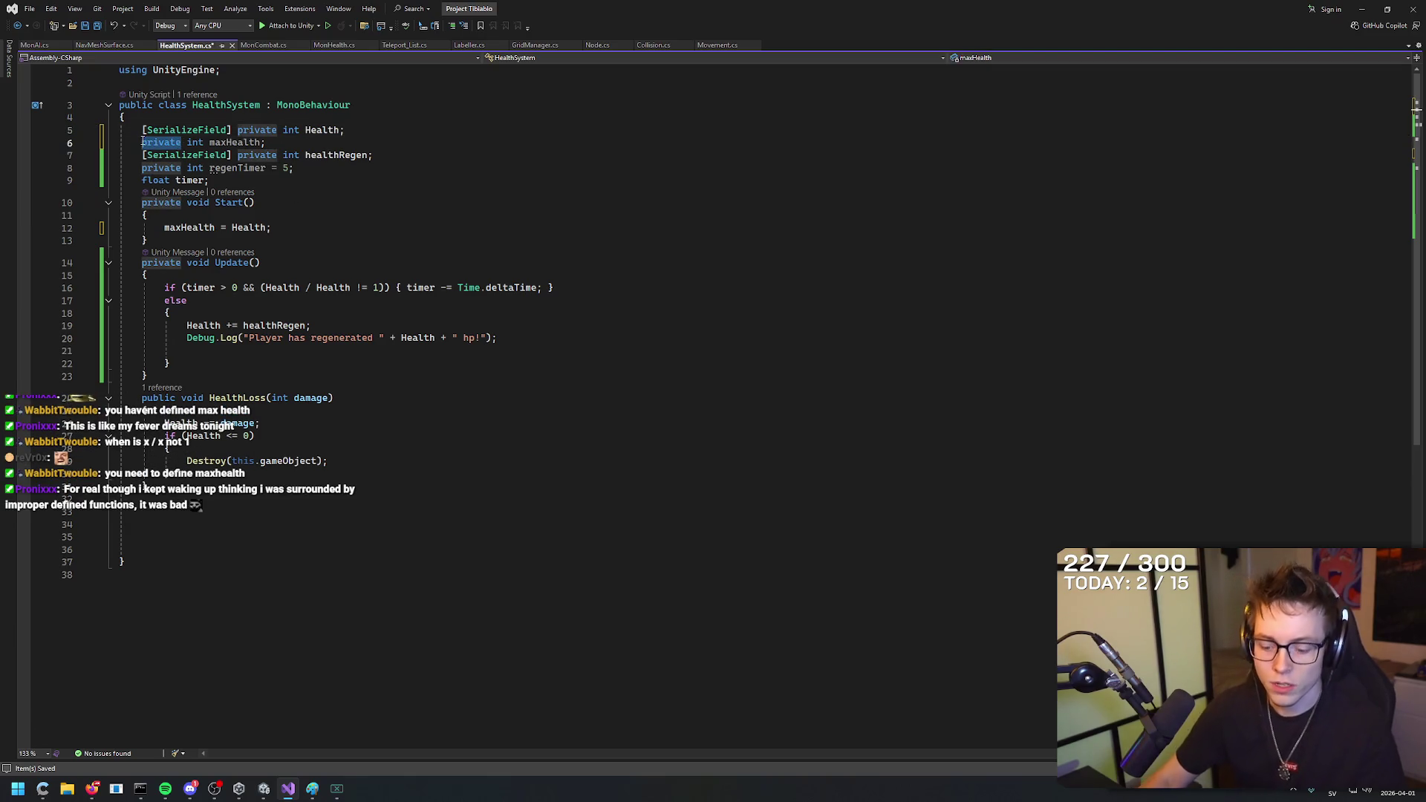
{"action": "type", "text": "public"}
{"action": "left_click", "coordinate": [616, 236]}
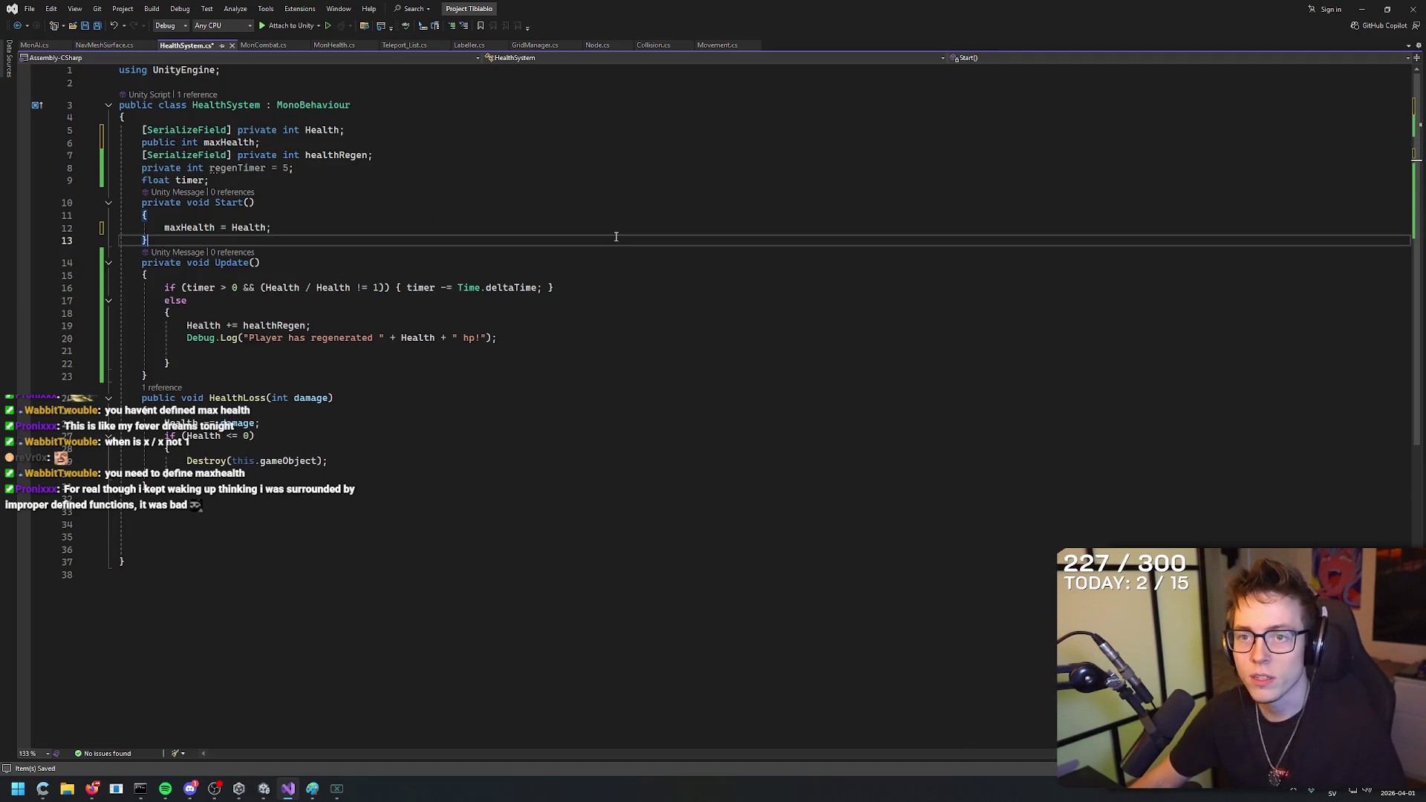
Replace the Health / Health != 1 check with Health > maxHealth.
{"action": "key", "text": "ctrl+s"}
{"action": "left_click", "coordinate": [609, 263]}
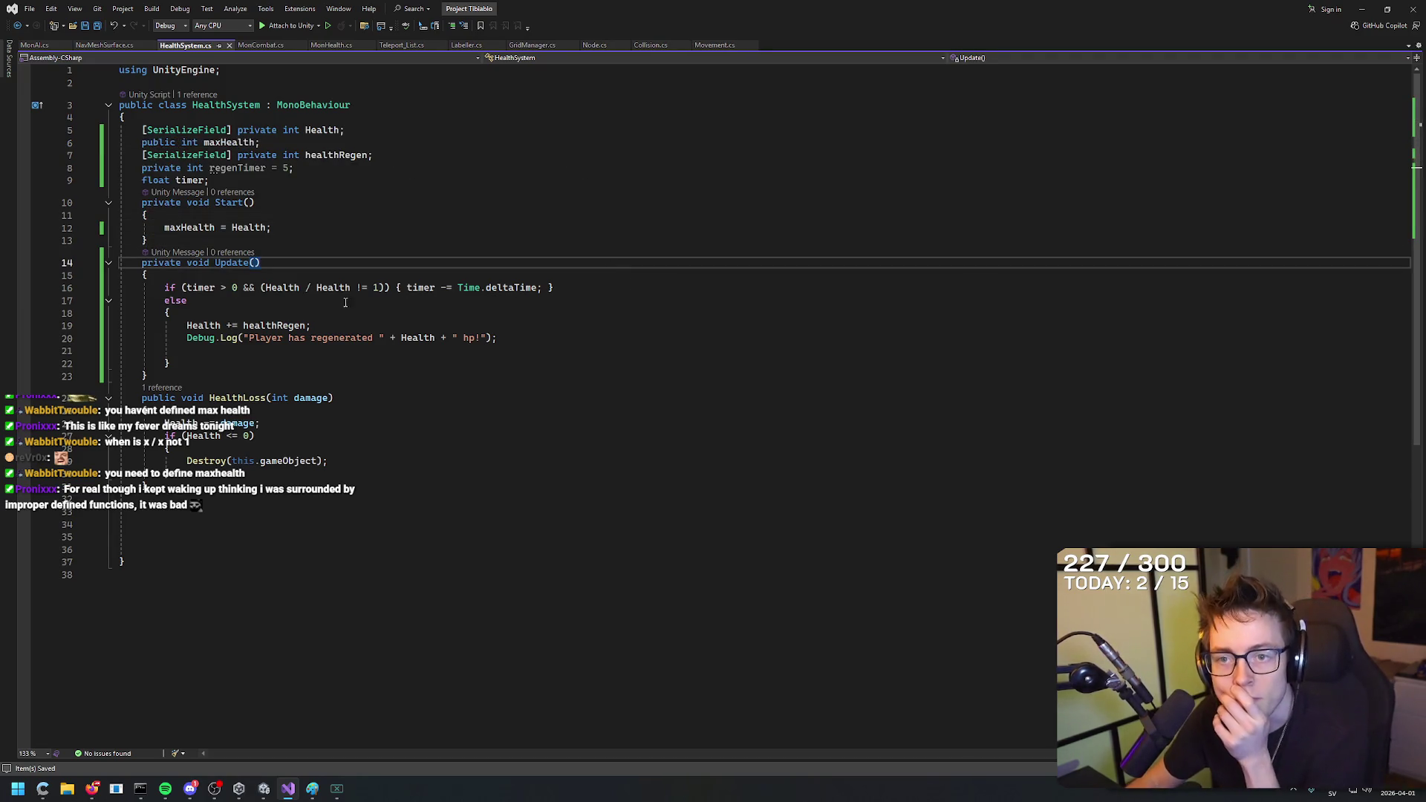
{"action": "left_click", "coordinate": [321, 291]}
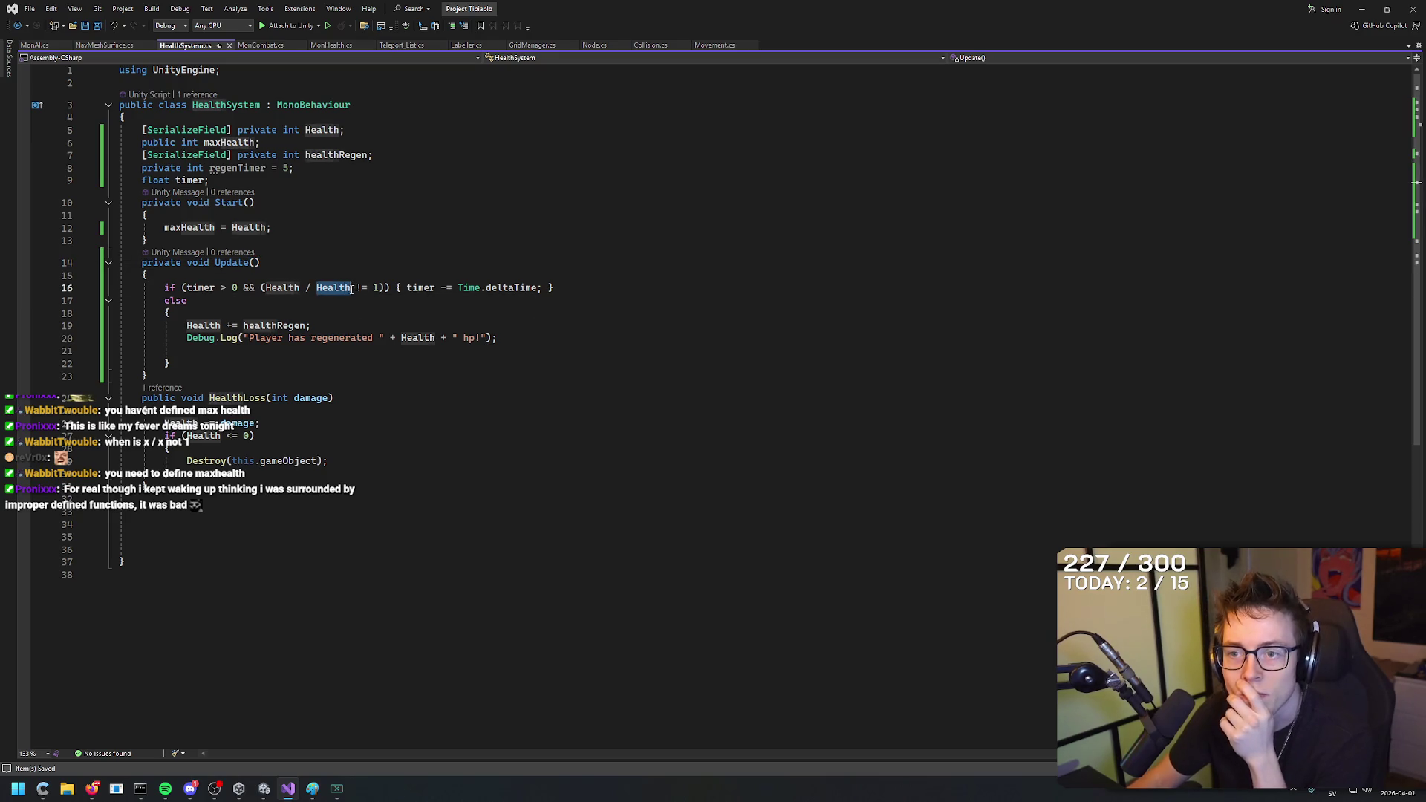
{"action": "left_click_drag", "start_coordinate": [350, 288], "coordinate": [266, 289]}
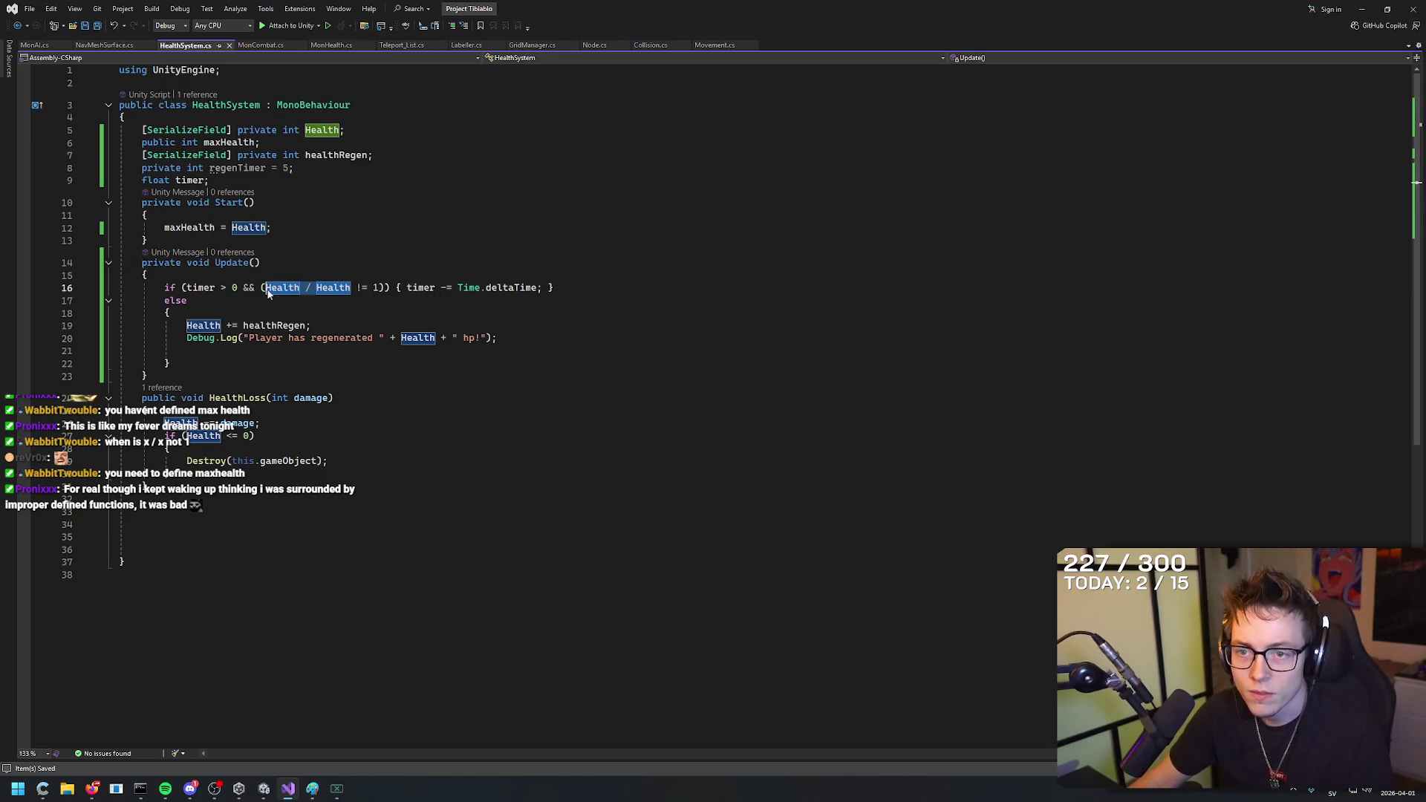
{"action": "type", "text": "maxHealth"}
{"action": "key", "text": "ctrl+BackSpace"}
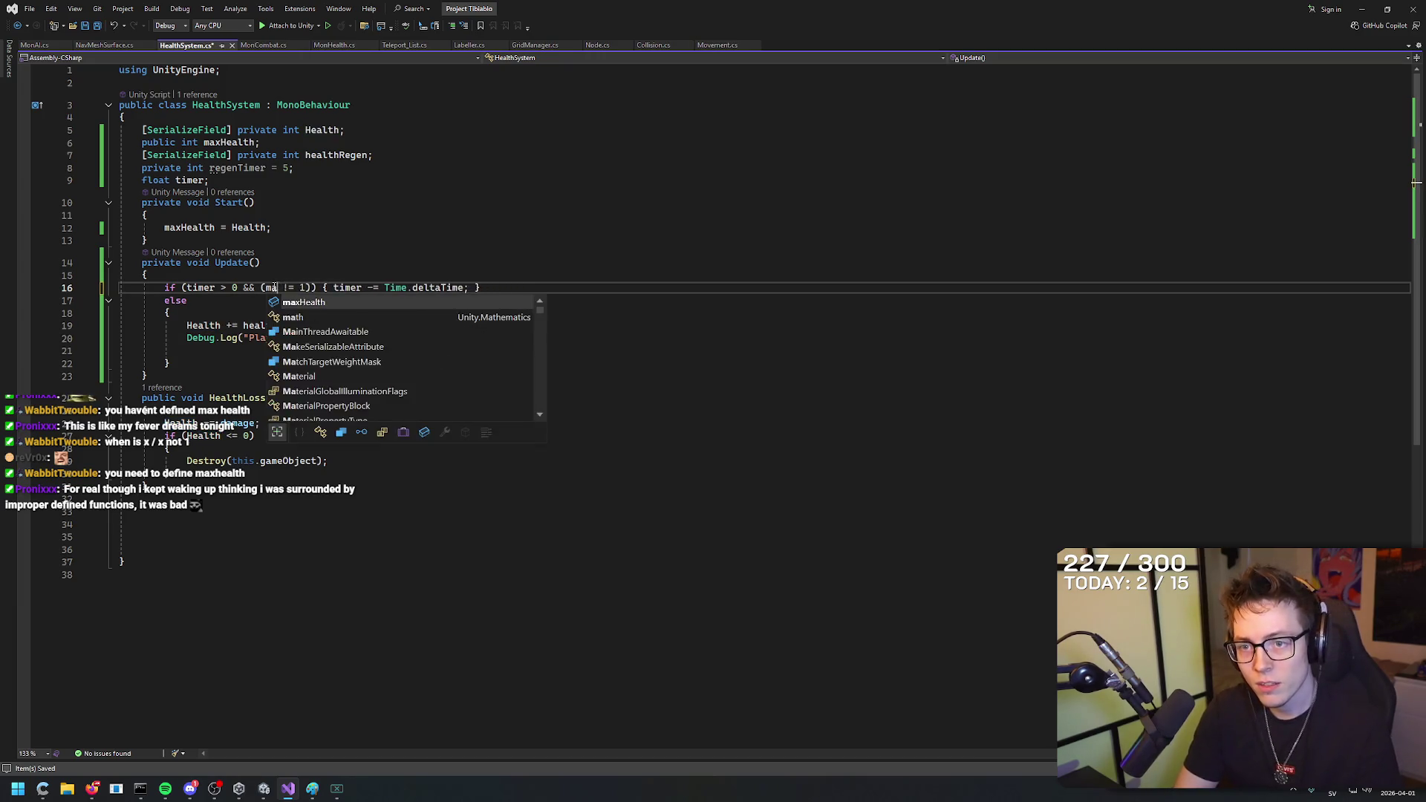
{"action": "type", "text": "Health "}
{"action": "type", "text": "!= amx"}
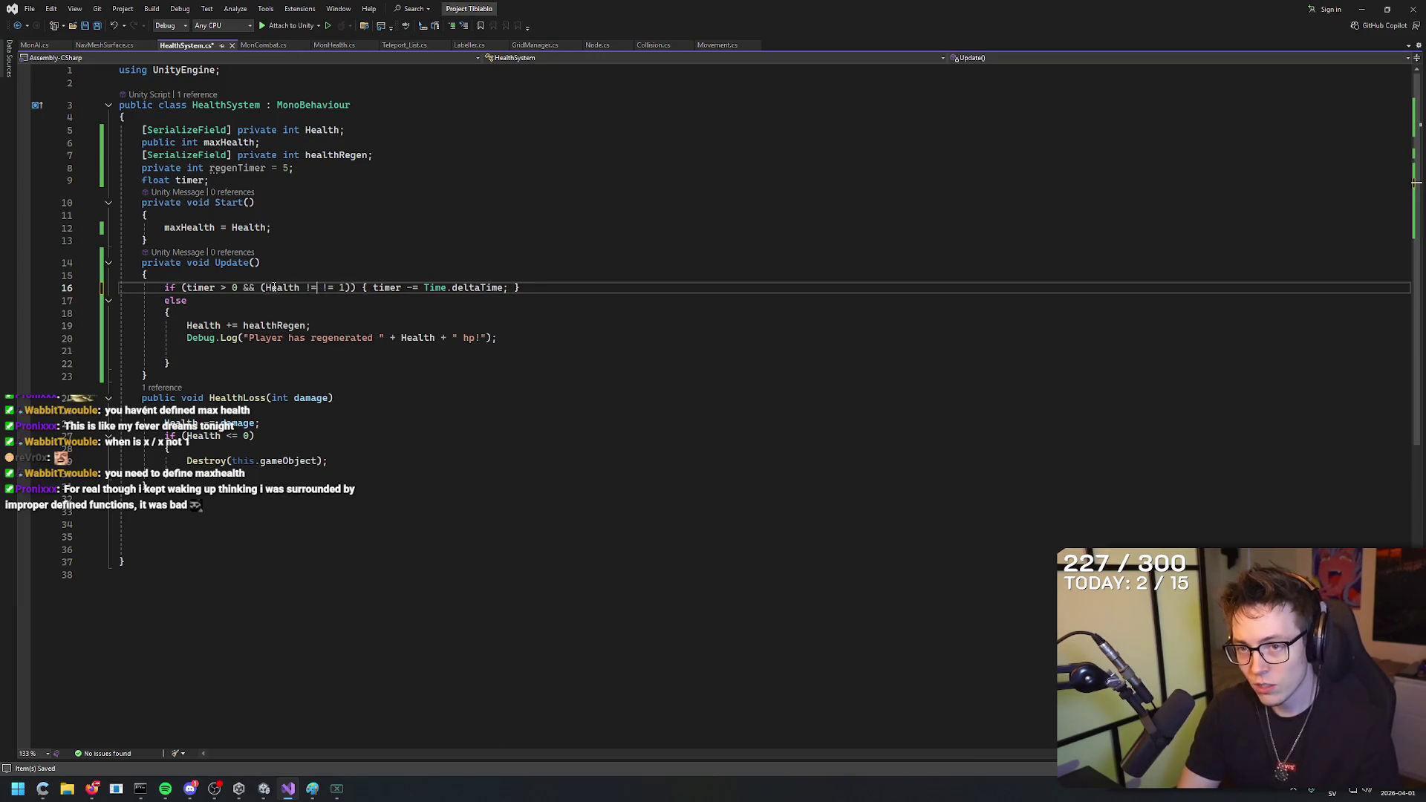
{"action": "key", "text": "BackSpace"}
{"action": "key", "text": "BackSpace"}
{"action": "key", "text": "BackSpace"}
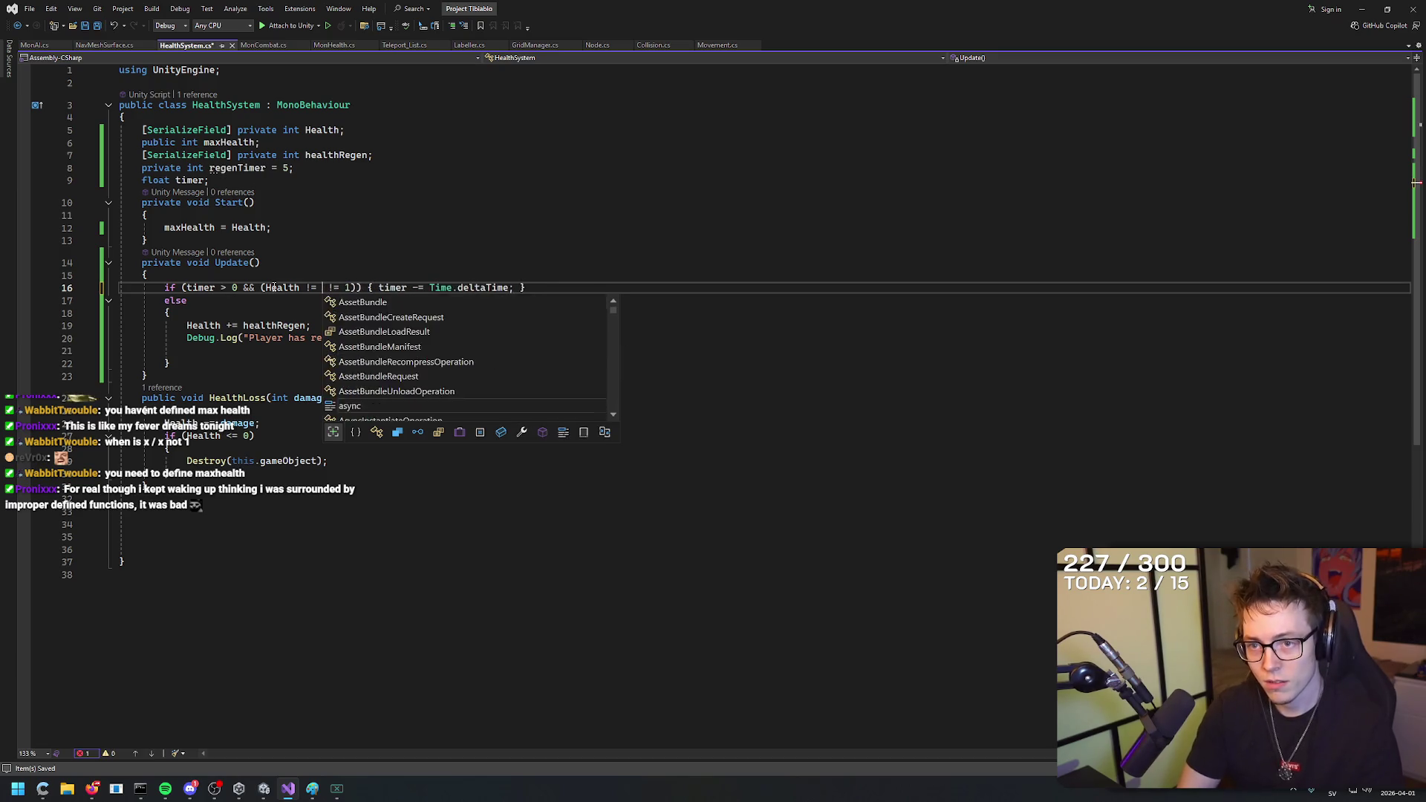
{"action": "type", "text": "maxHealth"}
{"action": "key", "text": "Delete"}
{"action": "key", "text": "Delete"}
{"action": "key", "text": "Delete"}
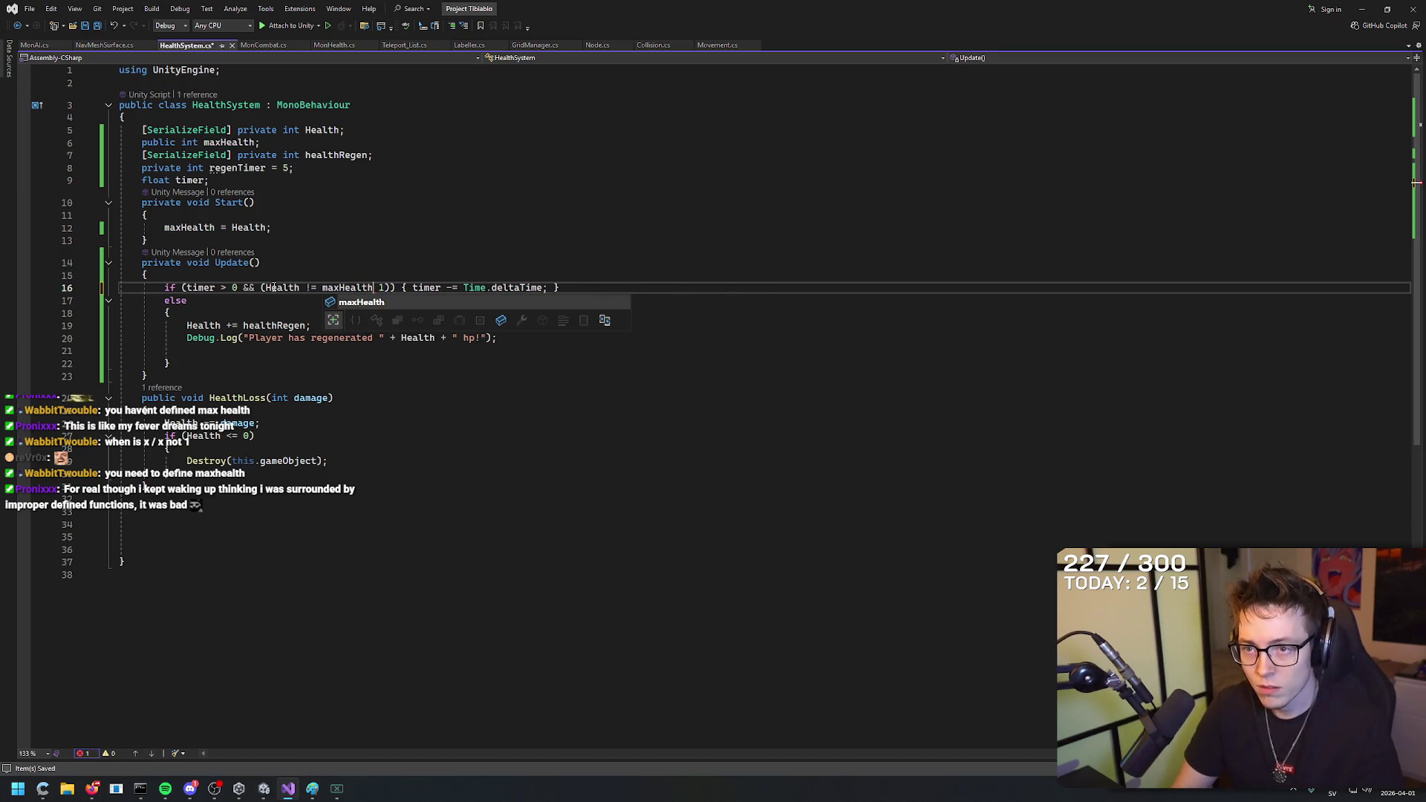
{"action": "key", "text": "Escape"}
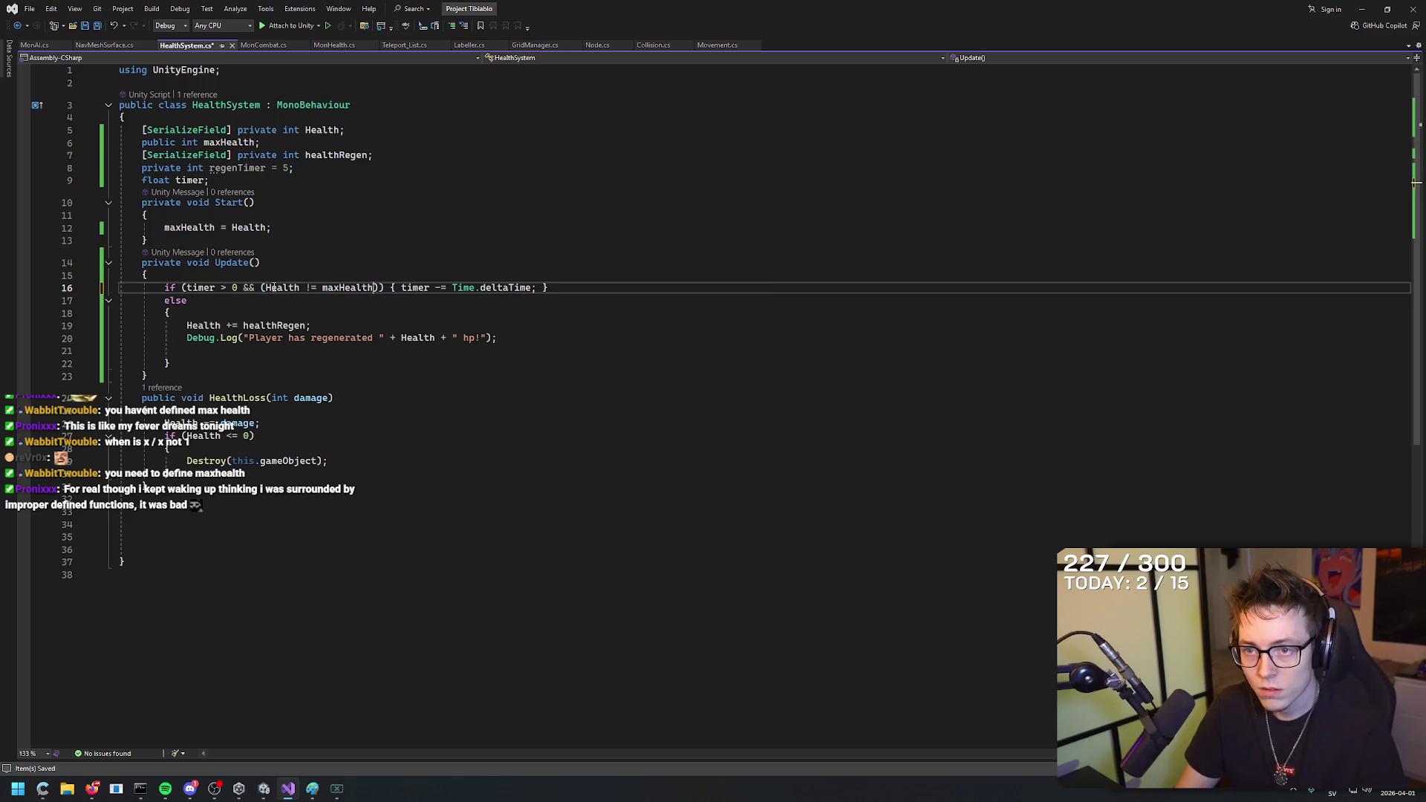
{"action": "key", "text": "Left"}
{"action": "key", "text": "Left"}
{"action": "key", "text": "Left"}
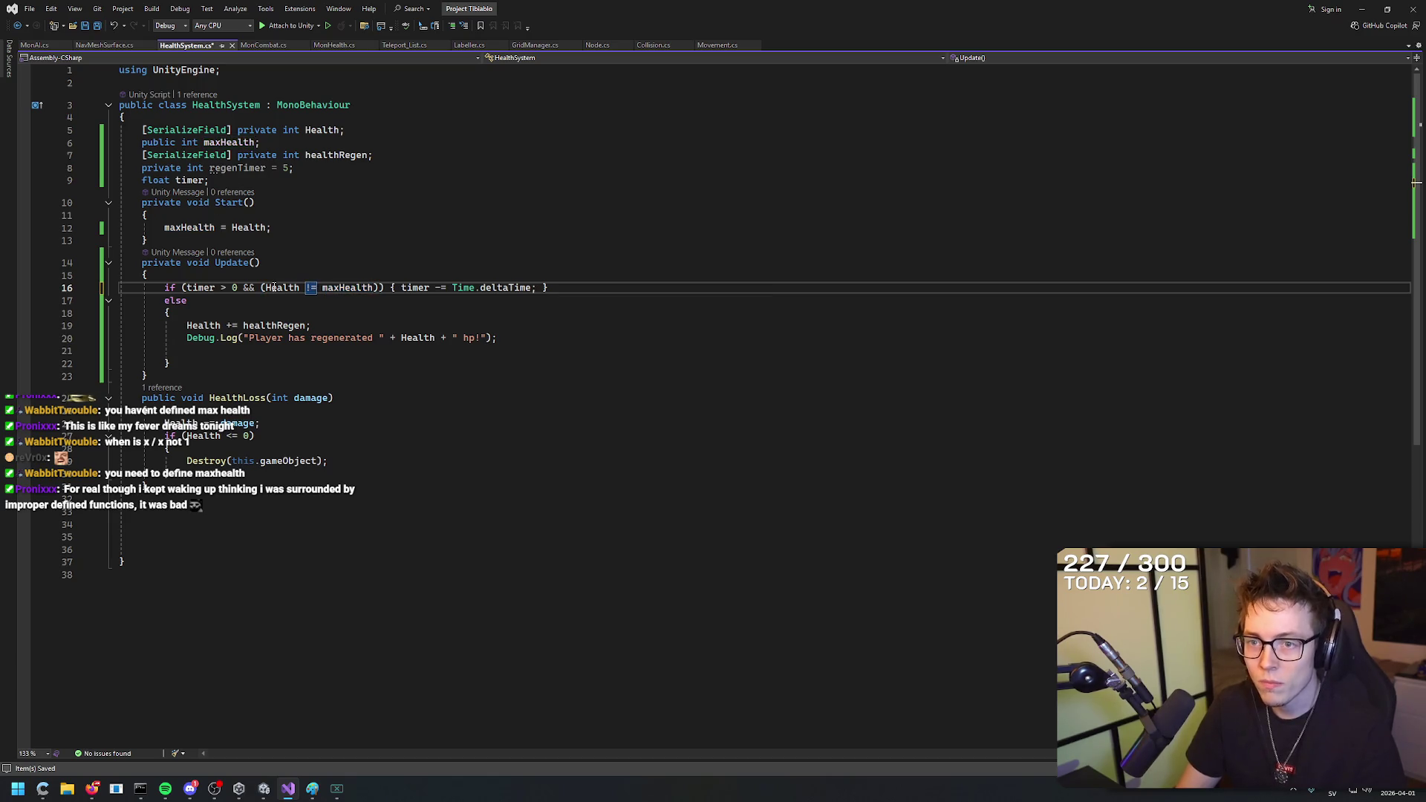
{"action": "key", "text": "BackSpace"}
{"action": "key", "text": "BackSpace"}
{"action": "type", "text": ">"}
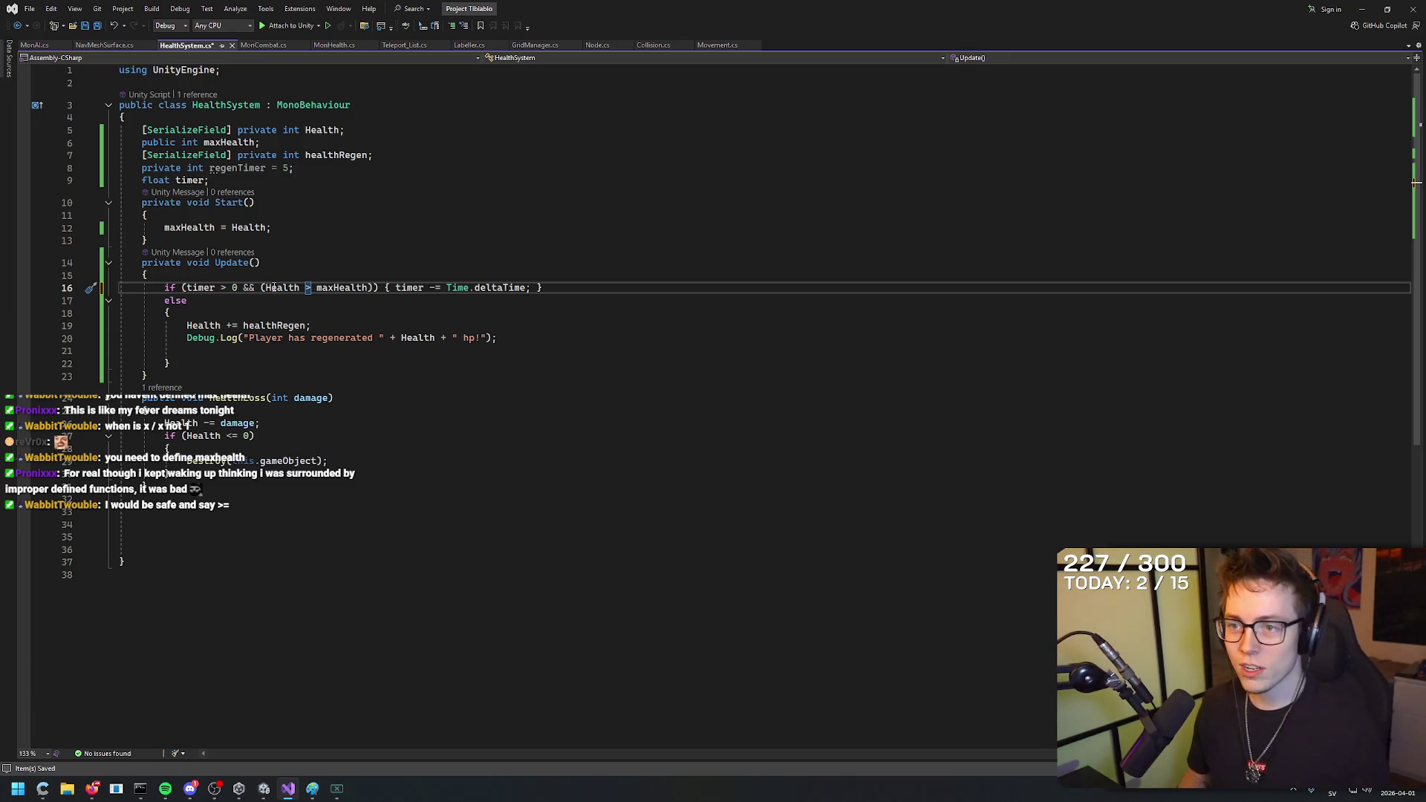
Correct the operator to >= and save HealthSystem.cs.
{"action": "left_click", "coordinate": [539, 338]}
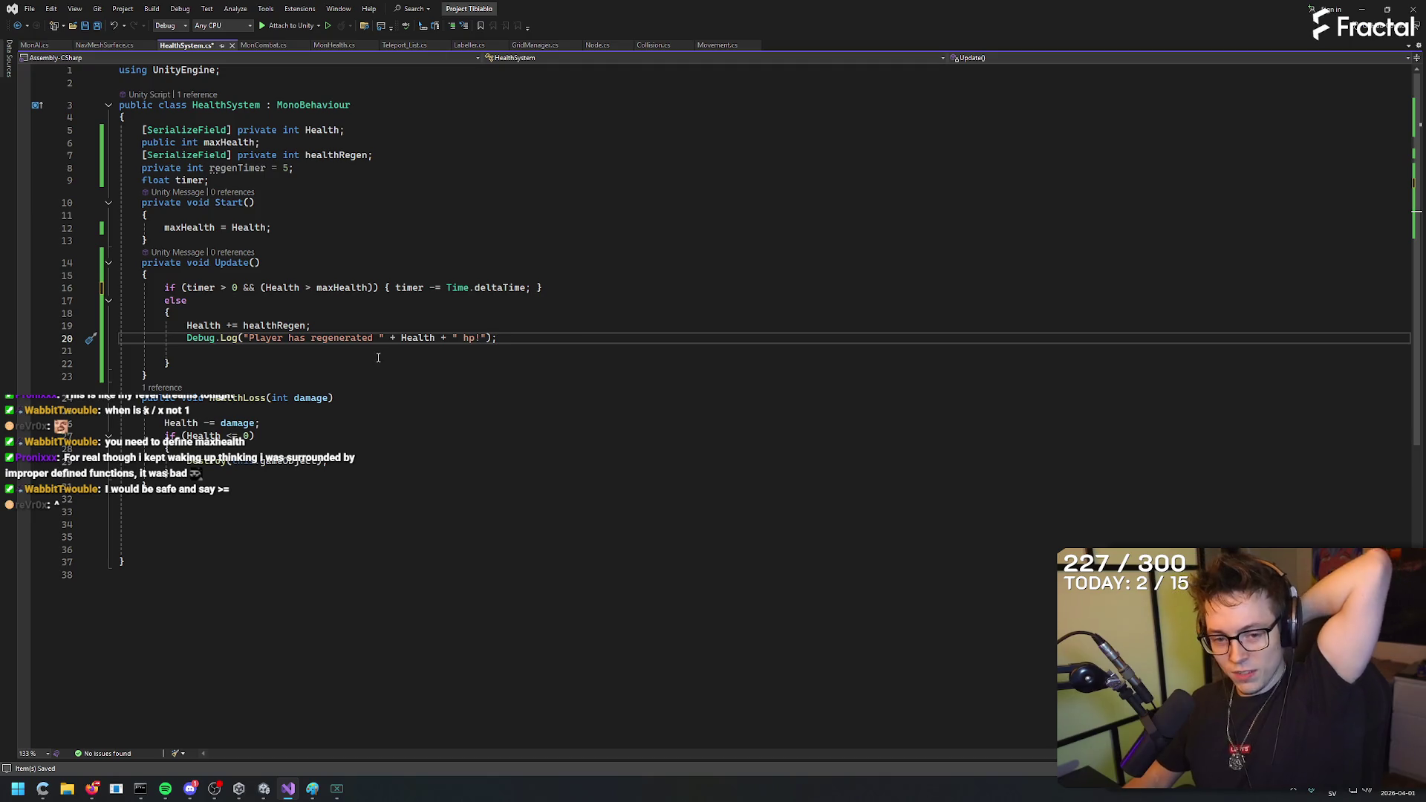
{"action": "left_click", "coordinate": [313, 288]}
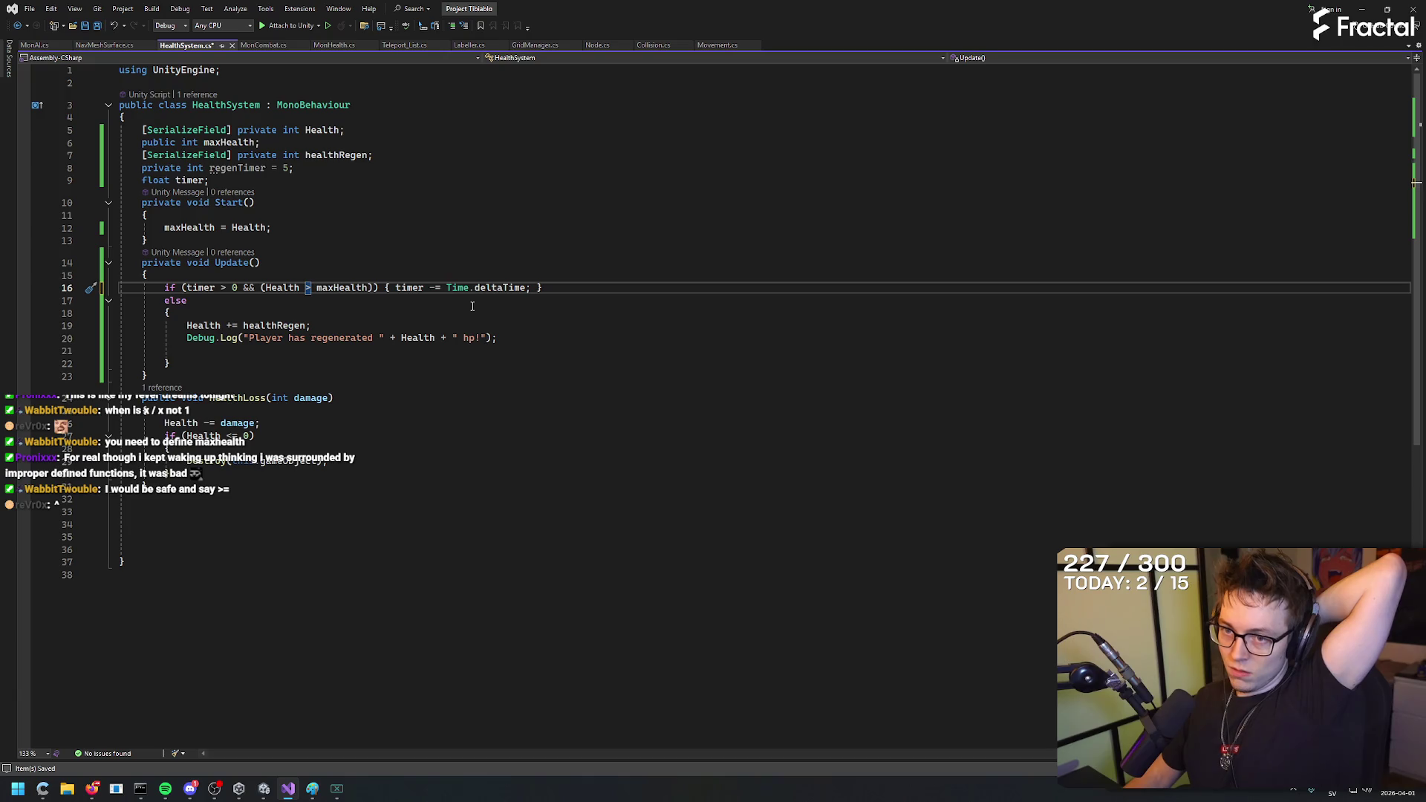
{"action": "type", "text": "="}
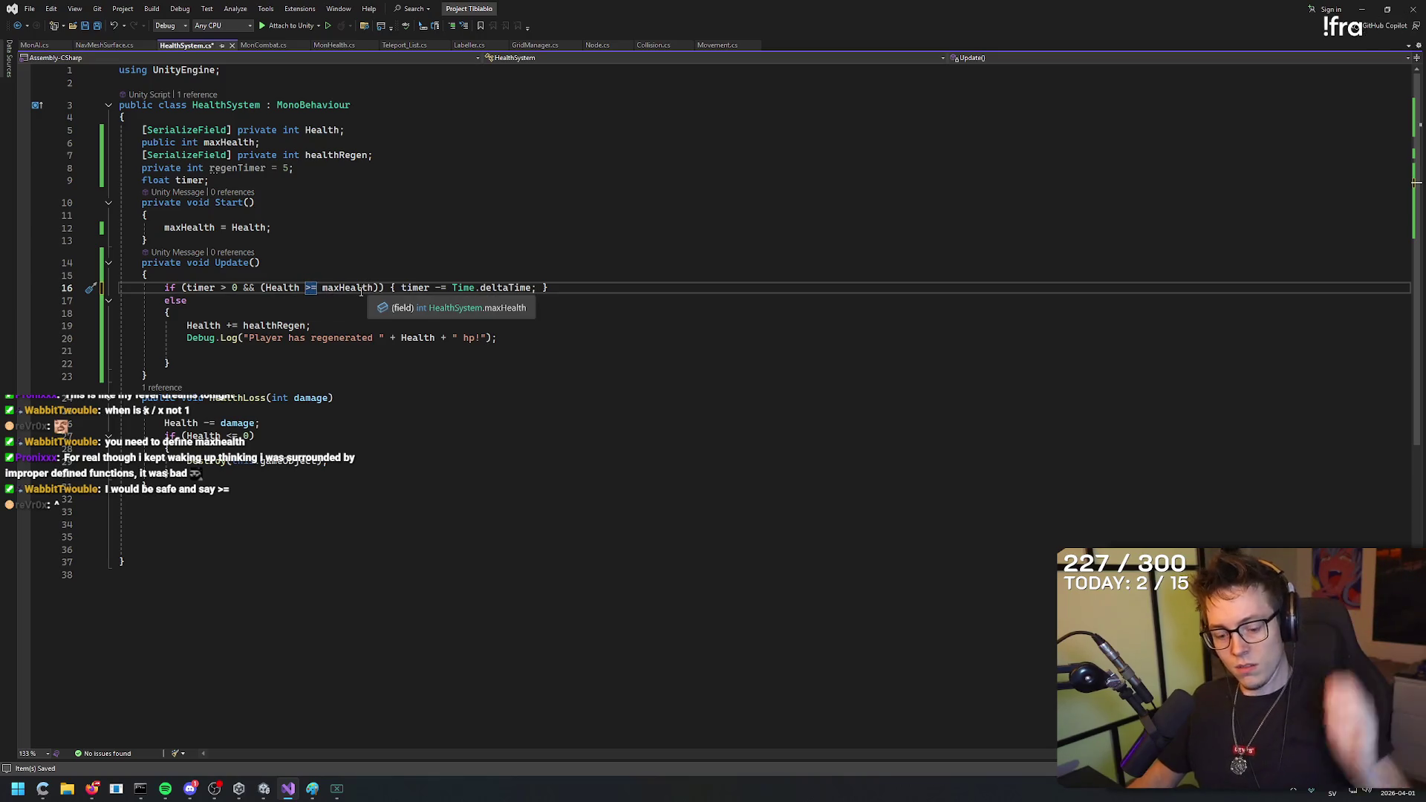
{"action": "type", "text": "!"}
{"action": "left_click", "coordinate": [358, 324]}
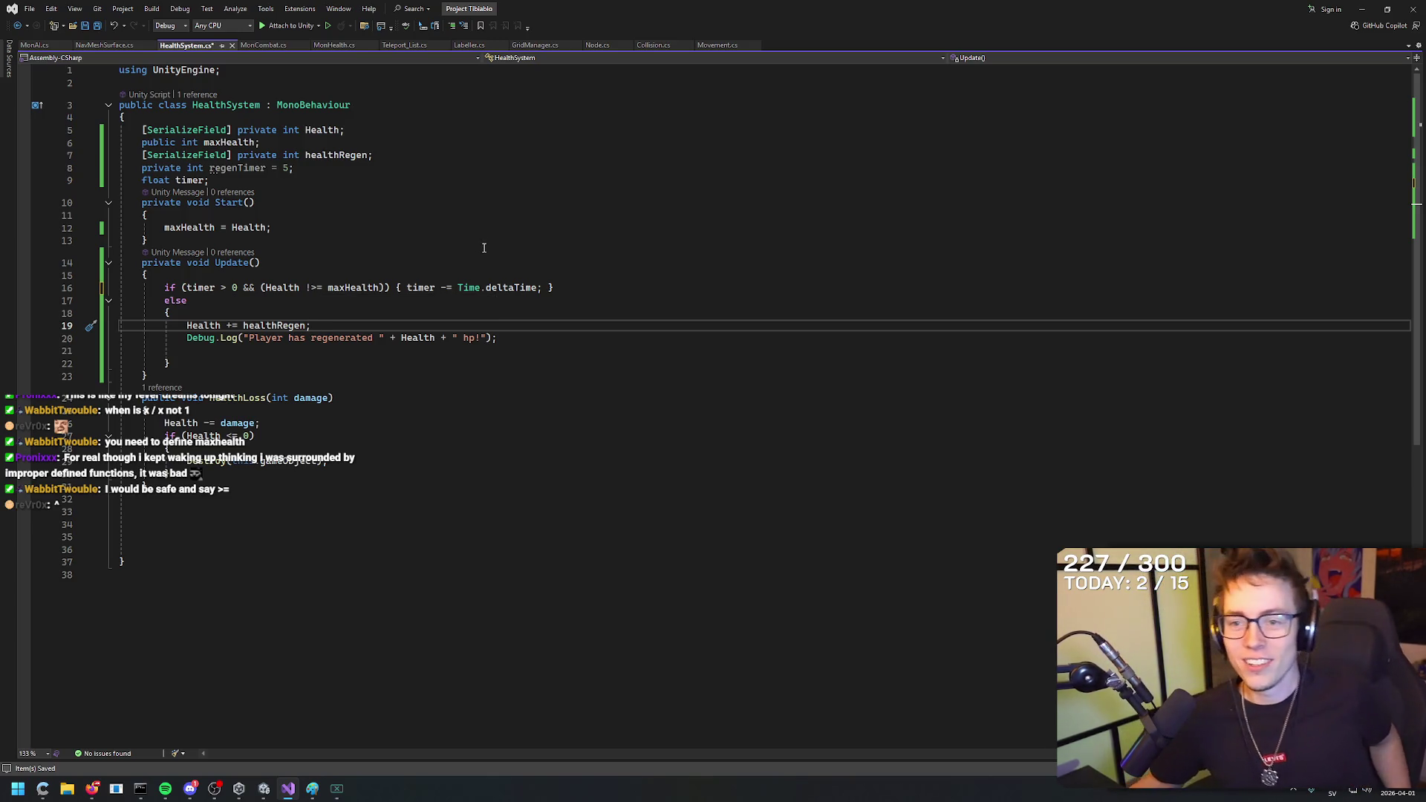
{"action": "left_click", "coordinate": [313, 289]}
{"action": "key", "text": "BackSpace"}
{"action": "type", "text": ">"}
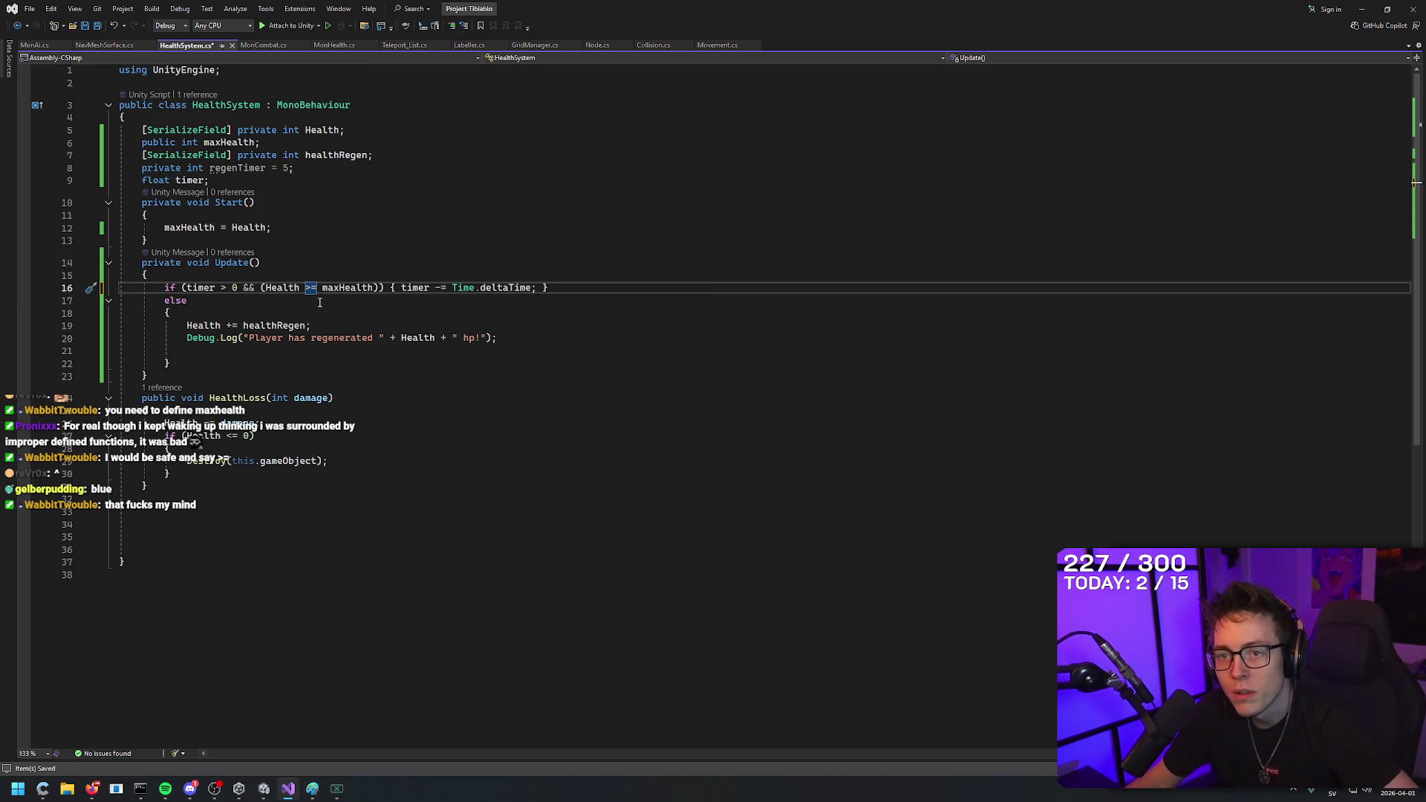
{"action": "left_click", "coordinate": [330, 324]}
{"action": "left_click", "coordinate": [578, 289]}
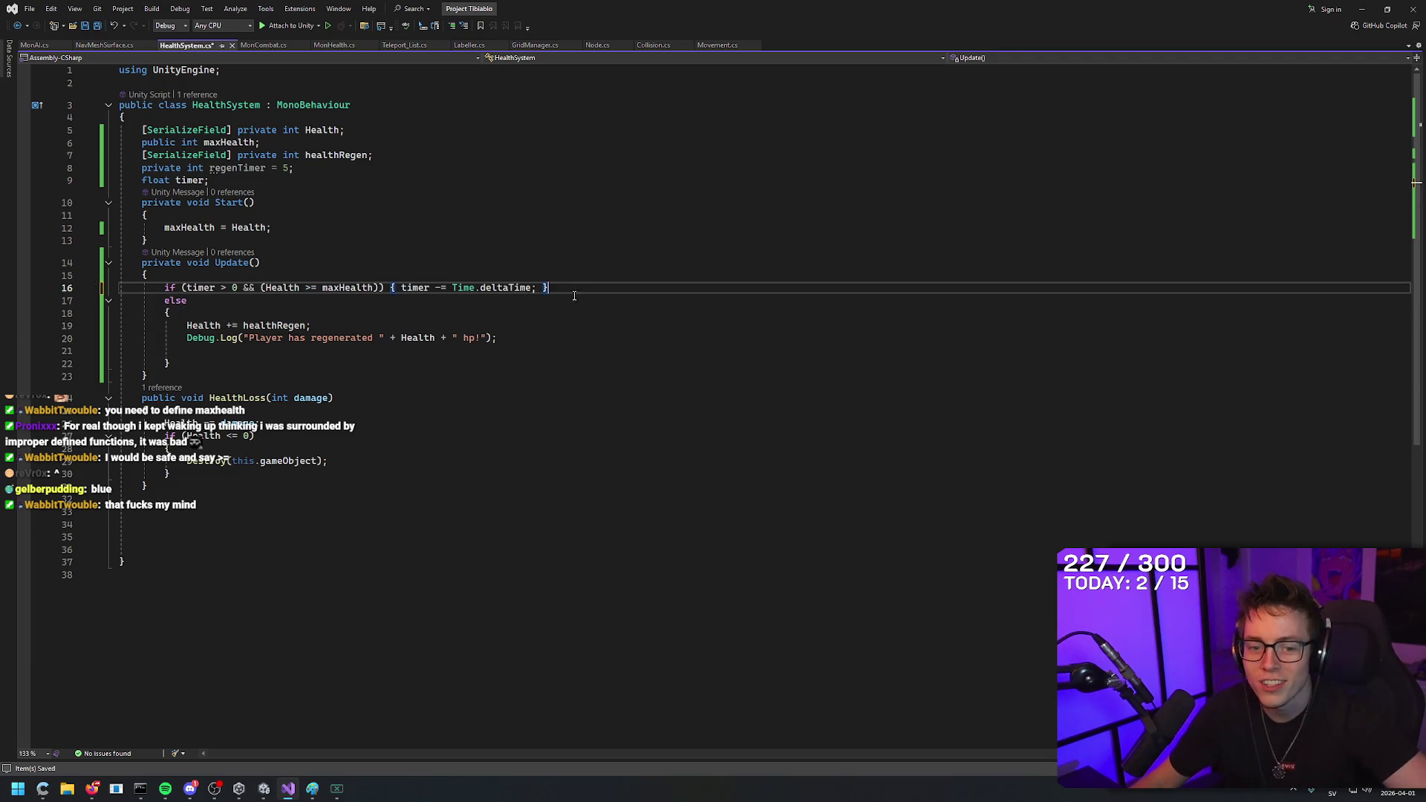
{"action": "key", "text": "ctrl+s"}
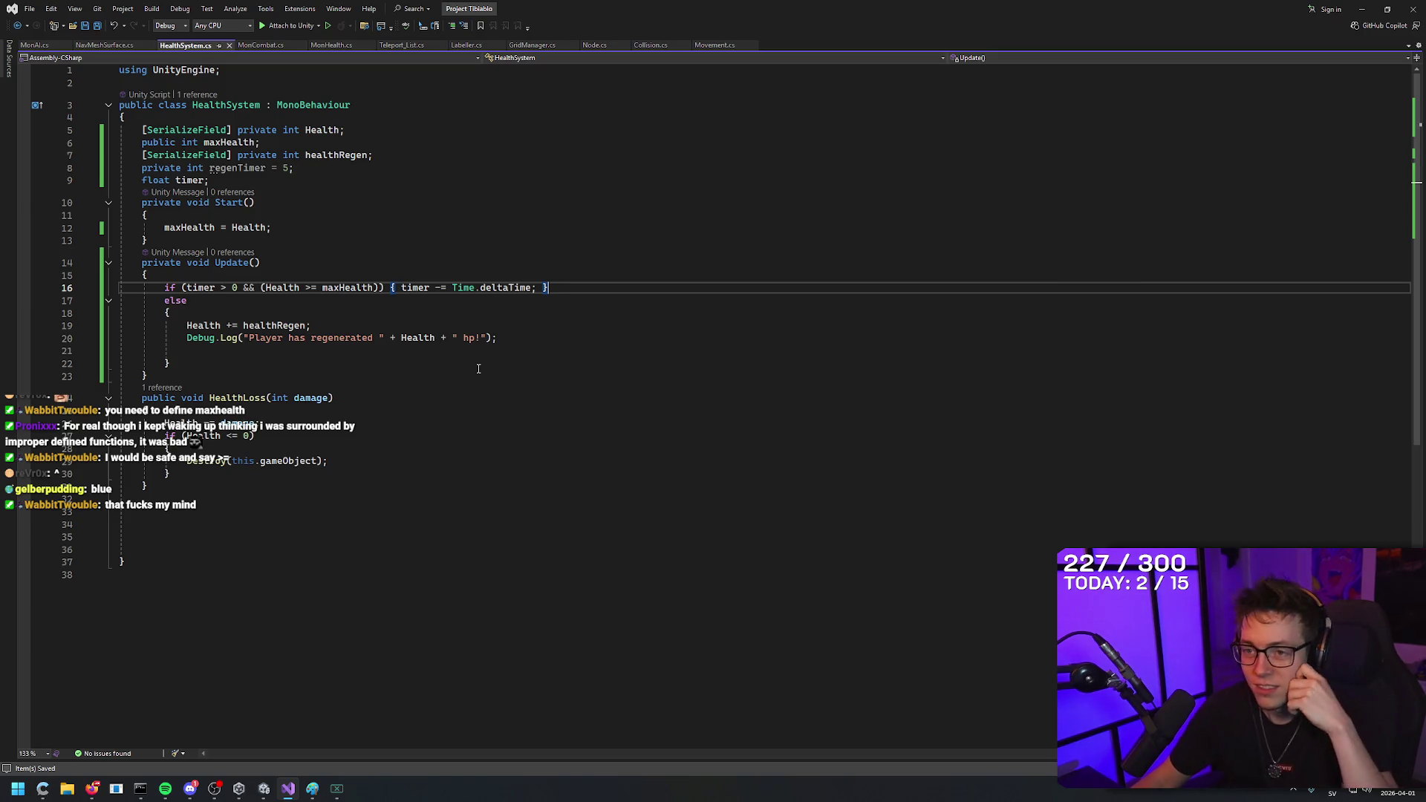
{"action": "left_click", "coordinate": [441, 395]}
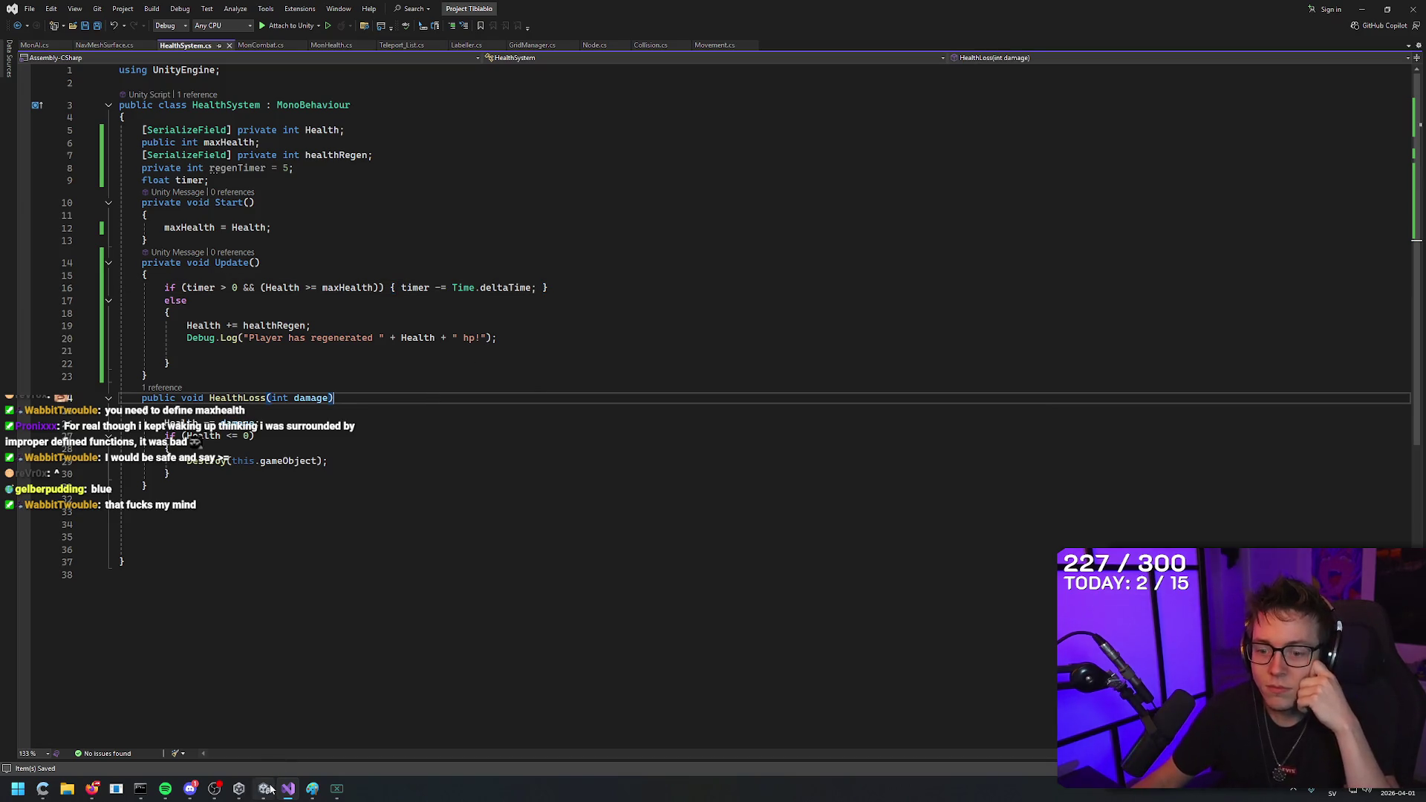
{"action": "mouse_move", "coordinate": [266, 792]}
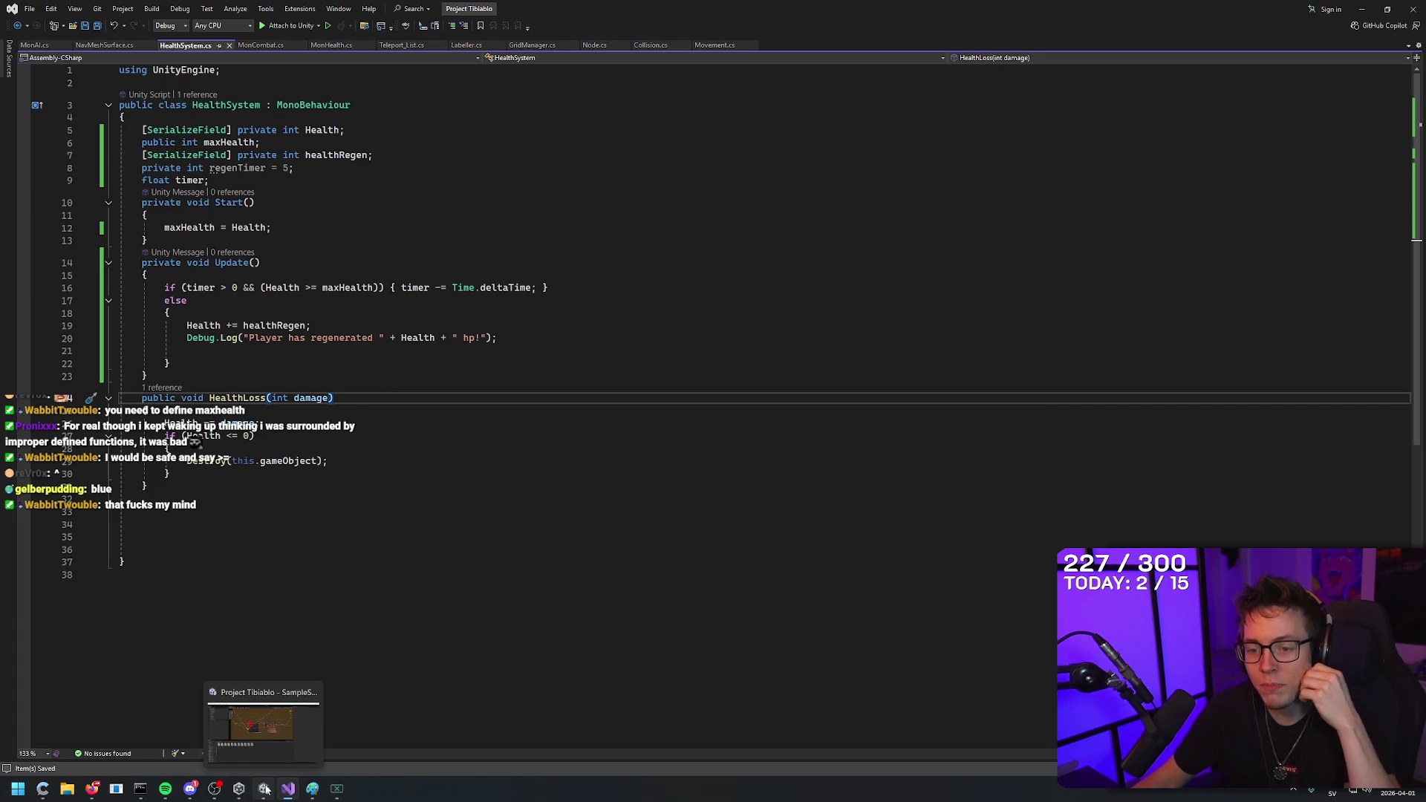
{"action": "left_click", "coordinate": [288, 732]}
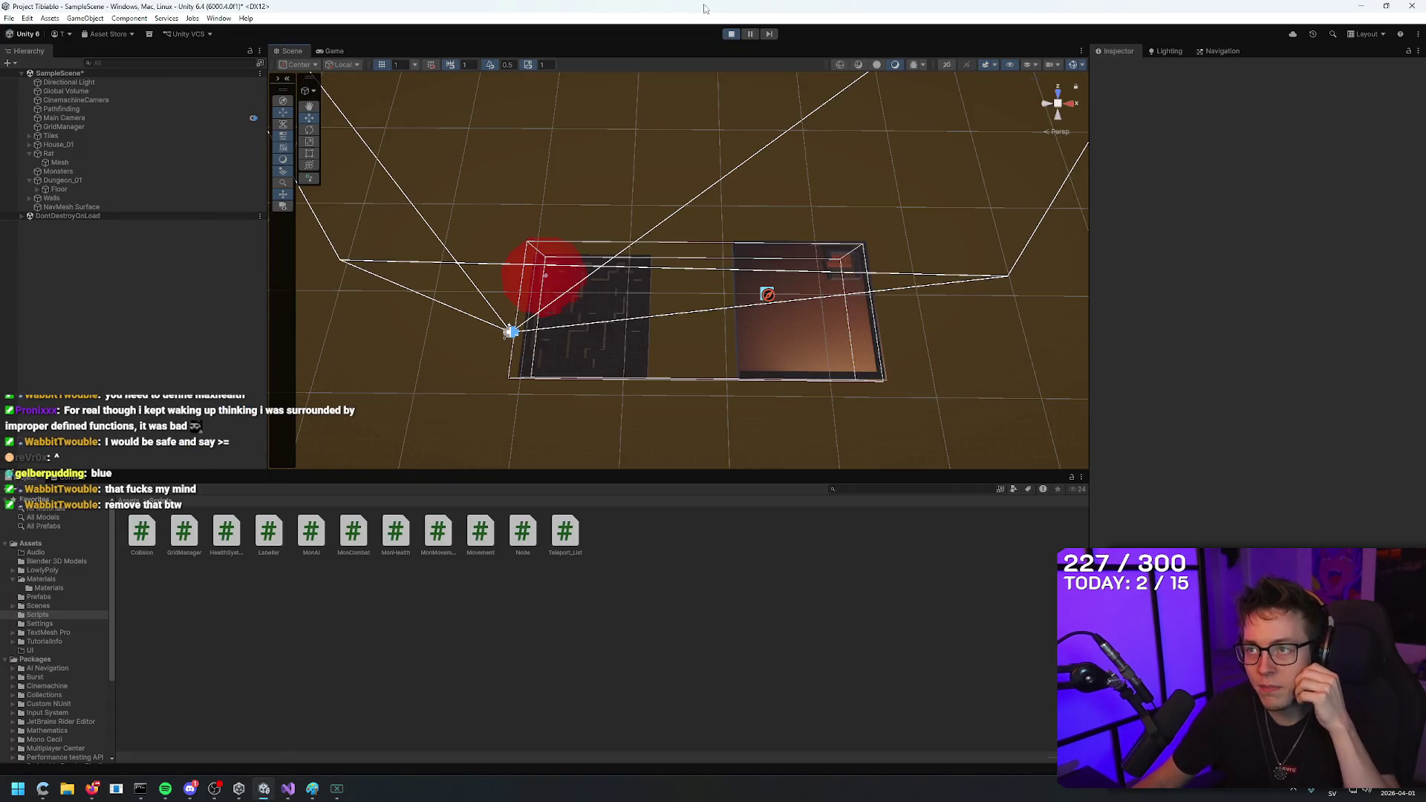
Restart play mode and set the Unit's Move Cooldown to 54 and Movespeed to 20.
{"action": "left_click", "coordinate": [726, 34]}
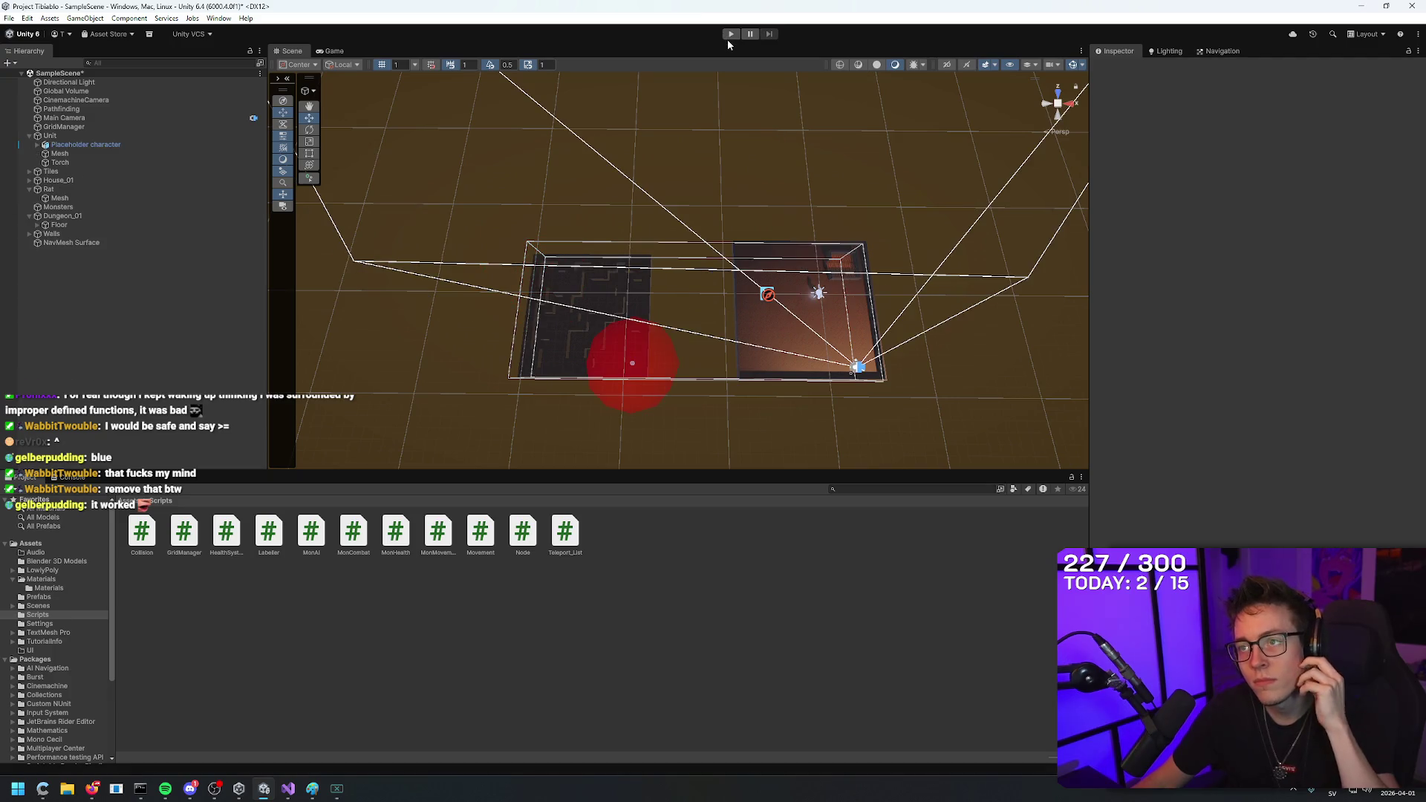
{"action": "left_click", "coordinate": [731, 34]}
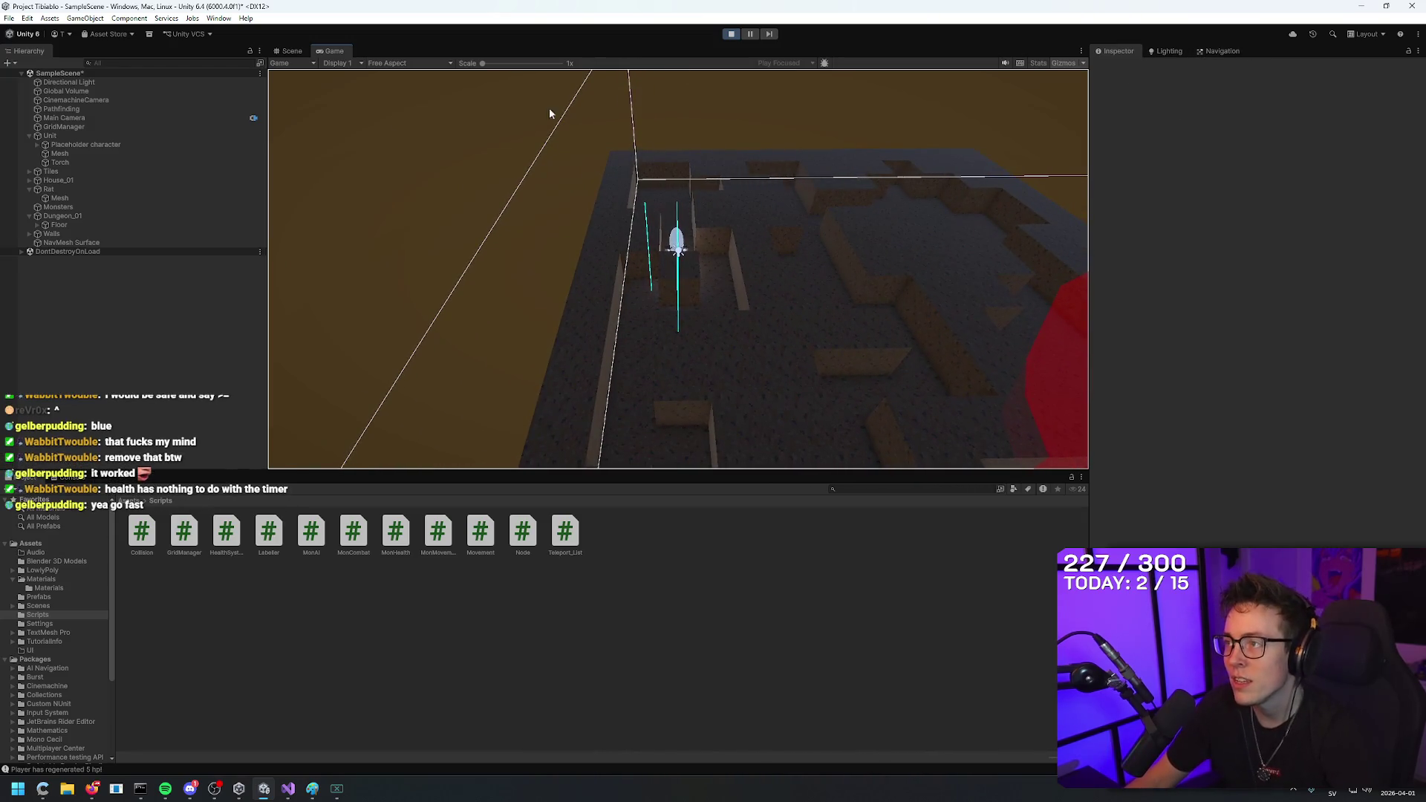
{"action": "left_click", "coordinate": [59, 153]}
{"action": "left_click", "coordinate": [89, 136]}
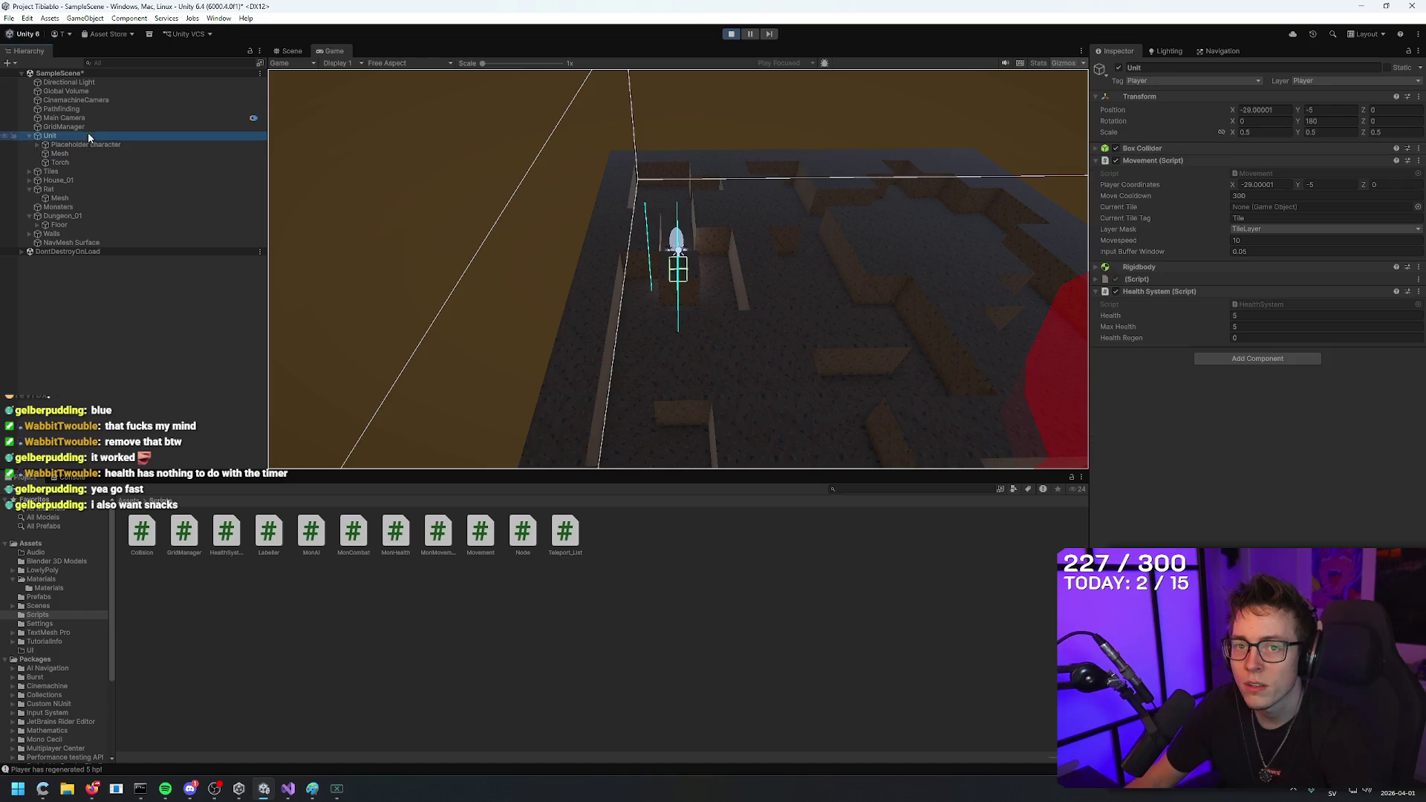
{"action": "left_click", "coordinate": [1255, 195]}
{"action": "type", "text": "54"}
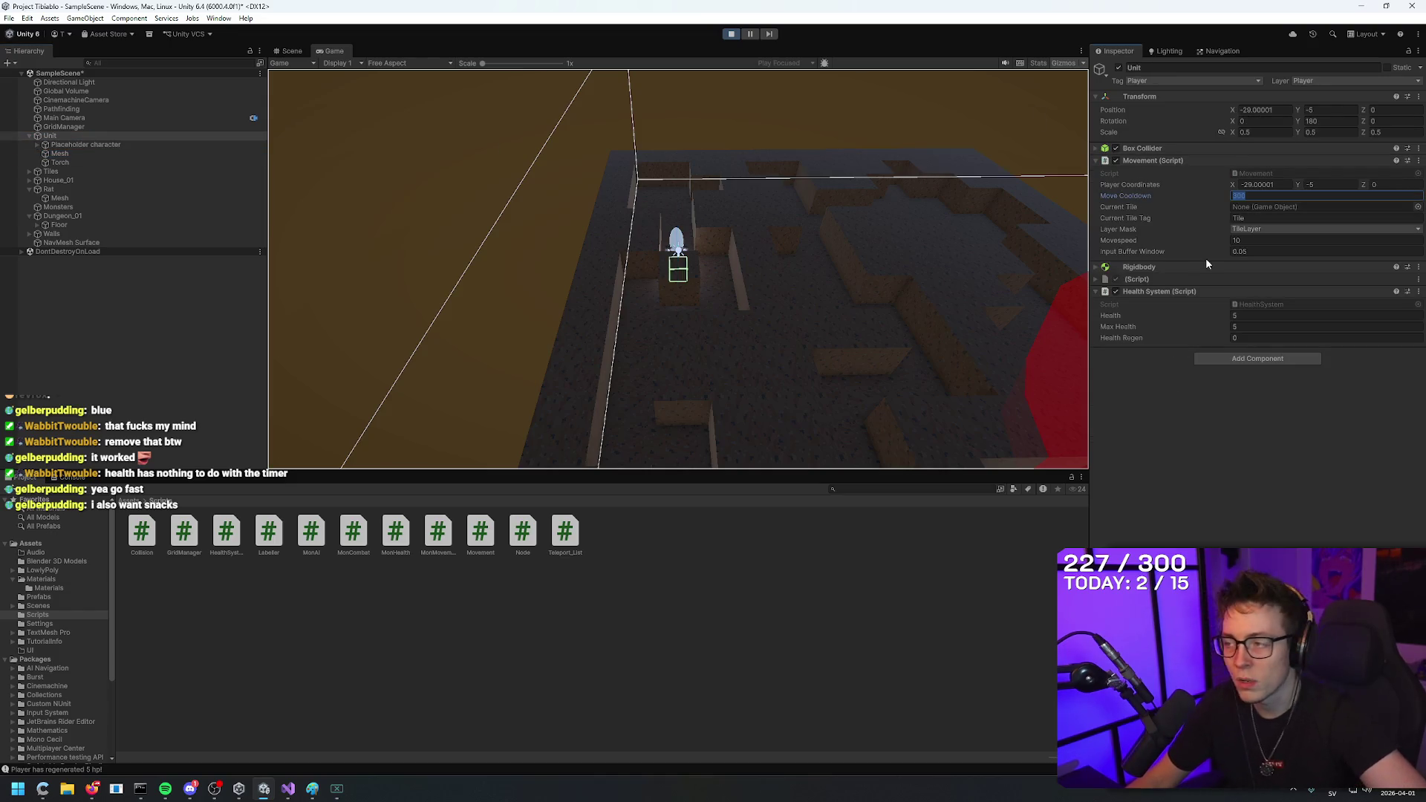
{"action": "left_click", "coordinate": [1188, 240]}
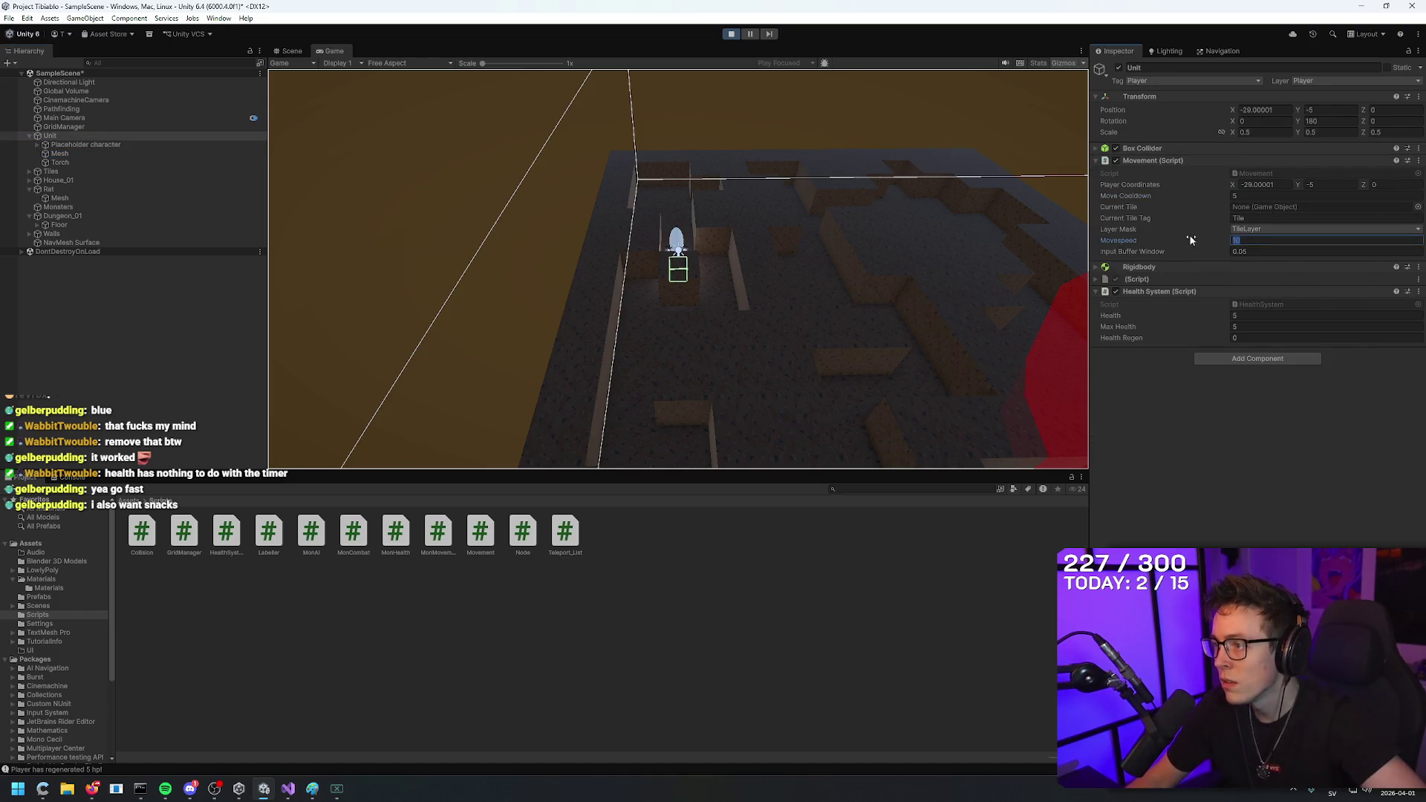
{"action": "type", "text": "20"}
{"action": "left_click", "coordinate": [961, 291]}
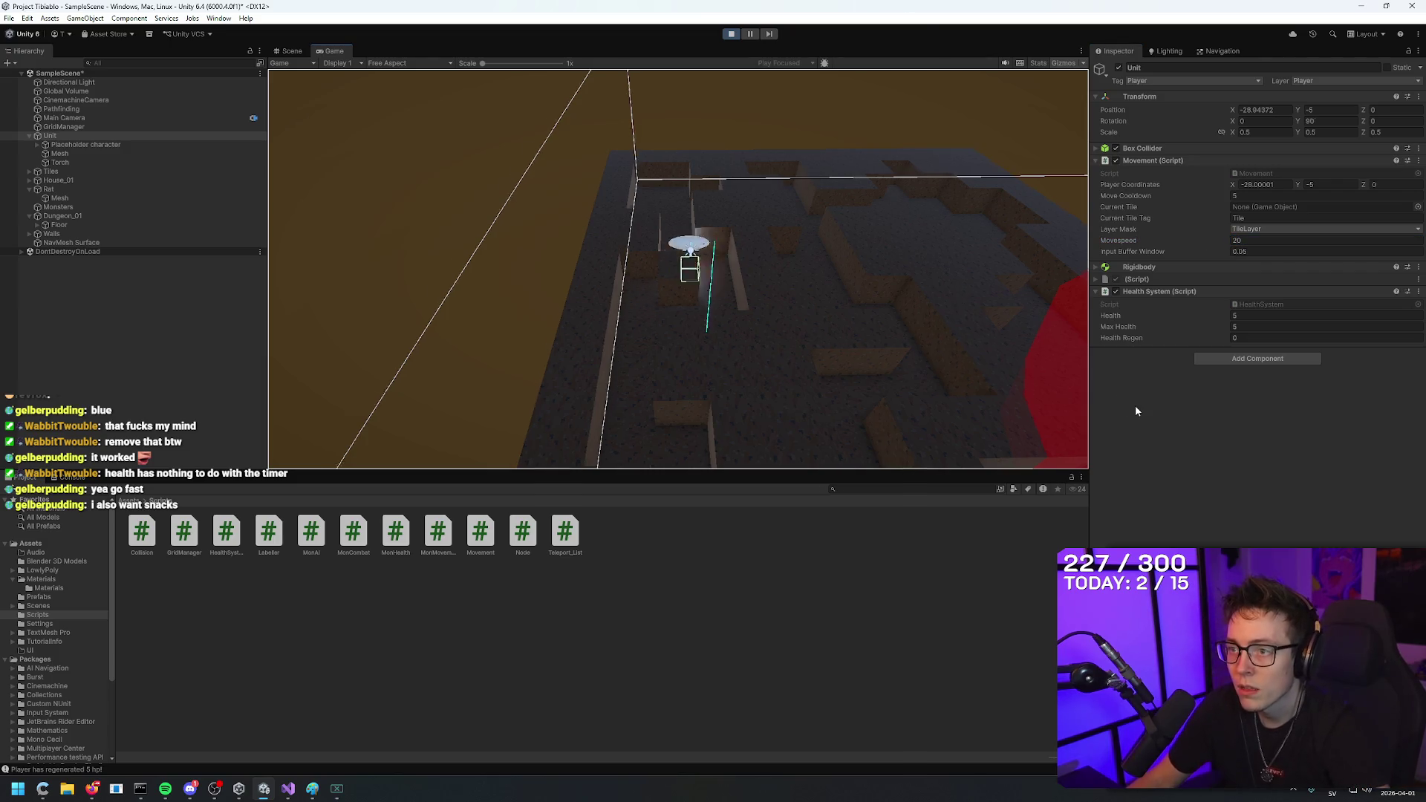
Walk the Unit into the Rat until it is destroyed, then stop play mode.
{"action": "key", "text": "s"}
{"action": "key", "text": "s"}
{"action": "key", "text": "a"}
{"action": "key", "text": "d"}
{"action": "key", "text": "d"}
{"action": "key", "text": "d"}
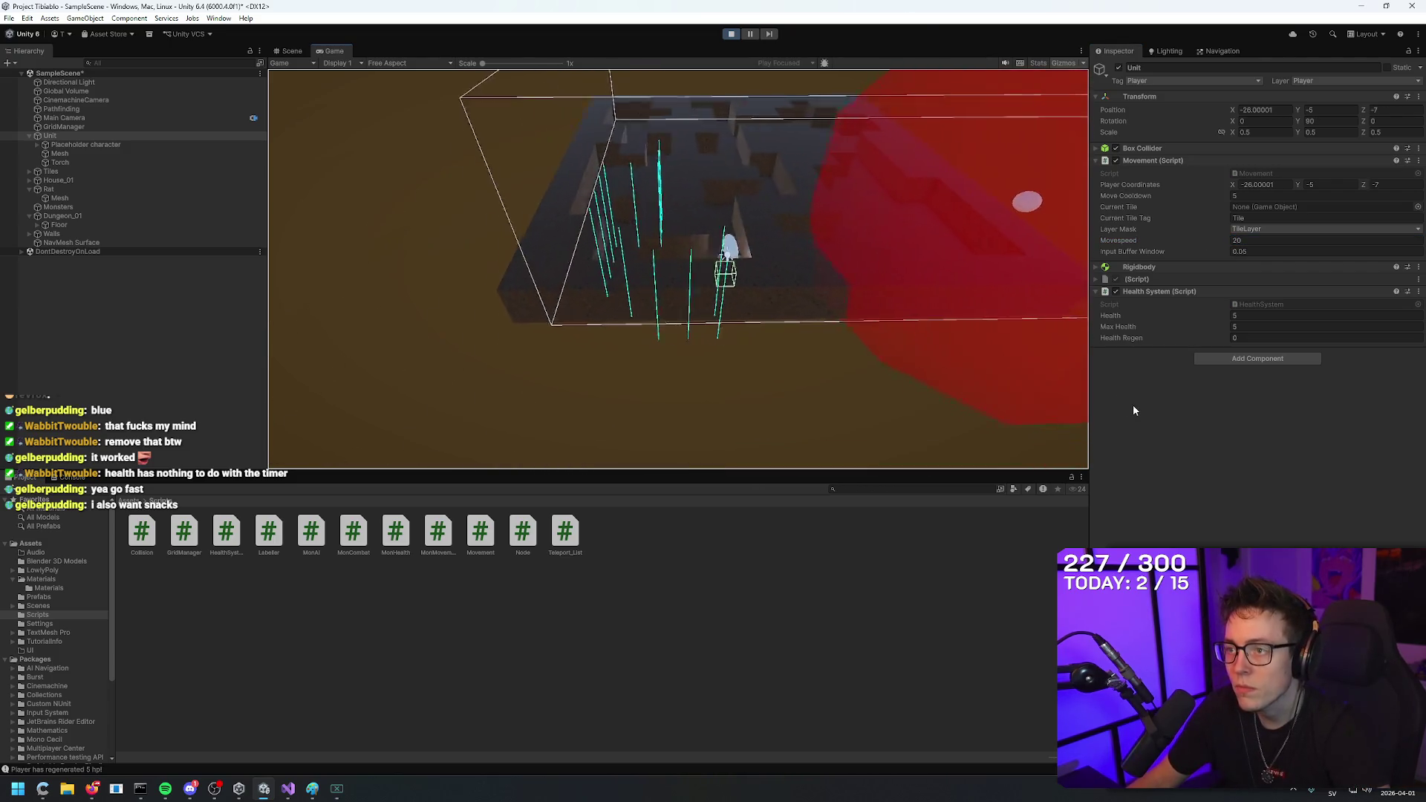
{"action": "key", "text": "d"}
{"action": "key", "text": "d"}
{"action": "key", "text": "d"}
{"action": "key", "text": "w"}
{"action": "key", "text": "w"}
{"action": "key", "text": "w"}
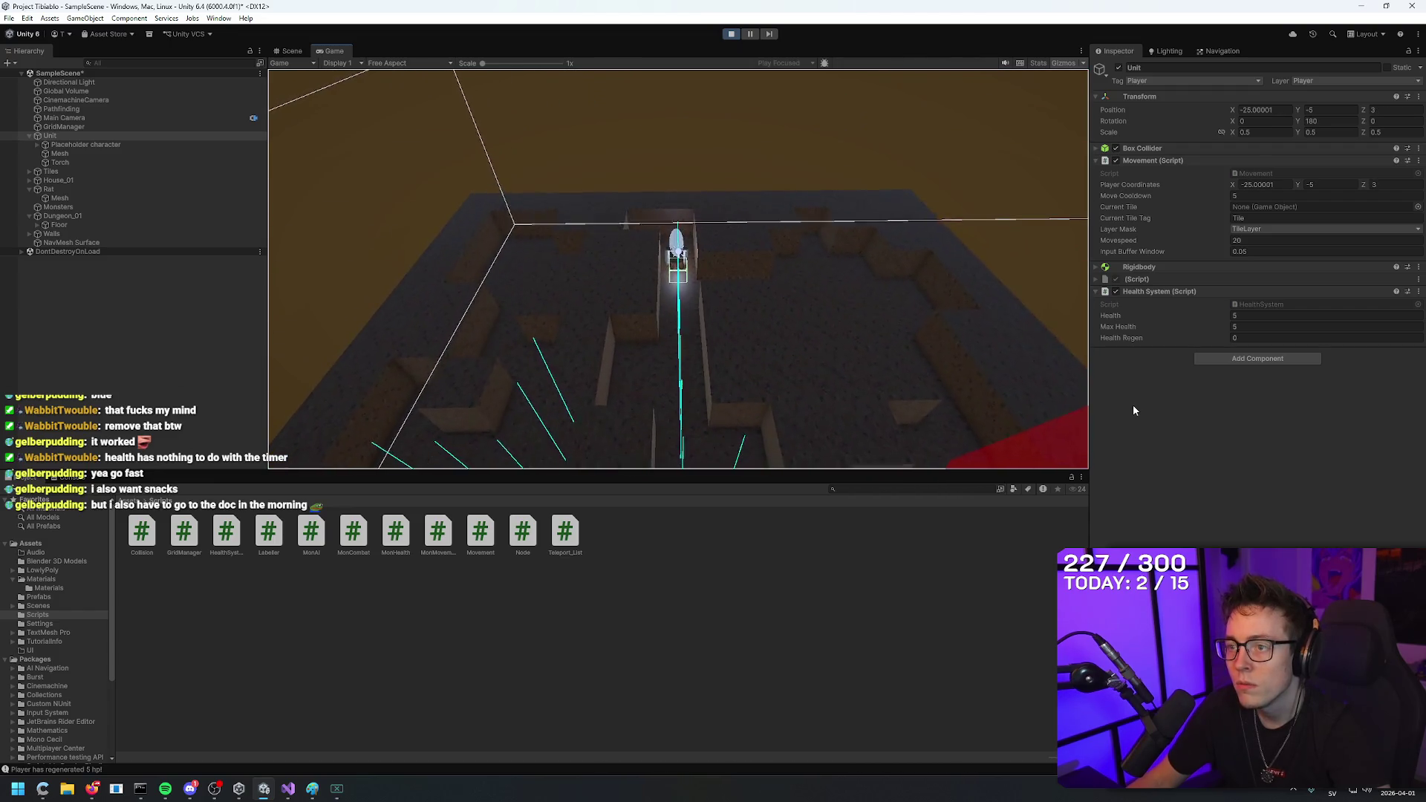
{"action": "key", "text": "s"}
{"action": "key", "text": "s"}
{"action": "key", "text": "s"}
{"action": "key", "text": "a"}
{"action": "key", "text": "a"}
{"action": "key", "text": "a"}
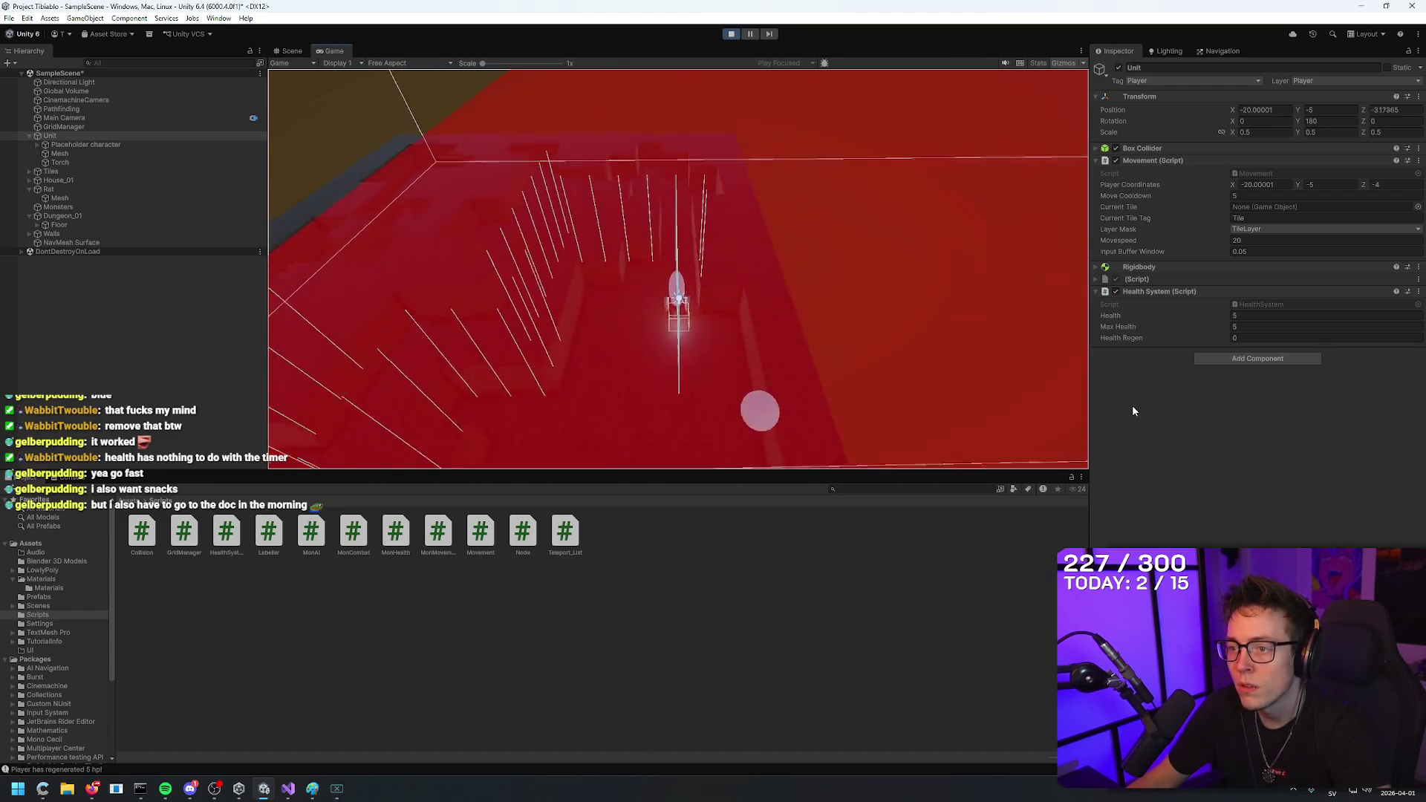
{"action": "key", "text": "s"}
{"action": "key", "text": "s"}
{"action": "key", "text": "s"}
{"action": "key", "text": "d"}
{"action": "key", "text": "d"}
{"action": "key", "text": "d"}
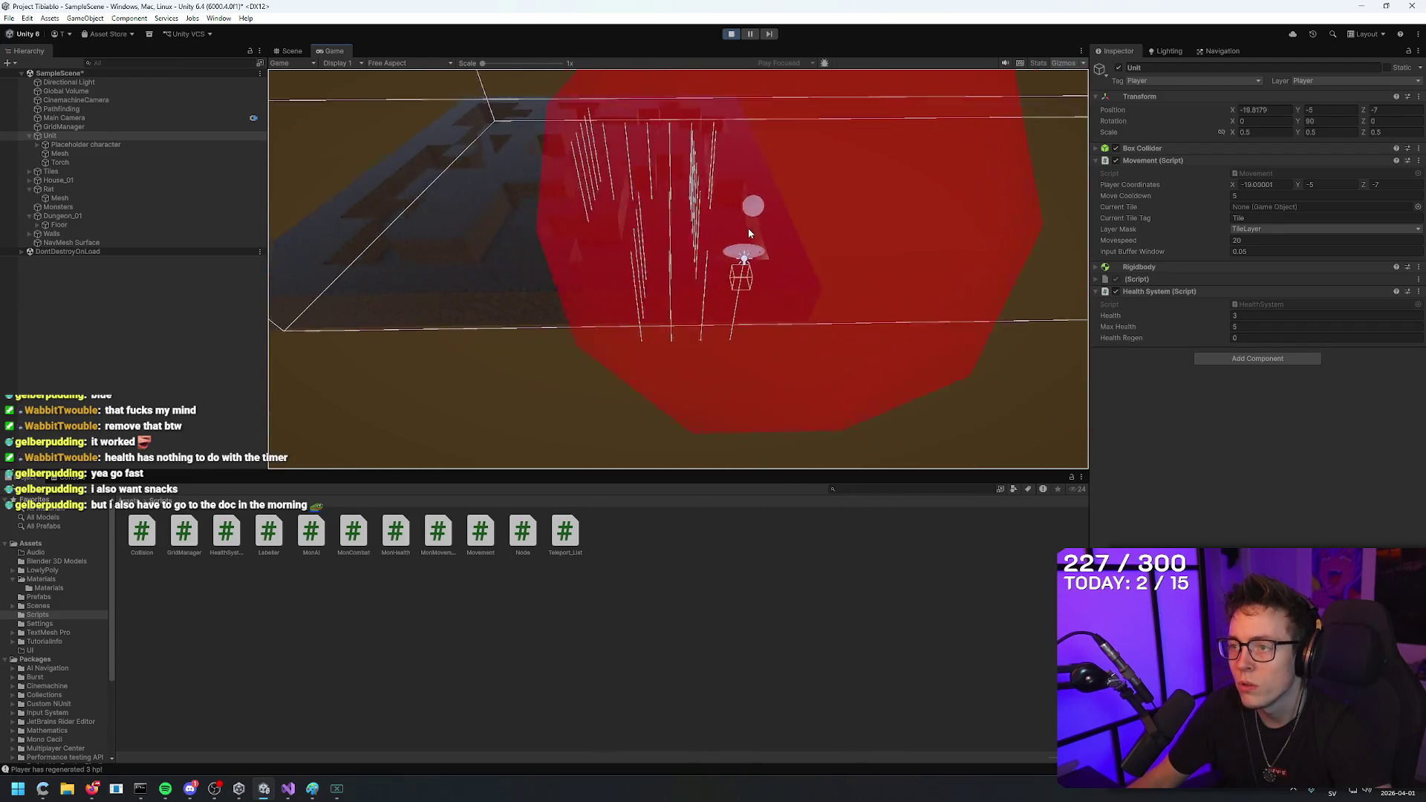
{"action": "key", "text": "a"}
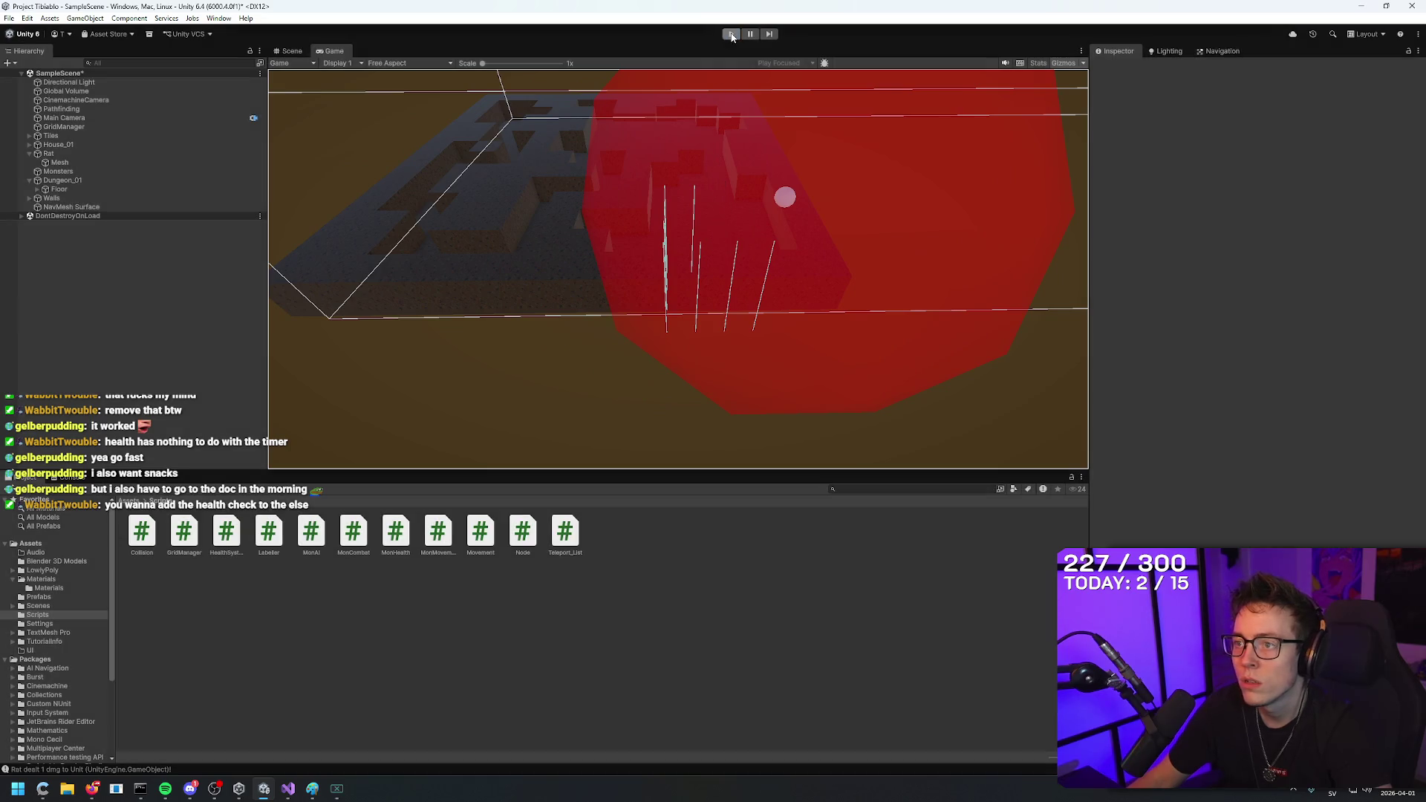
{"action": "left_click", "coordinate": [731, 33]}
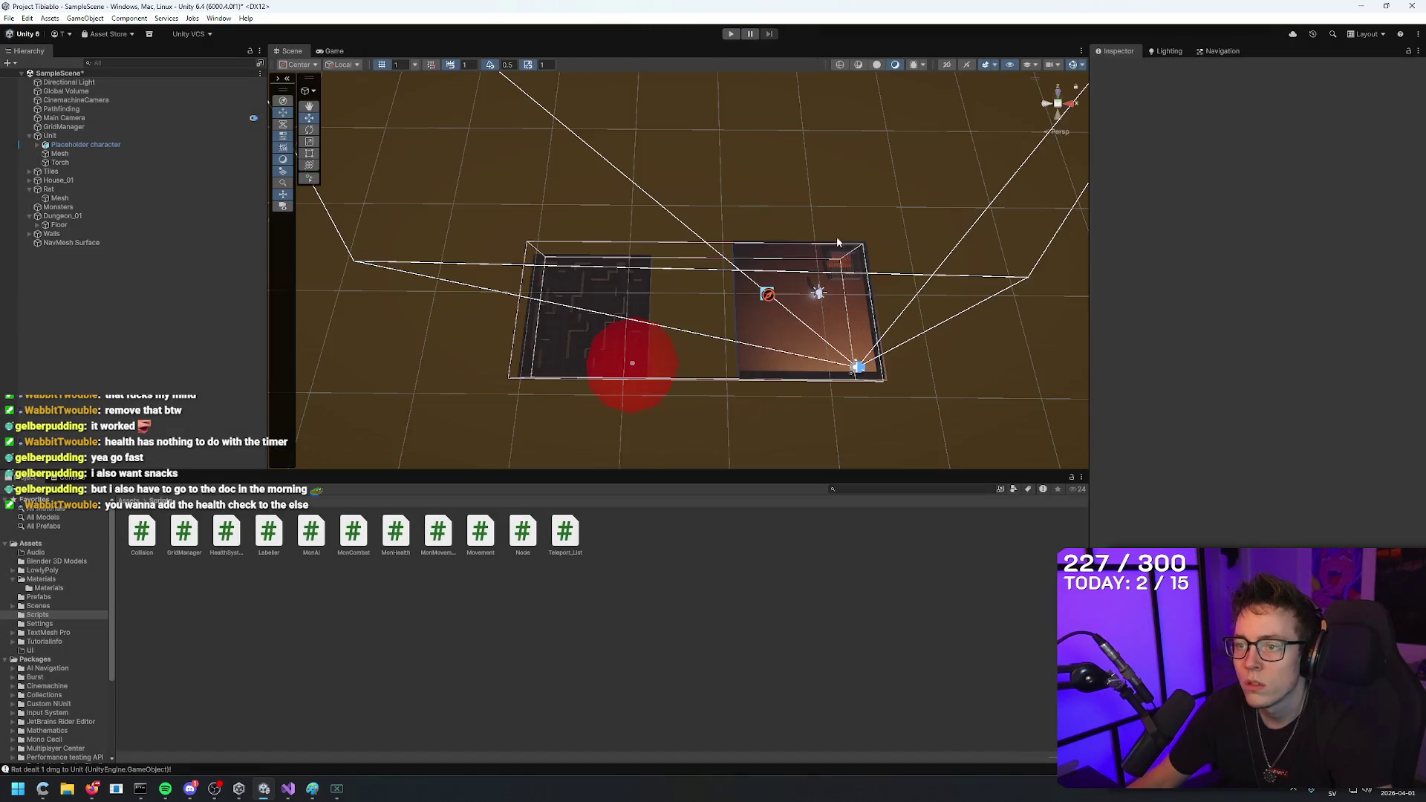
Select the Rat and drag it from Y -3 to Y -5 in the Scene view.
{"action": "mouse_move", "coordinate": [663, 363]}
{"action": "left_mouse_down"}
{"action": "mouse_move", "coordinate": [366, 417]}
{"action": "mouse_move", "coordinate": [691, 395]}
{"action": "mouse_move", "coordinate": [652, 311]}
{"action": "mouse_move", "coordinate": [691, 216]}
{"action": "mouse_move", "coordinate": [834, 268]}
{"action": "mouse_move", "coordinate": [690, 296]}
{"action": "mouse_move", "coordinate": [898, 242]}
{"action": "mouse_move", "coordinate": [804, 245]}
{"action": "mouse_move", "coordinate": [899, 238]}
{"action": "mouse_move", "coordinate": [901, 213]}
{"action": "left_mouse_up"}
{"action": "scroll", "coordinate": [722, 277], "scroll_direction": "down", "scroll_amount": 5}
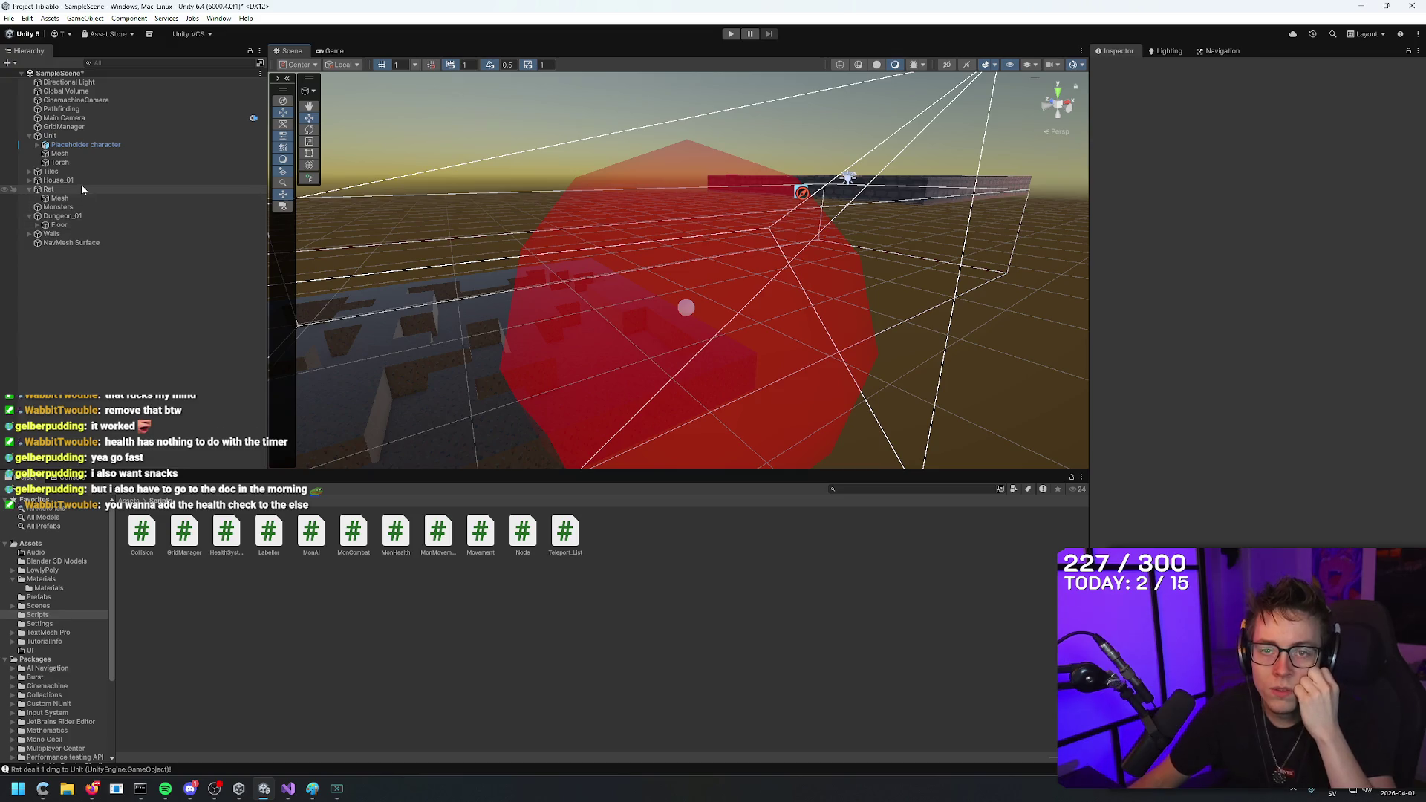
{"action": "left_click", "coordinate": [77, 233]}
{"action": "left_click", "coordinate": [77, 224]}
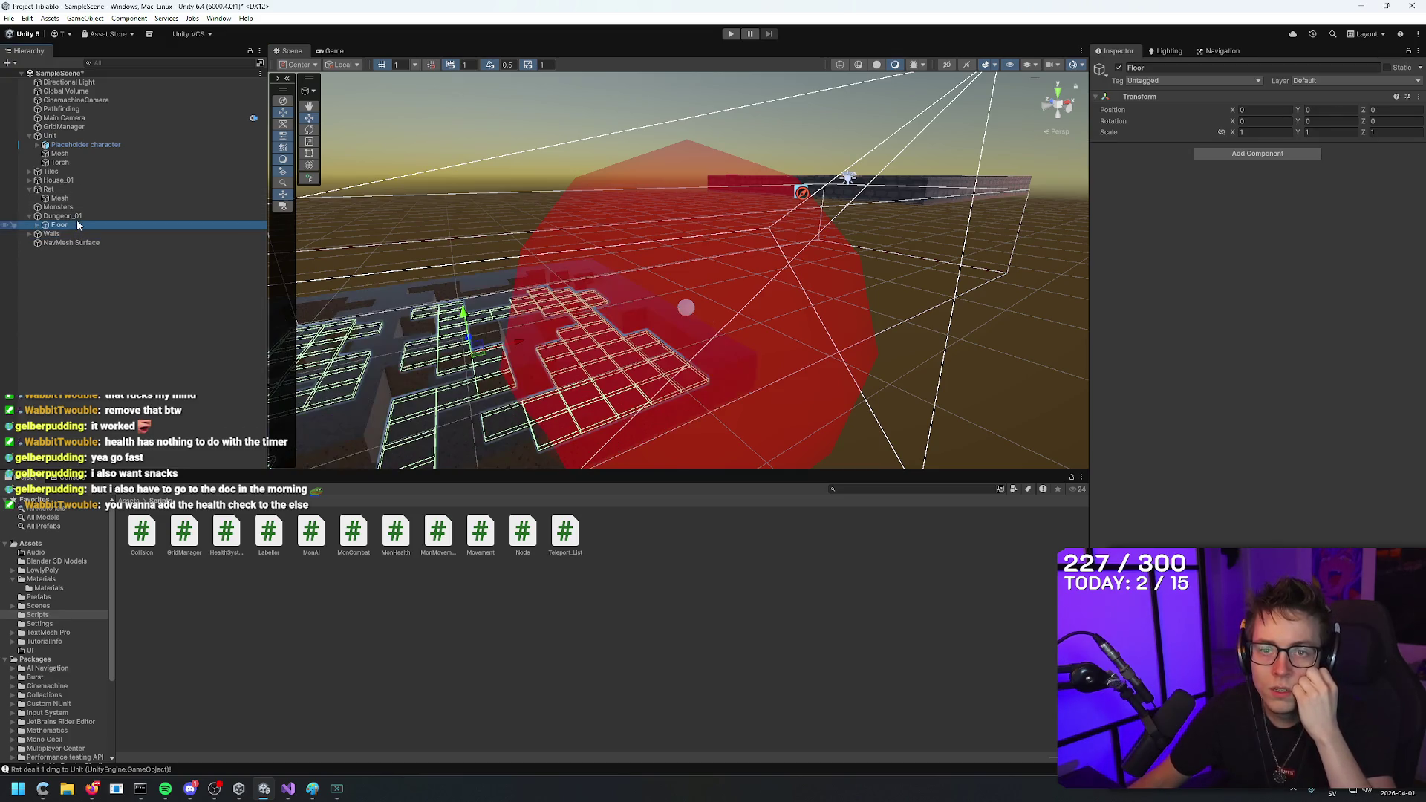
{"action": "left_click", "coordinate": [77, 189]}
{"action": "mouse_move", "coordinate": [504, 261]}
{"action": "left_mouse_down"}
{"action": "mouse_move", "coordinate": [764, 349]}
{"action": "mouse_move", "coordinate": [873, 349]}
{"action": "mouse_move", "coordinate": [836, 242]}
{"action": "left_mouse_up"}
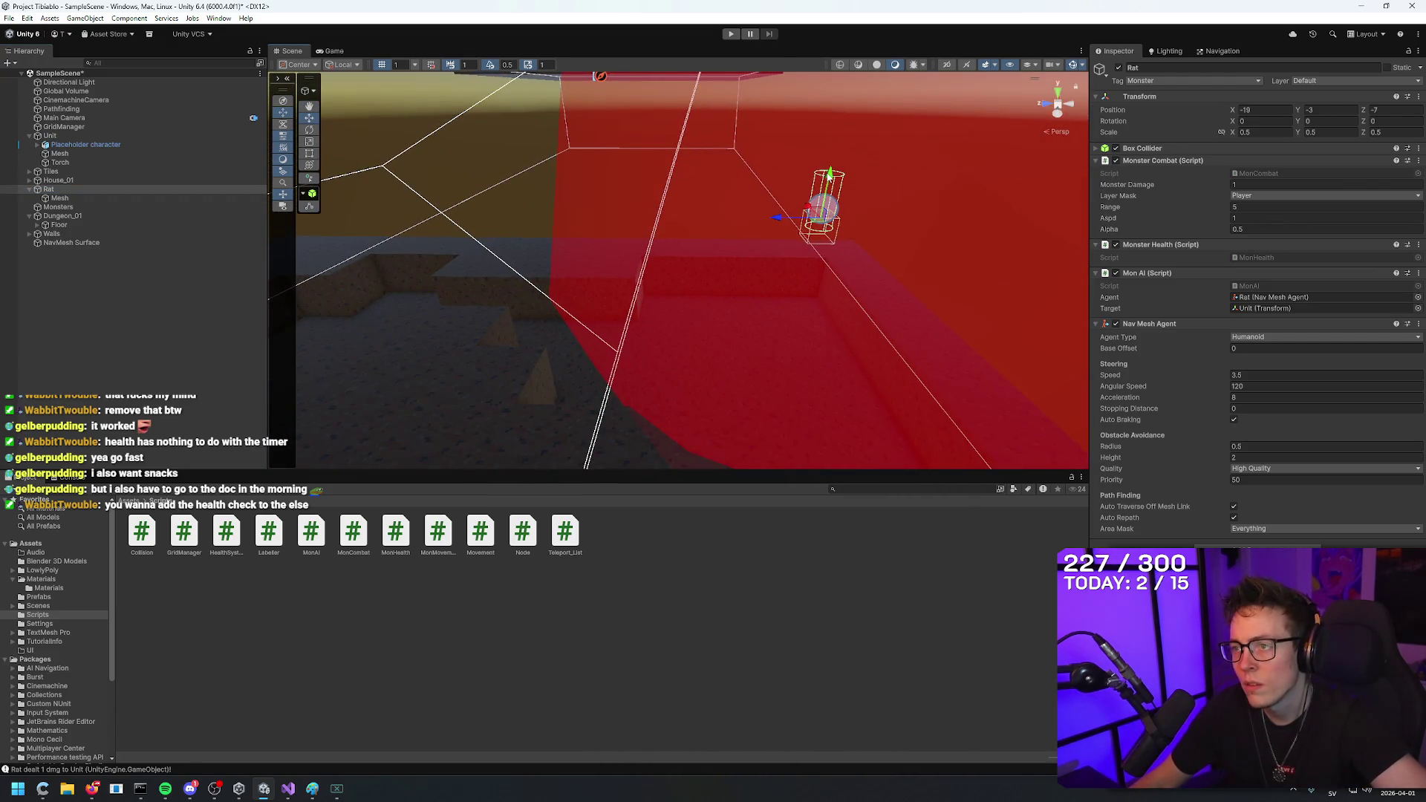
{"action": "mouse_move", "coordinate": [829, 176]}
{"action": "left_mouse_down"}
{"action": "mouse_move", "coordinate": [818, 306]}
{"action": "mouse_move", "coordinate": [817, 271]}
{"action": "left_mouse_up"}
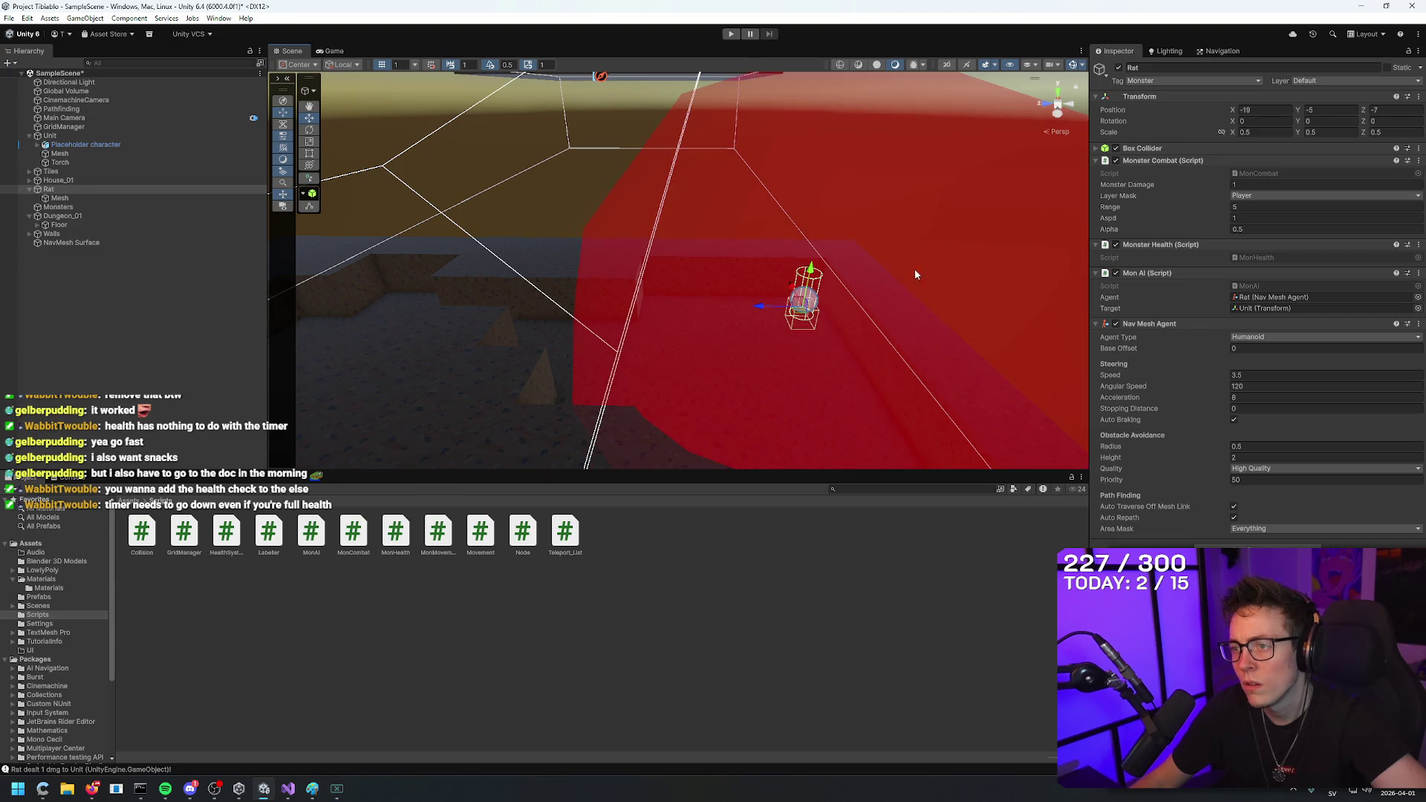
{"action": "mouse_move", "coordinate": [915, 274]}
{"action": "left_mouse_down"}
{"action": "mouse_move", "coordinate": [862, 303]}
{"action": "mouse_move", "coordinate": [961, 191]}
{"action": "mouse_move", "coordinate": [927, 206]}
{"action": "mouse_move", "coordinate": [939, 226]}
{"action": "left_mouse_up"}
{"action": "left_click", "coordinate": [939, 230]}
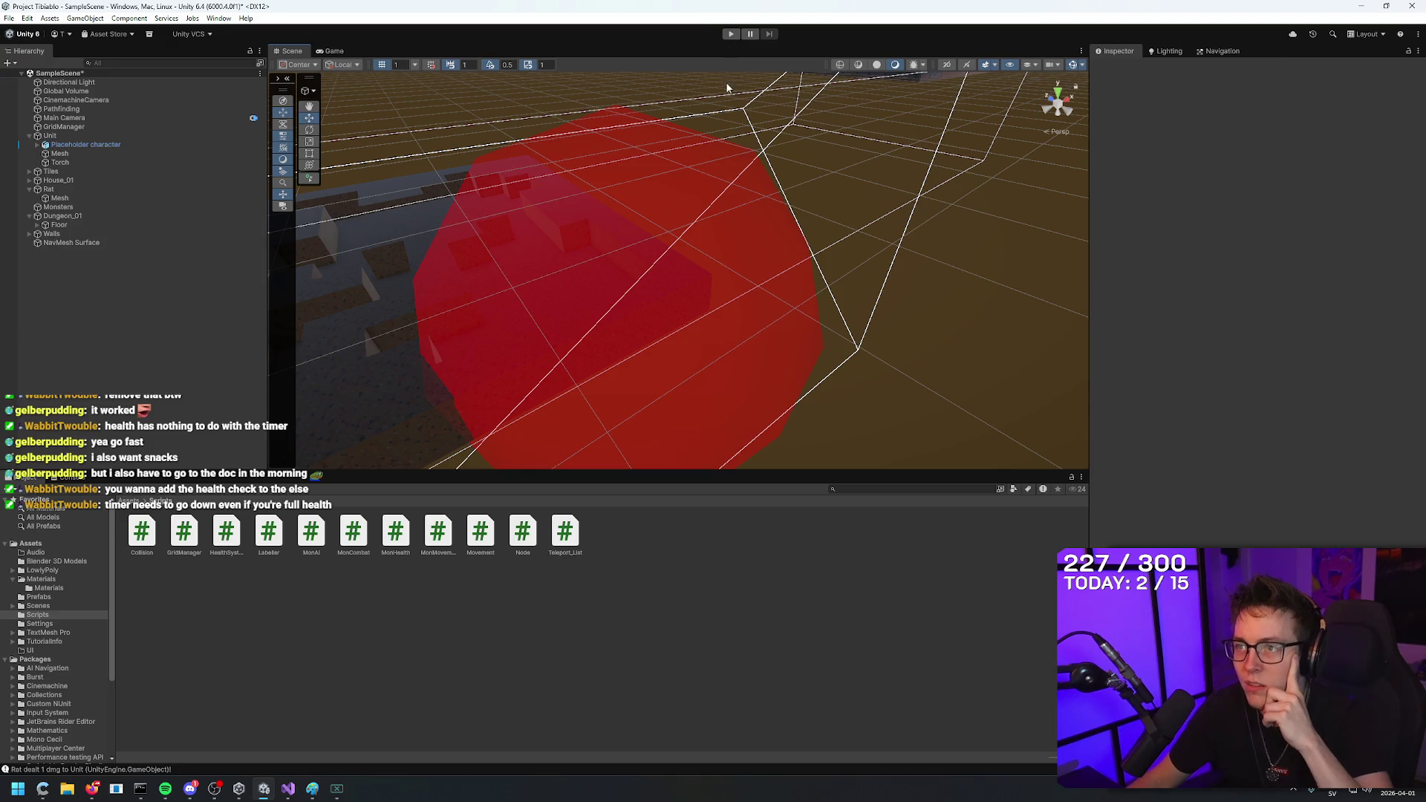
Start and stop play mode, then return to HealthSystem.cs in Visual Studio.
{"action": "mouse_move", "coordinate": [727, 87]}
{"action": "left_mouse_down"}
{"action": "mouse_move", "coordinate": [551, 246]}
{"action": "mouse_move", "coordinate": [804, 61]}
{"action": "left_mouse_up"}
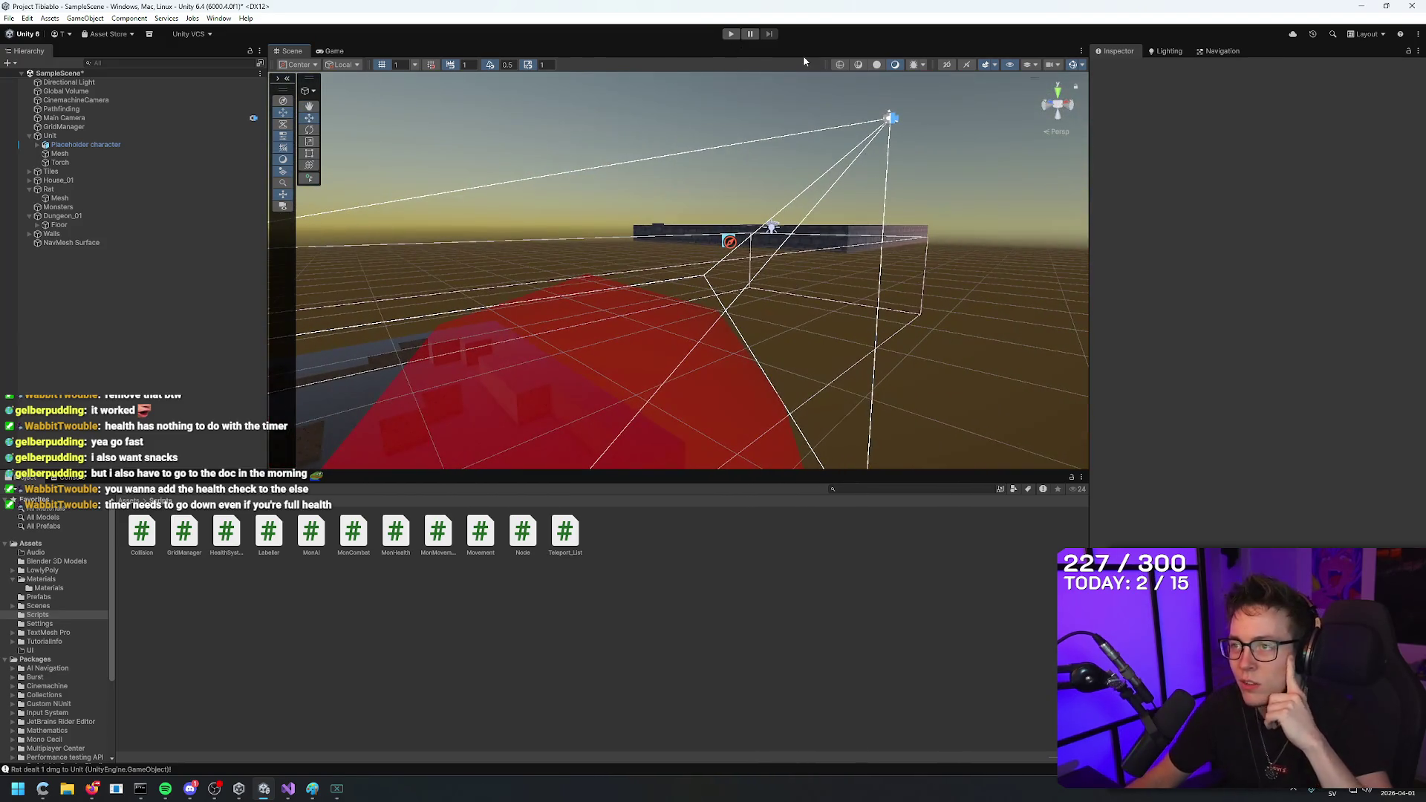
{"action": "left_click", "coordinate": [732, 36]}
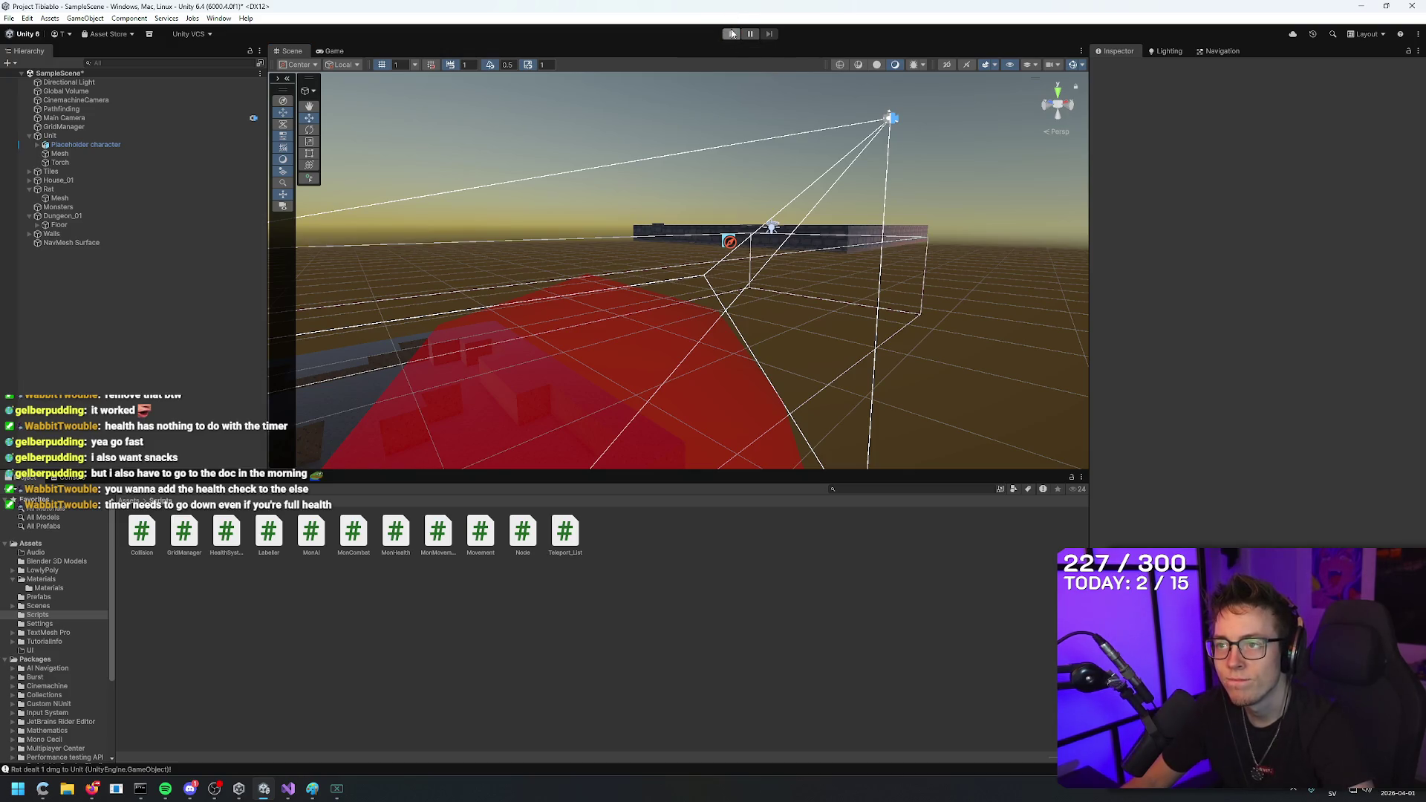
{"action": "left_click", "coordinate": [732, 36]}
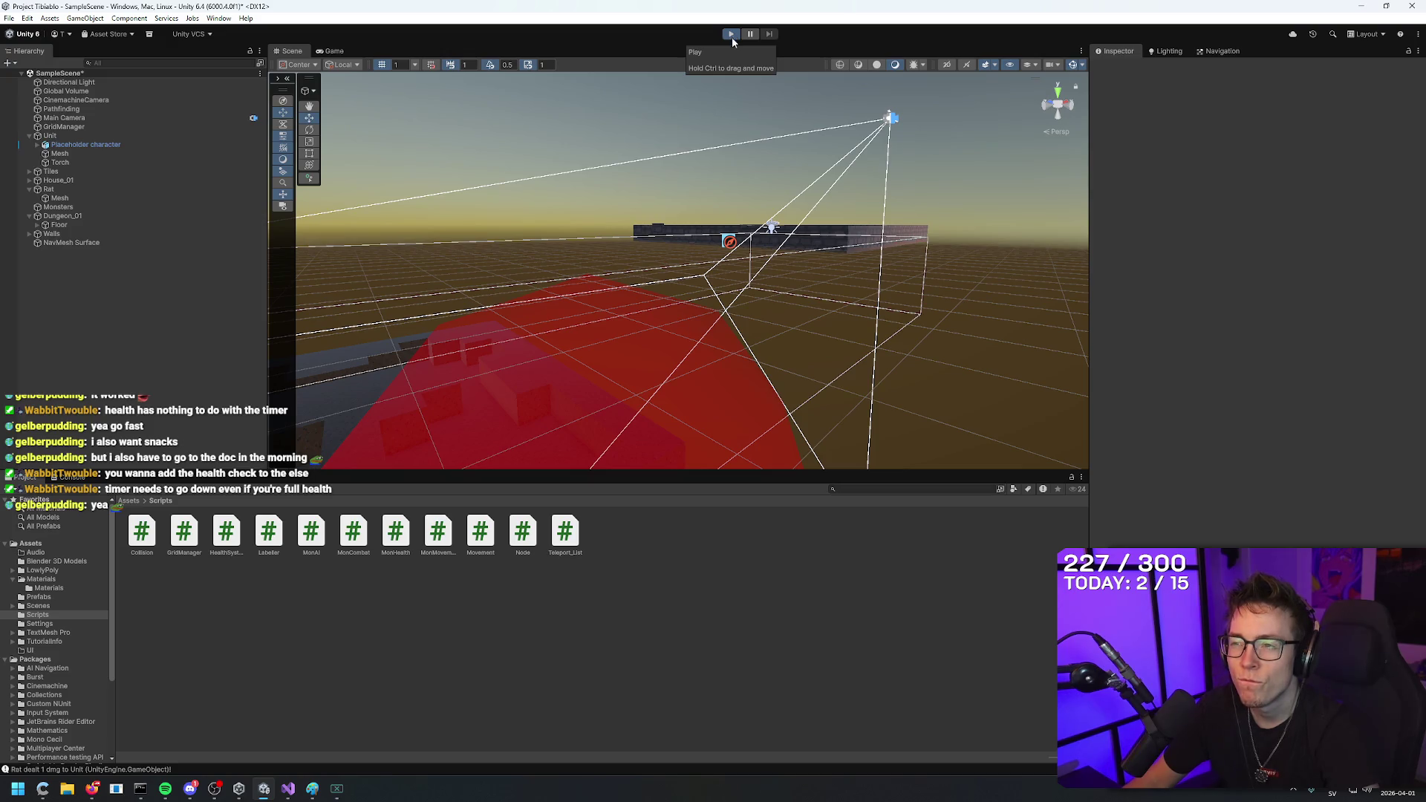
{"action": "left_click", "coordinate": [288, 788]}
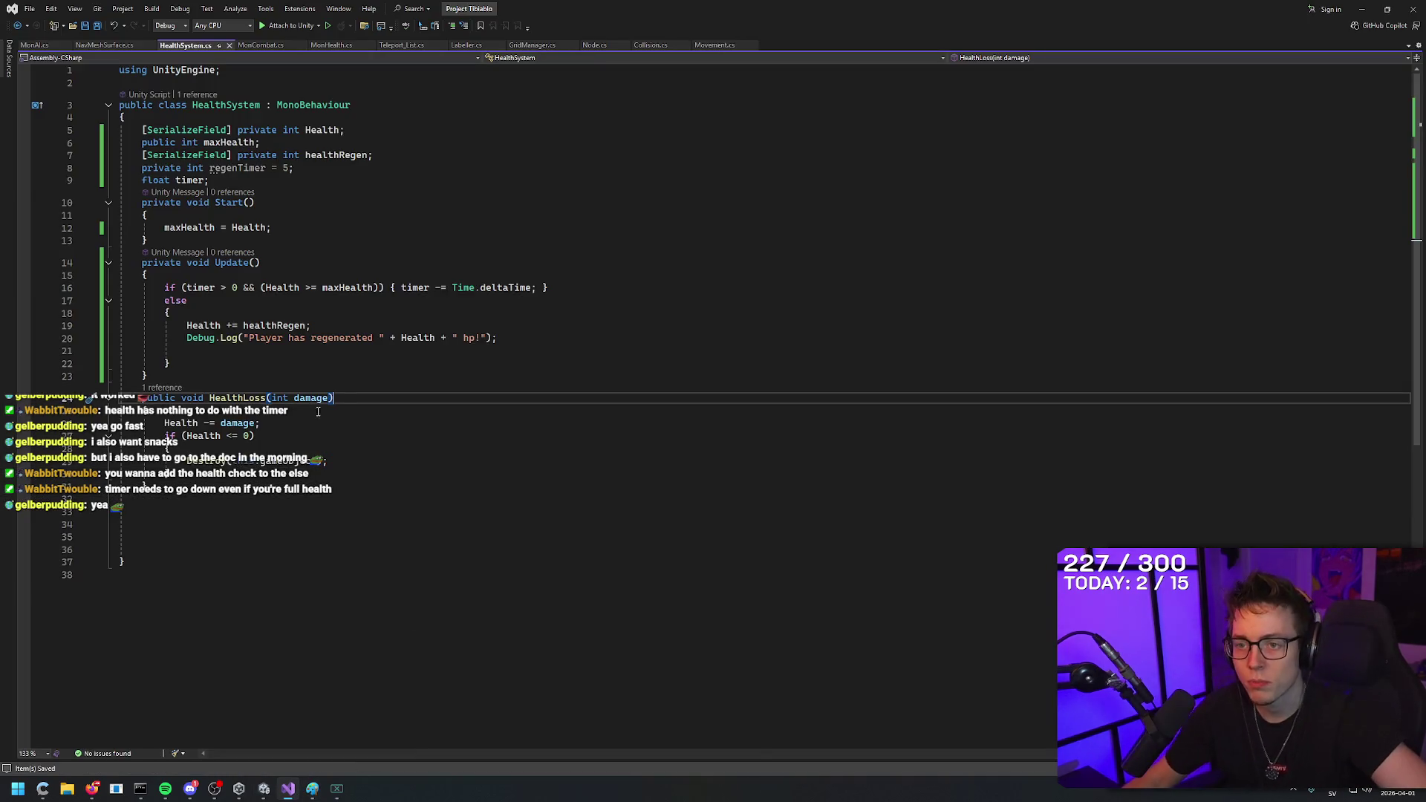
Move the health check out of the timer condition into an if (Health >= maxHealth) in the else block, and save.
{"action": "left_click", "coordinate": [394, 324]}
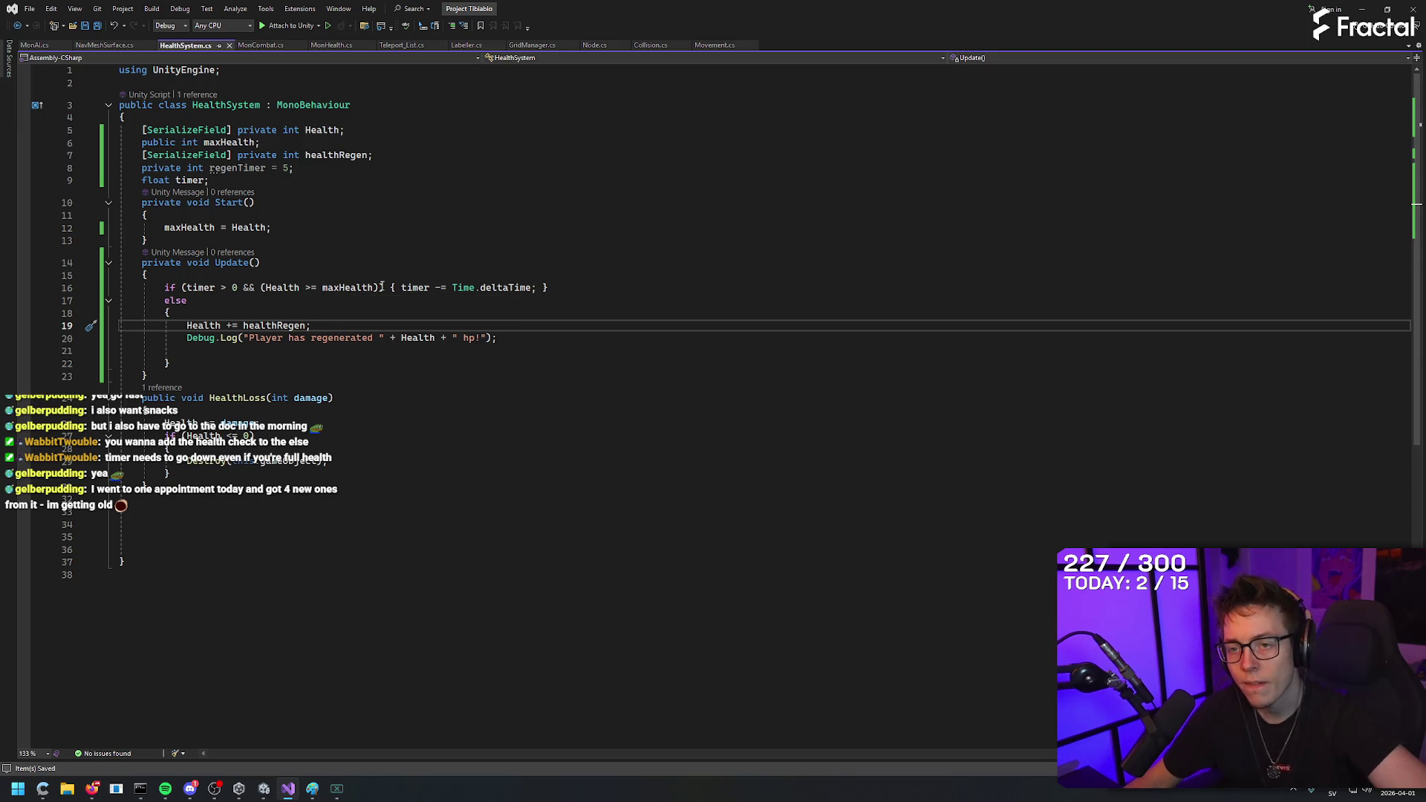
{"action": "left_click_drag", "start_coordinate": [381, 287], "coordinate": [261, 287]}
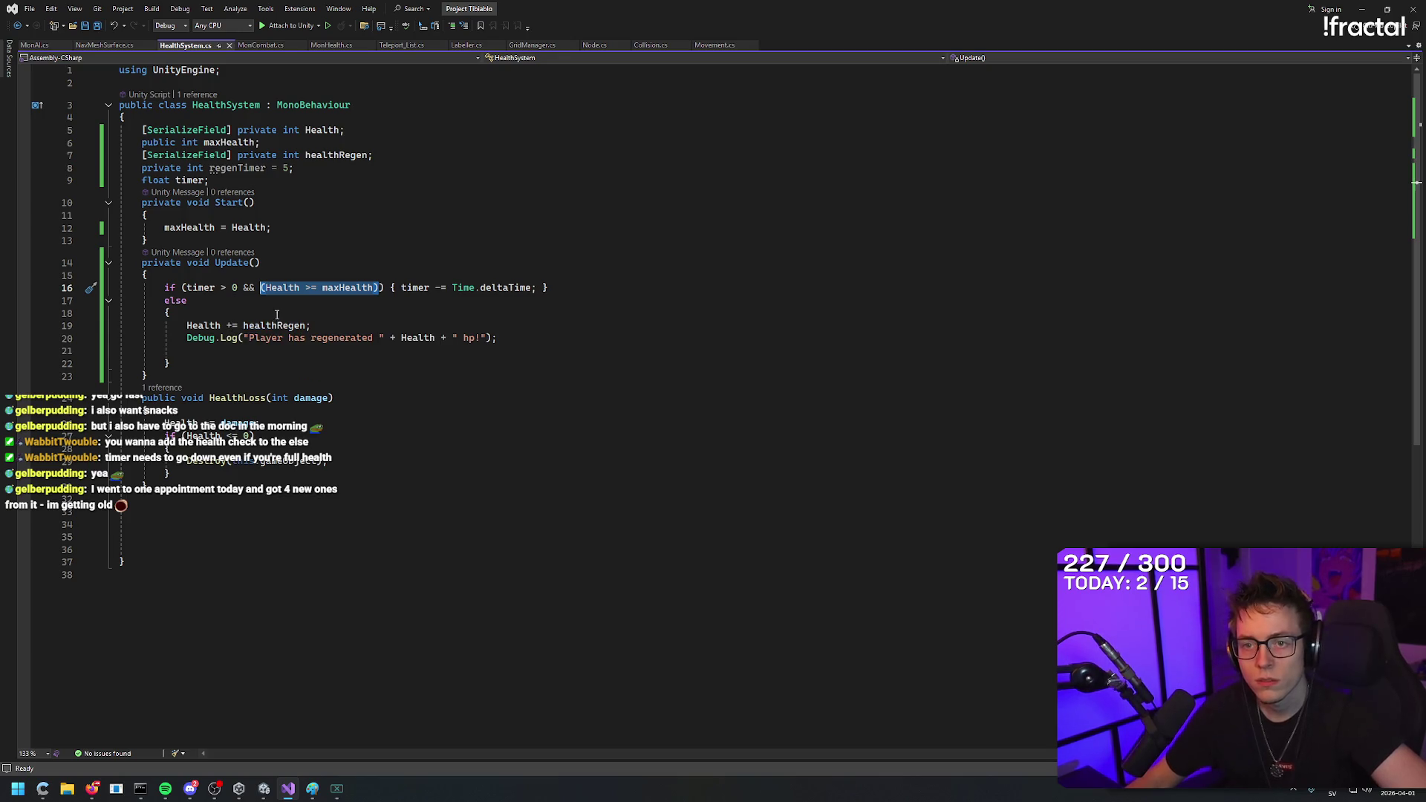
{"action": "key", "text": "BackSpace"}
{"action": "key", "text": "BackSpace"}
{"action": "key", "text": "BackSpace"}
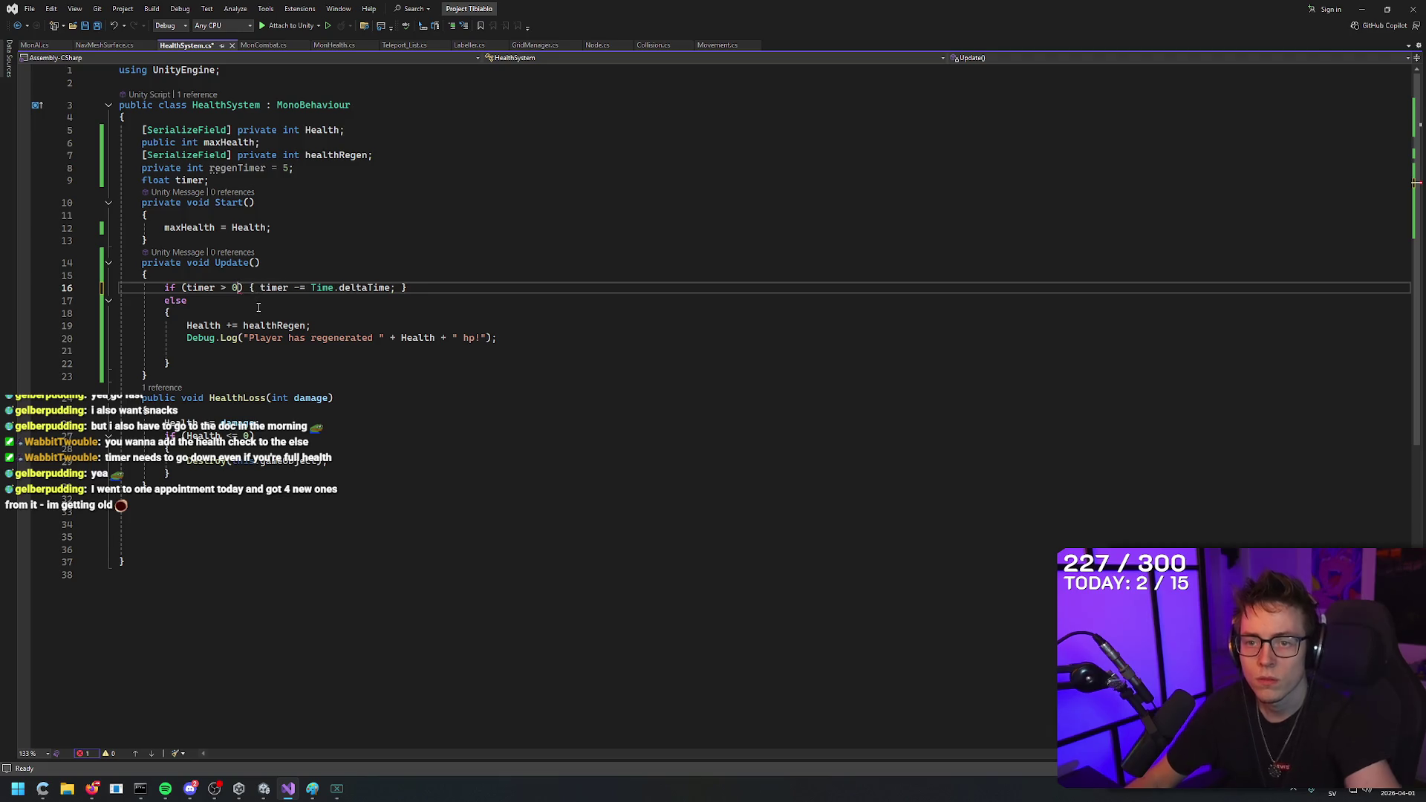
{"action": "left_click", "coordinate": [260, 313]}
{"action": "key", "text": "Return"}
{"action": "type", "text": "if ((Health >= maxHealth)"}
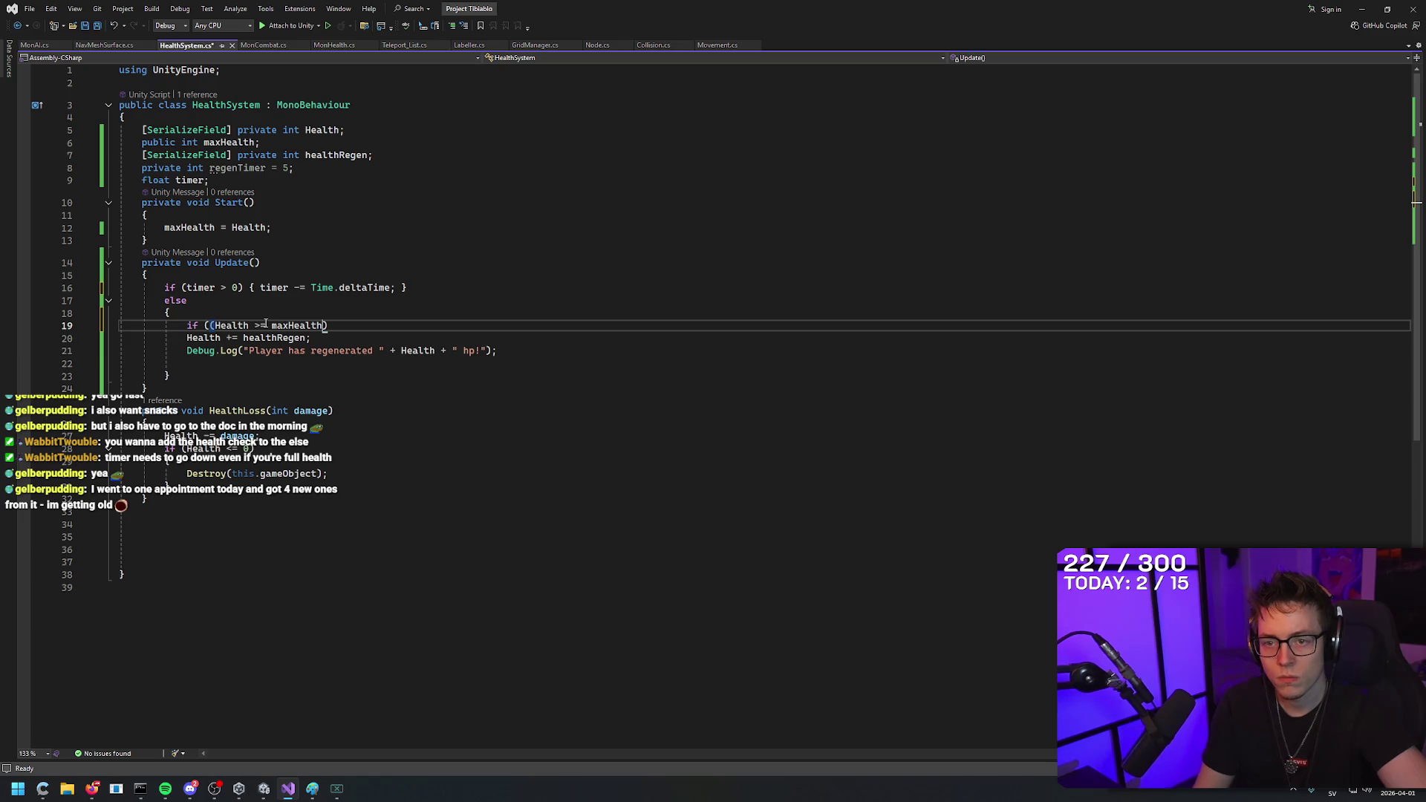
{"action": "key", "text": "ctrl+Left"}
{"action": "key", "text": "ctrl+Left"}
{"action": "key", "text": "ctrl+Left"}
{"action": "key", "text": "BackSpace"}
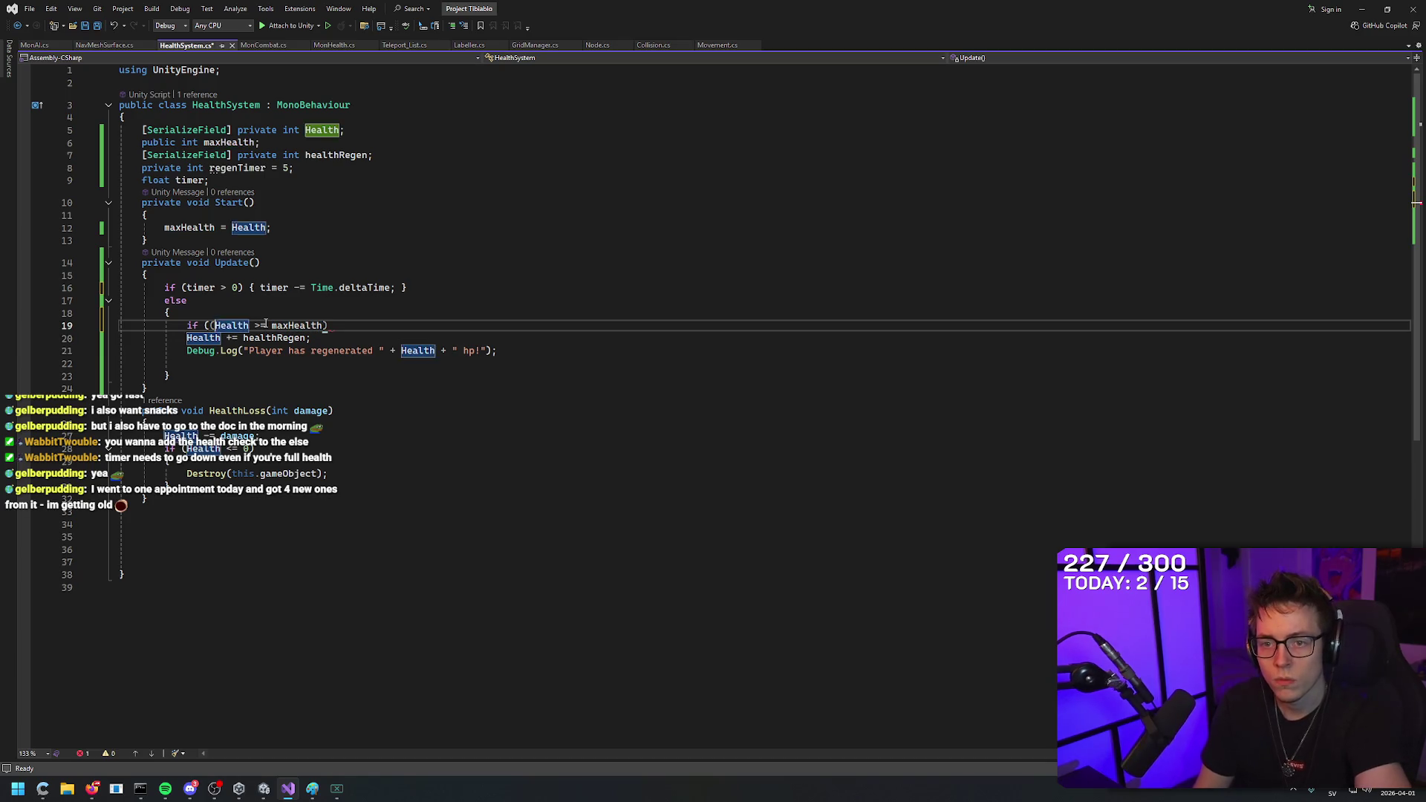
{"action": "key", "text": "End"}
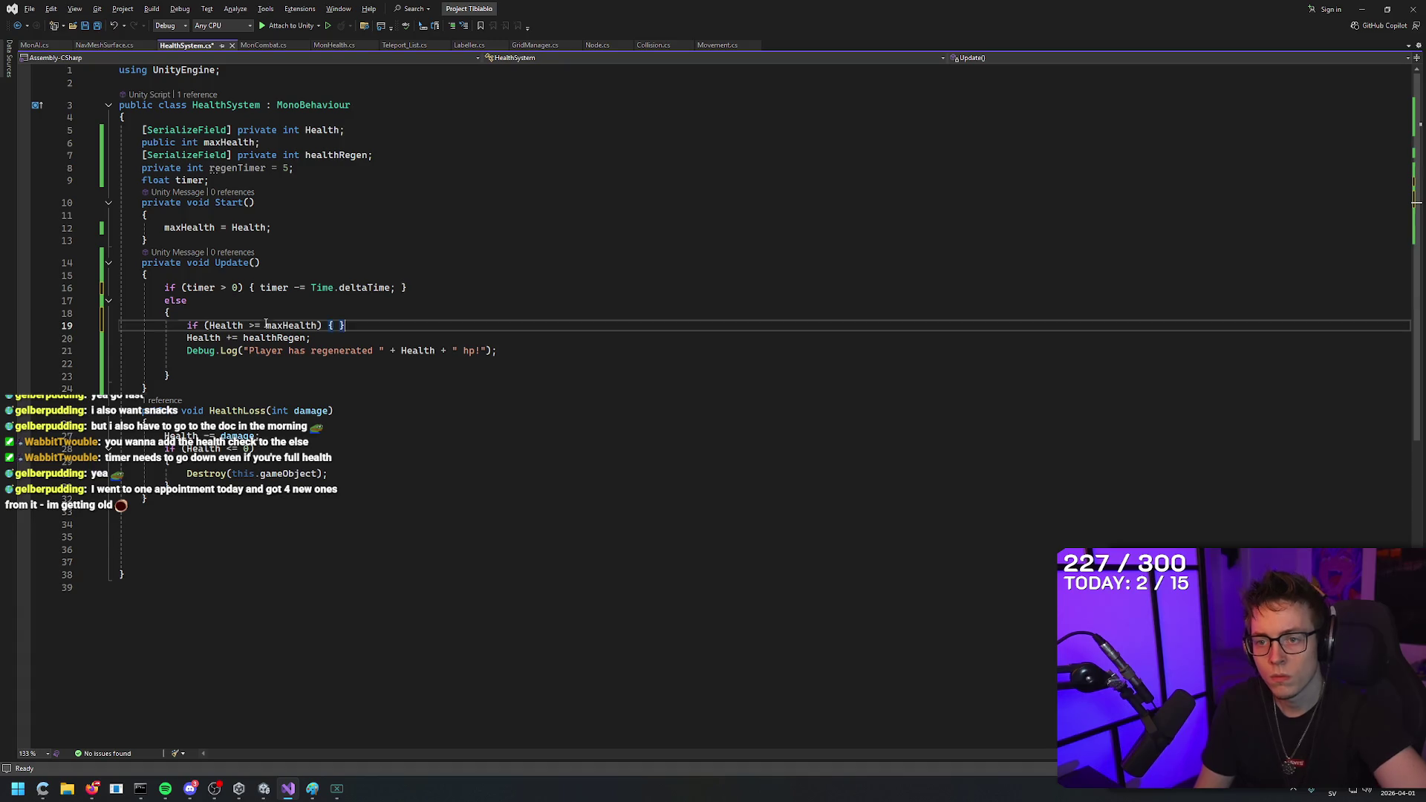
{"action": "key", "text": "BackSpace"}
{"action": "key", "text": "BackSpace"}
{"action": "key", "text": "Down"}
{"action": "key", "text": "Down"}
{"action": "key", "text": "Down"}
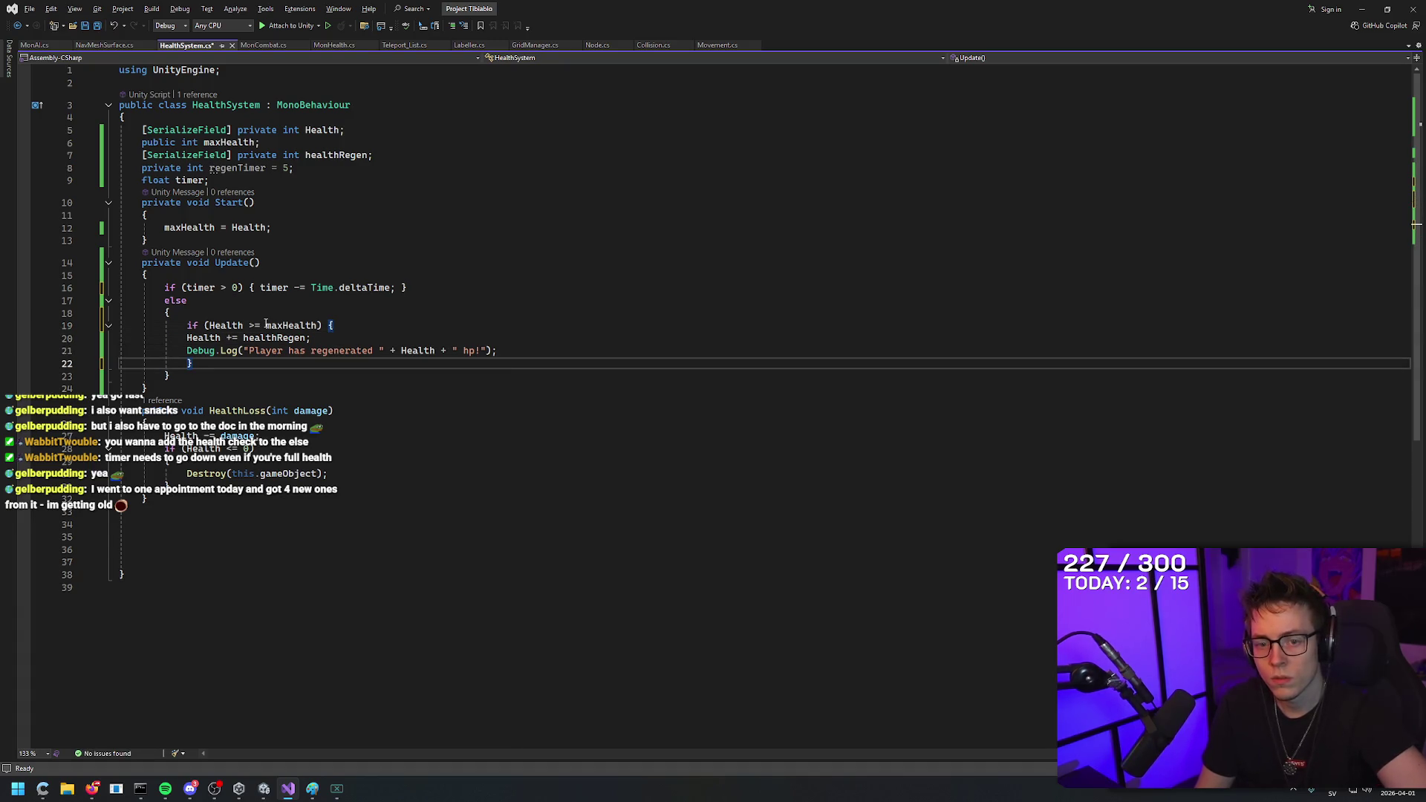
{"action": "key", "text": "ctrl+s"}
Change the else-block health check to Health <= maxHealth and save the script.
{"action": "left_click", "coordinate": [431, 312]}
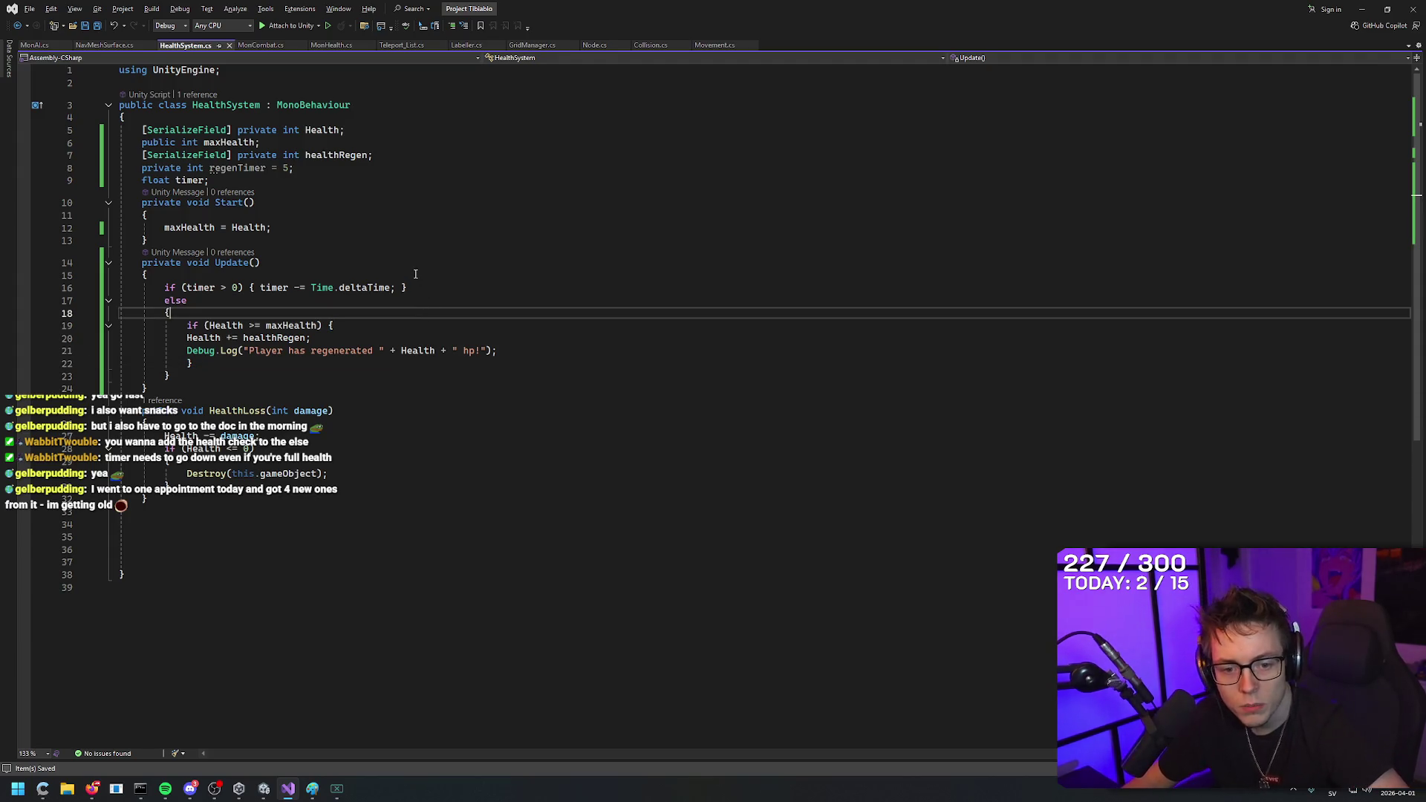
{"action": "left_click", "coordinate": [451, 288]}
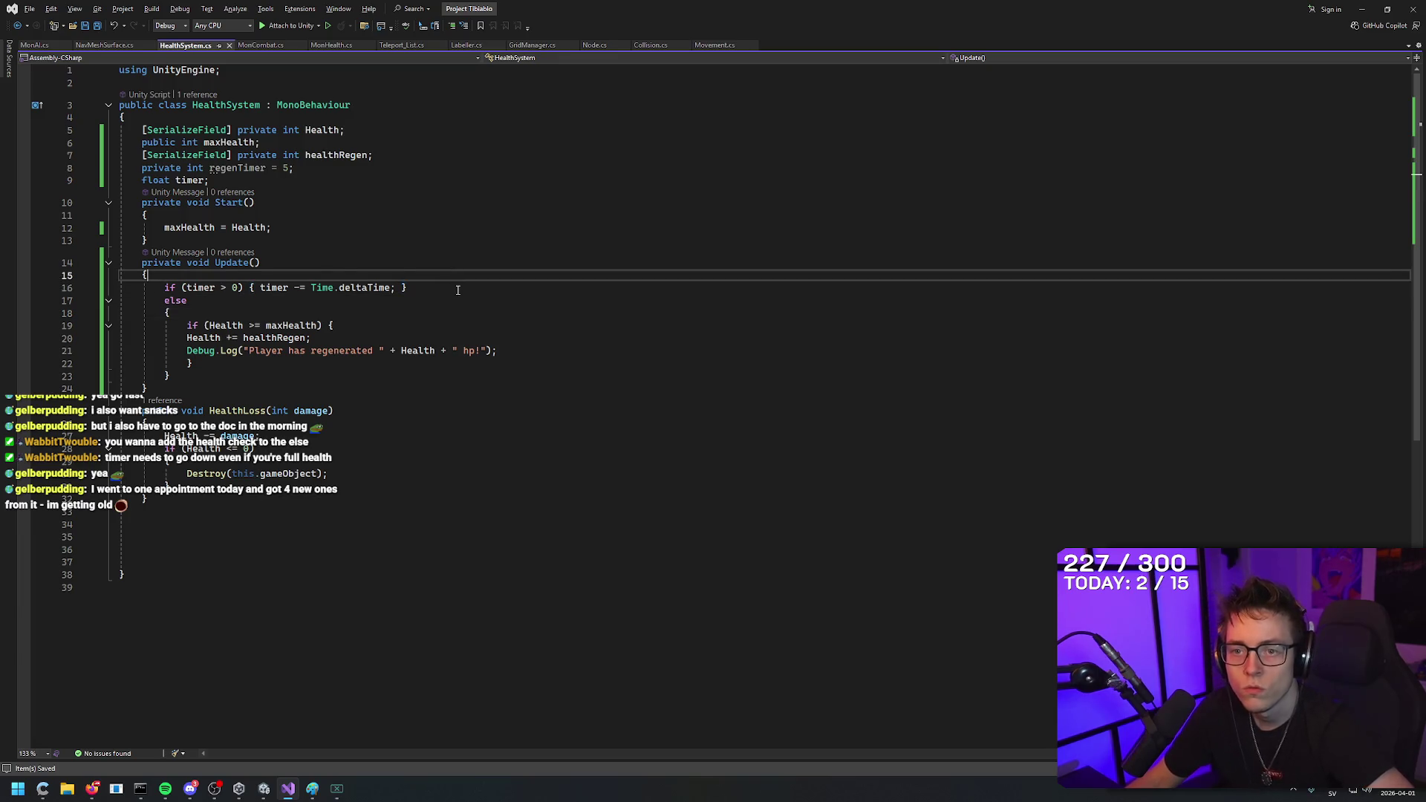
{"action": "left_click", "coordinate": [455, 275]}
{"action": "left_click", "coordinate": [454, 288]}
{"action": "left_click", "coordinate": [457, 301]}
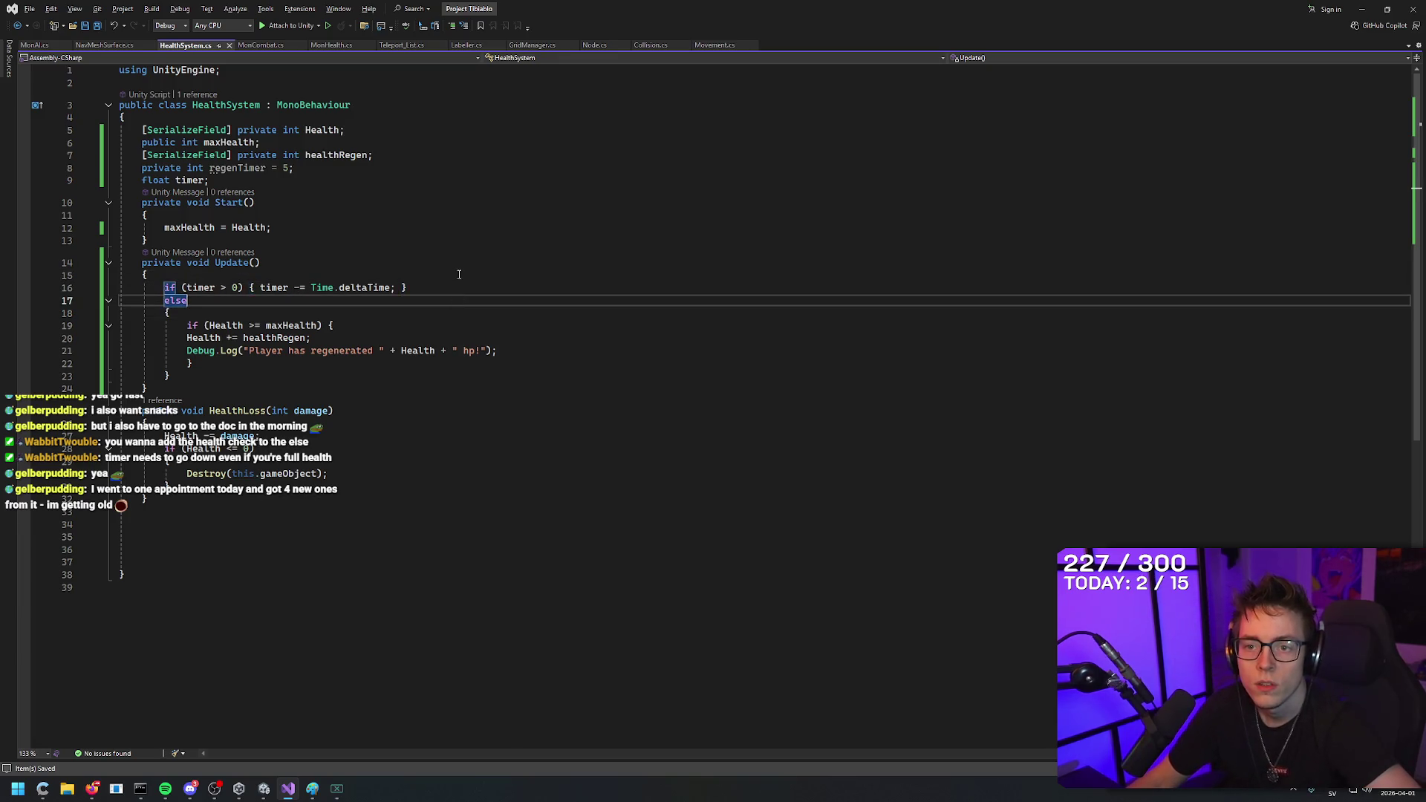
{"action": "left_click", "coordinate": [457, 287]}
{"action": "left_click", "coordinate": [459, 302]}
{"action": "left_click", "coordinate": [289, 325]}
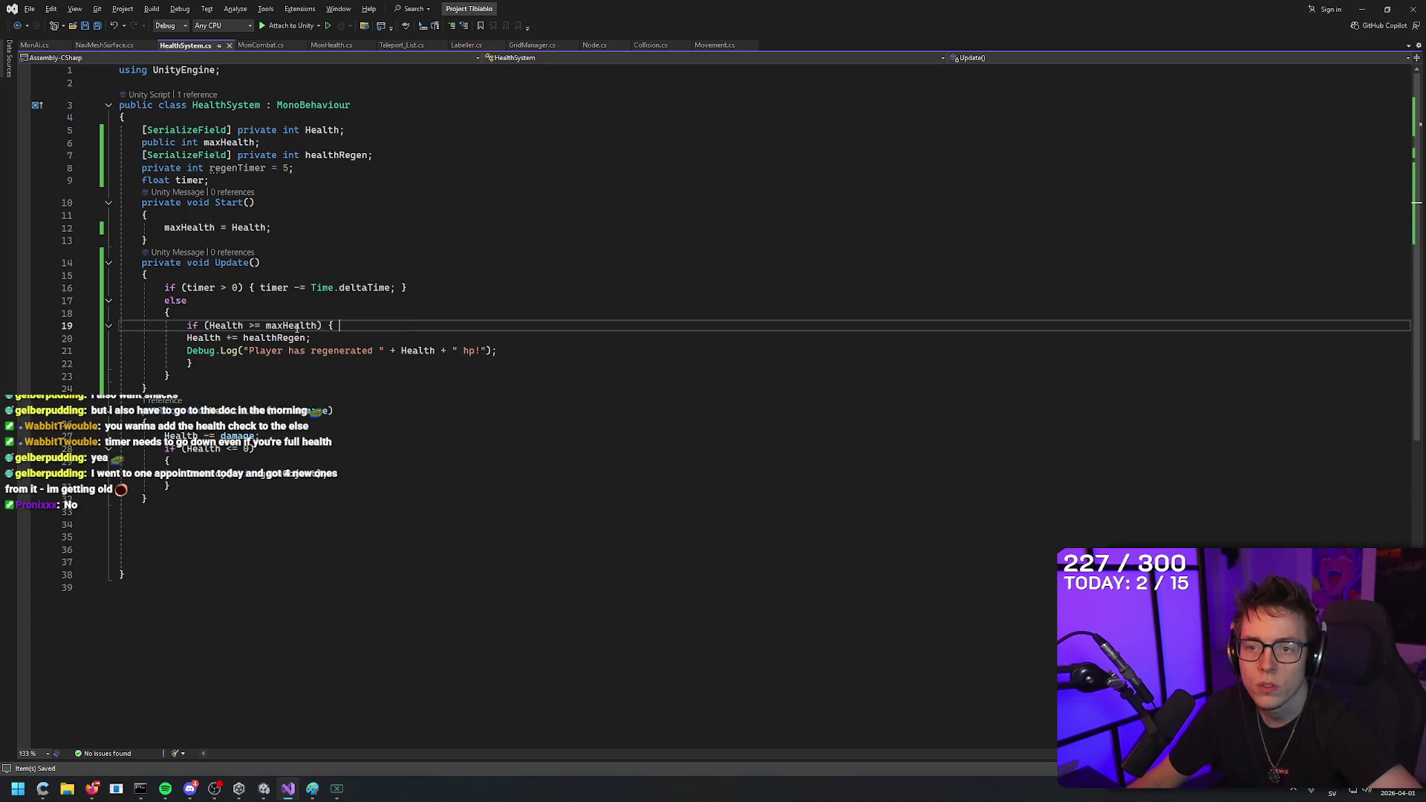
{"action": "left_click", "coordinate": [221, 326]}
{"action": "left_click", "coordinate": [217, 375]}
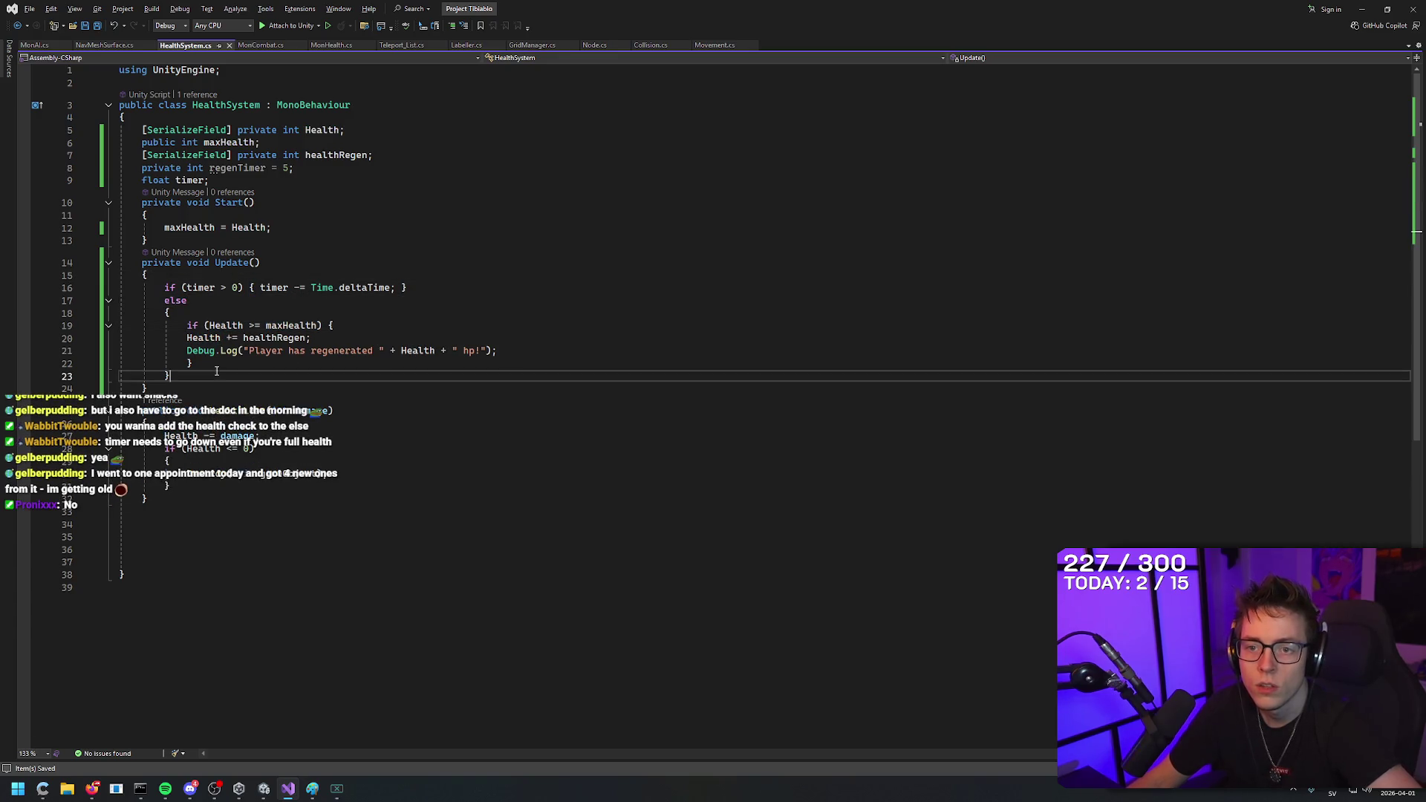
{"action": "left_click", "coordinate": [216, 362]}
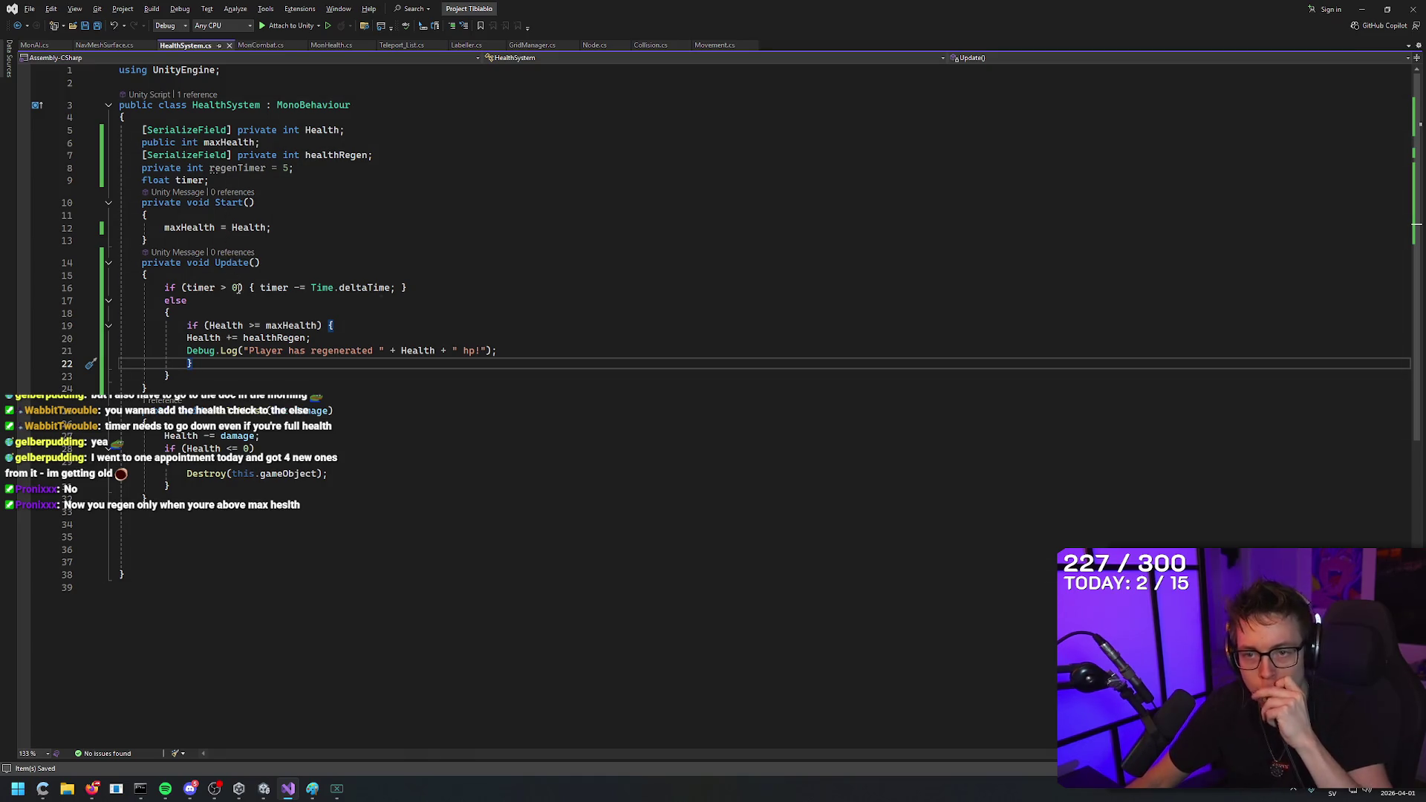
{"action": "double_click", "coordinate": [254, 326]}
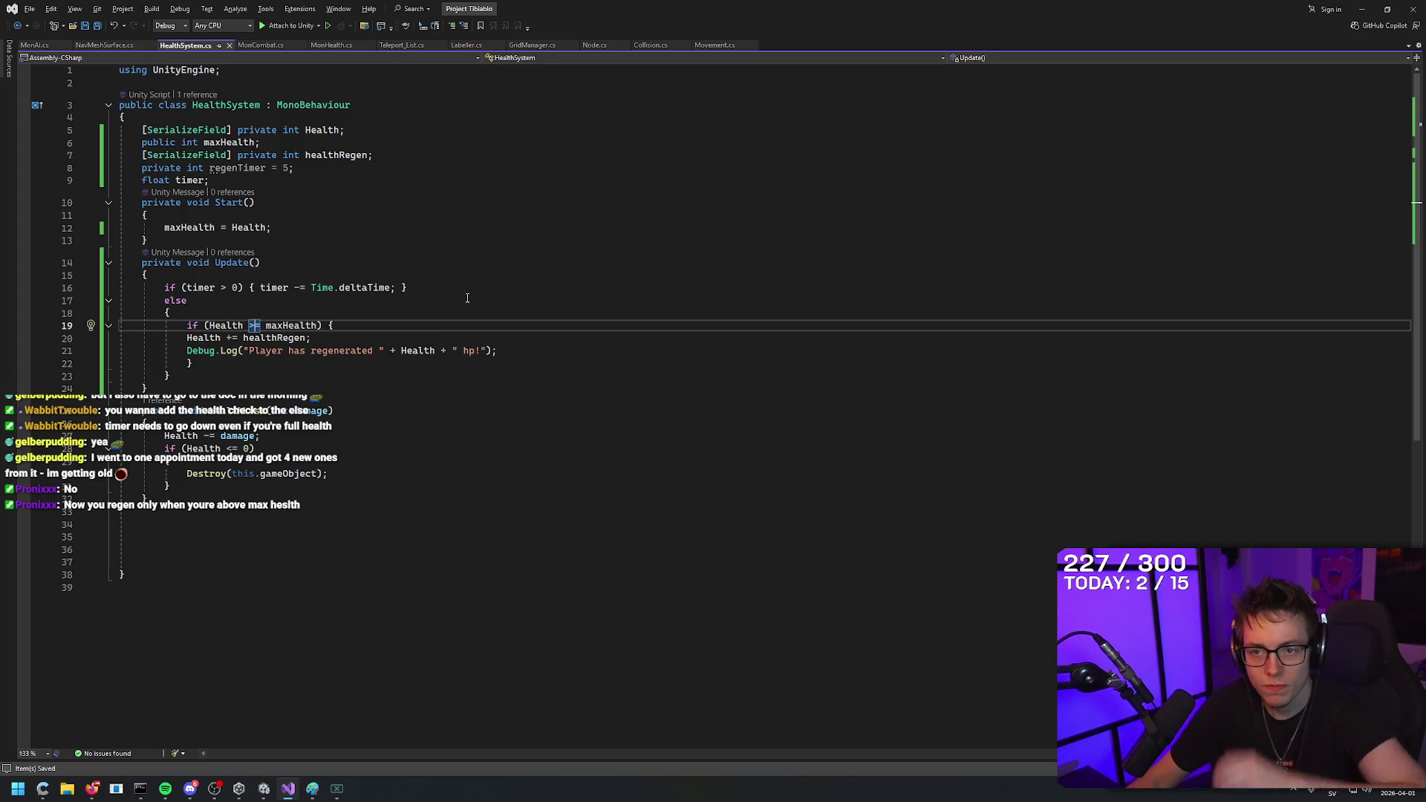
{"action": "type", "text": "<="}
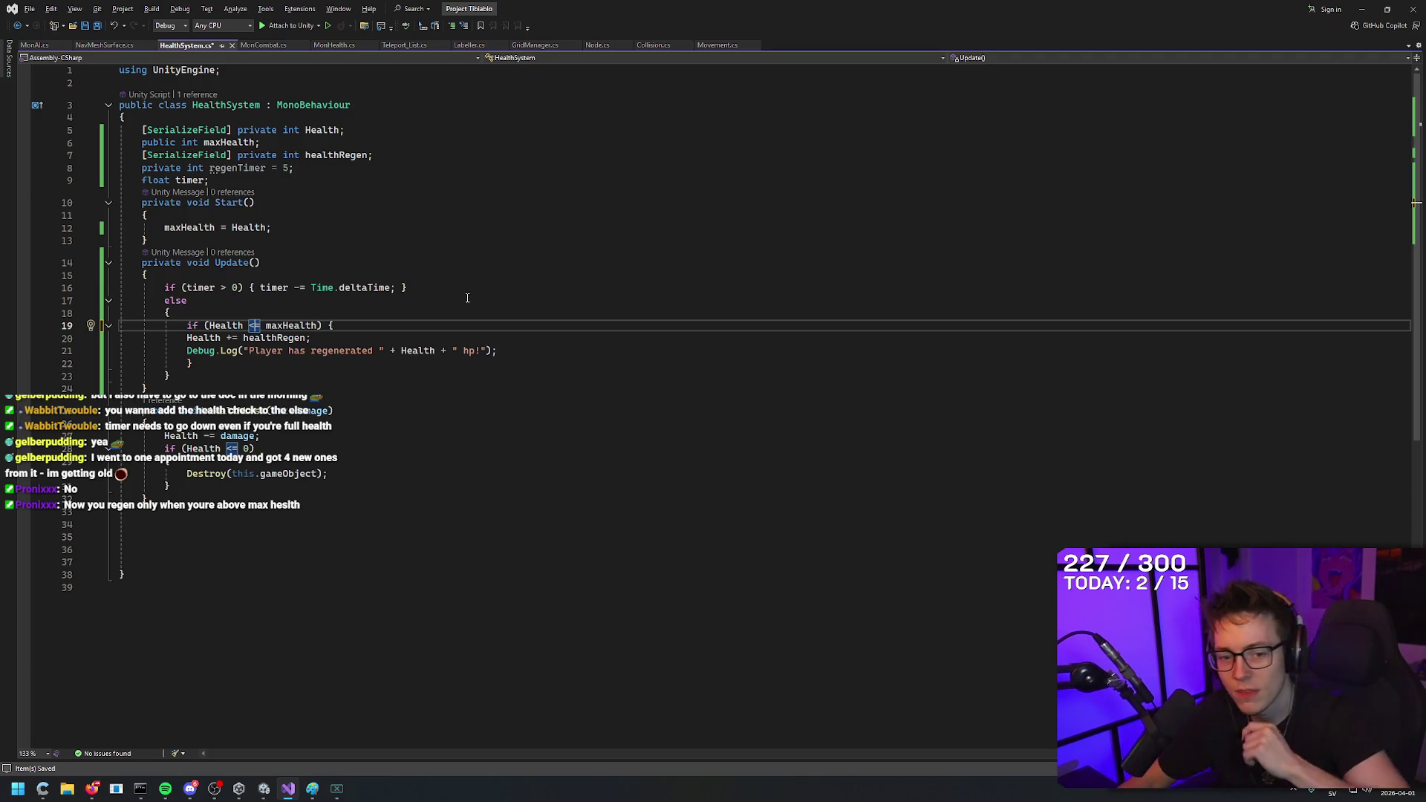
{"action": "left_click", "coordinate": [431, 313]}
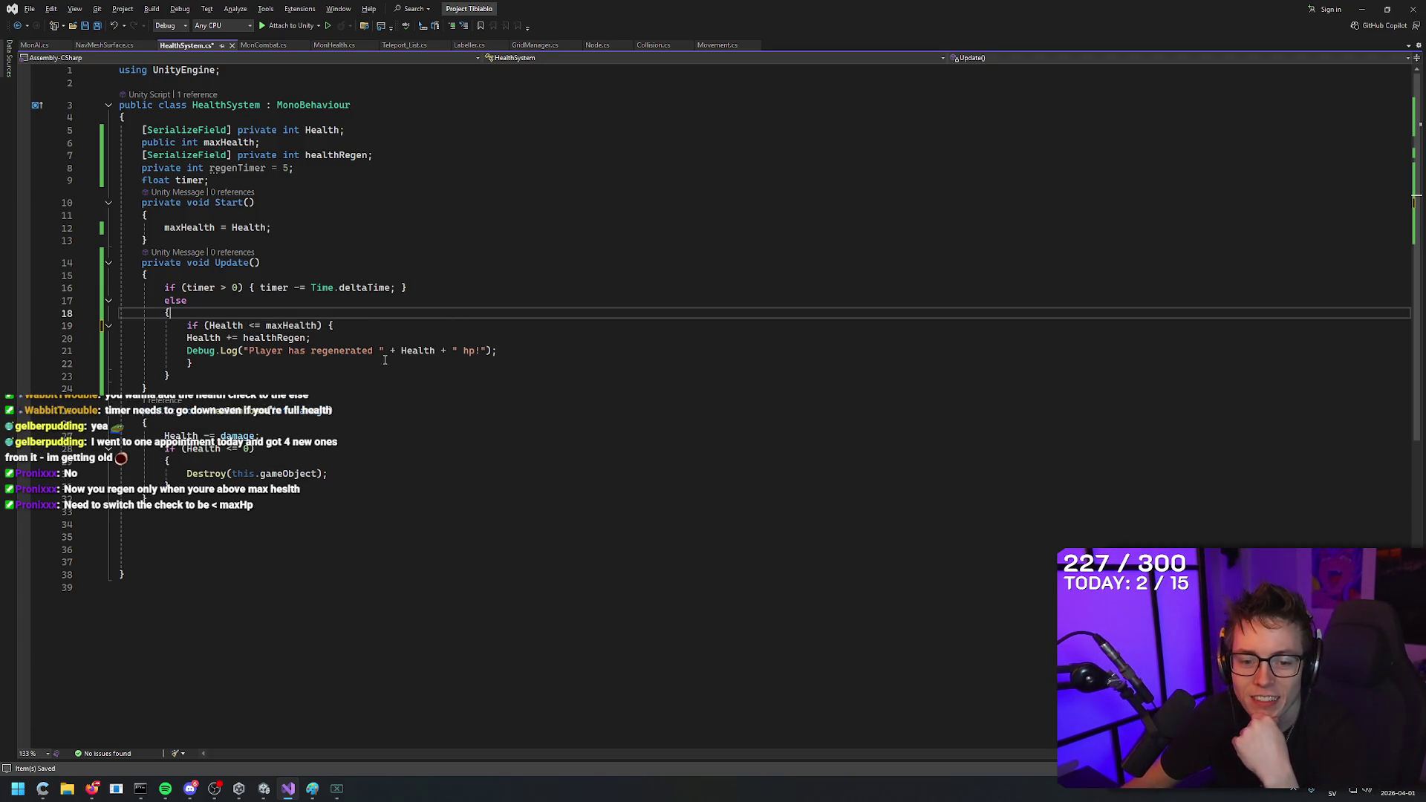
{"action": "left_click", "coordinate": [460, 287]}
{"action": "key", "text": "ctrl+s"}
{"action": "left_click", "coordinate": [597, 181]}
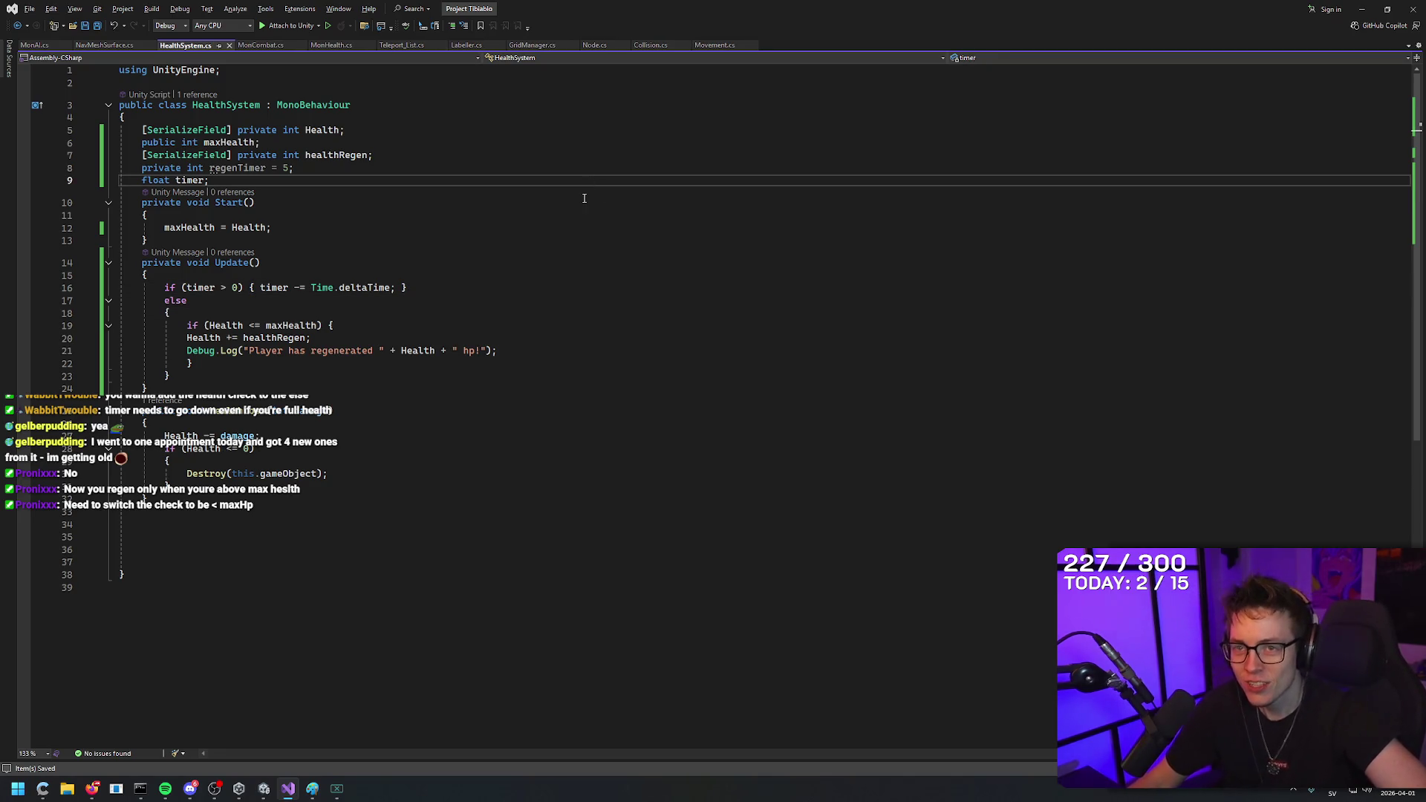
{"action": "mouse_move", "coordinate": [272, 792]}
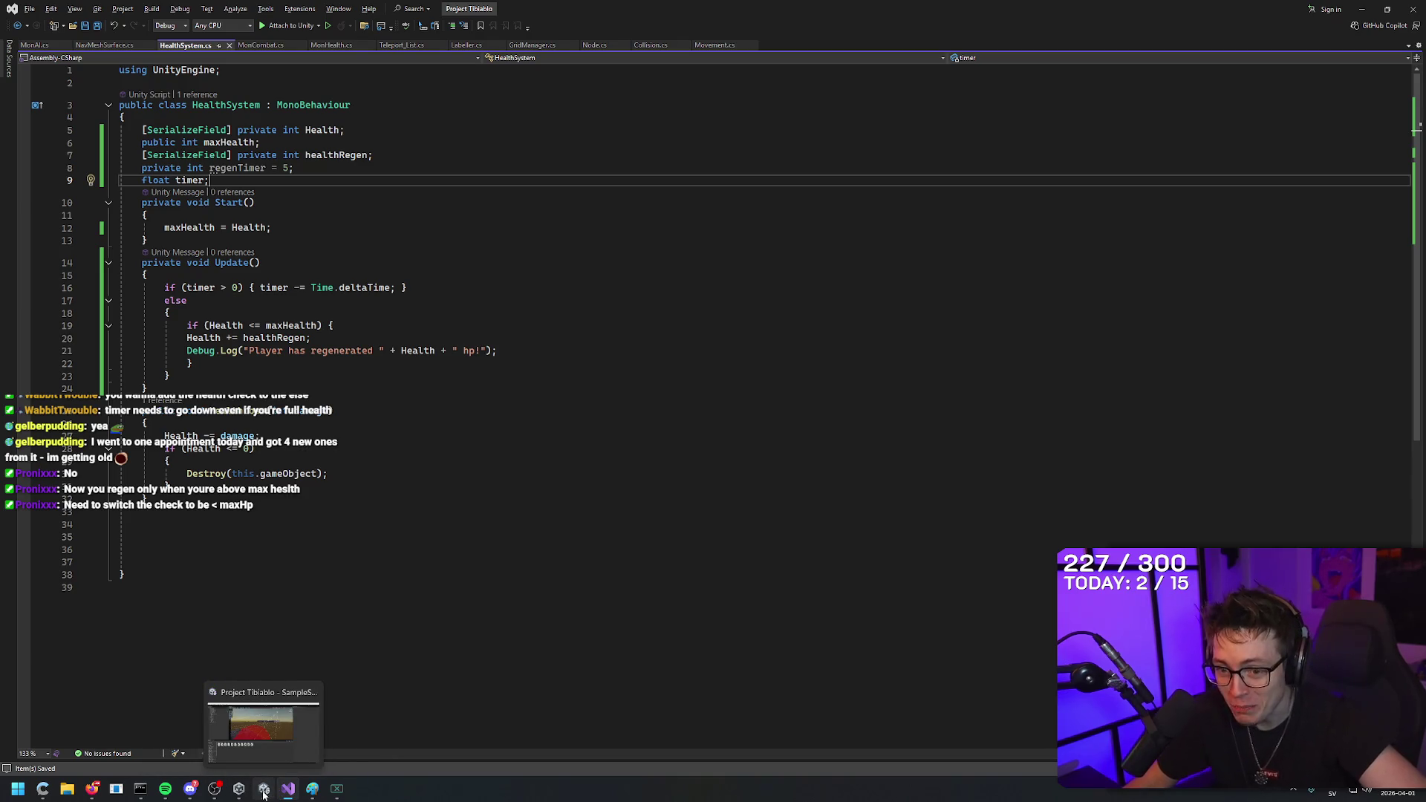
{"action": "left_click", "coordinate": [261, 722]}
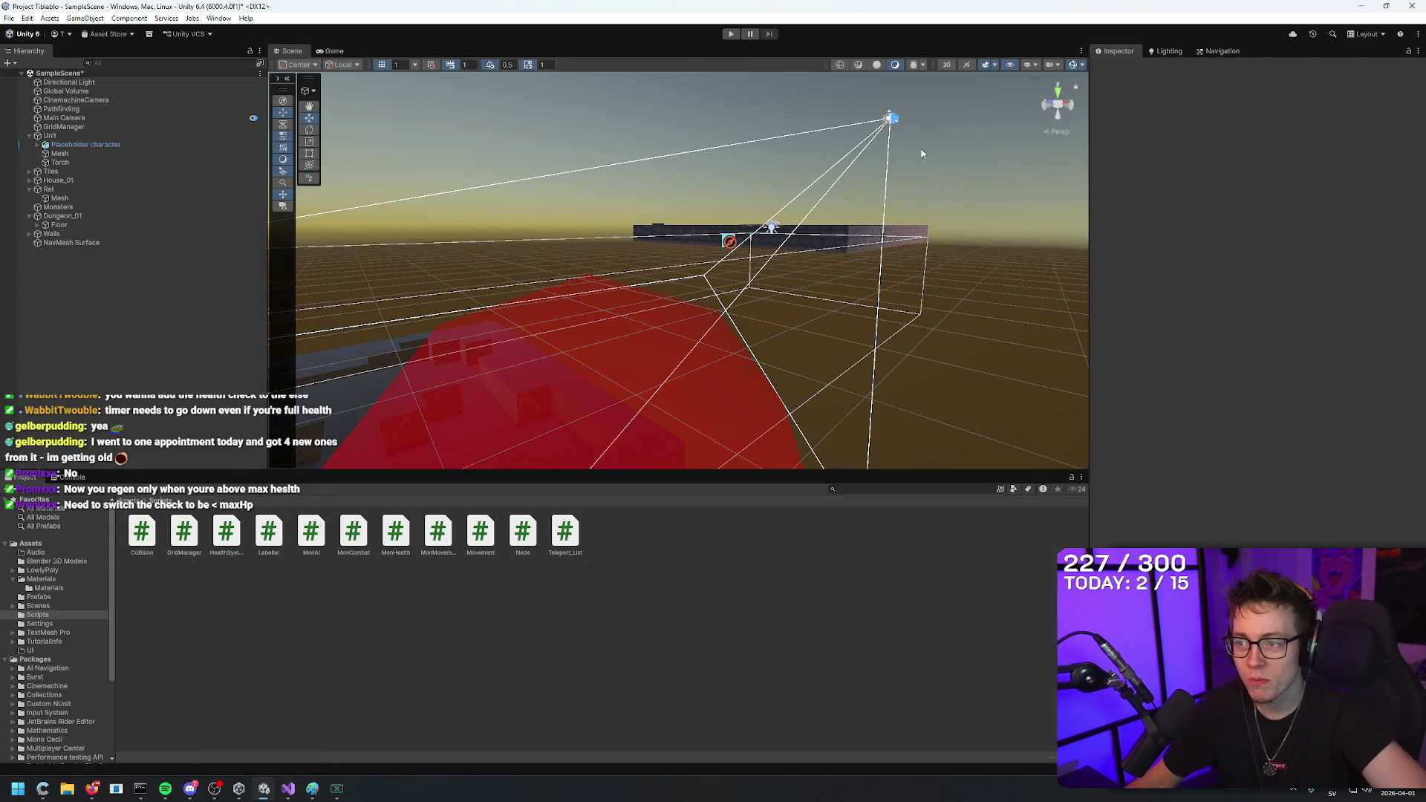
{"action": "scroll", "coordinate": [964, 280], "scroll_direction": "down", "scroll_amount": 5}
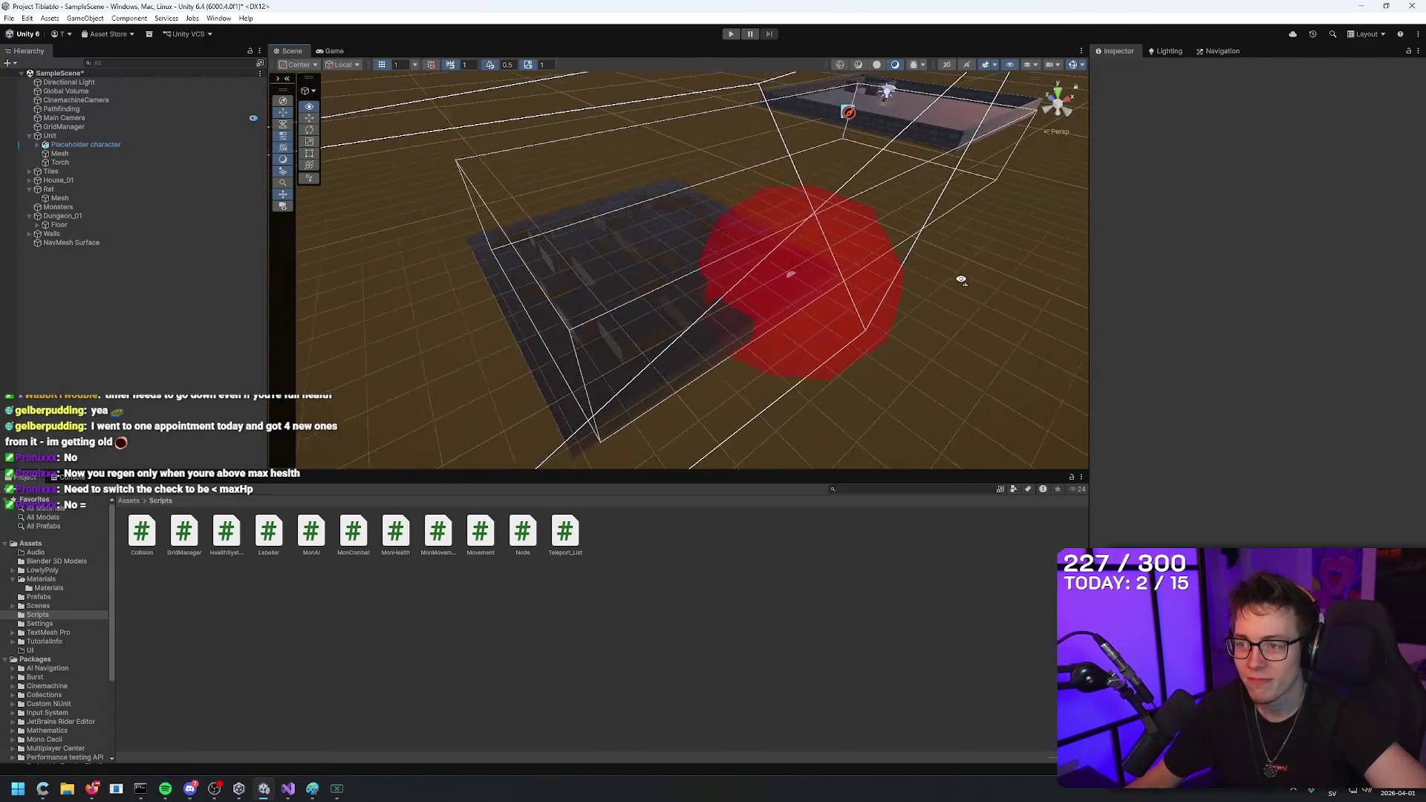
{"action": "key", "text": "alt+Tab"}
{"action": "left_click", "coordinate": [260, 325]}
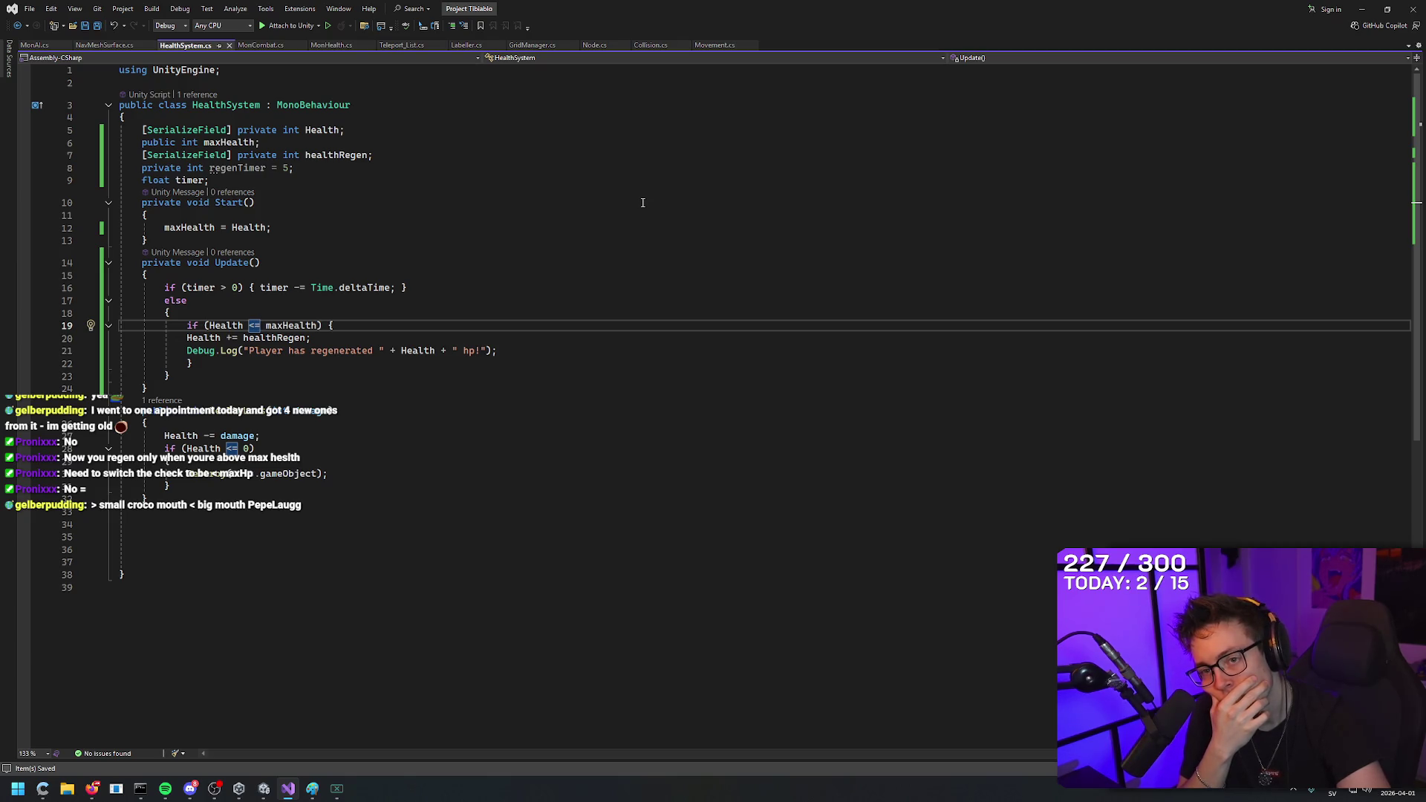
{"action": "key", "text": "BackSpace"}
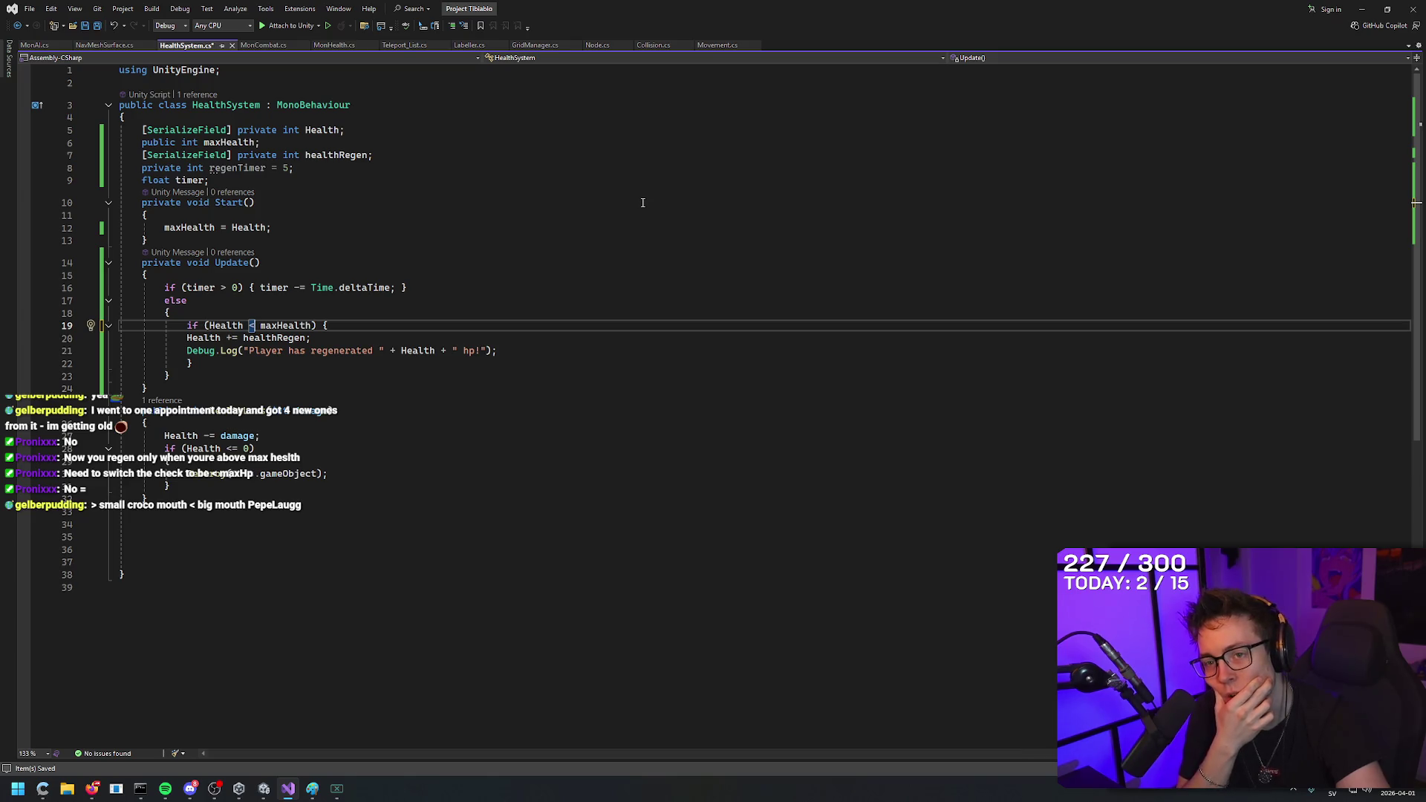
Save HealthSystem.cs with regeneration limited to Health < maxHealth.
{"action": "key", "text": "ctrl+s"}
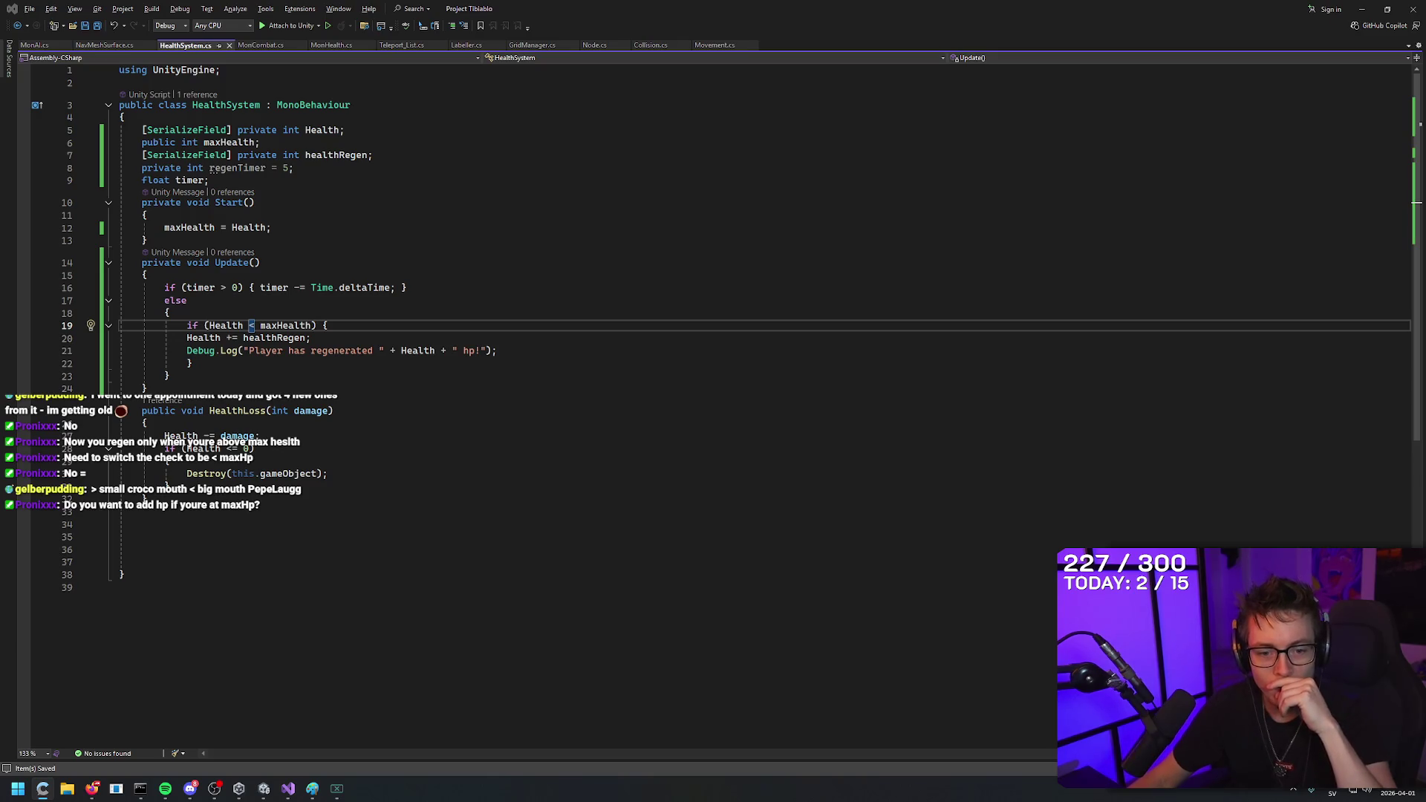
Start play mode in Unity and give the Unit Move Cooldown 10 and Movespeed 20.
{"action": "left_click", "coordinate": [268, 790]}
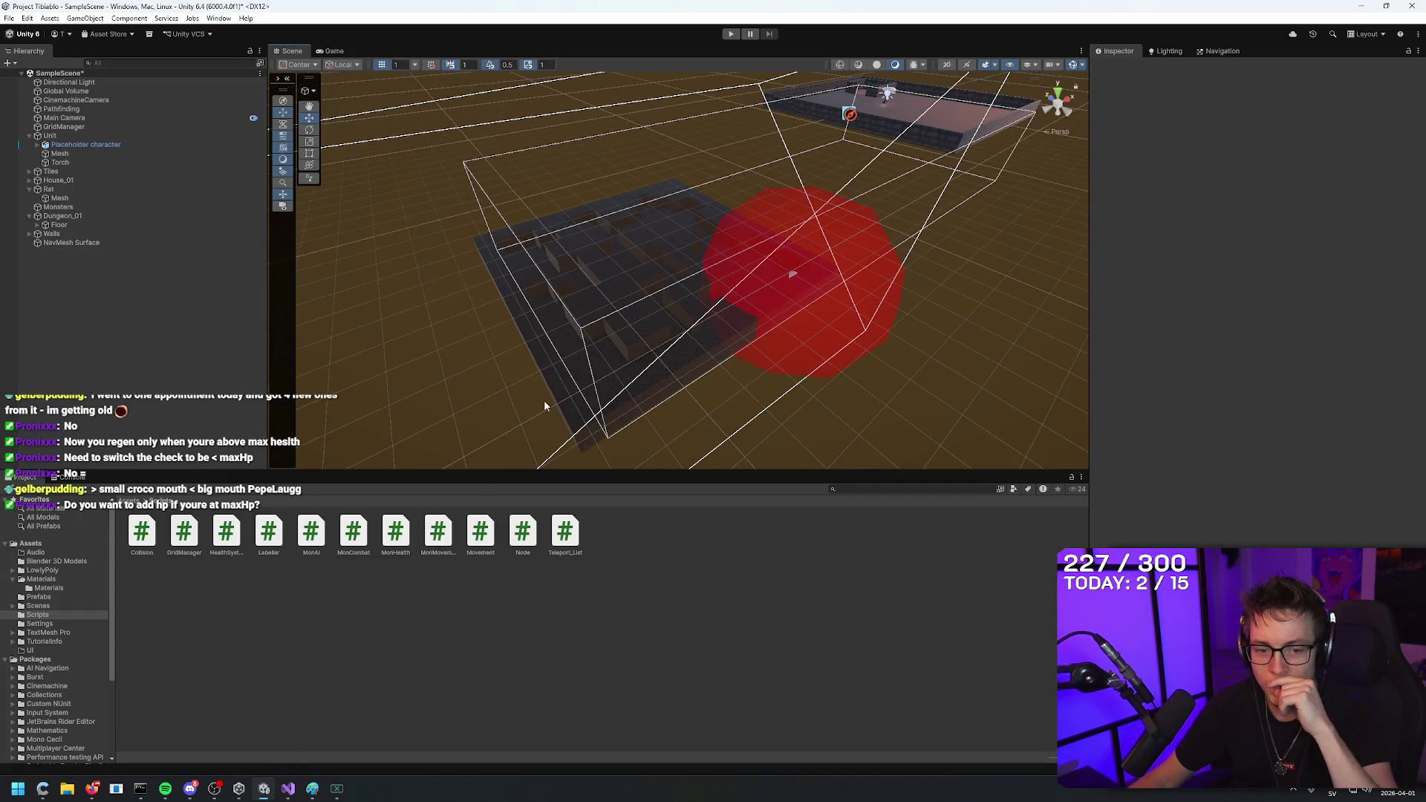
{"action": "left_click", "coordinate": [731, 34]}
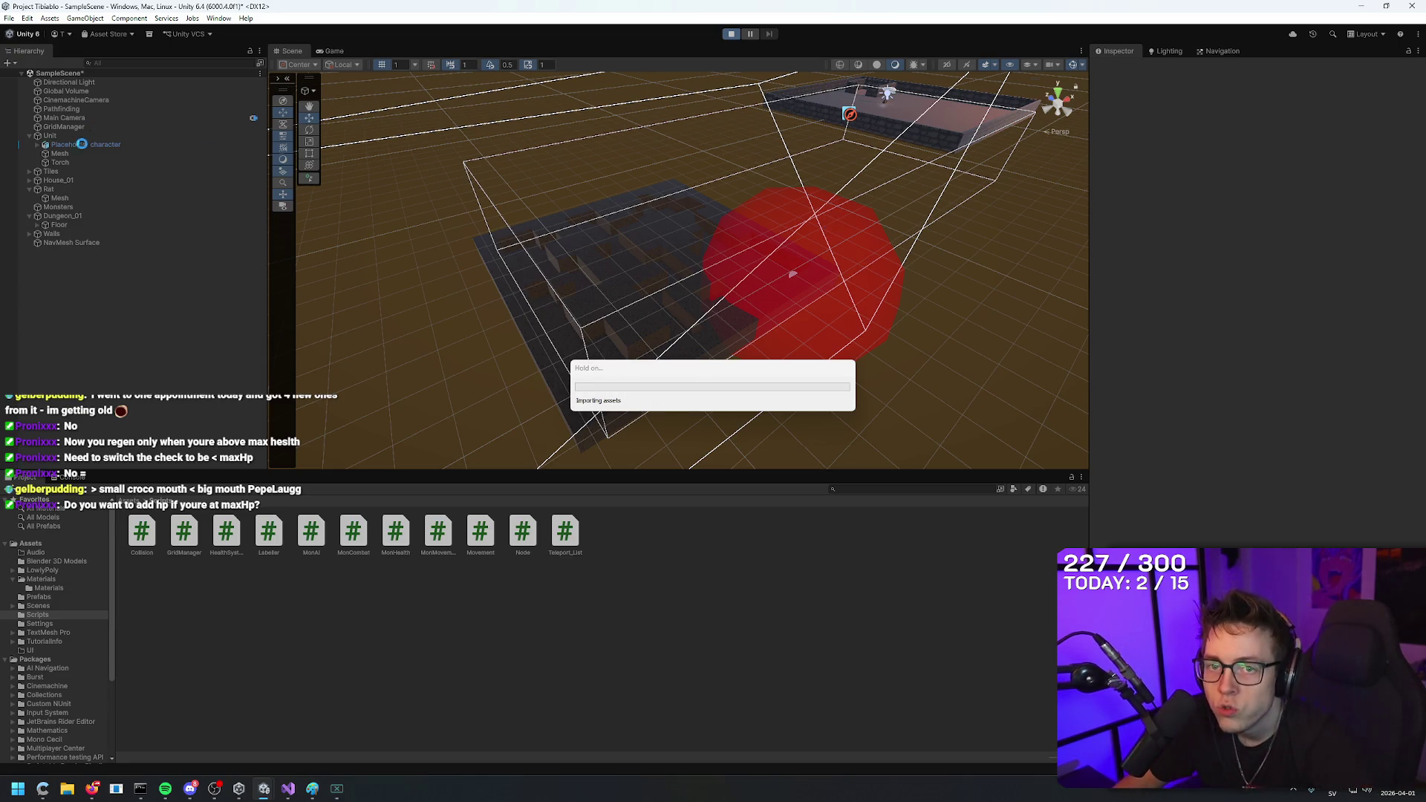
{"action": "left_click", "coordinate": [51, 135]}
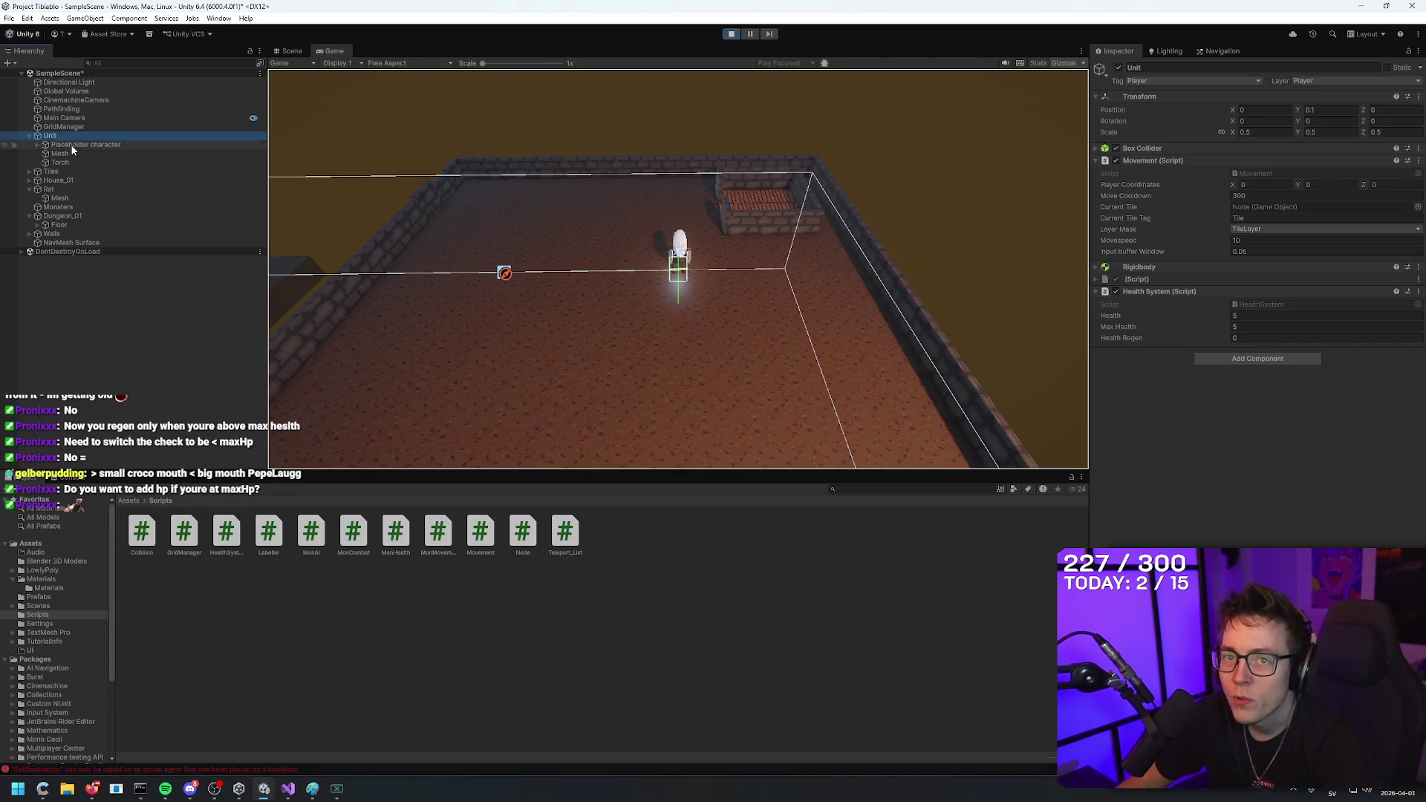
{"action": "left_click", "coordinate": [1271, 196]}
{"action": "type", "text": "10"}
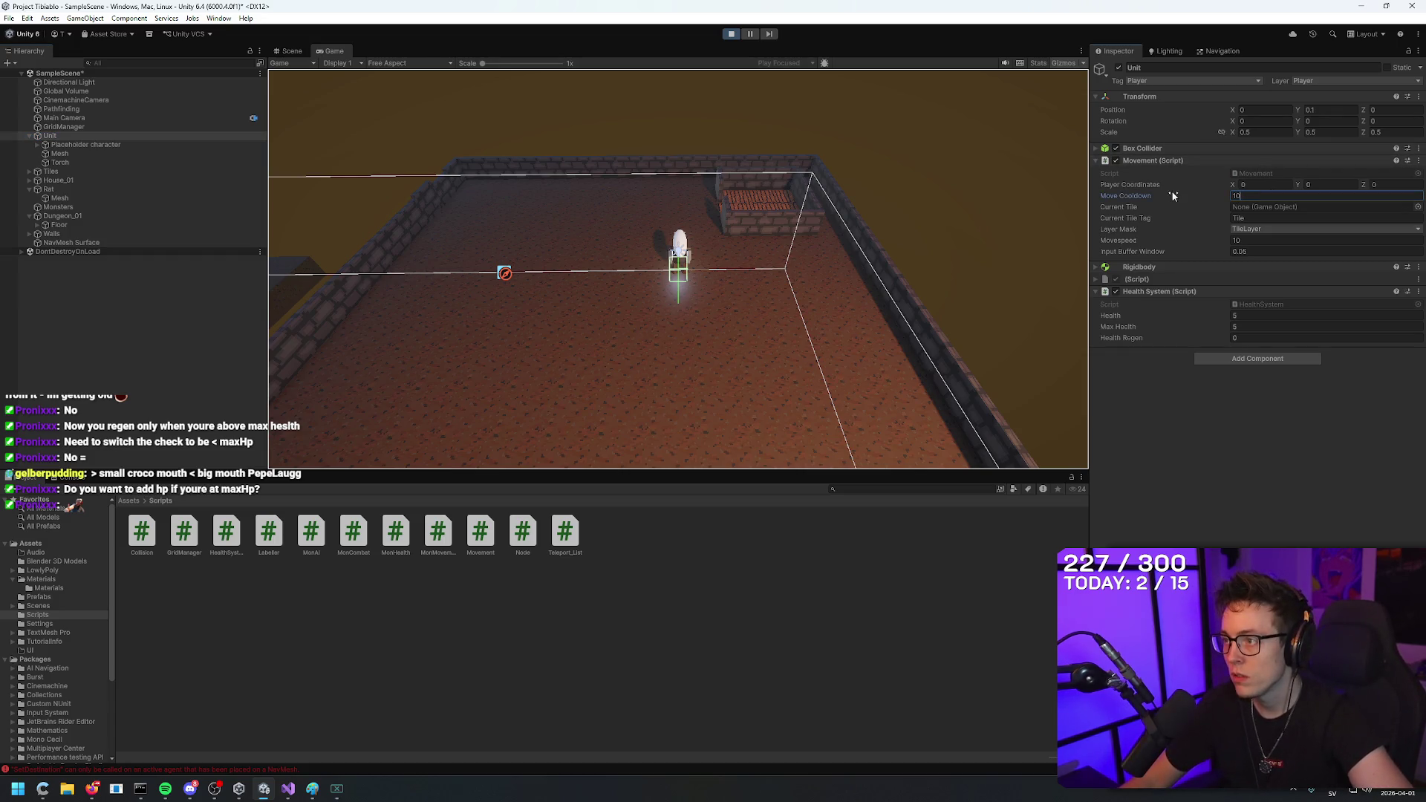
{"action": "left_click", "coordinate": [1255, 240]}
{"action": "type", "text": "20"}
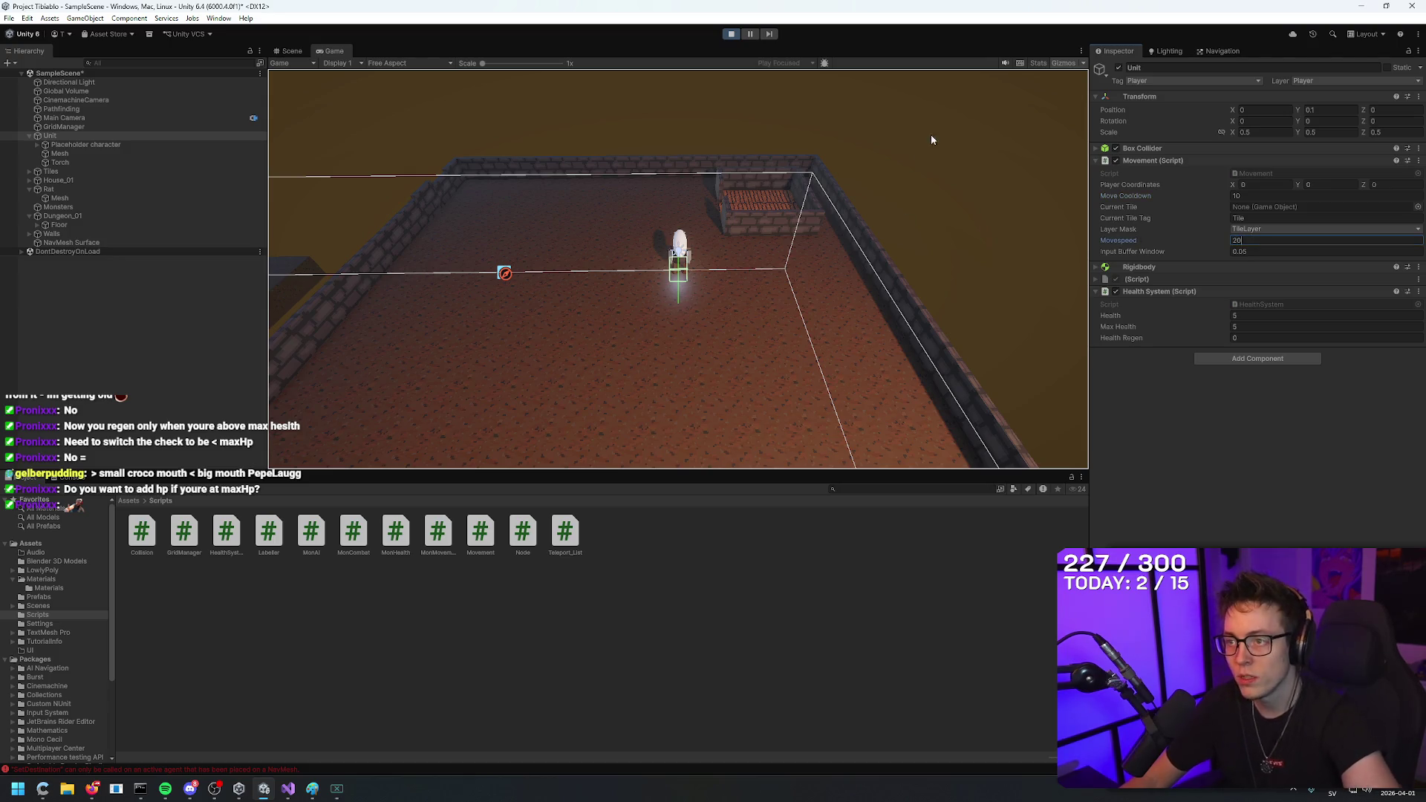
{"action": "left_click", "coordinate": [914, 175]}
Walk the unit around the room, stop play mode, and return to the HealthSystem script.
{"action": "key", "text": "w"}
{"action": "key", "text": "a"}
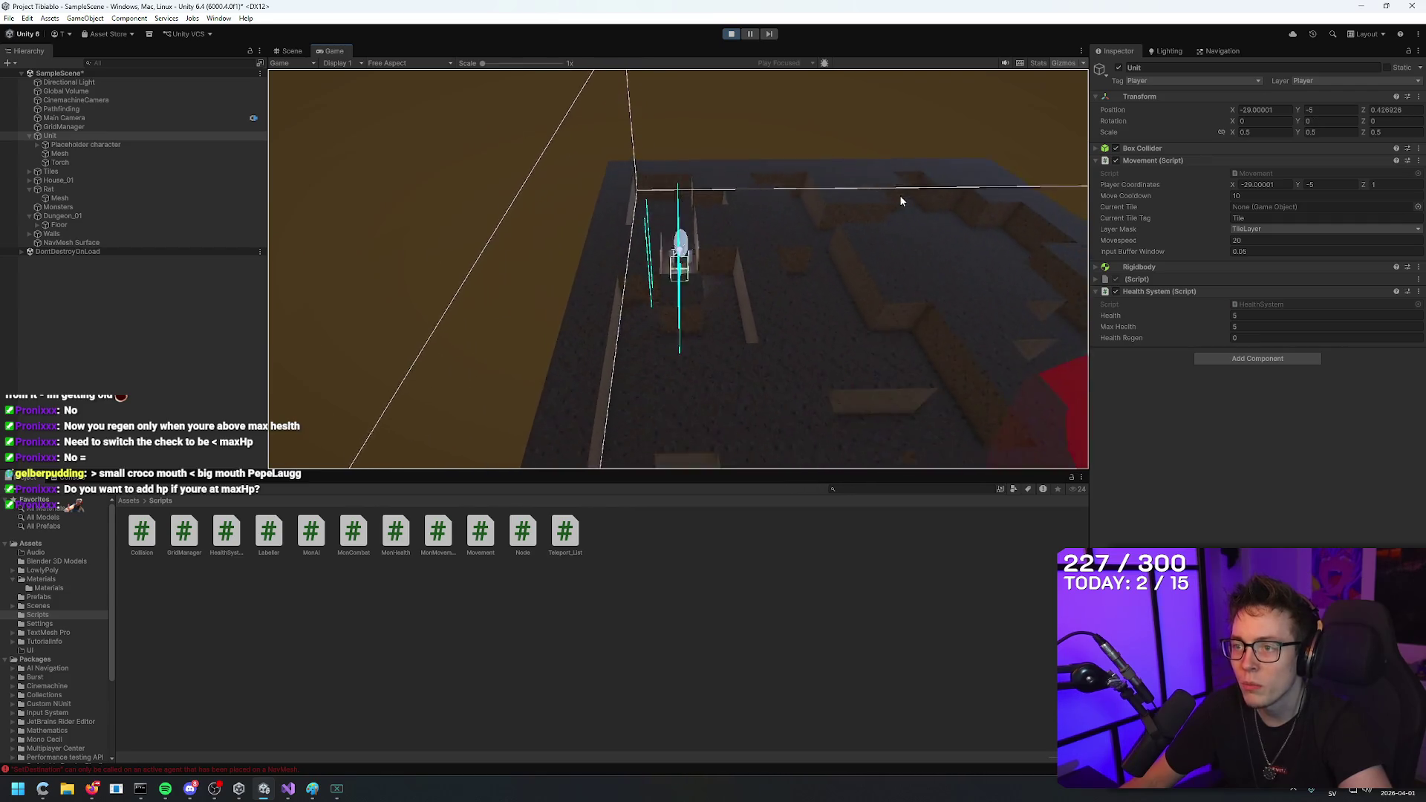
{"action": "key", "text": "s"}
{"action": "key", "text": "d"}
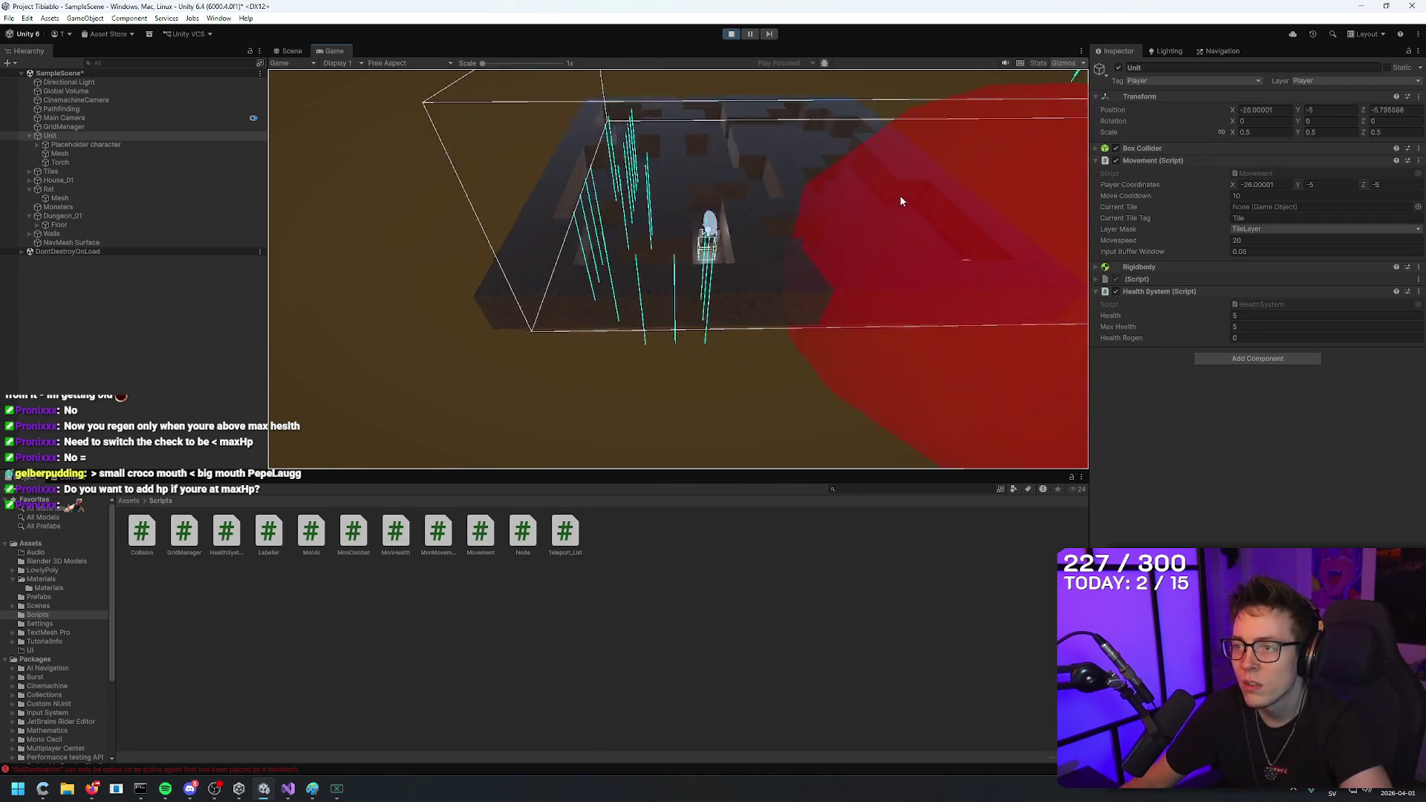
{"action": "key", "text": "d"}
{"action": "key", "text": "w"}
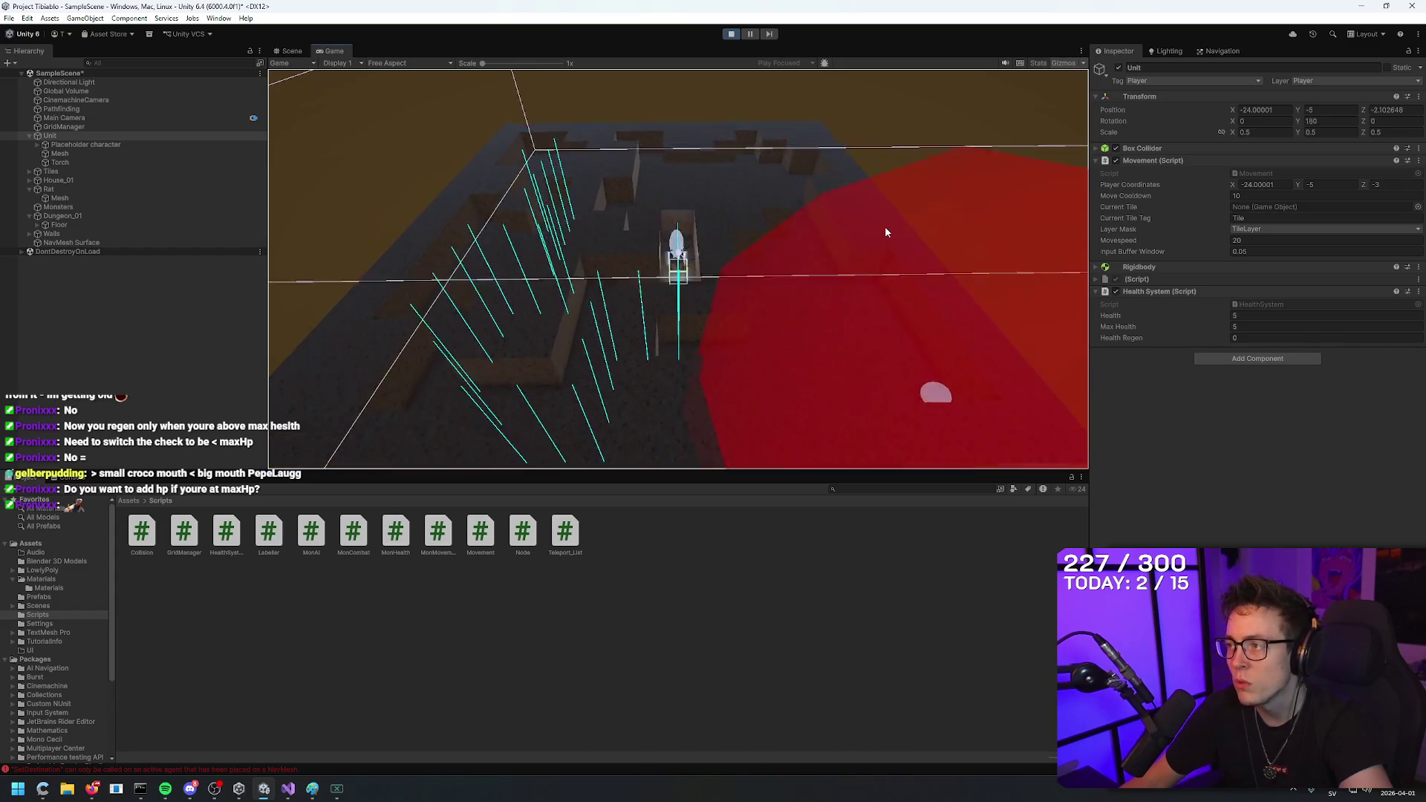
{"action": "key", "text": "w"}
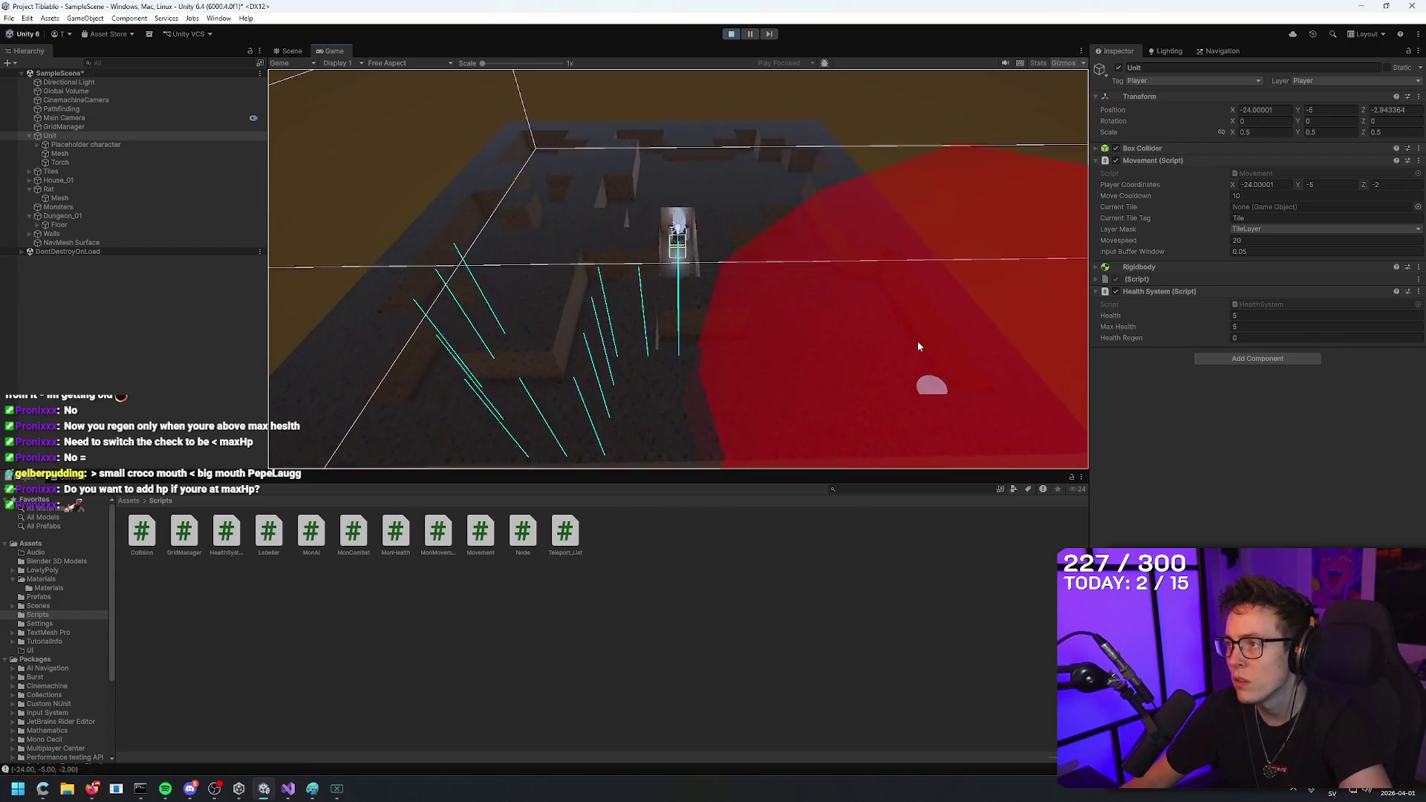
{"action": "key", "text": "s"}
{"action": "key", "text": "s"}
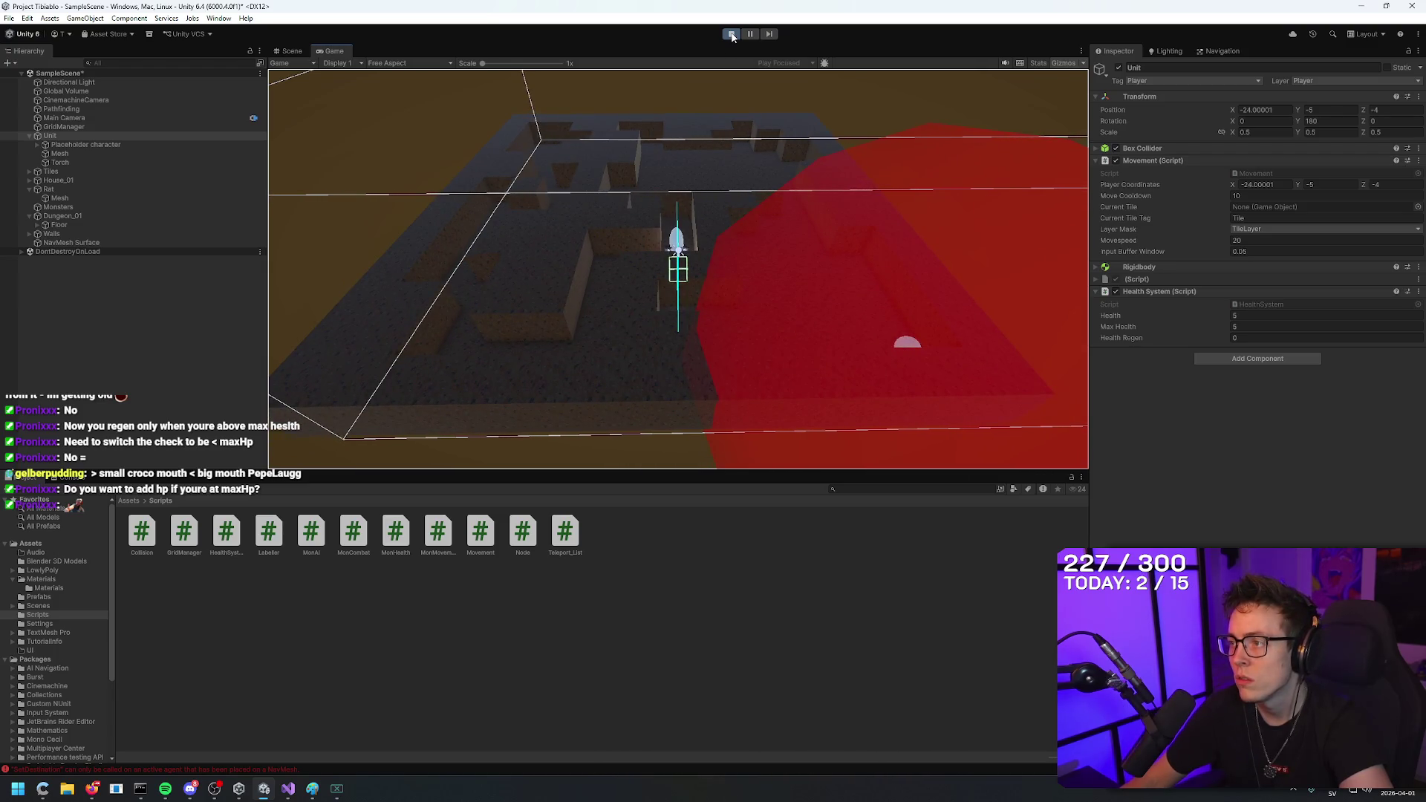
{"action": "left_click", "coordinate": [732, 35]}
{"action": "left_click_drag", "start_coordinate": [783, 190], "coordinate": [1031, 239]}
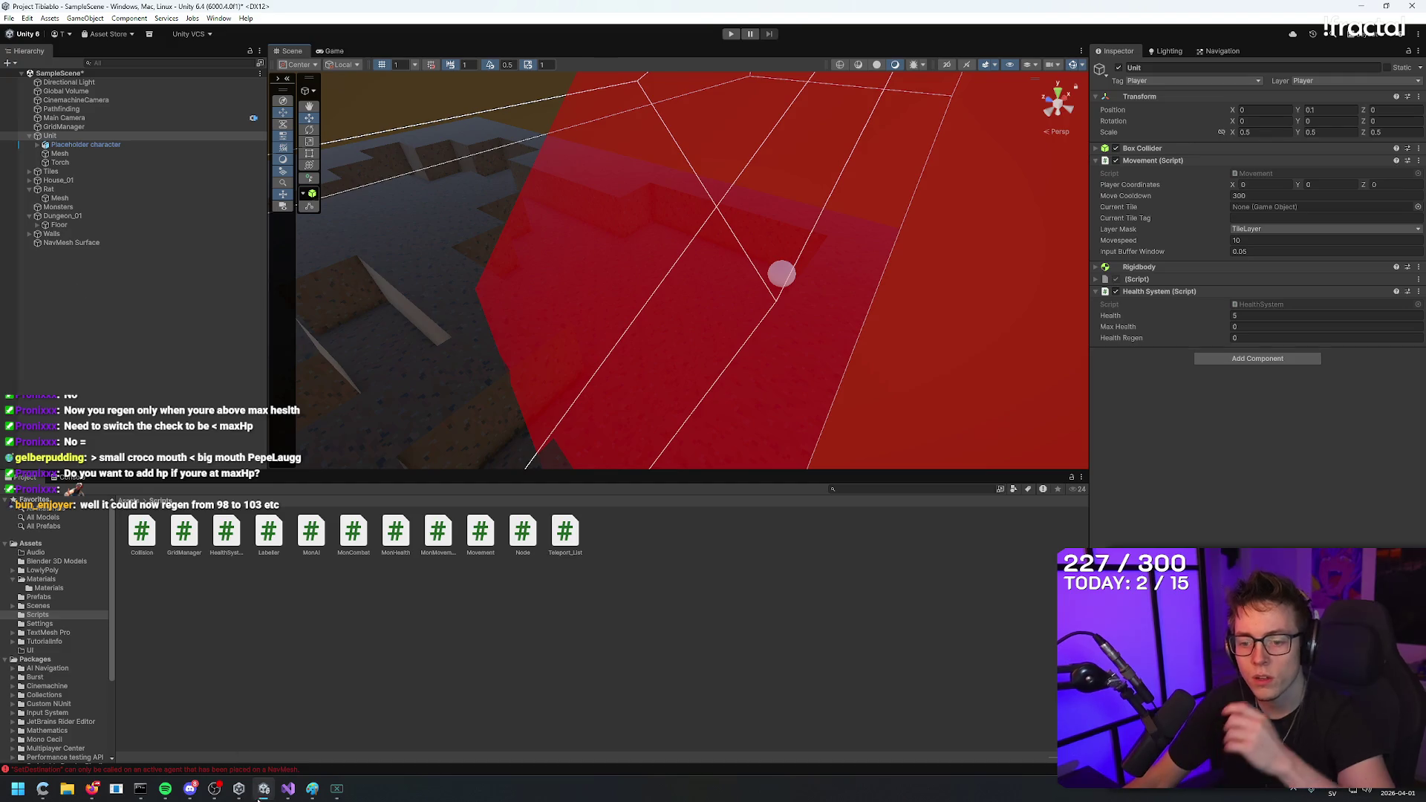
{"action": "left_click", "coordinate": [288, 788]}
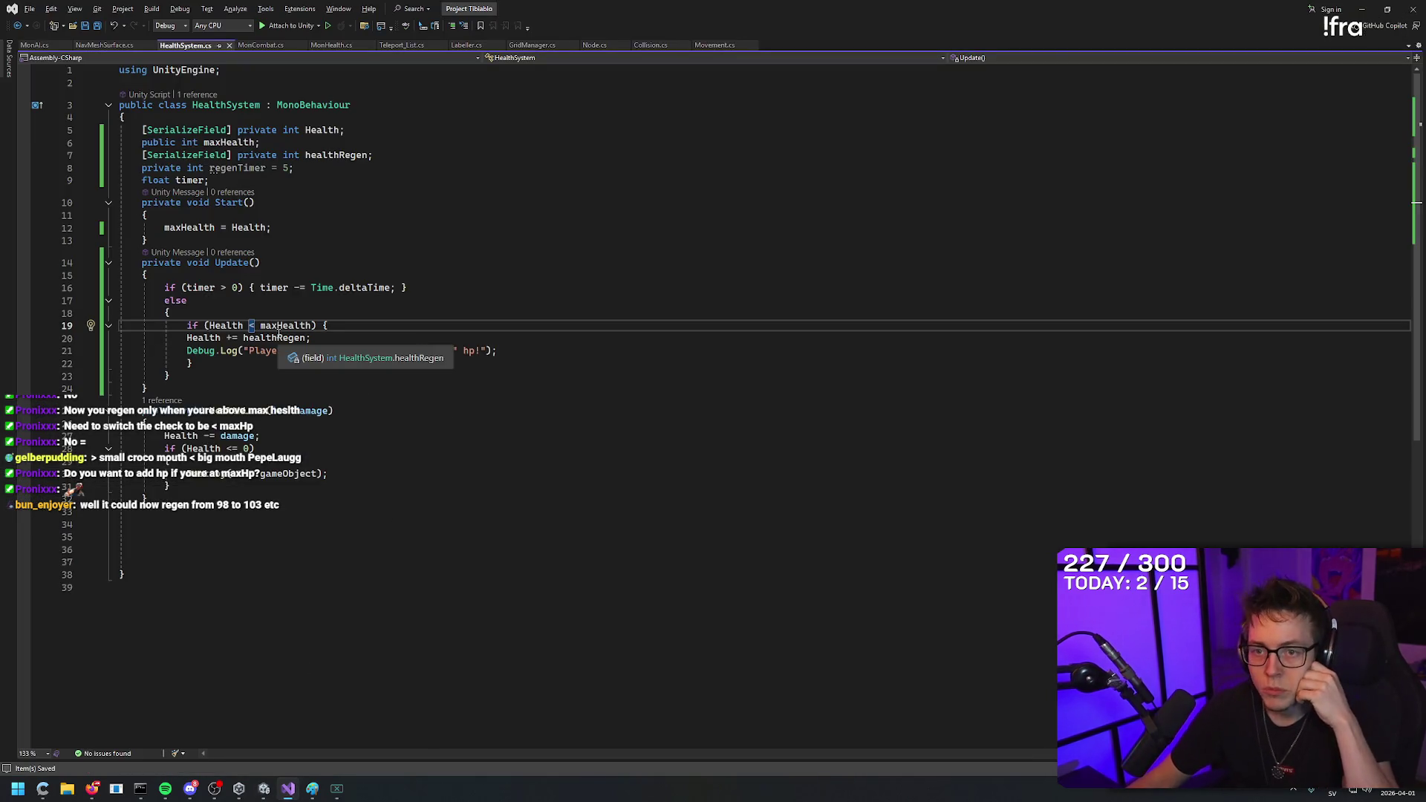
Inside the Health < maxHealth block, add 'if (Health + healthRegen > maxHealth) { Health = maxHealth; }'.
{"action": "left_click", "coordinate": [337, 328]}
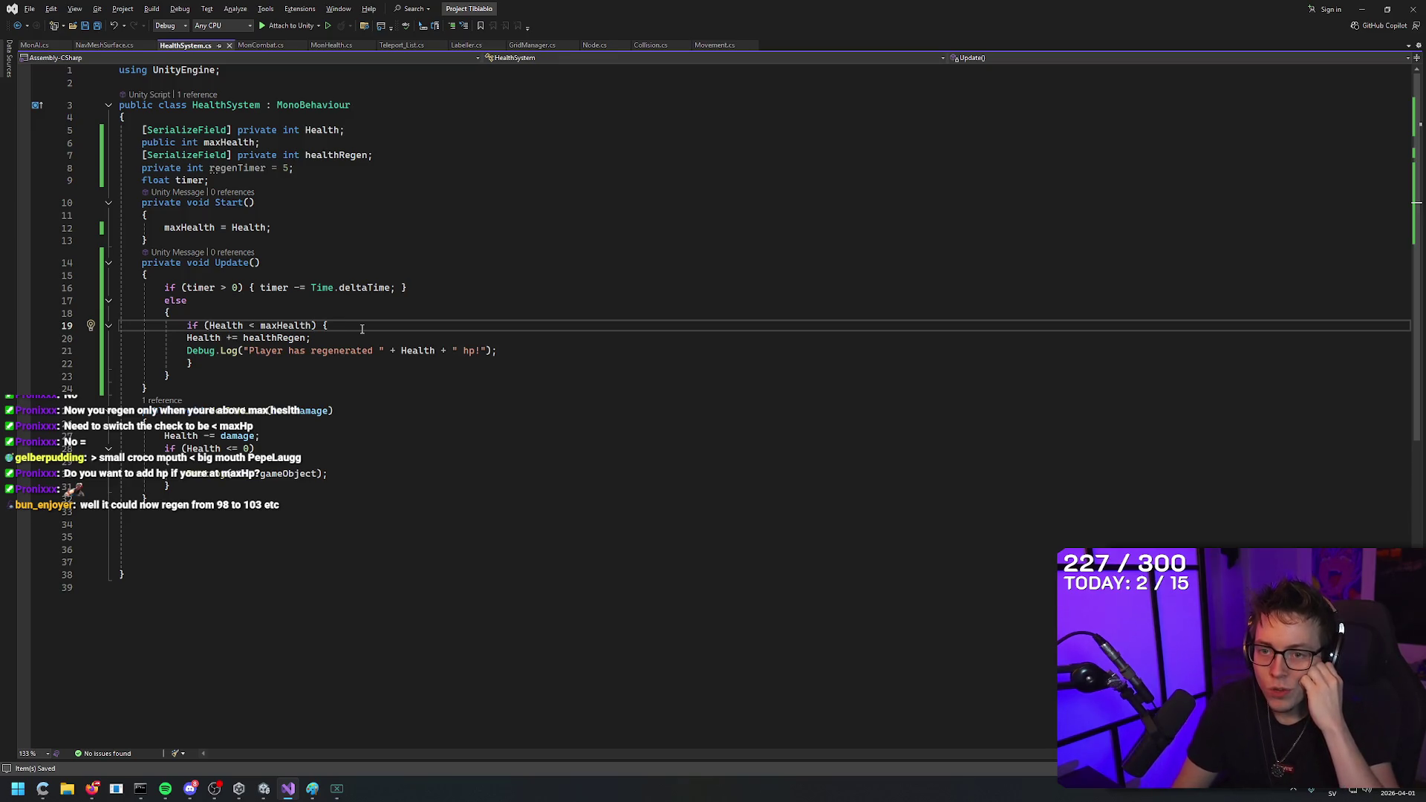
{"action": "key", "text": "Return"}
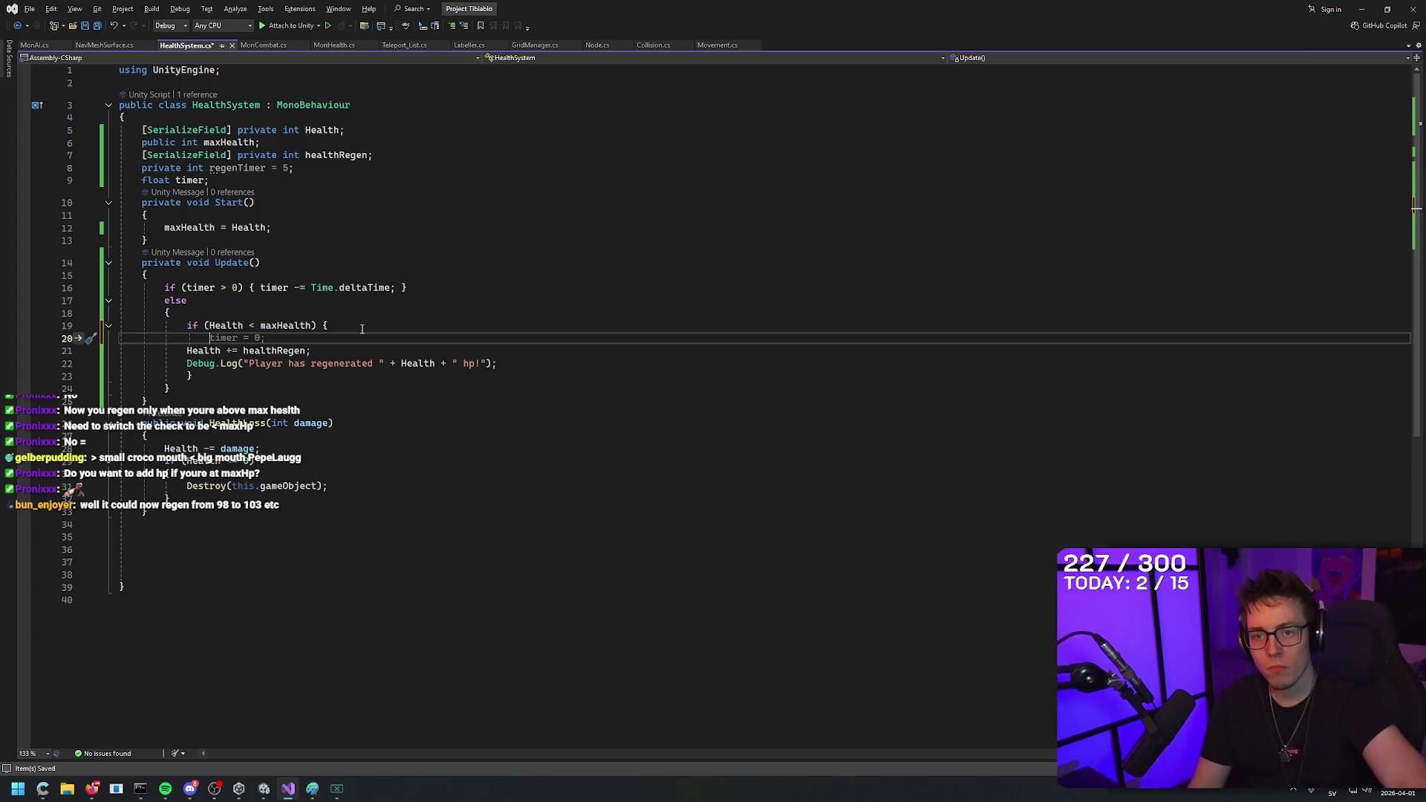
{"action": "type", "text": "it"}
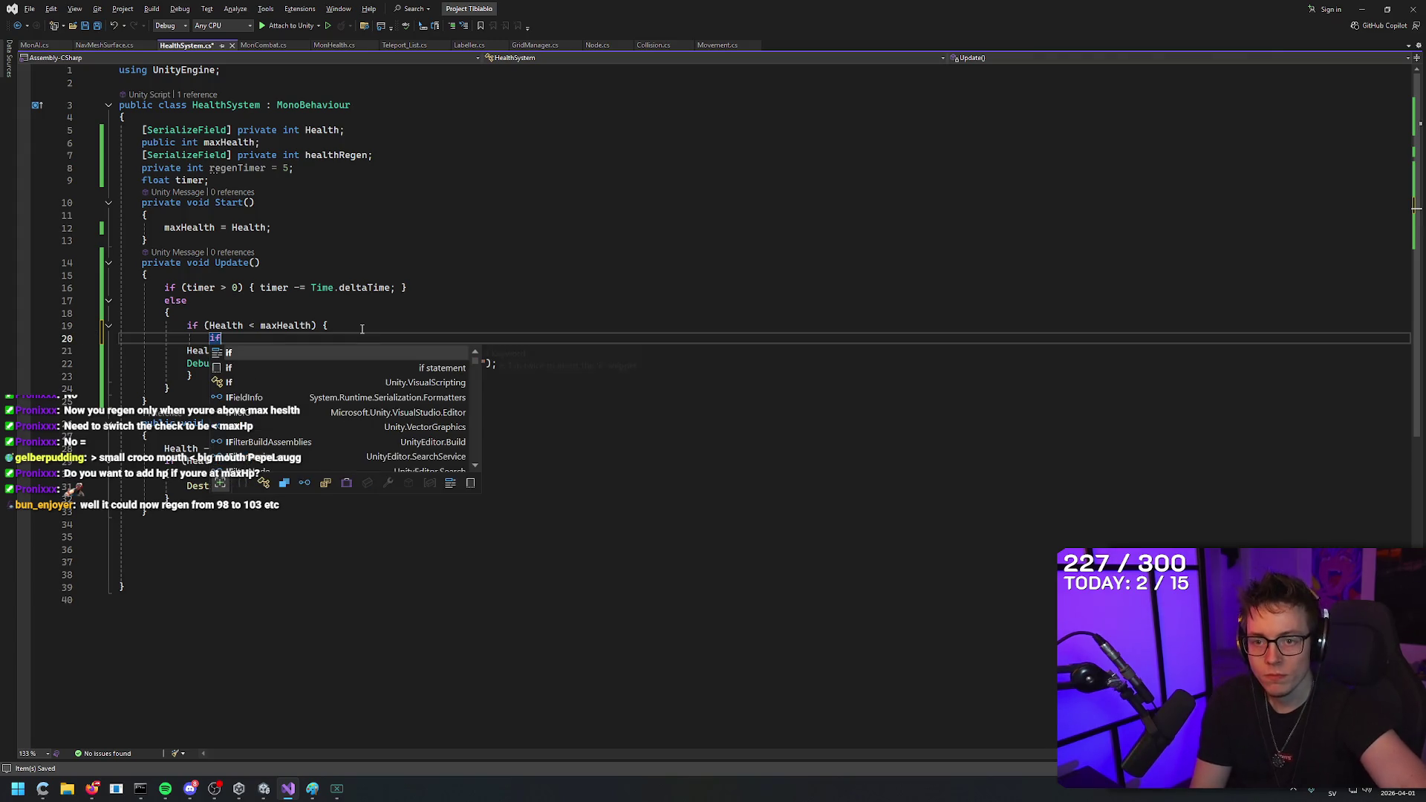
{"action": "key", "text": "BackSpace"}
{"action": "key", "text": "BackSpace"}
{"action": "key", "text": "BackSpace"}
{"action": "key", "text": "BackSpace"}
{"action": "key", "text": "BackSpace"}
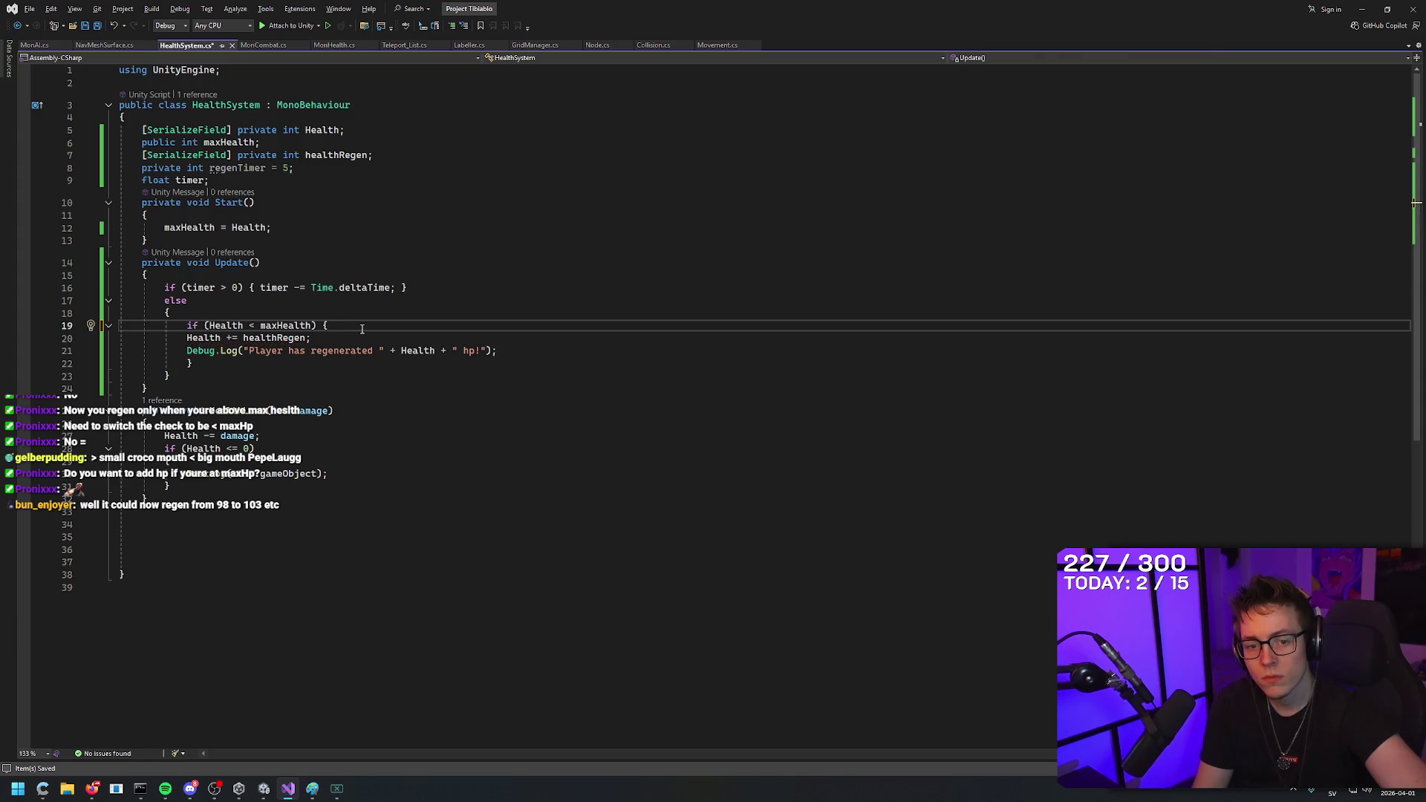
{"action": "key", "text": "Return"}
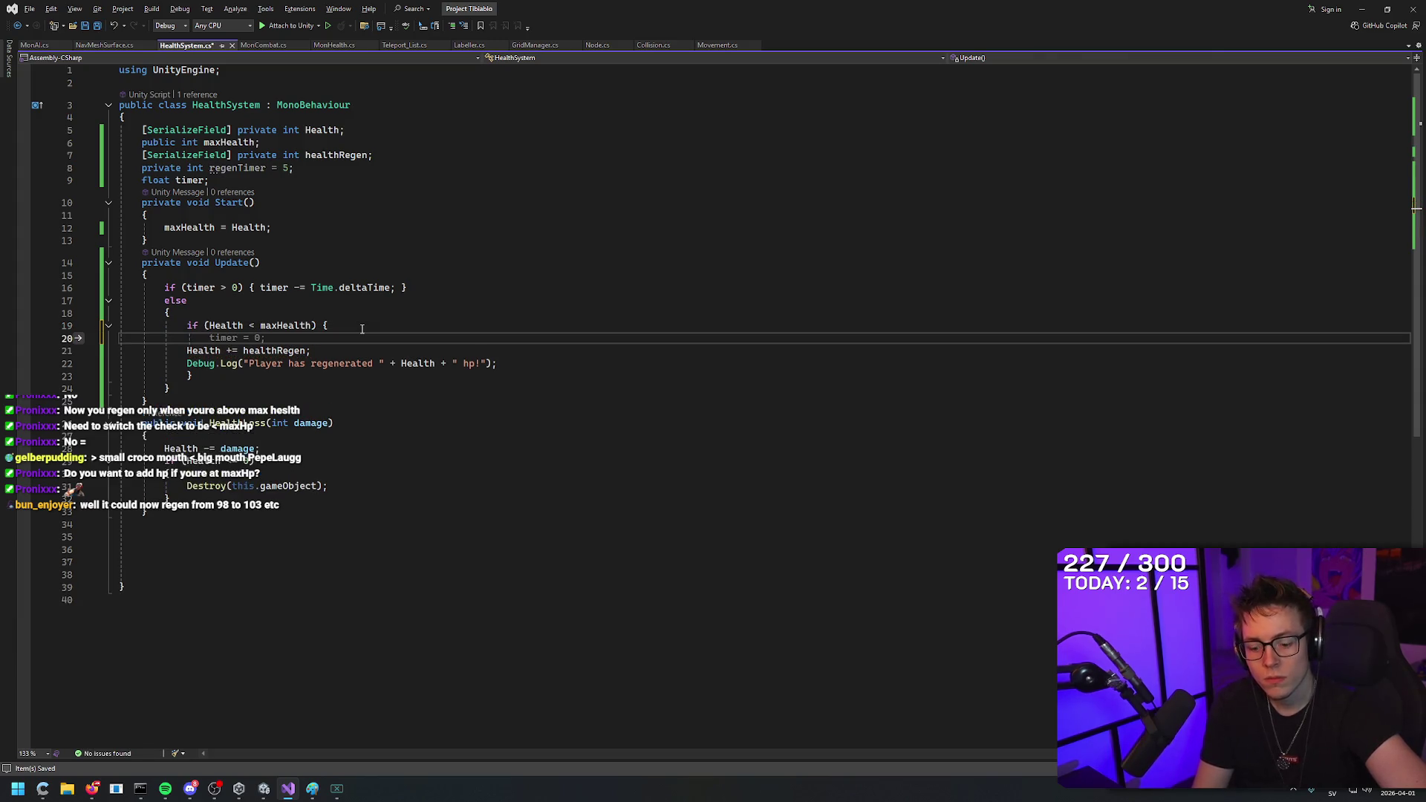
{"action": "type", "text": "if (he"}
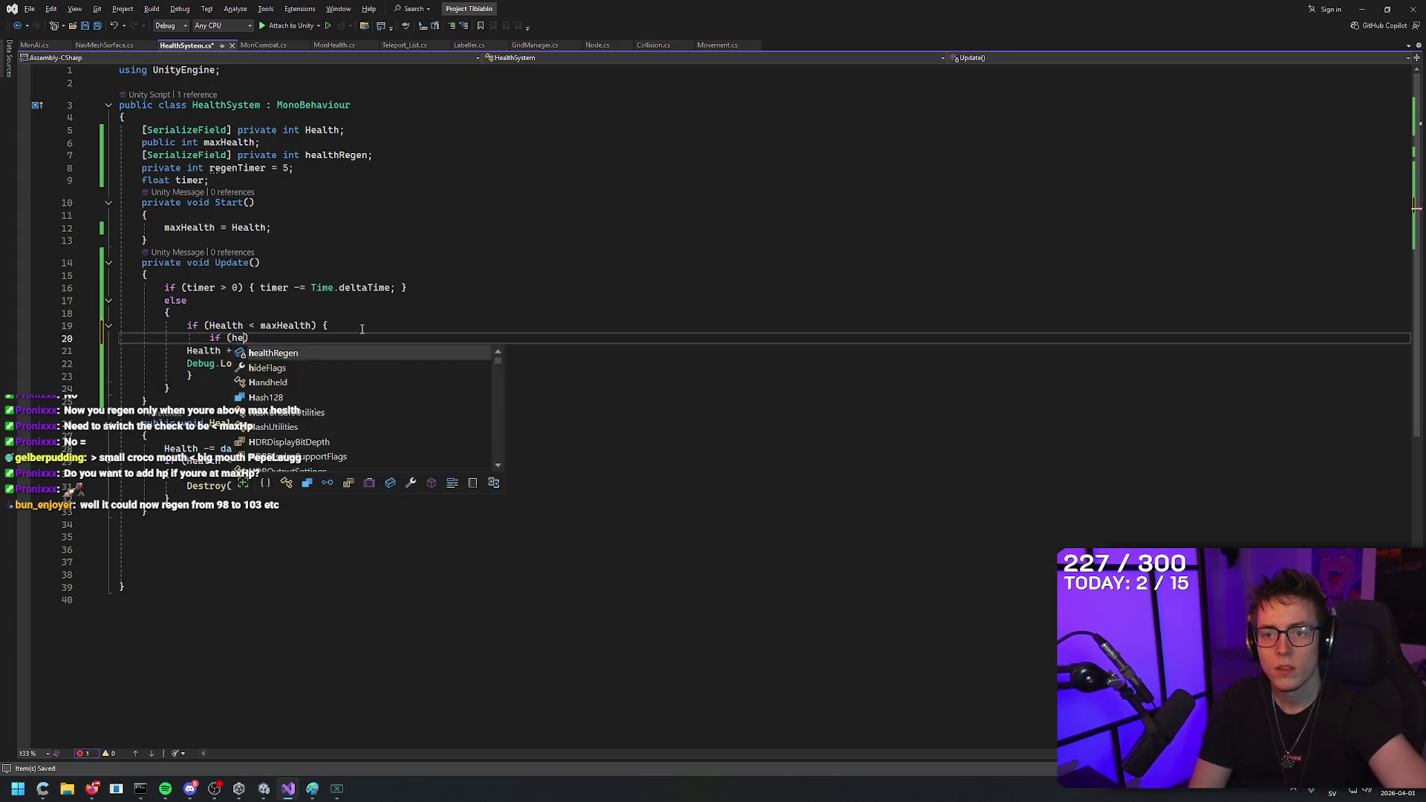
{"action": "type", "text": "alth"}
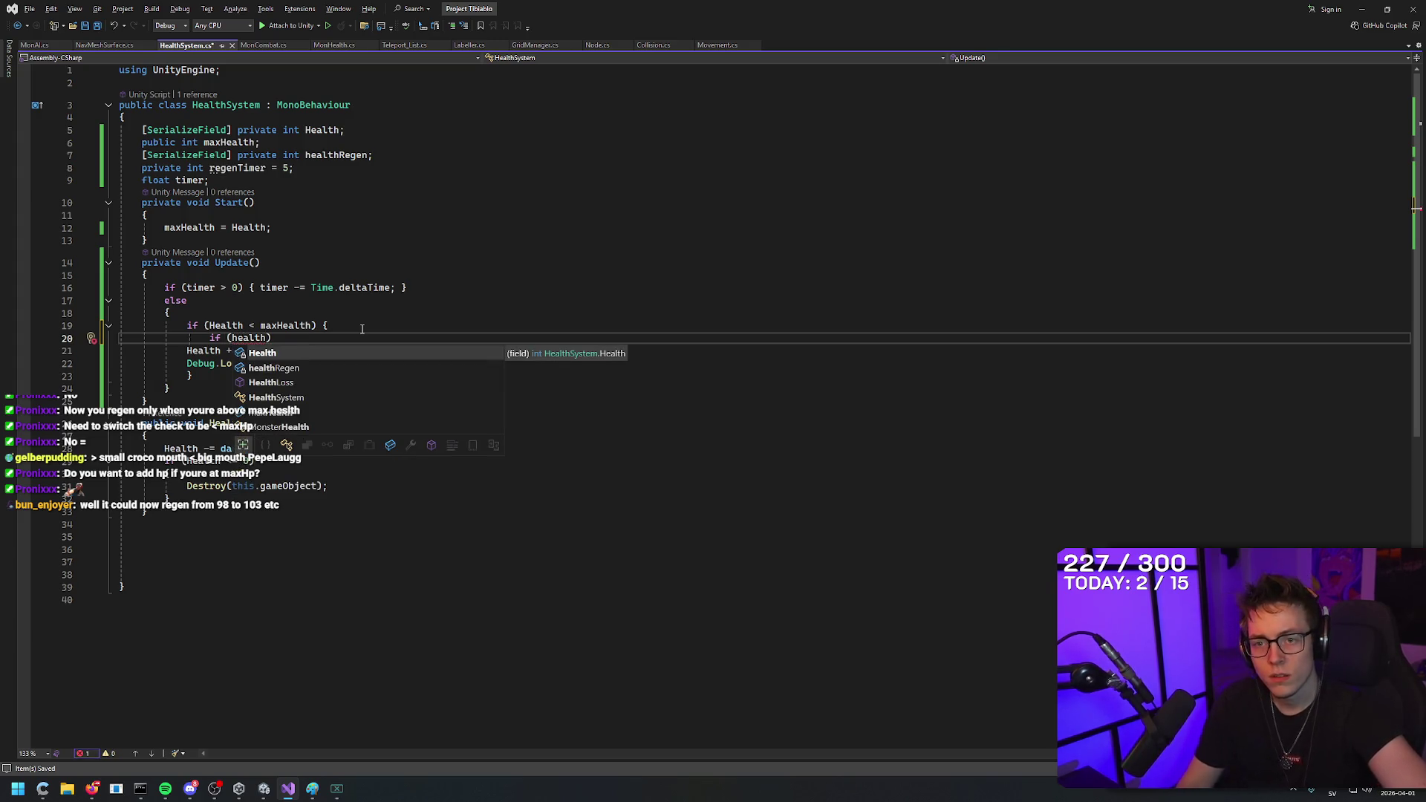
{"action": "type", "text": " + health"}
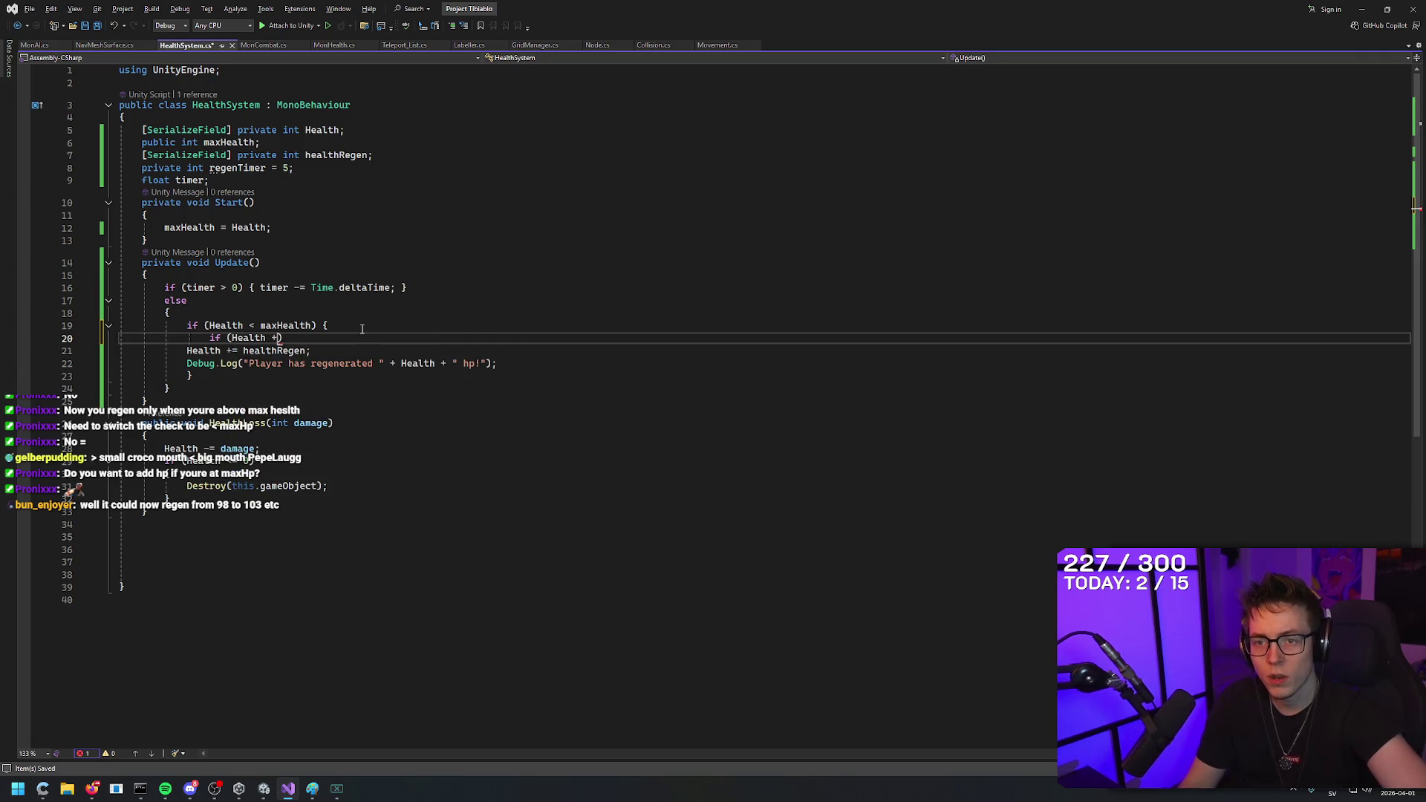
{"action": "type", "text": "R "}
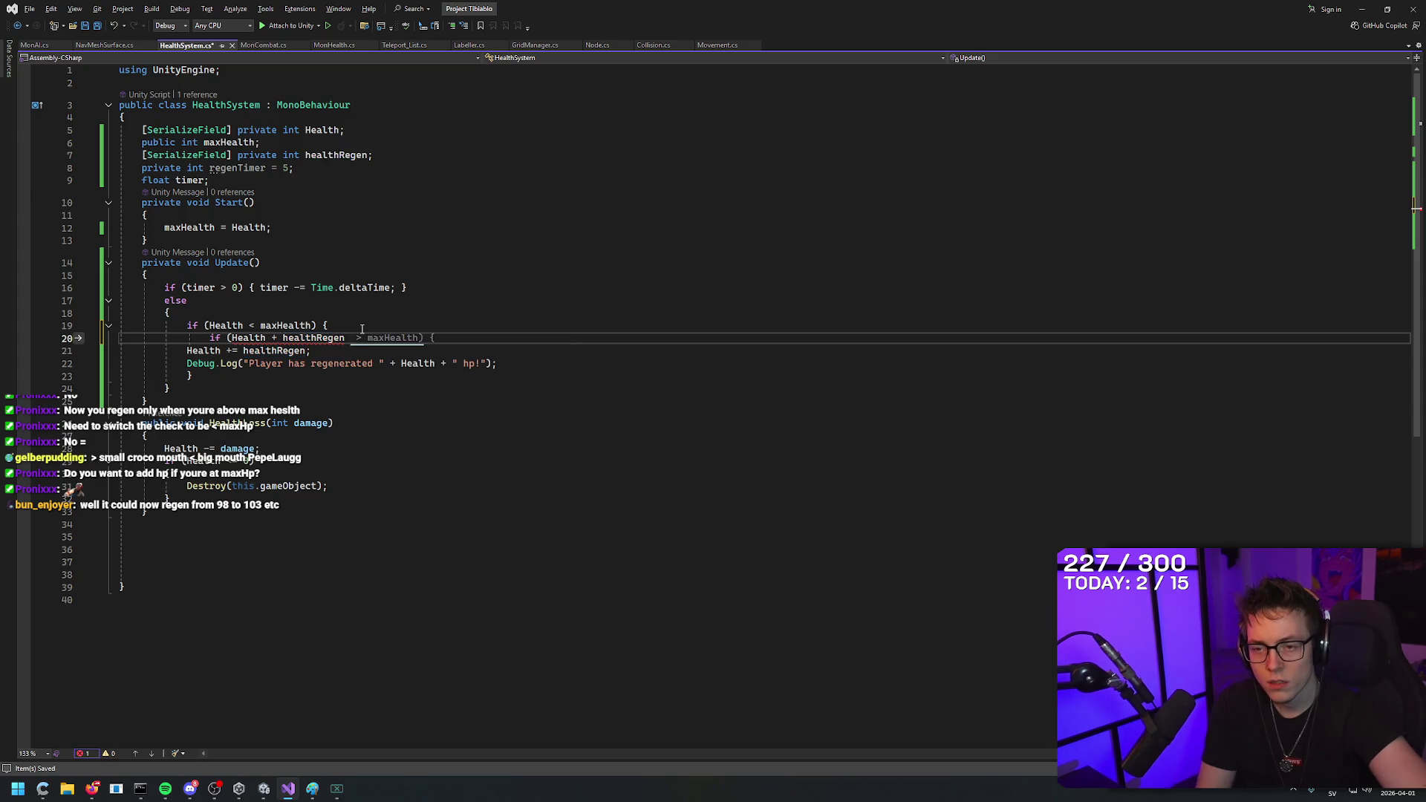
{"action": "type", "text": "="}
{"action": "key", "text": "BackSpace"}
{"action": "type", "text": "> "}
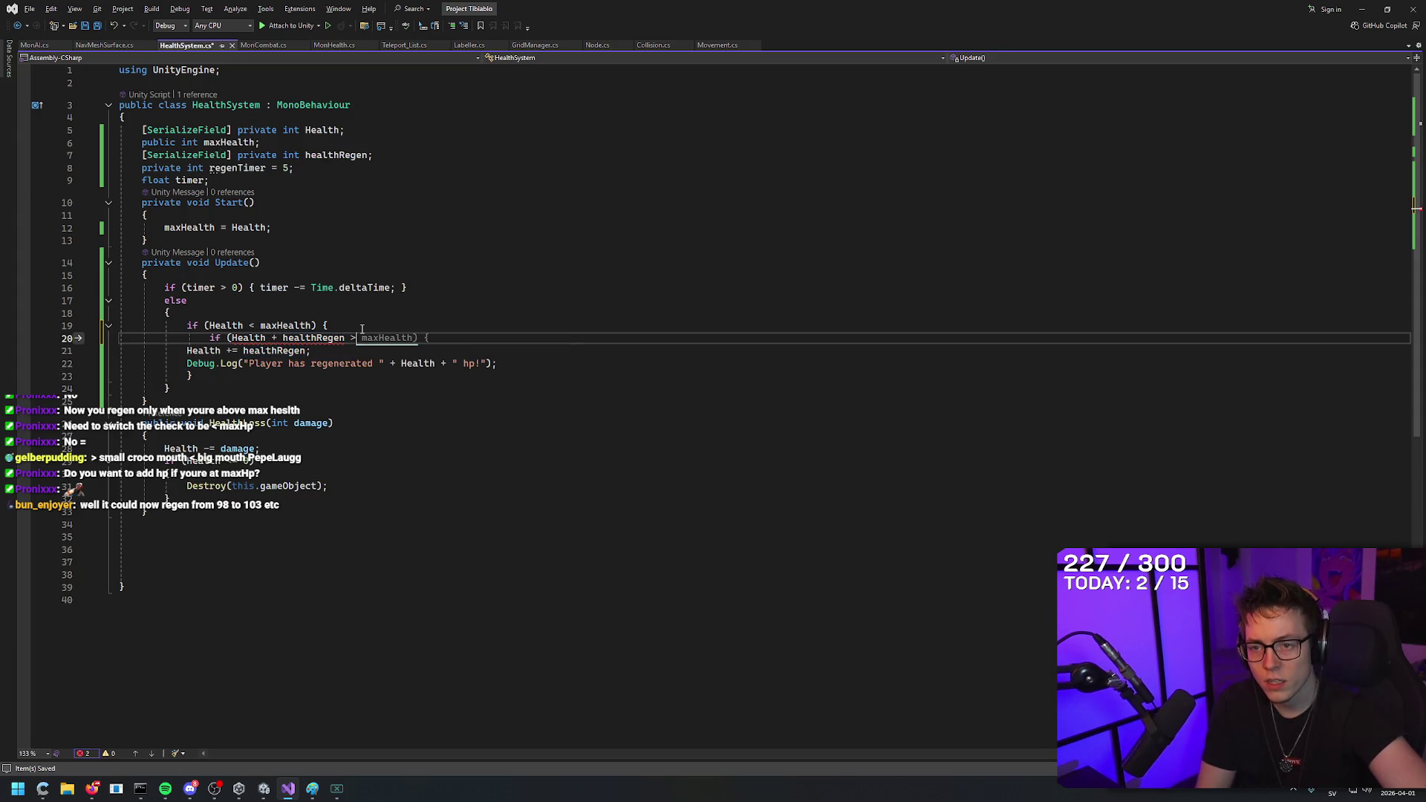
{"action": "type", "text": "maxHealth)"}
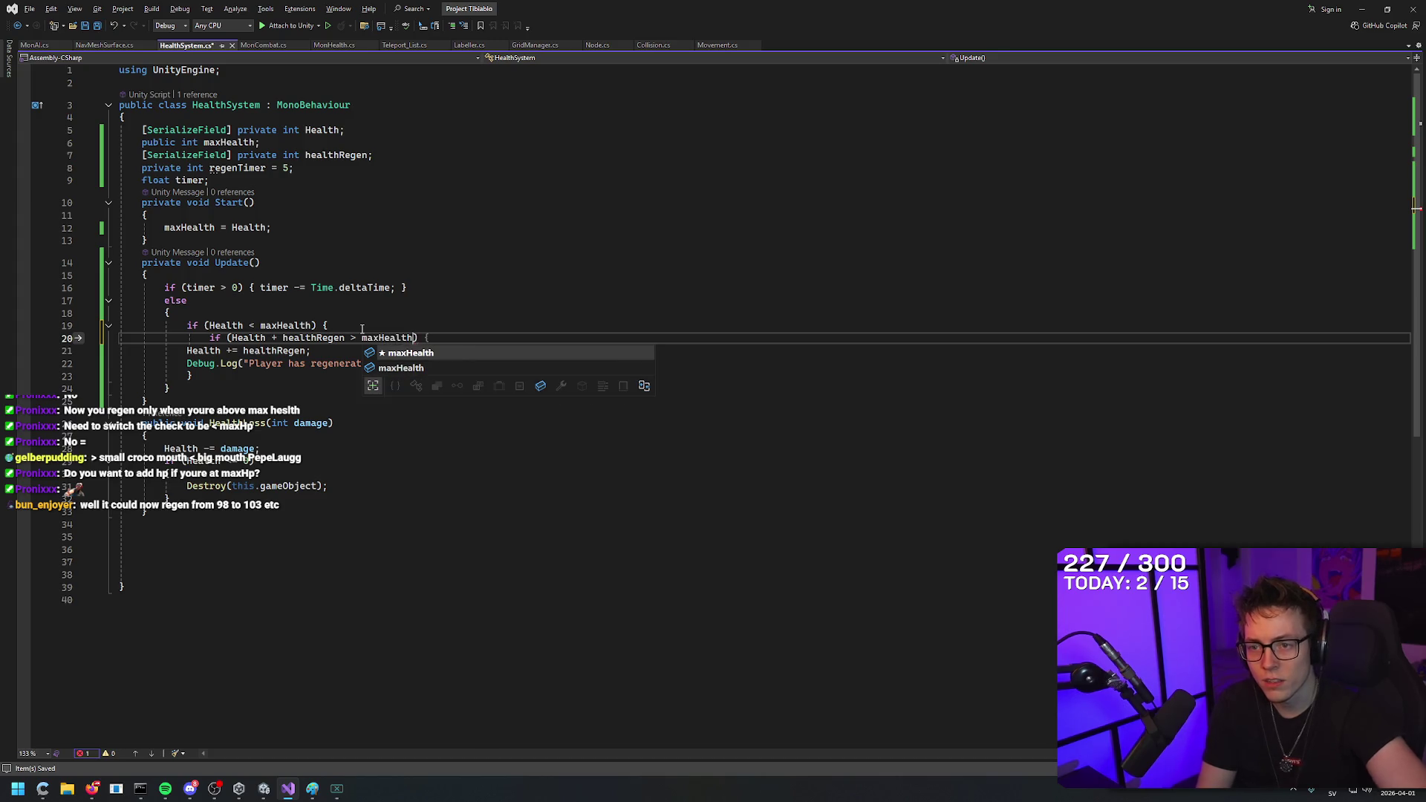
{"action": "type", "text": " {"}
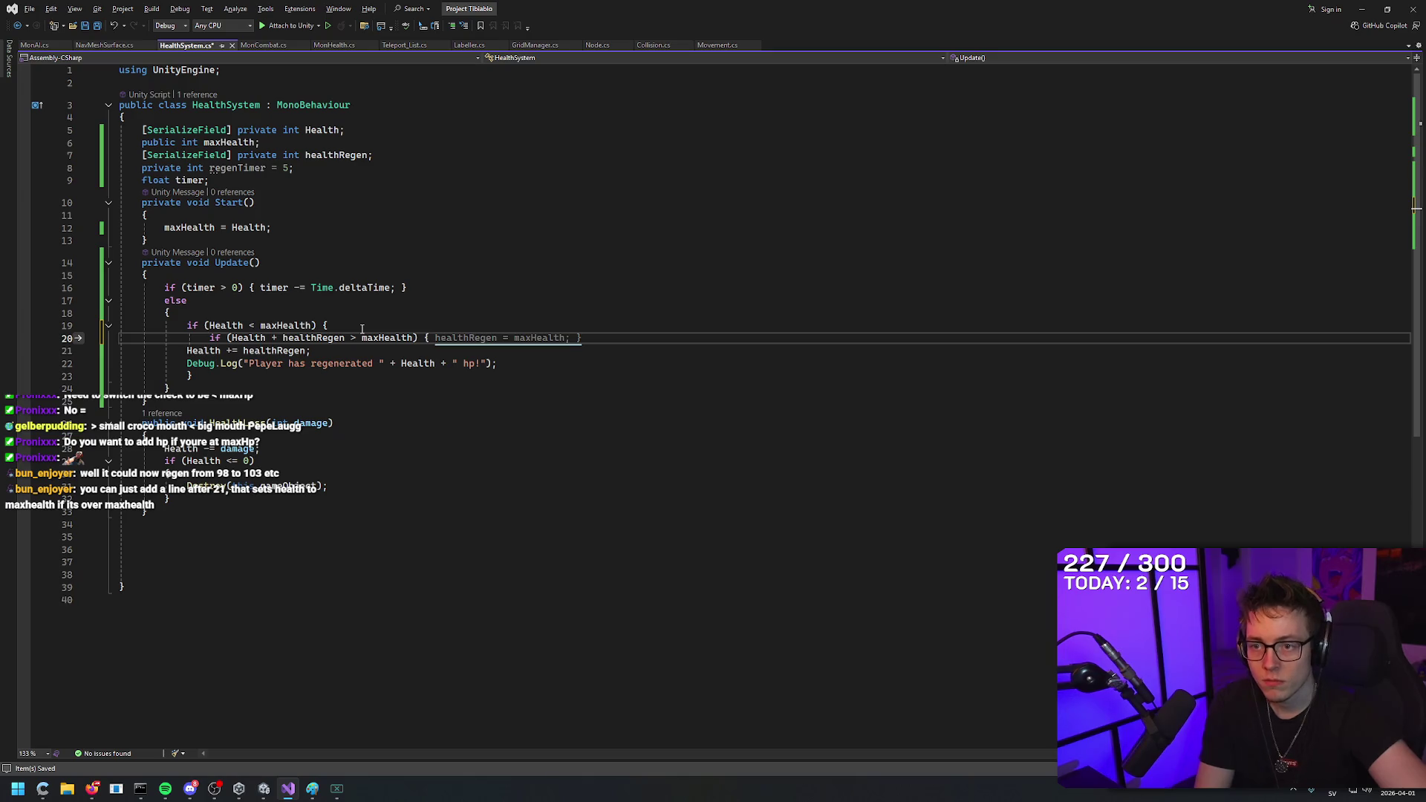
{"action": "type", "text": "Health"}
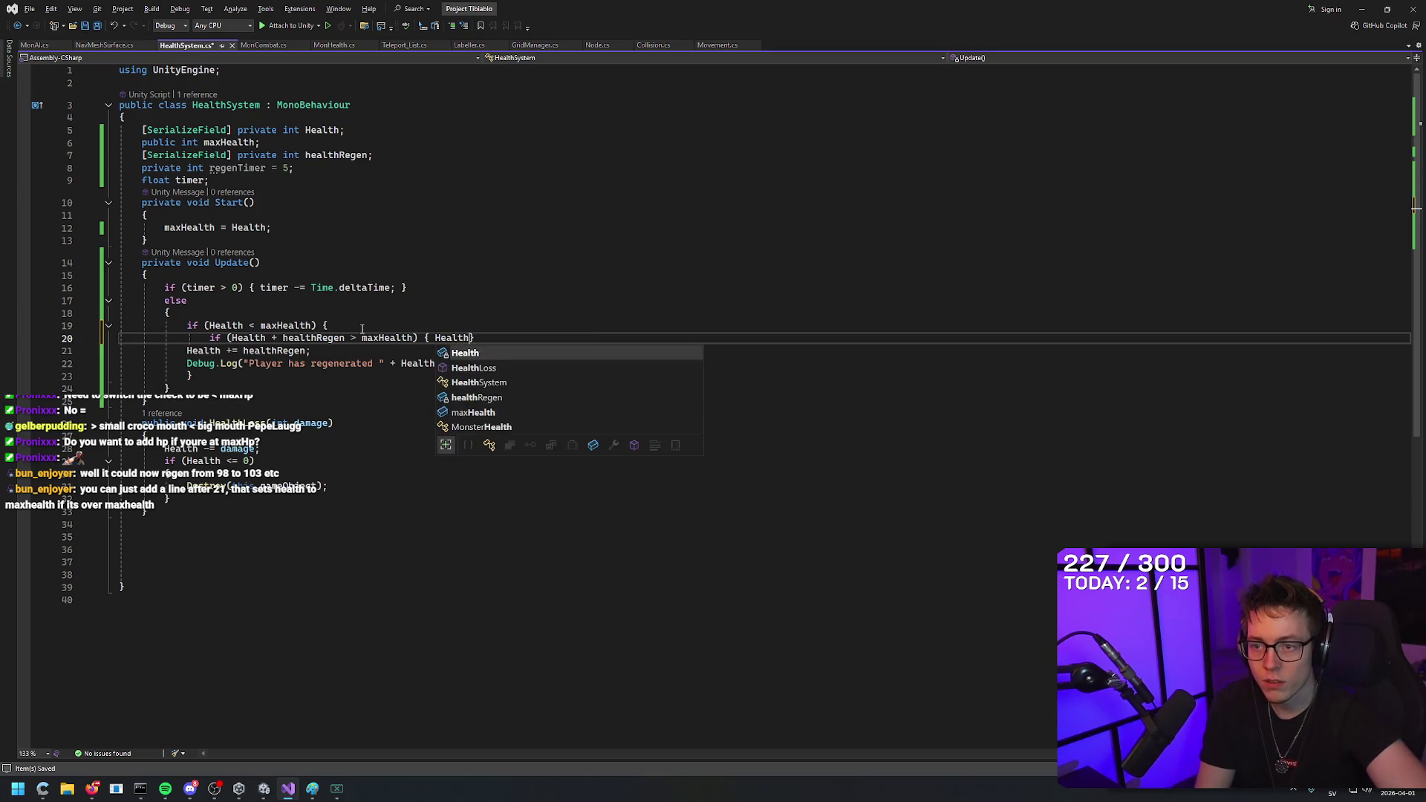
{"action": "type", "text": " = maxHe"}
{"action": "key", "text": "Tab"}
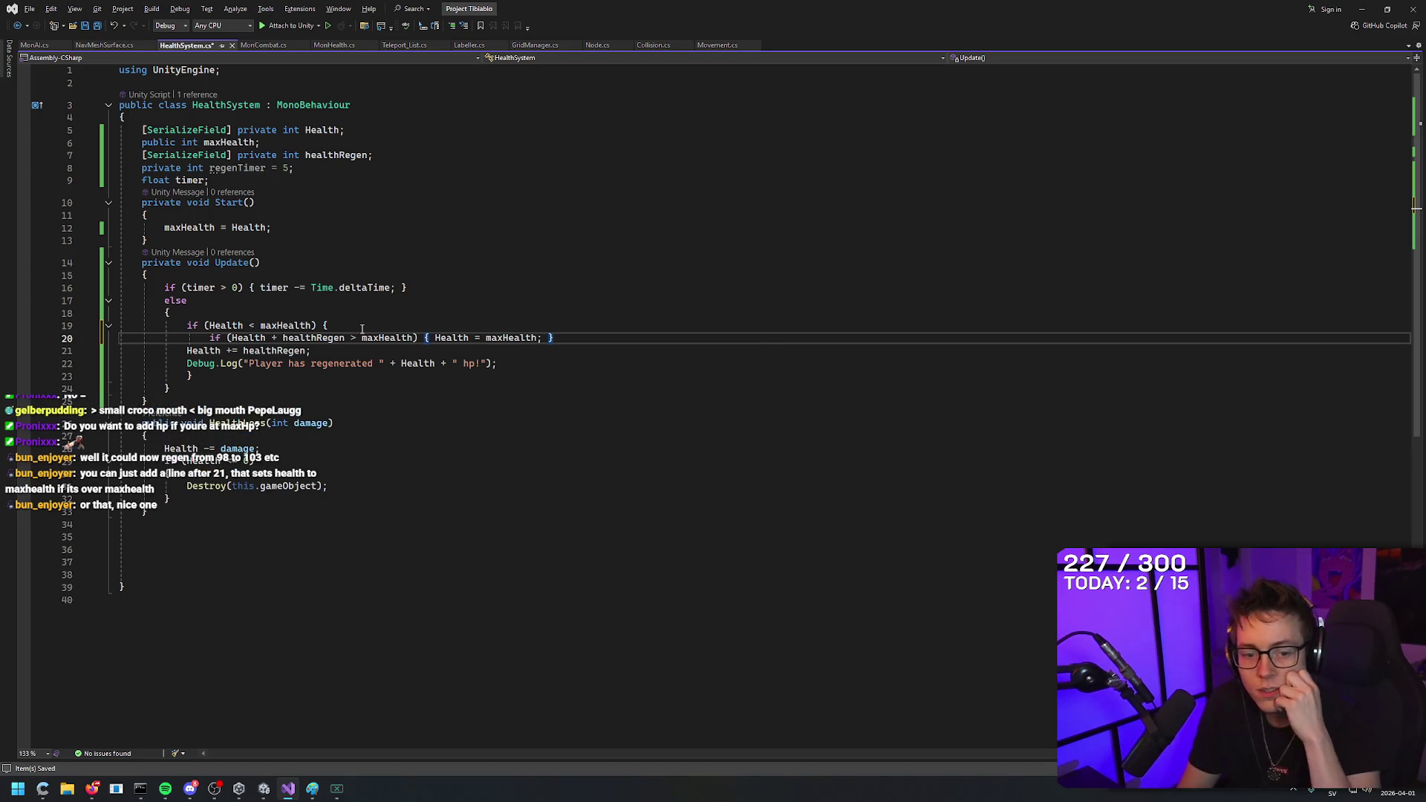
{"action": "key", "text": "Down"}
{"action": "key", "text": "Down"}
{"action": "key", "text": "Down"}
{"action": "key", "text": "Down"}
{"action": "key", "text": "Down"}
{"action": "key", "text": "Down"}
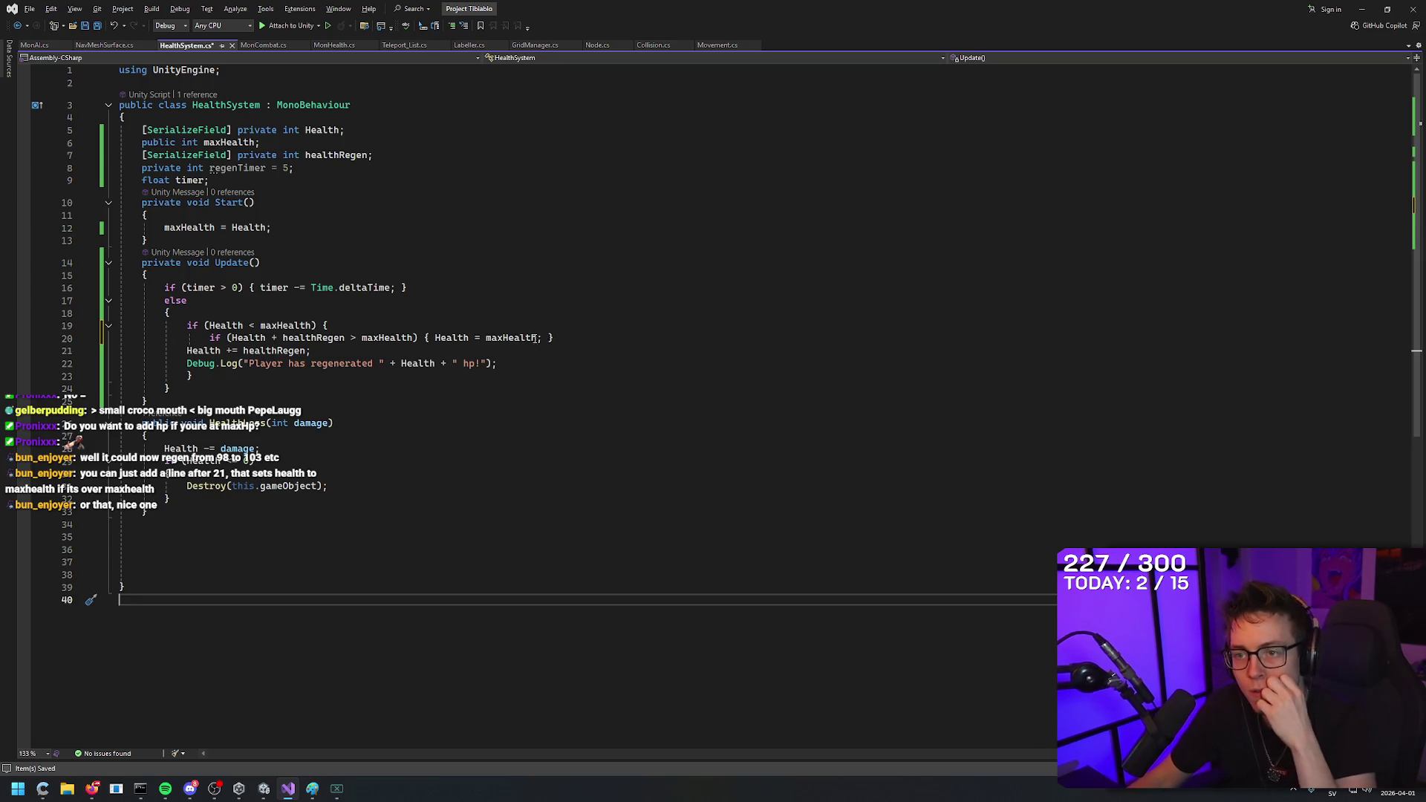
Move the maxHealth cap line below 'Health += healthRegen;' and remove the leftover empty line.
{"action": "left_click", "coordinate": [566, 337]}
{"action": "mouse_move", "coordinate": [566, 337]}
{"action": "left_mouse_down"}
{"action": "mouse_move", "coordinate": [71, 326]}
{"action": "mouse_move", "coordinate": [67, 346]}
{"action": "left_mouse_up"}
{"action": "key", "text": "ctrl+c"}
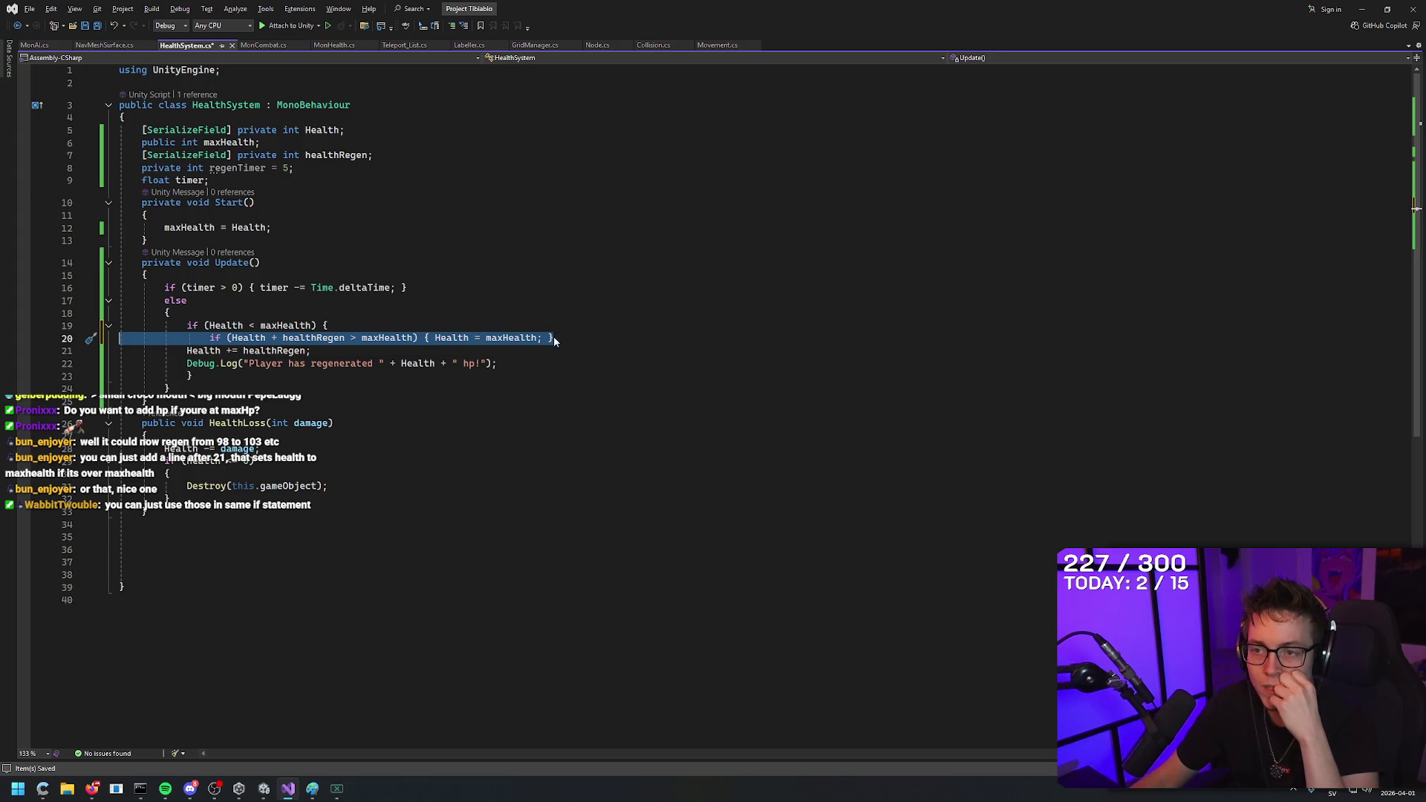
{"action": "left_click_drag", "start_coordinate": [573, 339], "coordinate": [119, 339]}
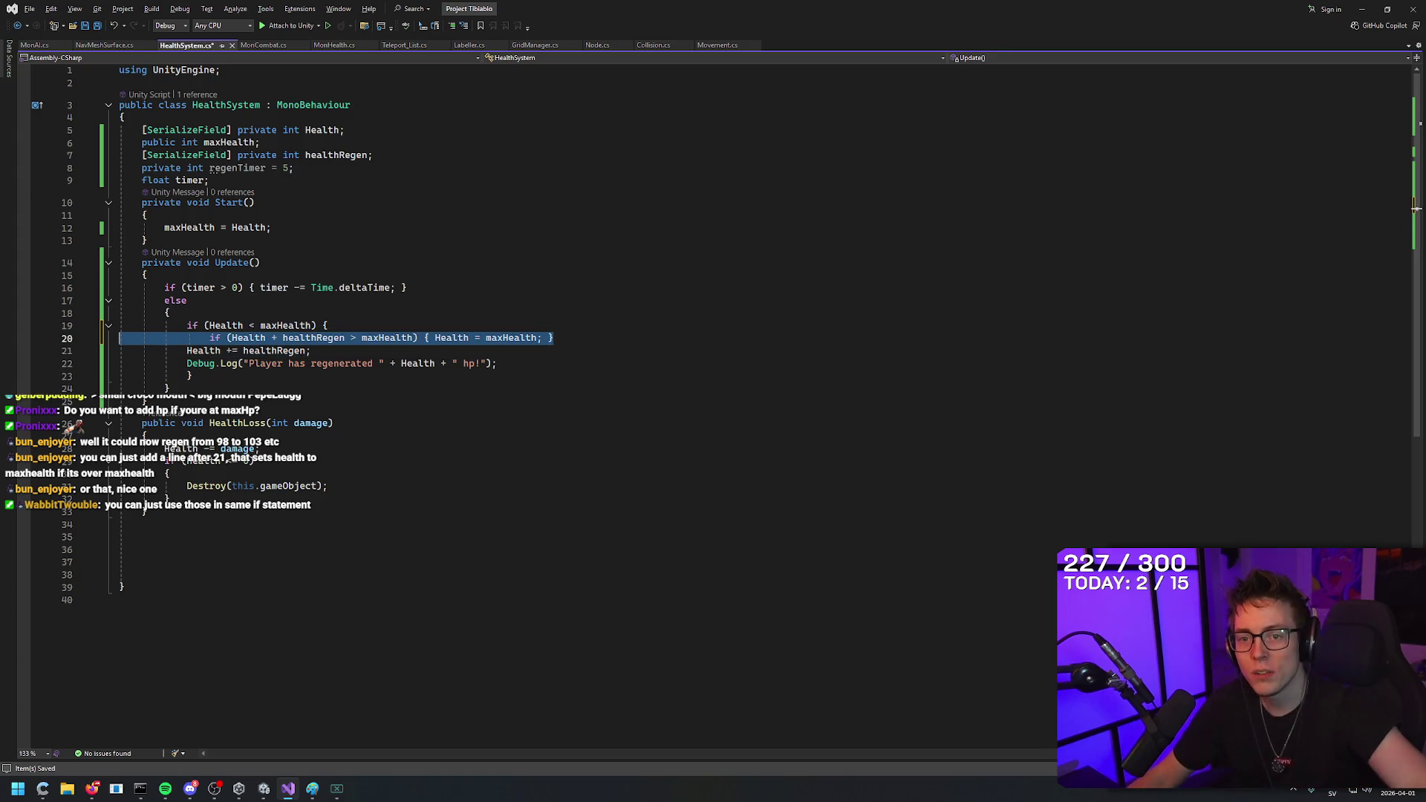
{"action": "key", "text": "BackSpace"}
{"action": "left_click", "coordinate": [396, 355]}
{"action": "key", "text": "Return"}
{"action": "key", "text": "ctrl+v"}
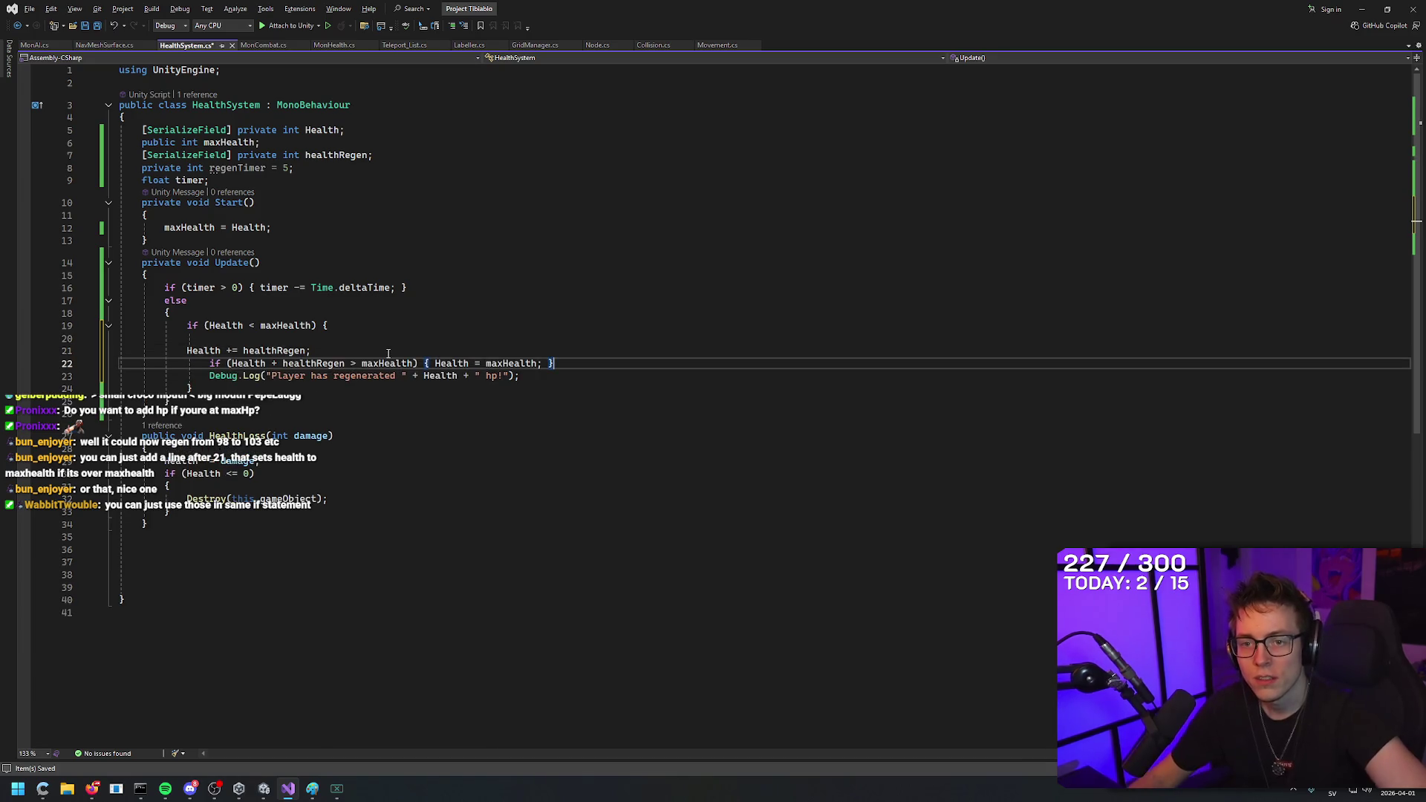
{"action": "left_click", "coordinate": [318, 339]}
{"action": "key", "text": "BackSpace"}
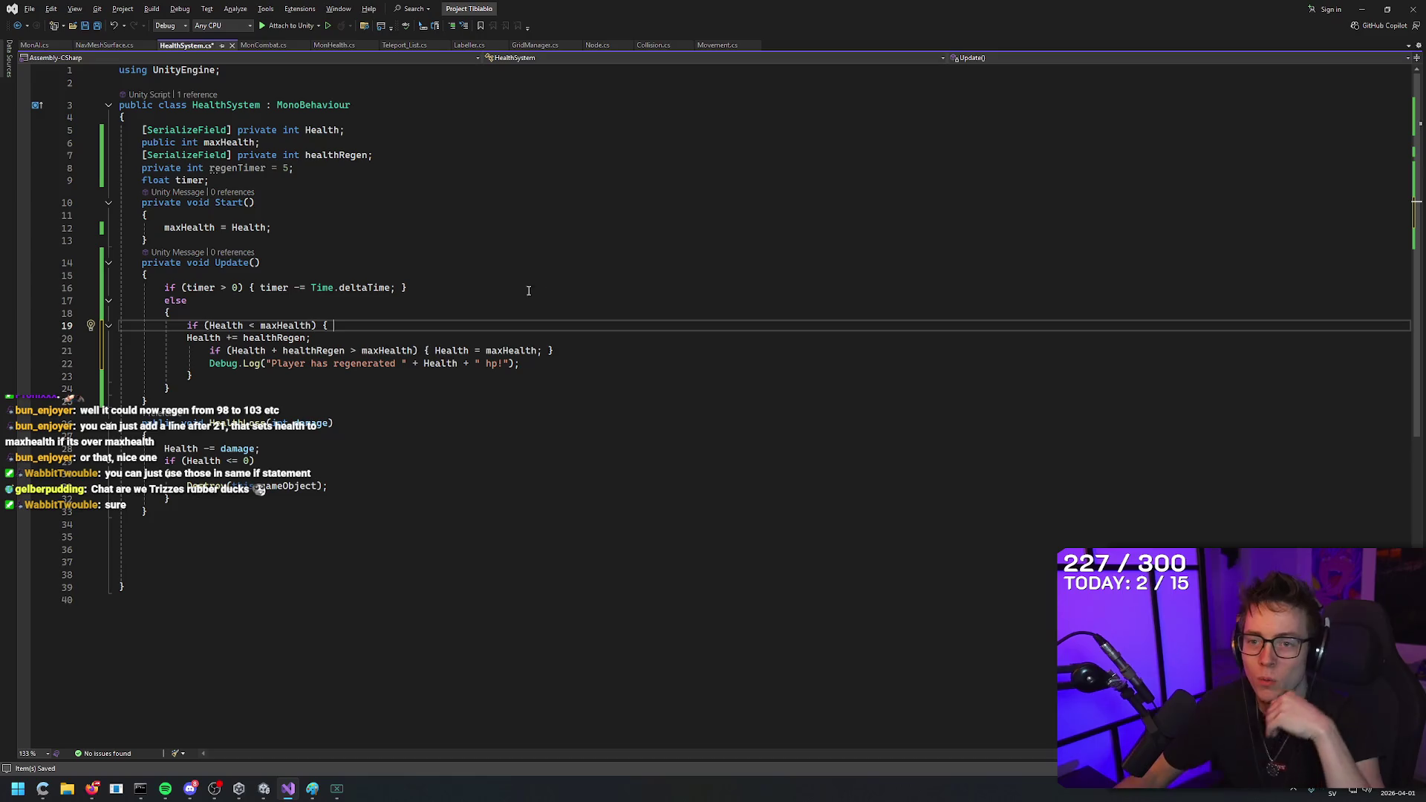
Save HealthSystem.cs with Ctrl+S and switch over to the Unity editor.
{"action": "left_click", "coordinate": [272, 338]}
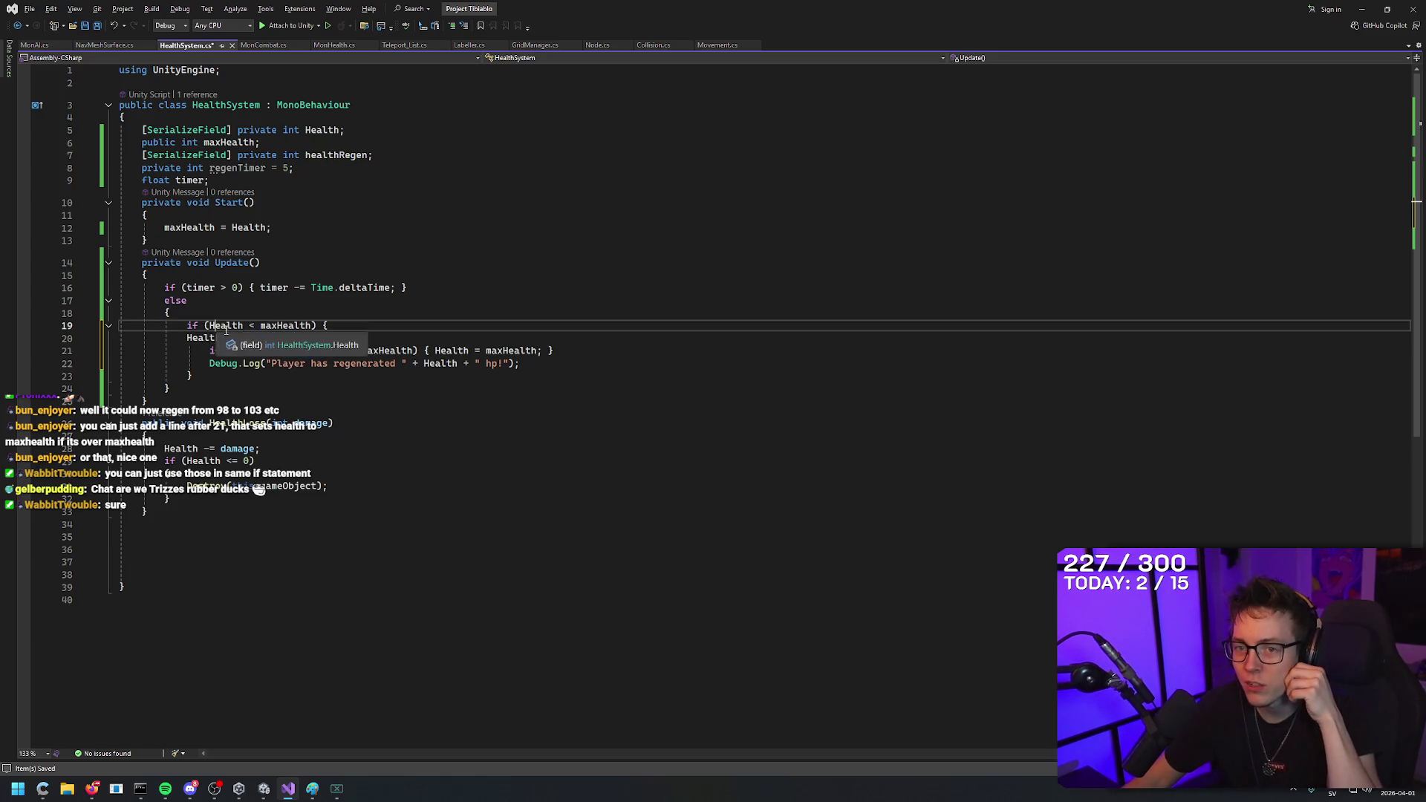
{"action": "key", "text": "Home"}
{"action": "key", "text": "ctrl+Right"}
{"action": "key", "text": "ctrl+Right"}
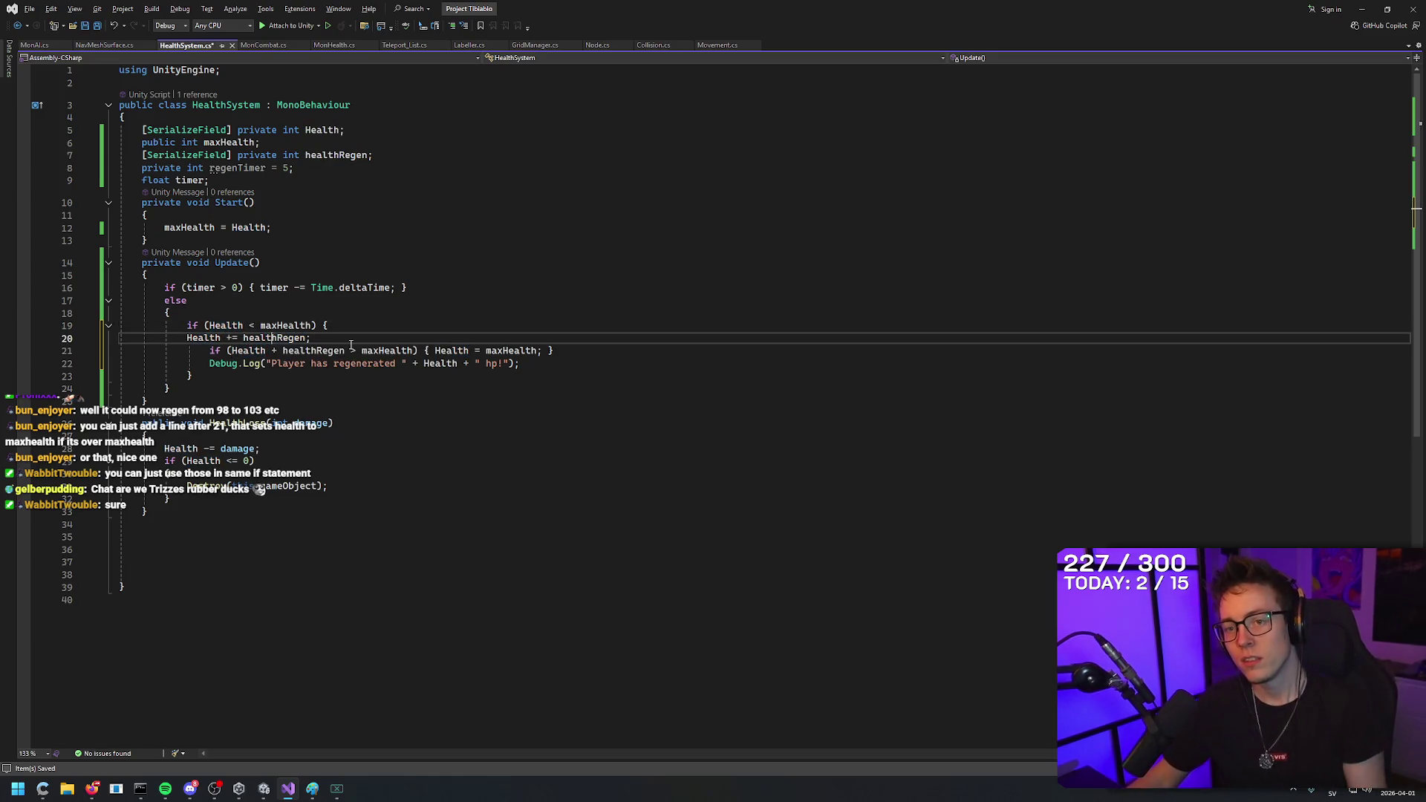
{"action": "key", "text": "Down"}
{"action": "key", "text": "End"}
{"action": "key", "text": "ctrl+s"}
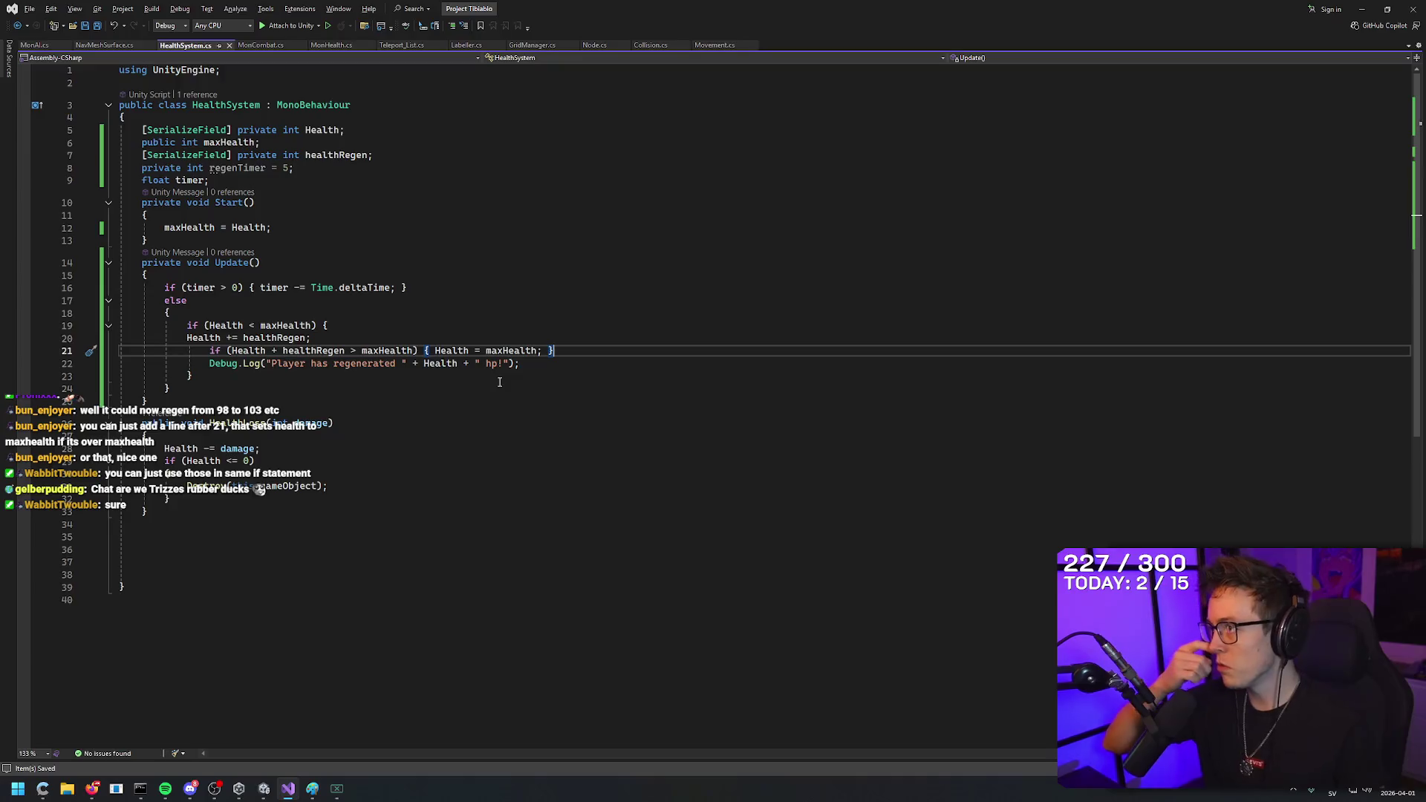
{"action": "key", "text": "Up"}
{"action": "key", "text": "Down"}
{"action": "key", "text": "Down"}
{"action": "key", "text": "Up"}
{"action": "key", "text": "Up"}
{"action": "key", "text": "Down"}
{"action": "key", "text": "Down"}
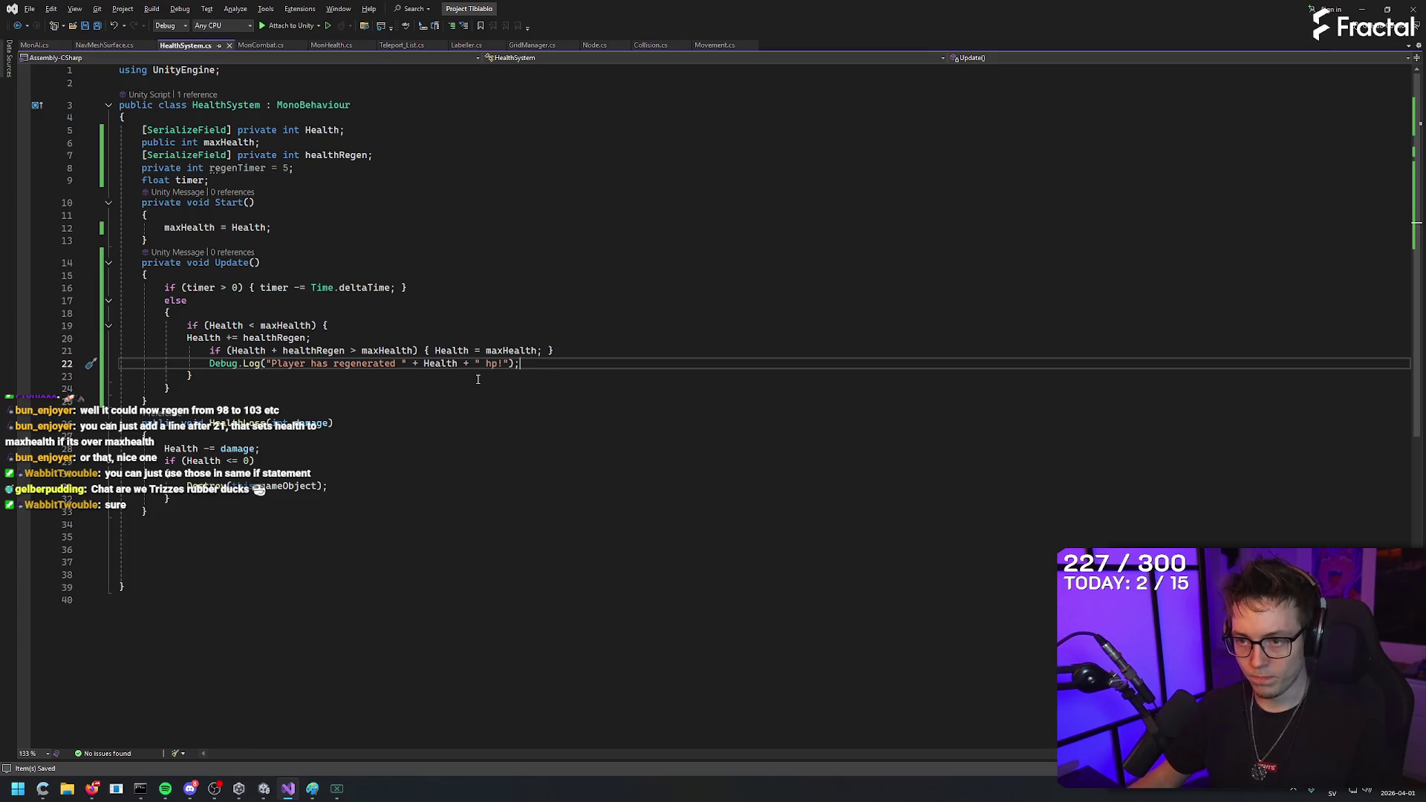
{"action": "key", "text": "alt+Tab"}
{"action": "key", "text": "alt+Tab"}
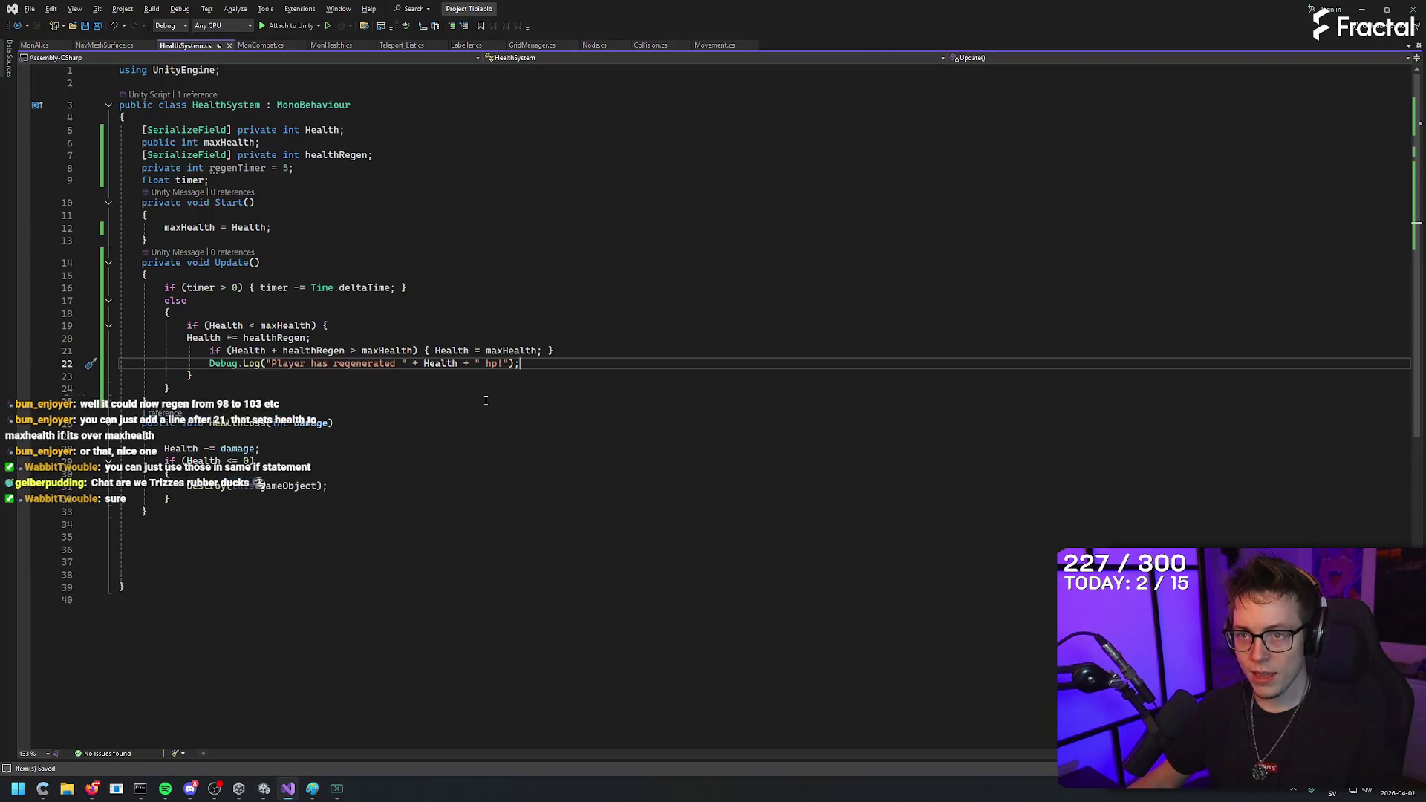
{"action": "key", "text": "alt+Tab"}
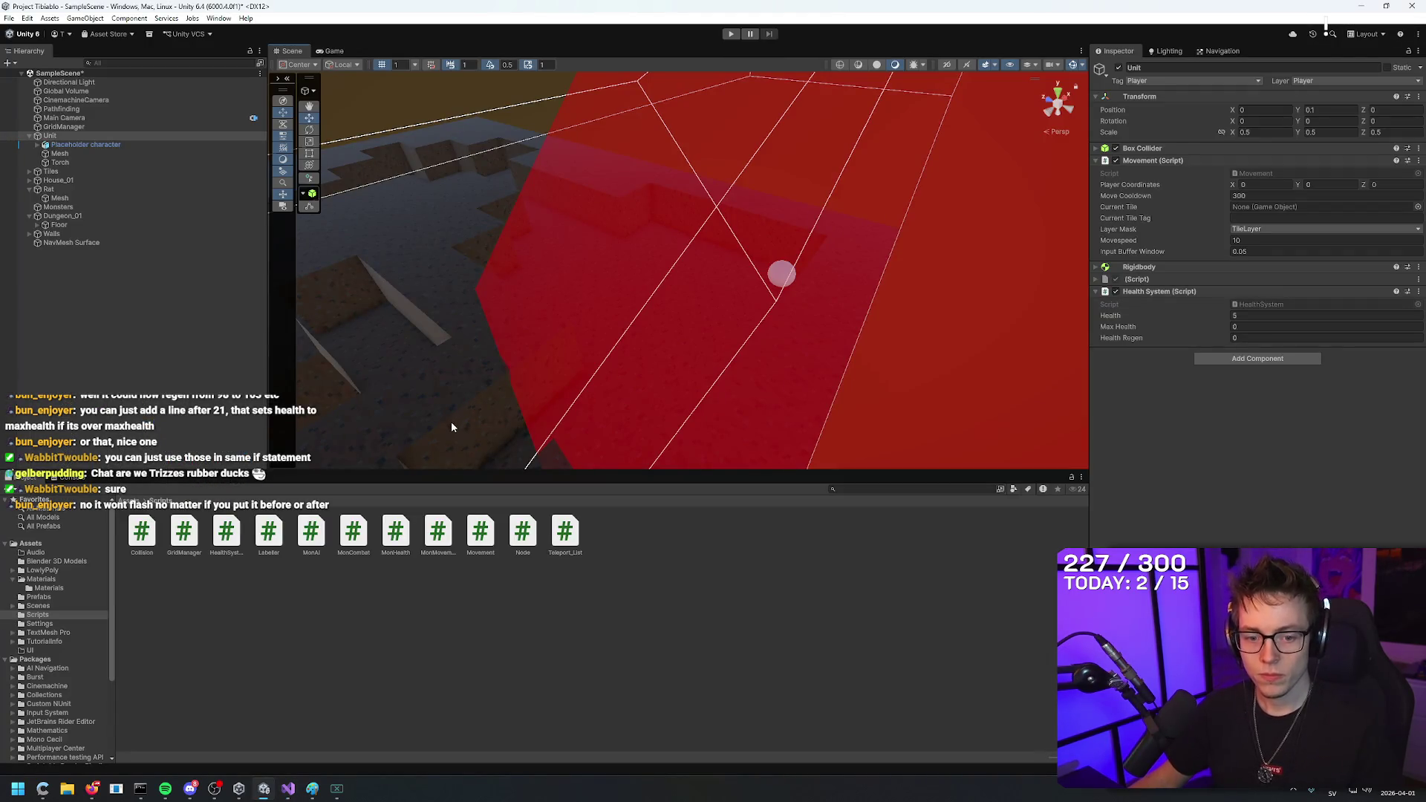
Look over NavMesh Surface, Rat and Unit in the scene, then enter play mode.
{"action": "mouse_move", "coordinate": [615, 290]}
{"action": "left_mouse_down"}
{"action": "mouse_move", "coordinate": [614, 356]}
{"action": "mouse_move", "coordinate": [617, 319]}
{"action": "mouse_move", "coordinate": [576, 347]}
{"action": "mouse_move", "coordinate": [577, 262]}
{"action": "mouse_move", "coordinate": [582, 312]}
{"action": "mouse_move", "coordinate": [510, 309]}
{"action": "mouse_move", "coordinate": [573, 327]}
{"action": "mouse_move", "coordinate": [587, 312]}
{"action": "left_mouse_up"}
{"action": "left_click", "coordinate": [730, 33]}
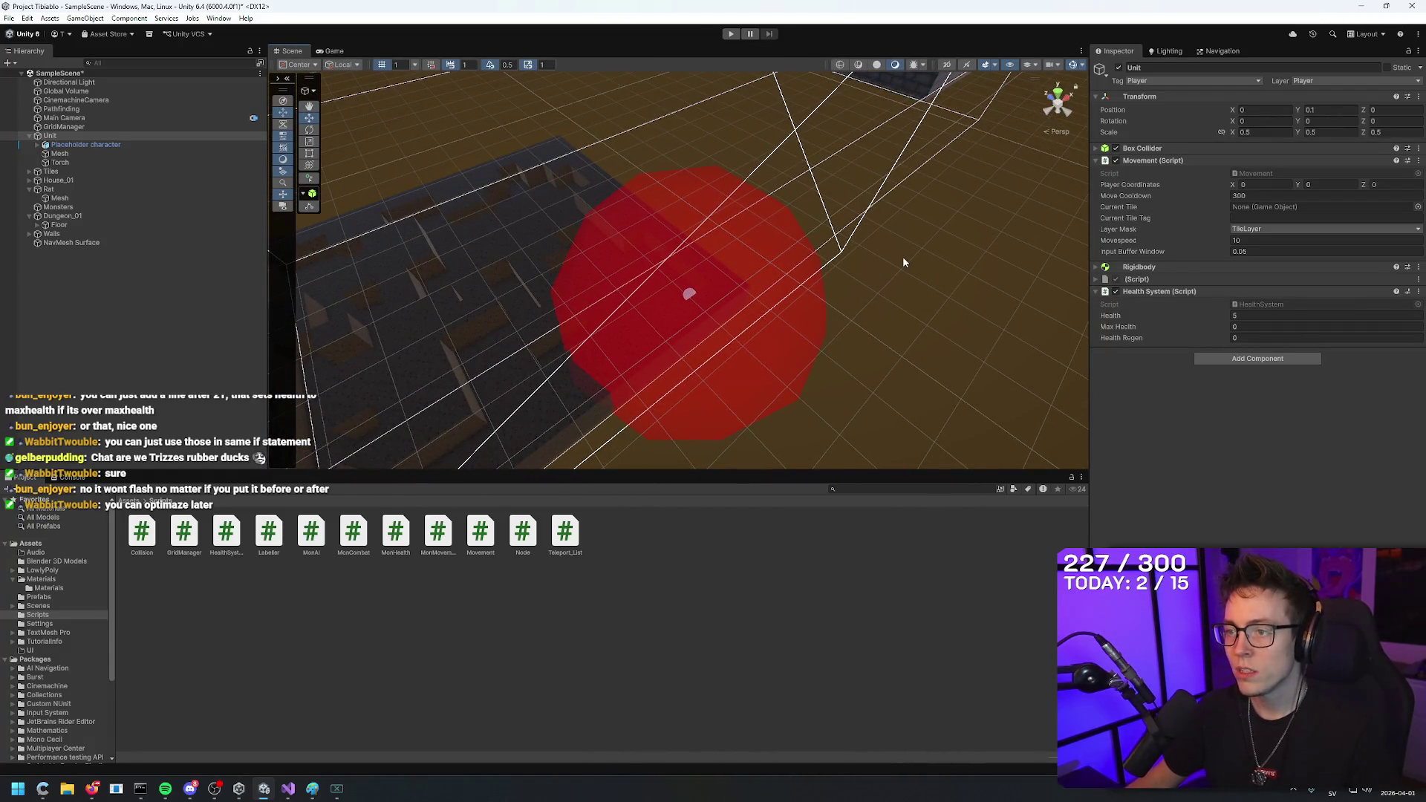
{"action": "left_click_drag", "start_coordinate": [901, 281], "coordinate": [687, 255]}
{"action": "left_click", "coordinate": [146, 245]}
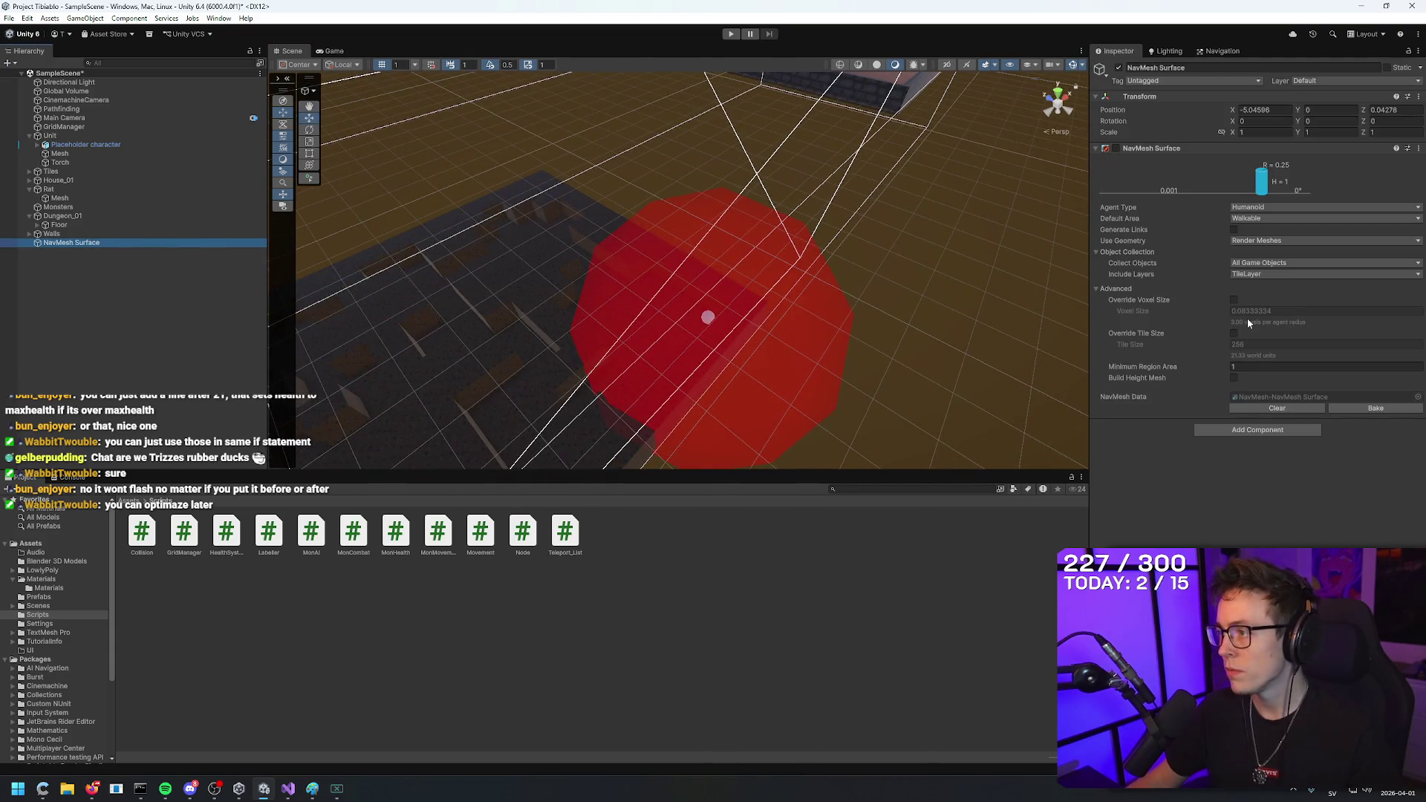
{"action": "left_click", "coordinate": [97, 189]}
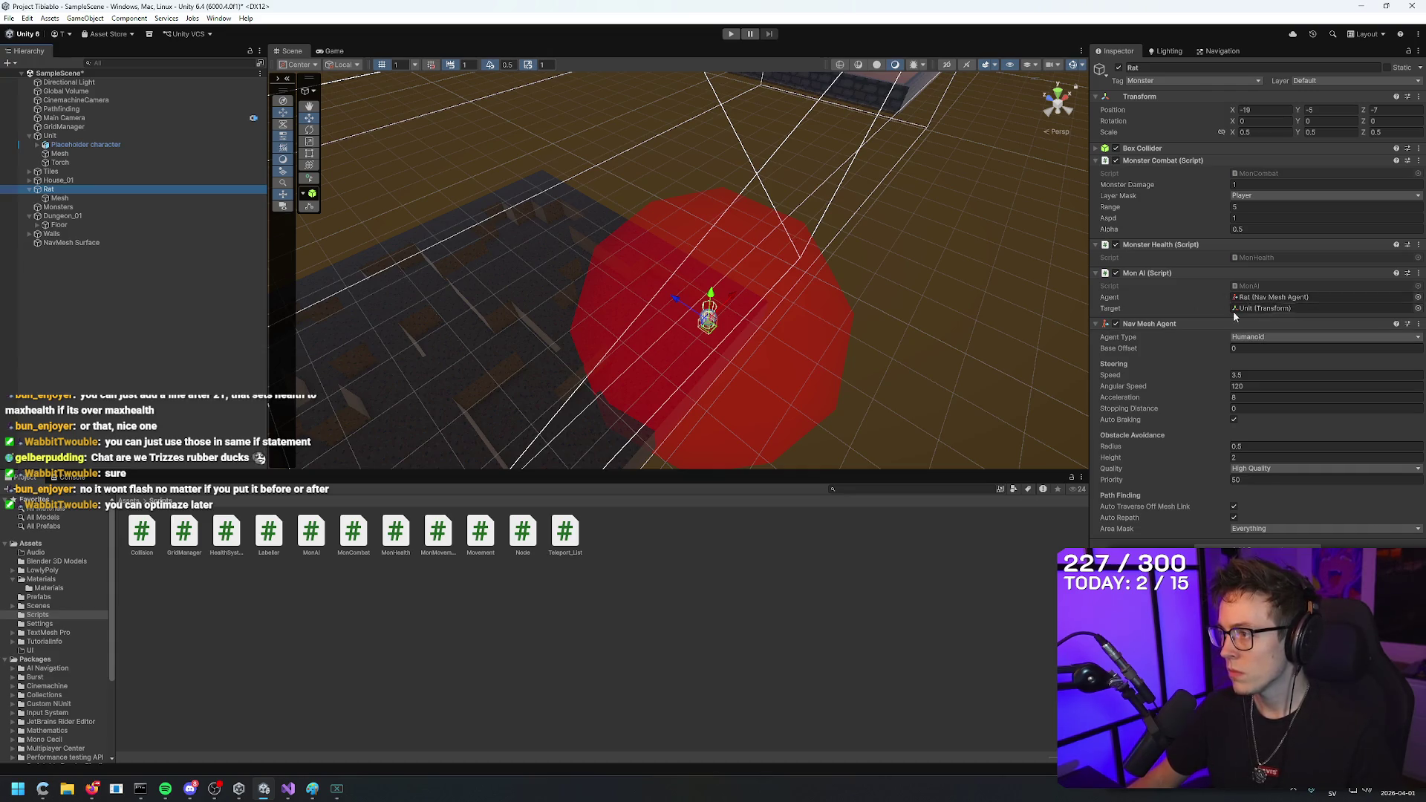
{"action": "left_click", "coordinate": [50, 136]}
{"action": "left_click_drag", "start_coordinate": [787, 260], "coordinate": [849, 287]}
{"action": "mouse_move", "coordinate": [890, 302]}
{"action": "left_mouse_down"}
{"action": "mouse_move", "coordinate": [1028, 230]}
{"action": "mouse_move", "coordinate": [988, 208]}
{"action": "mouse_move", "coordinate": [822, 182]}
{"action": "mouse_move", "coordinate": [838, 197]}
{"action": "mouse_move", "coordinate": [716, 340]}
{"action": "mouse_move", "coordinate": [653, 320]}
{"action": "left_mouse_up"}
{"action": "left_click", "coordinate": [98, 242]}
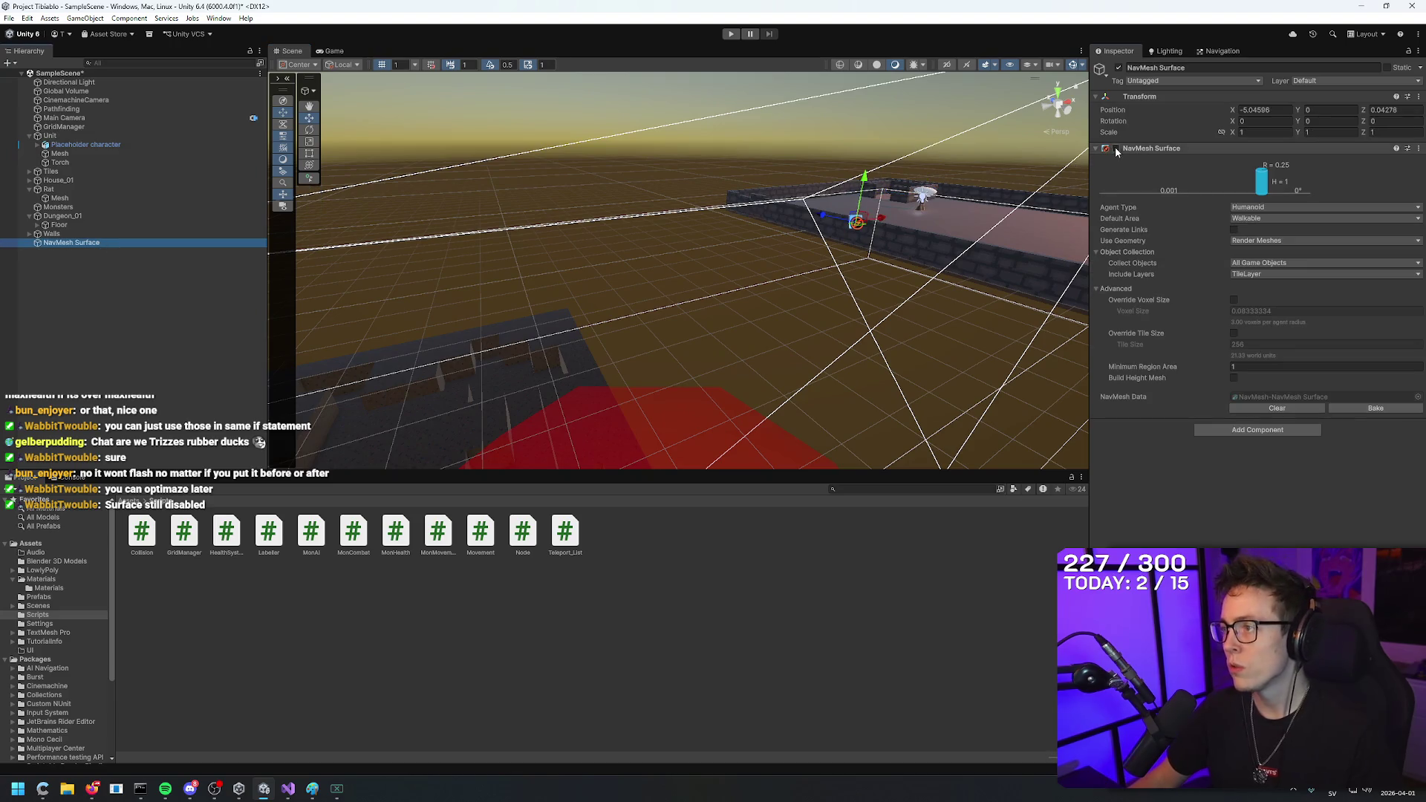
{"action": "left_click", "coordinate": [801, 327]}
{"action": "left_click_drag", "start_coordinate": [800, 328], "coordinate": [770, 146]}
{"action": "key", "text": "ctrl+p"}
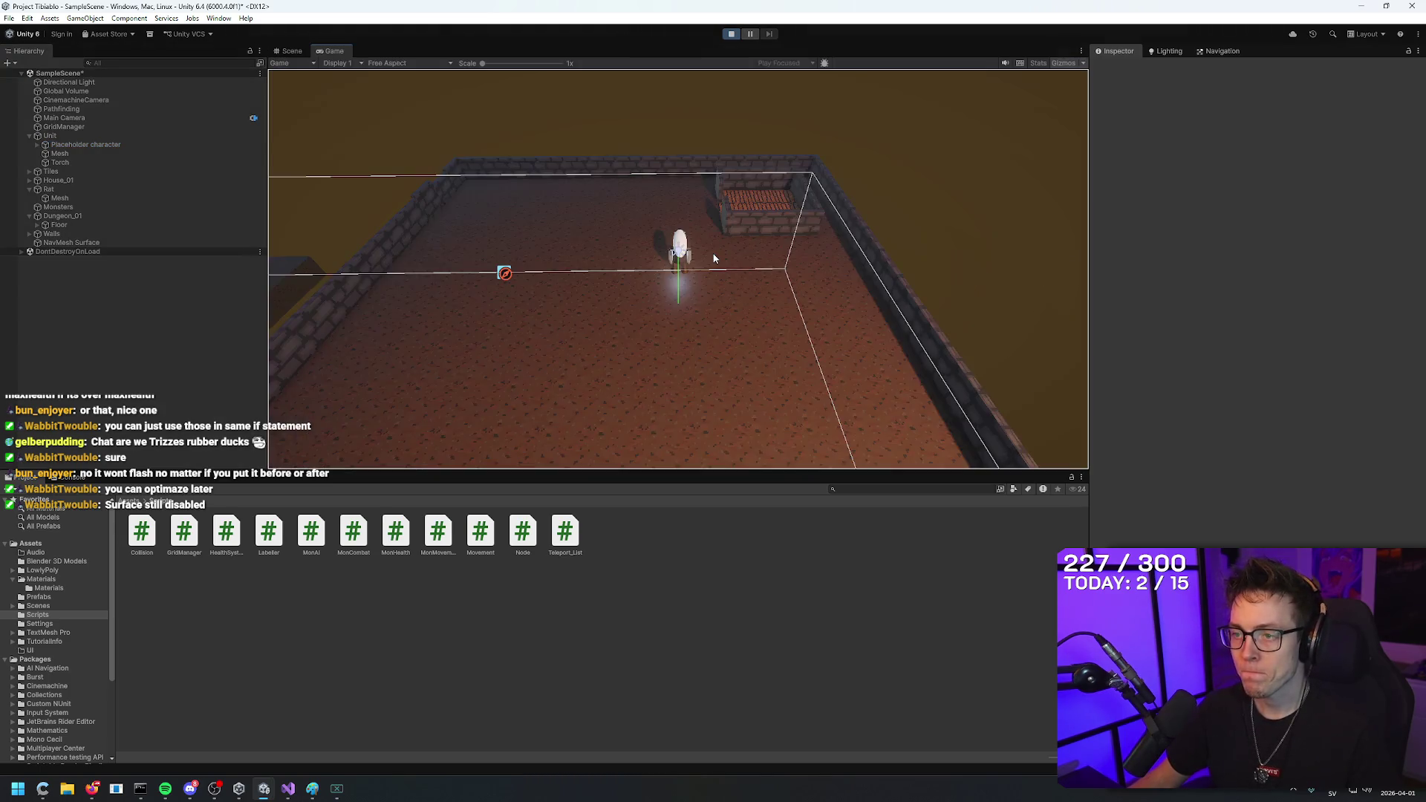
While playing, set the Unit's Movespeed to 20, Move Cooldown to 100 and Health to 7.
{"action": "key", "text": "w"}
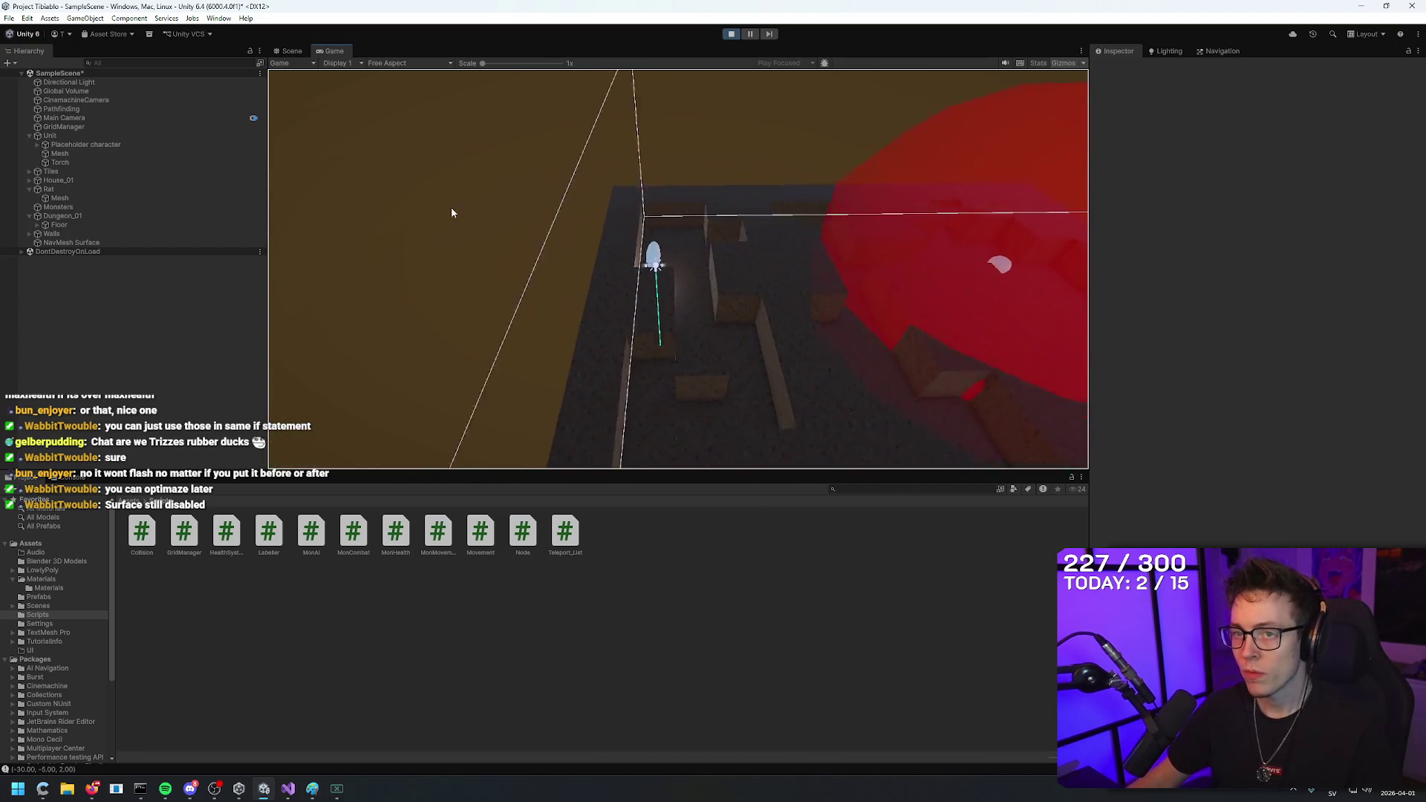
{"action": "left_click", "coordinate": [77, 138]}
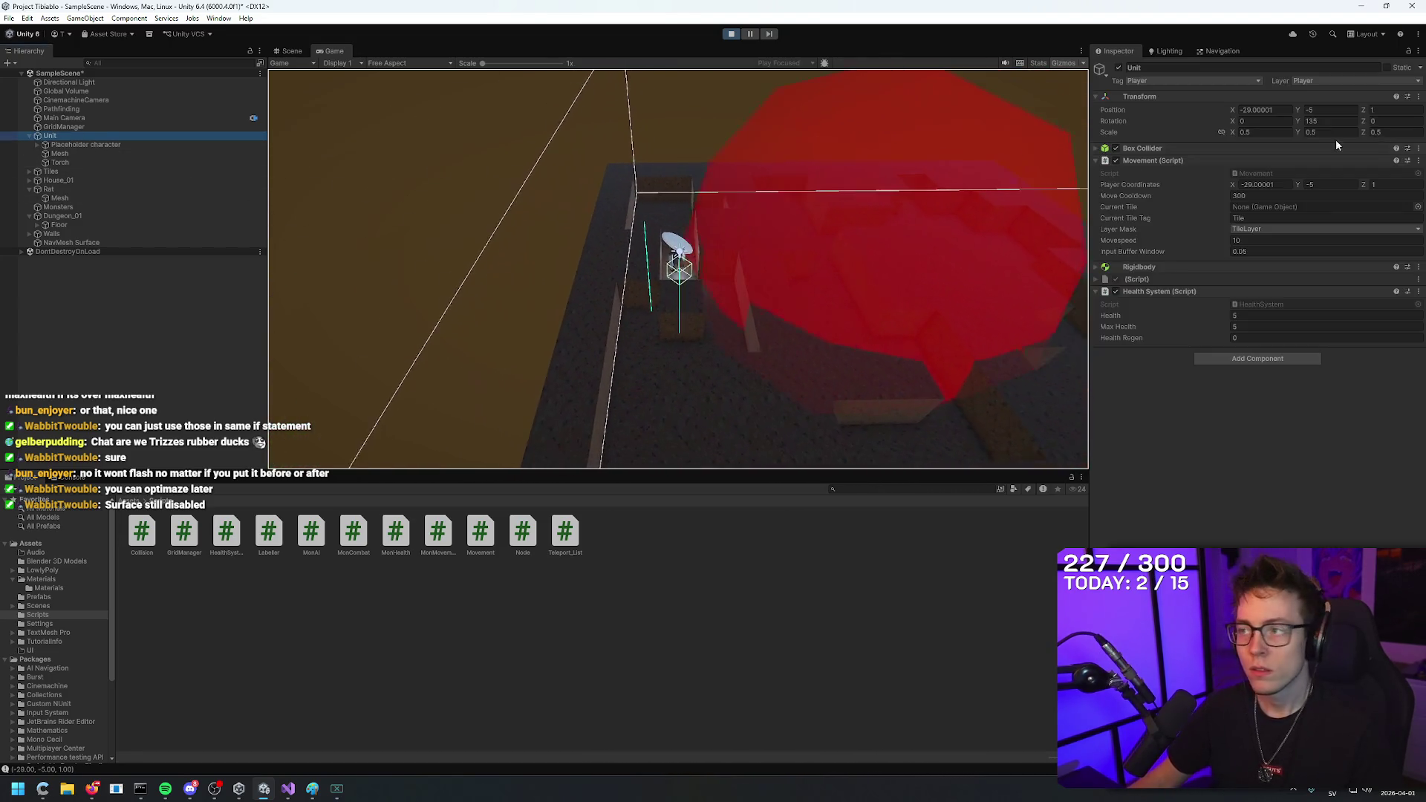
{"action": "left_click", "coordinate": [1244, 239]}
{"action": "type", "text": "20"}
{"action": "left_click", "coordinate": [1261, 196]}
{"action": "type", "text": "100"}
{"action": "key", "text": "Return"}
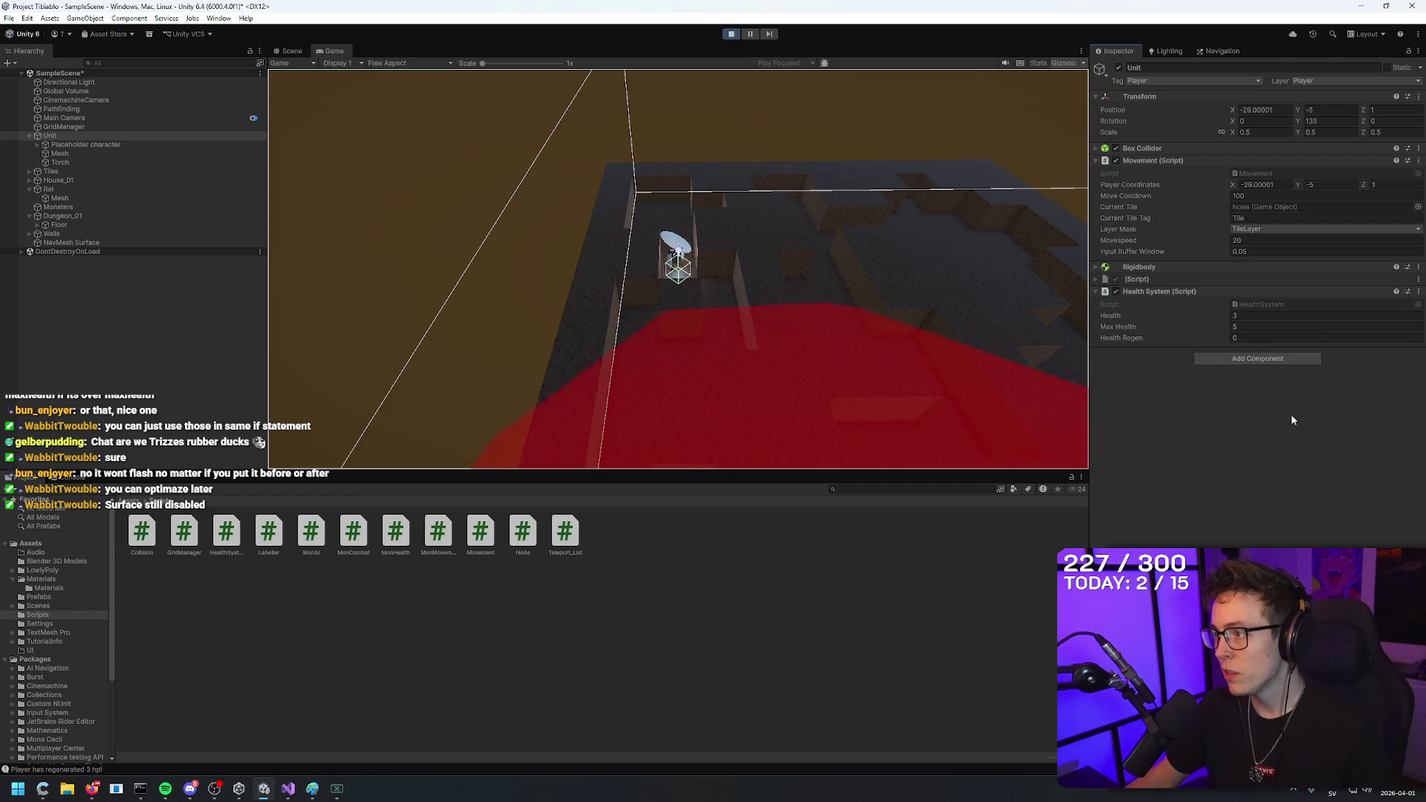
{"action": "left_click", "coordinate": [1253, 317]}
{"action": "type", "text": "7"}
{"action": "key", "text": "Return"}
{"action": "left_click", "coordinate": [803, 332]}
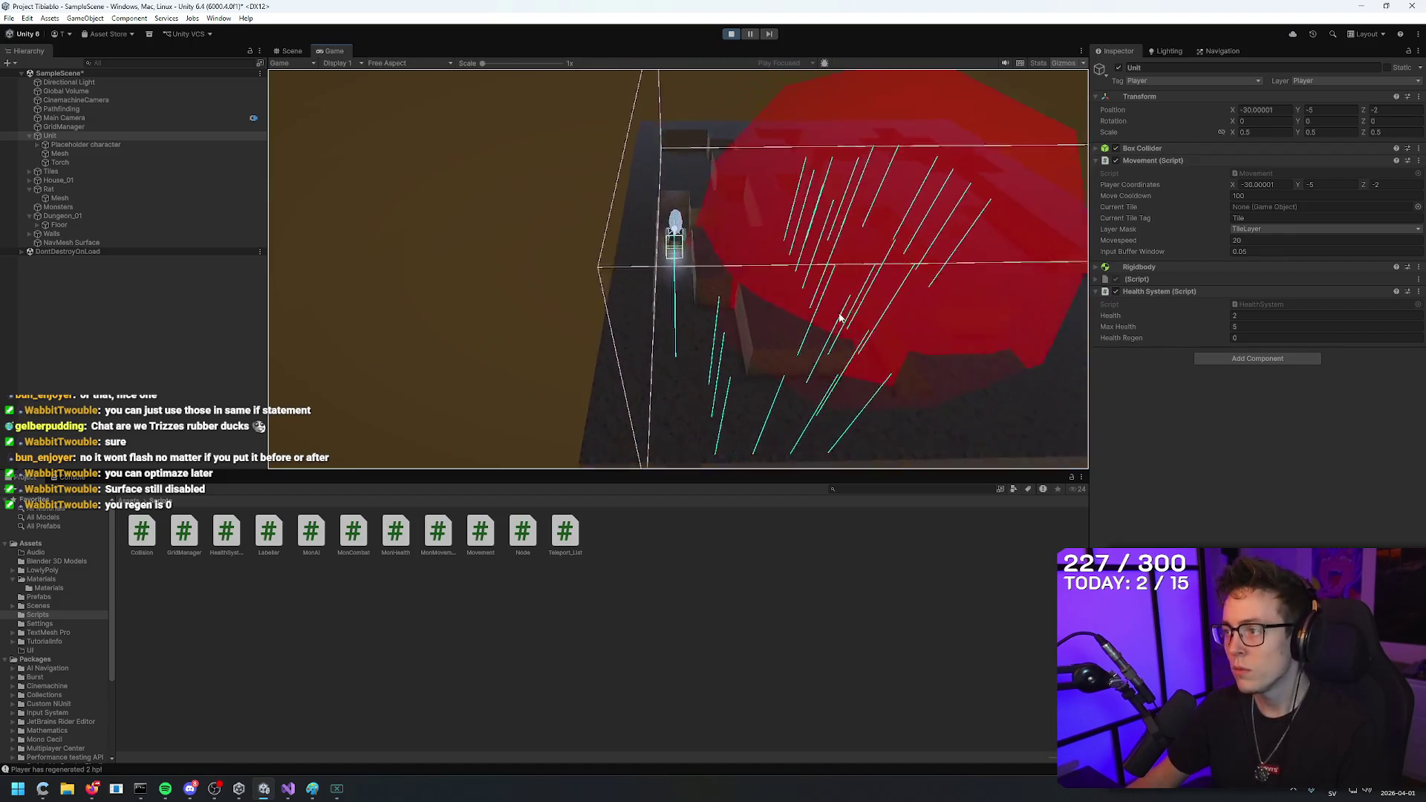
Set Health Regen to 1, move the unit, check the Console's regeneration logs, then return to Visual Studio.
{"action": "left_click", "coordinate": [1234, 338]}
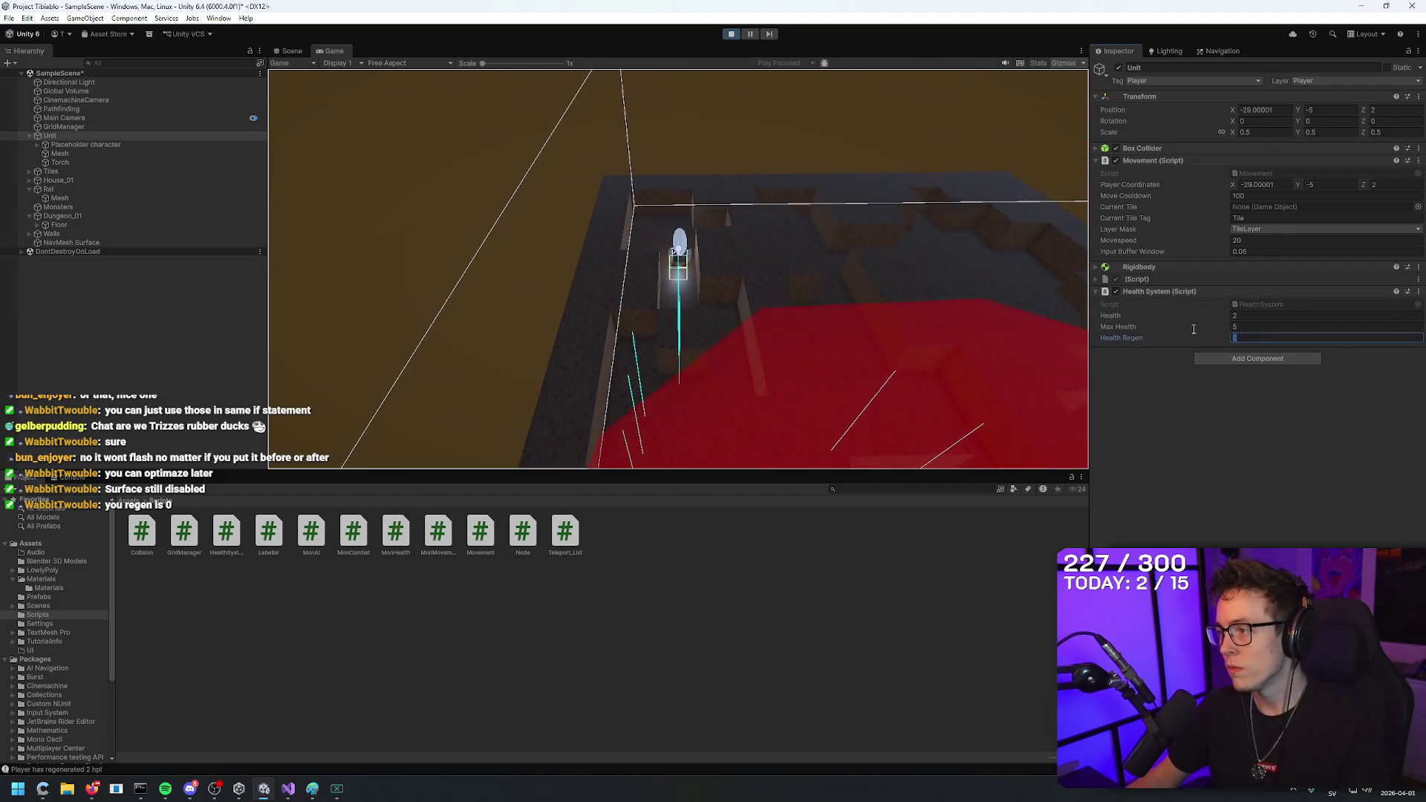
{"action": "key", "text": "Return"}
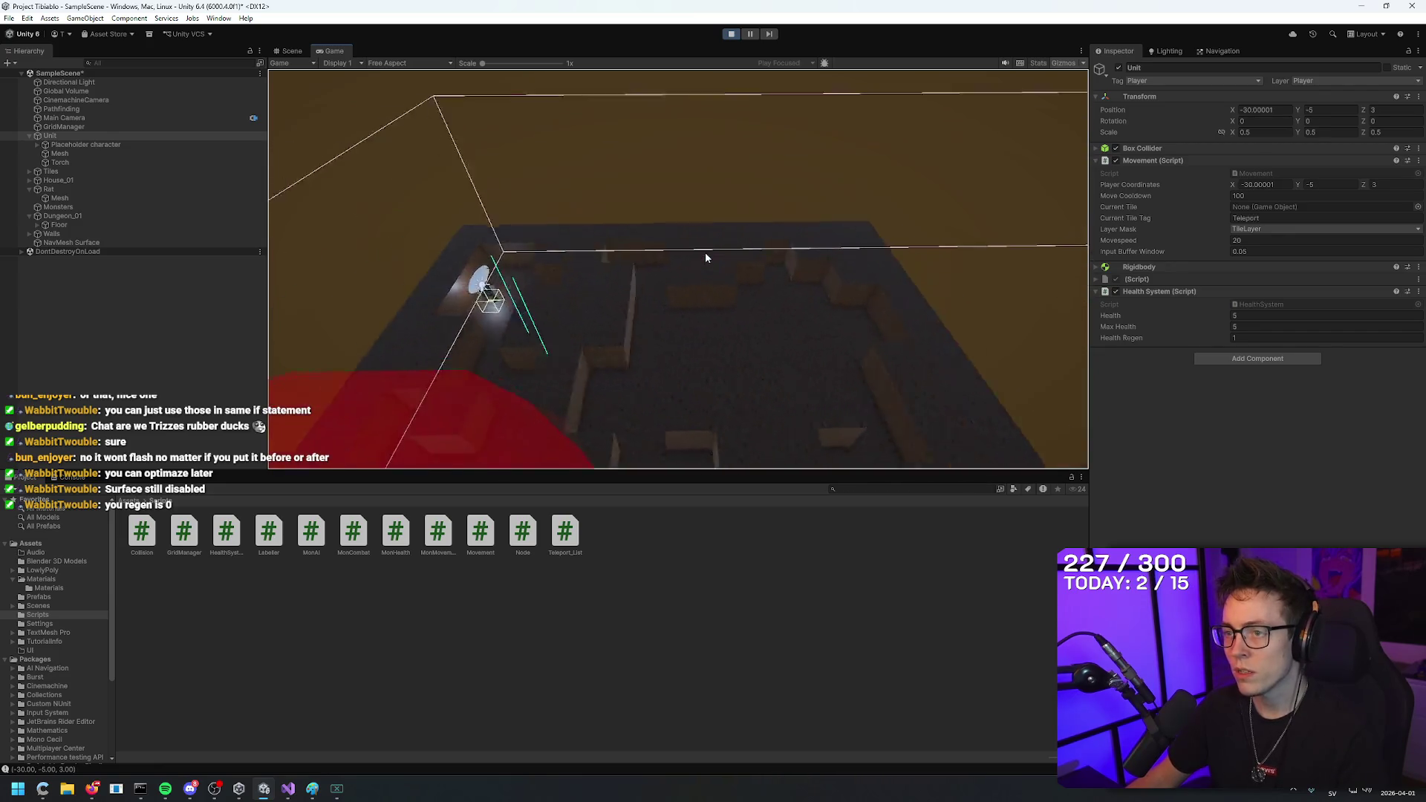
{"action": "key", "text": "s"}
{"action": "key", "text": "s"}
{"action": "key", "text": "d"}
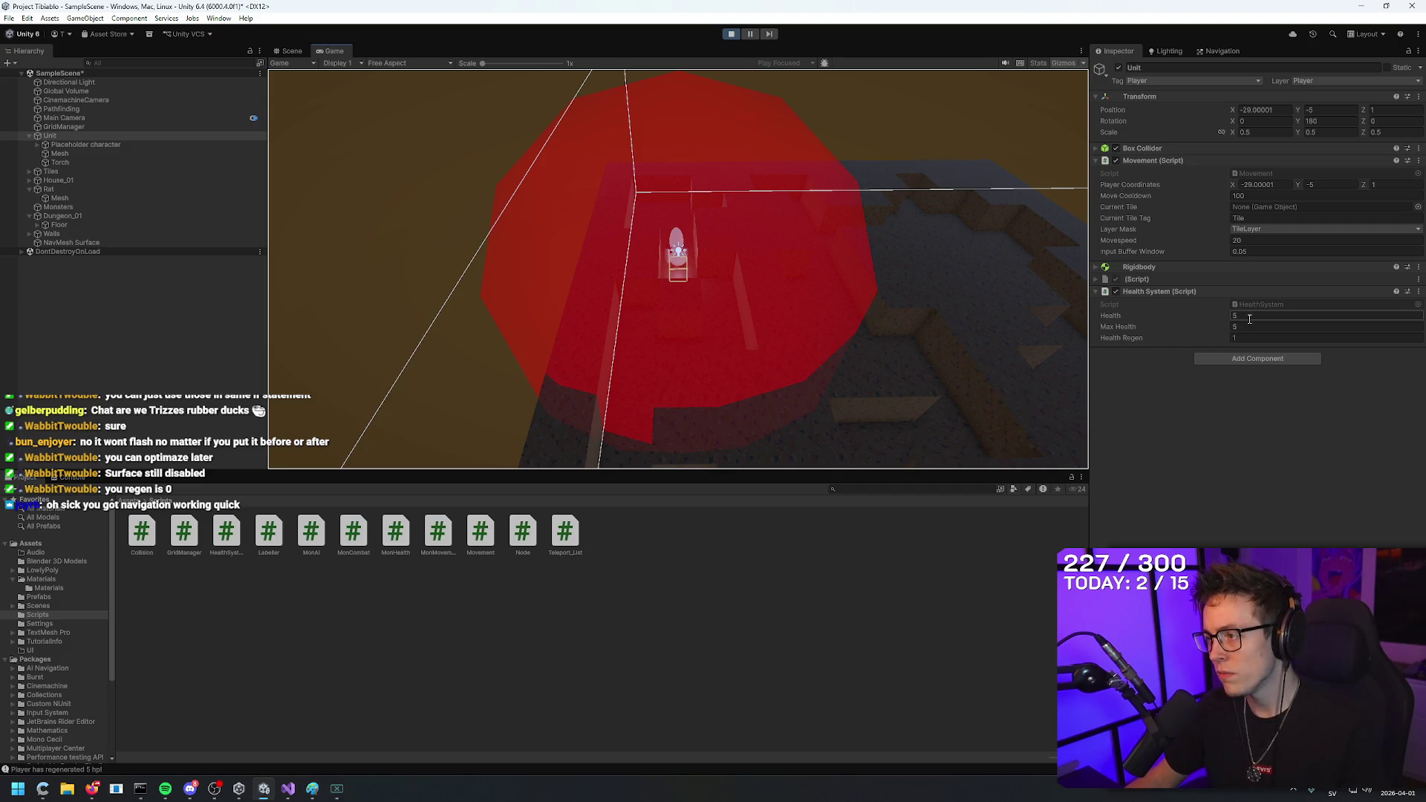
{"action": "left_click", "coordinate": [77, 479]}
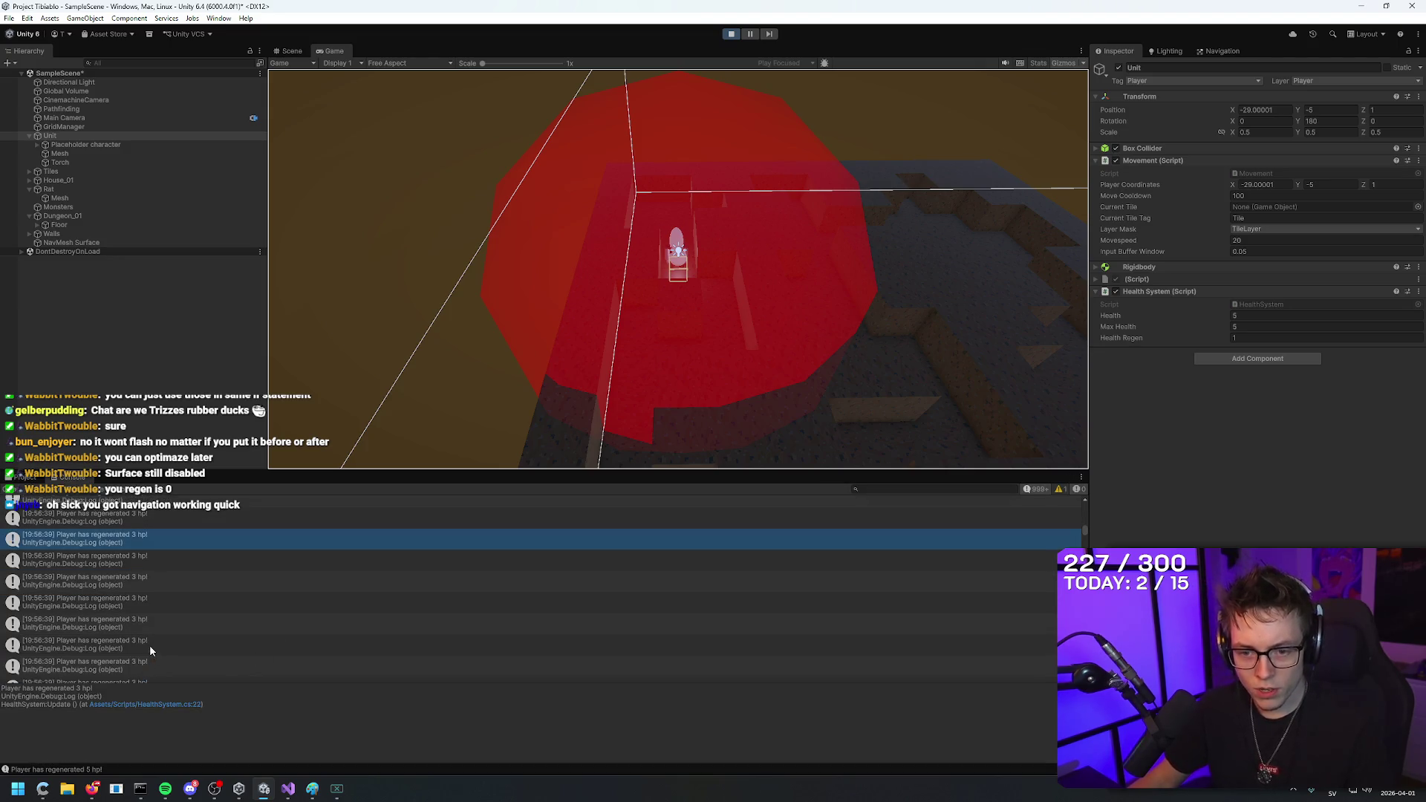
{"action": "left_click_drag", "start_coordinate": [1085, 531], "coordinate": [1085, 679]}
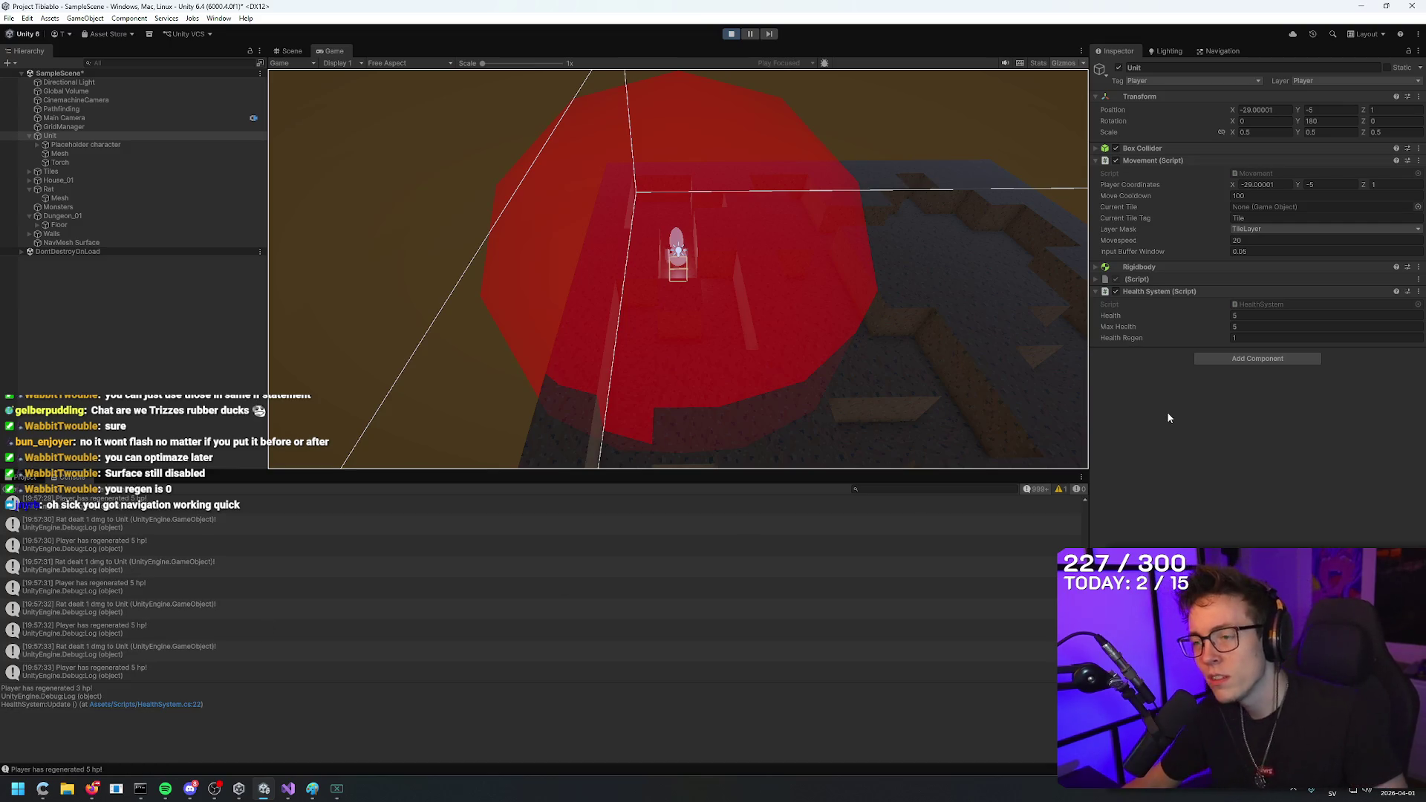
{"action": "key", "text": "alt+Tab"}
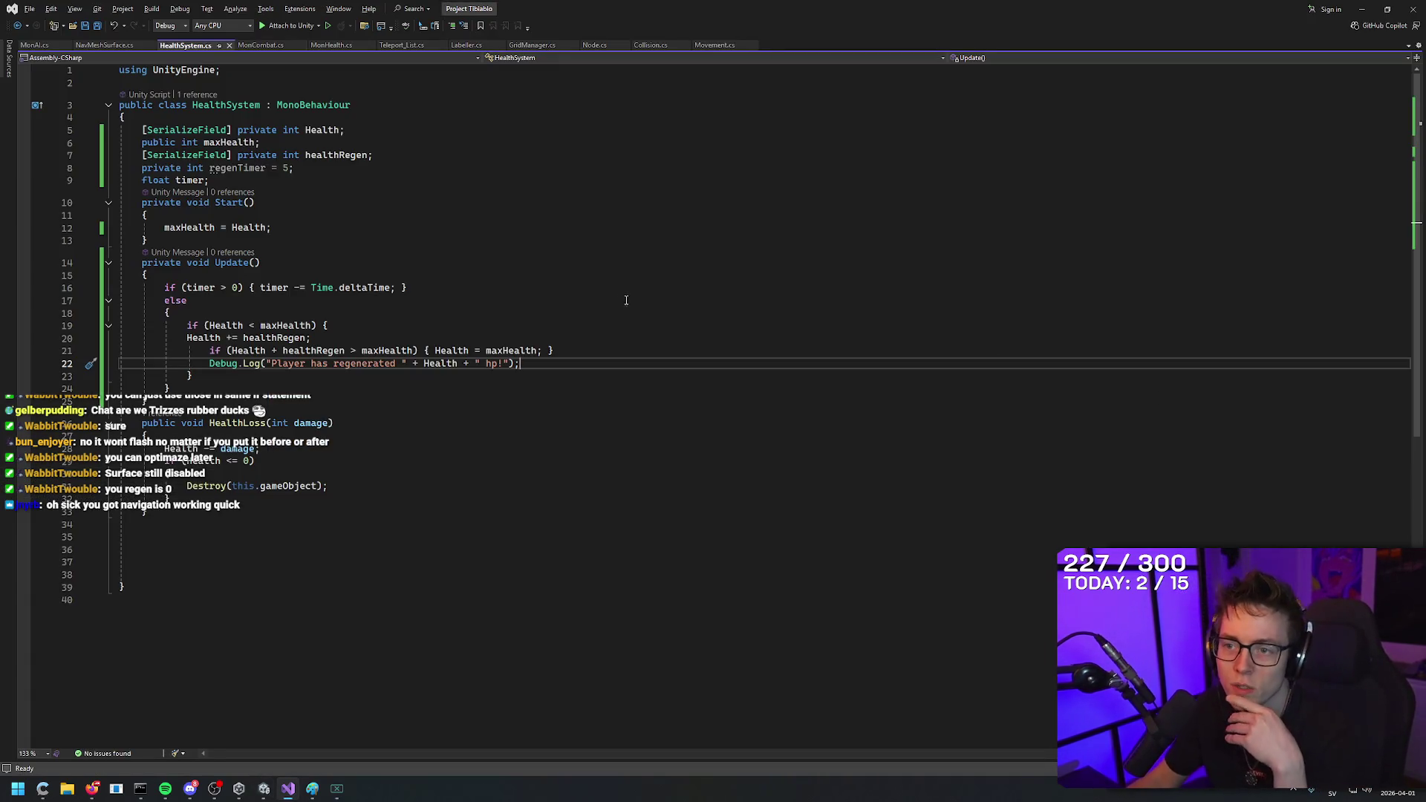
Add 'timer = regenTimer;' after the maxHealth line in Start and save HealthSystem.cs.
{"action": "left_click", "coordinate": [607, 353]}
{"action": "left_click", "coordinate": [607, 365]}
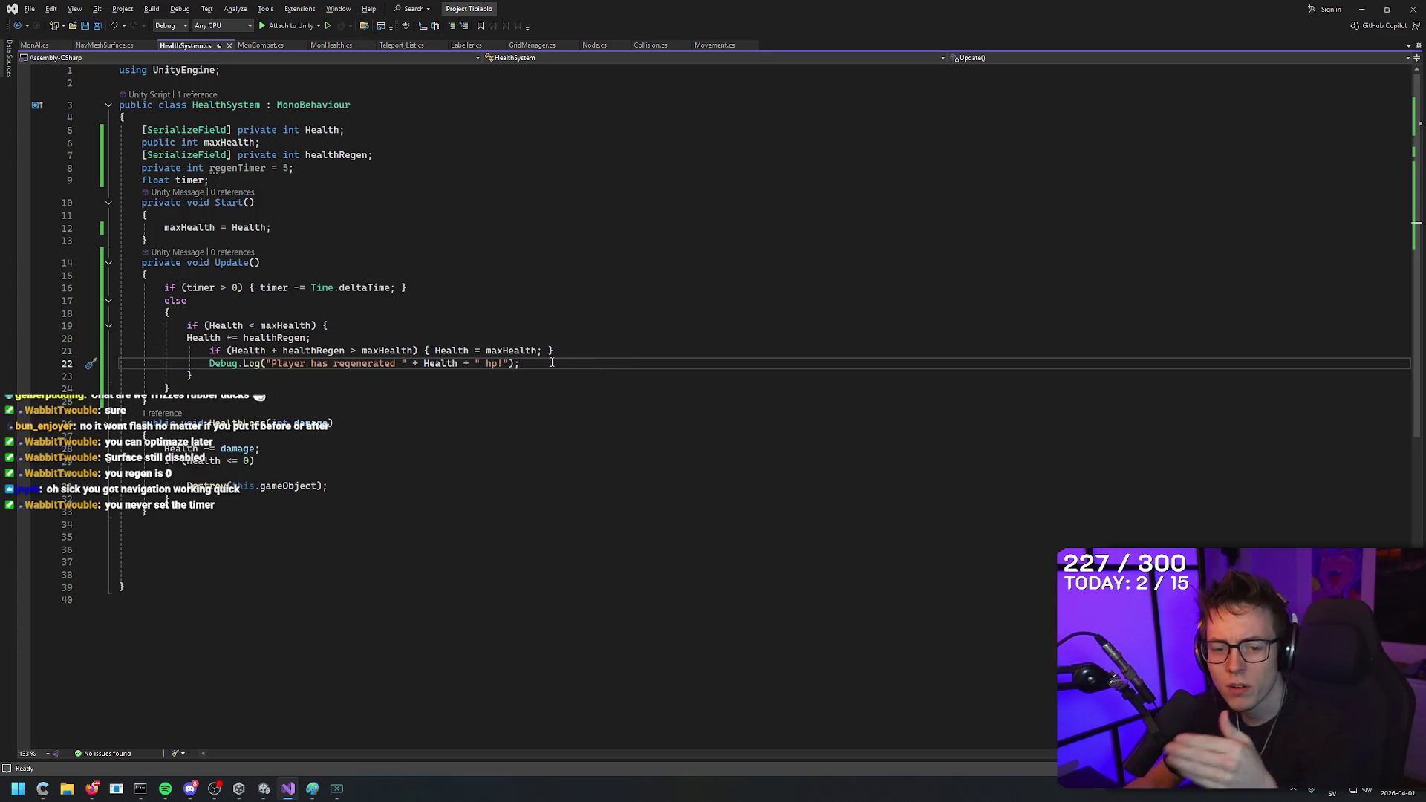
{"action": "left_click", "coordinate": [237, 179]}
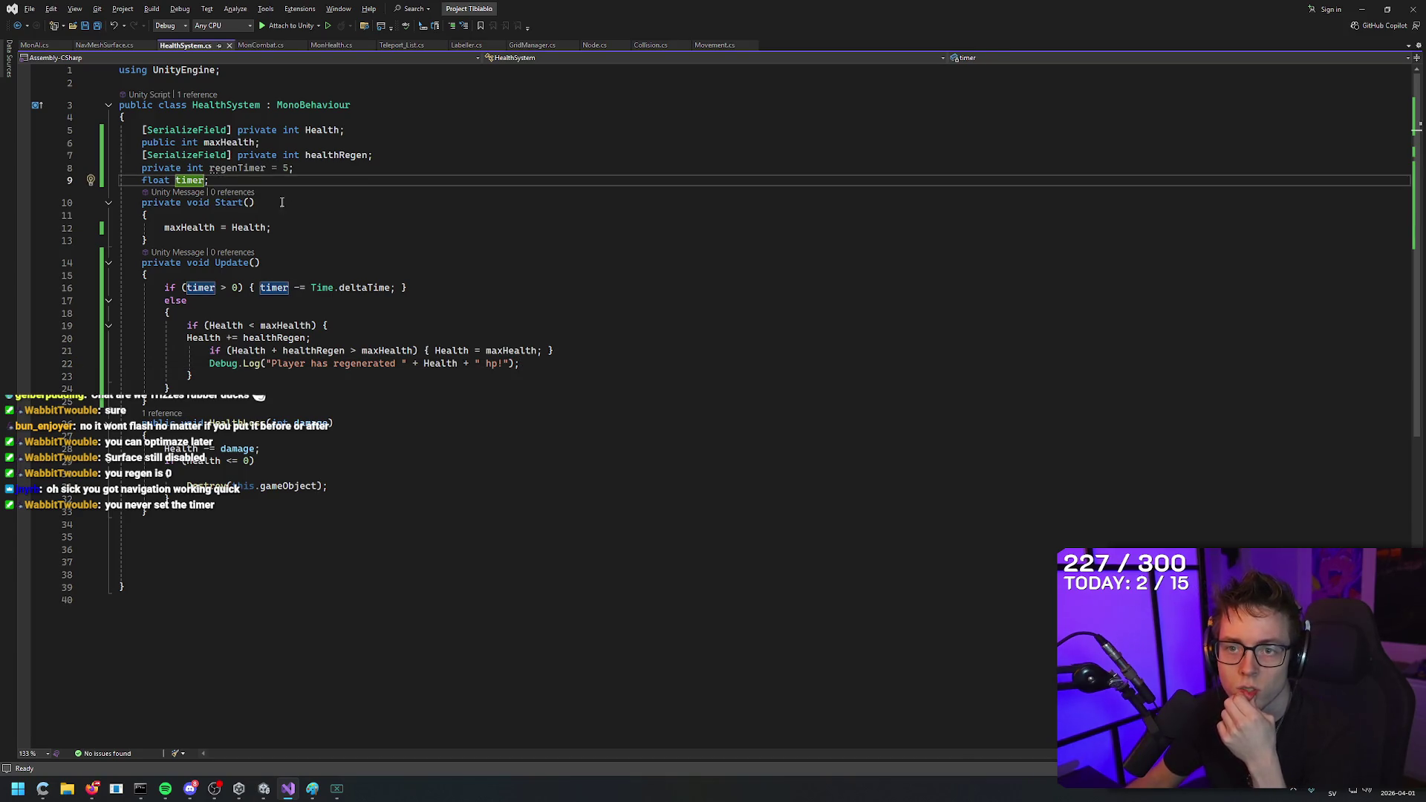
{"action": "left_click", "coordinate": [304, 170]}
{"action": "left_click", "coordinate": [283, 230]}
{"action": "key", "text": "Return"}
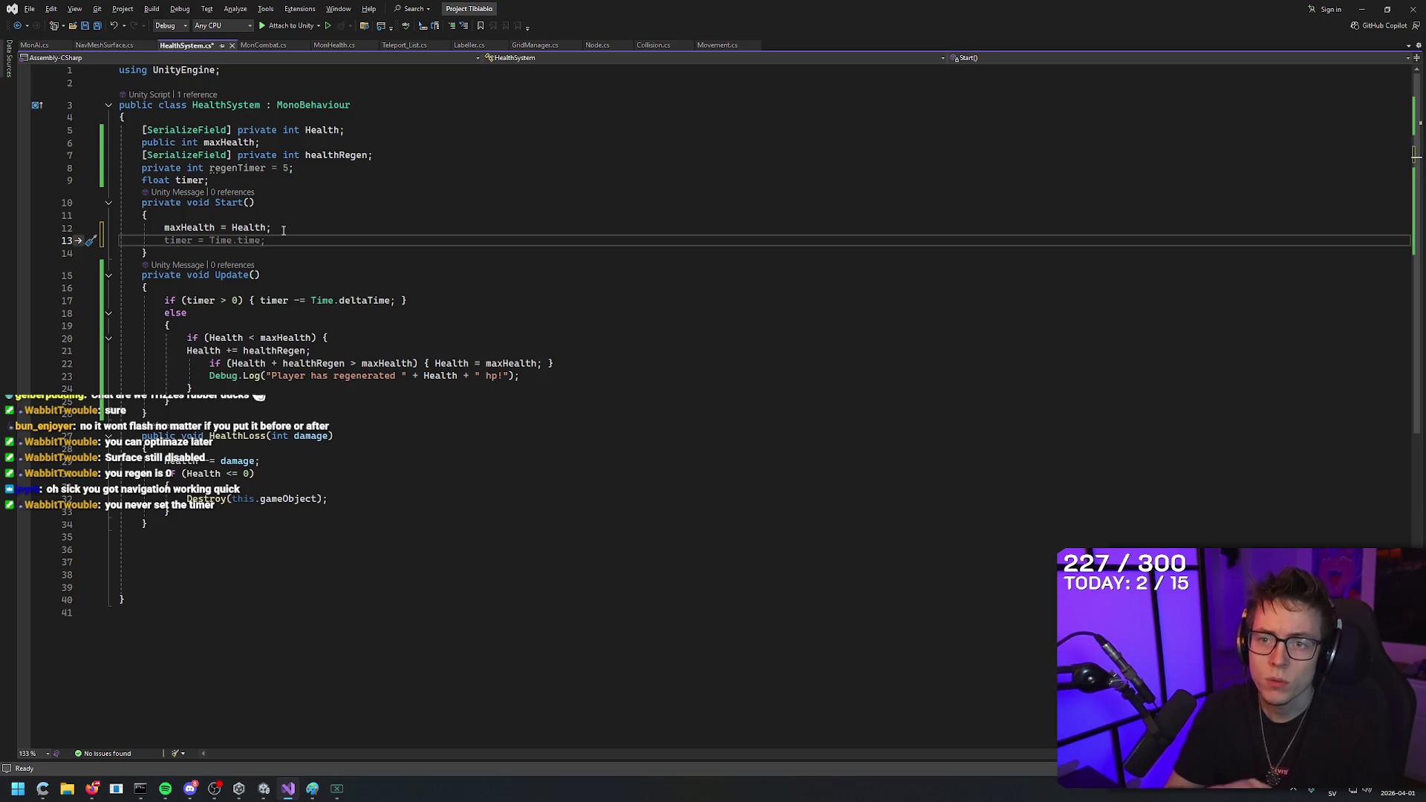
{"action": "type", "text": "timer = regenTimer;"}
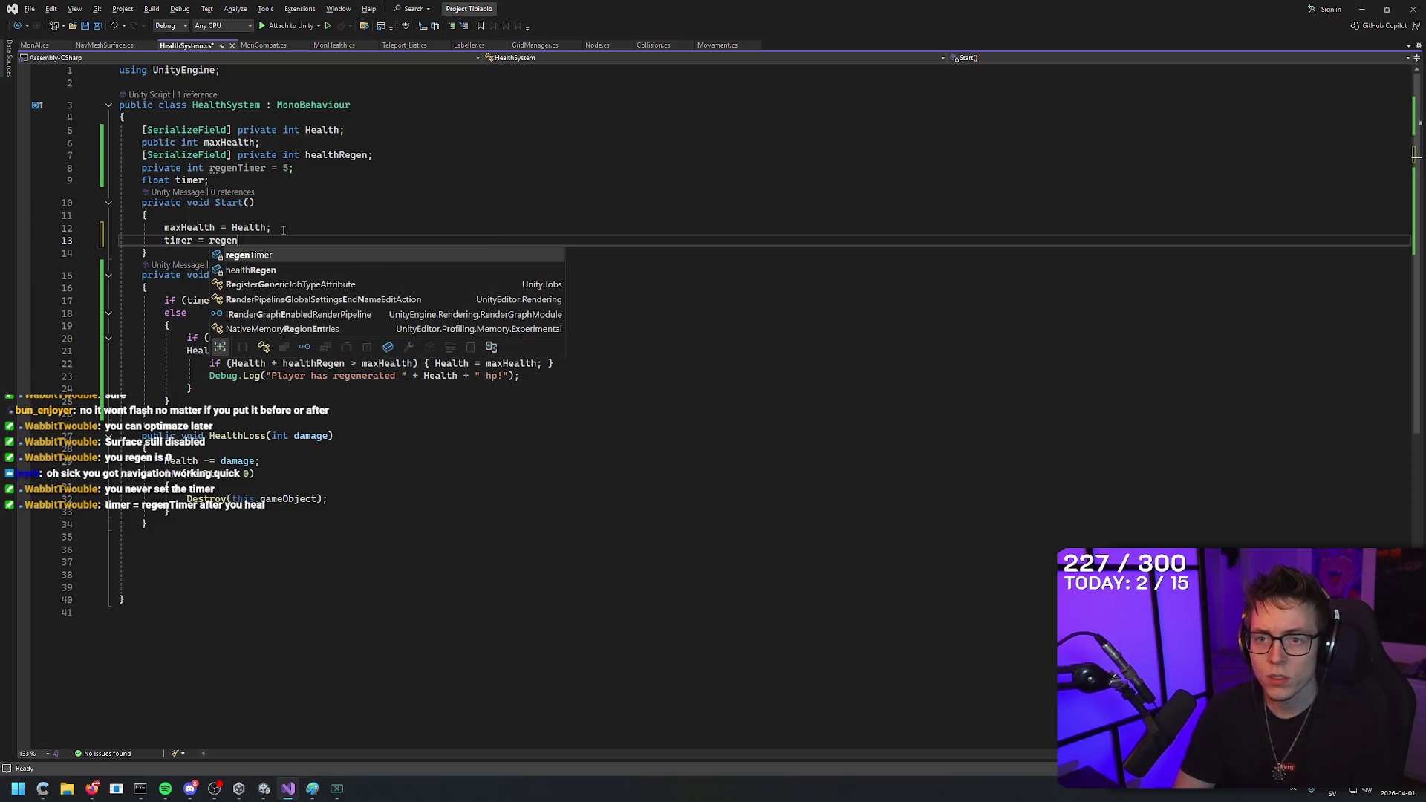
{"action": "left_click", "coordinate": [283, 230]}
{"action": "key", "text": "ctrl+s"}
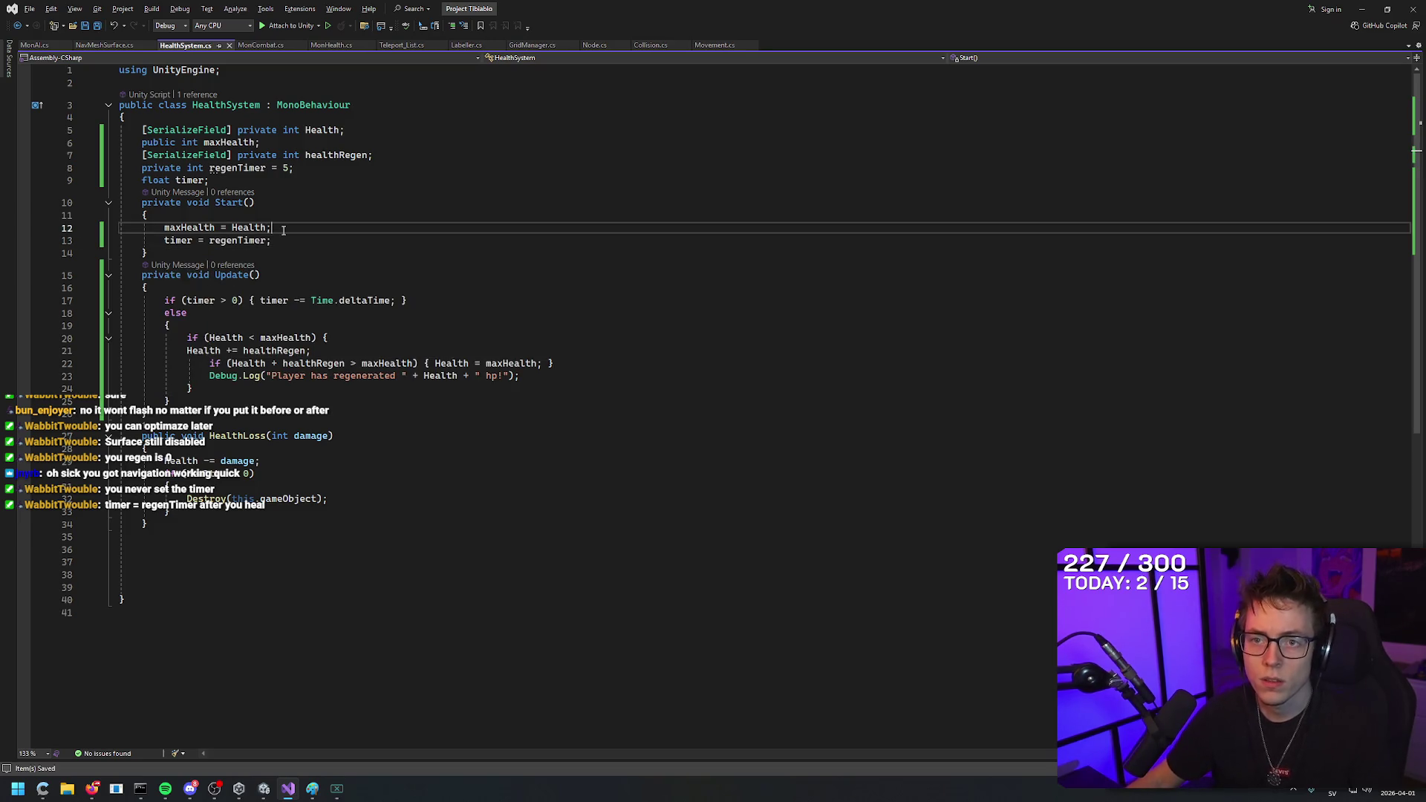
Select the 'timer = regenTimer;' line in Start and delete it.
{"action": "left_click", "coordinate": [306, 168]}
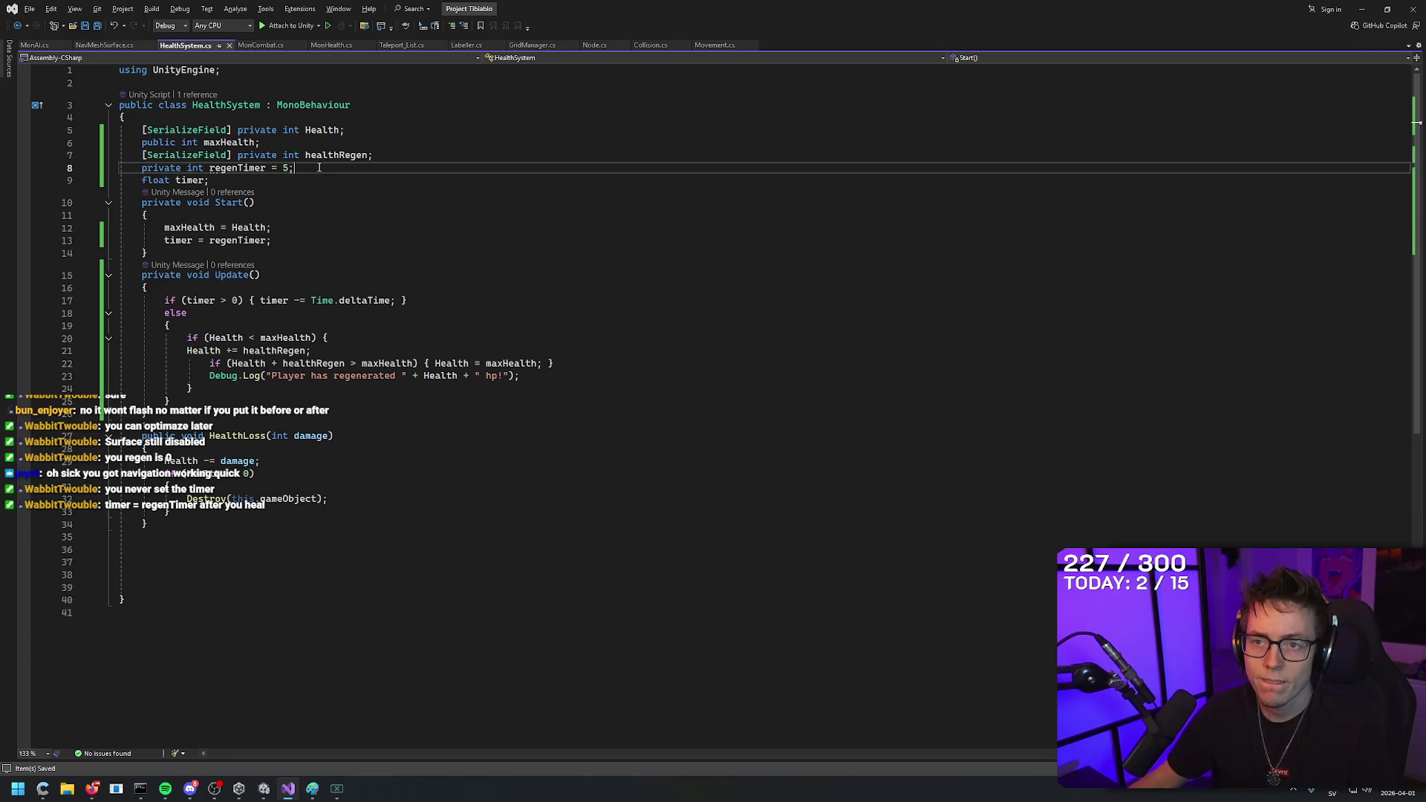
{"action": "key", "text": "Down"}
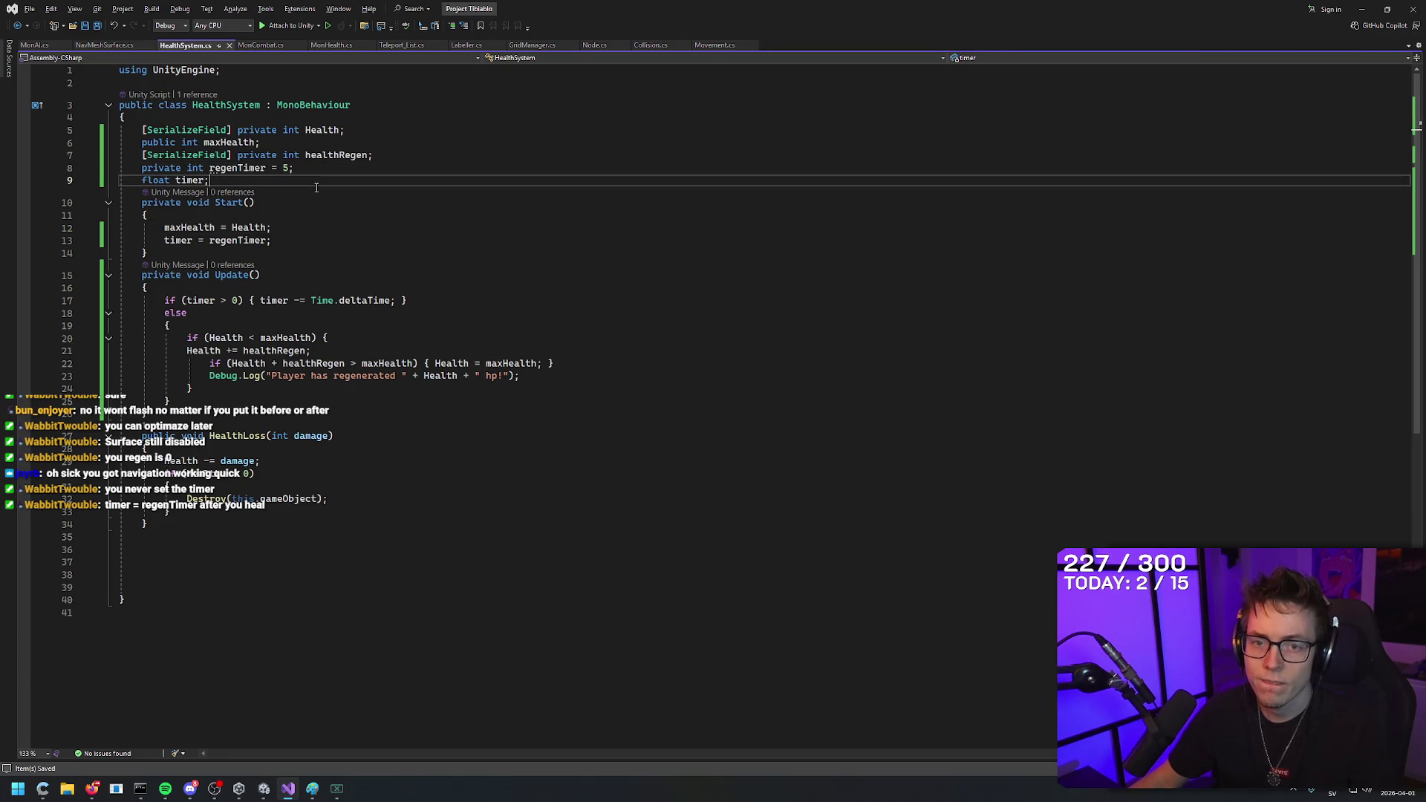
{"action": "left_click_drag", "start_coordinate": [258, 181], "coordinate": [84, 168]}
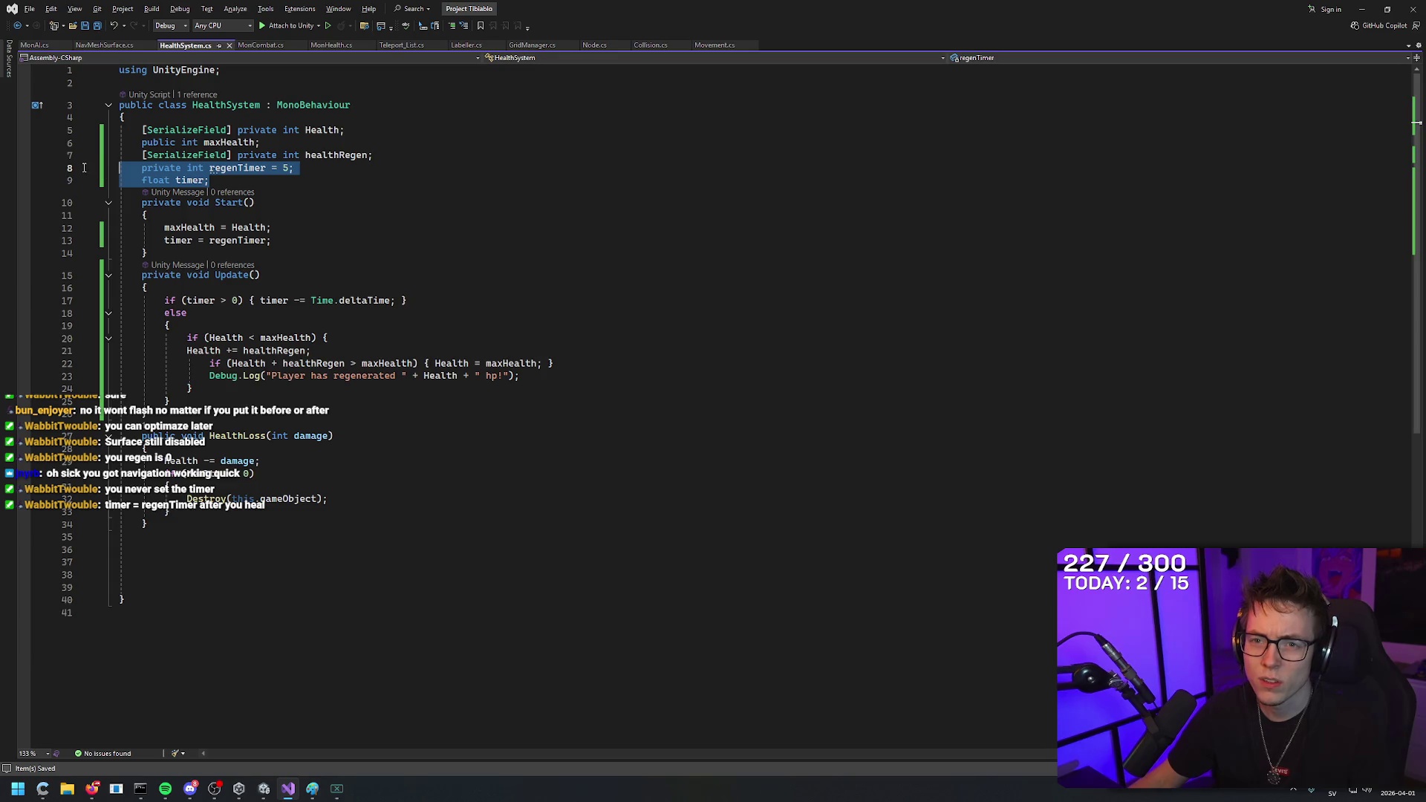
{"action": "left_click", "coordinate": [339, 182]}
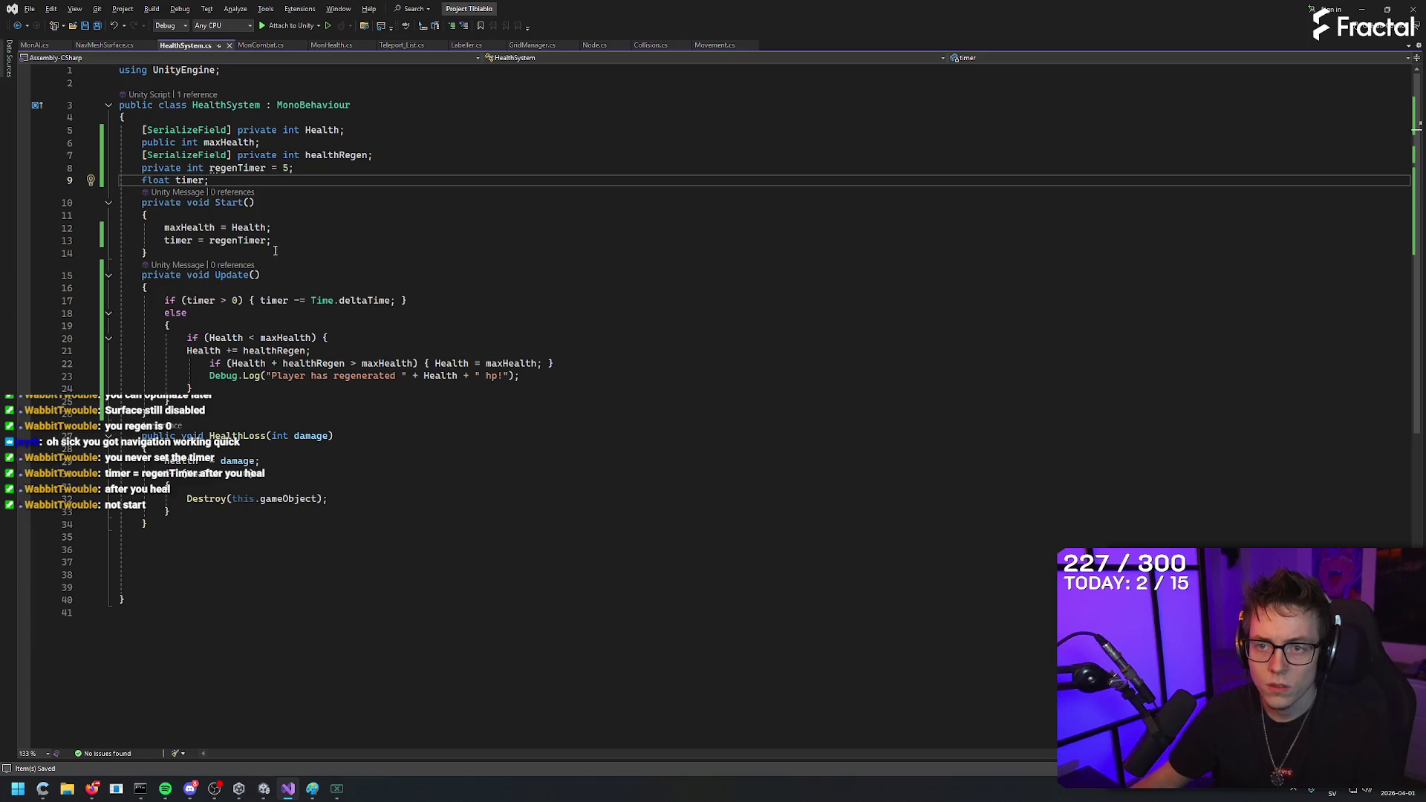
{"action": "left_click", "coordinate": [68, 241]}
{"action": "key", "text": "BackSpace"}
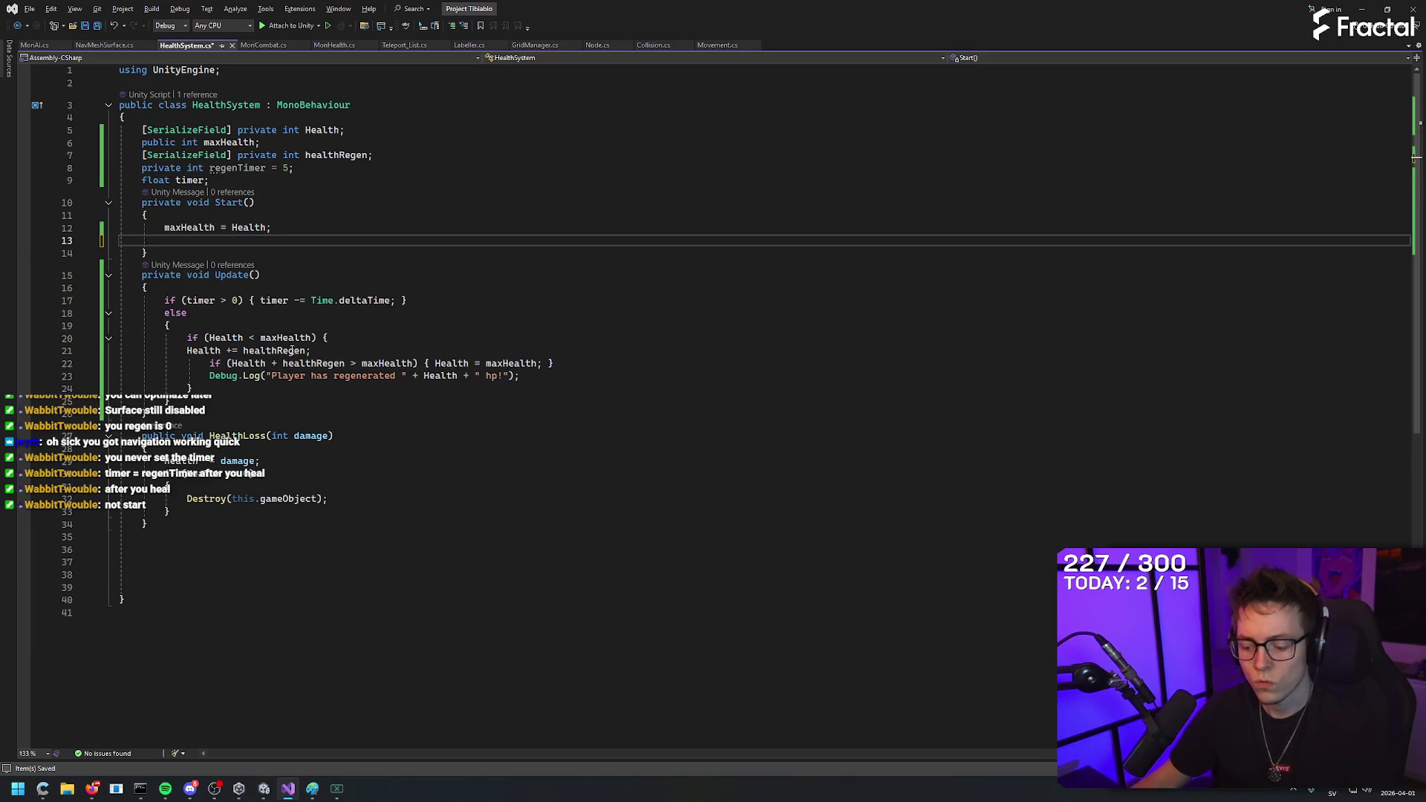
Put a timer reset on a new line after the regeneration log message and save.
{"action": "key", "text": "BackSpace"}
{"action": "left_click", "coordinate": [557, 365]}
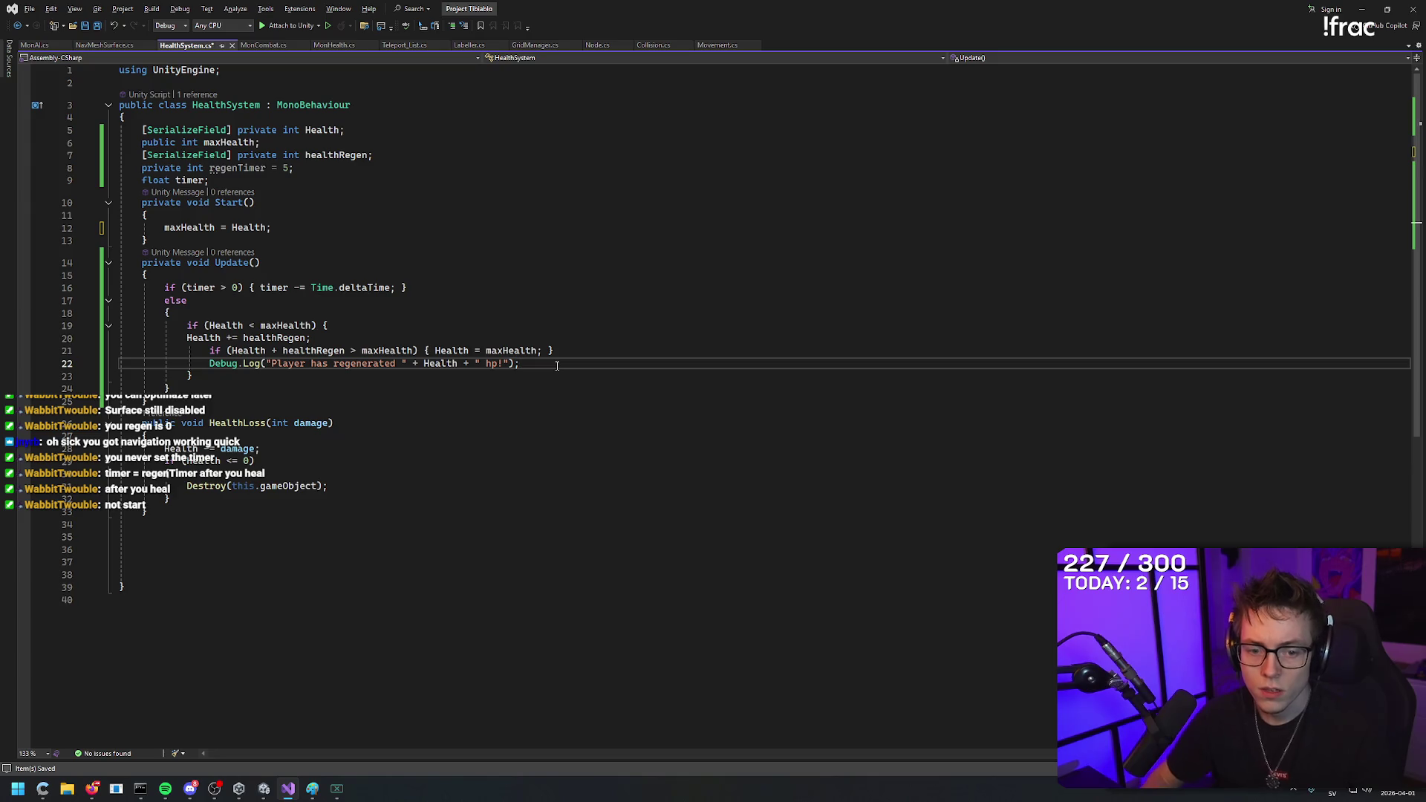
{"action": "key", "text": "Return"}
{"action": "key", "text": "BackSpace"}
{"action": "left_click", "coordinate": [370, 386]}
{"action": "key", "text": "Return"}
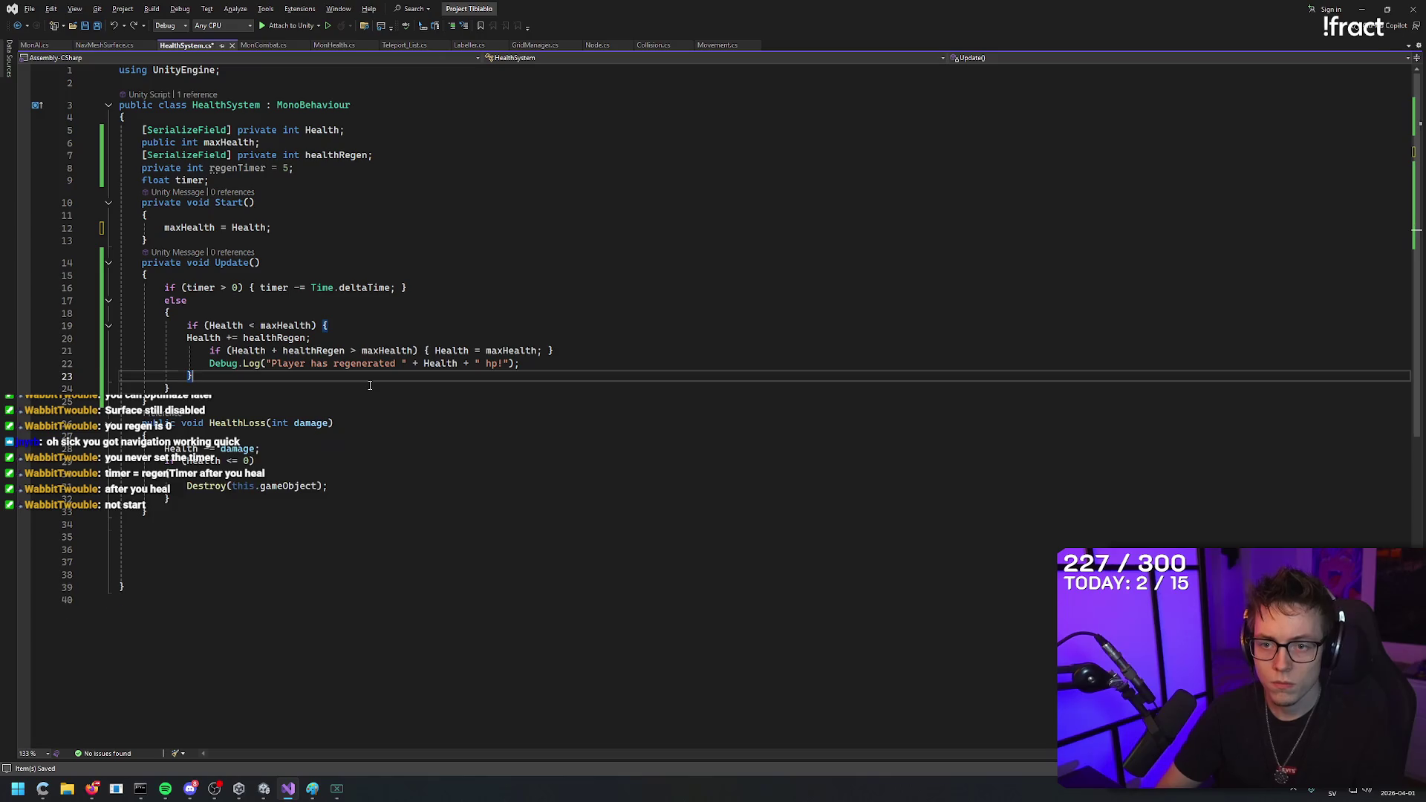
{"action": "type", "text": "timer = regenTimer;"}
{"action": "key", "text": "ctrl+z"}
{"action": "key", "text": "ctrl+z"}
{"action": "key", "text": "ctrl+z"}
{"action": "left_click", "coordinate": [556, 363]}
{"action": "key", "text": "Return"}
{"action": "key", "text": "Tab"}
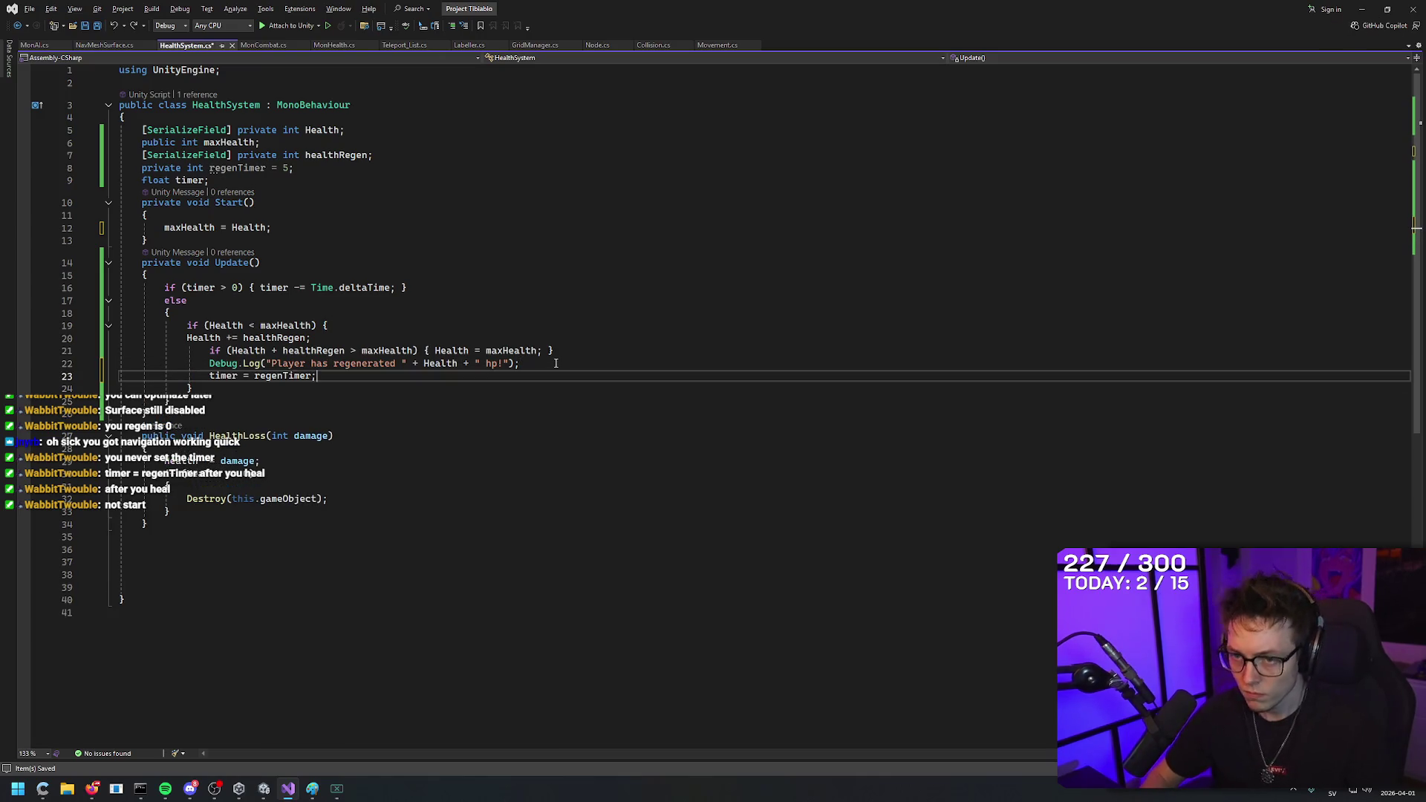
{"action": "key", "text": "ctrl+s"}
Delete that reset line, add 'timer = regenTimer;' below the else block instead, and save.
{"action": "left_click", "coordinate": [558, 351]}
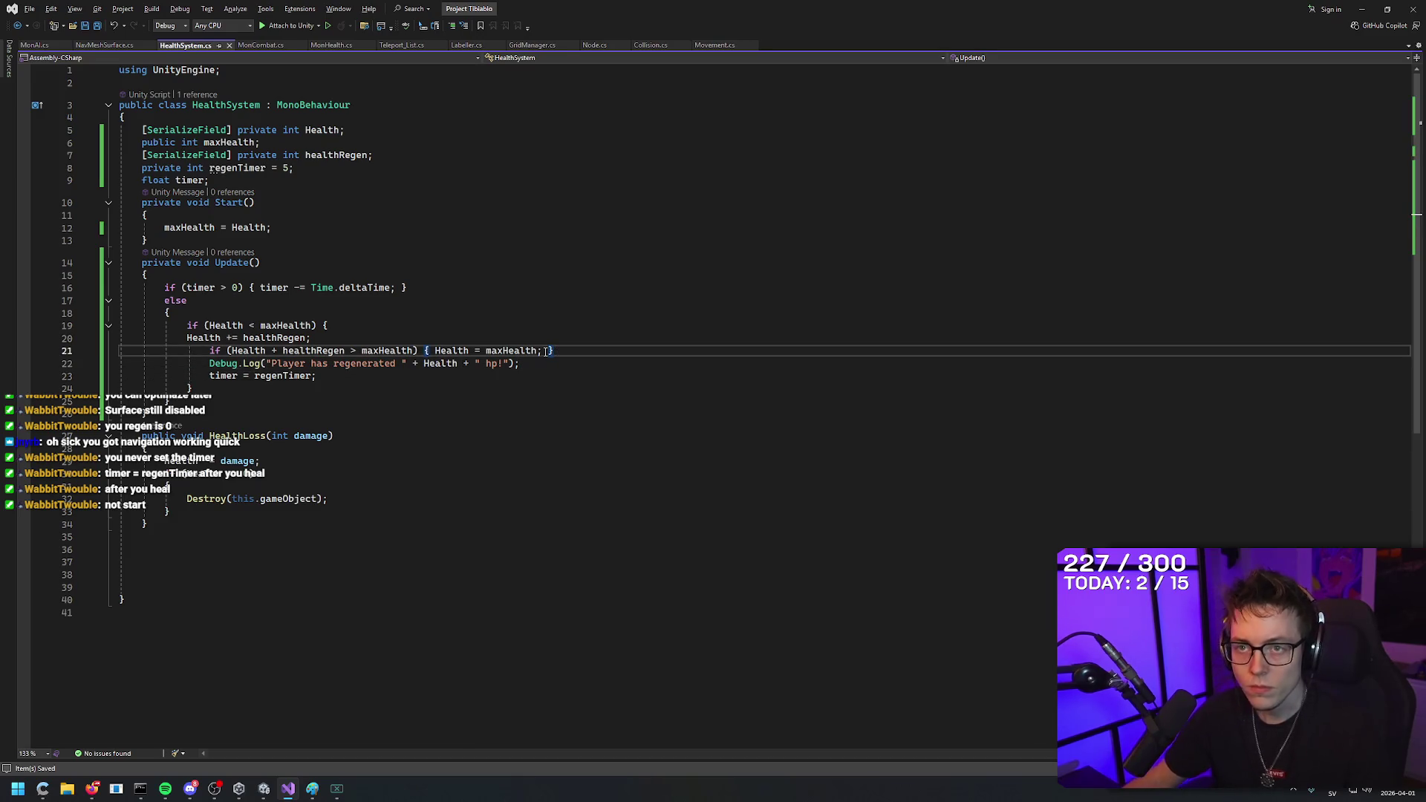
{"action": "left_click_drag", "start_coordinate": [316, 376], "coordinate": [210, 375]}
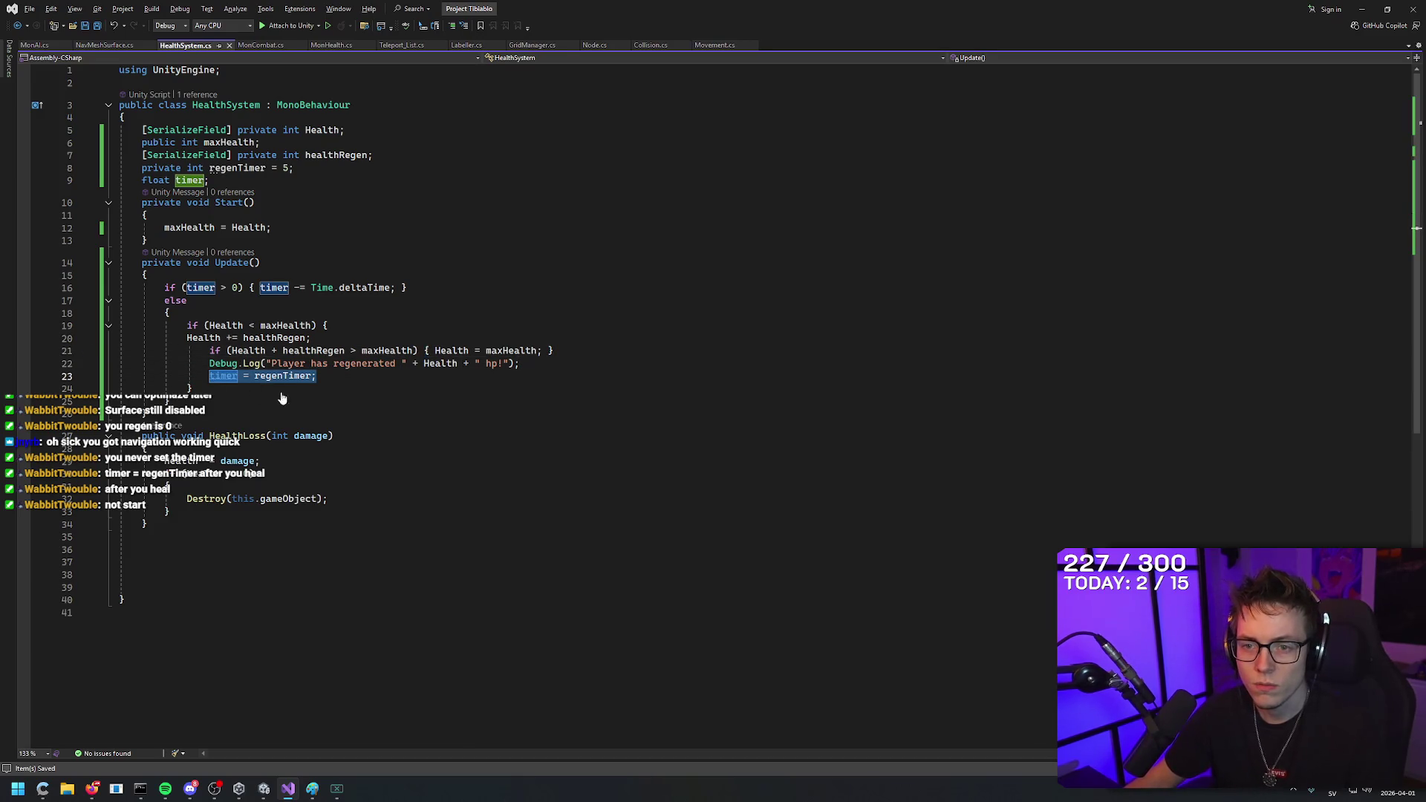
{"action": "key", "text": "BackSpace"}
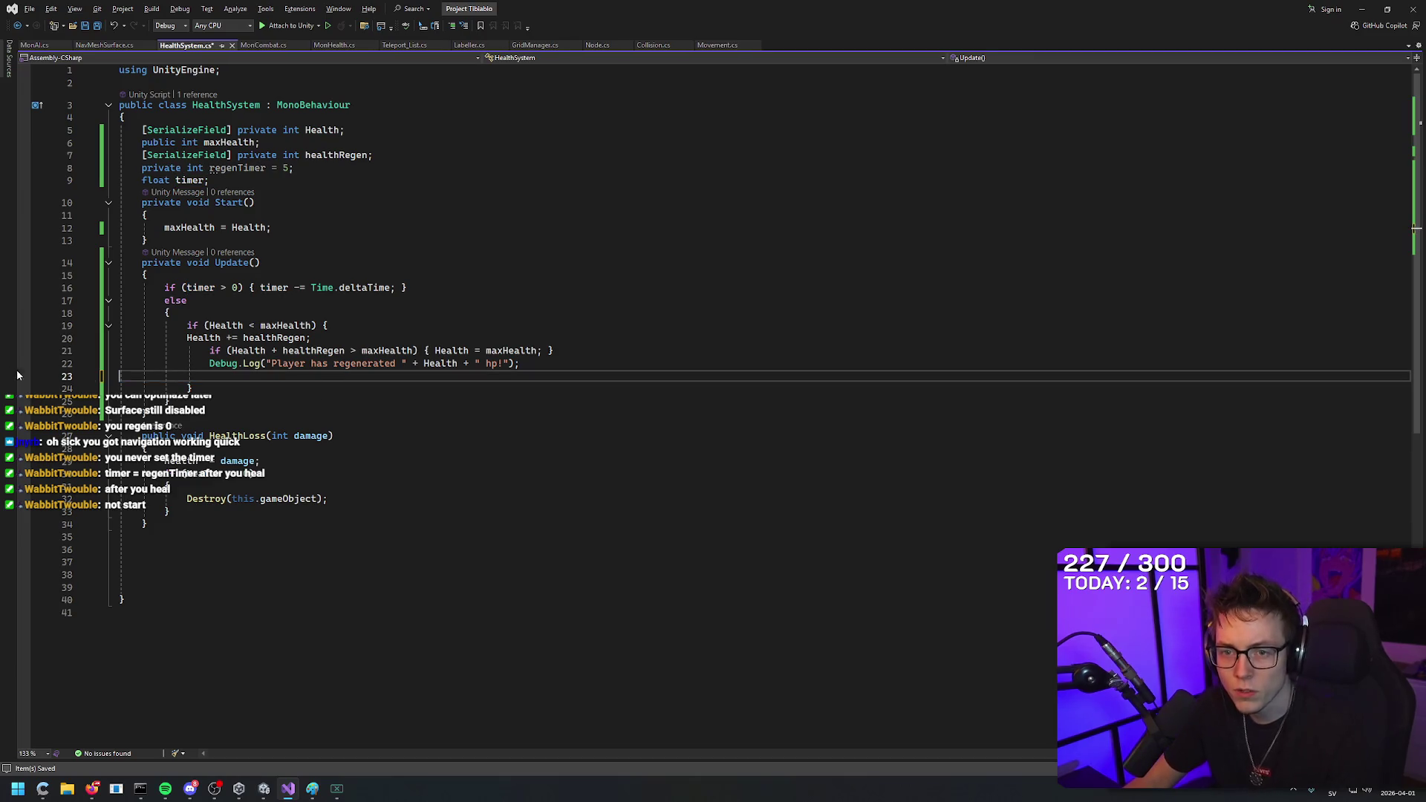
{"action": "key", "text": "BackSpace"}
{"action": "left_click", "coordinate": [331, 379]}
{"action": "left_click", "coordinate": [181, 313]}
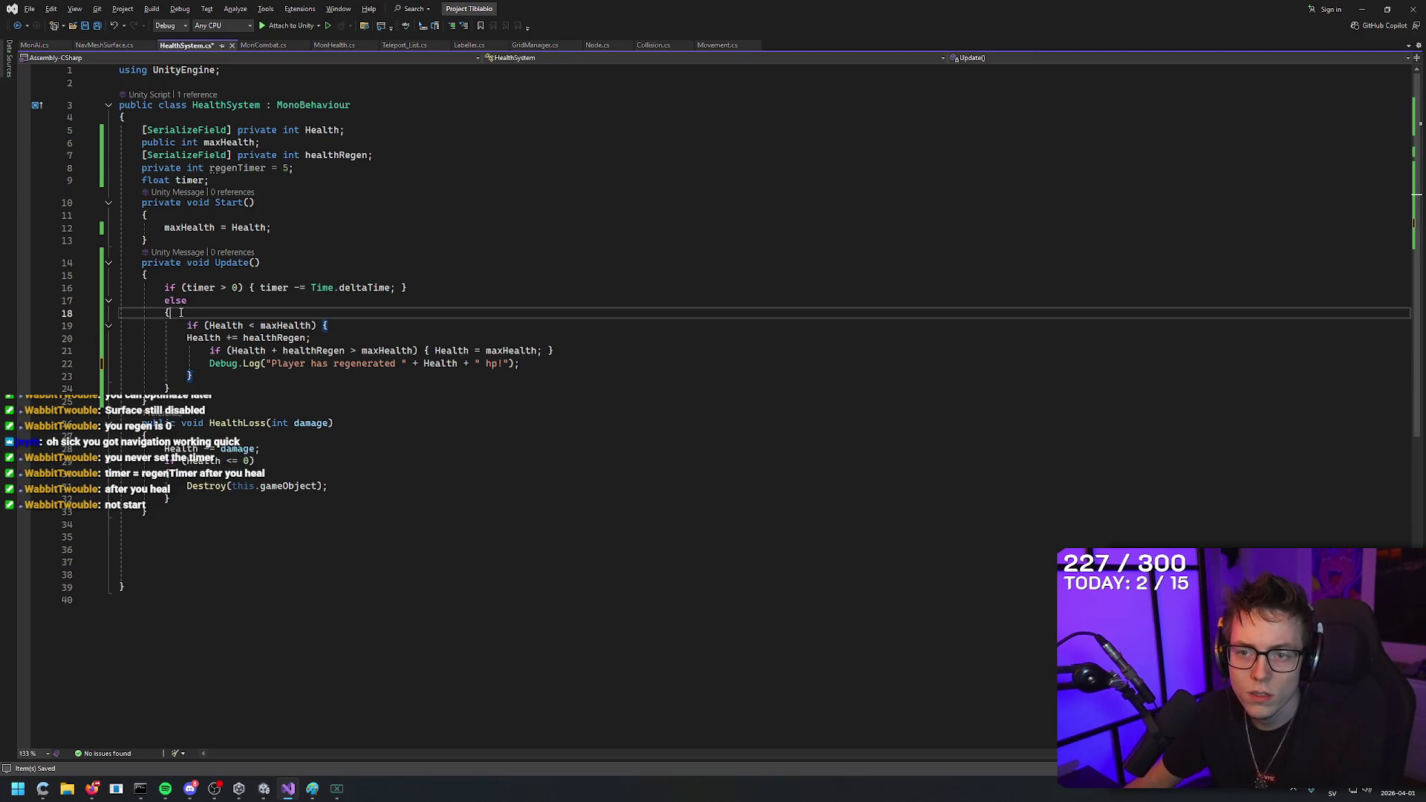
{"action": "left_click", "coordinate": [426, 287]}
{"action": "left_click", "coordinate": [182, 388]}
{"action": "left_click", "coordinate": [177, 401]}
{"action": "key", "text": "Return"}
{"action": "left_click", "coordinate": [185, 388]}
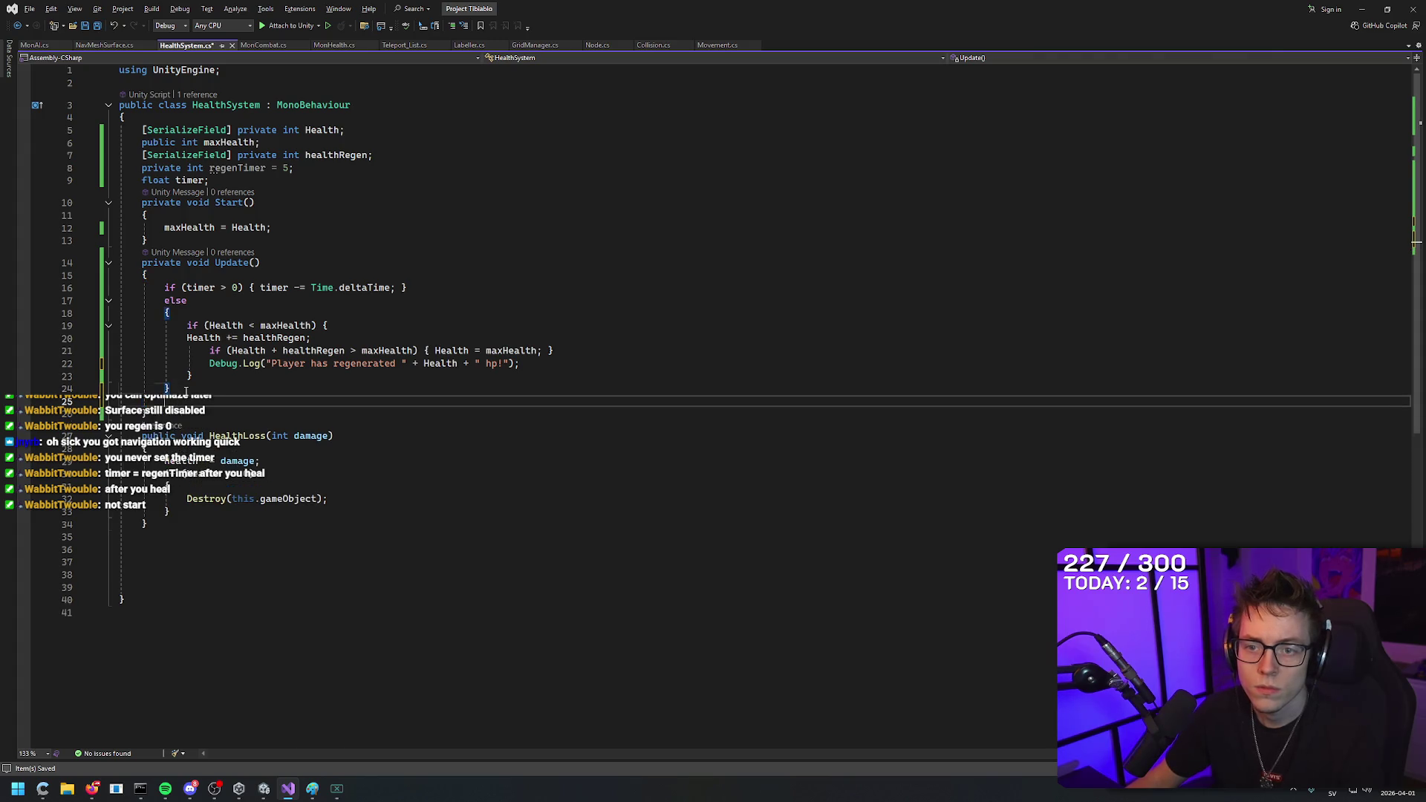
{"action": "type", "text": "timer = regenTimer;"}
{"action": "left_click", "coordinate": [356, 389]}
{"action": "key", "text": "ctrl+s"}
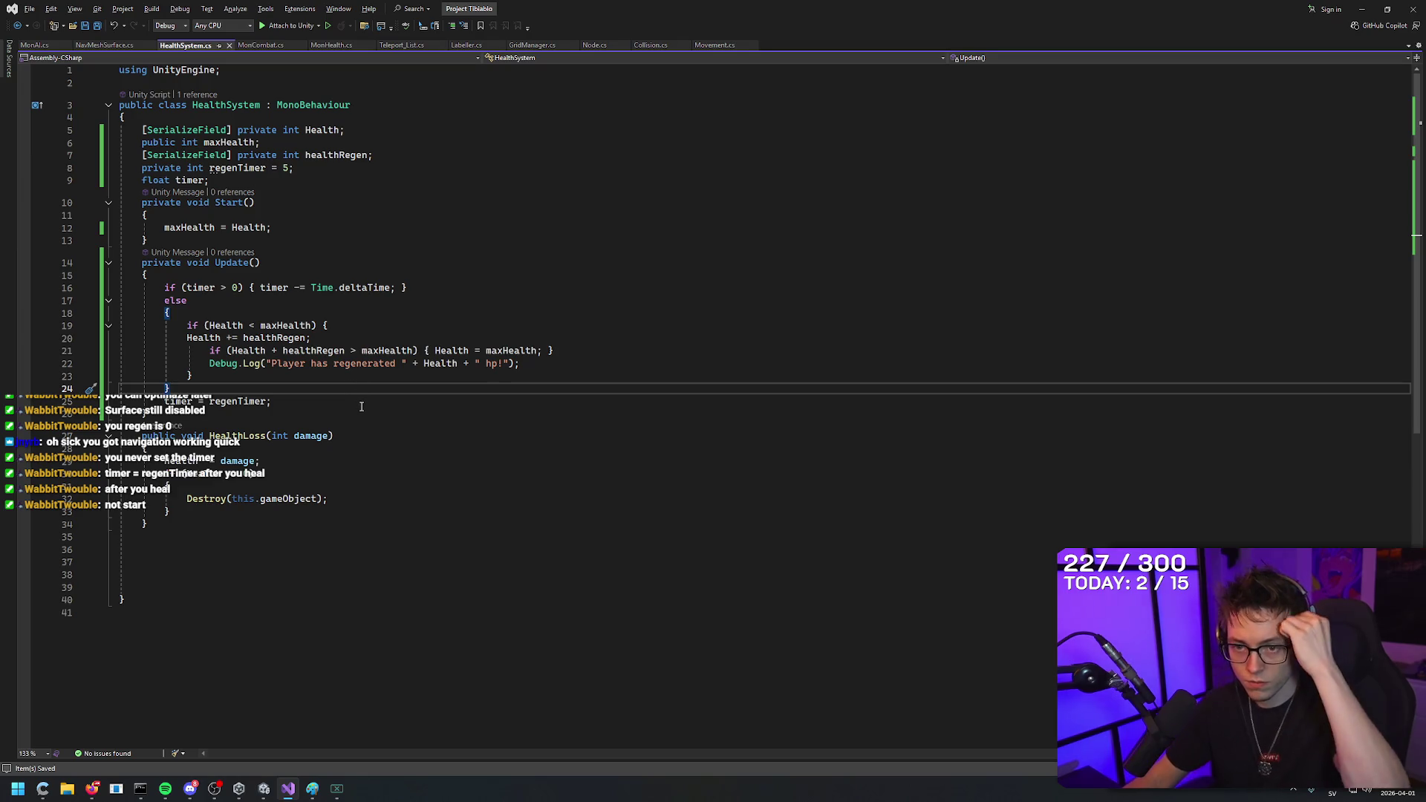
Cut the timer reset from below the else block and paste it after the Debug.Log line.
{"action": "left_click_drag", "start_coordinate": [342, 401], "coordinate": [165, 401]}
{"action": "key", "text": "ctrl+x"}
{"action": "left_click", "coordinate": [541, 366]}
{"action": "key", "text": "Return"}
{"action": "key", "text": "ctrl+v"}
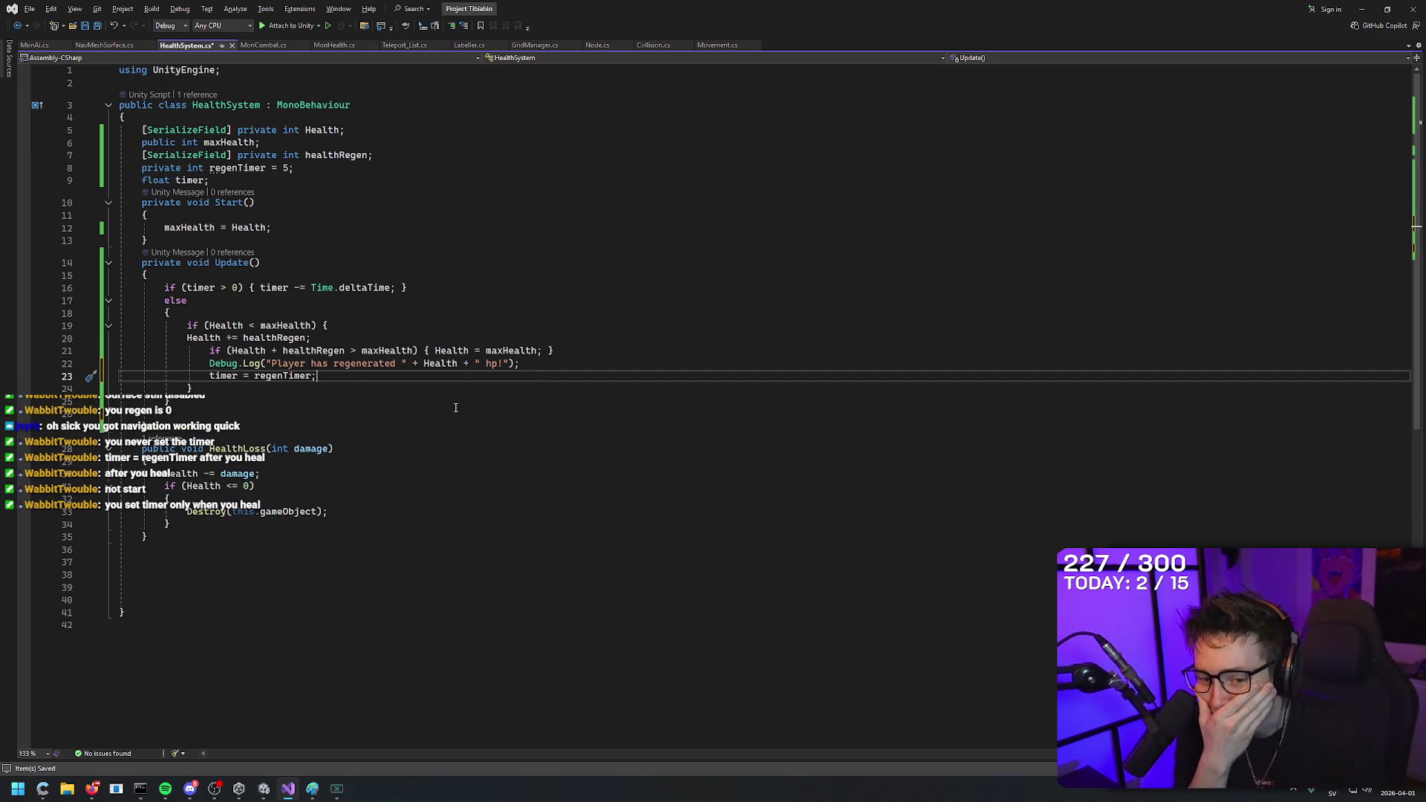
Move 'timer = regenTimer;' below the else block's closing brace and save HealthSystem.cs.
{"action": "key", "text": "ctrl+s"}
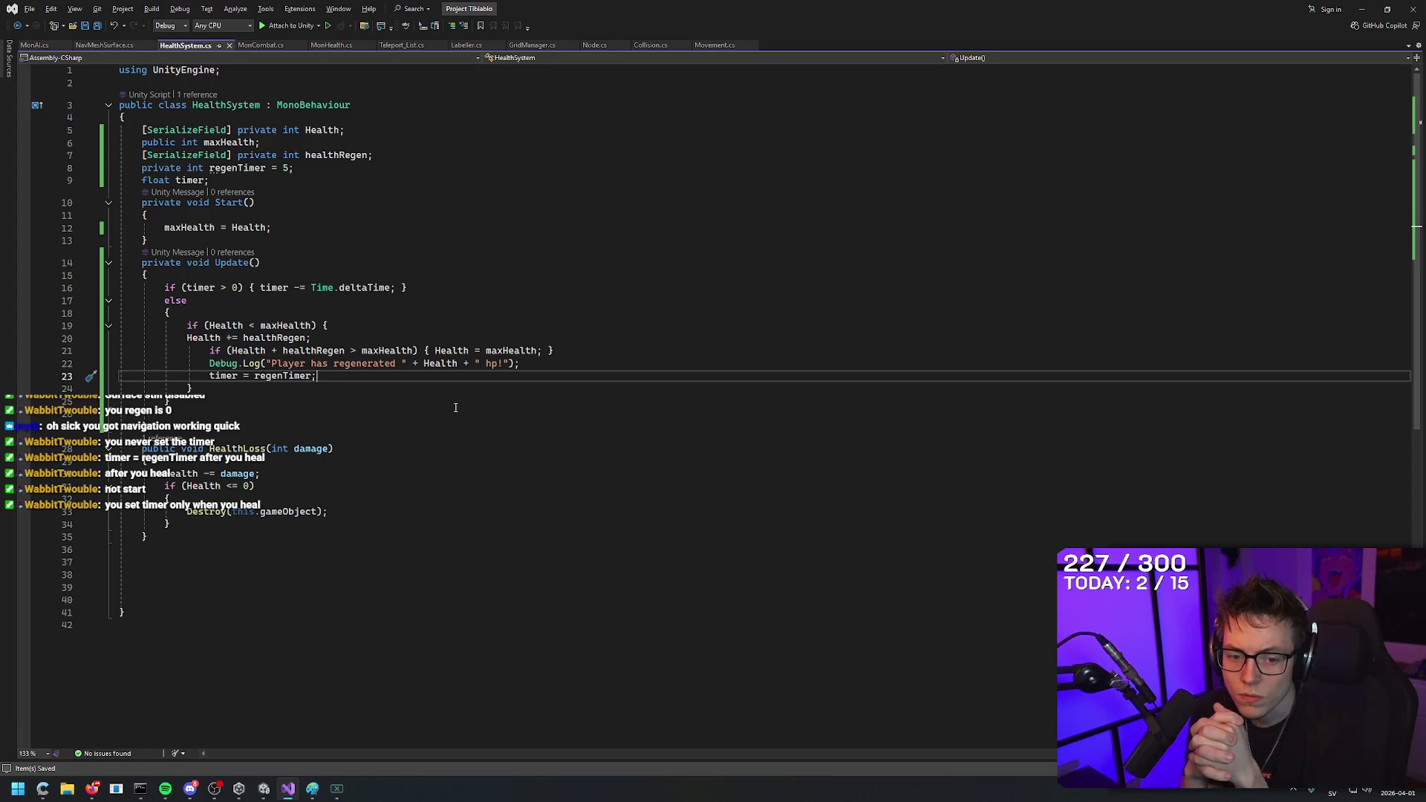
{"action": "key", "text": "shift+Home"}
{"action": "key", "text": "ctrl+x"}
{"action": "key", "text": "Down"}
{"action": "key", "text": "Down"}
{"action": "key", "text": "Down"}
{"action": "key", "text": "ctrl+v"}
{"action": "key", "text": "ctrl+s"}
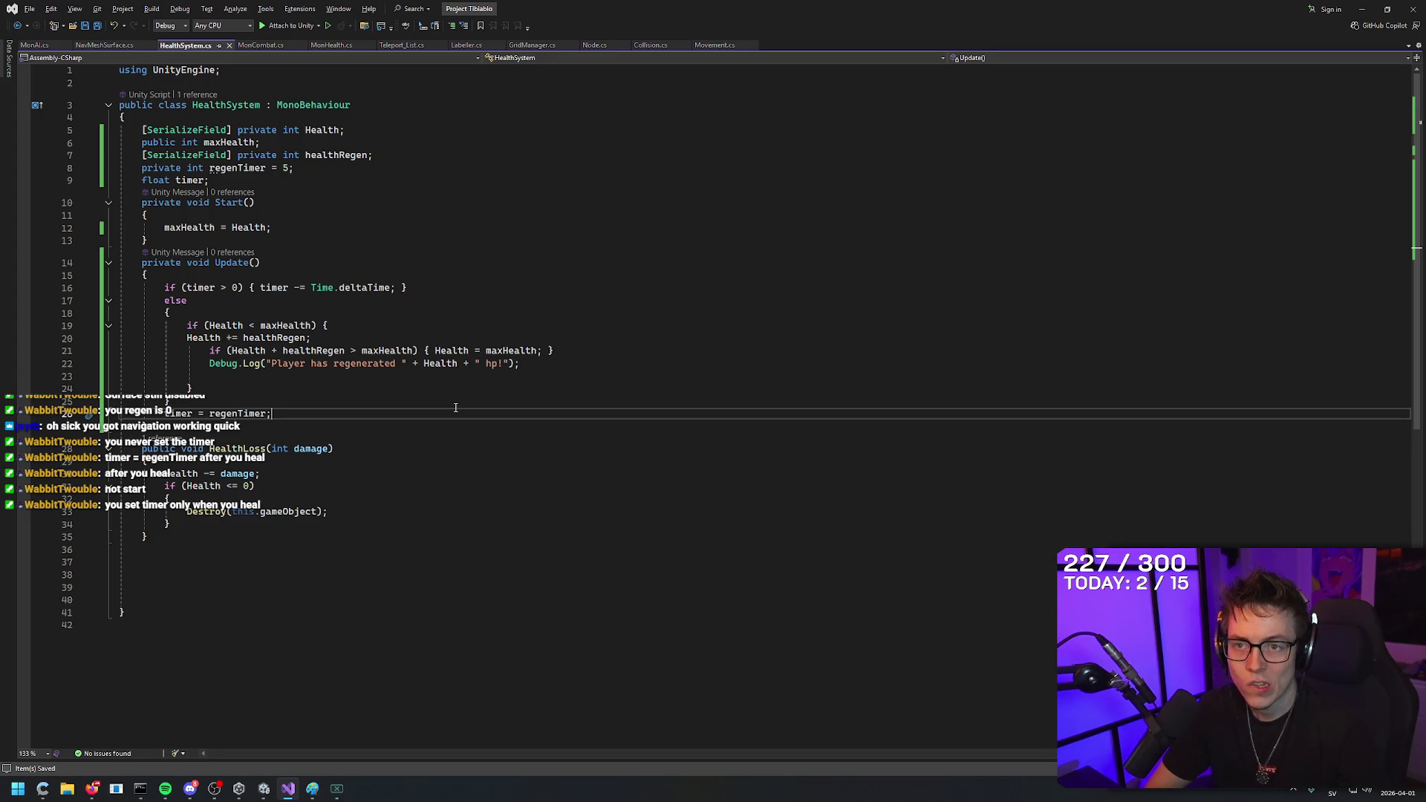
{"action": "key", "text": "shift+Home"}
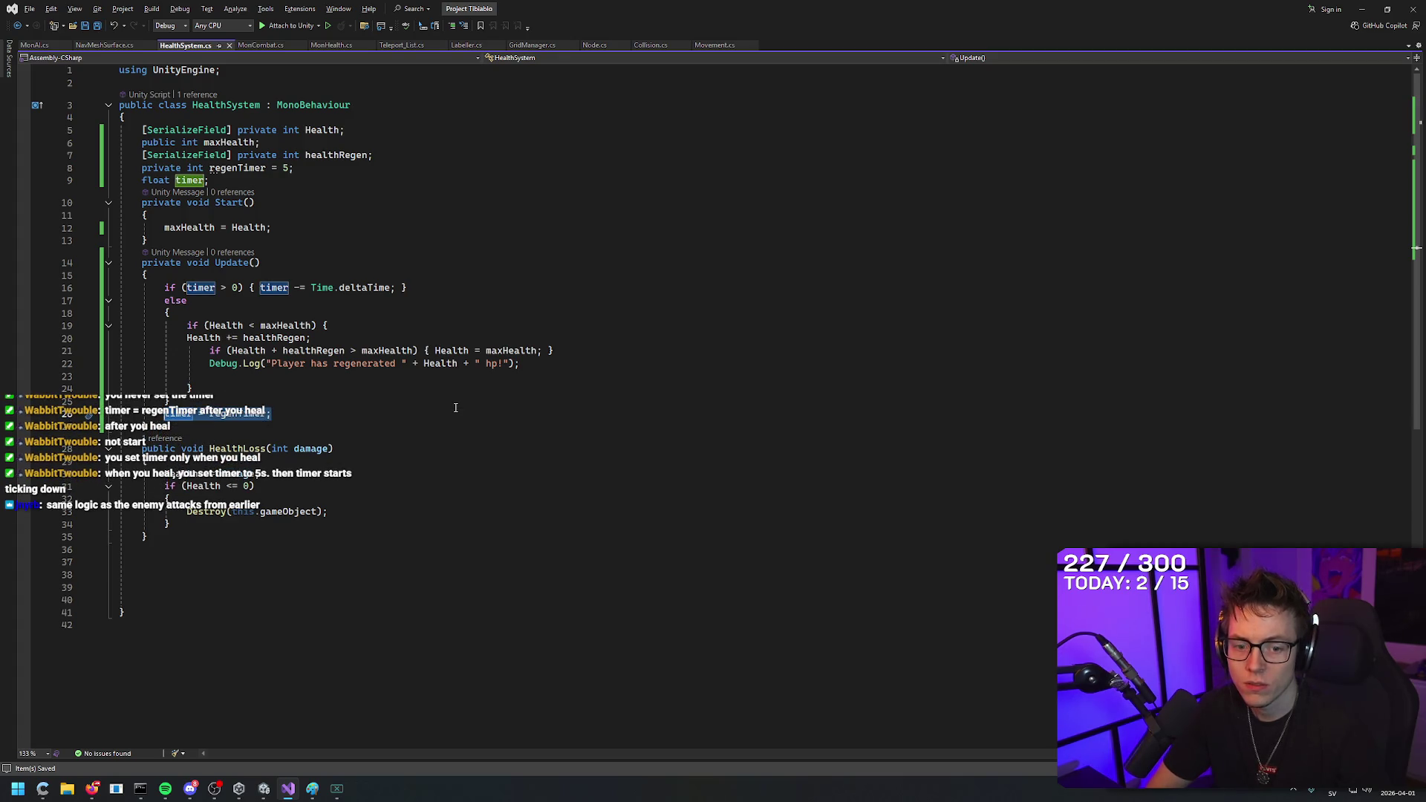
{"action": "left_click", "coordinate": [455, 408]}
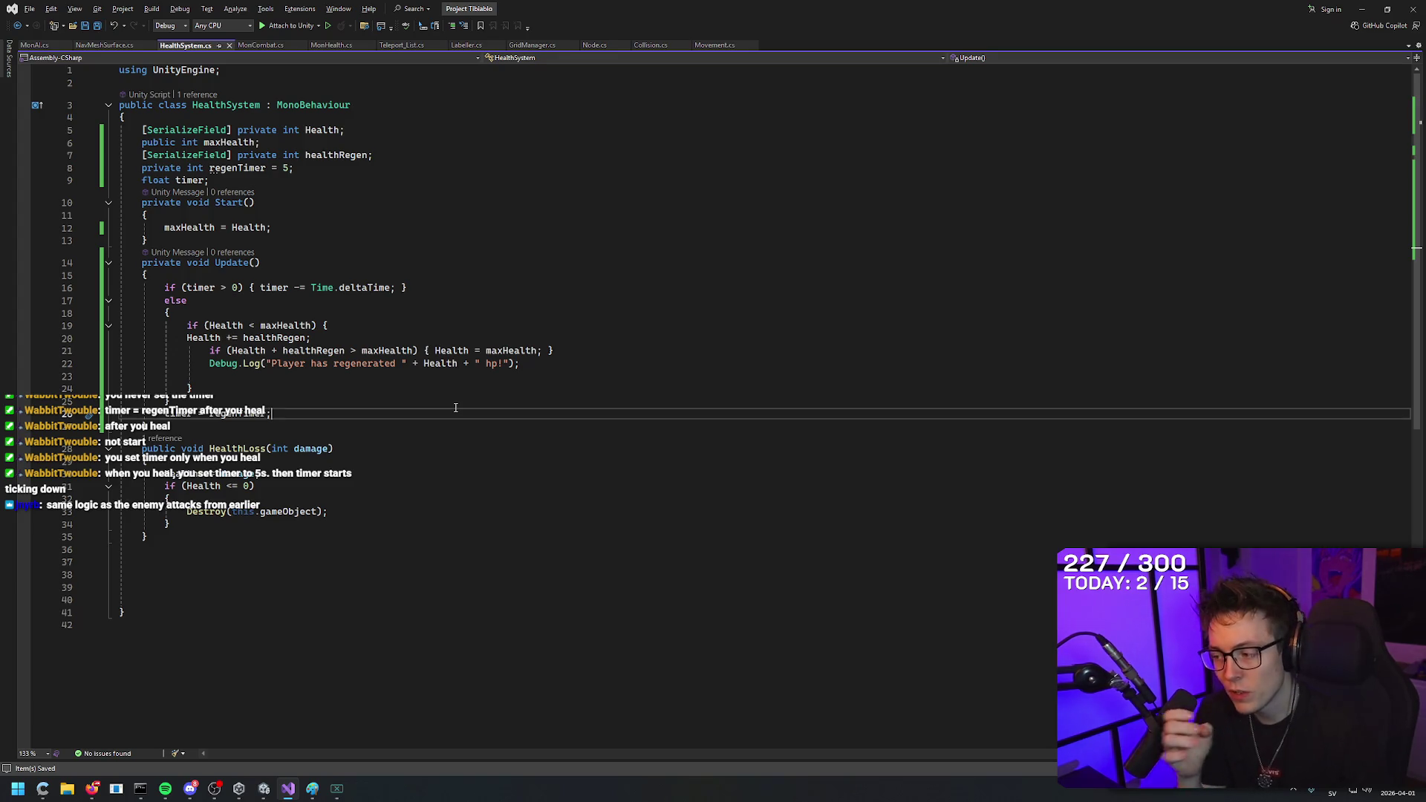
{"action": "left_click", "coordinate": [459, 289]}
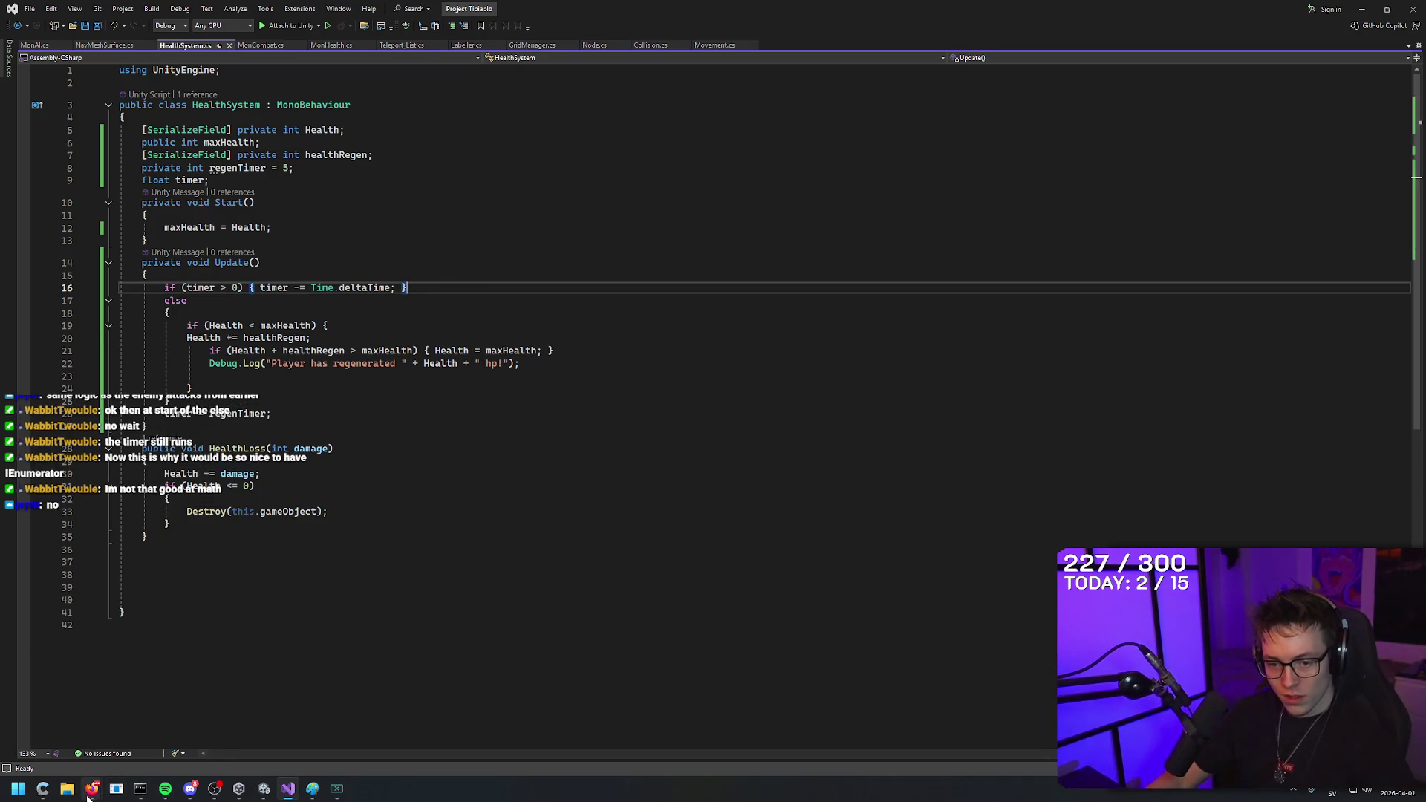
Open a new Firefox tab and Google 'remainder math'.
{"action": "mouse_move", "coordinate": [87, 796]}
{"action": "left_click", "coordinate": [173, 733]}
{"action": "right_click", "coordinate": [844, 88]}
{"action": "left_click", "coordinate": [805, 91]}
{"action": "key", "text": "ctrl+t"}
{"action": "type", "text": "rema"}
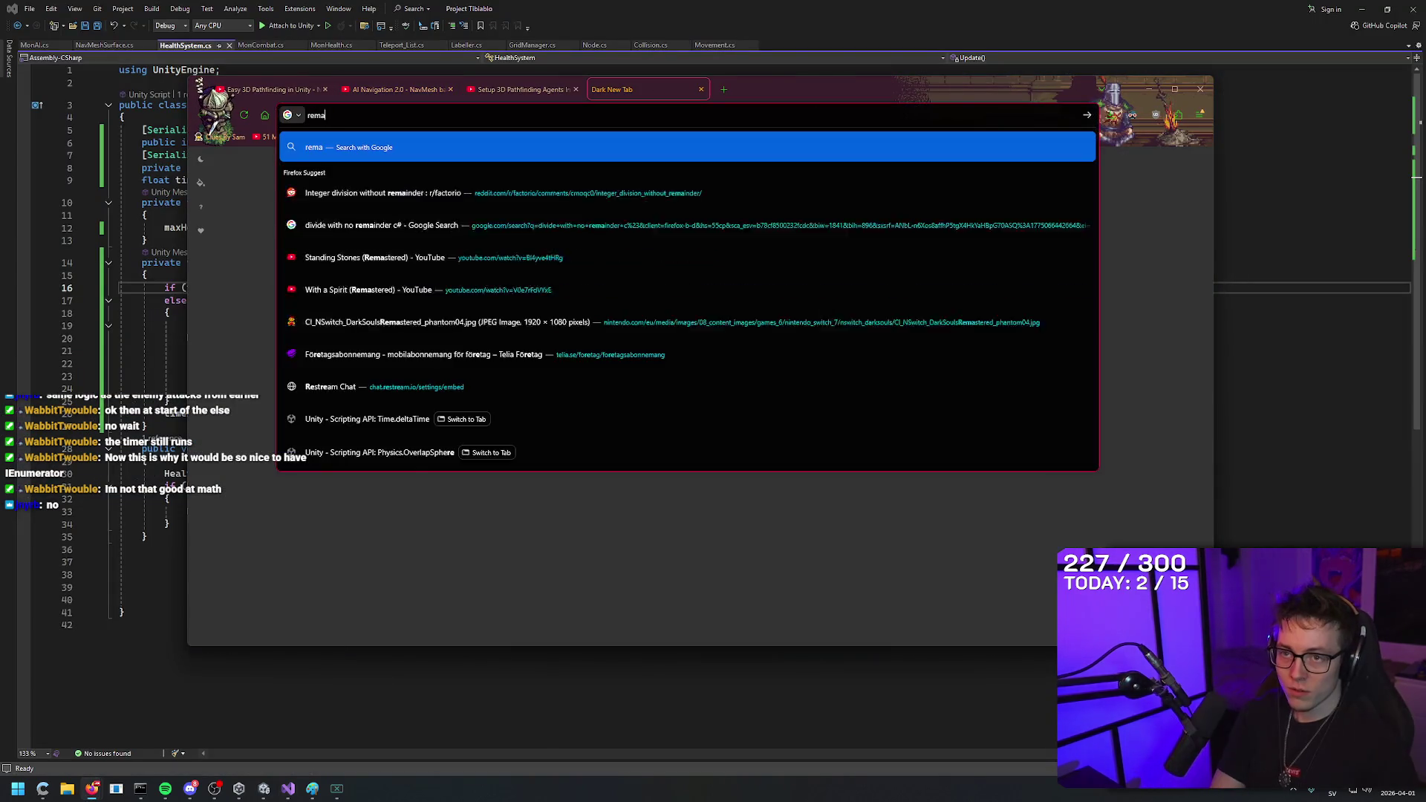
{"action": "type", "text": "inder math"}
{"action": "key", "text": "Return"}
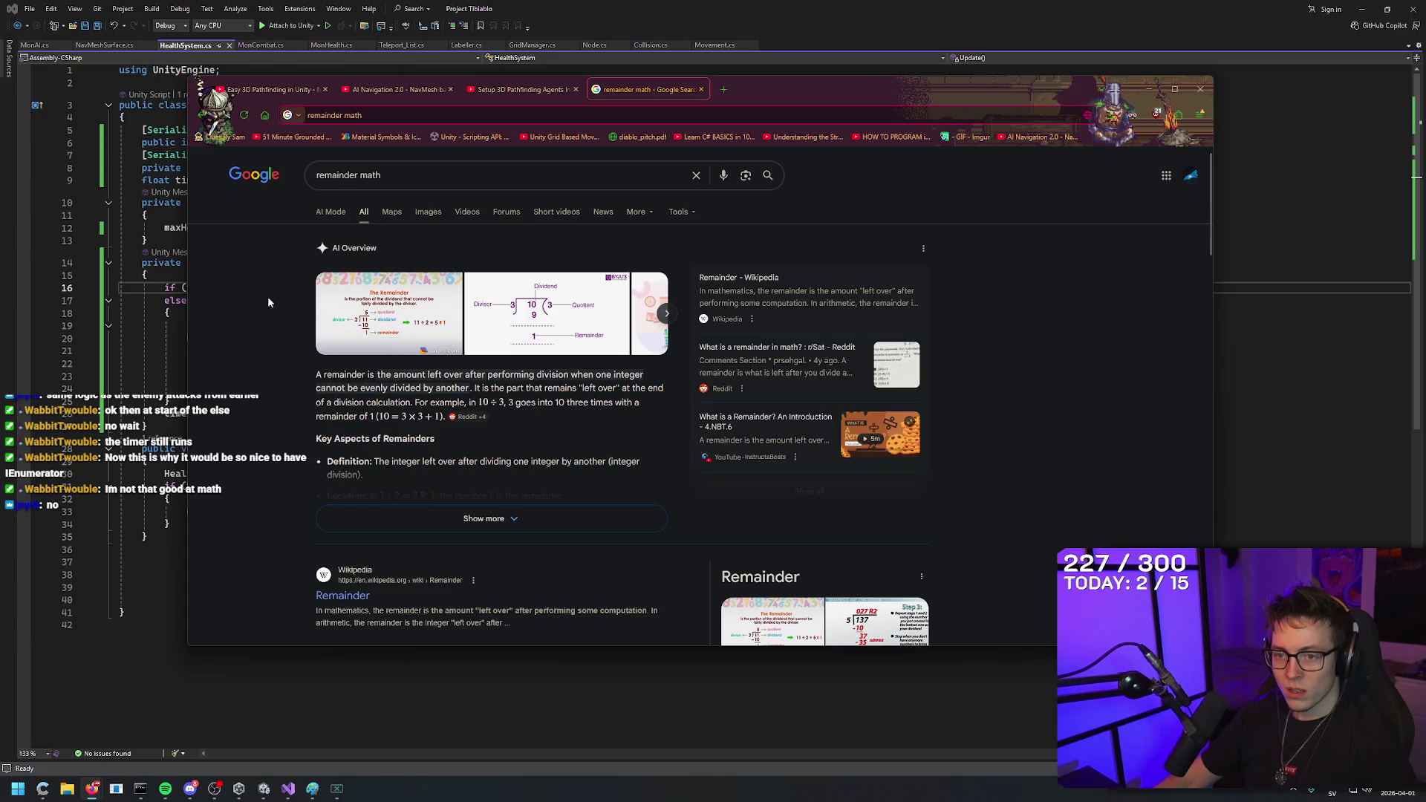
Refine the search to 'remainder math percentage sign' and highlight the 7 % 5 example.
{"action": "left_click", "coordinate": [416, 175]}
{"action": "type", "text": "percentage sign"}
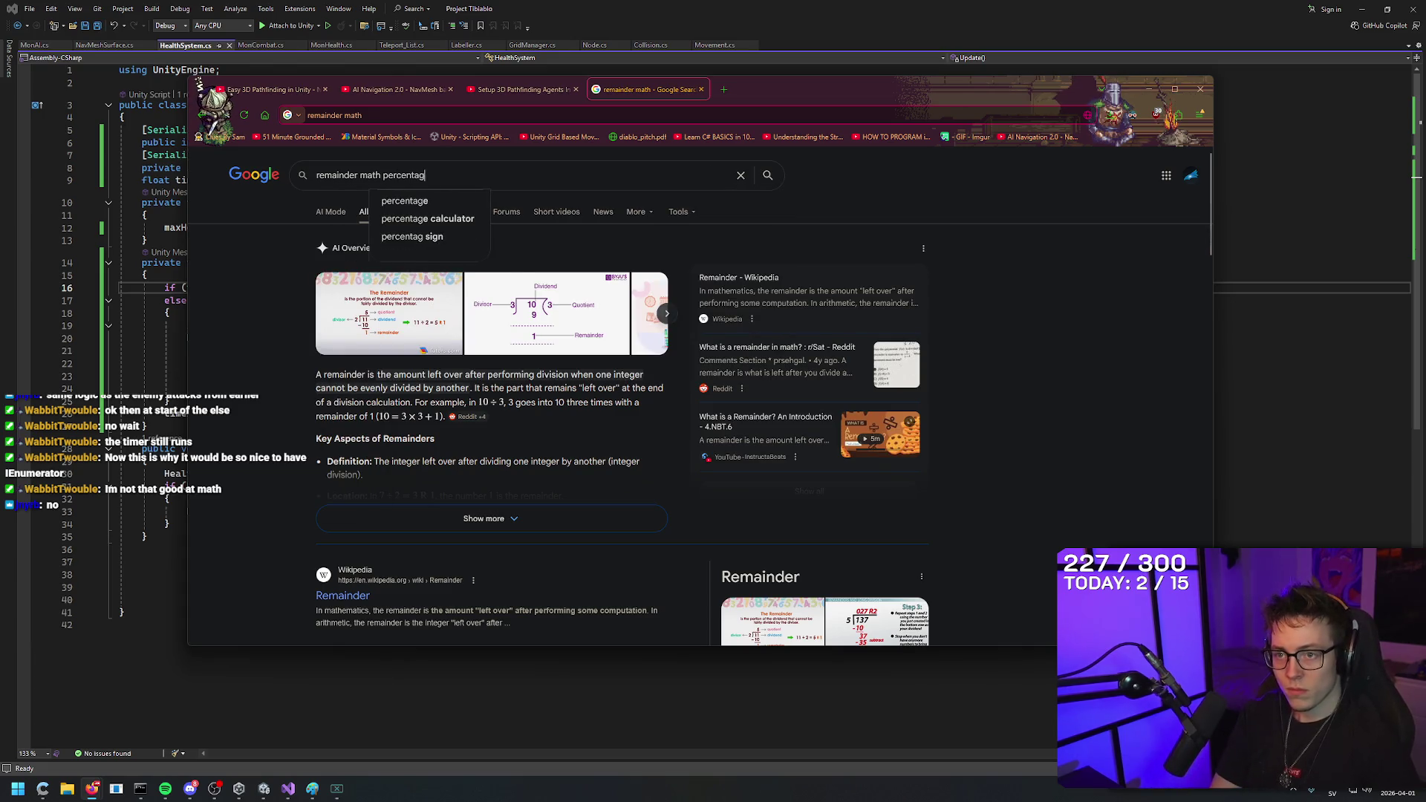
{"action": "key", "text": "Return"}
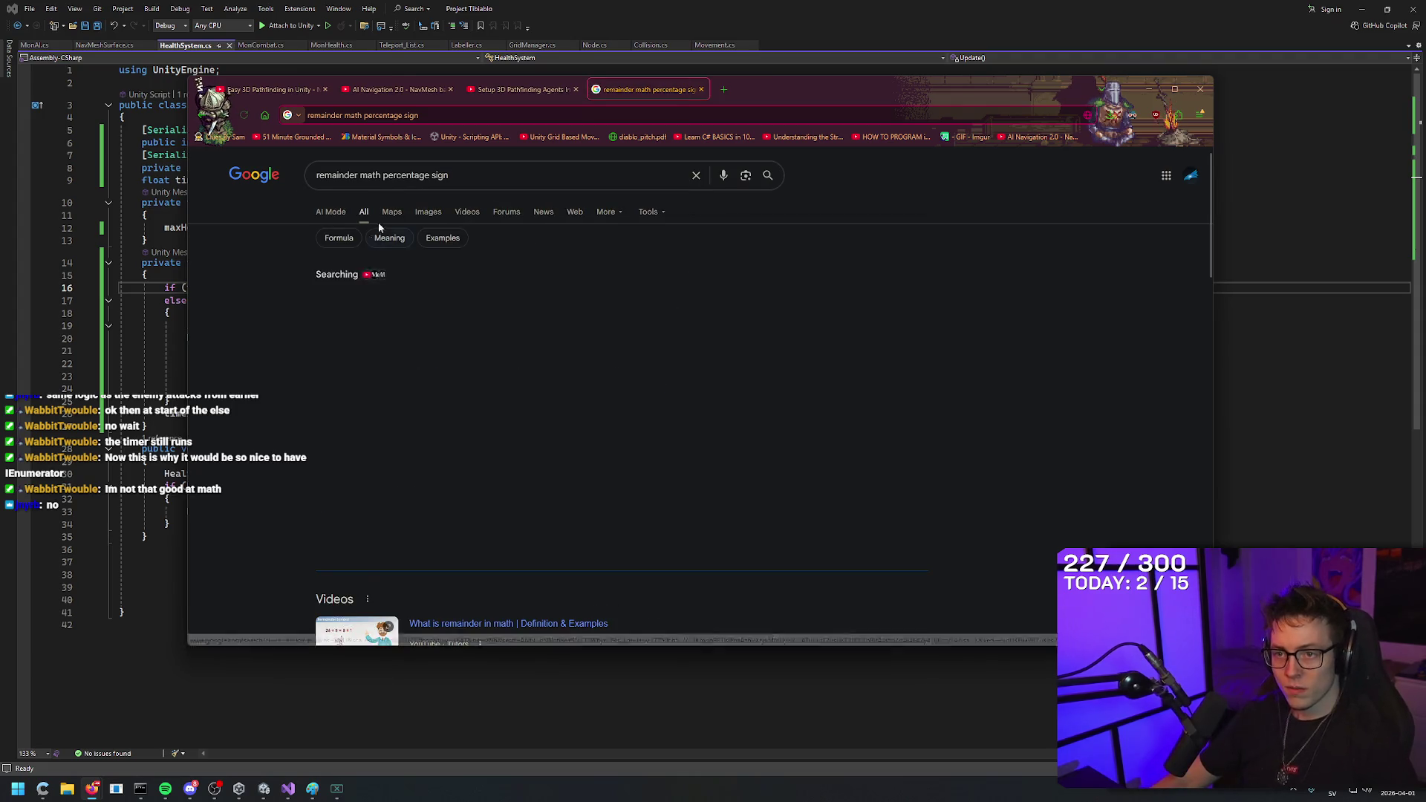
{"action": "right_click", "coordinate": [257, 300]}
{"action": "left_click", "coordinate": [249, 286]}
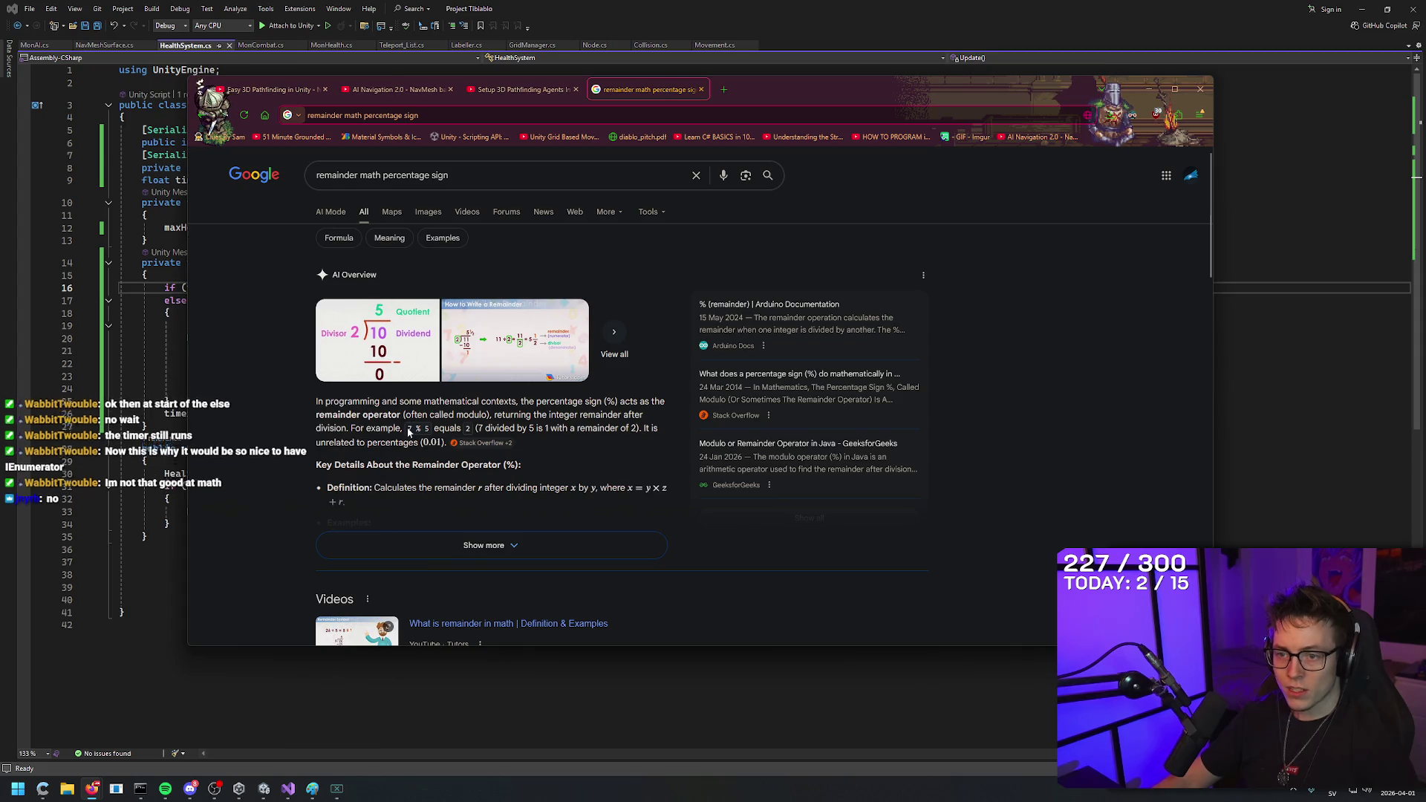
{"action": "left_click_drag", "start_coordinate": [407, 429], "coordinate": [430, 435]}
{"action": "left_click", "coordinate": [264, 337]}
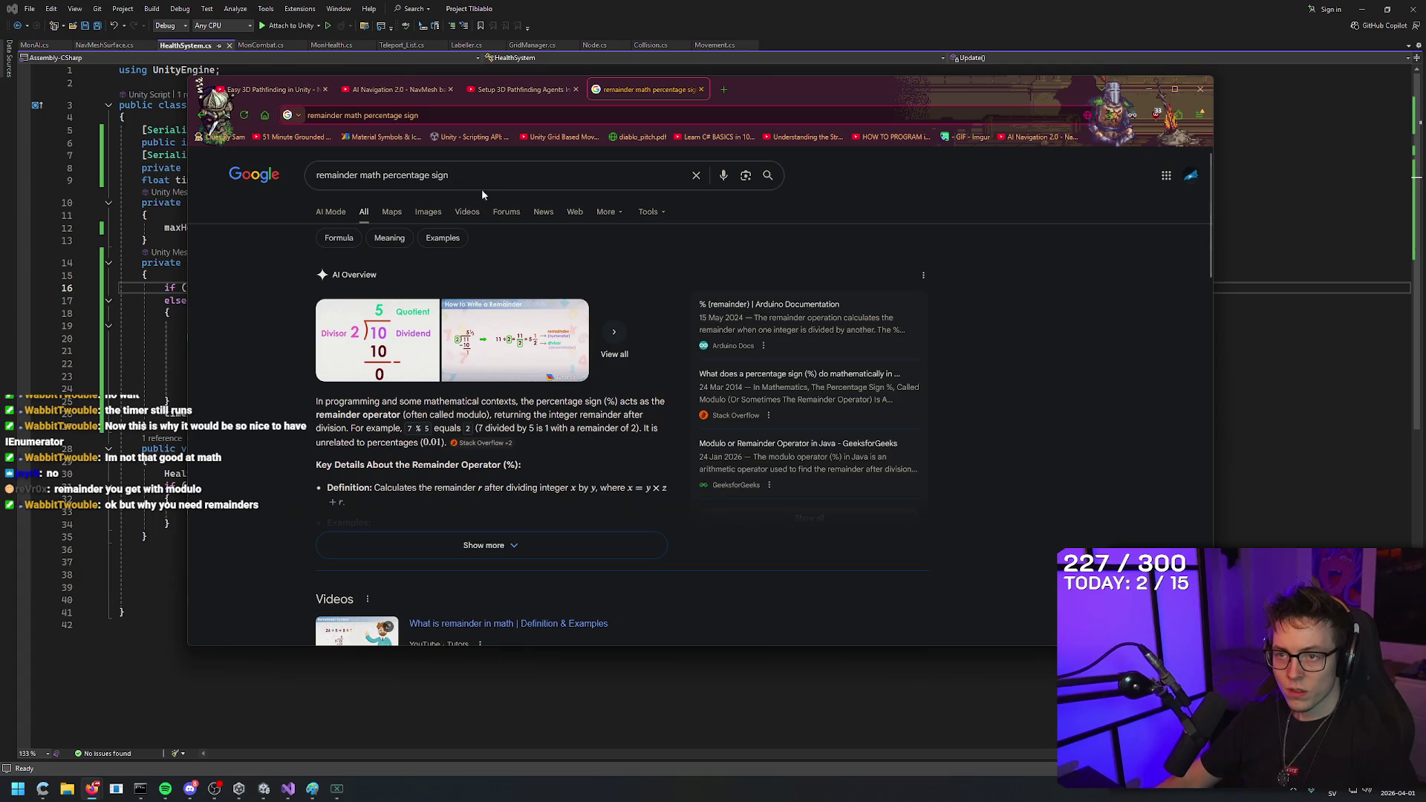
Search 'what does 7 % 5 give me in c#?' to confirm it returns 2.
{"action": "key", "text": "slash"}
{"action": "type", "text": "what does 67"}
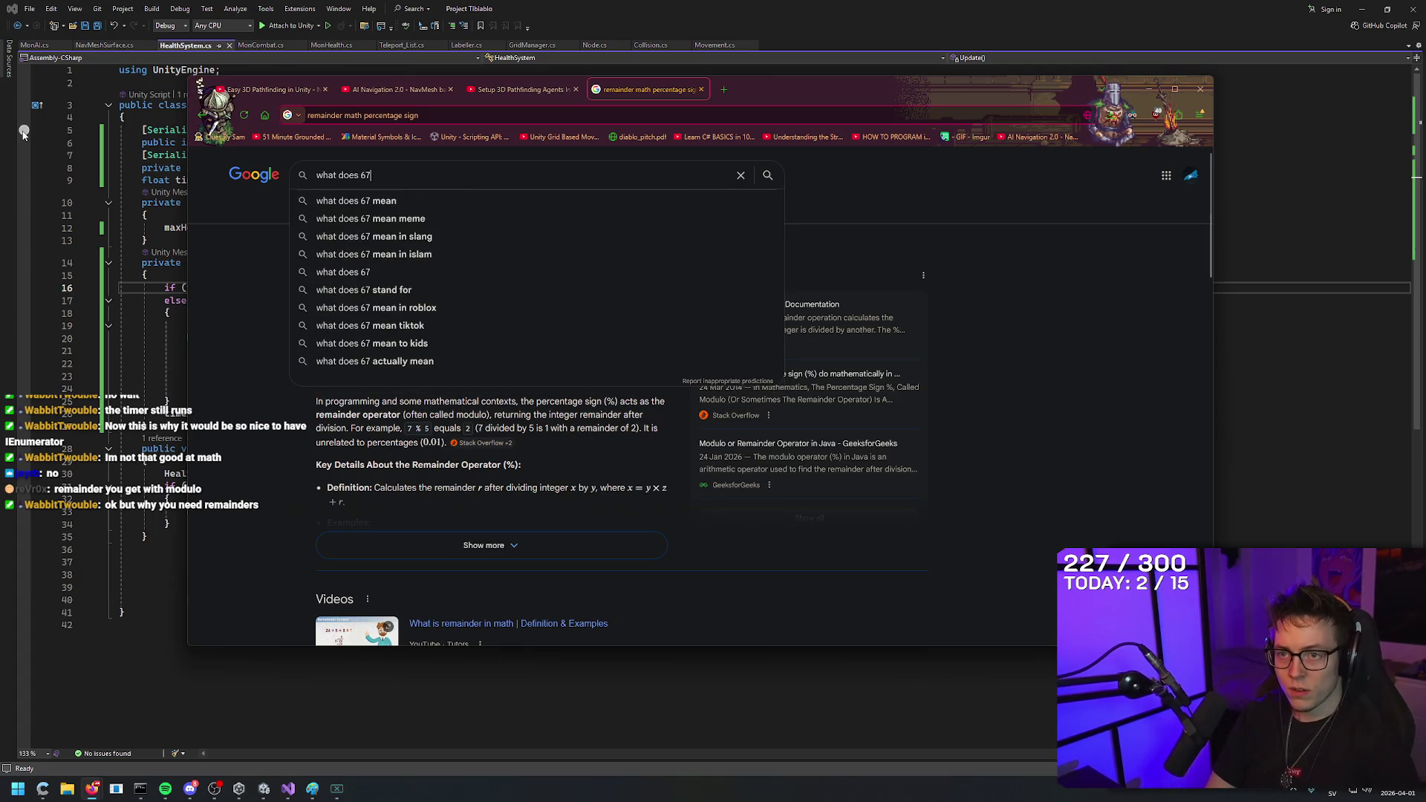
{"action": "key", "text": "BackSpace"}
{"action": "key", "text": "BackSpace"}
{"action": "type", "text": "7 % 5 give me "}
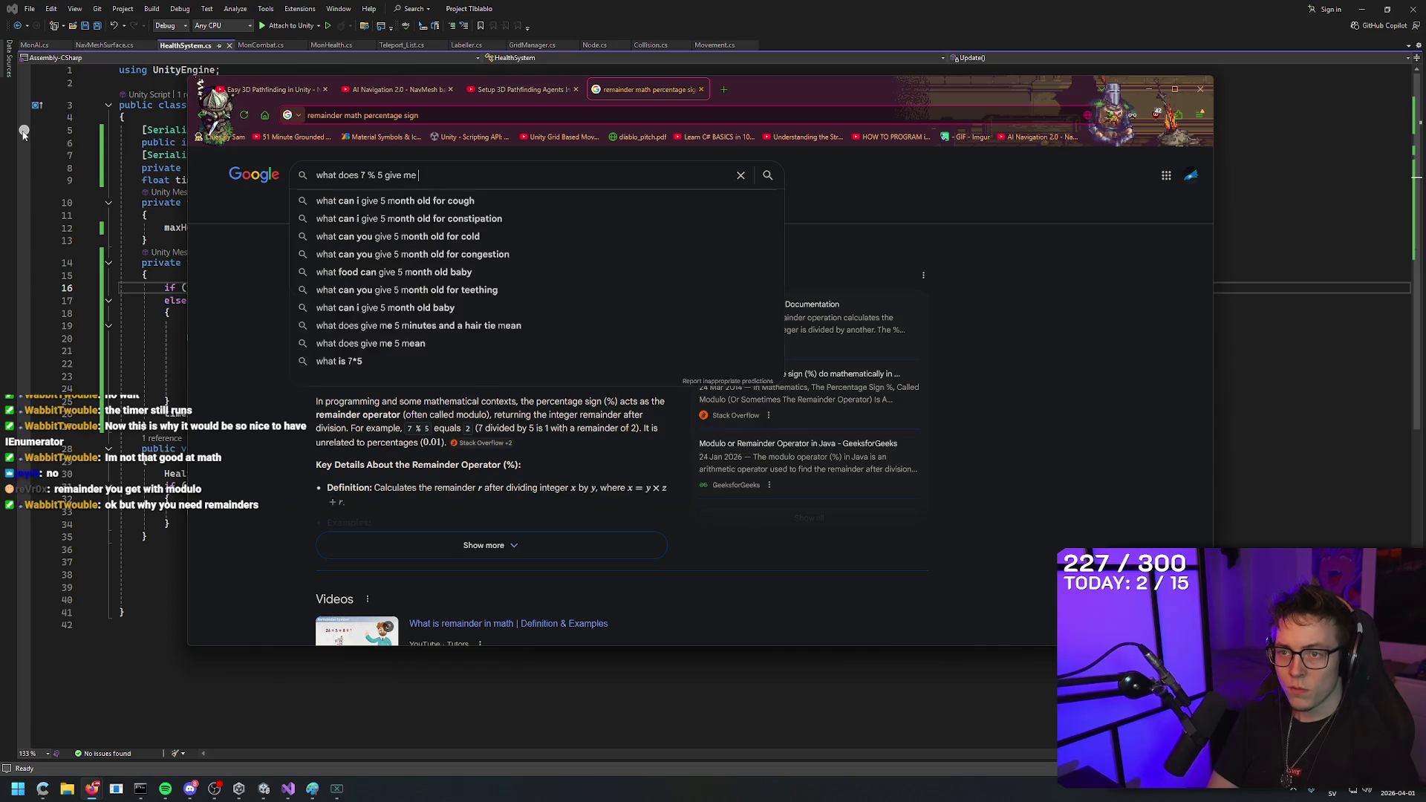
{"action": "type", "text": "in c#?"}
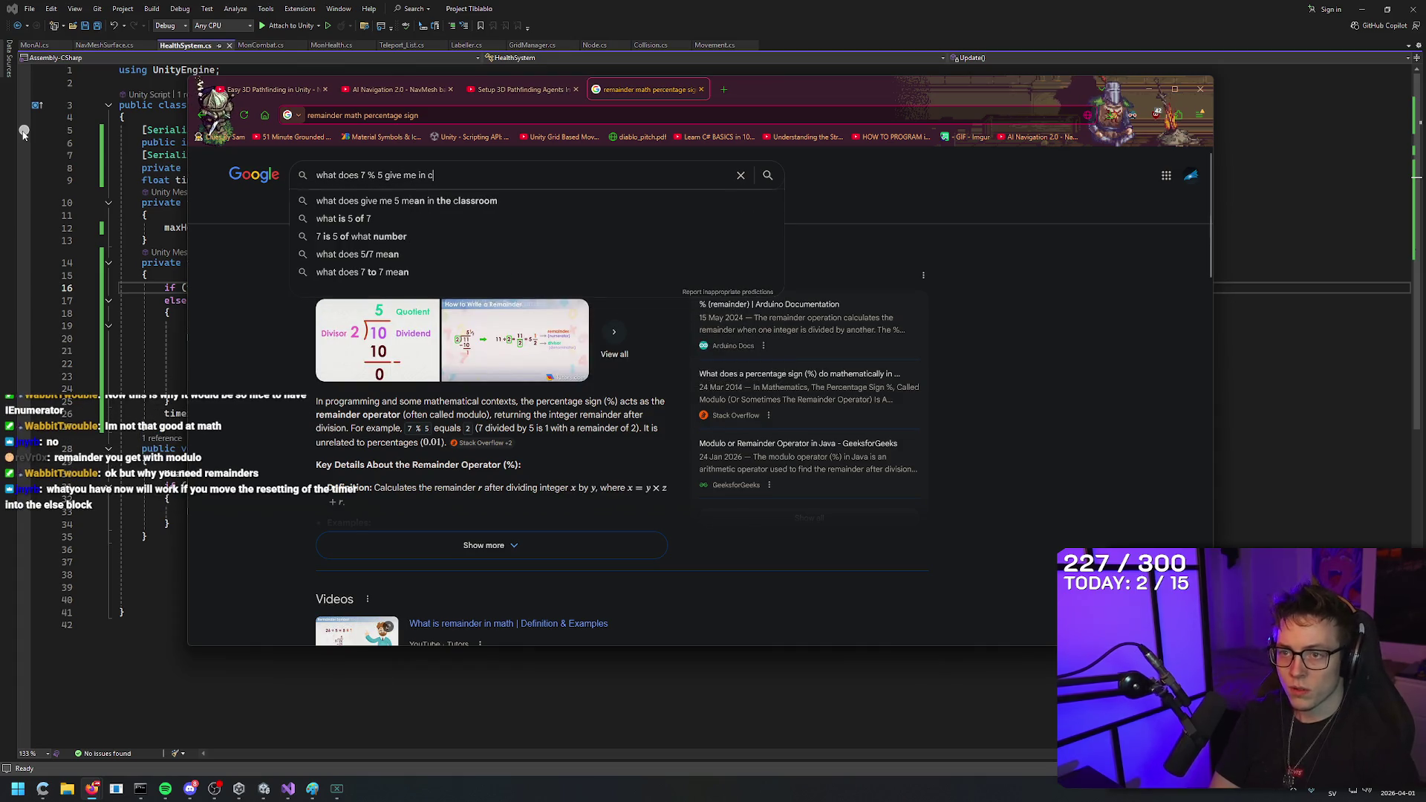
{"action": "key", "text": "Return"}
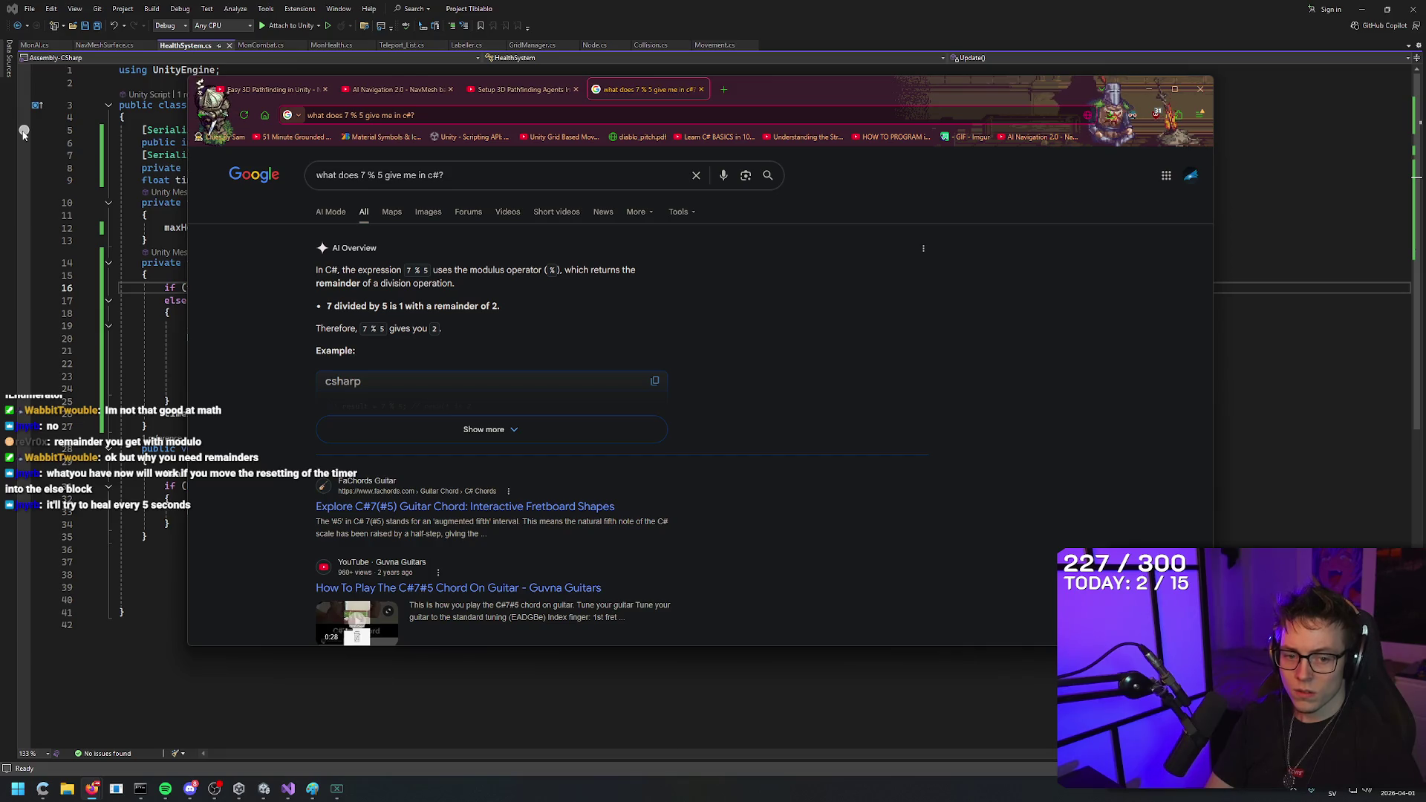
{"action": "left_click", "coordinate": [39, 5]}
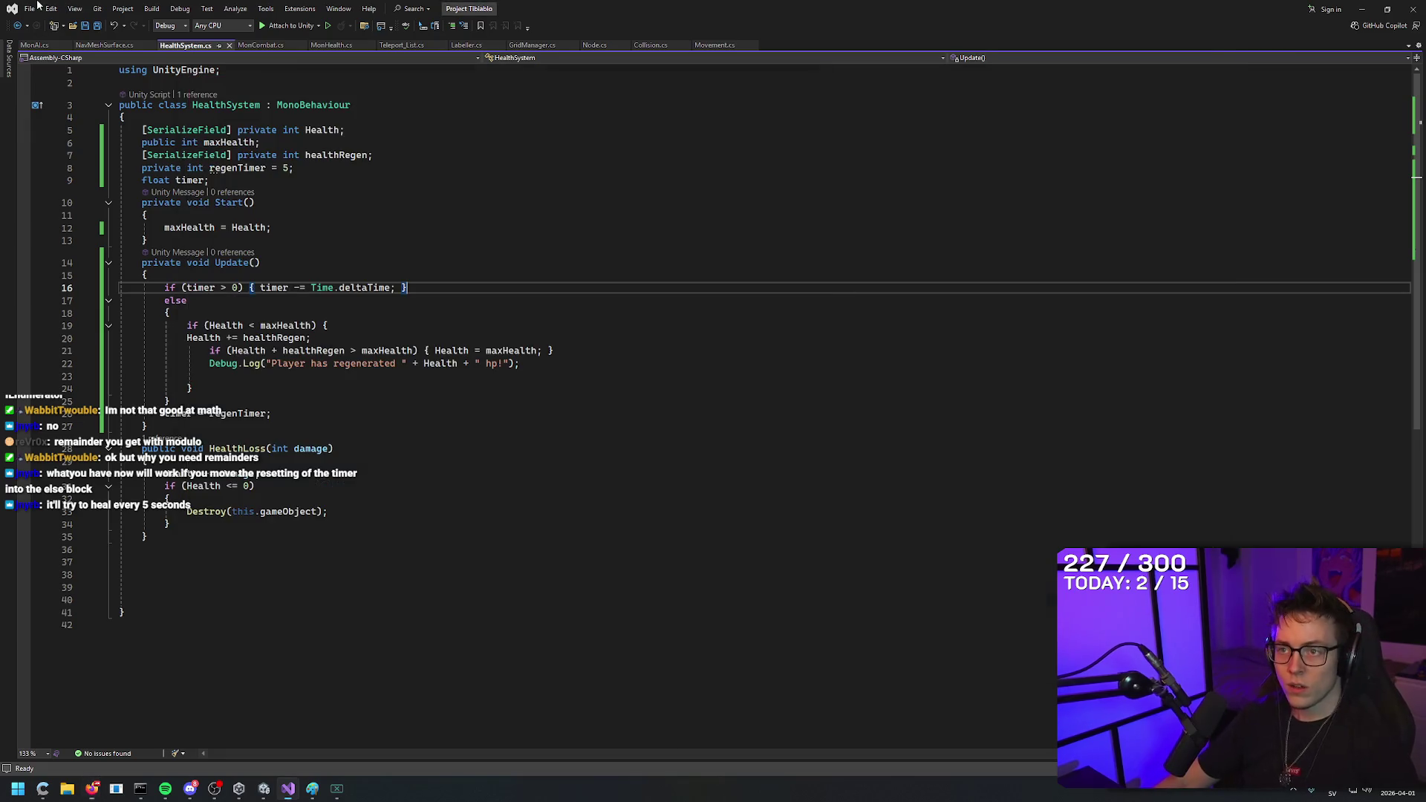
Move 'timer = regenTimer;' to the first line inside the else block and save HealthSystem.cs.
{"action": "left_click", "coordinate": [295, 401]}
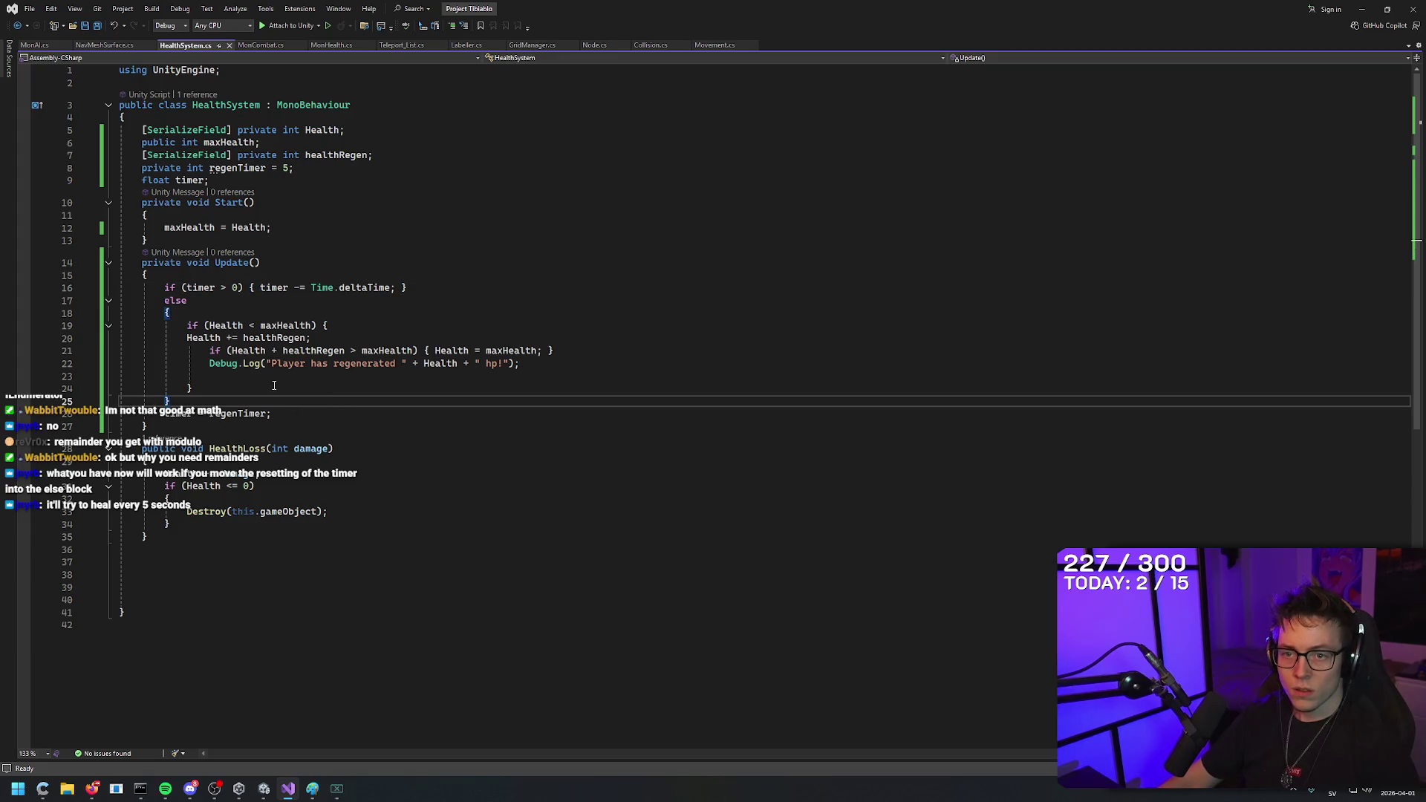
{"action": "left_click", "coordinate": [314, 414]}
{"action": "key", "text": "ctrl+x"}
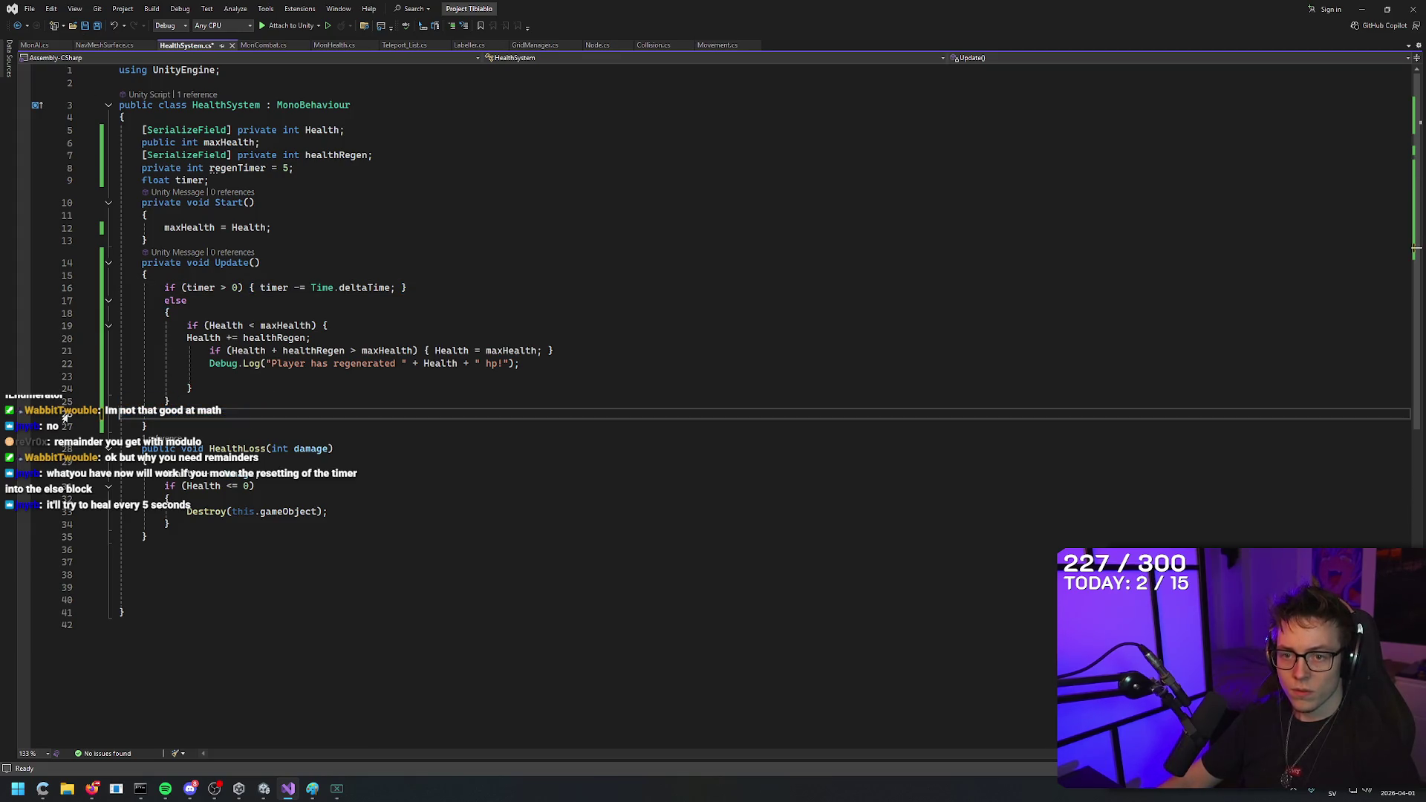
{"action": "left_click", "coordinate": [227, 300]}
{"action": "key", "text": "Down"}
{"action": "key", "text": "Return"}
{"action": "key", "text": "ctrl+v"}
{"action": "key", "text": "ctrl+z"}
{"action": "key", "text": "ctrl+z"}
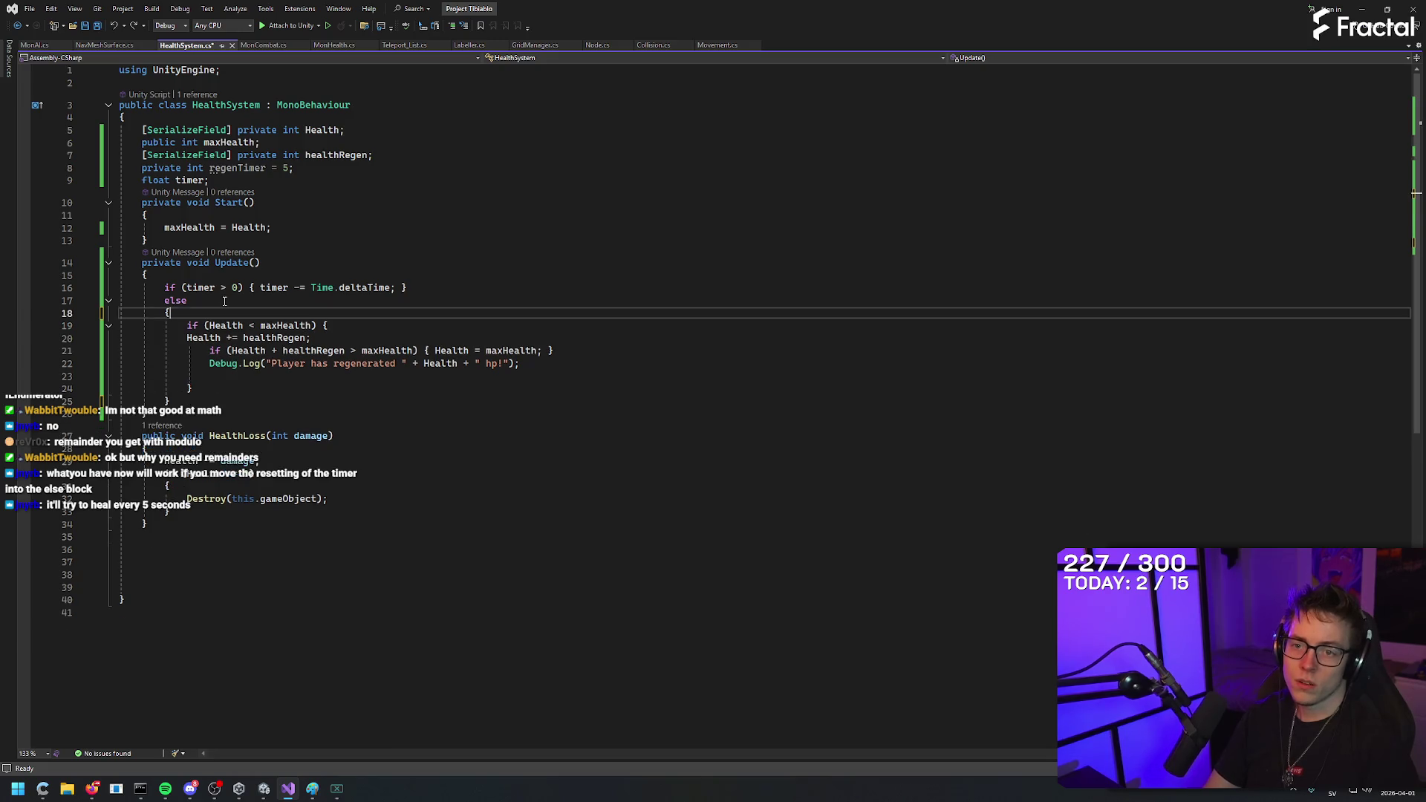
{"action": "key", "text": "ctrl+v"}
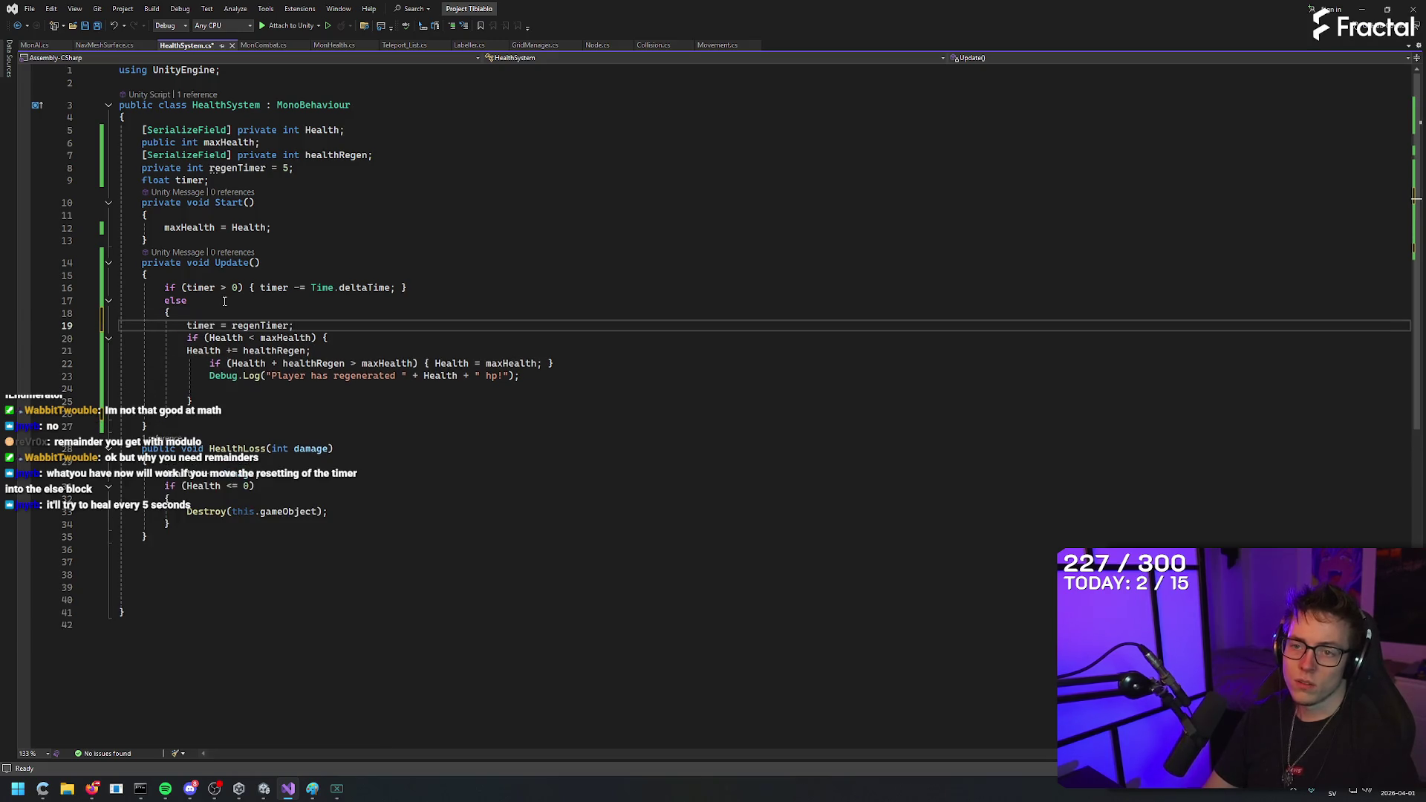
{"action": "key", "text": "ctrl+s"}
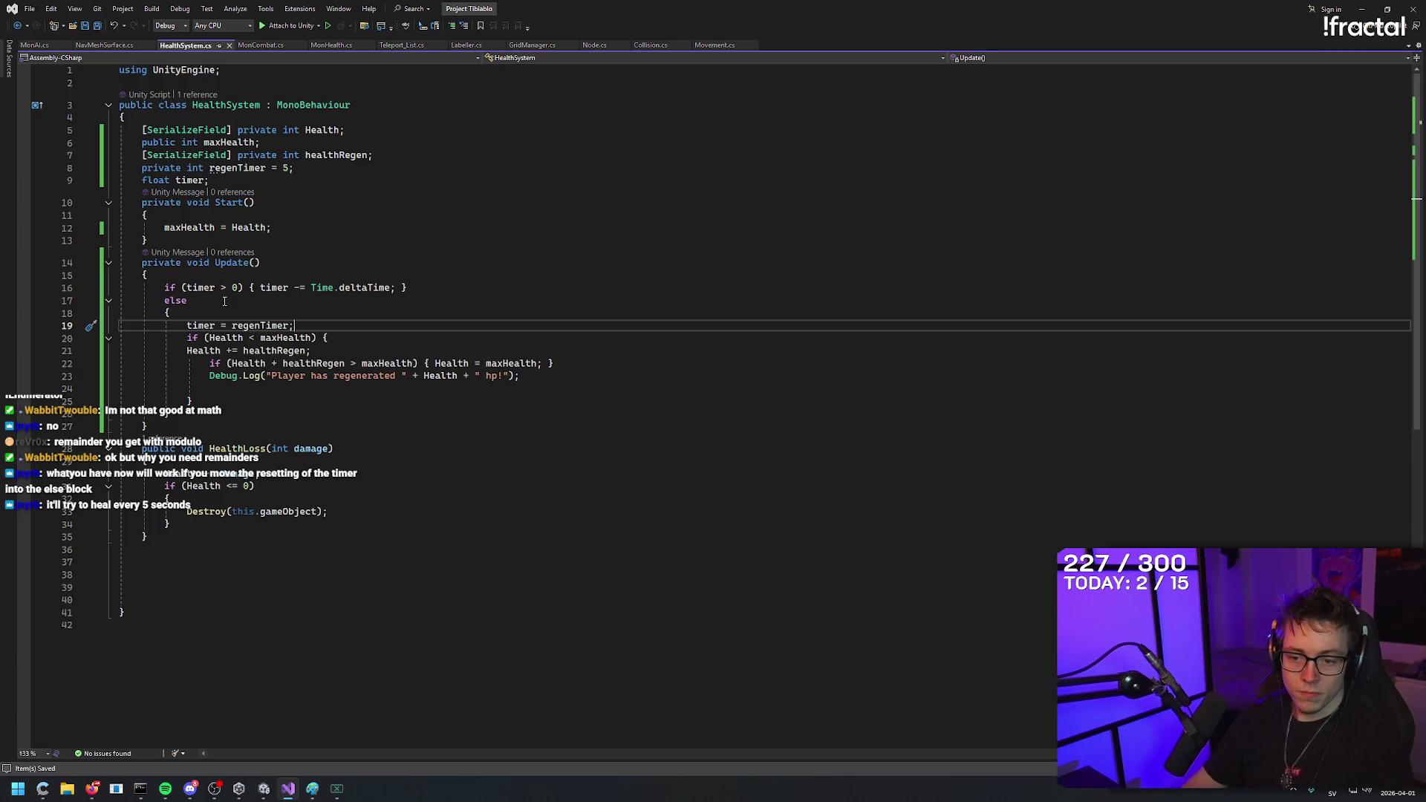
{"action": "mouse_move", "coordinate": [264, 789]}
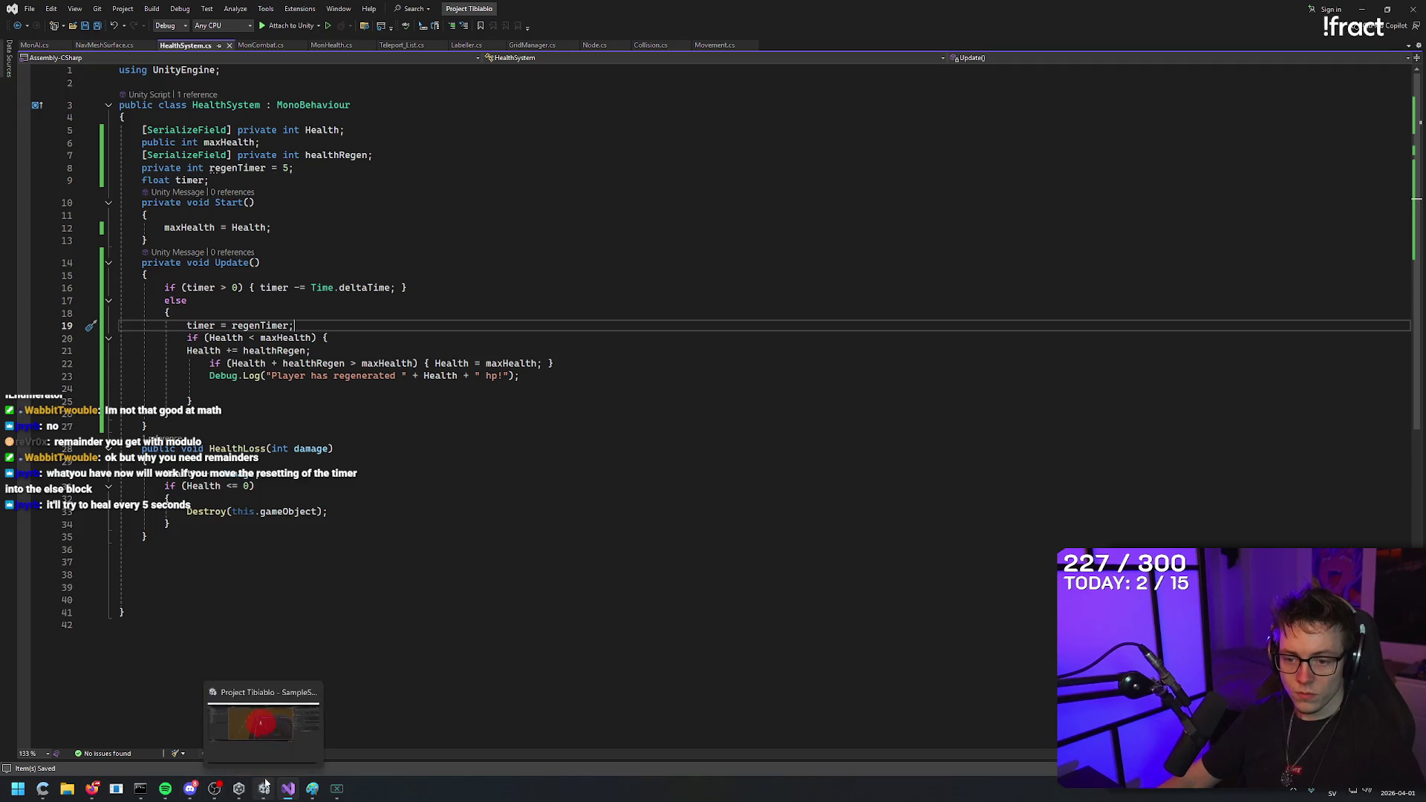
{"action": "left_click", "coordinate": [264, 731]}
Restart play mode and walk the unit across the room onto the teleport.
{"action": "left_click", "coordinate": [731, 33]}
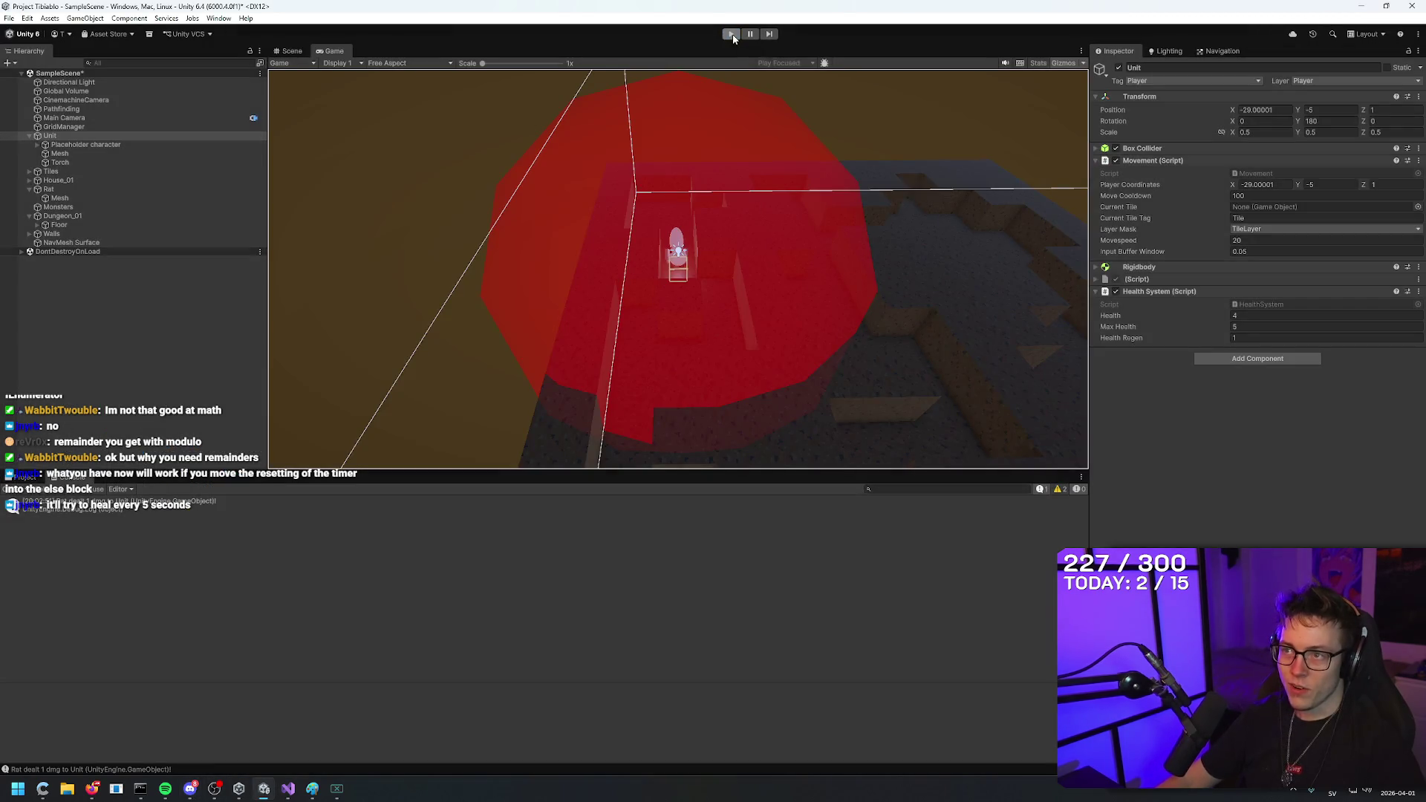
{"action": "left_click", "coordinate": [732, 34]}
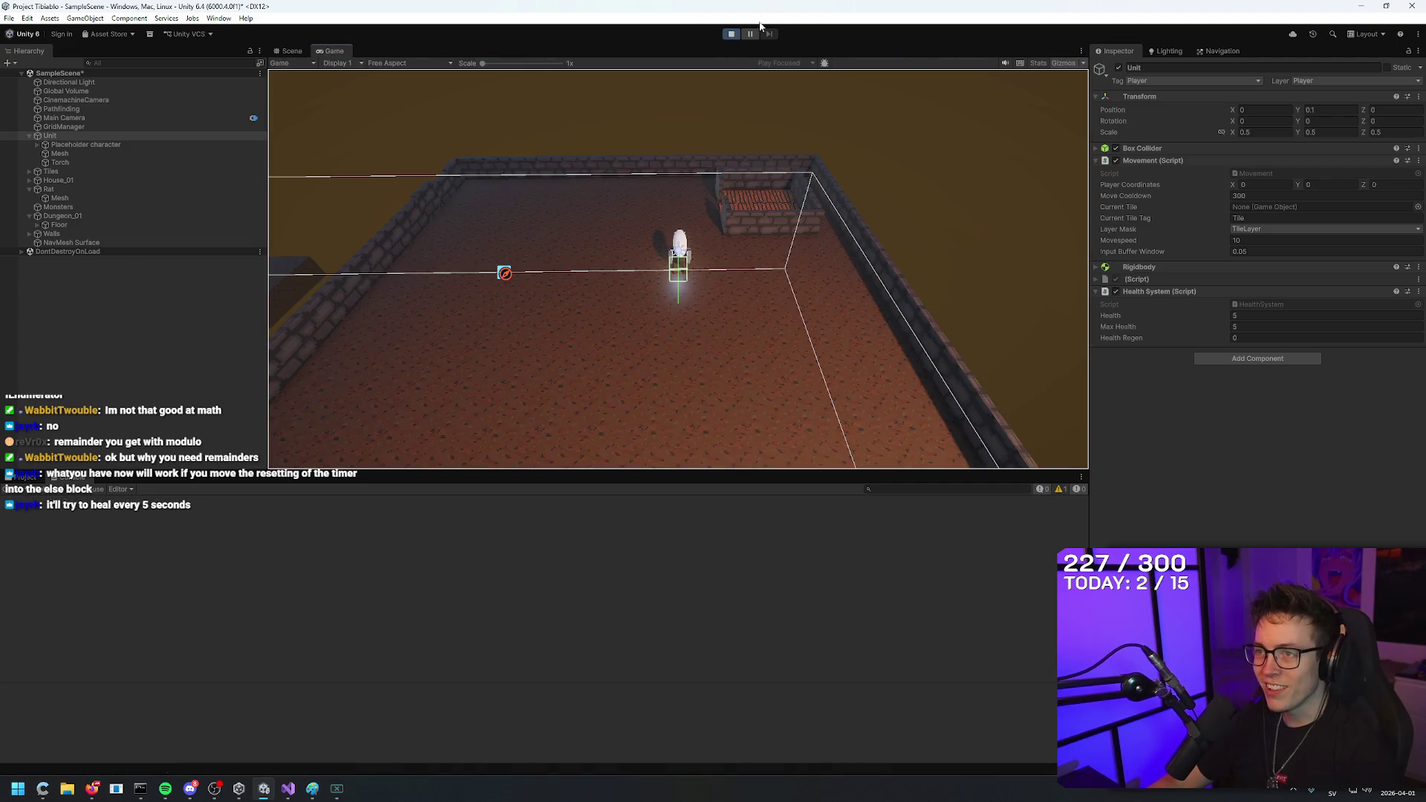
{"action": "key", "text": "w"}
{"action": "key", "text": "w+a"}
{"action": "key", "text": "a"}
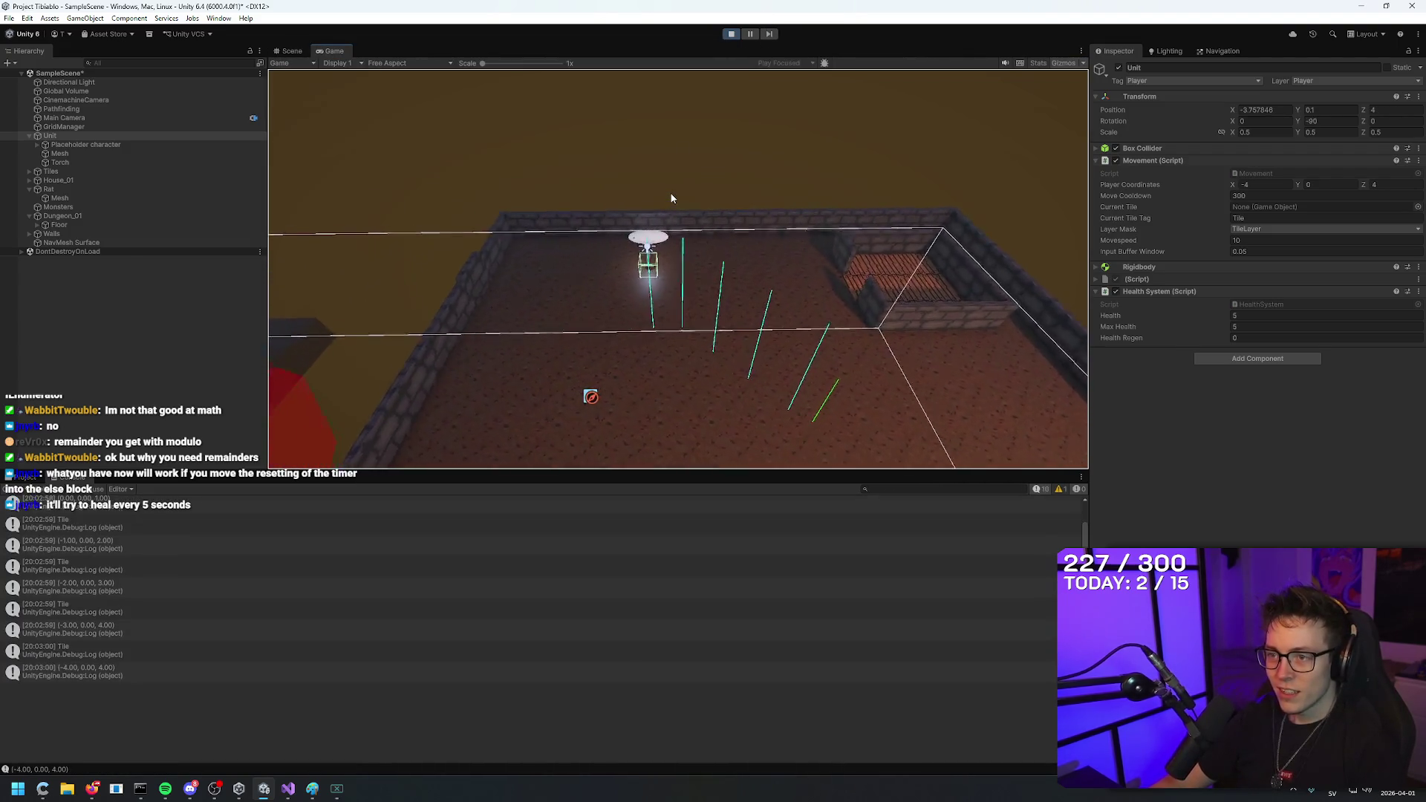
Take damage from the rat, retreat, watch health regenerate to 5 hp, then exit play mode.
{"action": "key", "text": "d"}
{"action": "key", "text": "d"}
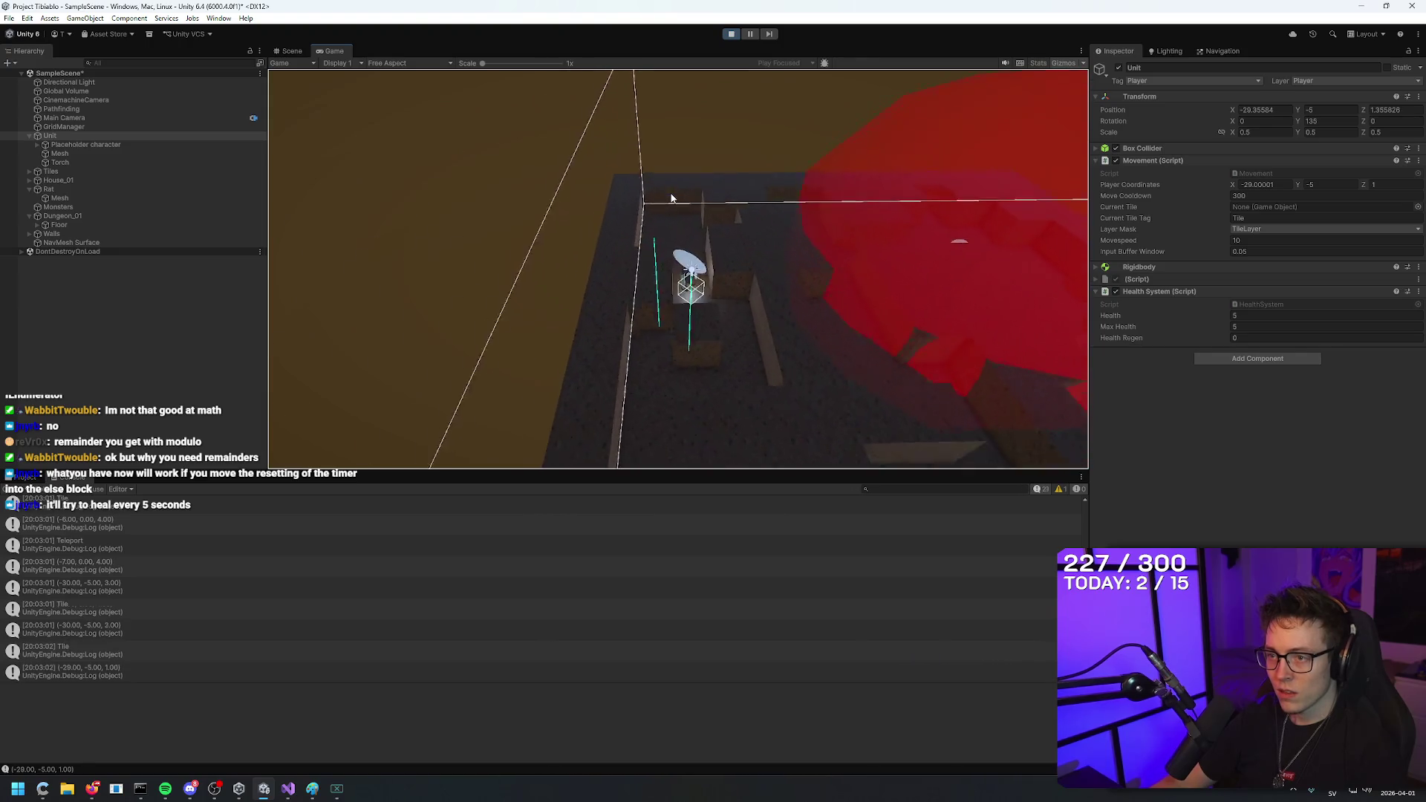
{"action": "key", "text": "s"}
{"action": "key", "text": "s"}
{"action": "key", "text": "s"}
{"action": "key", "text": "w"}
{"action": "key", "text": "s"}
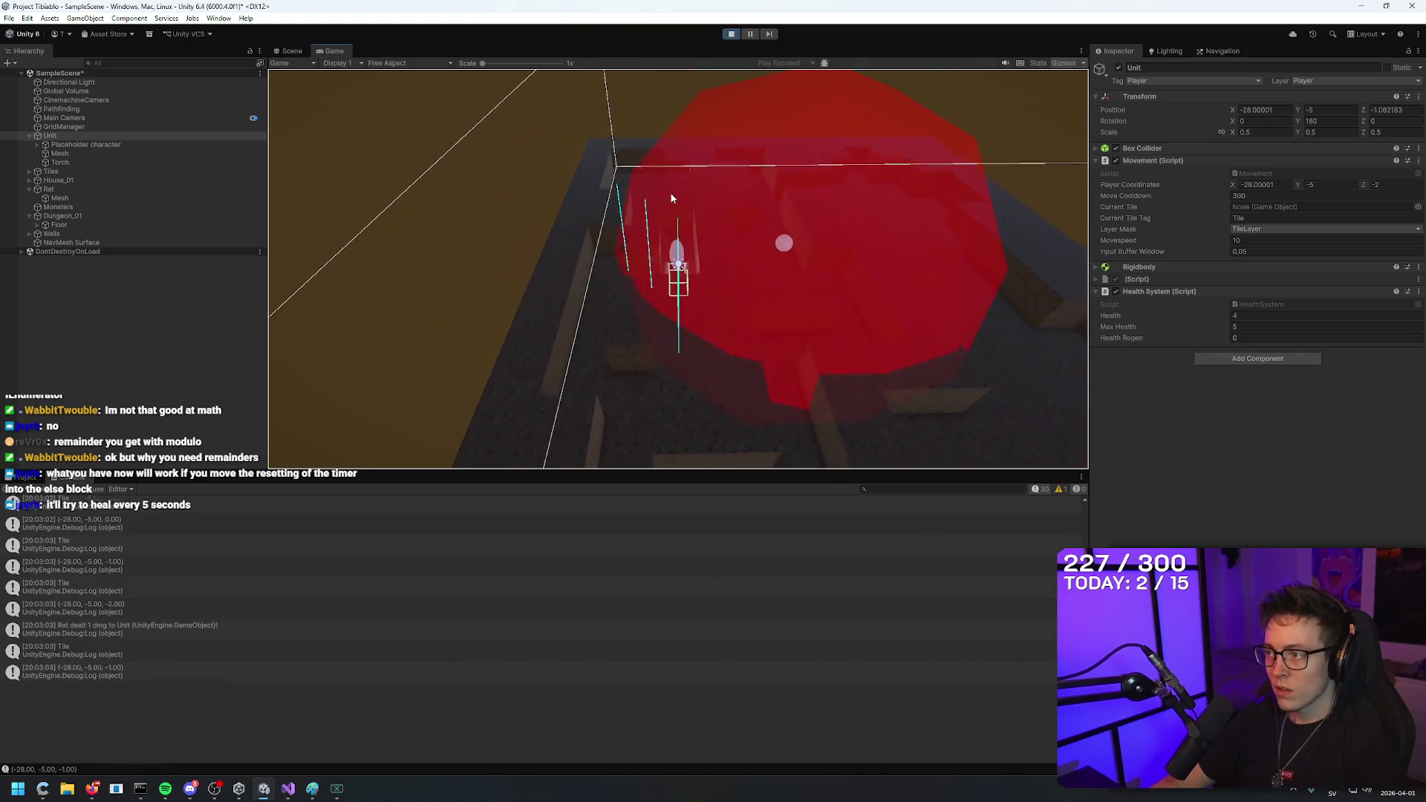
{"action": "key", "text": "w"}
{"action": "key", "text": "w"}
{"action": "key", "text": "w+a"}
{"action": "key", "text": "w+a"}
{"action": "key", "text": "w"}
{"action": "key", "text": "d"}
{"action": "key", "text": "d"}
{"action": "key", "text": "d"}
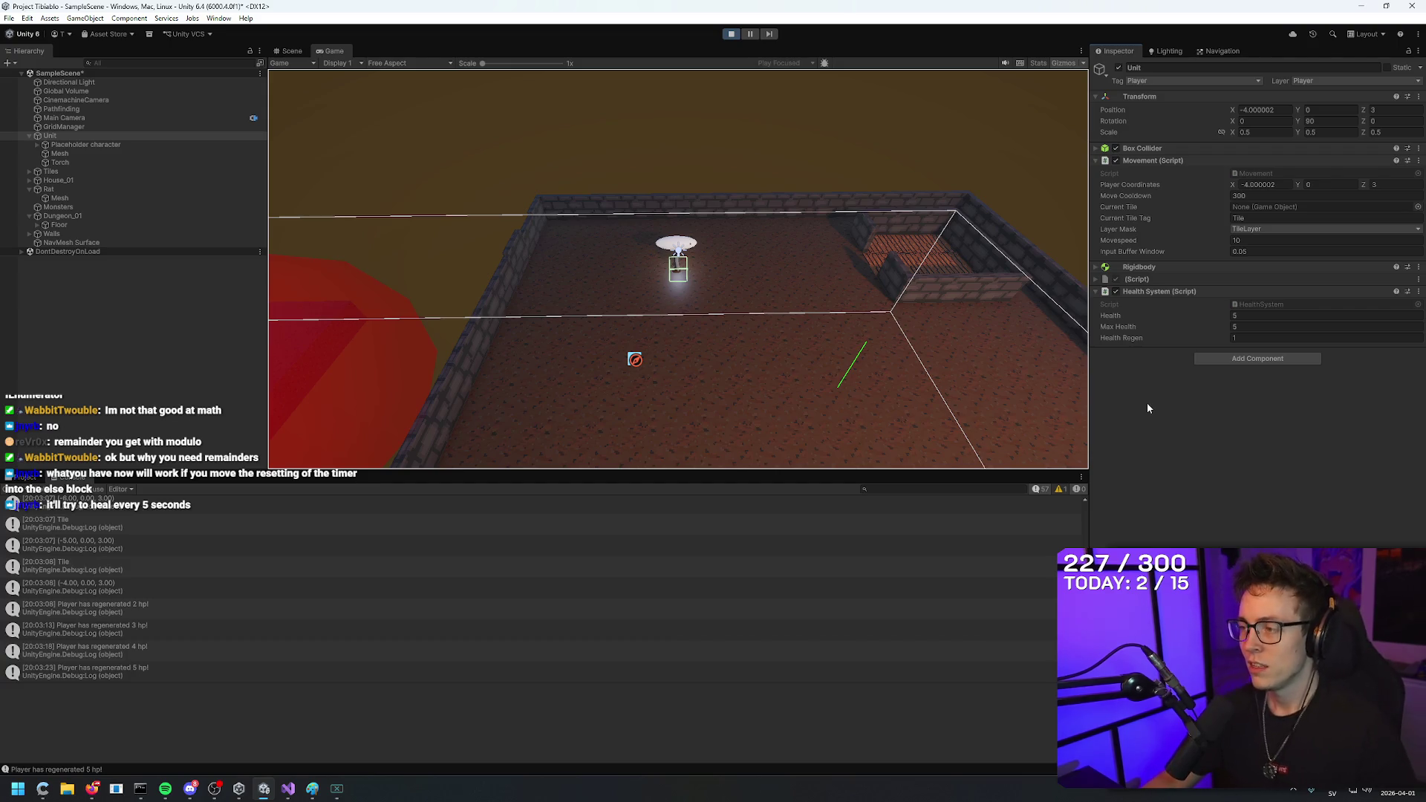
{"action": "key", "text": "ctrl+s"}
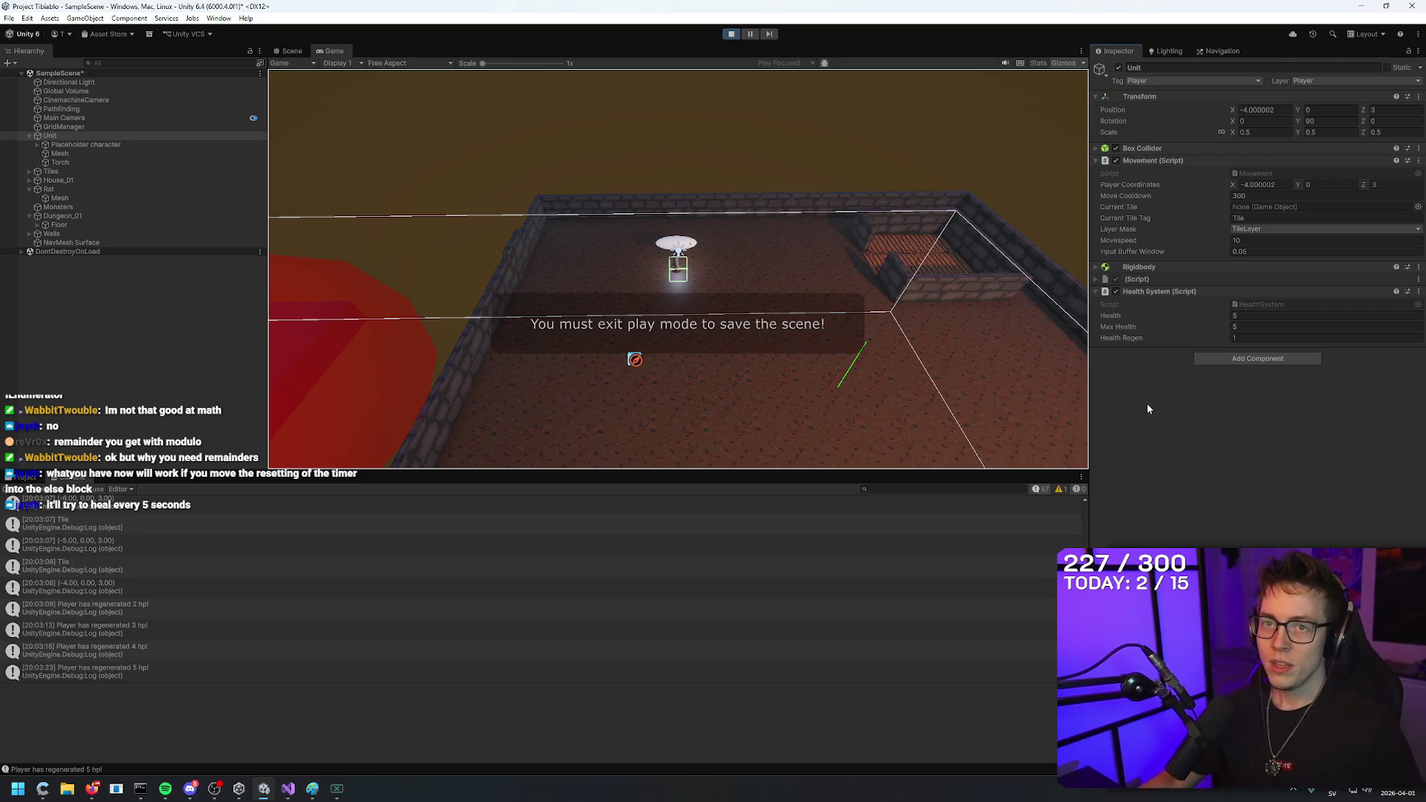
{"action": "left_click", "coordinate": [731, 34]}
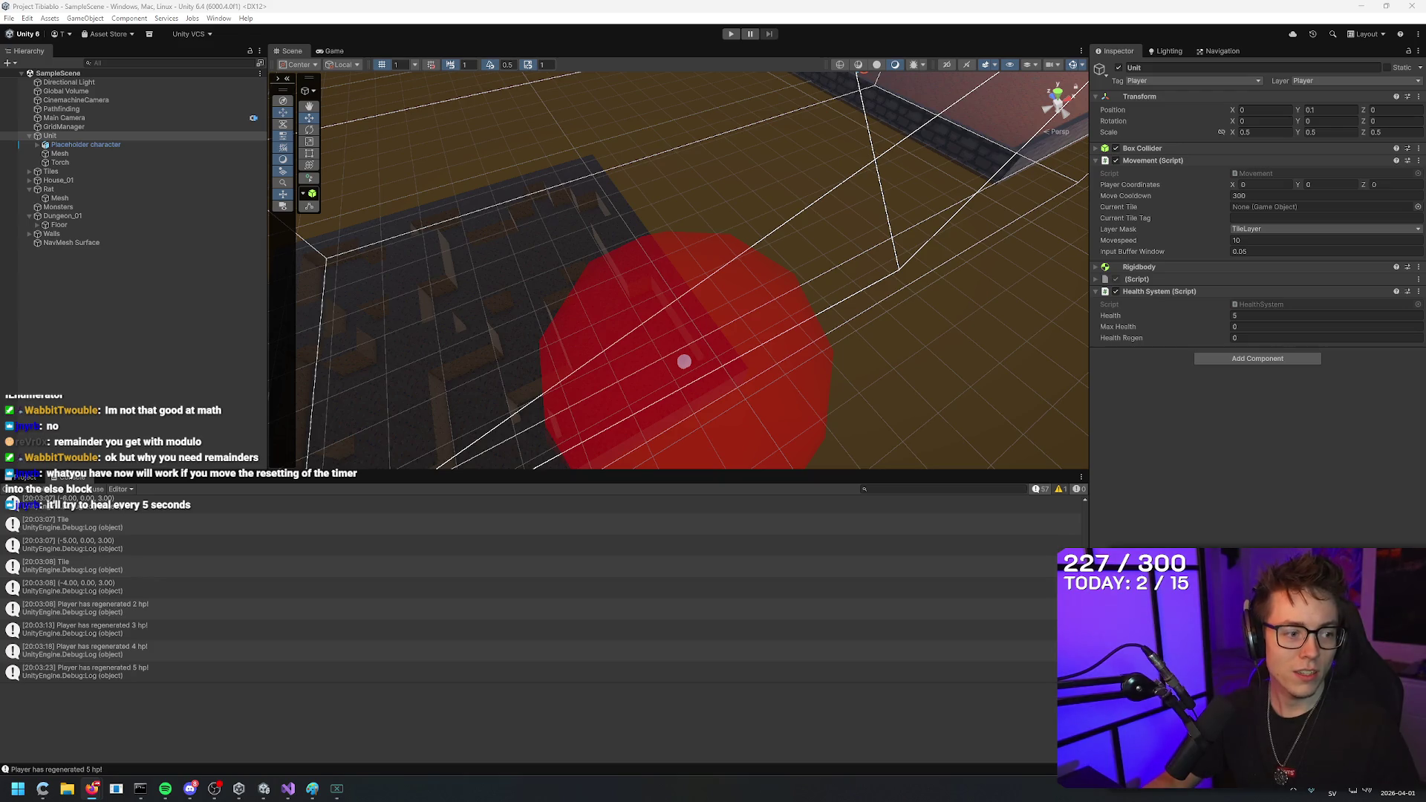
{"action": "key", "text": "alt+Tab"}
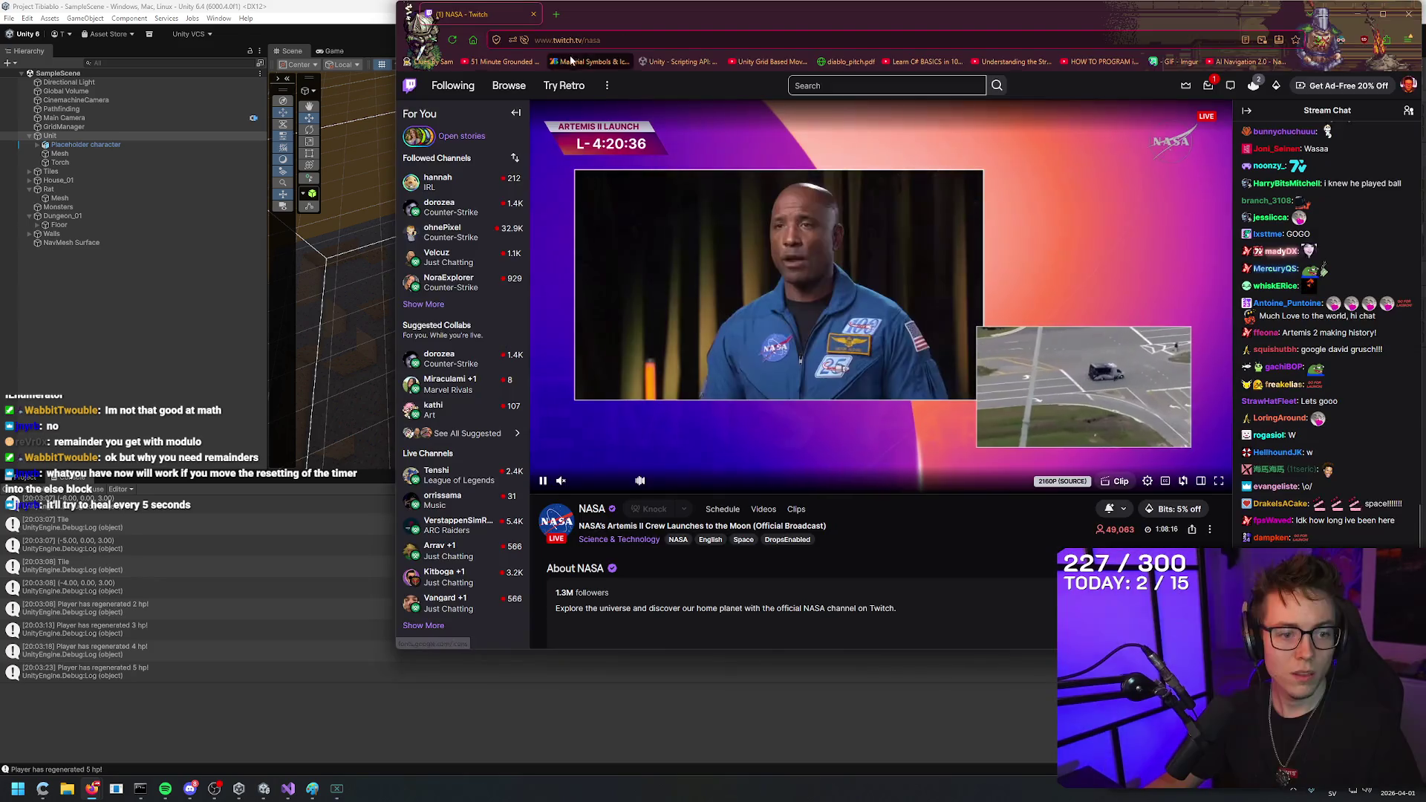
Maximize the NASA Artemis II stream and raise its volume to about 63%.
{"action": "key", "text": "super+Up"}
{"action": "mouse_move", "coordinate": [179, 700]}
{"action": "left_mouse_down"}
{"action": "mouse_move", "coordinate": [232, 703]}
{"action": "mouse_move", "coordinate": [208, 704]}
{"action": "left_mouse_up"}
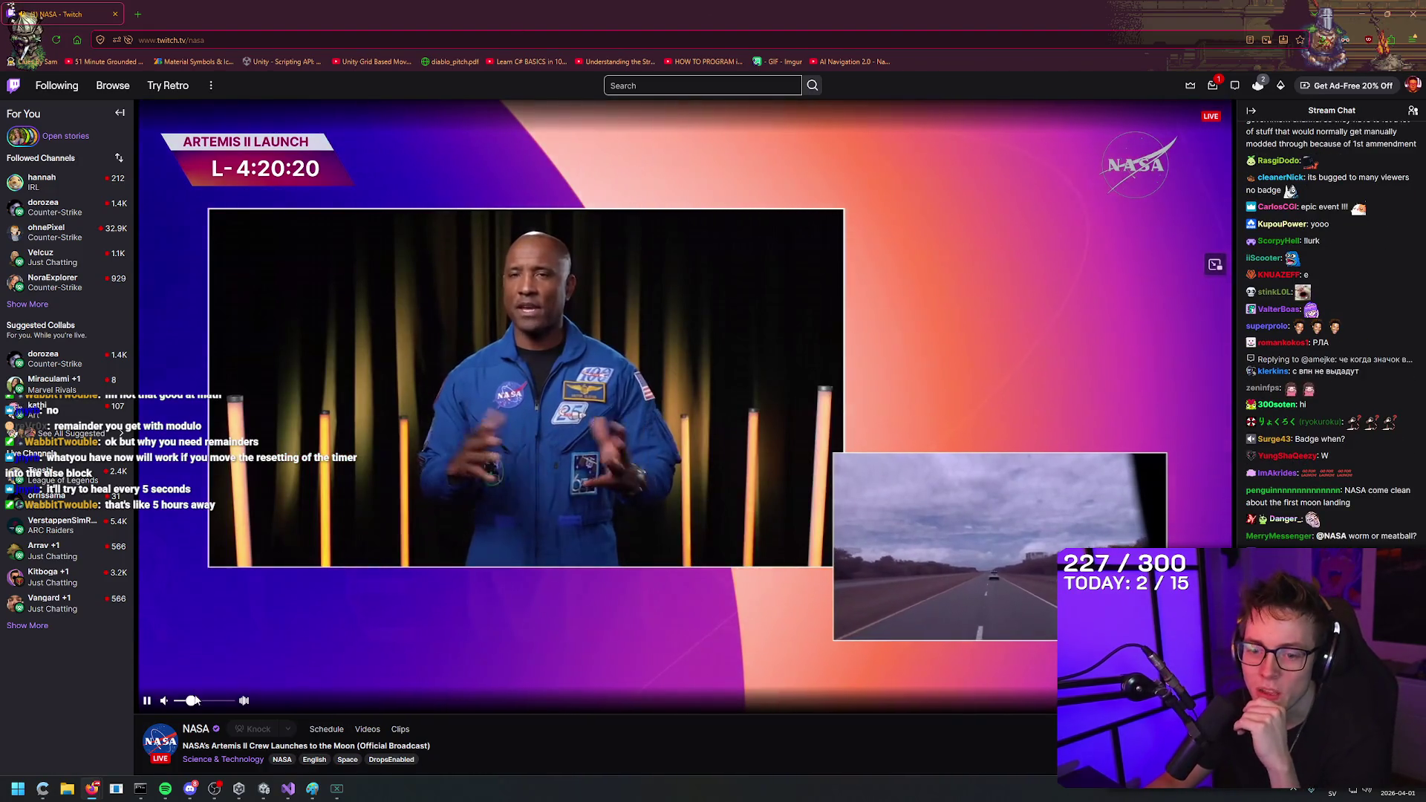
{"action": "left_click_drag", "start_coordinate": [191, 700], "coordinate": [212, 707]}
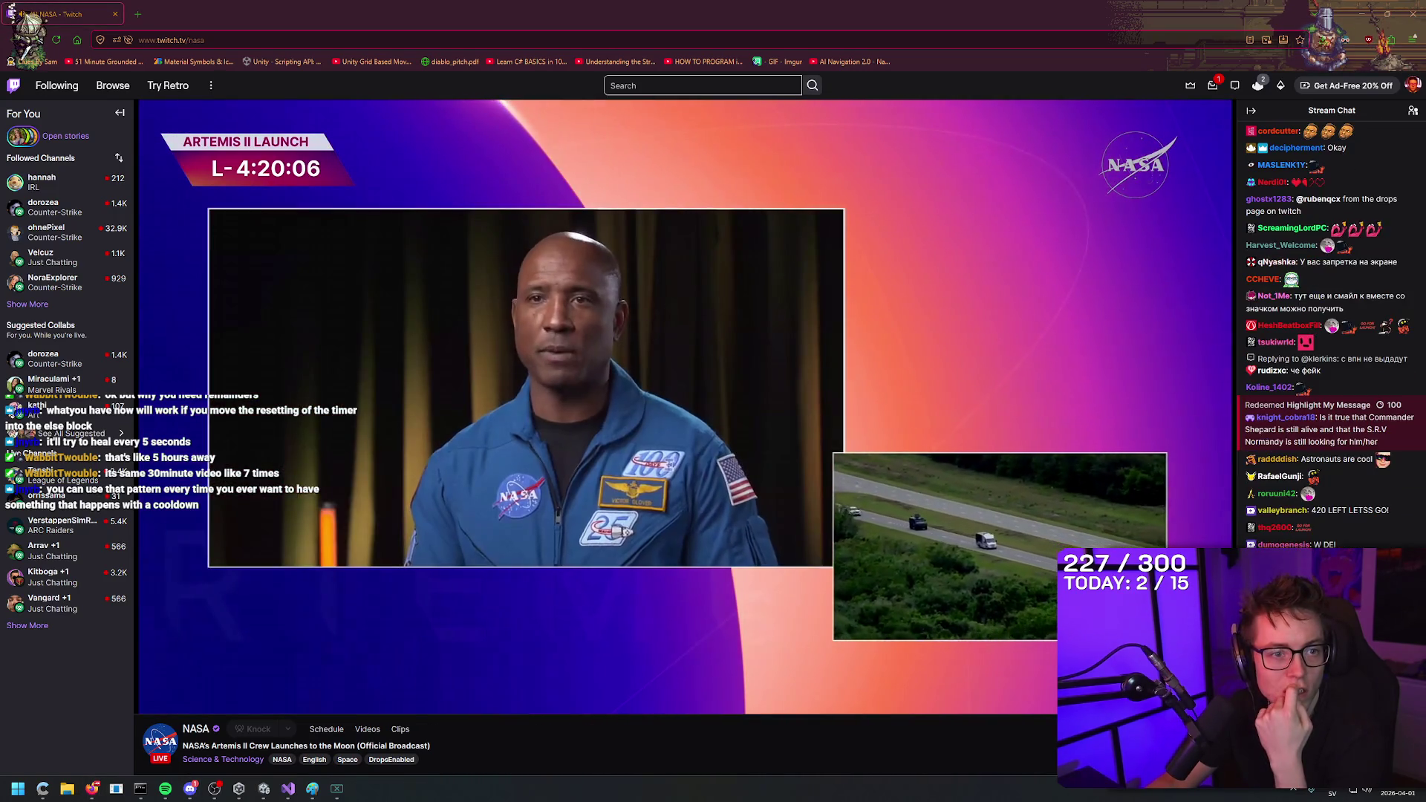
{"action": "key", "text": "super+i"}
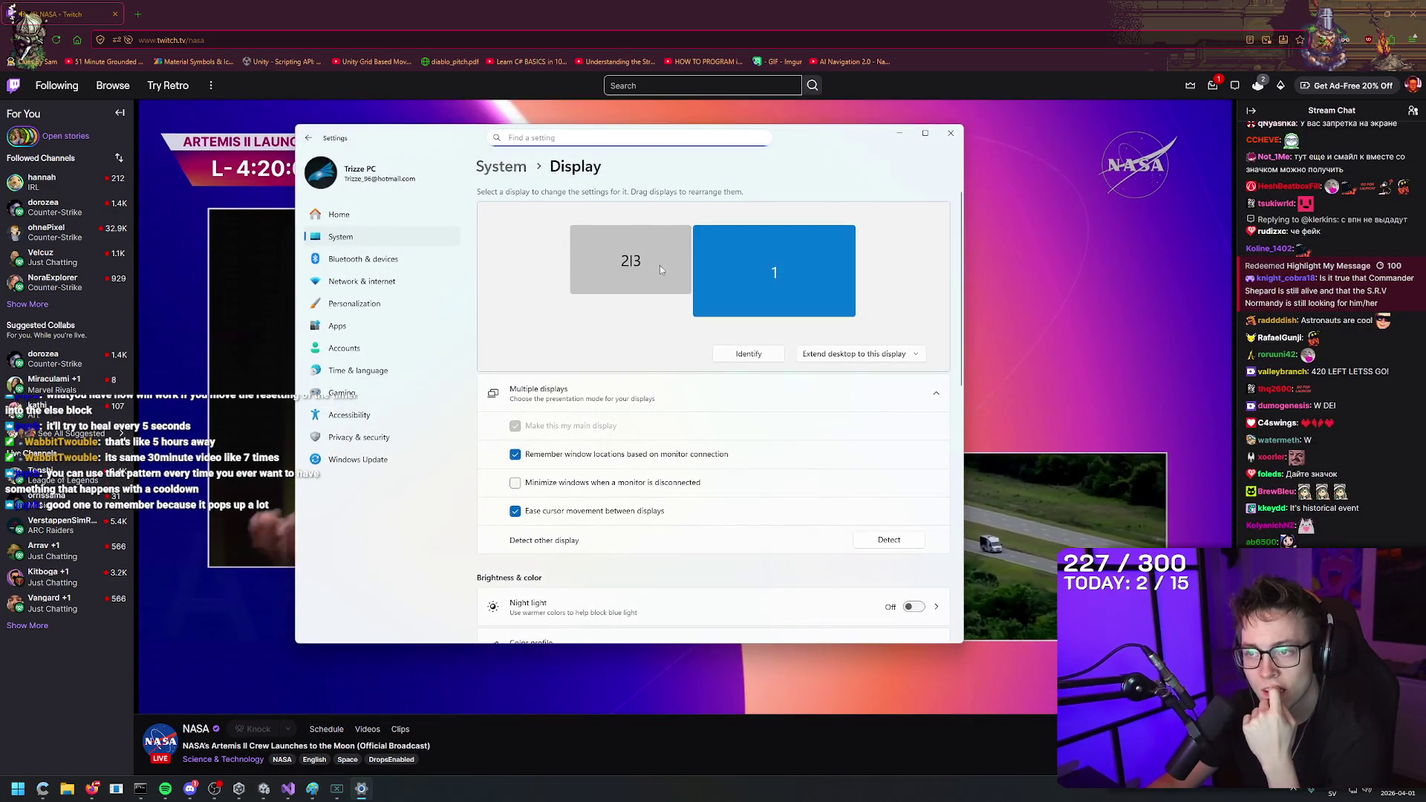
Set display 2|3 to 'Show only on 2', keep the changes, and close Settings.
{"action": "left_click", "coordinate": [654, 265]}
{"action": "left_click", "coordinate": [912, 353]}
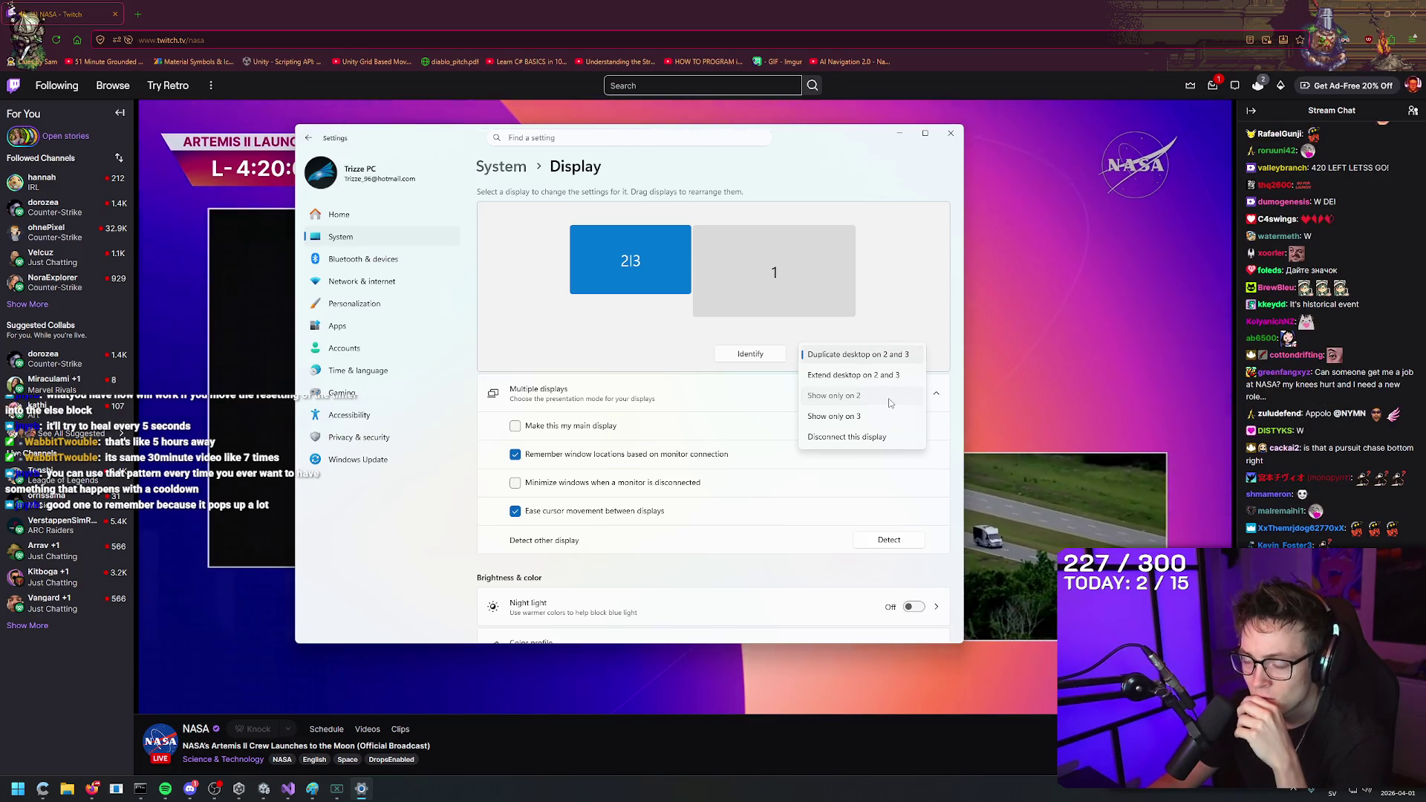
{"action": "left_click", "coordinate": [890, 399]}
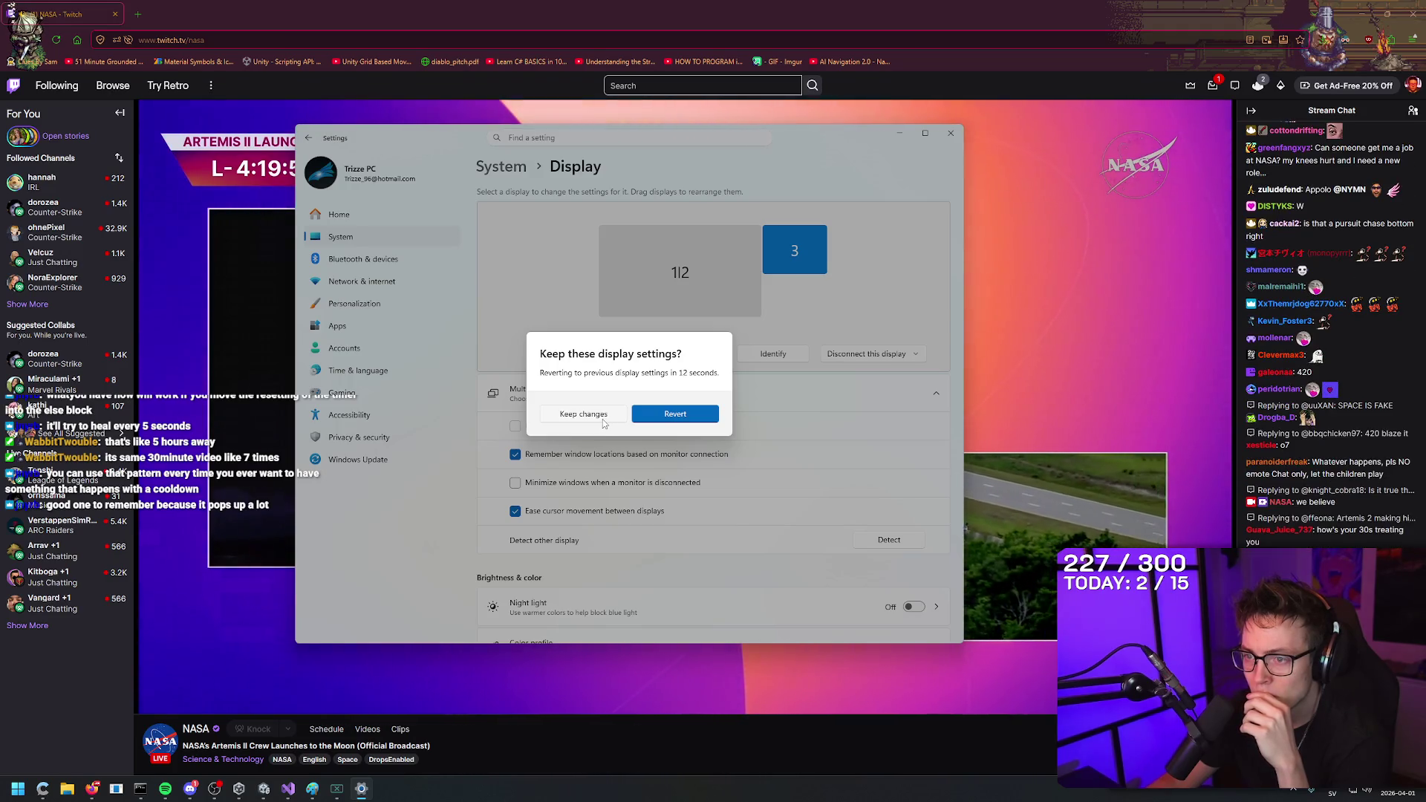
{"action": "left_click", "coordinate": [603, 420]}
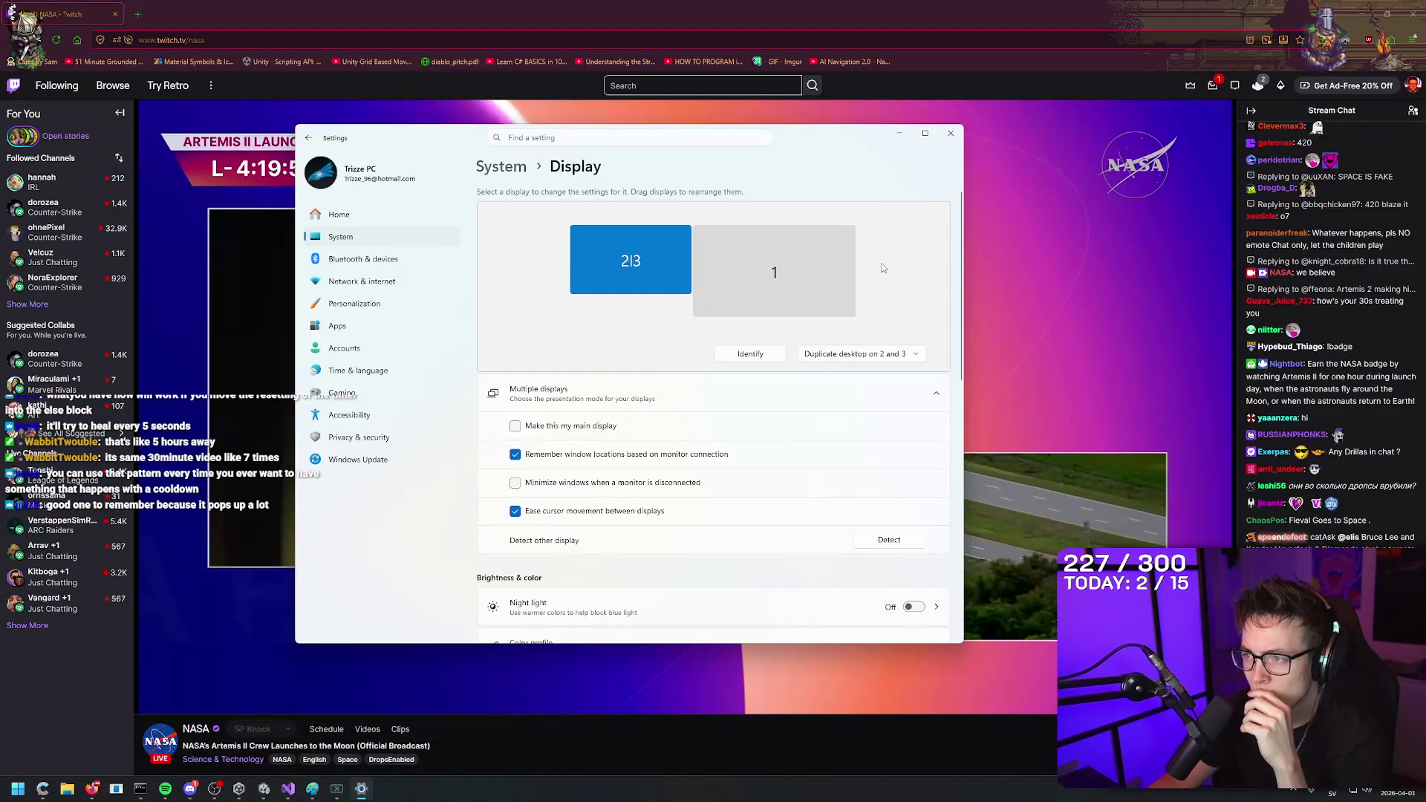
{"action": "left_click", "coordinate": [873, 354]}
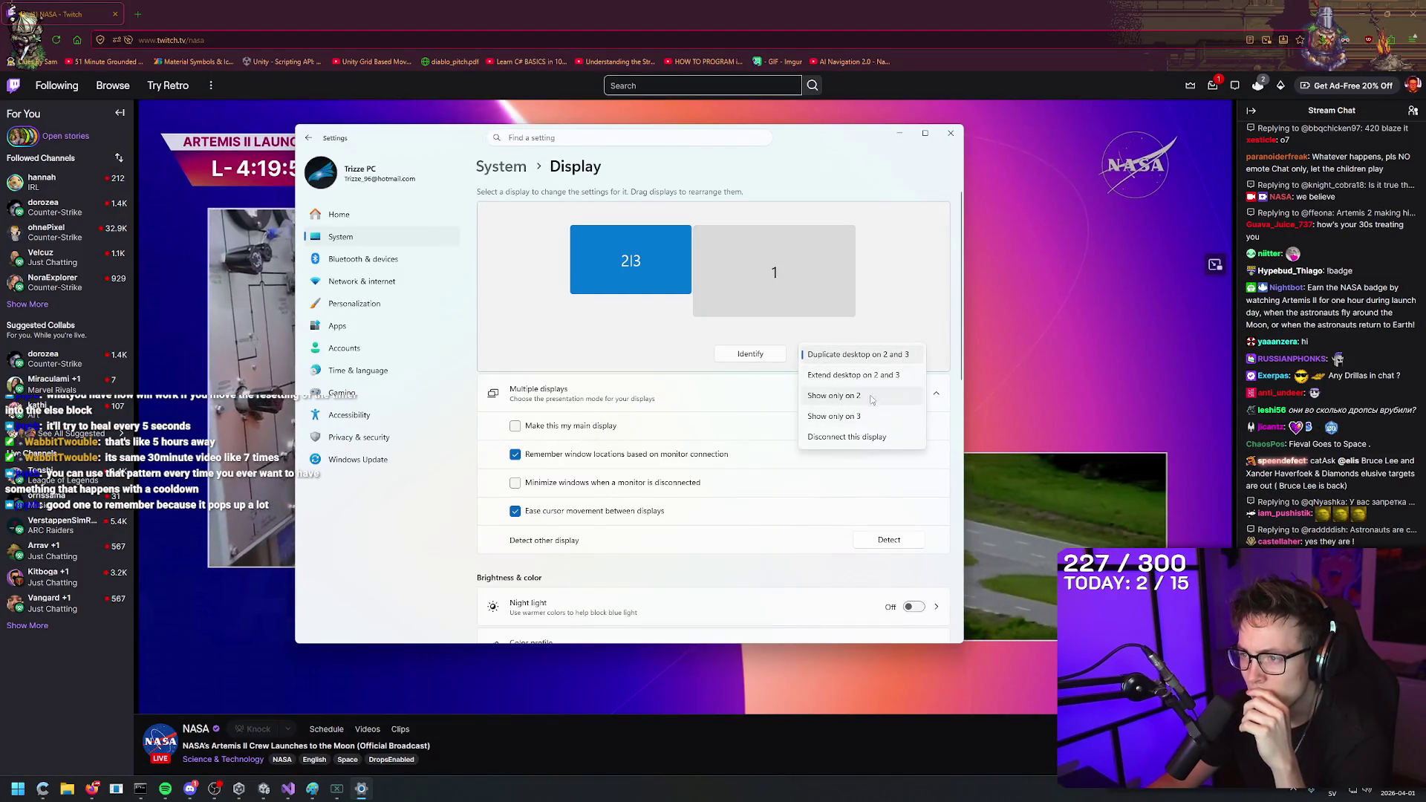
{"action": "left_click", "coordinate": [872, 400]}
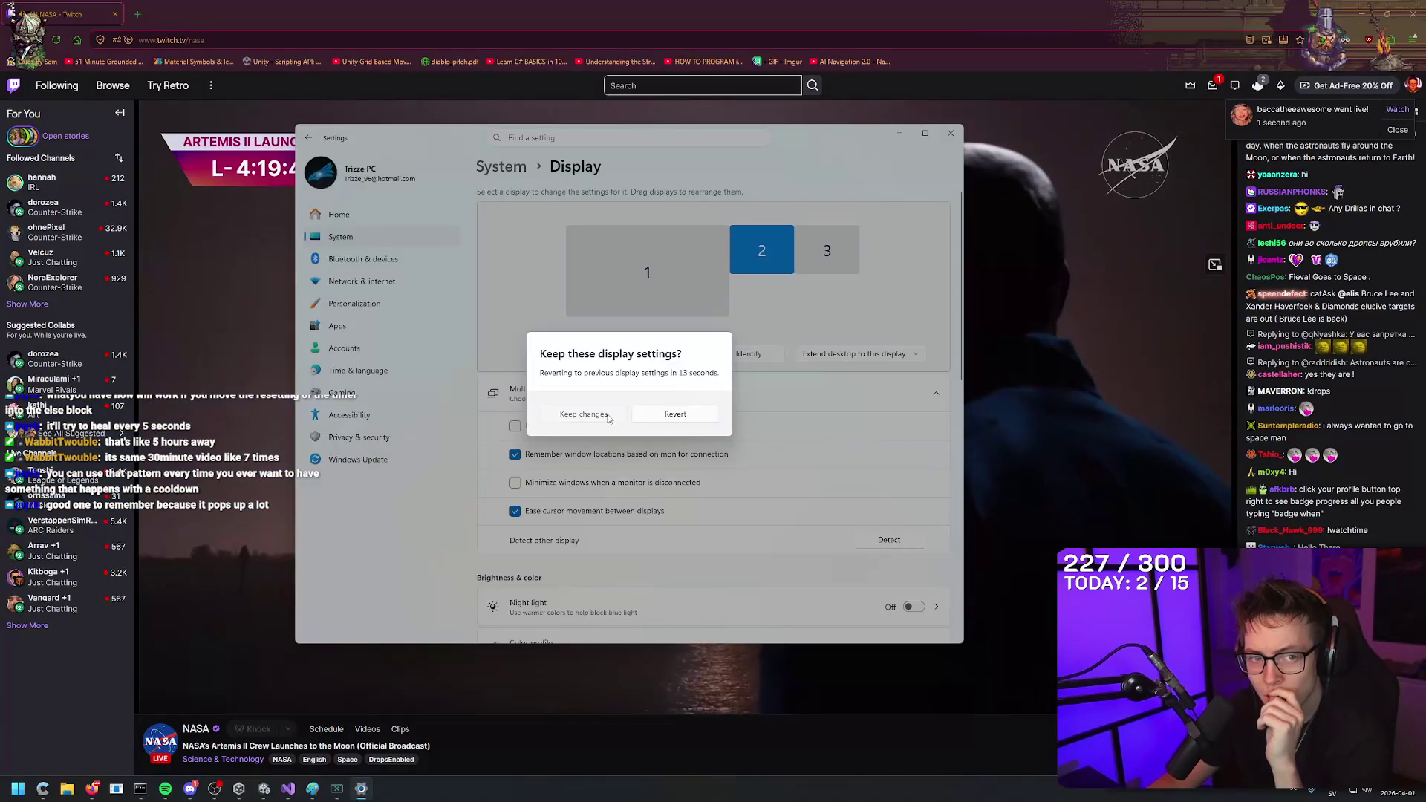
{"action": "left_click", "coordinate": [607, 414]}
{"action": "left_click", "coordinate": [950, 133]}
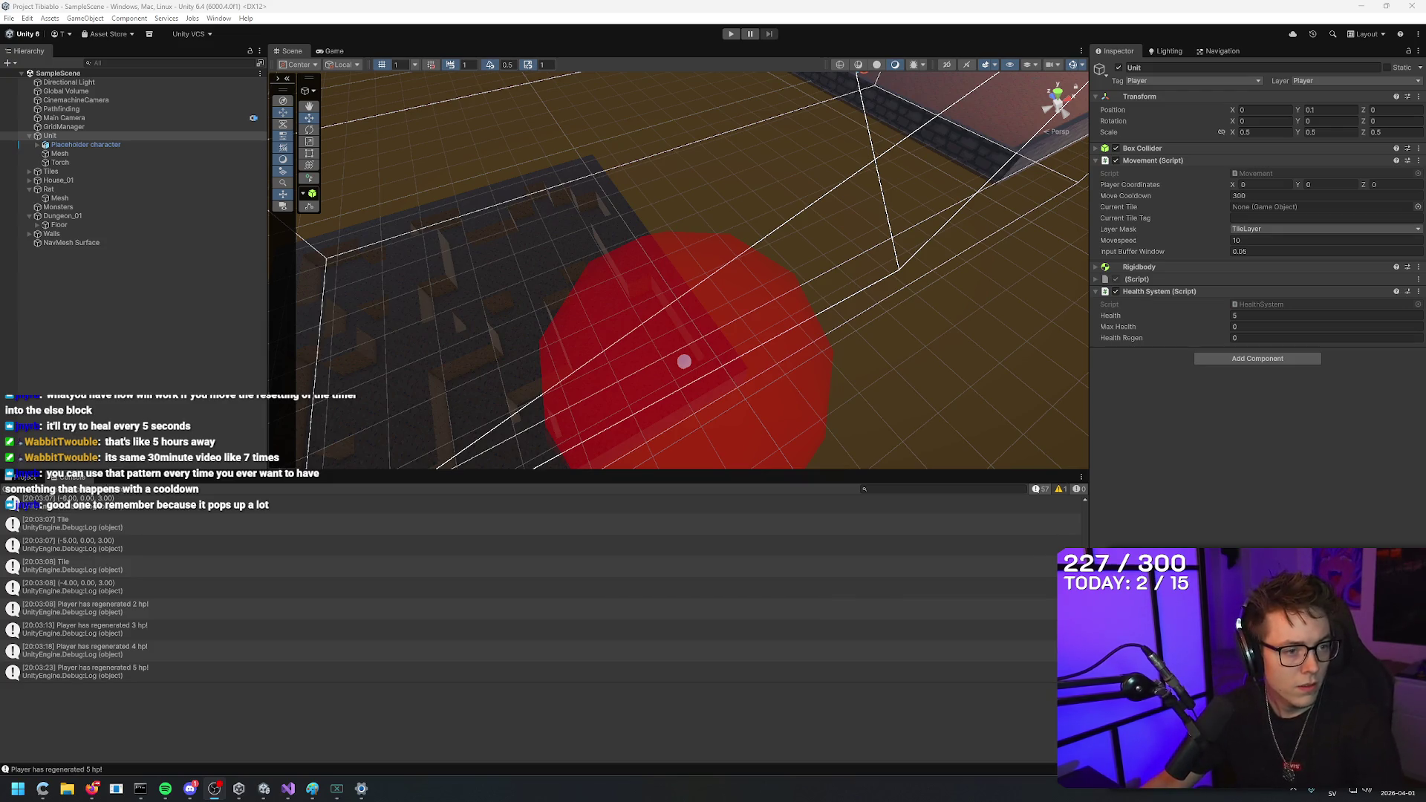
Reload the Twitch player and leave the NASA stream as a small panel over Unity.
{"action": "key", "text": "alt+Tab"}
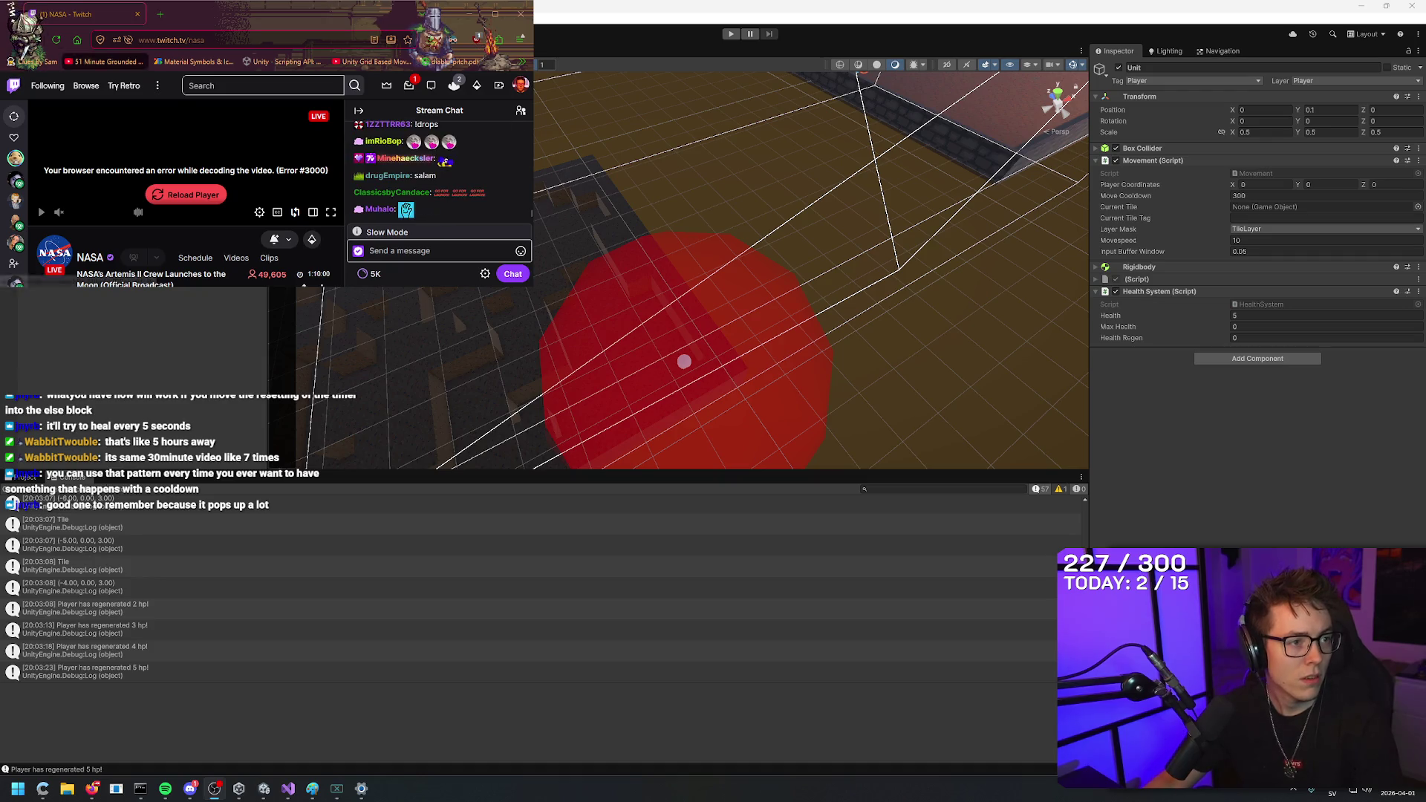
{"action": "left_click", "coordinate": [186, 195]}
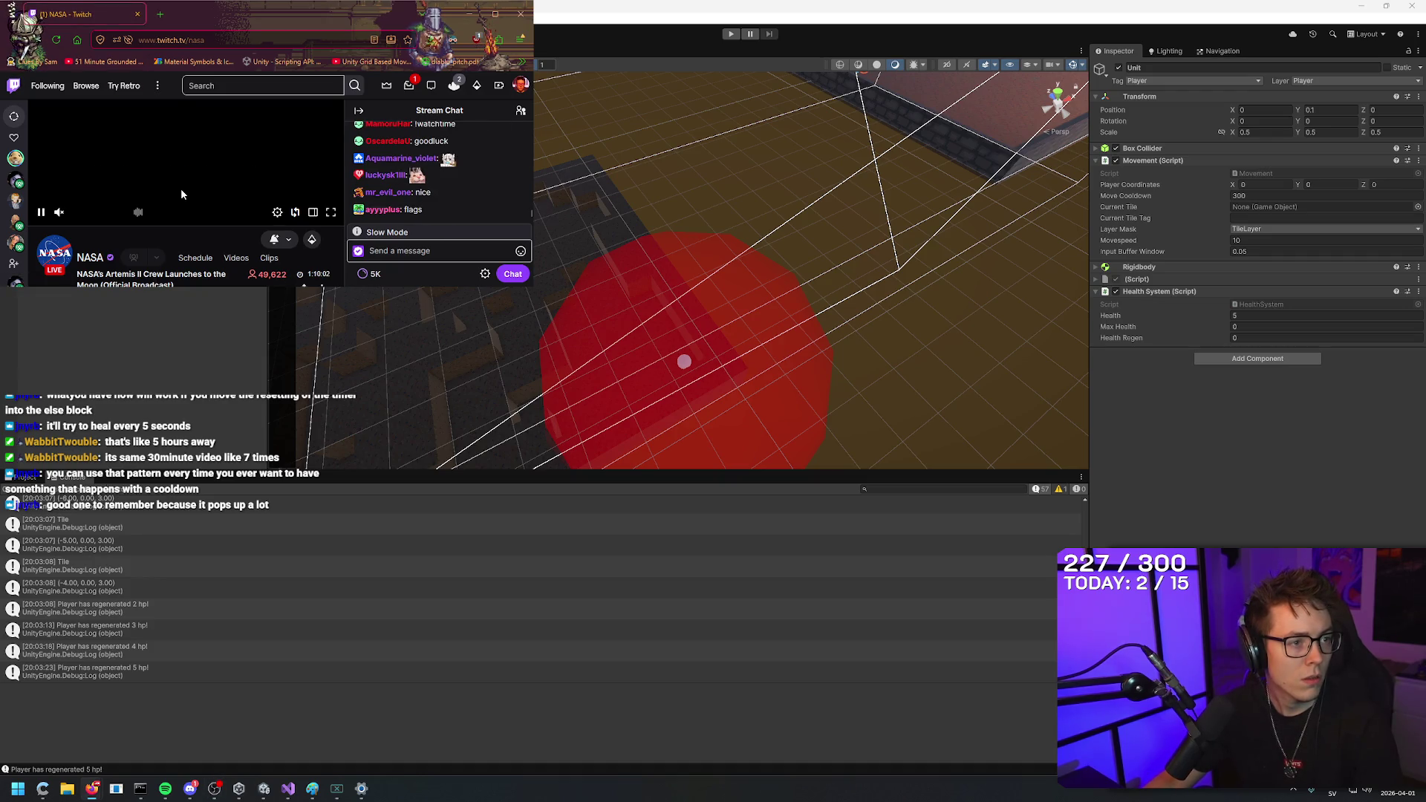
{"action": "left_click", "coordinate": [332, 212]}
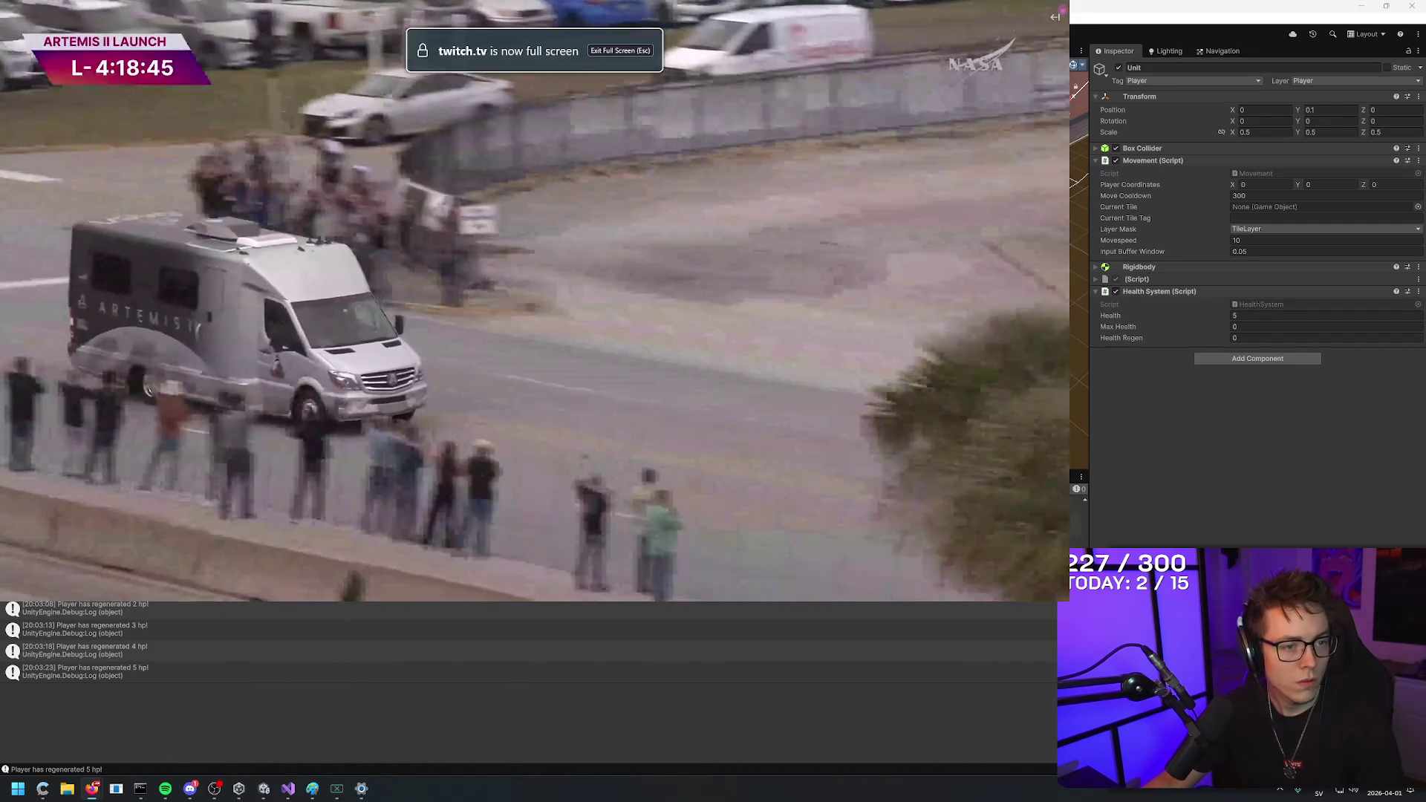
{"action": "key", "text": "Escape"}
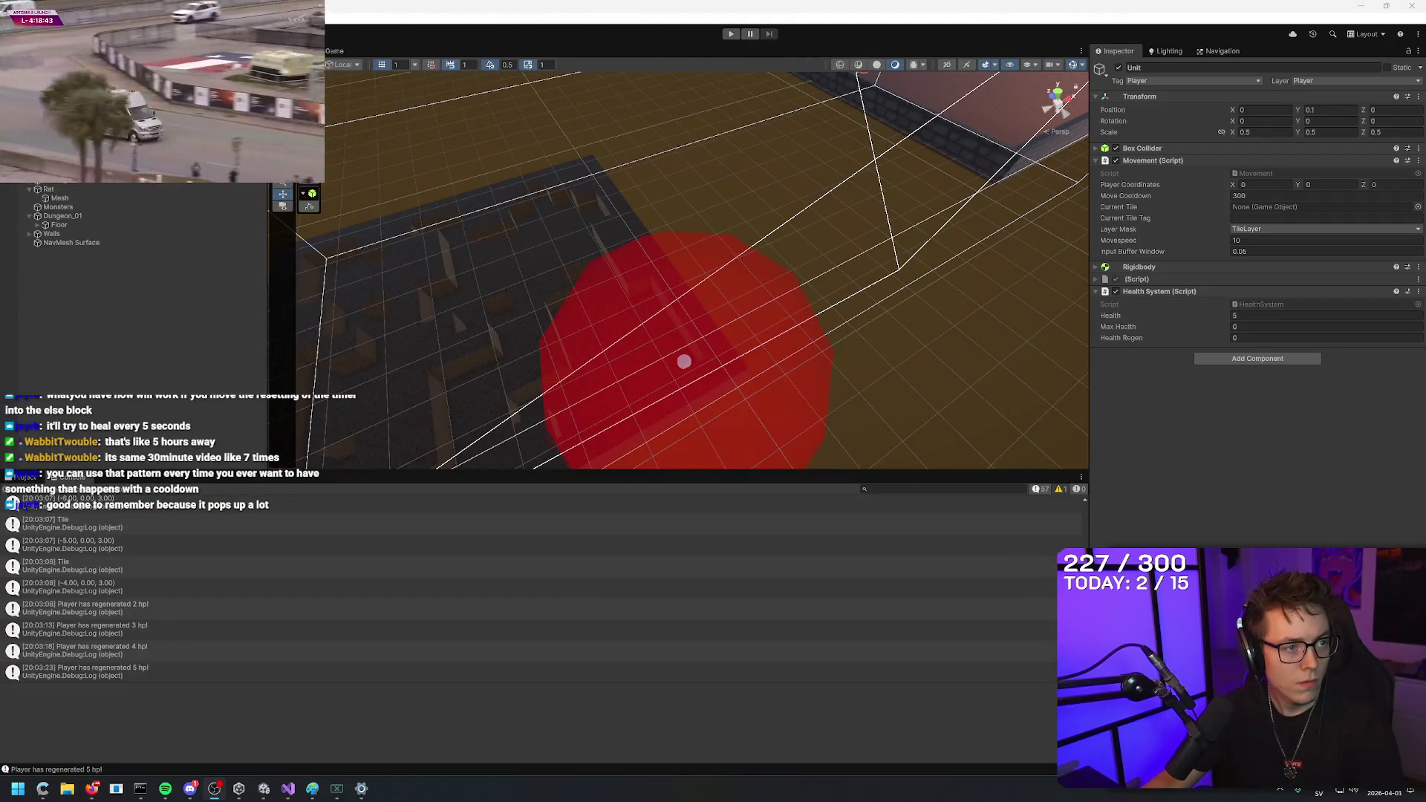